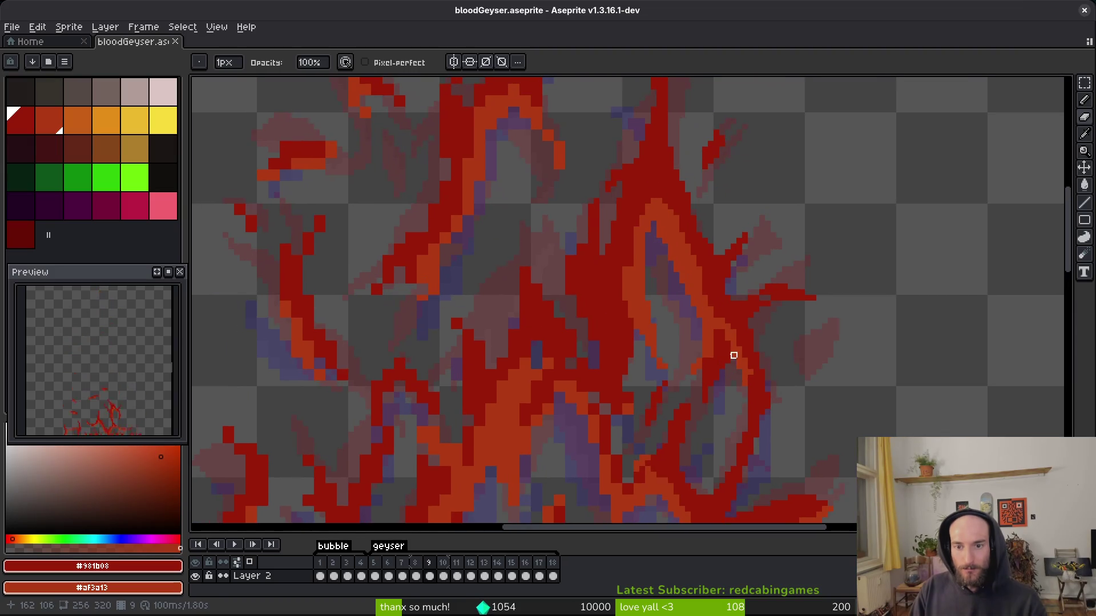
# Darken three stray flame-edge pixels with the shading pencil on frame 9.
pyautogui.scroll(2, 733, 349)
pyautogui.scroll(-3, 725, 348)
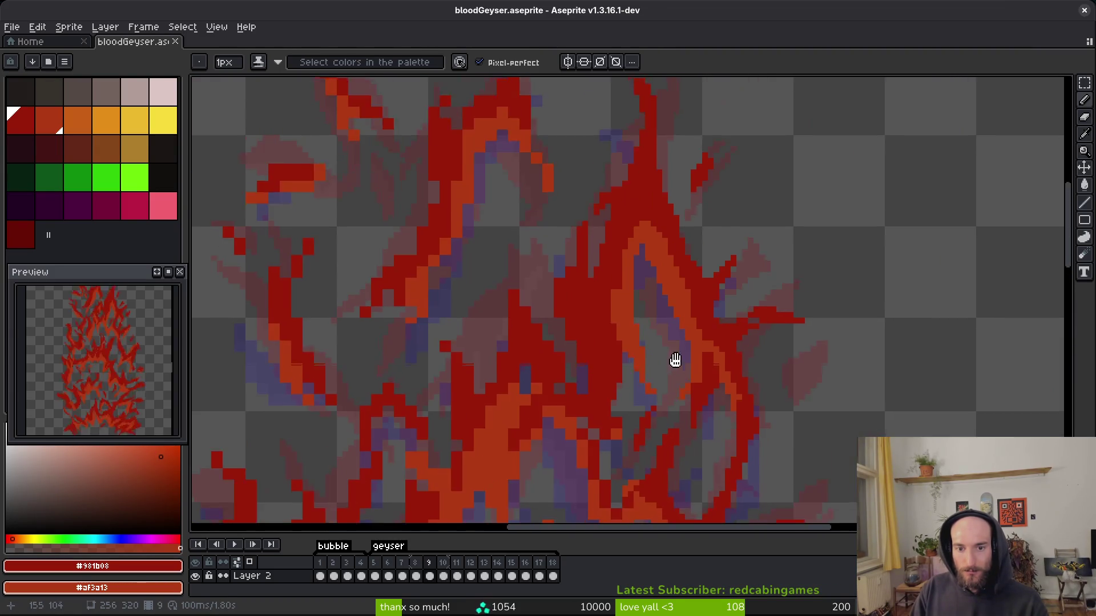
pyautogui.scroll(3, 722, 347)
pyautogui.scroll(-2, 722, 347)
pyautogui.scroll(-1, 661, 284)
pyautogui.scroll(4, 571, 228)
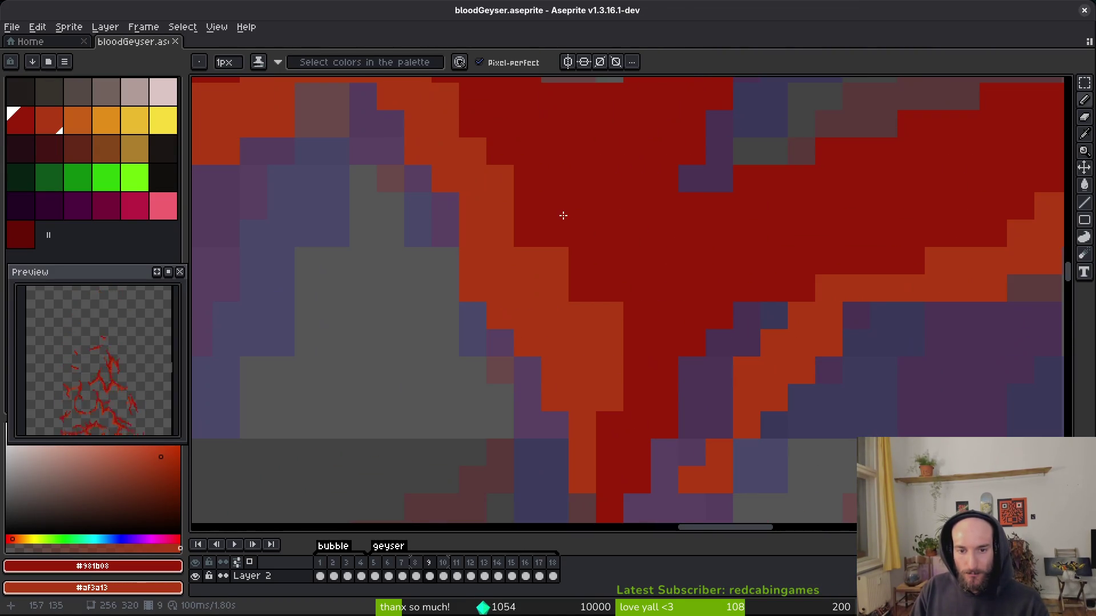
pyautogui.click(610, 397)
pyautogui.click(557, 288)
pyautogui.click(555, 260)
# Darken three more stray pixels along the right side of the flame.
pyautogui.scroll(-3, 683, 306)
pyautogui.scroll(2, 683, 307)
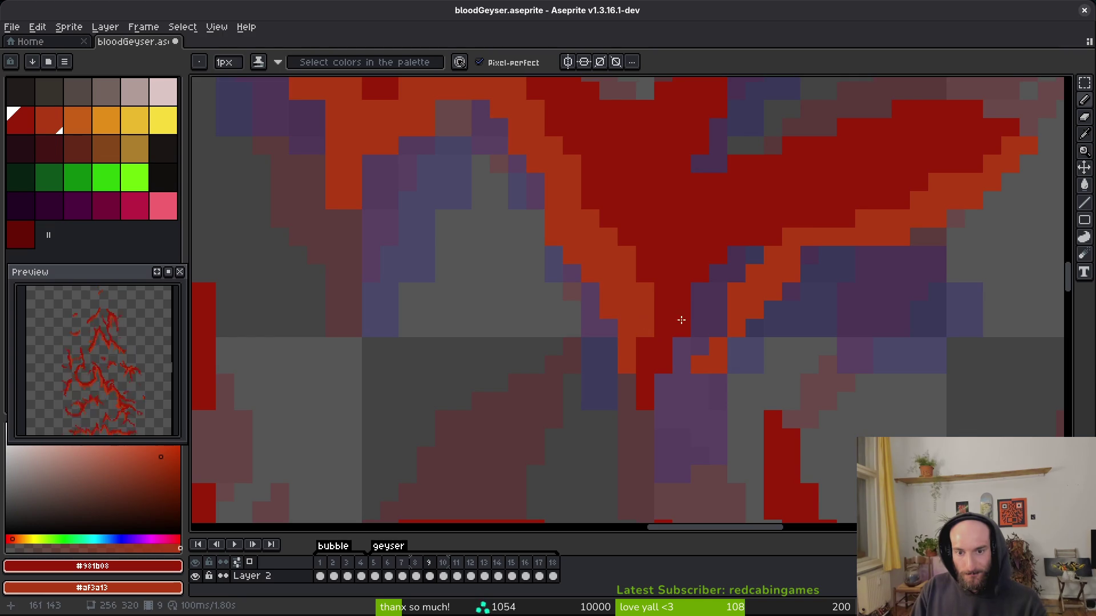
pyautogui.scroll(-2, 679, 322)
pyautogui.scroll(3, 679, 274)
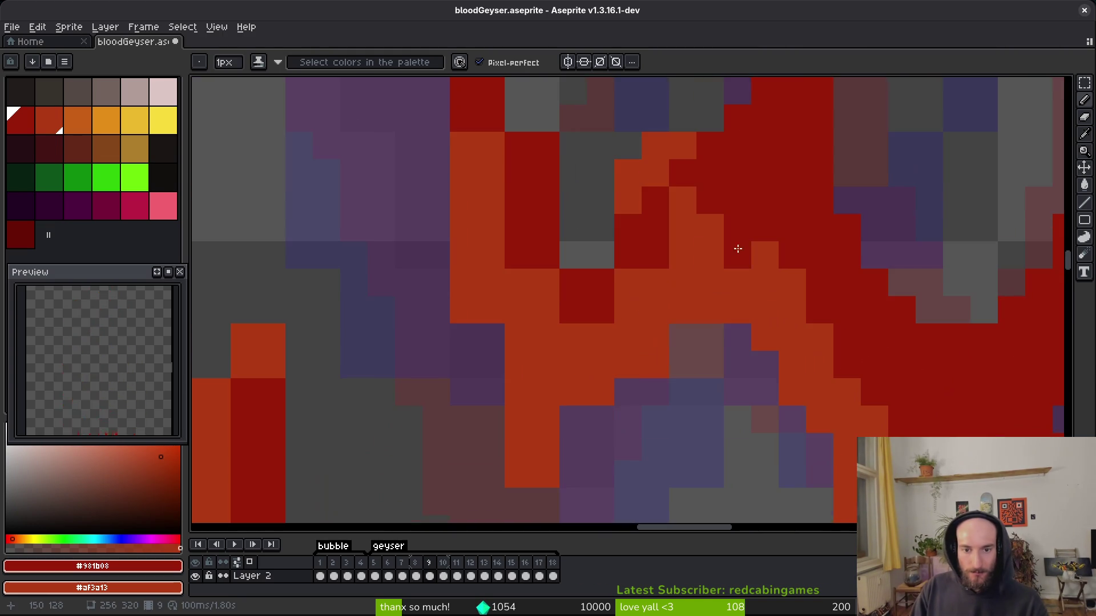
pyautogui.click(683, 199)
pyautogui.click(601, 337)
pyautogui.click(658, 354)
# Erase stray pixels at the flame's edge, including a lone orange pixel.
pyautogui.press('e')
pyautogui.moveTo(657, 354)
pyautogui.mouseDown()
pyautogui.moveTo(680, 335)
pyautogui.moveTo(629, 391)
pyautogui.moveTo(600, 394)
pyautogui.mouseUp()
pyautogui.click(518, 474)
pyautogui.press('b')
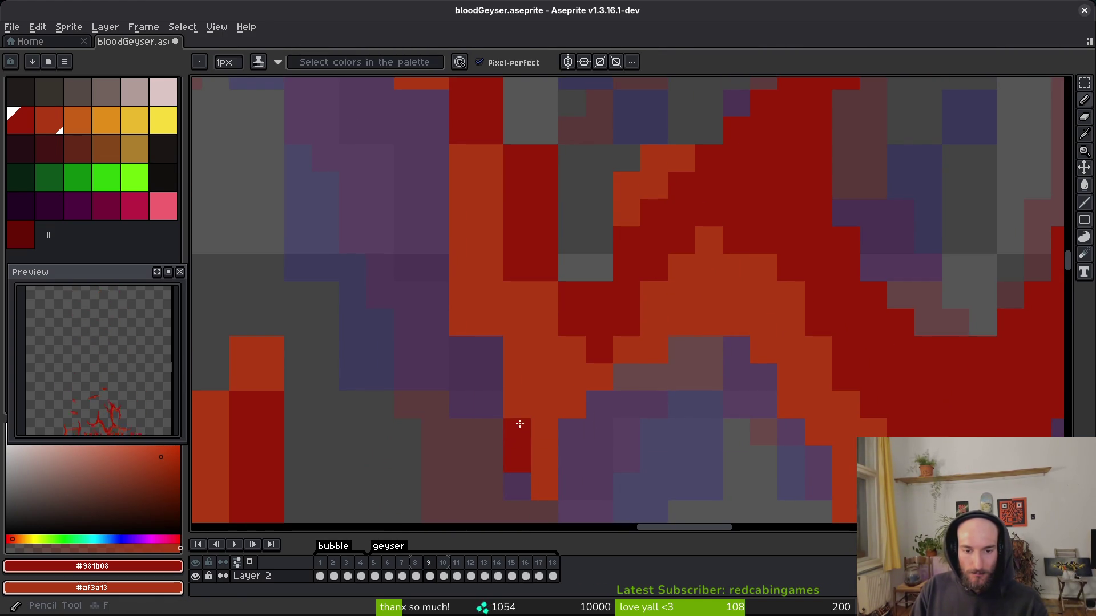
# Paint an orange line down the flame edge and turn one more pixel orange.
pyautogui.scroll(3, 529, 352)
pyautogui.moveTo(448, 197); pyautogui.dragTo(453, 357)
pyautogui.click(473, 297)
# Erase a run of stray pixels down the edge and a stray red pixel.
pyautogui.press('e')
pyautogui.moveTo(501, 146)
pyautogui.mouseDown()
pyautogui.moveTo(529, 284)
pyautogui.moveTo(583, 340)
pyautogui.mouseUp()
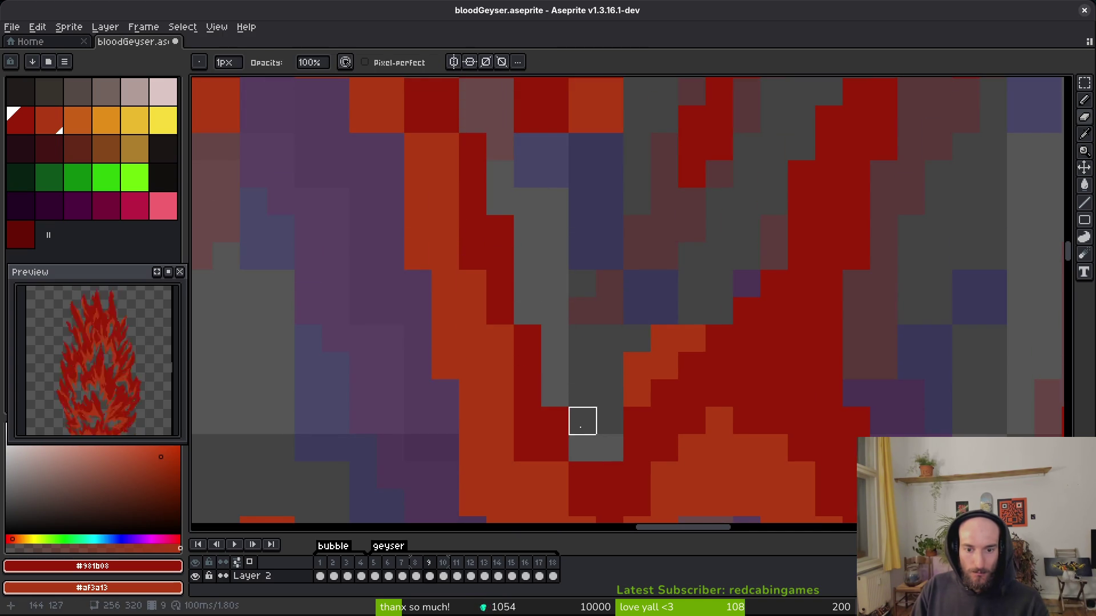
pyautogui.scroll(-2, 580, 421)
pyautogui.click(565, 416)
pyautogui.scroll(-2, 593, 335)
pyautogui.press('b')
# Repaint orange edge pixels in red and adjust the shading along the lower edge.
pyautogui.moveTo(533, 379)
pyautogui.mouseDown()
pyautogui.moveTo(557, 421)
pyautogui.moveTo(510, 362)
pyautogui.mouseUp()
pyautogui.scroll(2, 657, 259)
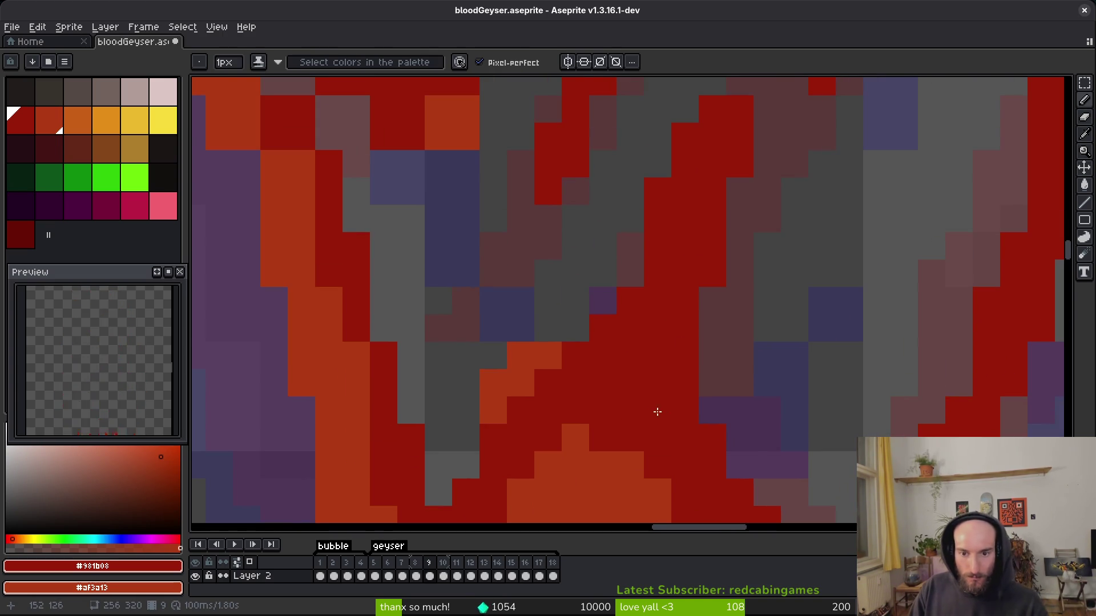
pyautogui.scroll(-2, 671, 367)
pyautogui.scroll(2, 636, 324)
pyautogui.moveTo(567, 329)
pyautogui.mouseDown()
pyautogui.moveTo(629, 384)
pyautogui.moveTo(648, 367)
pyautogui.moveTo(616, 347)
pyautogui.moveTo(606, 315)
pyautogui.moveTo(660, 355)
pyautogui.mouseUp()
# Darken a row of orange edge pixels and a stroke up the flame edge to dark red.
pyautogui.moveTo(557, 276); pyautogui.dragTo(661, 258)
pyautogui.click(591, 268)
pyautogui.click(587, 255)
pyautogui.moveTo(553, 256)
pyautogui.mouseDown()
pyautogui.moveTo(534, 257)
pyautogui.moveTo(557, 267)
pyautogui.mouseUp()
pyautogui.click(557, 267)
pyautogui.moveTo(593, 363); pyautogui.dragTo(604, 321)
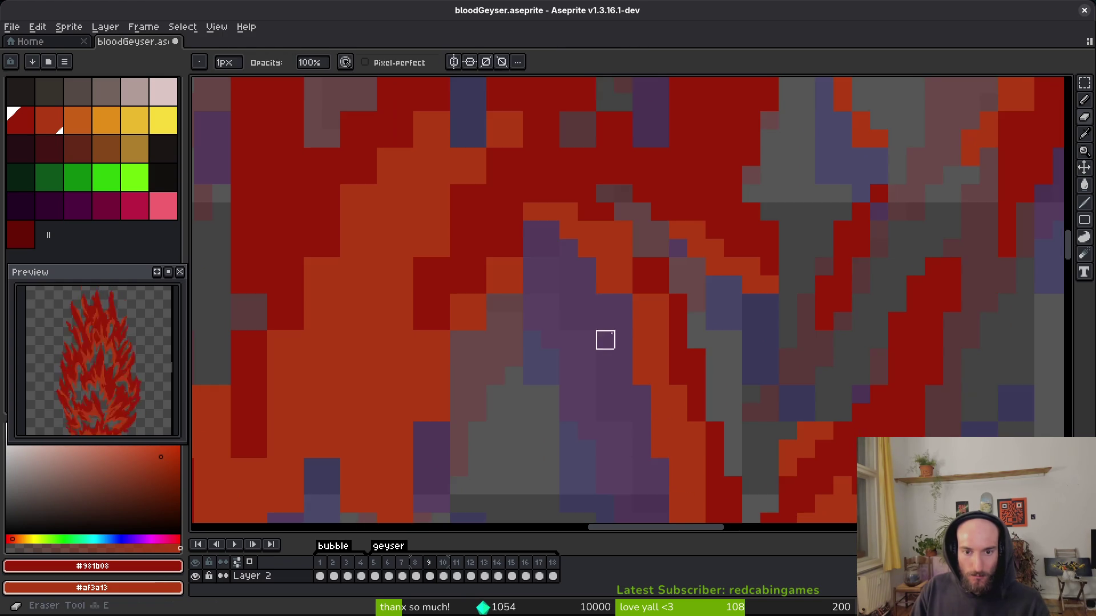
pyautogui.click(656, 349)
pyautogui.moveTo(656, 349)
pyautogui.mouseDown()
pyautogui.moveTo(660, 303)
pyautogui.moveTo(594, 225)
pyautogui.moveTo(624, 236)
pyautogui.mouseUp()
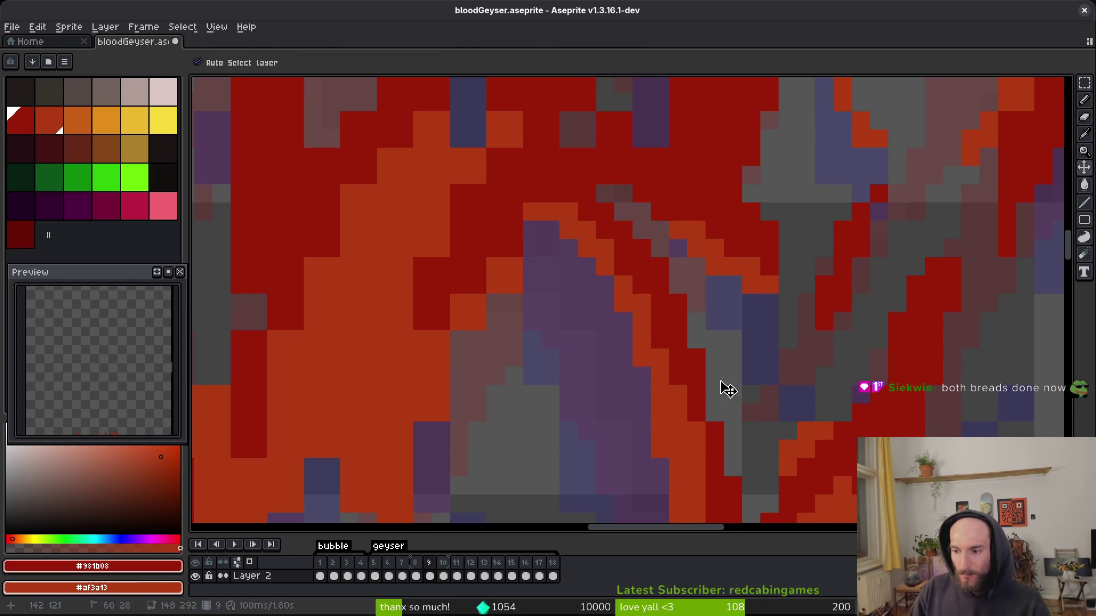
# Lighten dark red pixels back to orange down the flame edge.
pyautogui.scroll(-1, 710, 306)
pyautogui.scroll(1, 649, 178)
pyautogui.scroll(1, 660, 215)
pyautogui.press('e')
pyautogui.press('b')
pyautogui.moveTo(644, 189); pyautogui.dragTo(553, 379)
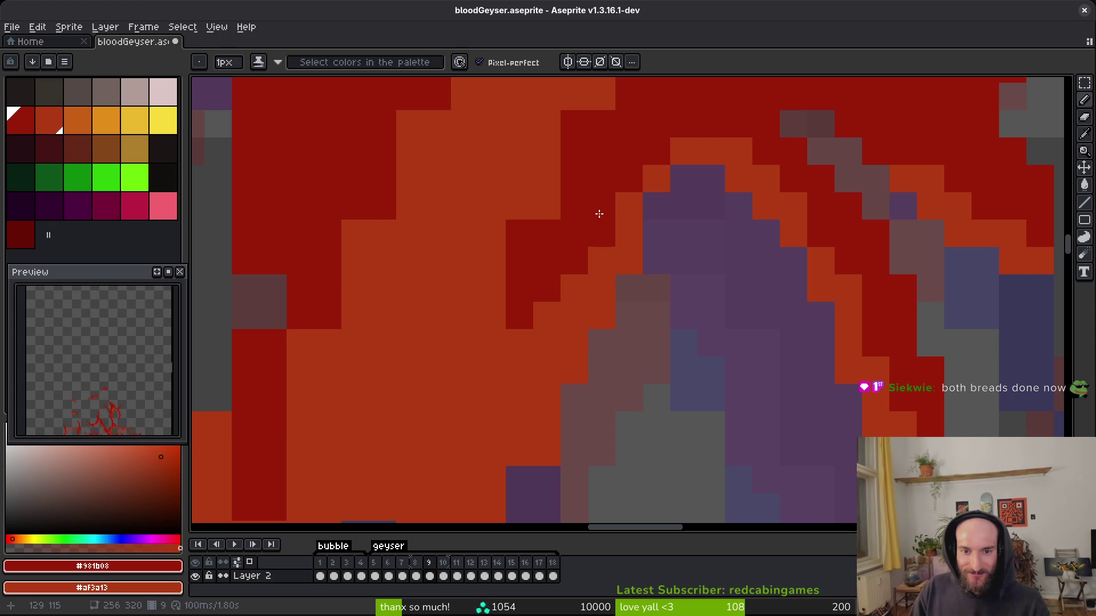
# Paint stray edge pixels dark red, including a stray blue pixel.
pyautogui.scroll(3, 601, 233)
pyautogui.moveTo(580, 344)
pyautogui.mouseDown()
pyautogui.moveTo(587, 274)
pyautogui.moveTo(544, 391)
pyautogui.mouseUp()
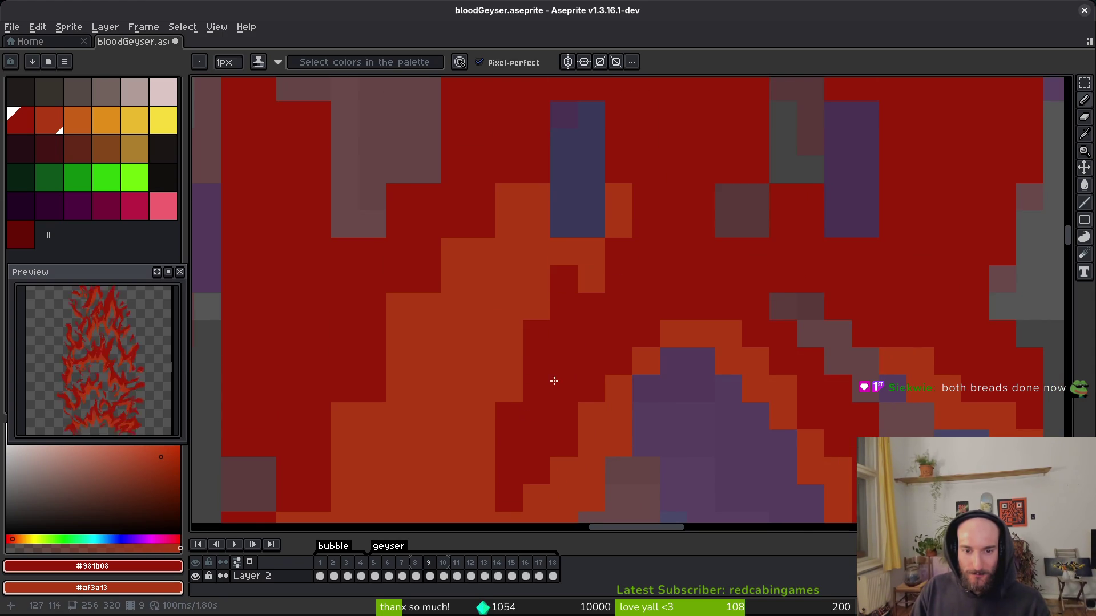
pyautogui.scroll(2, 611, 320)
pyautogui.click(628, 260)
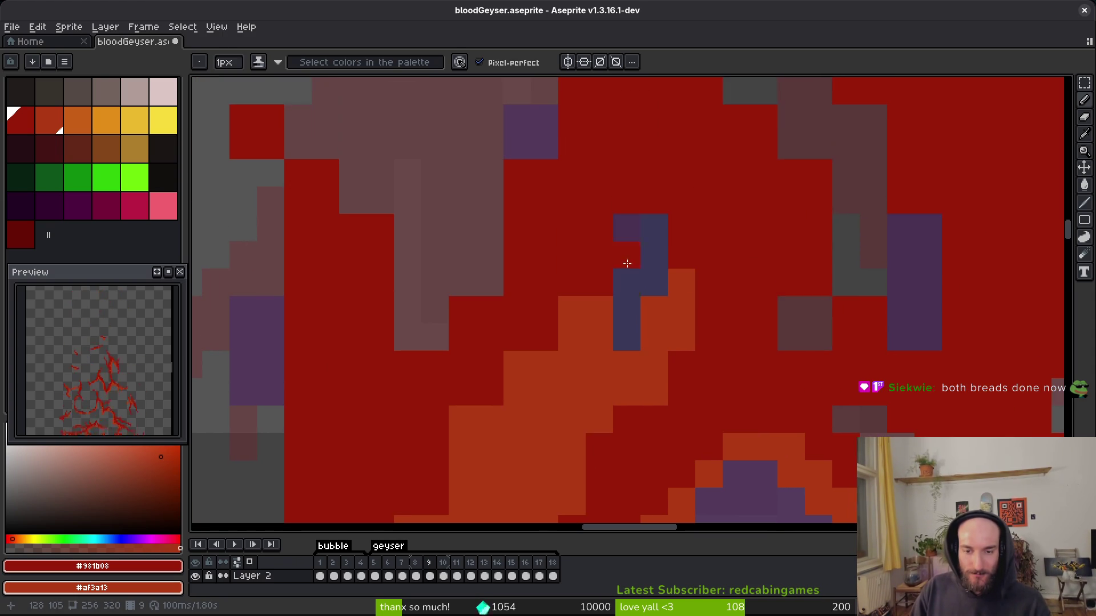
pyautogui.hscroll(-2, 627, 306)
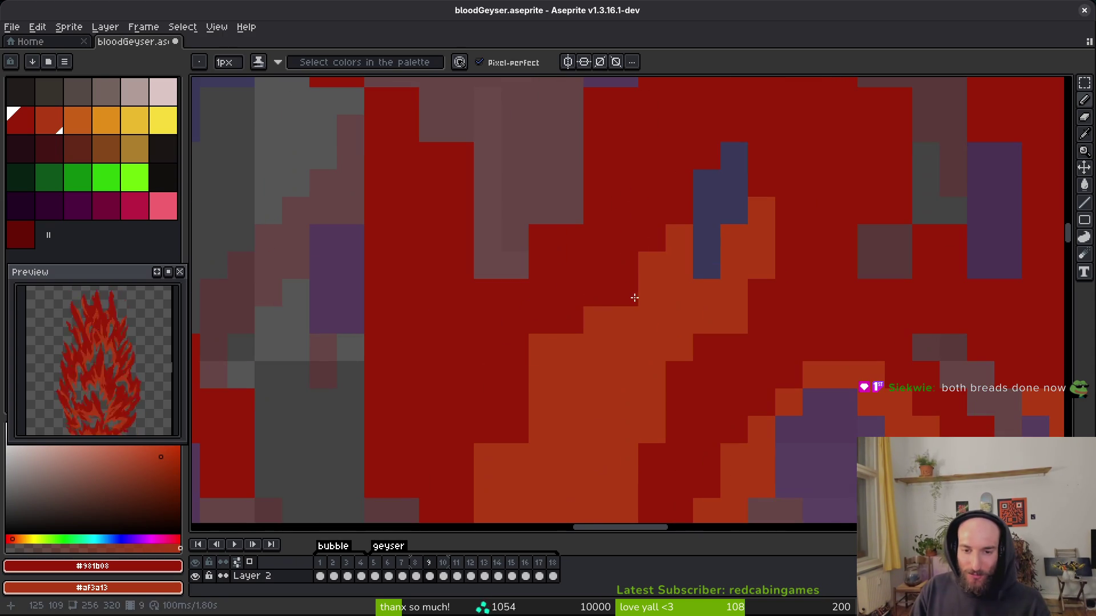
pyautogui.scroll(-2, 623, 280)
pyautogui.scroll(2, 623, 280)
pyautogui.scroll(-3, 543, 306)
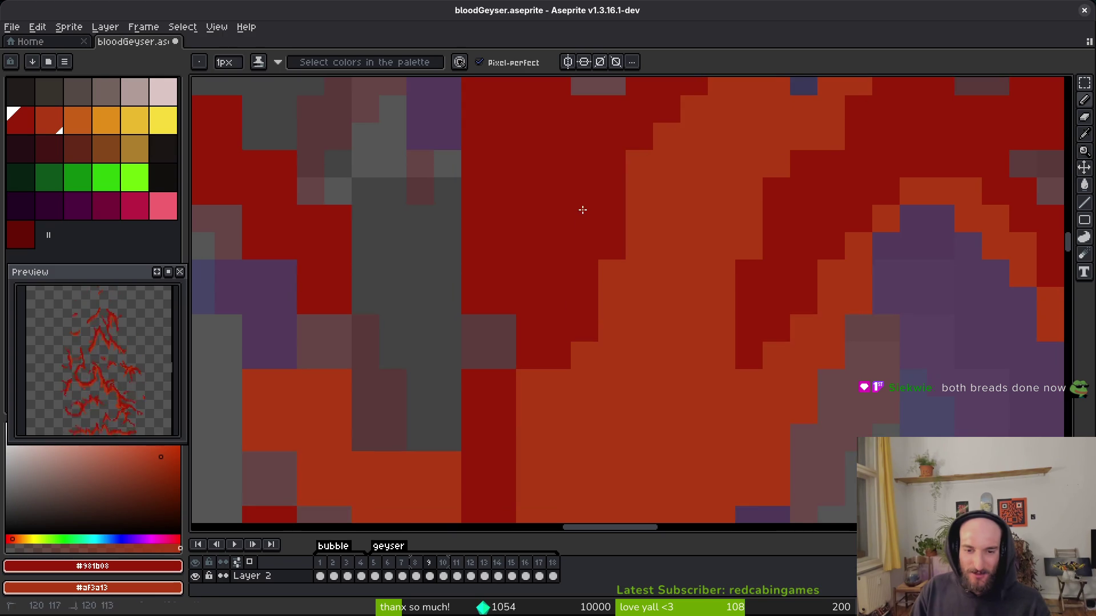
pyautogui.scroll(-2, 583, 226)
pyautogui.moveTo(532, 326); pyautogui.dragTo(592, 338)
# Lighten several dark red pixels to orange on the flame's left edge.
pyautogui.scroll(-2, 628, 326)
pyautogui.hscroll(2, 628, 325)
pyautogui.scroll(-1, 674, 257)
pyautogui.press('b')
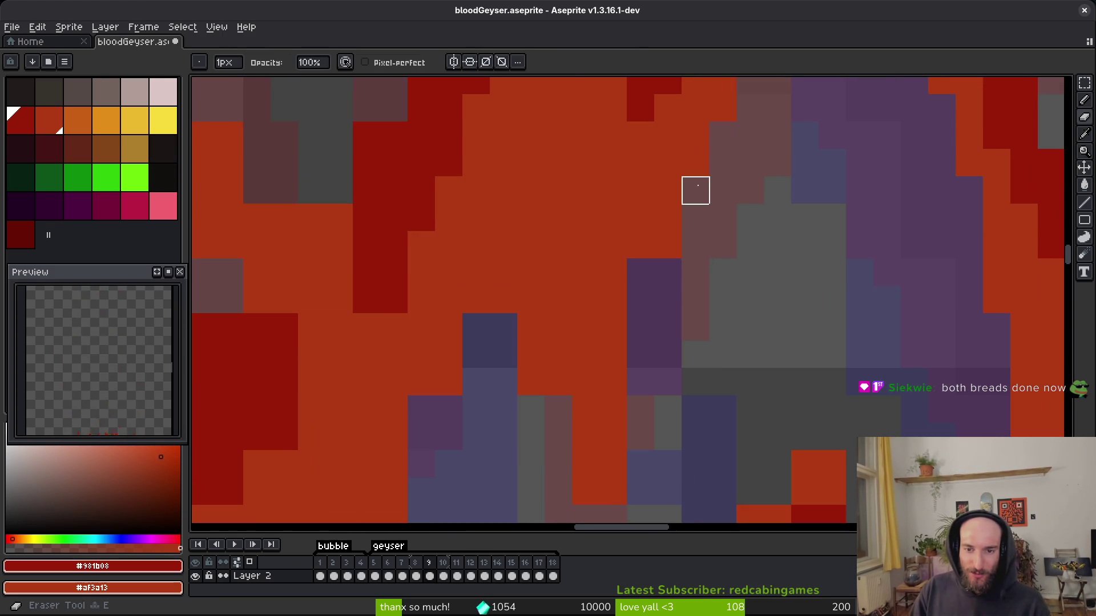
pyautogui.scroll(-3, 627, 331)
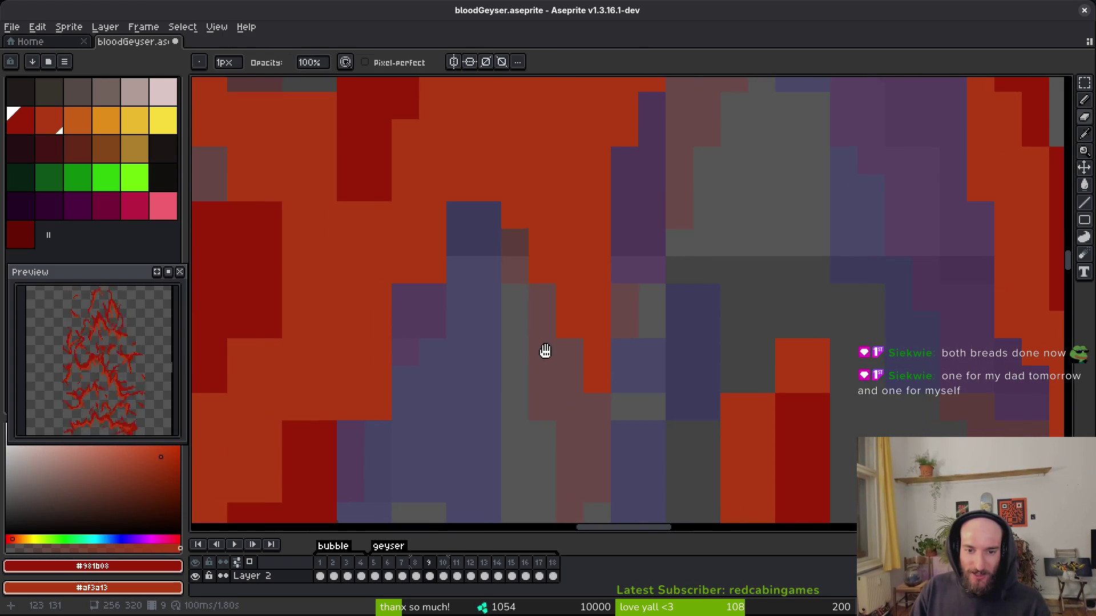
pyautogui.hscroll(-3, 502, 352)
pyautogui.scroll(-2, 513, 354)
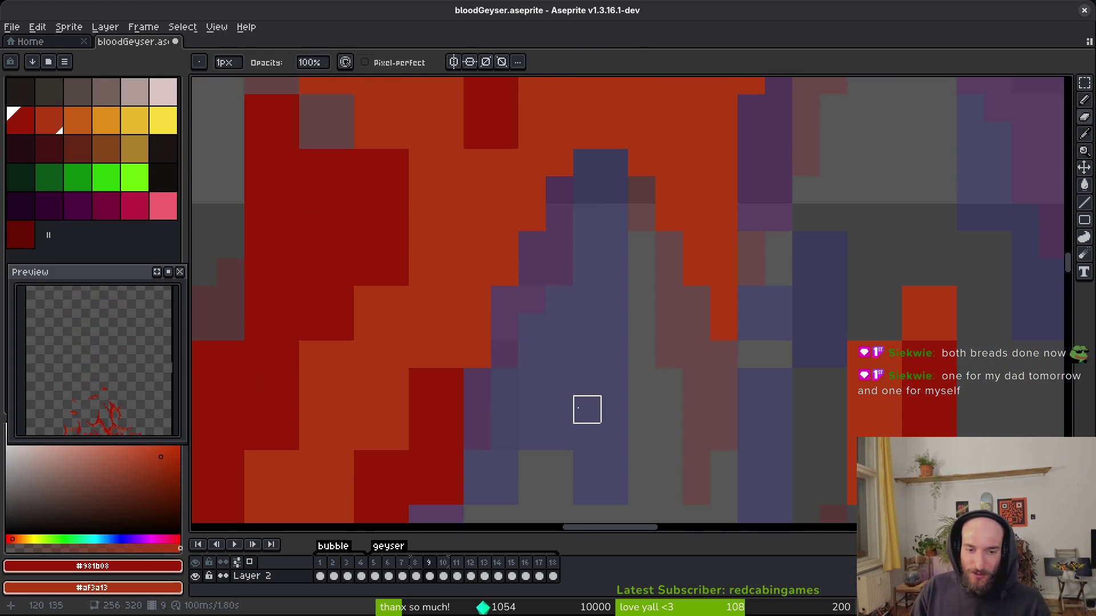
pyautogui.hscroll(-3, 576, 319)
pyautogui.press('f')
pyautogui.moveTo(533, 283); pyautogui.dragTo(528, 320)
pyautogui.click(448, 374)
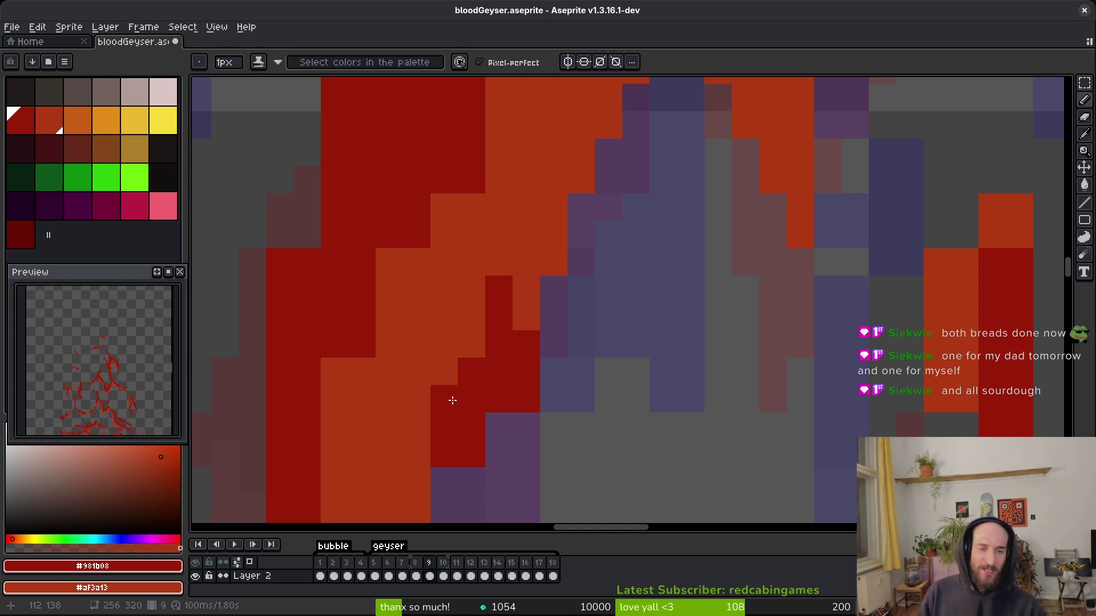
# Darken scattered orange pixels on the left side of the flame to dark red.
pyautogui.hscroll(-1, 472, 201)
pyautogui.click(418, 260)
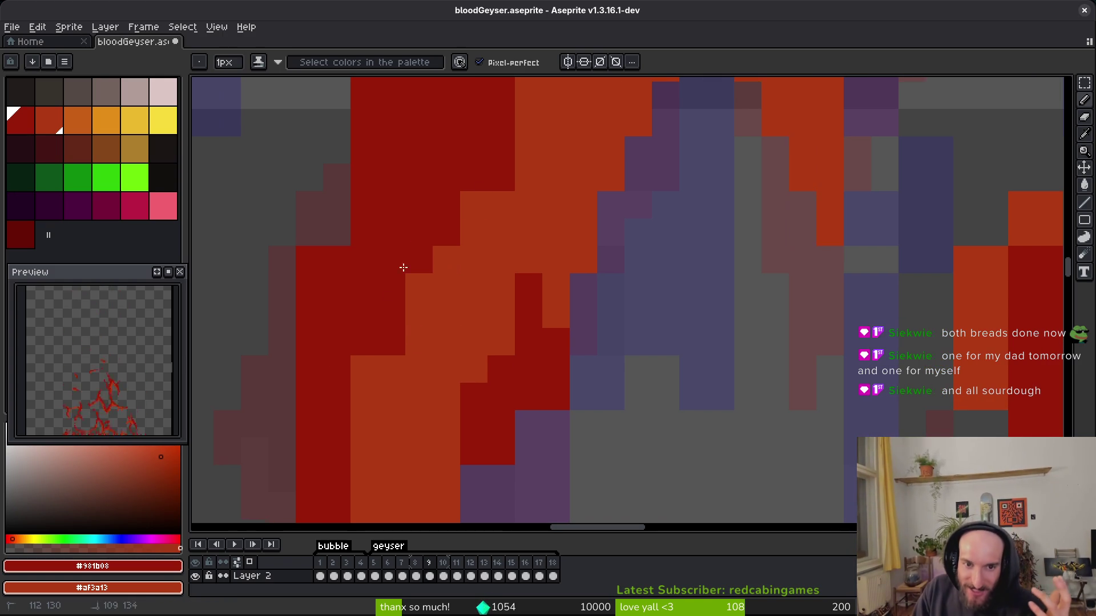
pyautogui.click(472, 204)
pyautogui.rightClick(419, 301)
pyautogui.rightClick(354, 422)
pyautogui.rightClick(460, 206)
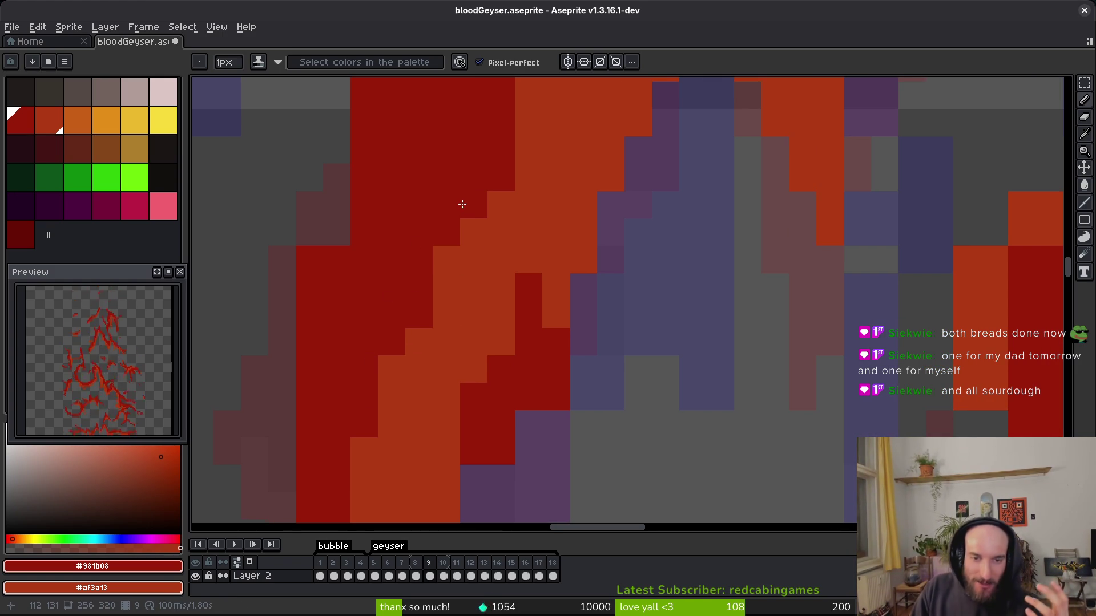
# Paint a diagonal run and a long stroke of dark red along the flame edge.
pyautogui.scroll(2, 486, 363)
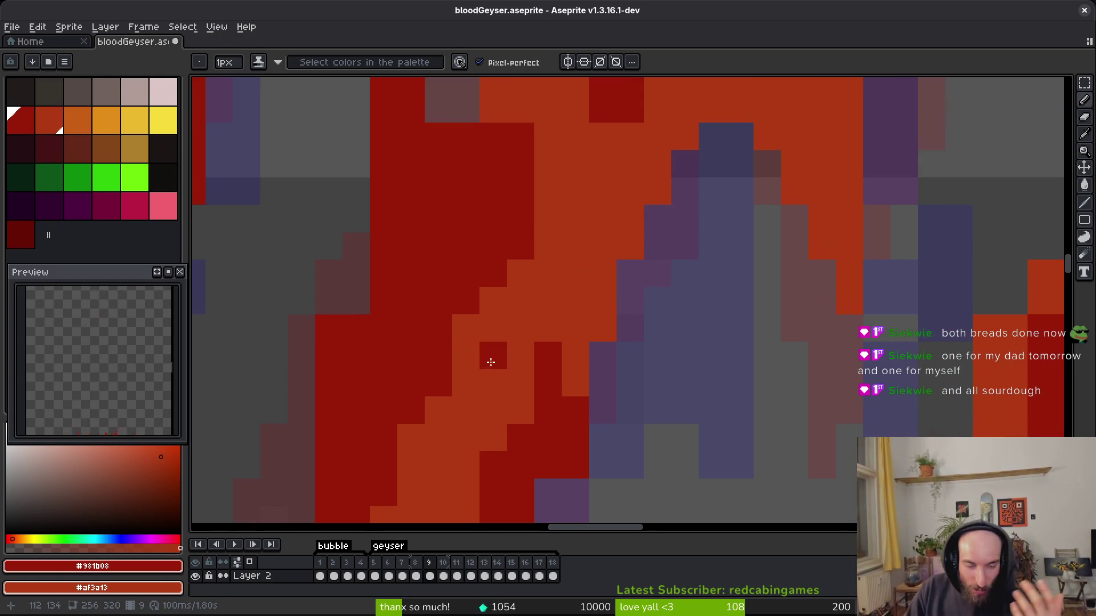
pyautogui.scroll(-2, 513, 336)
pyautogui.scroll(2, 562, 269)
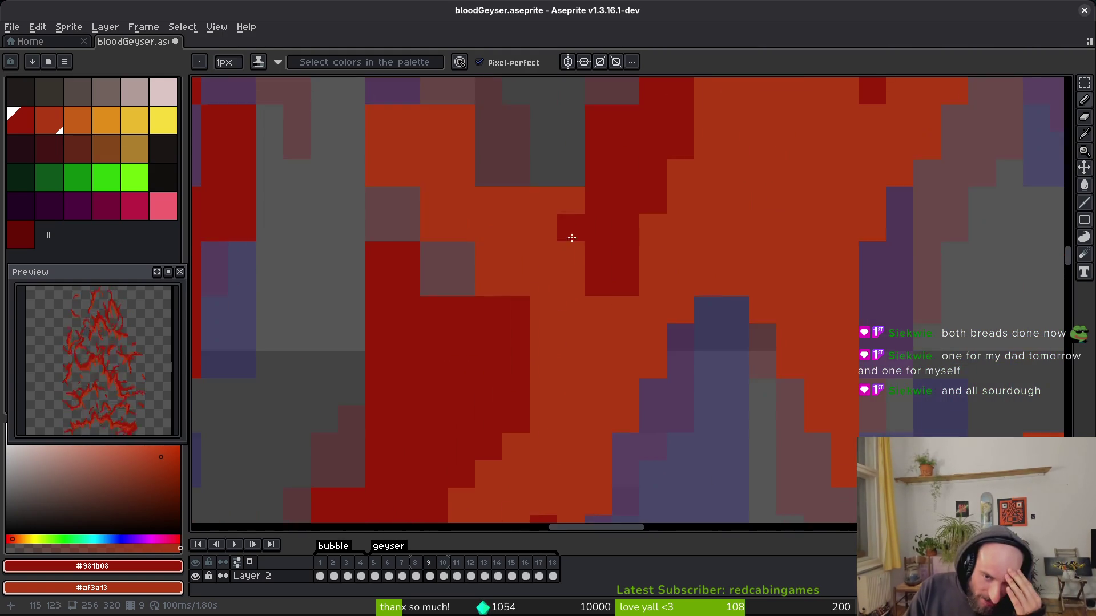
pyautogui.scroll(4, 565, 246)
pyautogui.moveTo(538, 306); pyautogui.dragTo(557, 317)
pyautogui.moveTo(500, 240)
pyautogui.mouseDown()
pyautogui.moveTo(506, 289)
pyautogui.moveTo(424, 161)
pyautogui.mouseUp()
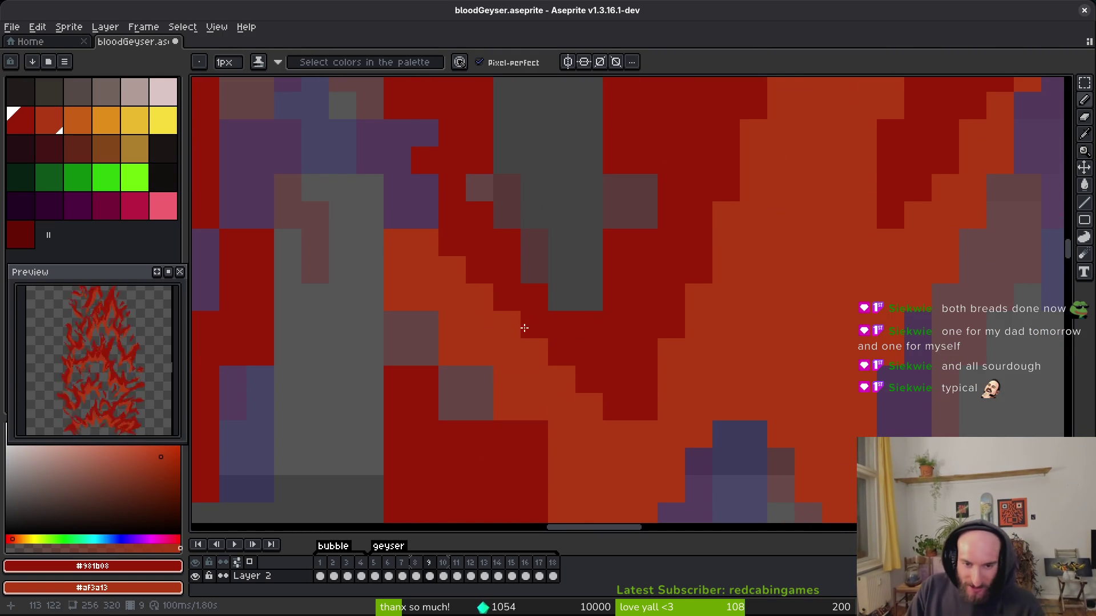
# Erase stray pixels near the lower flame edge.
pyautogui.moveTo(525, 323); pyautogui.dragTo(586, 343)
pyautogui.press('e')
pyautogui.moveTo(500, 400)
pyautogui.mouseDown()
pyautogui.moveTo(484, 371)
pyautogui.moveTo(512, 399)
pyautogui.mouseUp()
pyautogui.press('b')
# Brighten a column of edge pixels to orange and shade six single stray pixels.
pyautogui.scroll(1, 514, 396)
pyautogui.moveTo(482, 276)
pyautogui.mouseDown()
pyautogui.moveTo(461, 171)
pyautogui.moveTo(562, 314)
pyautogui.mouseUp()
pyautogui.moveTo(511, 245); pyautogui.dragTo(516, 313)
pyautogui.click(592, 281)
pyautogui.click(593, 308)
pyautogui.click(594, 252)
pyautogui.click(620, 364)
pyautogui.click(593, 364)
pyautogui.click(748, 371)
# Erase a column of stray pixels on the right and save bloodGeyser.aseprite.
pyautogui.press('e')
pyautogui.moveTo(729, 223); pyautogui.dragTo(729, 416)
pyautogui.hotkey('ctrl', 's')
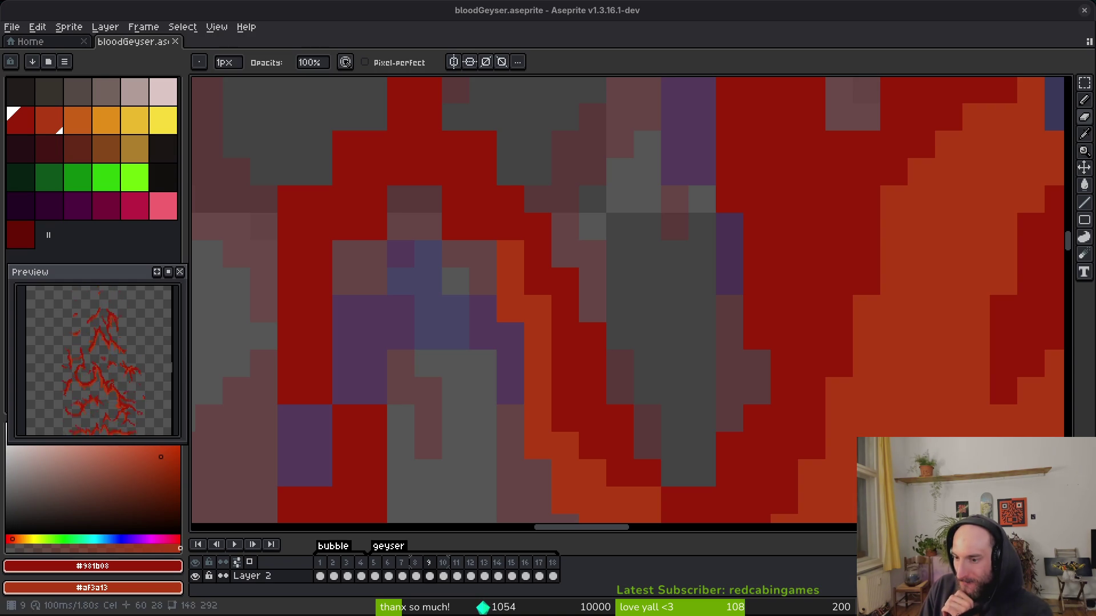
pyautogui.scroll(-2, 651, 400)
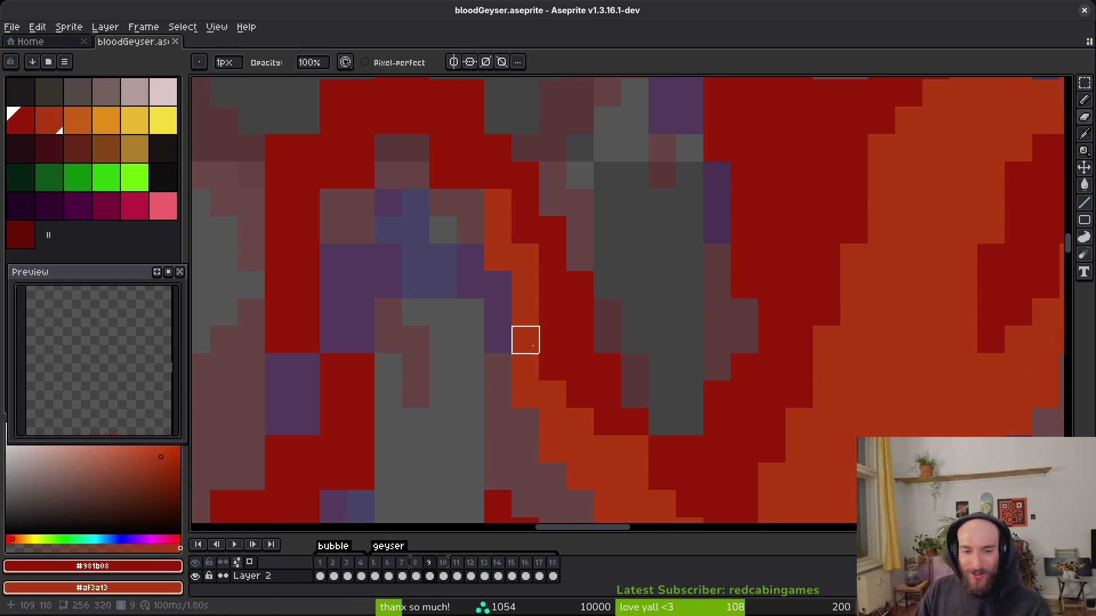
# Darken one orange pixel on frame 9's flame edge to dark red with the shading pencil.
pyautogui.scroll(-3, 525, 340)
pyautogui.press('b')
pyautogui.scroll(4, 611, 330)
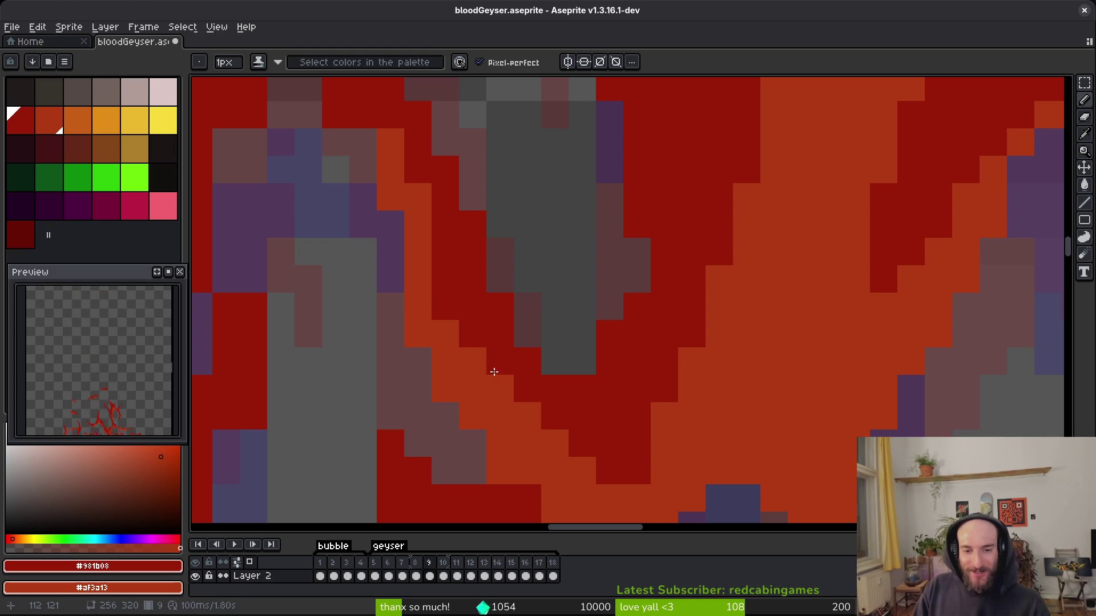
pyautogui.click(500, 389)
pyautogui.scroll(-2, 551, 394)
pyautogui.scroll(4, 588, 364)
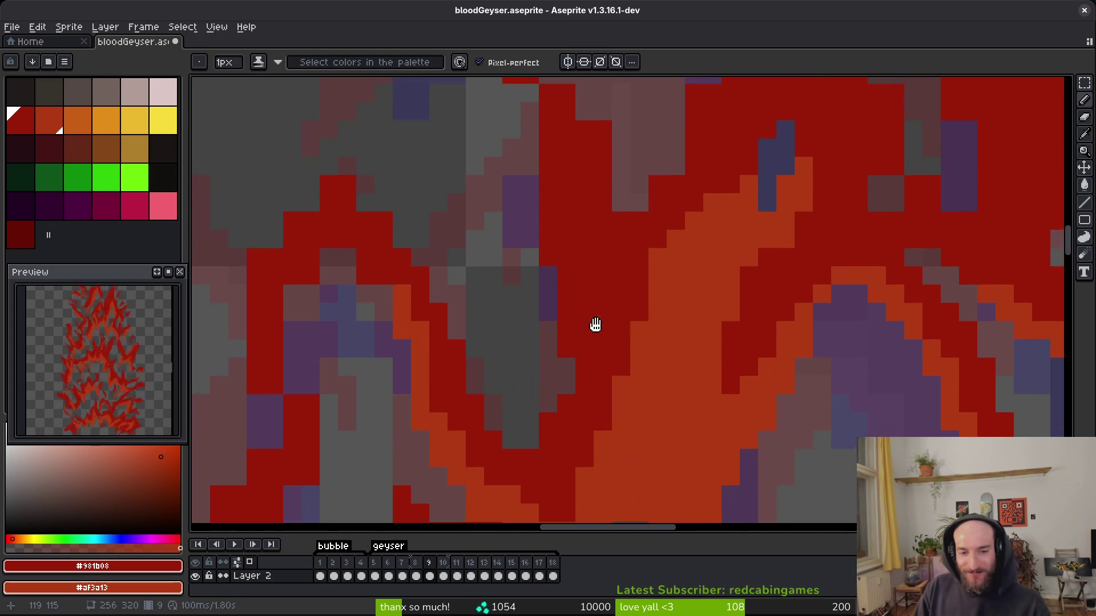
# Paint a red pixel onto the flame edge.
pyautogui.press('e')
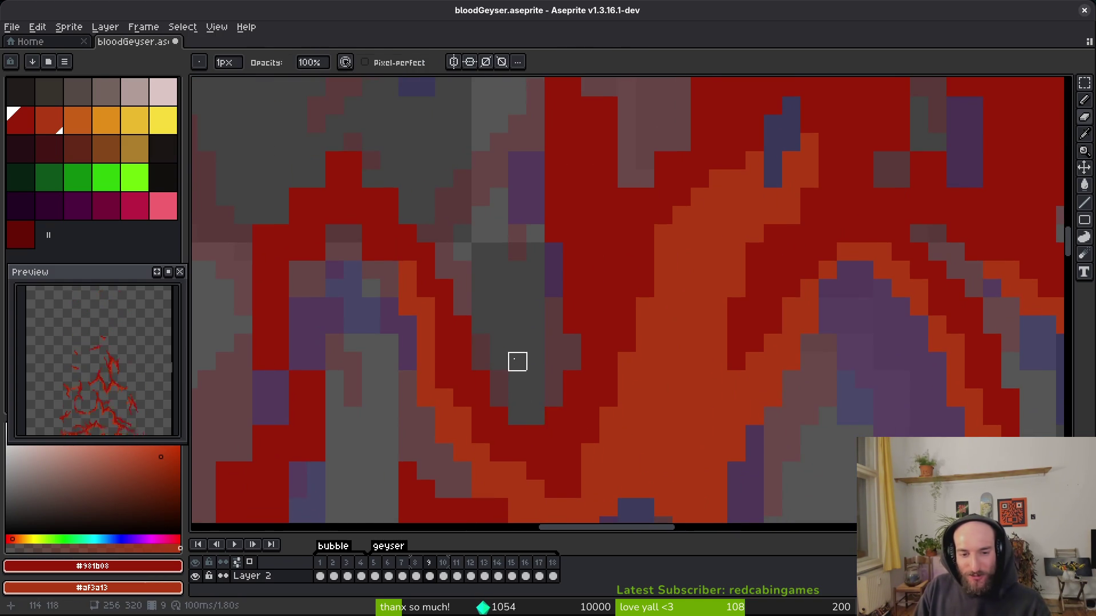
pyautogui.press('b')
pyautogui.scroll(-2, 566, 399)
pyautogui.scroll(2, 576, 415)
pyautogui.scroll(-2, 668, 368)
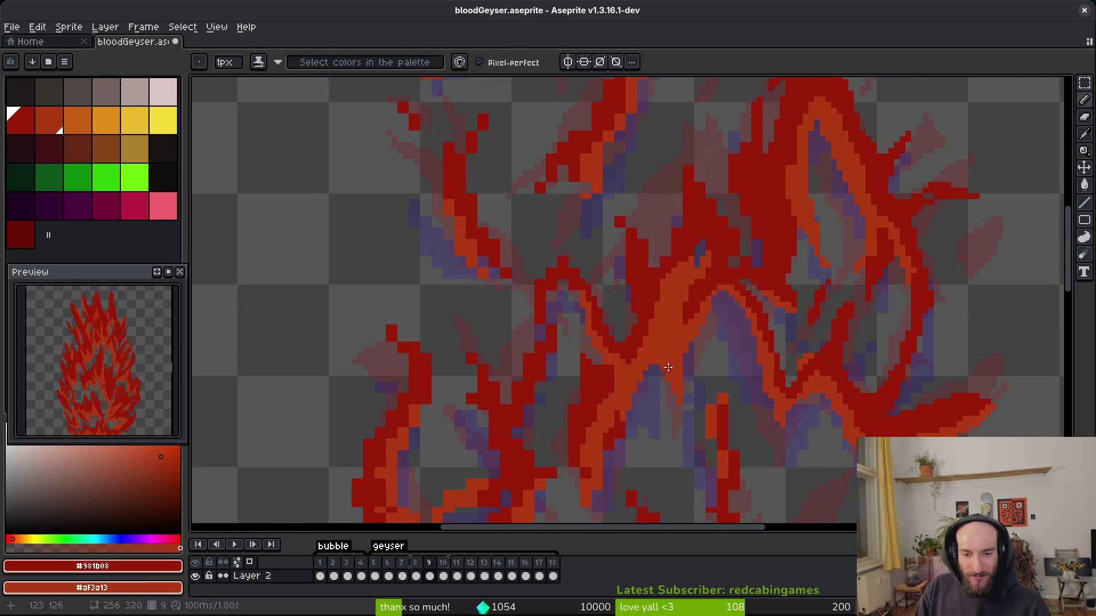
pyautogui.scroll(2, 685, 379)
pyautogui.scroll(-2, 689, 379)
pyautogui.scroll(3, 685, 274)
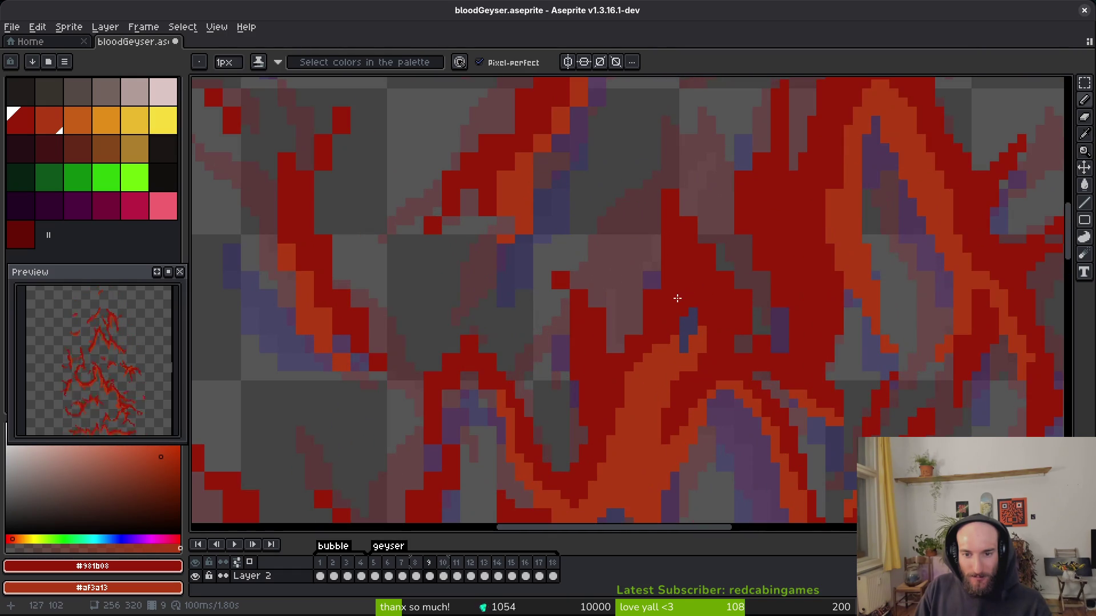
pyautogui.scroll(2, 651, 301)
pyautogui.press('b')
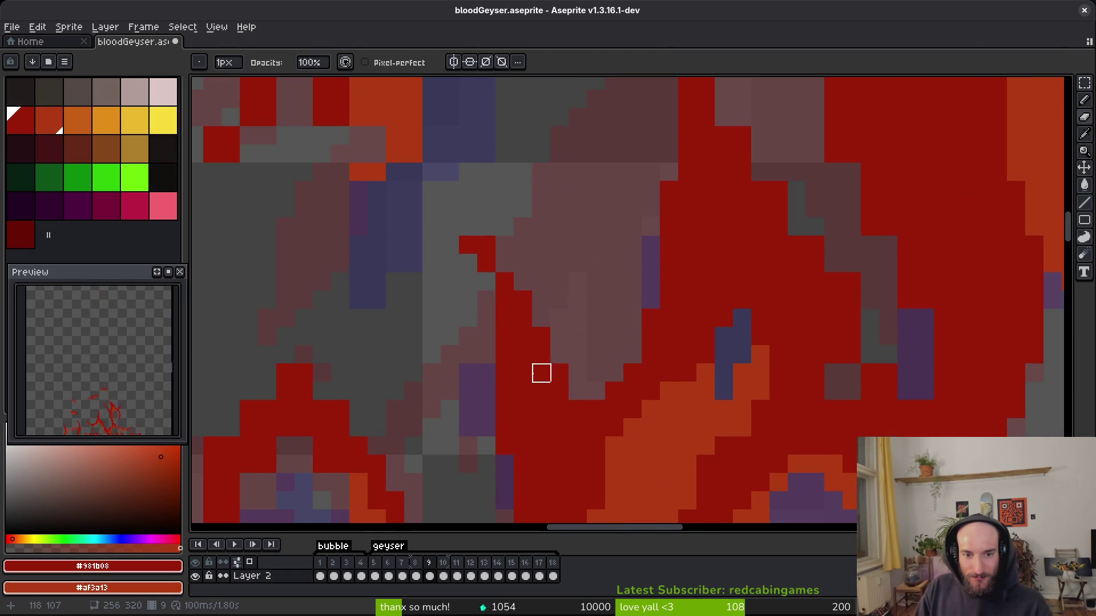
pyautogui.scroll(-1, 508, 319)
pyautogui.press('f')
pyautogui.click(453, 195)
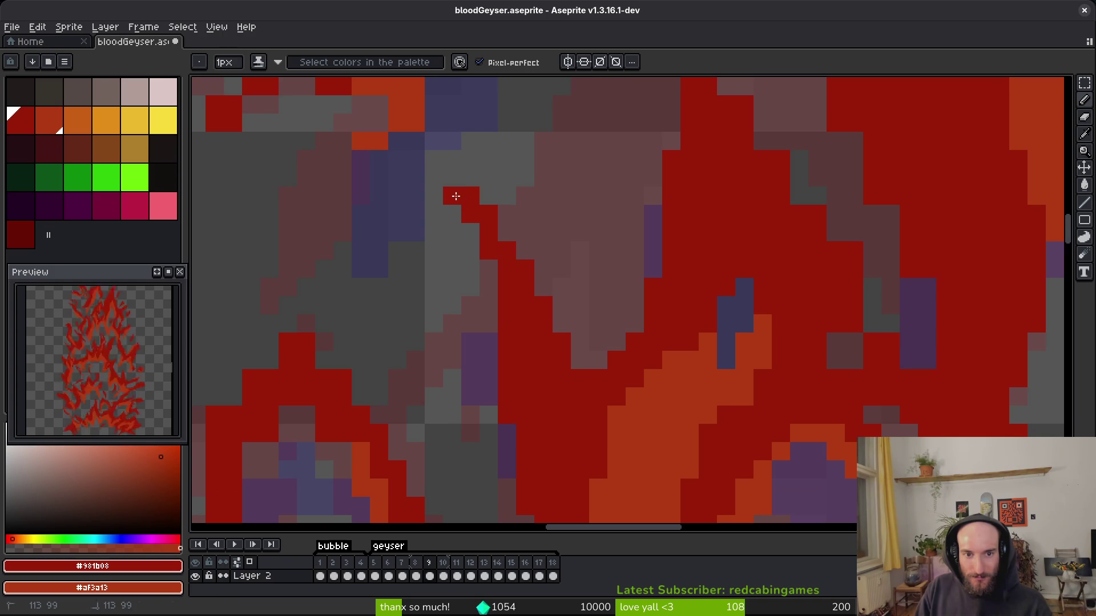
# Repaint two brownish edge pixels red and recolour a run of pixels along the flame edge.
pyautogui.press('b')
pyautogui.scroll(-3, 544, 196)
pyautogui.scroll(5, 660, 110)
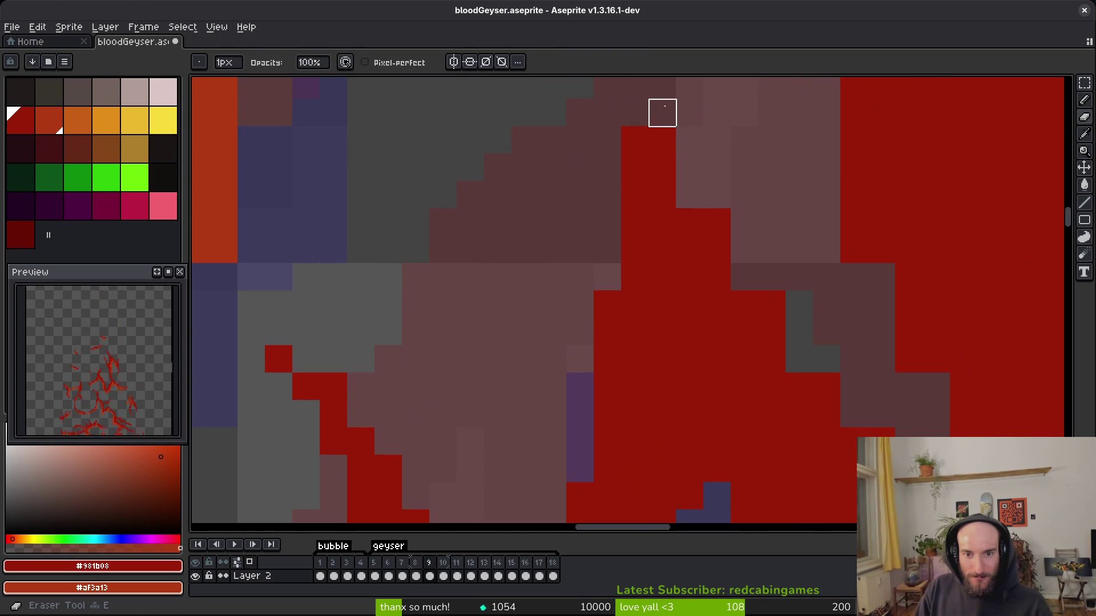
pyautogui.hscroll(3, 687, 276)
pyautogui.scroll(-6, 656, 293)
pyautogui.hscroll(4, 662, 399)
pyautogui.press('f')
pyautogui.moveTo(618, 373); pyautogui.dragTo(625, 399)
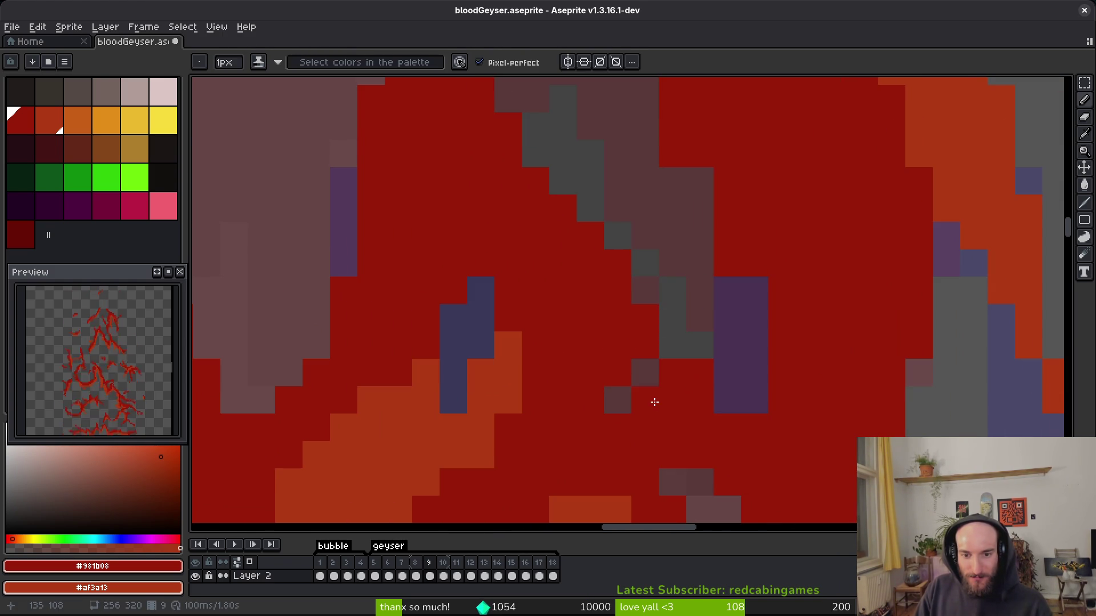
pyautogui.moveTo(703, 355)
pyautogui.mouseDown()
pyautogui.moveTo(697, 372)
pyautogui.moveTo(753, 398)
pyautogui.moveTo(753, 371)
pyautogui.mouseUp()
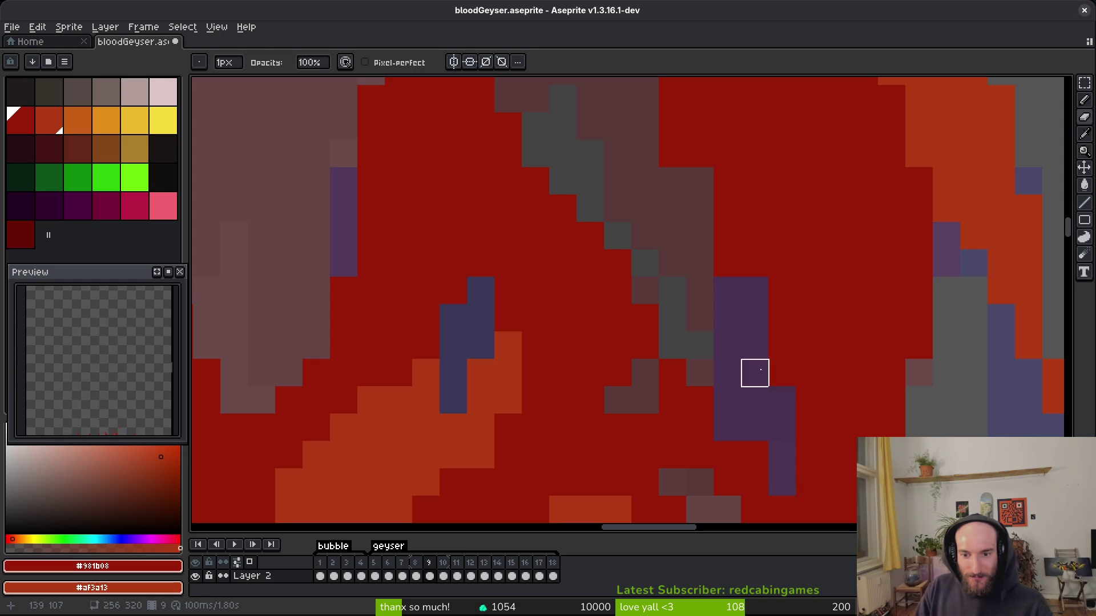
# Pan to another part of the geyser and save the file.
pyautogui.scroll(-3, 743, 374)
pyautogui.hscroll(2, 742, 374)
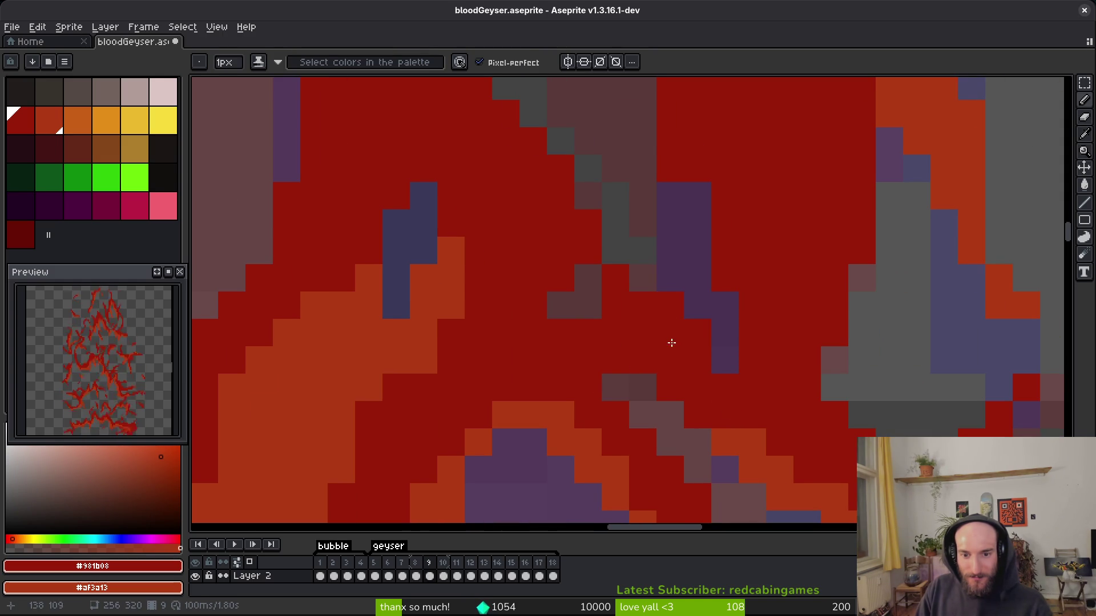
pyautogui.scroll(-5, 559, 356)
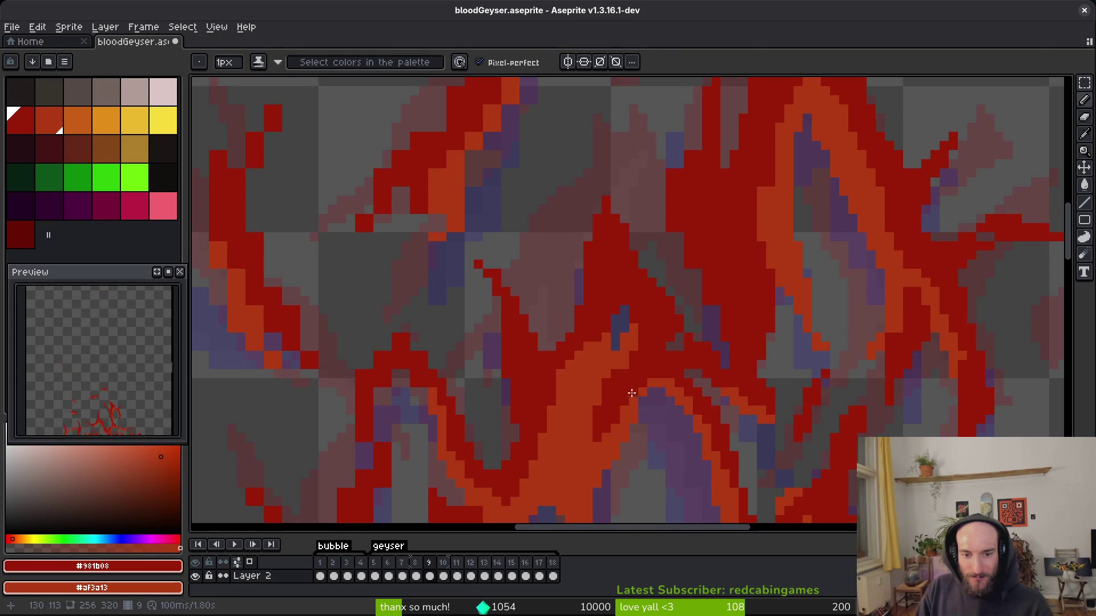
pyautogui.scroll(3, 624, 323)
pyautogui.press('b')
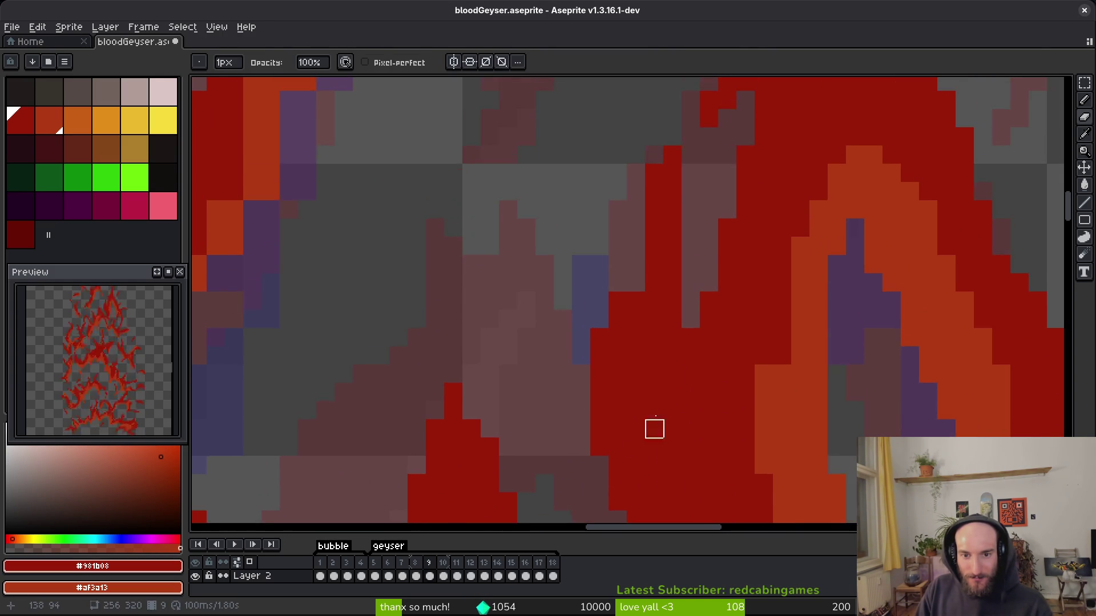
pyautogui.press('b')
pyautogui.moveTo(648, 306)
pyautogui.mouseDown()
pyautogui.moveTo(615, 406)
pyautogui.moveTo(717, 249)
pyautogui.moveTo(649, 289)
pyautogui.mouseUp()
pyautogui.scroll(-3, 648, 289)
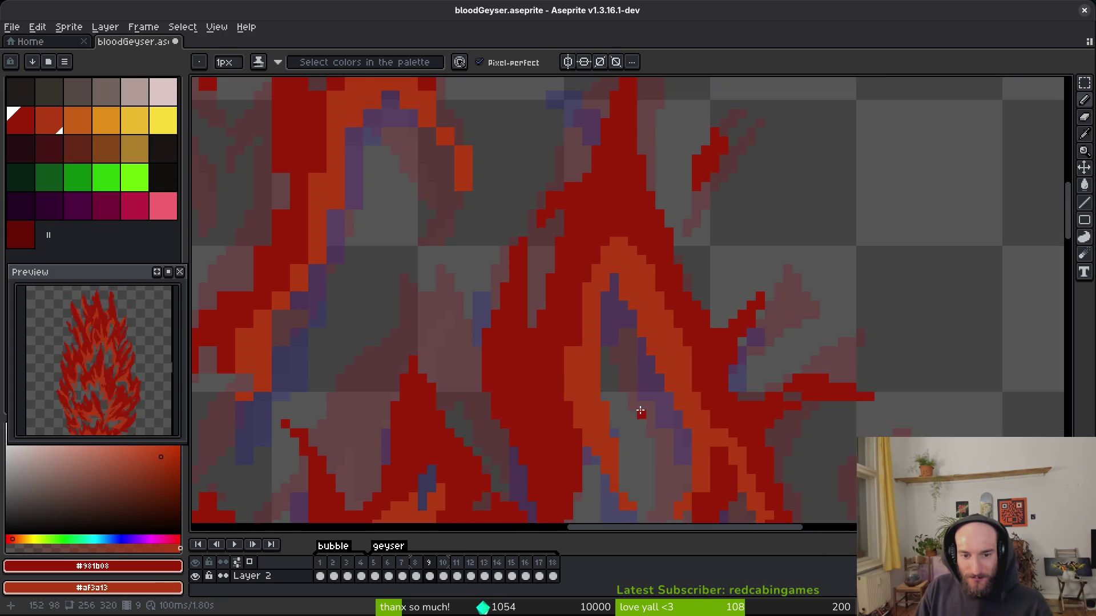
pyautogui.scroll(4, 554, 290)
pyautogui.scroll(-4, 592, 338)
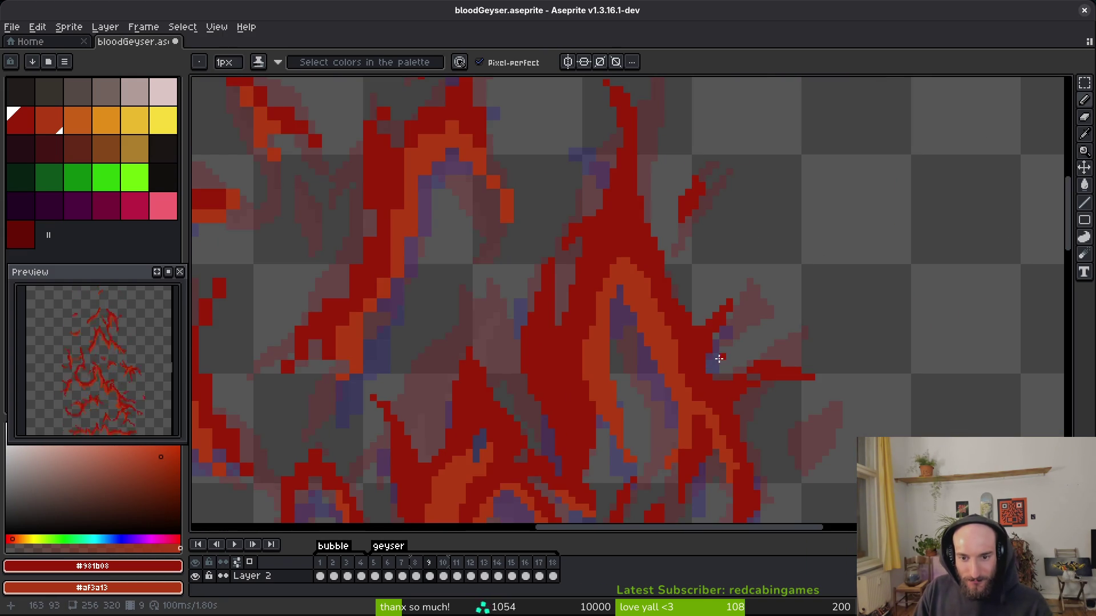
pyautogui.hotkey('ctrl', 's')
# Paint dark red pixels along another section of the flame edge.
pyautogui.moveTo(610, 225)
pyautogui.mouseDown()
pyautogui.moveTo(673, 350)
pyautogui.moveTo(714, 367)
pyautogui.mouseUp()
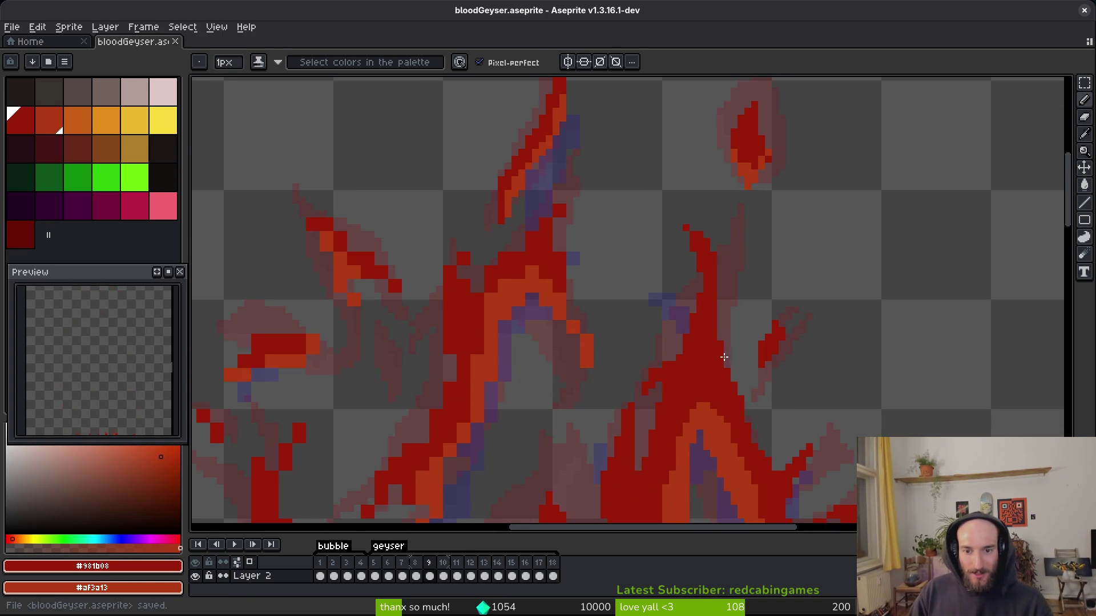
pyautogui.scroll(2, 587, 291)
pyautogui.scroll(-2, 674, 227)
pyautogui.scroll(1, 674, 227)
pyautogui.scroll(1, 655, 227)
pyautogui.moveTo(655, 166); pyautogui.dragTo(665, 194)
pyautogui.scroll(1, 666, 194)
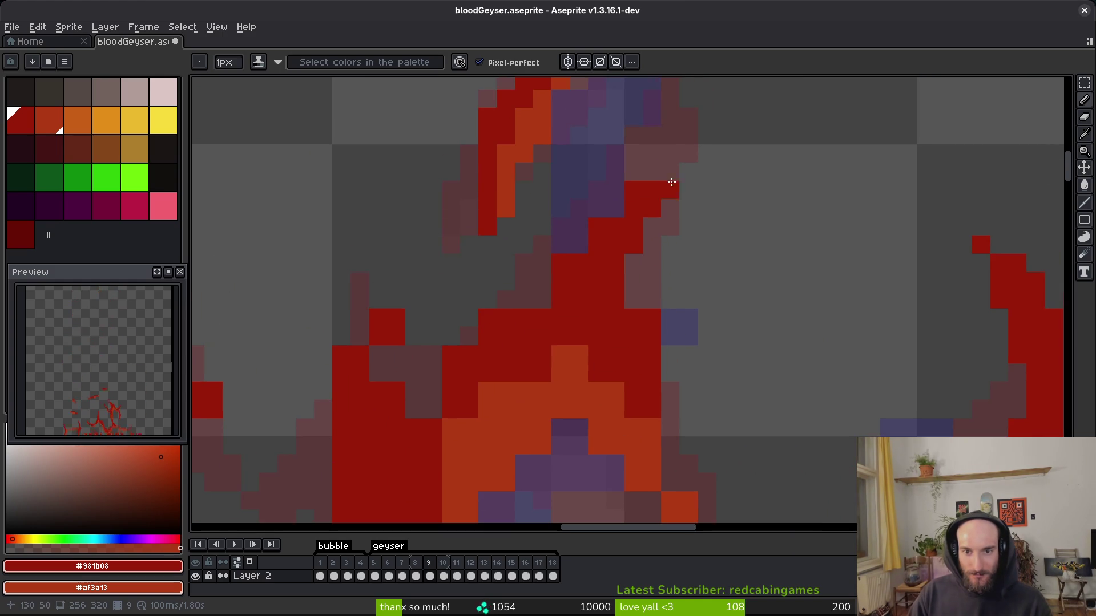
# Erase stray red pixels at the flame tip and along the edge.
pyautogui.press('e')
pyautogui.moveTo(542, 299); pyautogui.dragTo(560, 264)
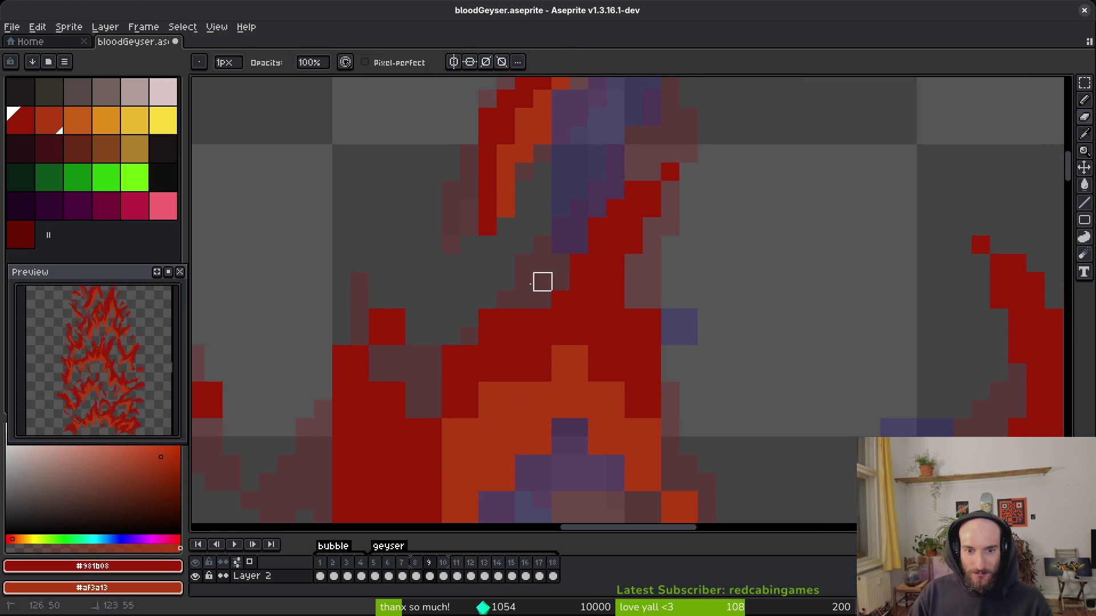
pyautogui.scroll(1, 451, 337)
pyautogui.scroll(-1, 482, 288)
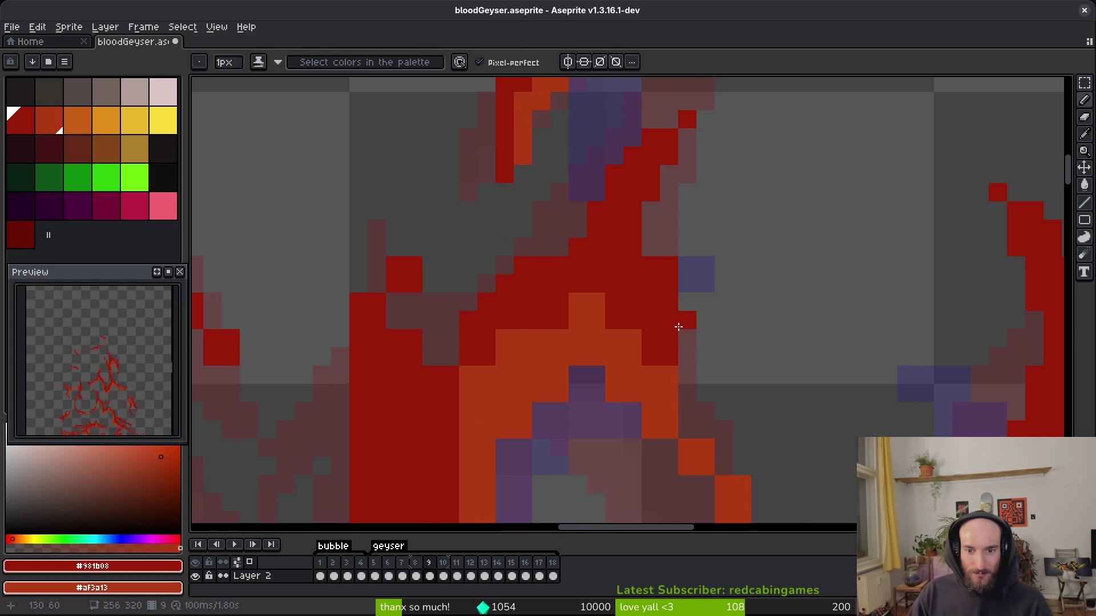
pyautogui.moveTo(669, 284); pyautogui.dragTo(668, 245)
pyautogui.scroll(-2, 657, 257)
pyautogui.click(648, 260)
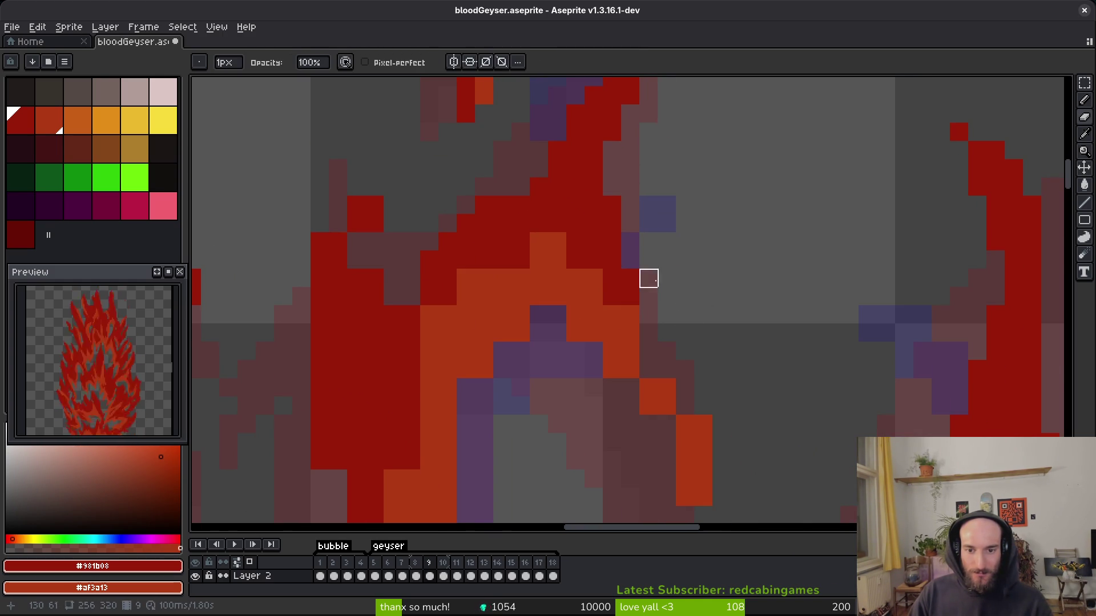
# Recolour orange and purple pixels along the diagonal and darken one edge pixel to dark red.
pyautogui.press('f')
pyautogui.scroll(-3, 685, 357)
pyautogui.moveTo(580, 277); pyautogui.dragTo(587, 340)
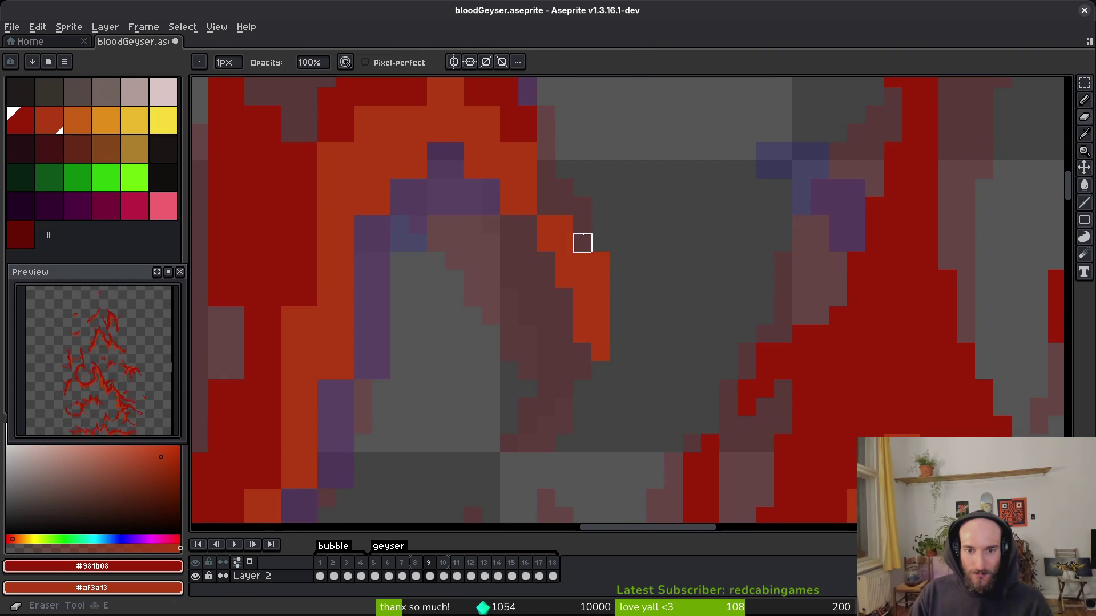
pyautogui.press('e')
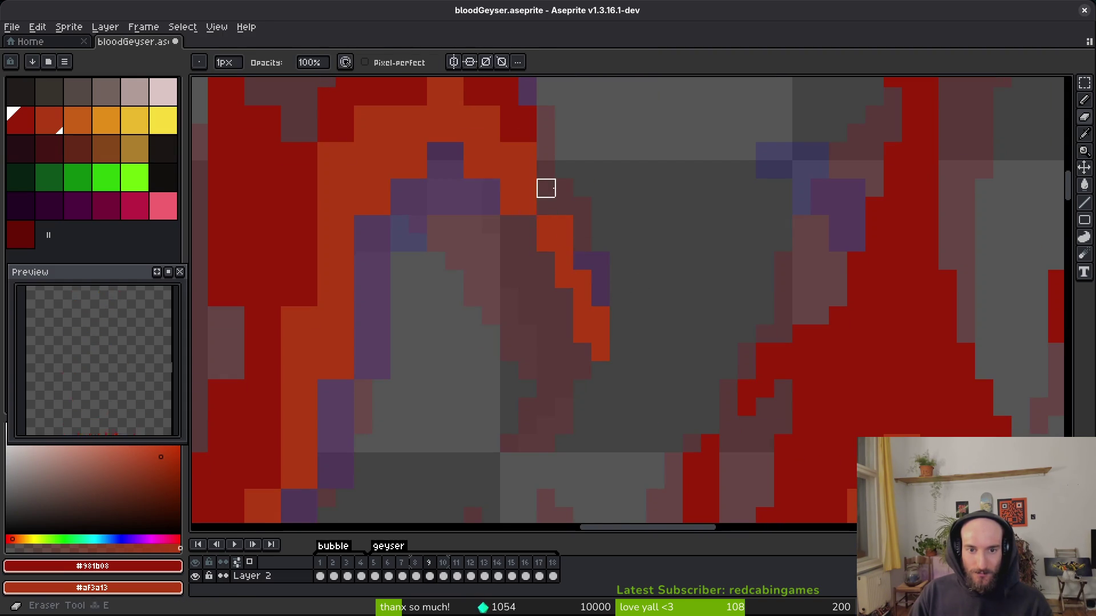
pyautogui.scroll(3, 472, 170)
pyautogui.press('b')
pyautogui.click(553, 256)
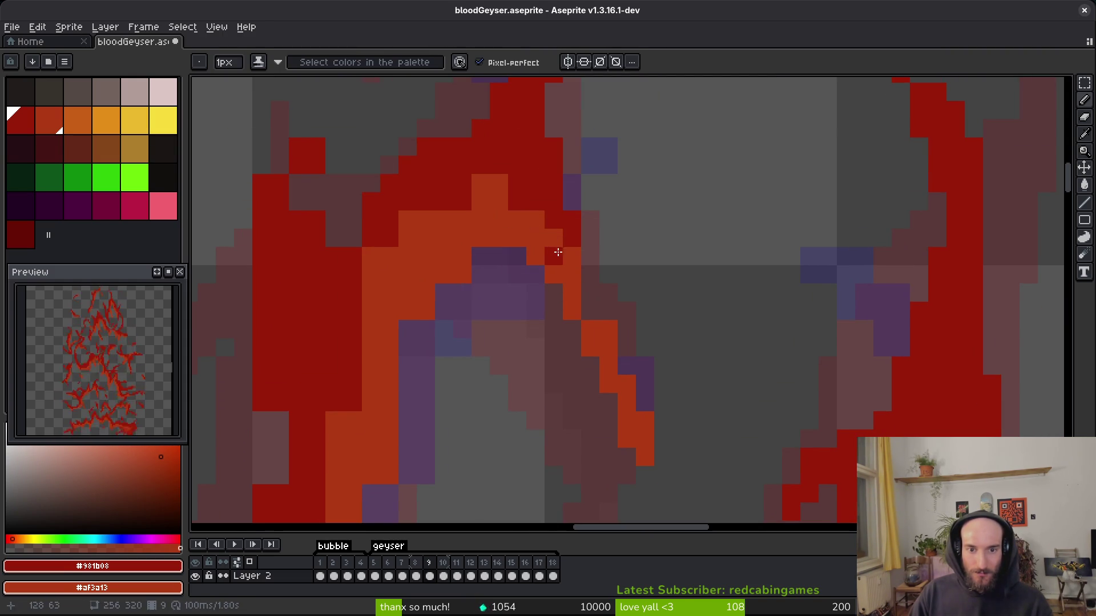
# Paint orange up the inner flame stripe, dark red along its left edge, and orange over two purple pixels.
pyautogui.moveTo(484, 195); pyautogui.dragTo(495, 167)
pyautogui.moveTo(416, 250)
pyautogui.mouseDown()
pyautogui.moveTo(371, 303)
pyautogui.moveTo(371, 257)
pyautogui.mouseUp()
pyautogui.rightClick(481, 274)
pyautogui.click(477, 267)
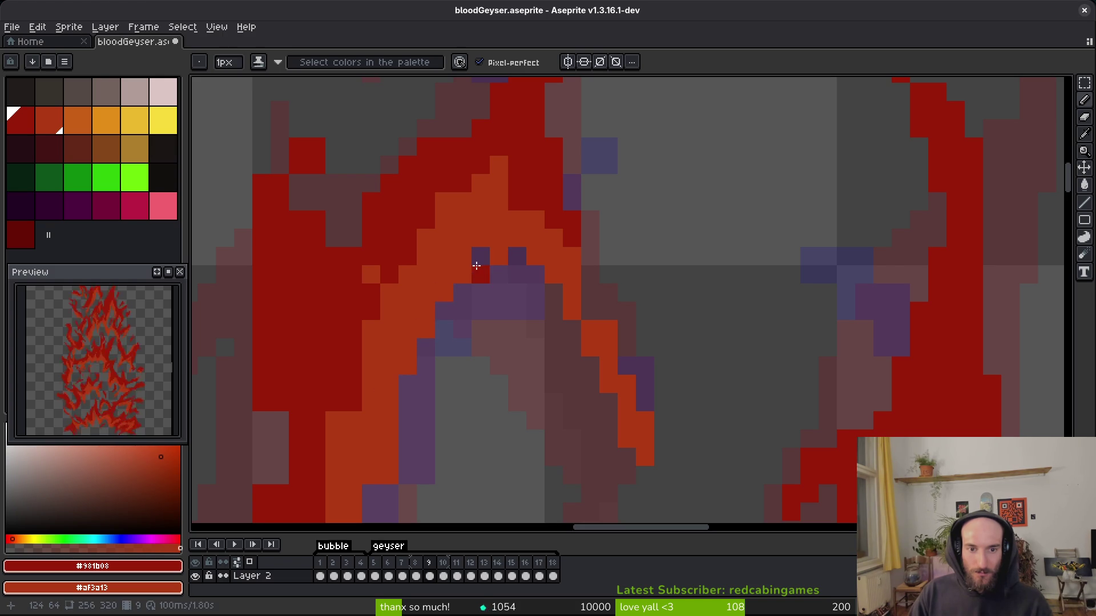
# Erase a stray red pixel and two red pixels along the edge.
pyautogui.hscroll(-5, 494, 258)
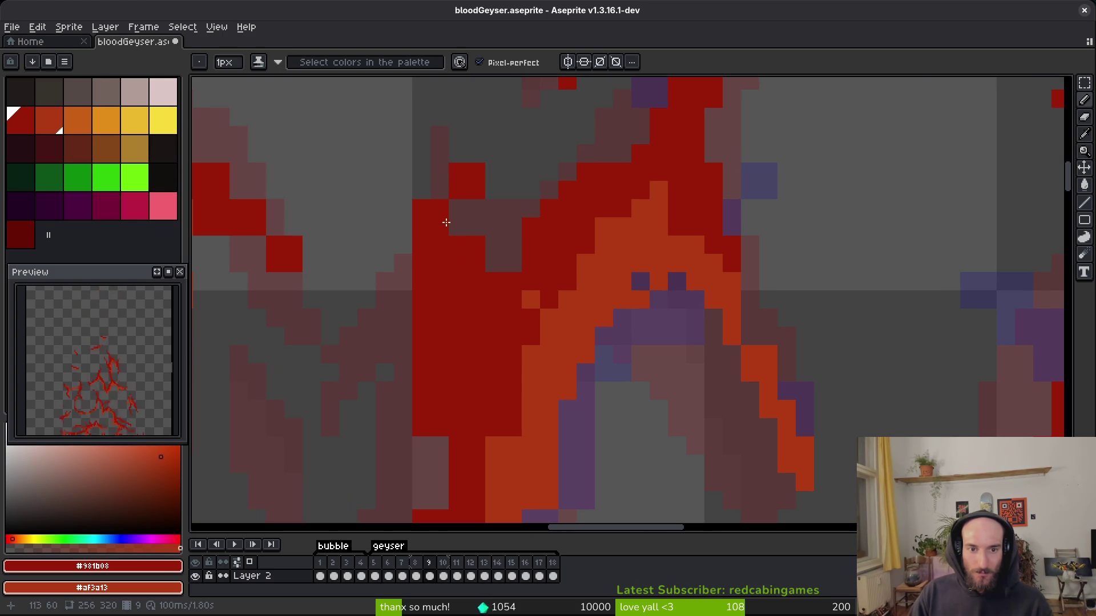
pyautogui.press('e')
pyautogui.click(476, 245)
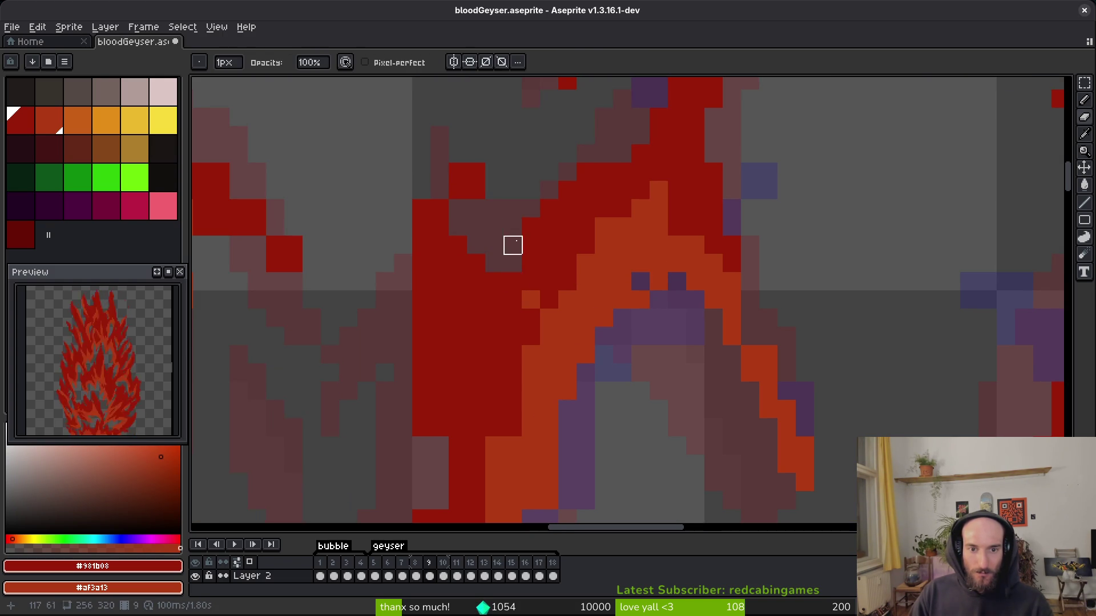
pyautogui.moveTo(476, 282)
pyautogui.mouseDown()
pyautogui.moveTo(476, 263)
pyautogui.moveTo(420, 325)
pyautogui.moveTo(461, 283)
pyautogui.mouseUp()
pyautogui.scroll(2, 493, 315)
# Recolour a short column of pixels near the flame edge.
pyautogui.hscroll(-2, 402, 335)
pyautogui.press('f')
pyautogui.scroll(-1, 467, 350)
pyautogui.press('e')
pyautogui.moveTo(468, 238); pyautogui.dragTo(469, 262)
pyautogui.scroll(-2, 484, 276)
# Darken one flame-edge pixel and turn a red pixel orange.
pyautogui.press('f')
pyautogui.press('e')
pyautogui.scroll(-5, 545, 345)
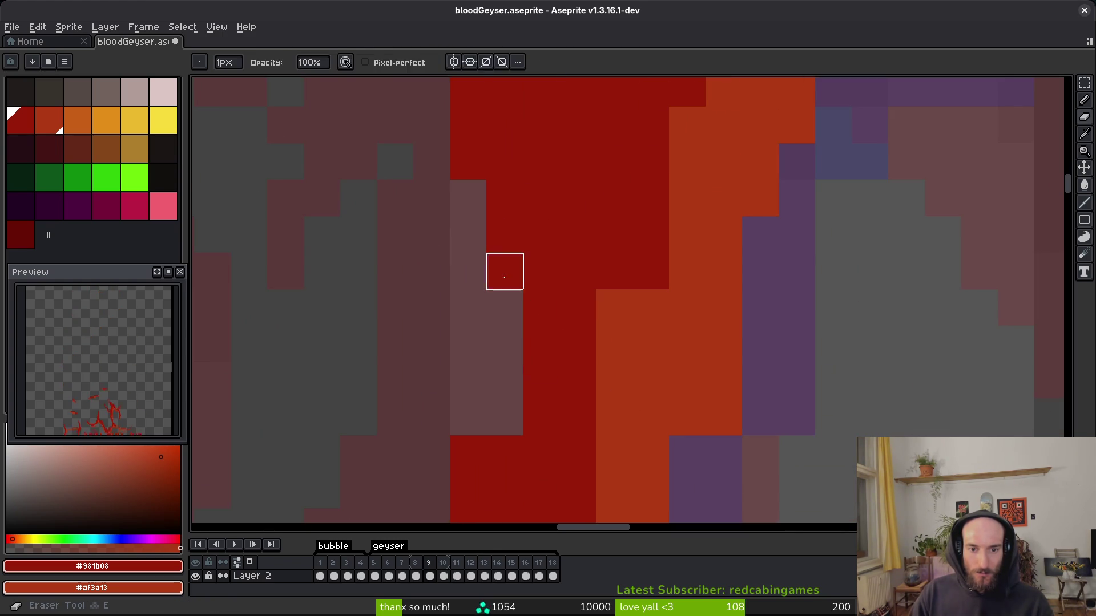
pyautogui.press('f')
pyautogui.click(651, 345)
pyautogui.scroll(-2, 662, 345)
pyautogui.scroll(1, 676, 292)
pyautogui.moveTo(676, 292); pyautogui.dragTo(612, 391)
pyautogui.scroll(-3, 643, 375)
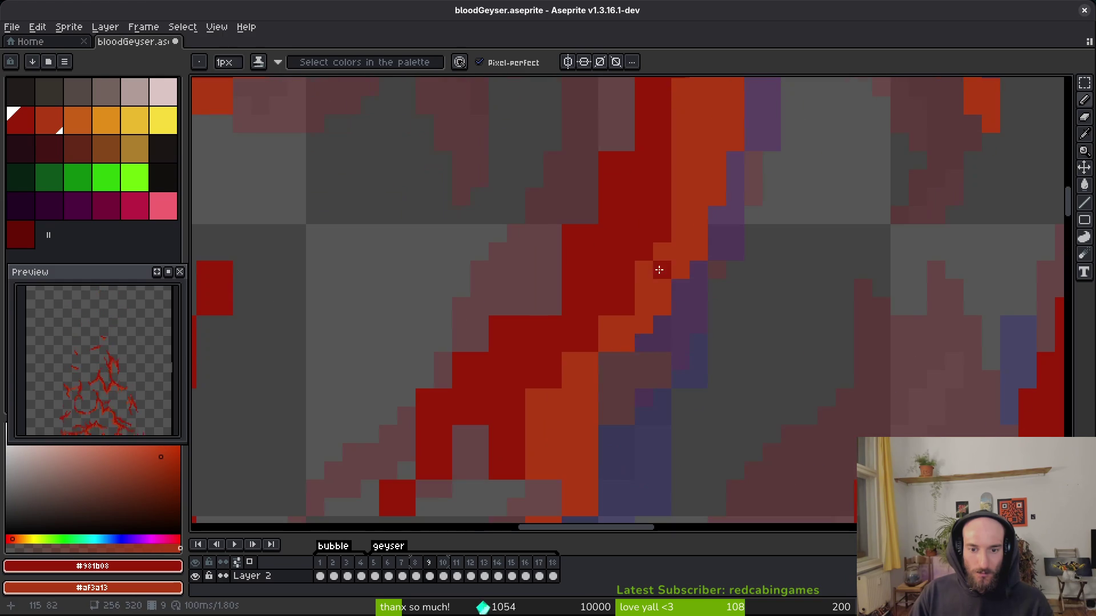
# Paint orange along the red/orange diagonal and turn a column, an edge pixel and two brown pixels dark red.
pyautogui.moveTo(650, 268); pyautogui.dragTo(619, 289)
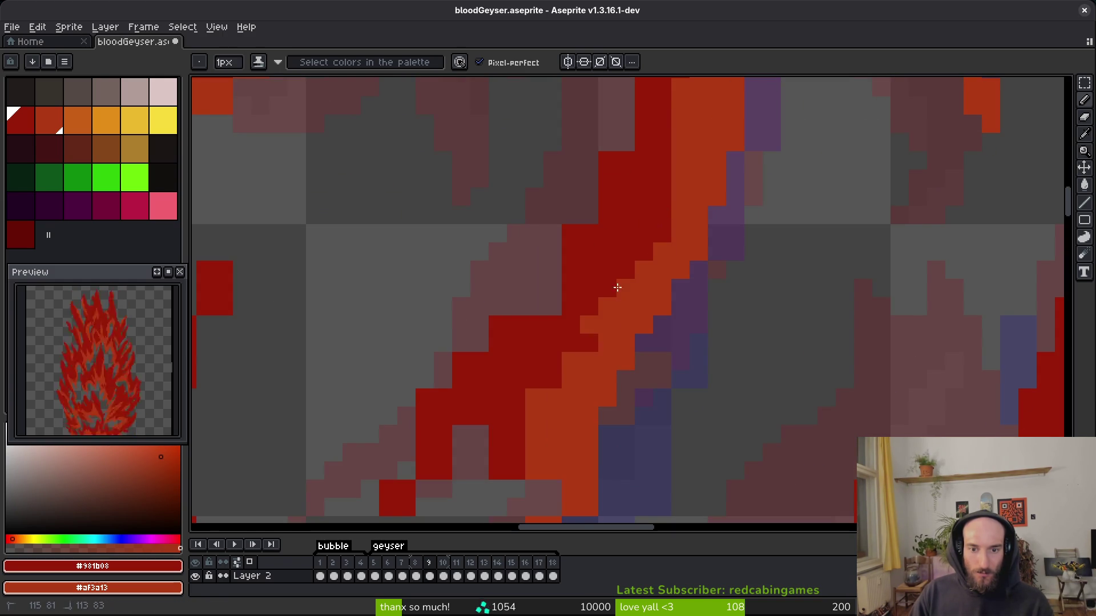
pyautogui.moveTo(537, 397); pyautogui.dragTo(528, 432)
pyautogui.moveTo(644, 128); pyautogui.dragTo(605, 169)
pyautogui.moveTo(526, 332); pyautogui.dragTo(551, 269)
pyautogui.scroll(-2, 575, 336)
pyautogui.hscroll(-3, 575, 336)
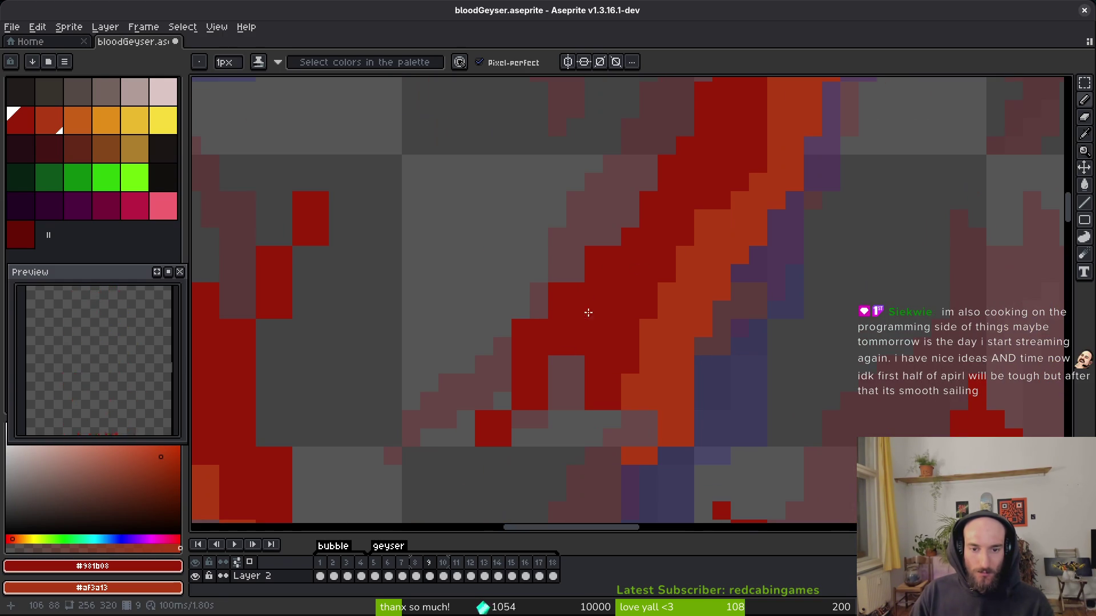
# Save the file and shift the view to a nearby flame edge.
pyautogui.press('e')
pyautogui.scroll(-2, 519, 340)
pyautogui.hscroll(-2, 519, 340)
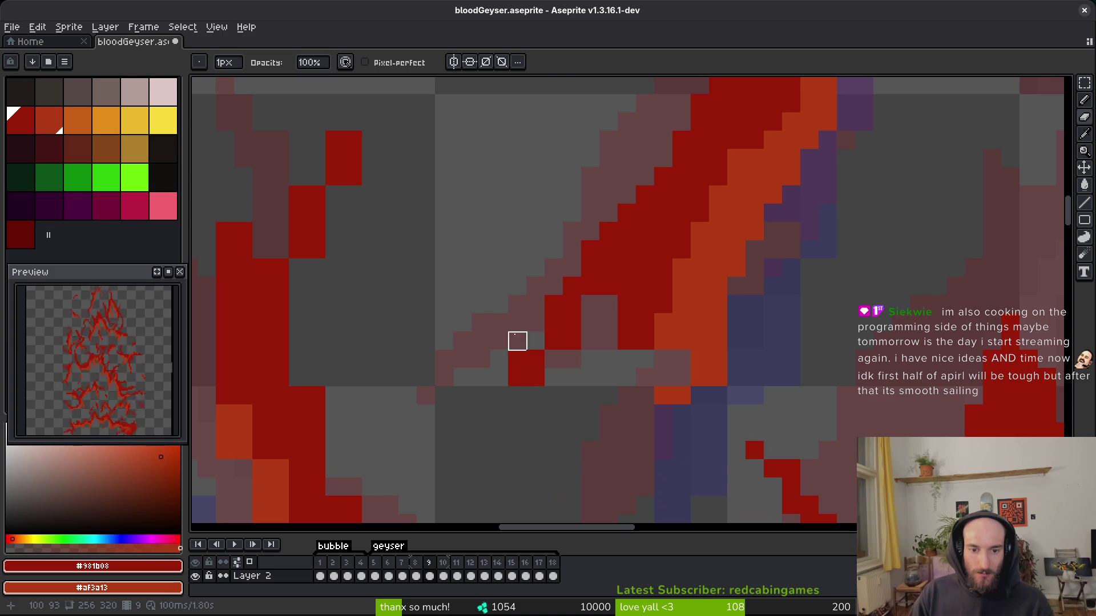
pyautogui.scroll(2, 572, 341)
pyautogui.press('b')
pyautogui.hotkey('ctrl', 's')
pyautogui.moveTo(545, 370); pyautogui.dragTo(527, 339)
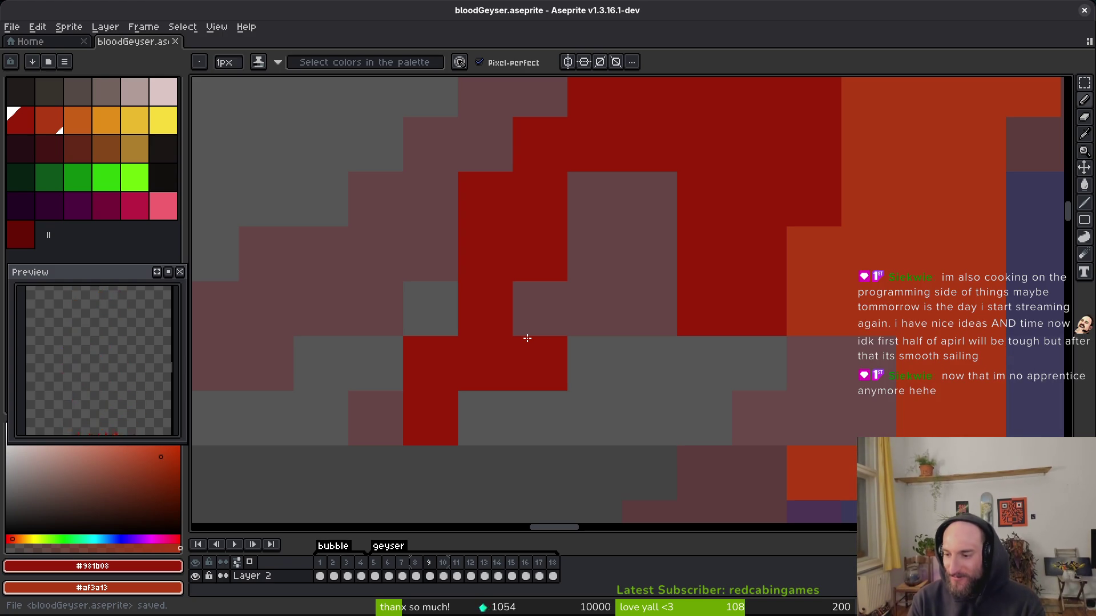
# Erase stray red pixels along the edge, then paint two orange pixels on the flame edge.
pyautogui.press('e')
pyautogui.click(527, 339)
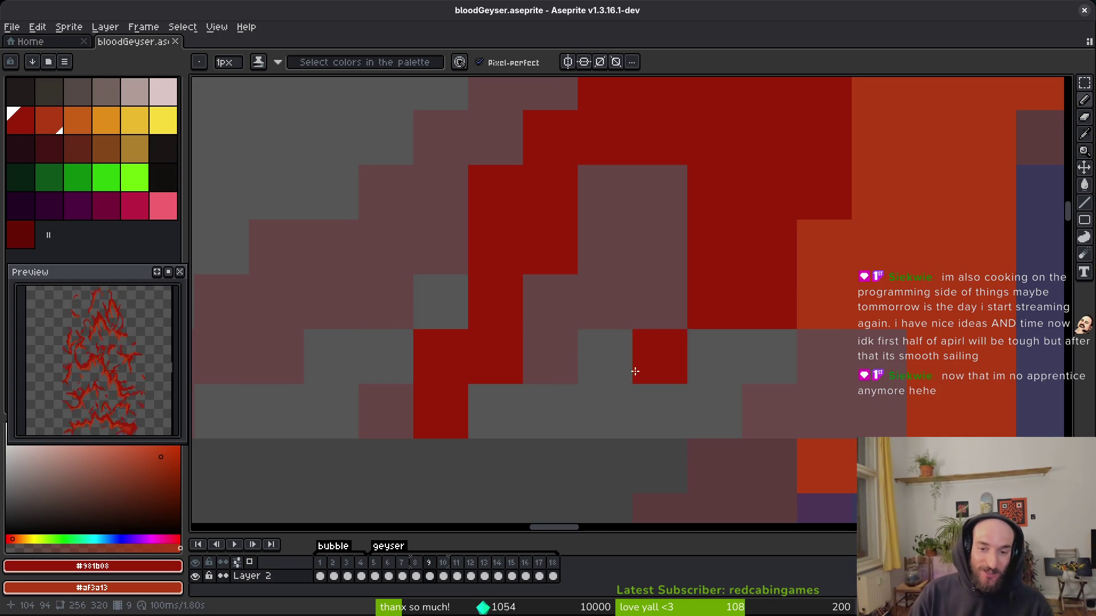
pyautogui.moveTo(706, 273); pyautogui.dragTo(745, 359)
pyautogui.press('b')
pyautogui.scroll(-2, 815, 360)
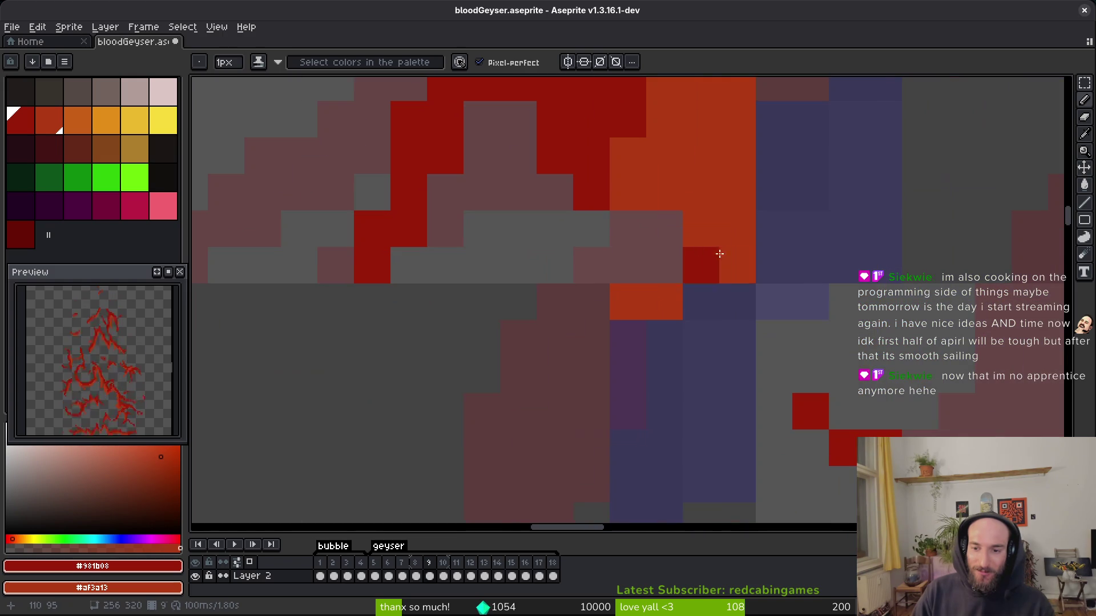
pyautogui.click(628, 338)
pyautogui.click(660, 274)
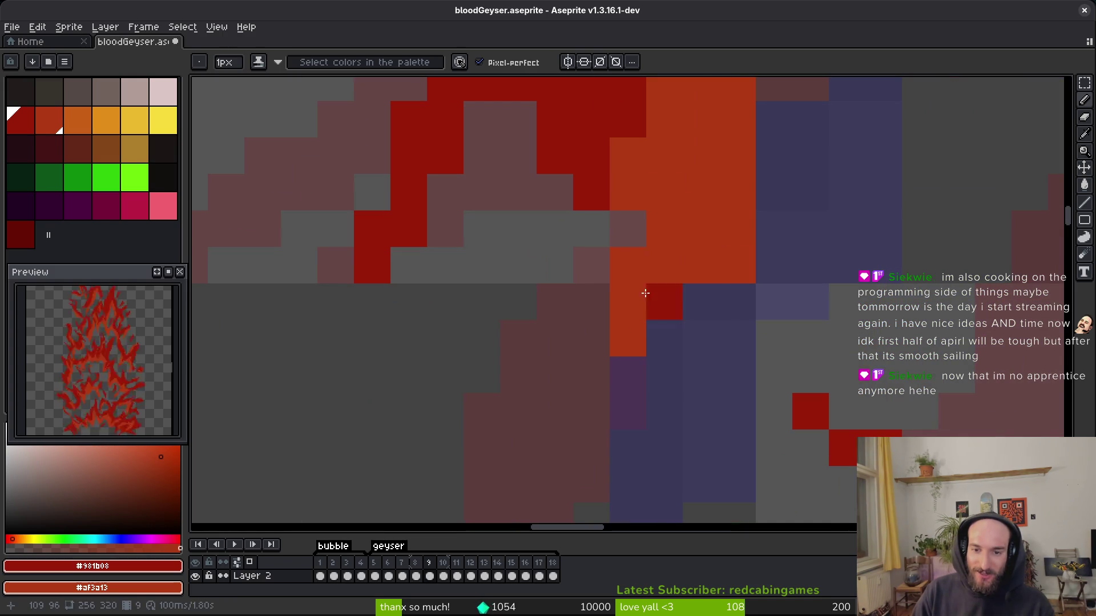
pyautogui.scroll(-4, 742, 337)
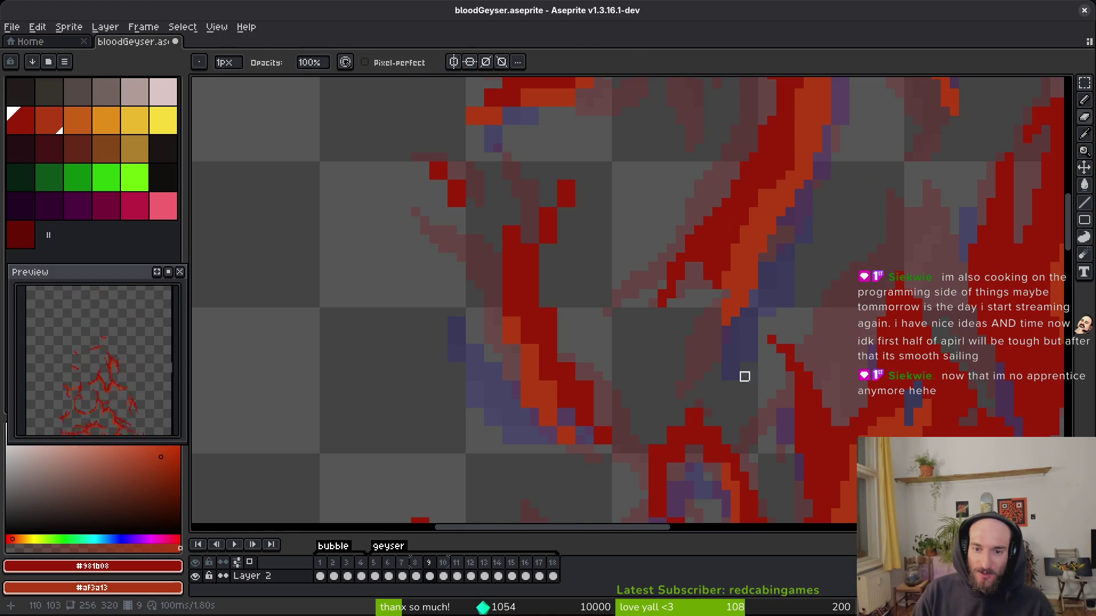
# Paint orange pixels at the top of the diagonal stroke and down its length.
pyautogui.scroll(-4, 787, 249)
pyautogui.scroll(4, 736, 255)
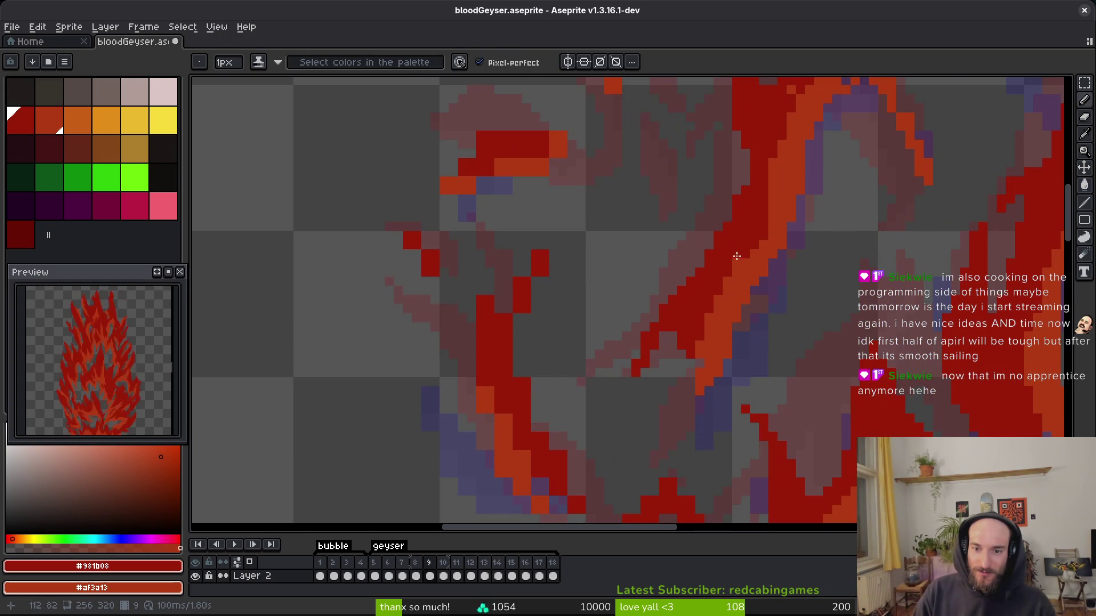
pyautogui.scroll(-3, 816, 274)
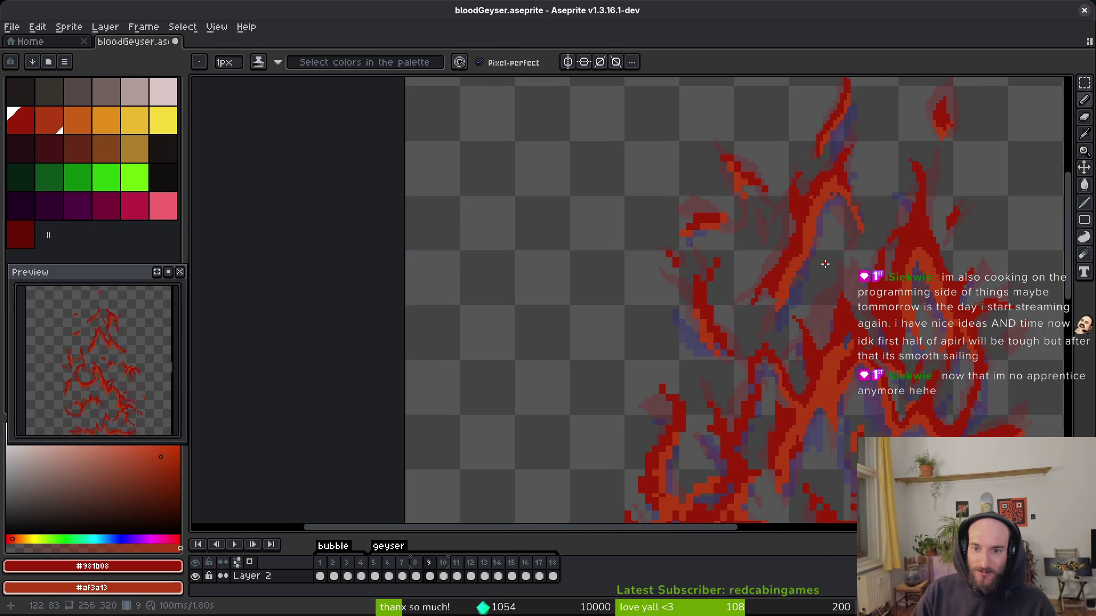
pyautogui.scroll(5, 724, 320)
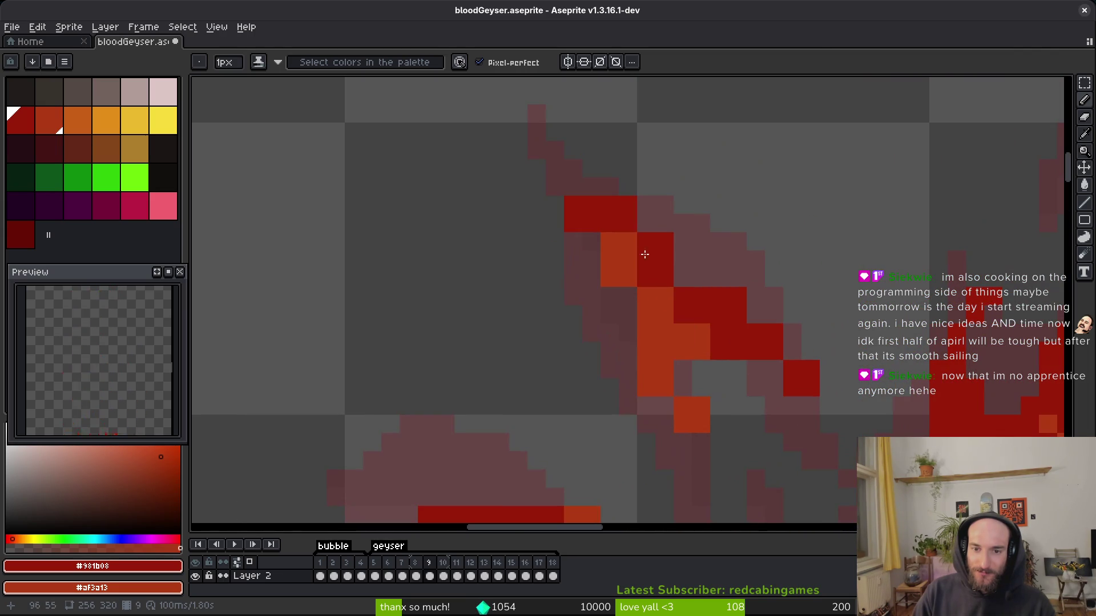
pyautogui.rightClick(573, 223)
pyautogui.rightClick(591, 241)
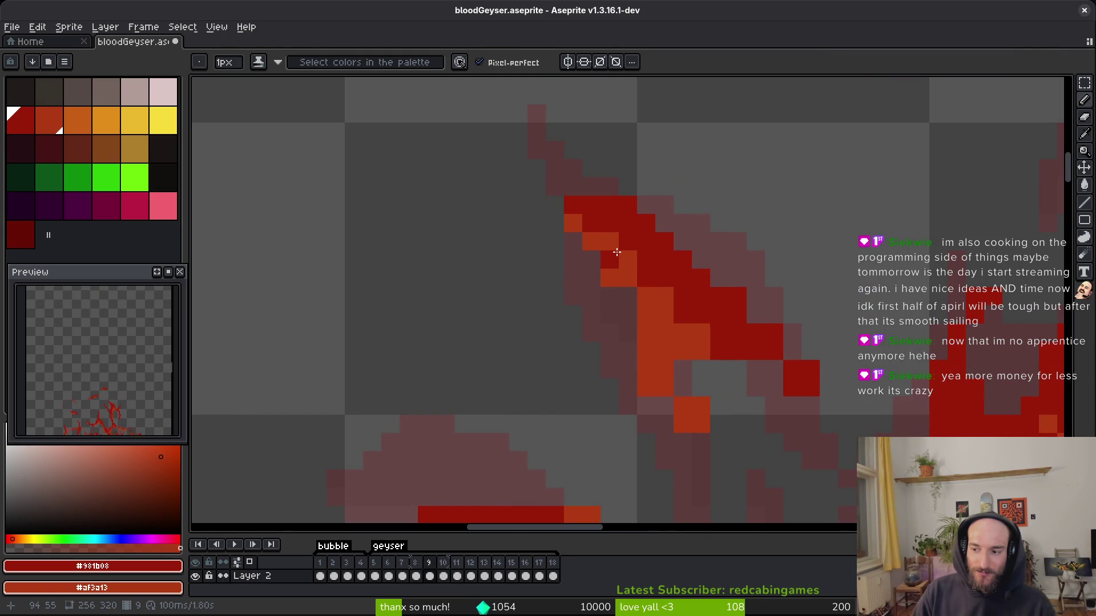
pyautogui.press('e')
pyautogui.press('b')
pyautogui.moveTo(610, 279)
pyautogui.mouseDown()
pyautogui.moveTo(629, 303)
pyautogui.moveTo(627, 334)
pyautogui.mouseUp()
# Paint orange along the stroke's lower-right edge and erase stray pixels beside it.
pyautogui.press('e')
pyautogui.press('b')
pyautogui.moveTo(694, 336)
pyautogui.mouseDown()
pyautogui.moveTo(808, 389)
pyautogui.moveTo(756, 351)
pyautogui.mouseUp()
pyautogui.click(827, 396)
pyautogui.hotkey('ctrl', 'z')
pyautogui.click(810, 388)
pyautogui.press('e')
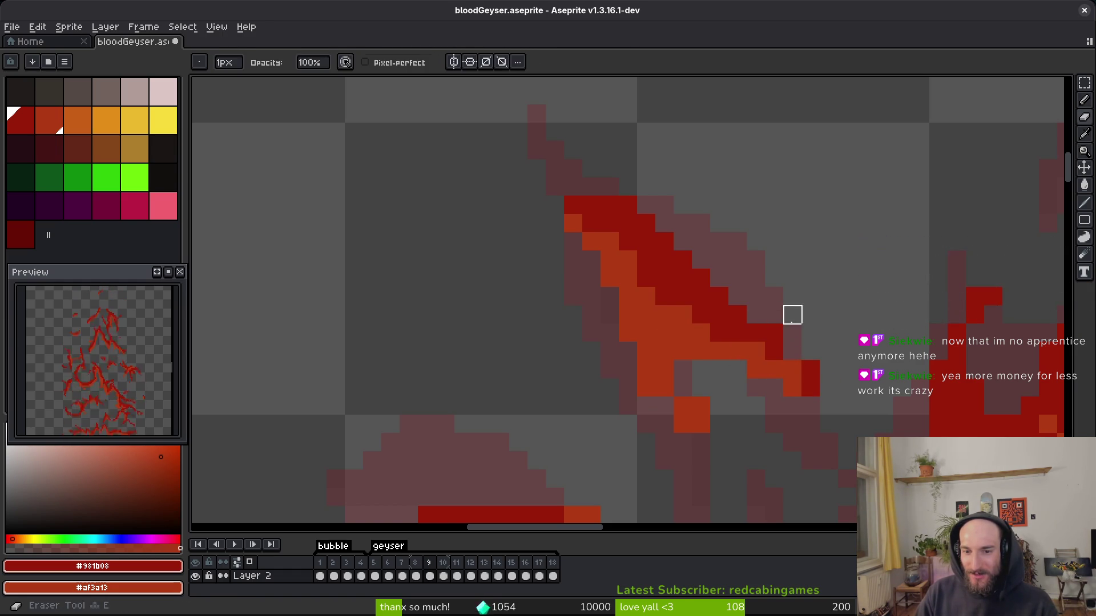
pyautogui.moveTo(647, 388); pyautogui.dragTo(691, 434)
# Add dark red pixels near the stroke's tip, turn dark red edge pixels orange, and remove a stray pixel.
pyautogui.press('b')
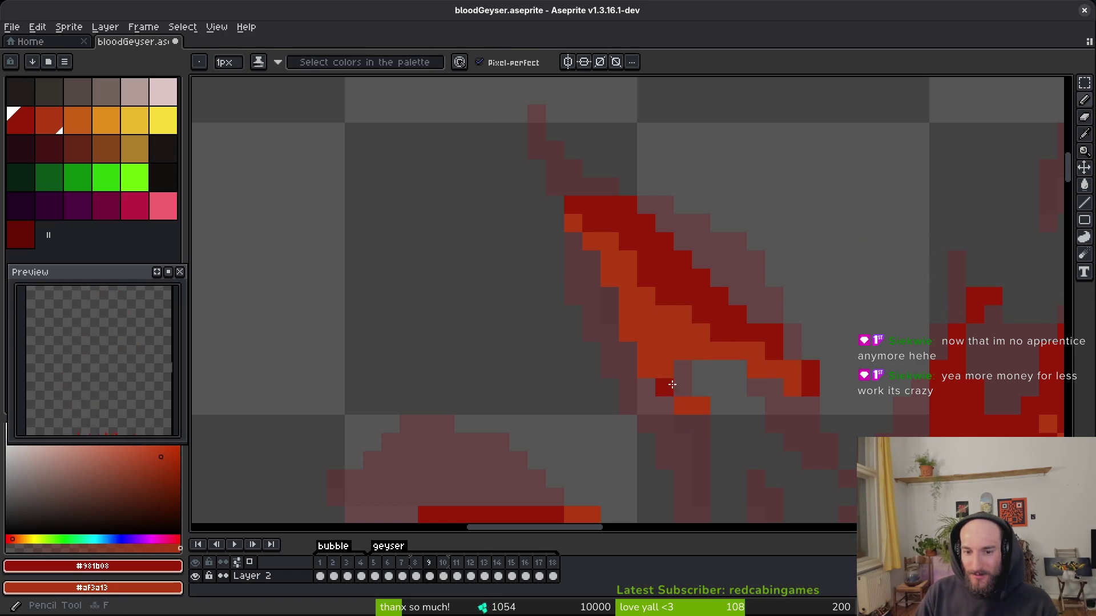
pyautogui.click(754, 453)
pyautogui.rightClick(679, 390)
pyautogui.click(797, 435)
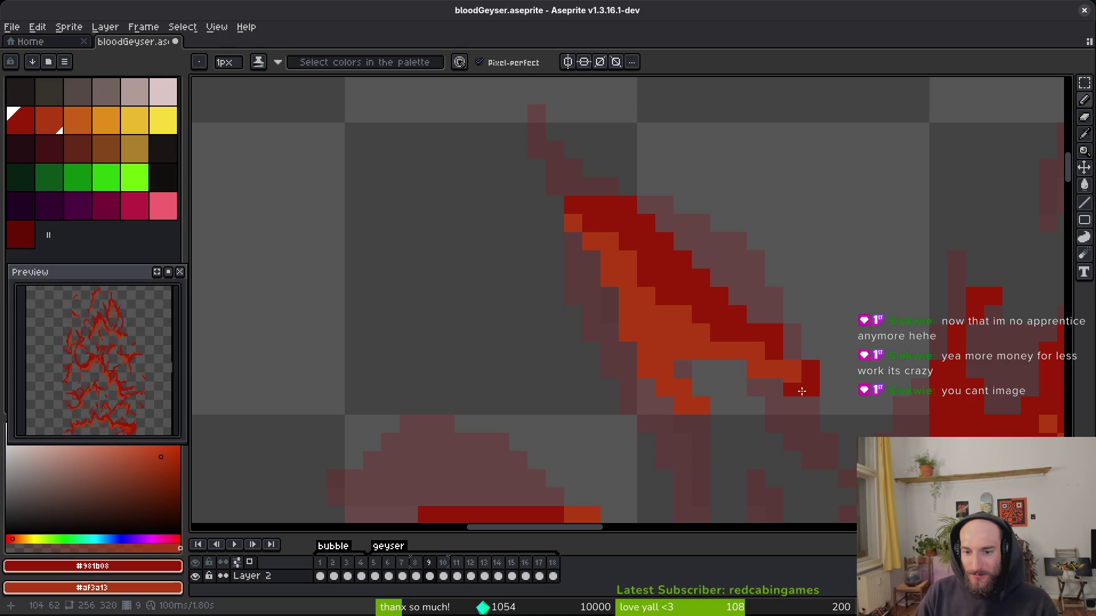
pyautogui.press('e')
pyautogui.click(810, 372)
pyautogui.press('b')
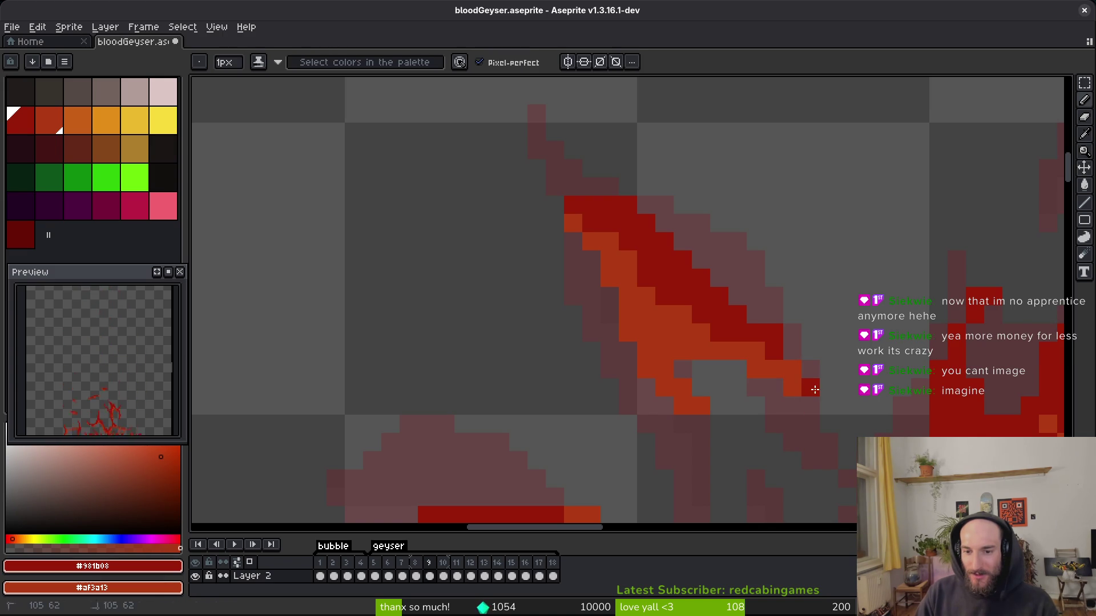
# Save bloodGeyser.aseprite with the edge edits.
pyautogui.hotkey('ctrl', 's')
pyautogui.scroll(-3, 799, 405)
pyautogui.hscroll(3, 799, 405)
pyautogui.hotkey('ctrl', 's')
pyautogui.scroll(-3, 675, 262)
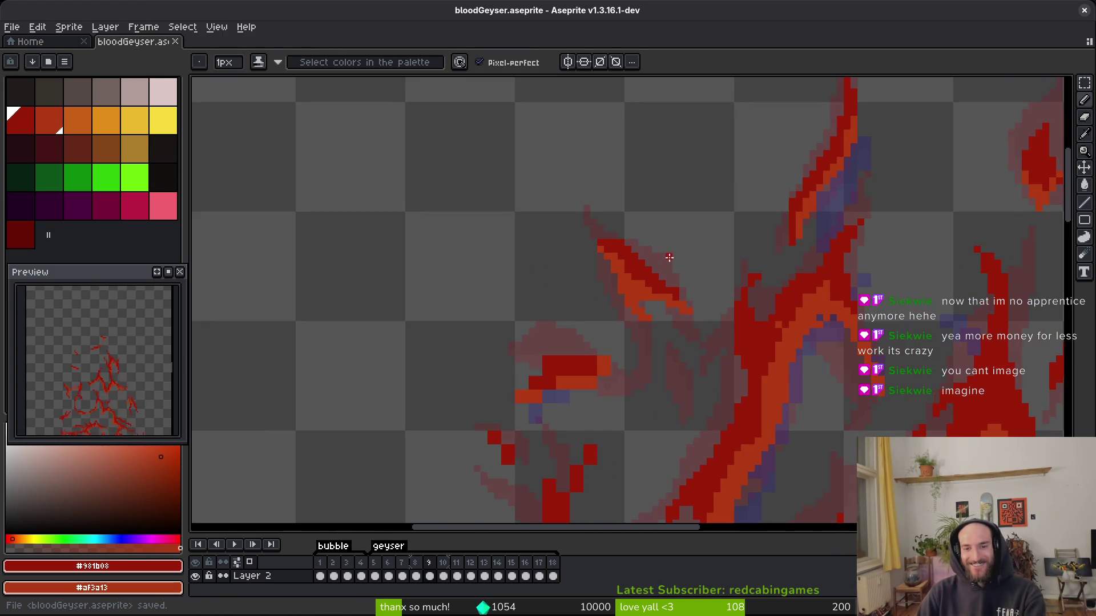
# Save the animation and erase the top row of red pixels on the small flame.
pyautogui.scroll(4, 497, 199)
pyautogui.press('e')
pyautogui.hotkey('ctrl', 's')
pyautogui.scroll(-3, 577, 198)
pyautogui.scroll(4, 560, 269)
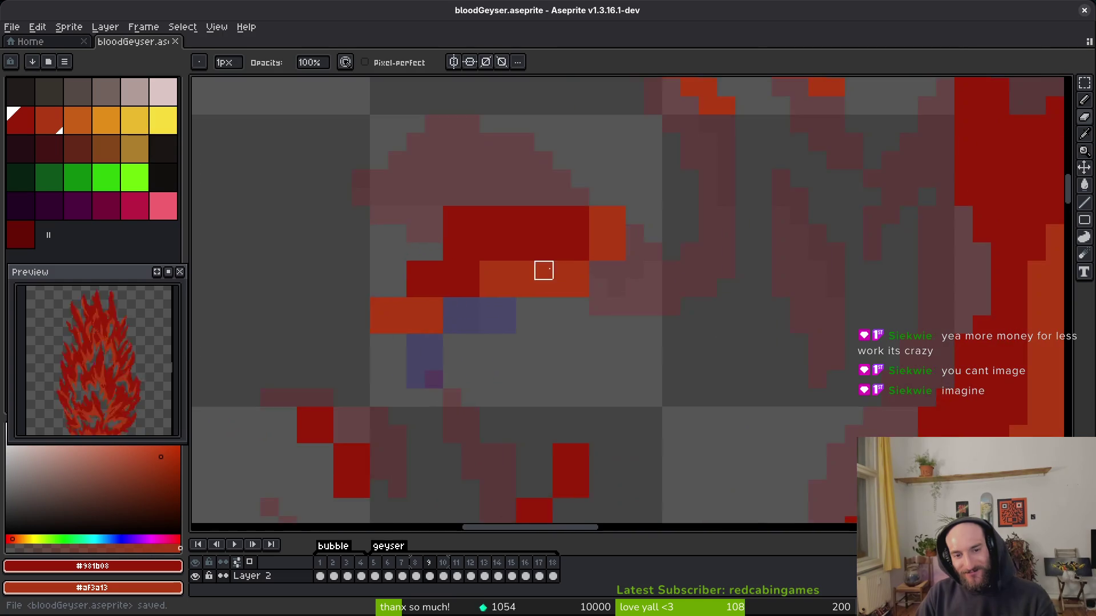
pyautogui.moveTo(620, 219); pyautogui.dragTo(675, 220)
# Shade the small flame's edge pixels dark red and orange with the shading pencil.
pyautogui.press('b')
pyautogui.moveTo(583, 310)
pyautogui.mouseDown()
pyautogui.moveTo(546, 310)
pyautogui.moveTo(620, 310)
pyautogui.mouseUp()
pyautogui.click(529, 328)
pyautogui.moveTo(737, 226)
pyautogui.mouseDown()
pyautogui.moveTo(739, 272)
pyautogui.moveTo(693, 291)
pyautogui.mouseUp()
# Erase two stray orange pixels beside the flame and save the file.
pyautogui.press('e')
pyautogui.press('b')
pyautogui.click(748, 256)
pyautogui.press('e')
pyautogui.click(766, 255)
pyautogui.press('b')
pyautogui.hotkey('ctrl', 's')
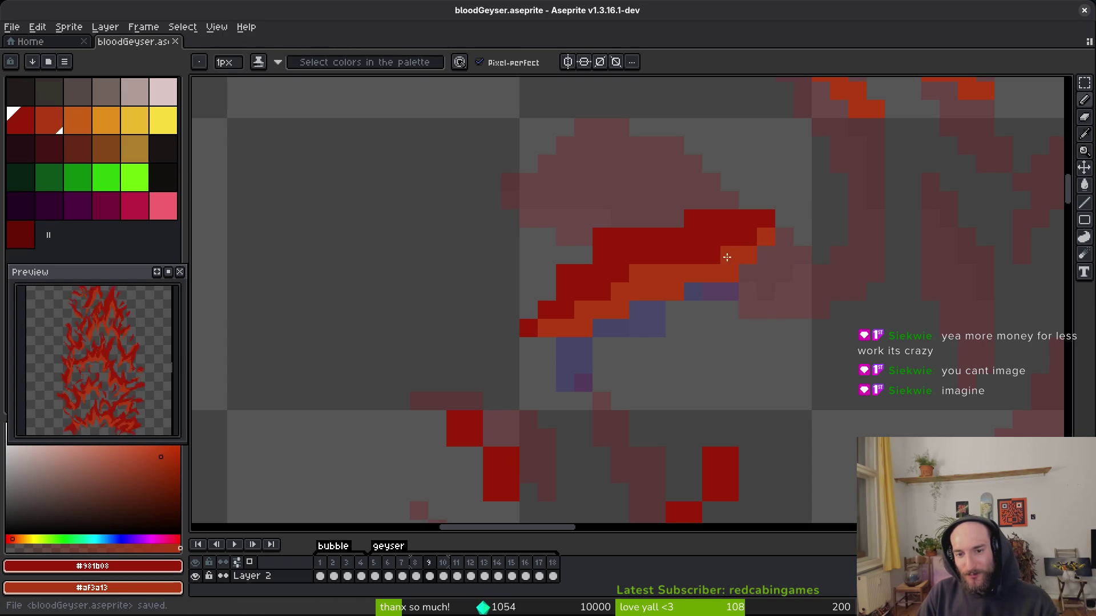
# Add red pixels on the flame's top edge and just under the small flame.
pyautogui.scroll(-4, 747, 297)
pyautogui.scroll(4, 731, 335)
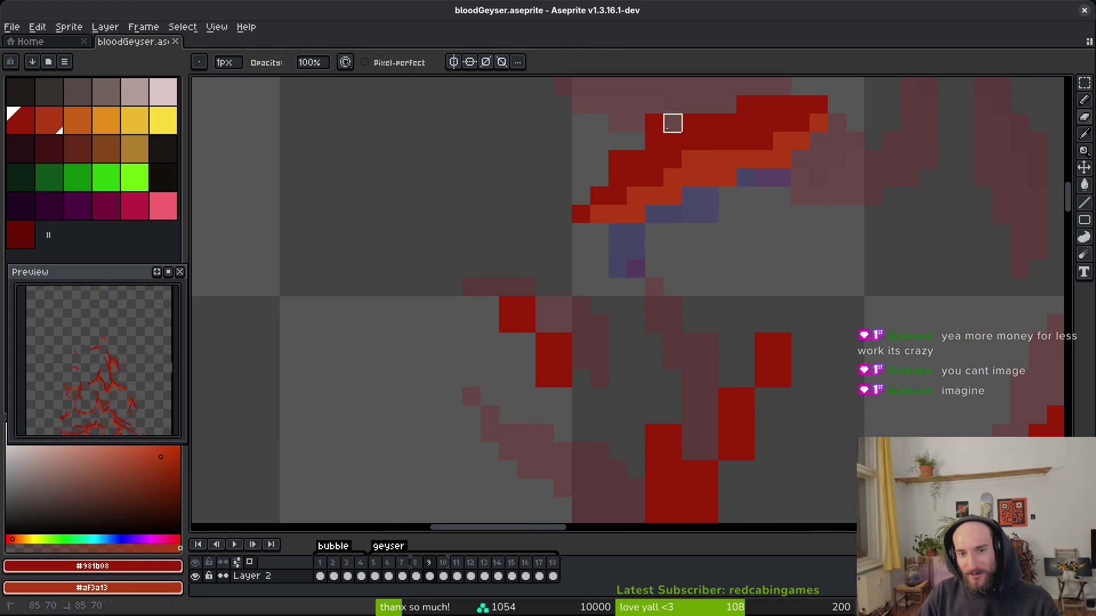
pyautogui.click(672, 123)
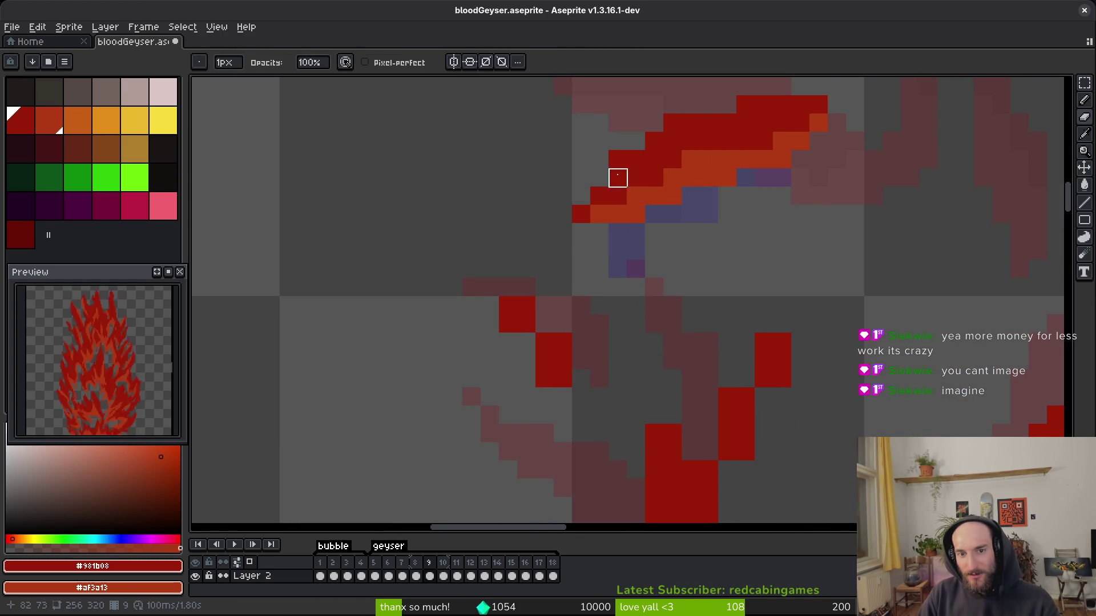
pyautogui.press('b')
pyautogui.click(640, 211)
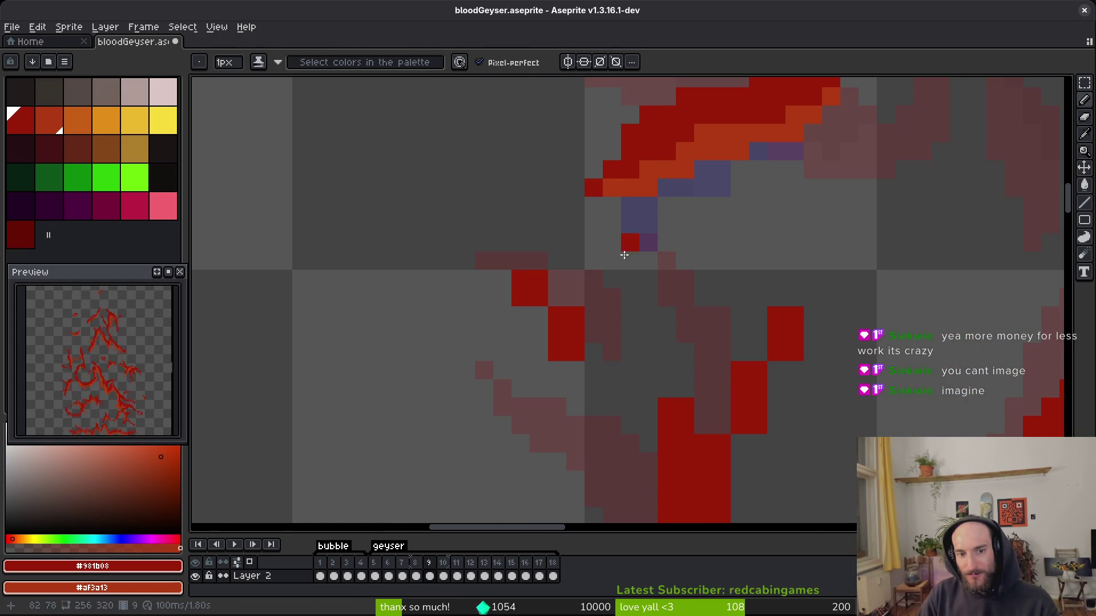
# Remove stray red pixels from the thin strand, from its top down its length.
pyautogui.rightClick(539, 279)
pyautogui.rightClick(576, 315)
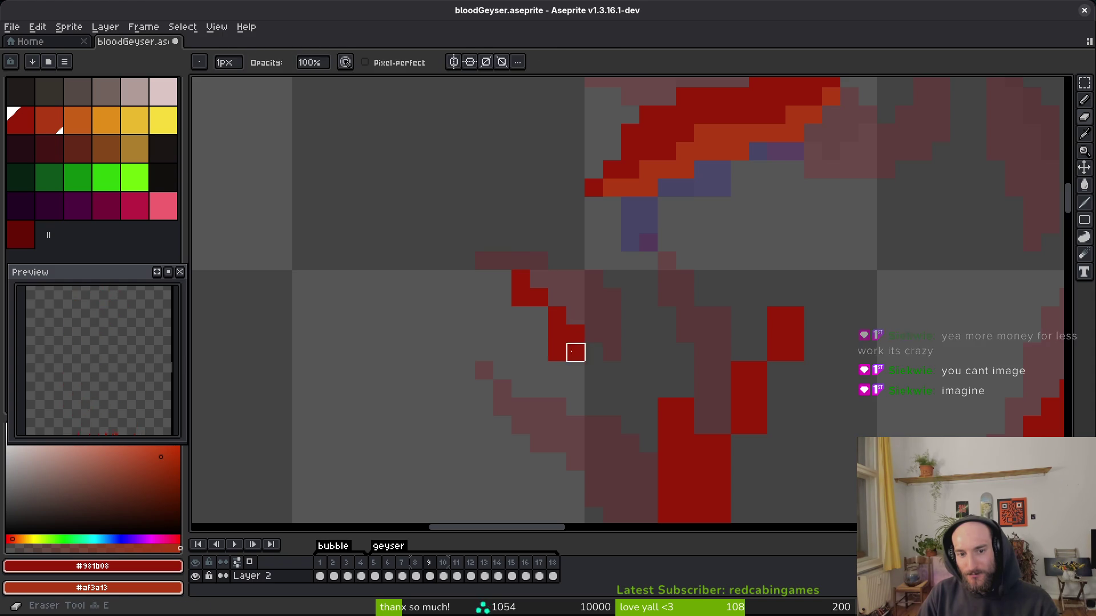
pyautogui.rightClick(557, 351)
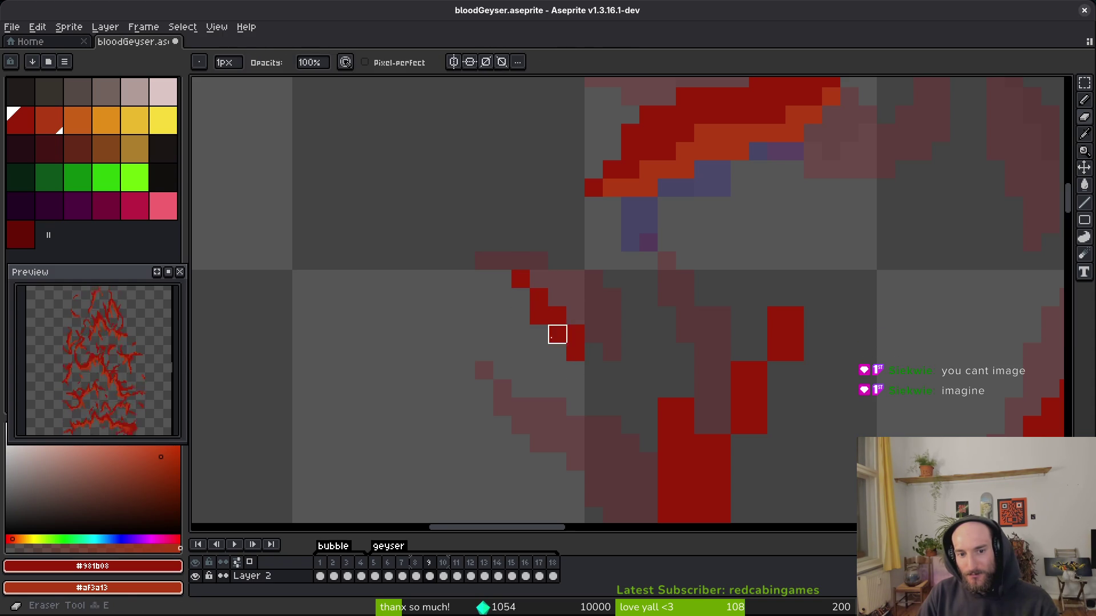
pyautogui.moveTo(667, 352); pyautogui.dragTo(580, 232)
pyautogui.moveTo(708, 196); pyautogui.dragTo(670, 320)
pyautogui.press('b')
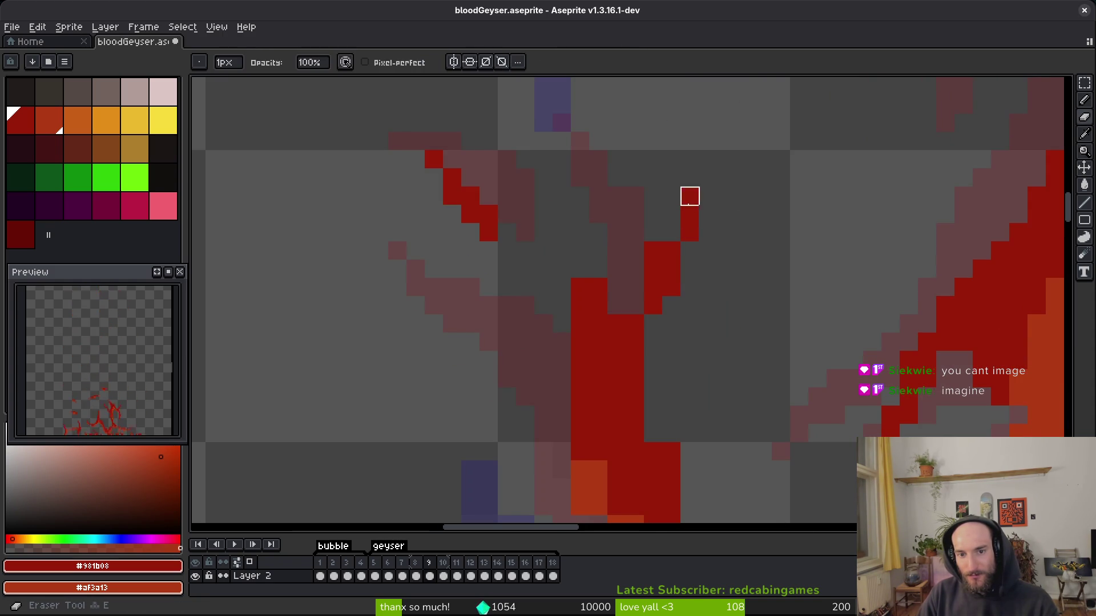
pyautogui.press('e')
pyautogui.moveTo(616, 268); pyautogui.dragTo(635, 343)
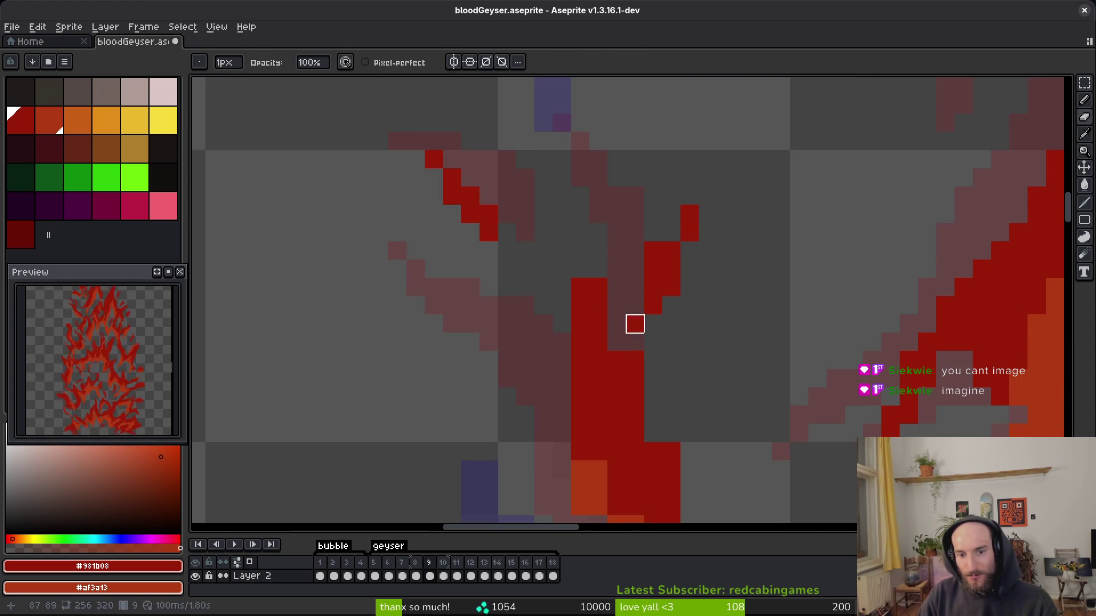
# Erase two red pixels from the edge of the lower strand.
pyautogui.moveTo(548, 387); pyautogui.dragTo(651, 325)
pyautogui.moveTo(637, 262)
pyautogui.mouseDown()
pyautogui.moveTo(673, 396)
pyautogui.moveTo(645, 316)
pyautogui.mouseUp()
pyautogui.moveTo(517, 208); pyautogui.dragTo(517, 245)
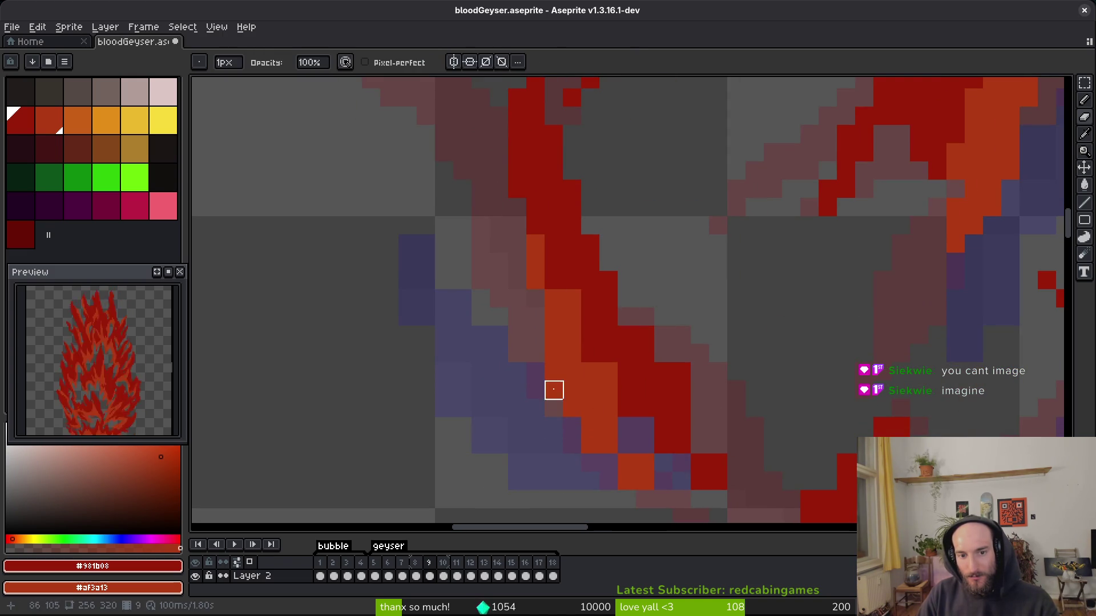
# Darken pixels along the red-and-orange stripe and its right edge.
pyautogui.press('b')
pyautogui.moveTo(568, 282)
pyautogui.mouseDown()
pyautogui.moveTo(631, 399)
pyautogui.moveTo(575, 289)
pyautogui.moveTo(583, 371)
pyautogui.moveTo(540, 360)
pyautogui.mouseUp()
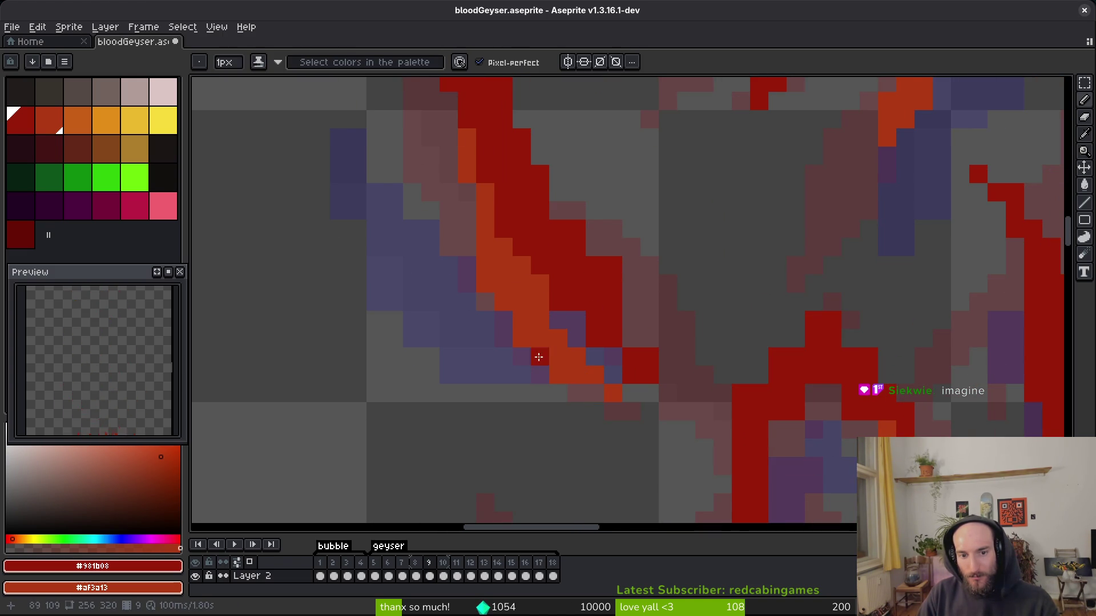
pyautogui.moveTo(558, 211)
pyautogui.mouseDown()
pyautogui.moveTo(628, 284)
pyautogui.moveTo(636, 327)
pyautogui.moveTo(611, 357)
pyautogui.moveTo(617, 338)
pyautogui.mouseUp()
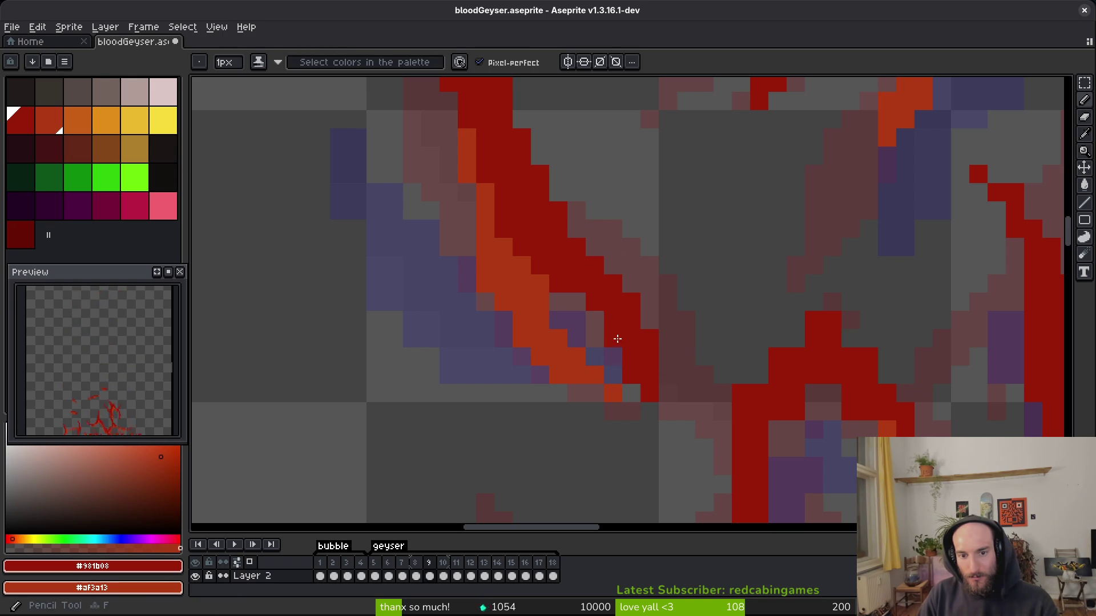
# Clear pixels along a short edge line in the lower flame area.
pyautogui.moveTo(790, 435); pyautogui.dragTo(637, 321)
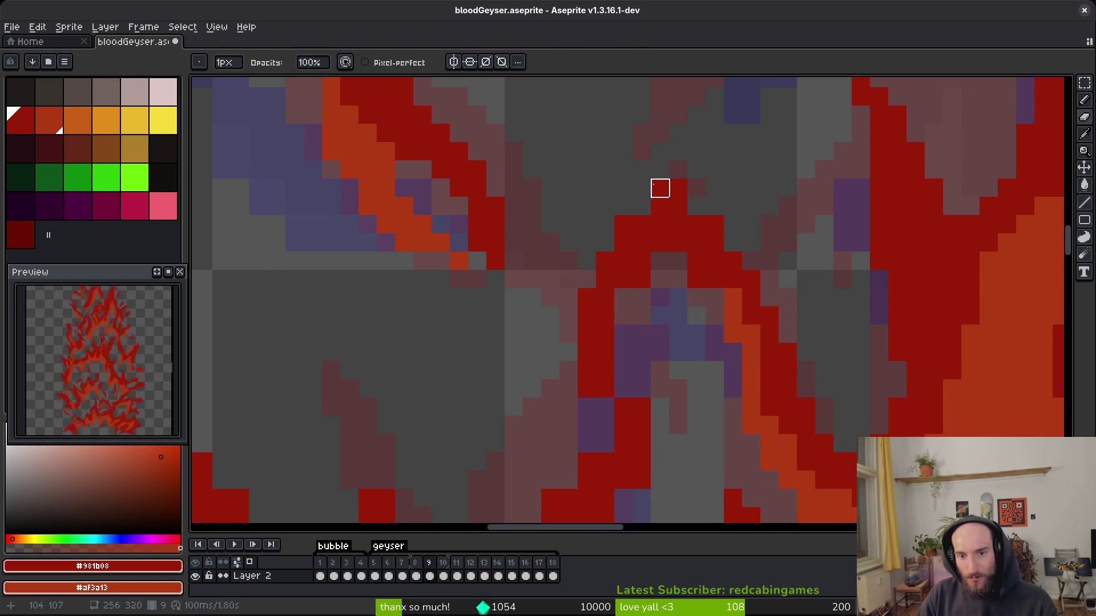
pyautogui.moveTo(714, 298); pyautogui.dragTo(697, 262)
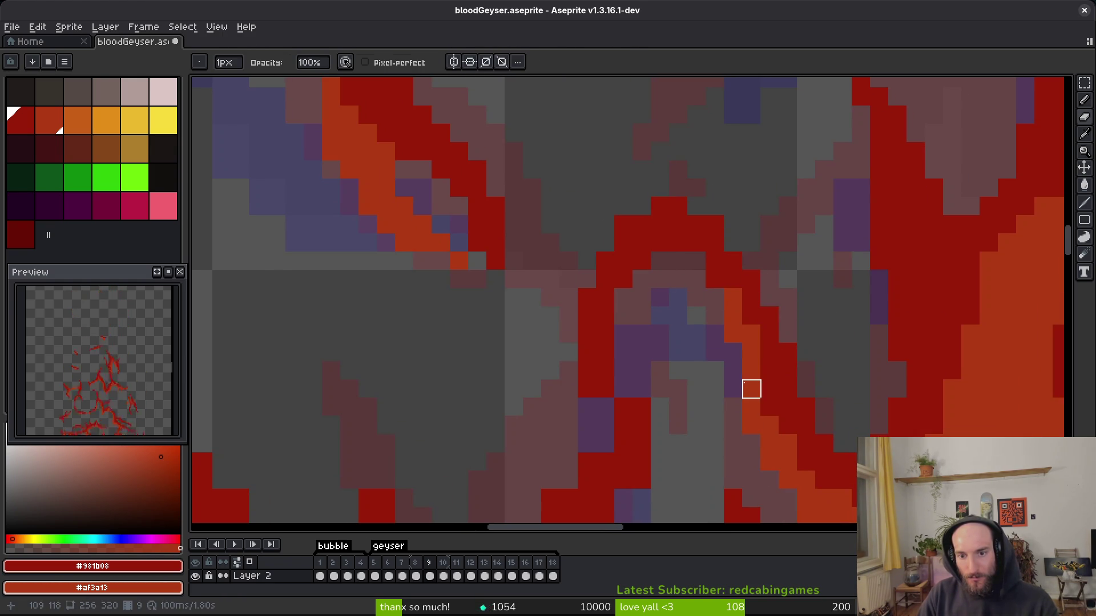
pyautogui.moveTo(624, 389); pyautogui.dragTo(611, 243)
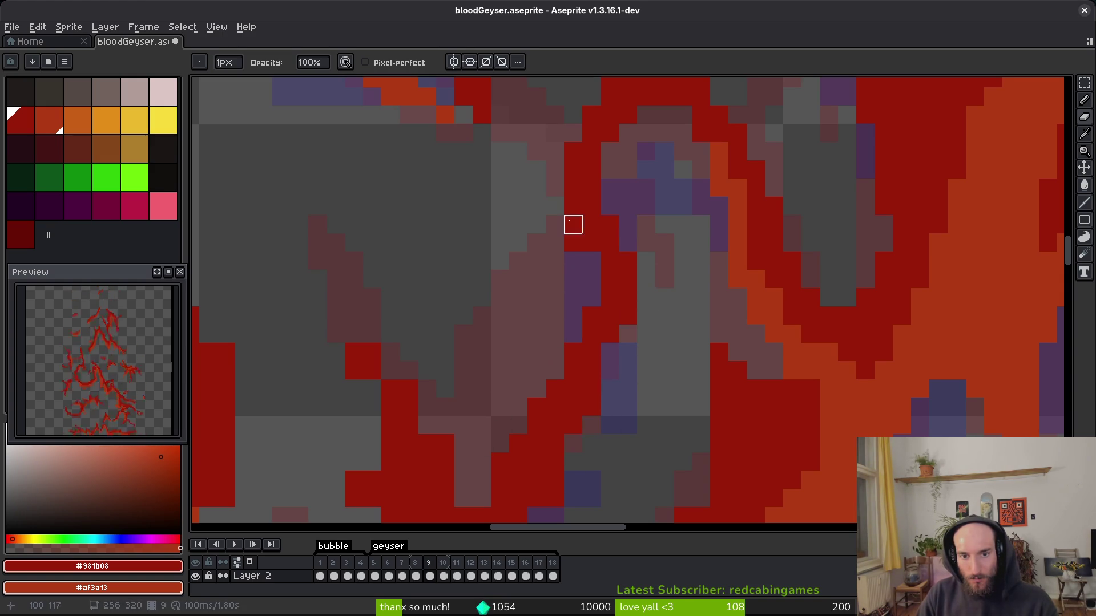
pyautogui.scroll(-3, 594, 326)
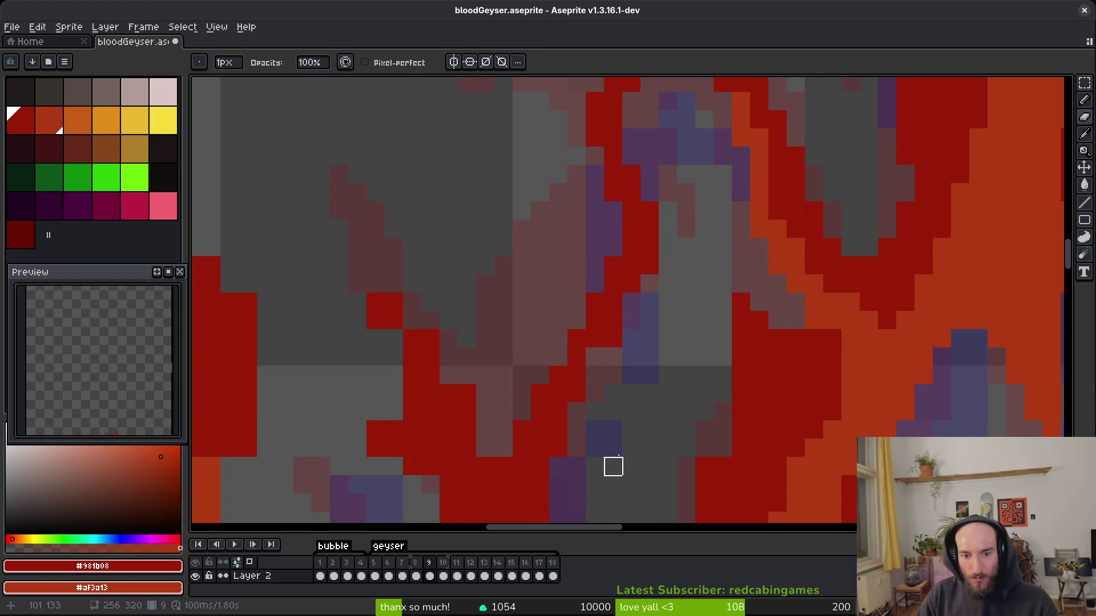
pyautogui.scroll(-1, 594, 483)
pyautogui.moveTo(785, 265); pyautogui.dragTo(821, 318)
pyautogui.keyDown('shift'); pyautogui.click(821, 317); pyautogui.keyUp('shift')
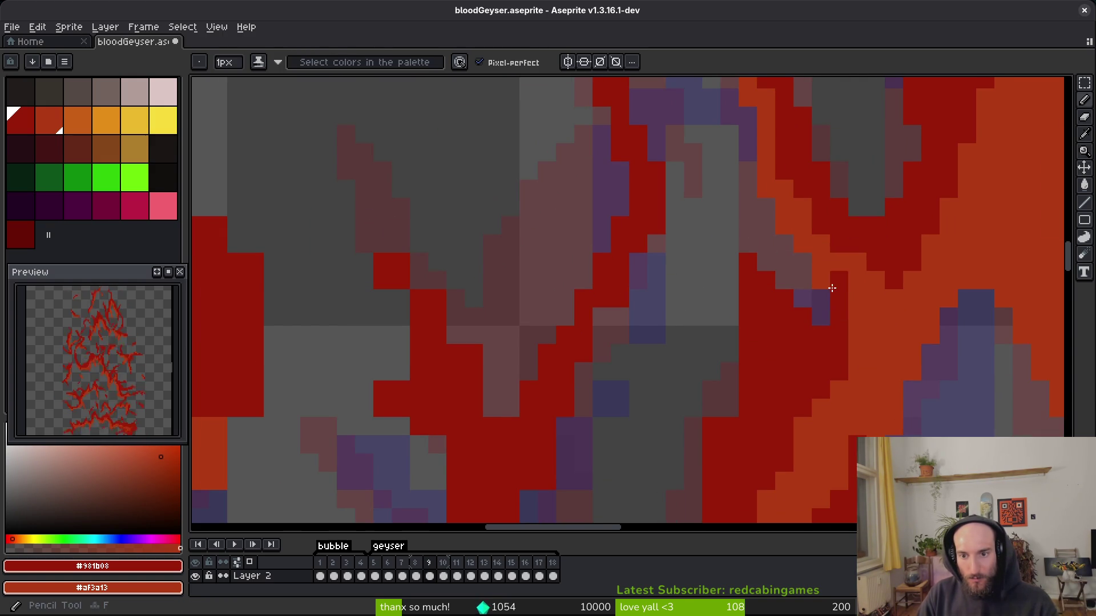
# Paint a short run of dark-red pixels into the flame.
pyautogui.scroll(-5, 763, 379)
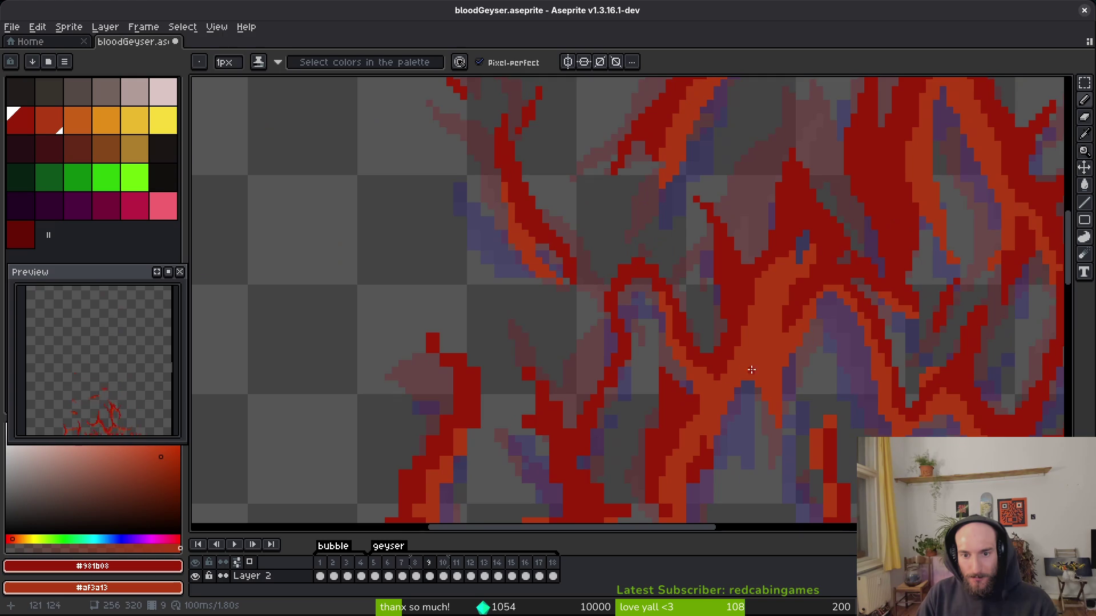
pyautogui.scroll(3, 683, 393)
pyautogui.moveTo(669, 363); pyautogui.dragTo(666, 419)
# Erase two orange pixels from the flame edge.
pyautogui.scroll(-2, 767, 290)
pyautogui.scroll(-2, 757, 290)
pyautogui.hscroll(-1, 756, 290)
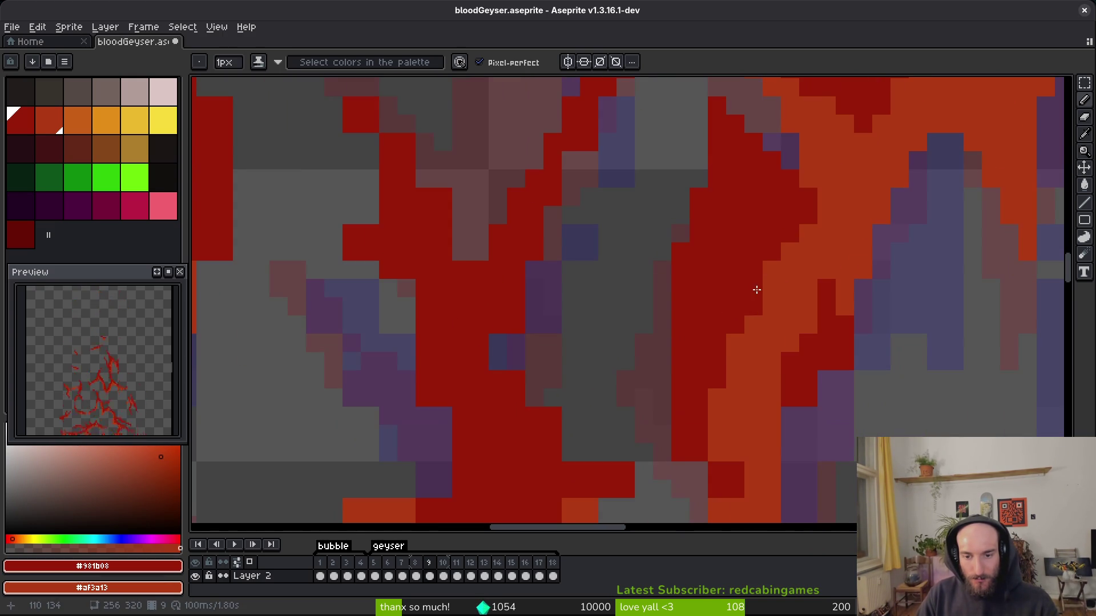
pyautogui.scroll(-2, 627, 367)
pyautogui.hscroll(2, 627, 367)
pyautogui.press('e')
pyautogui.moveTo(685, 361); pyautogui.dragTo(667, 377)
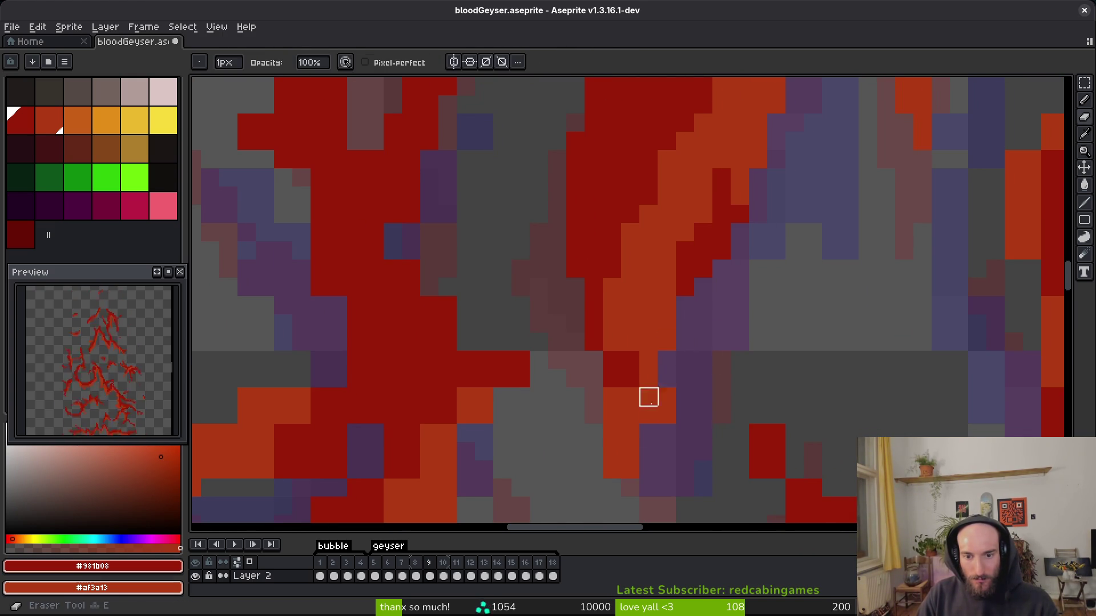
# Paint an orange column, extend the dark-red column down and lengthen the diagonal edge.
pyautogui.press('b')
pyautogui.scroll(-2, 646, 391)
pyautogui.moveTo(689, 257); pyautogui.dragTo(688, 226)
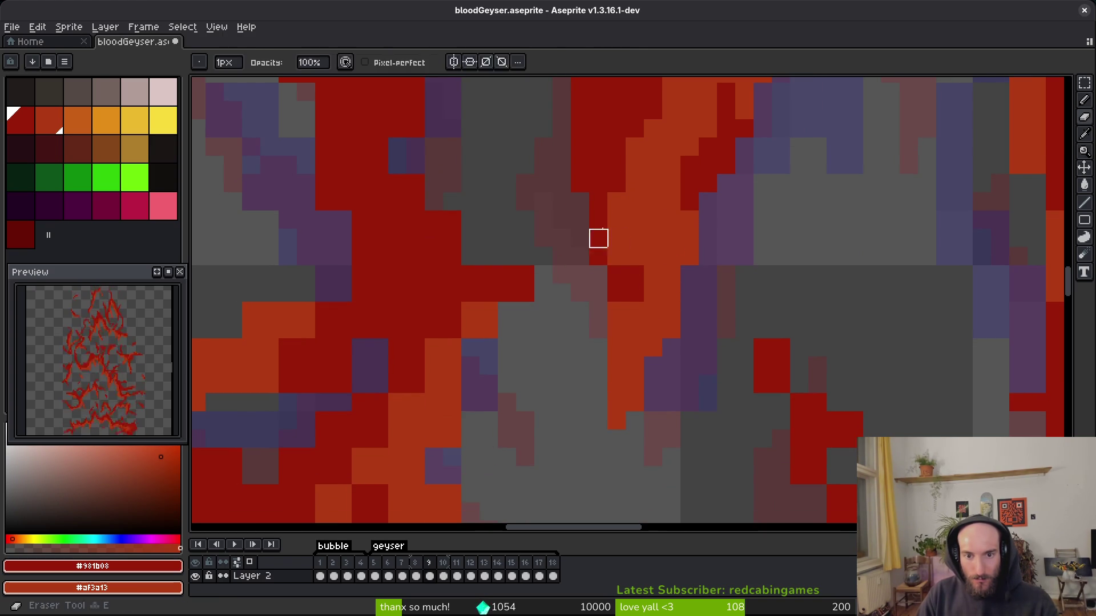
pyautogui.moveTo(617, 237); pyautogui.dragTo(633, 256)
pyautogui.scroll(-1, 724, 270)
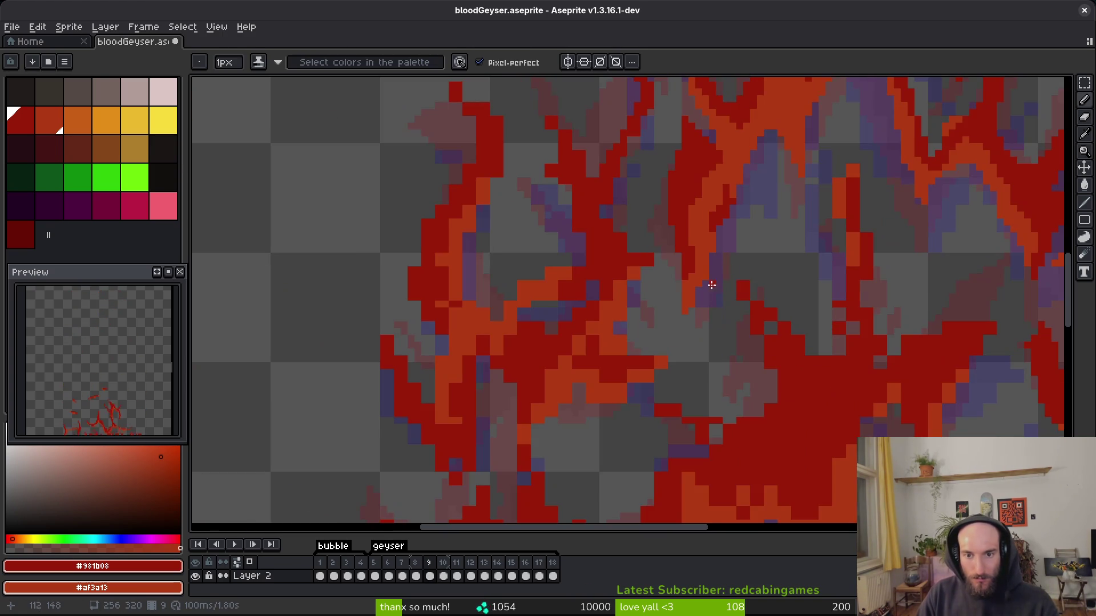
pyautogui.scroll(2, 668, 274)
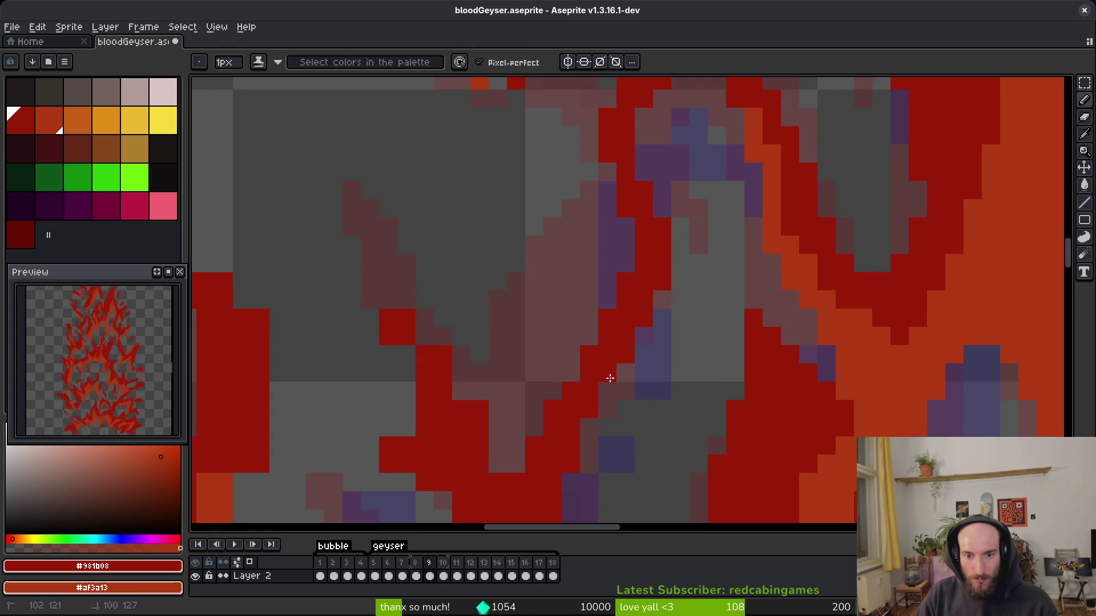
pyautogui.moveTo(599, 400); pyautogui.dragTo(548, 500)
# Erase stray red pixels on the left edge and add red pixels at the flame tip.
pyautogui.moveTo(528, 447); pyautogui.dragTo(638, 392)
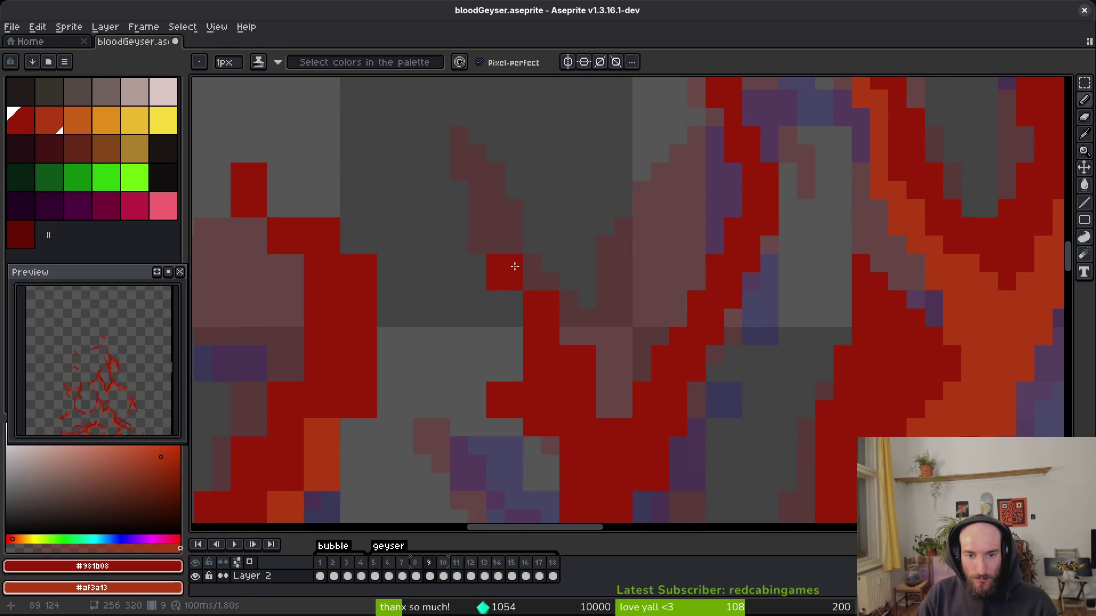
pyautogui.press('e')
pyautogui.moveTo(495, 262); pyautogui.dragTo(496, 285)
pyautogui.press('b')
pyautogui.click(513, 245)
pyautogui.press('e')
pyautogui.press('b')
pyautogui.click(498, 246)
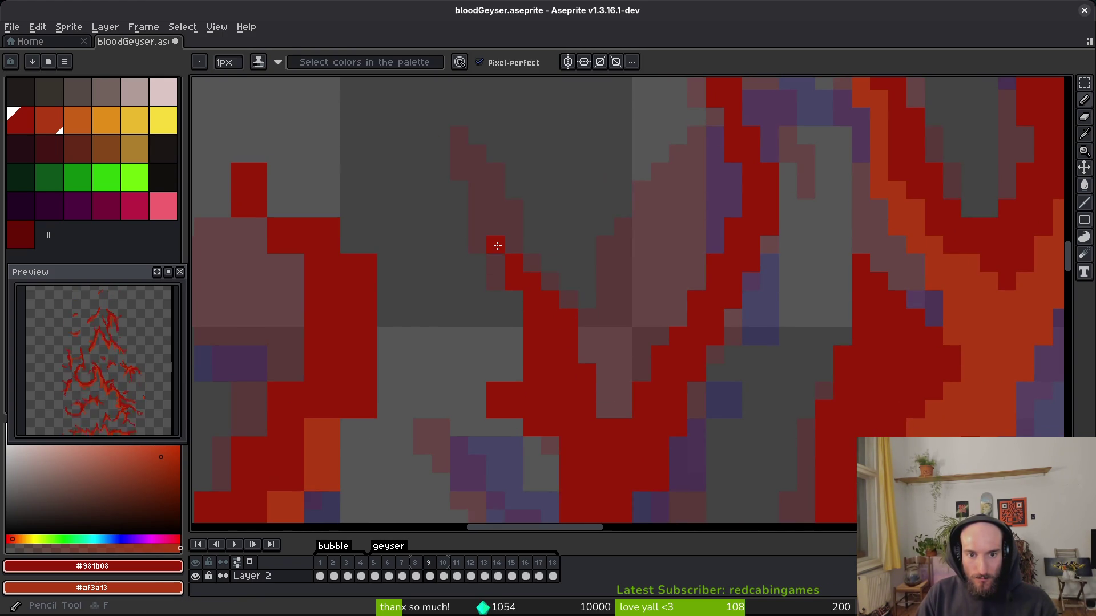
# Erase a stray red pixel and draw a short vertical red line along the flame.
pyautogui.moveTo(564, 297); pyautogui.dragTo(513, 173)
pyautogui.press('e')
pyautogui.click(462, 266)
pyautogui.press('b')
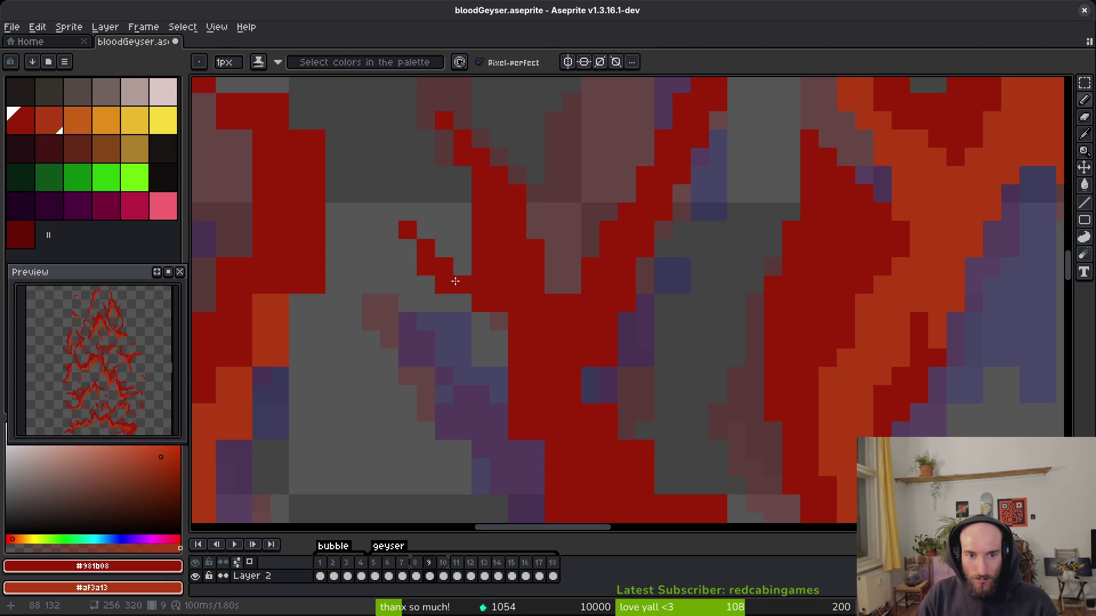
pyautogui.moveTo(491, 313); pyautogui.dragTo(497, 380)
# Try three red pixels along the flame edge, then undo them.
pyautogui.moveTo(600, 359); pyautogui.dragTo(569, 295)
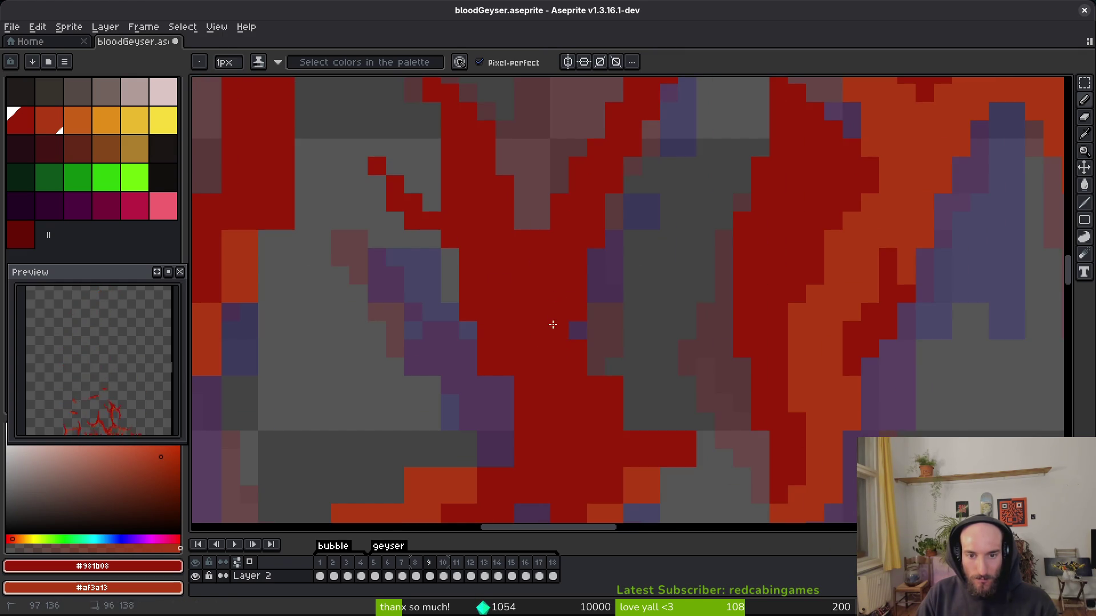
pyautogui.press('e')
pyautogui.moveTo(651, 401)
pyautogui.mouseDown()
pyautogui.moveTo(604, 387)
pyautogui.moveTo(622, 331)
pyautogui.mouseUp()
pyautogui.press('b')
pyautogui.click(549, 345)
pyautogui.click(567, 363)
pyautogui.click(548, 381)
pyautogui.hotkey('ctrl', 'z')
pyautogui.hotkey('ctrl', 'z')
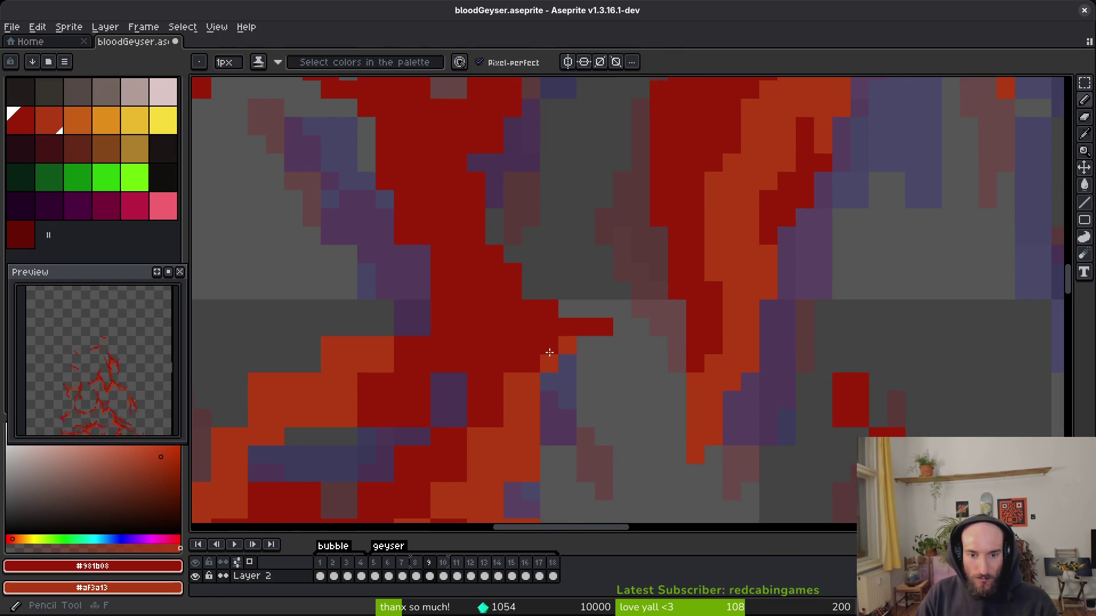
# Paint a stroke of orange pixels along the upper flame edge.
pyautogui.moveTo(519, 401); pyautogui.dragTo(528, 319)
pyautogui.press('e')
pyautogui.moveTo(580, 411); pyautogui.dragTo(584, 339)
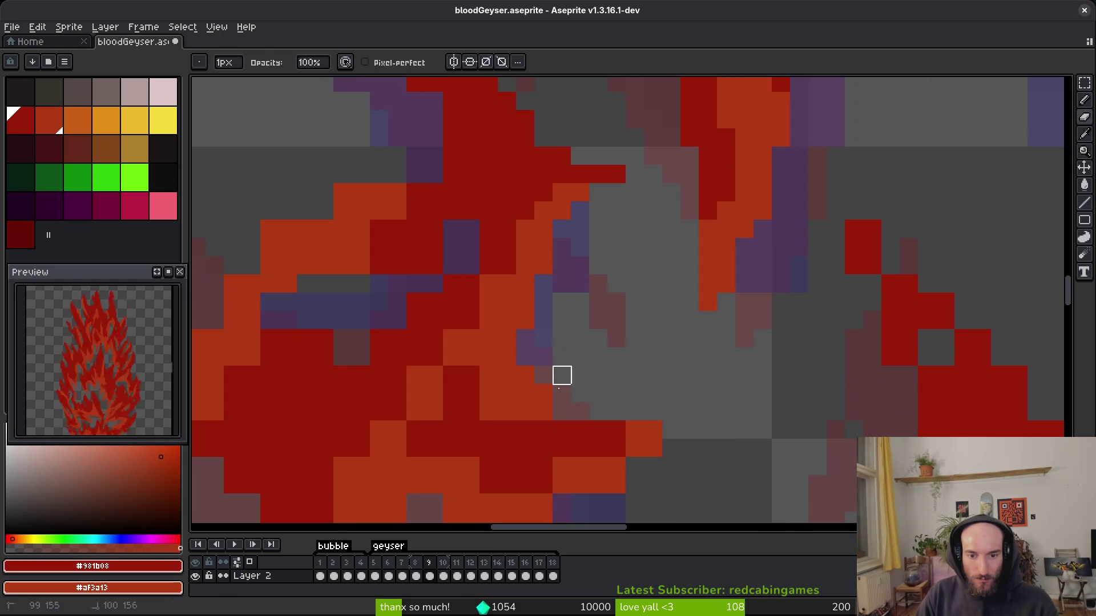
pyautogui.press('b')
pyautogui.moveTo(542, 398)
pyautogui.mouseDown()
pyautogui.moveTo(651, 448)
pyautogui.moveTo(730, 298)
pyautogui.mouseUp()
# Place an orange pixel and paint dark-red pixels into the orange flame.
pyautogui.press('e')
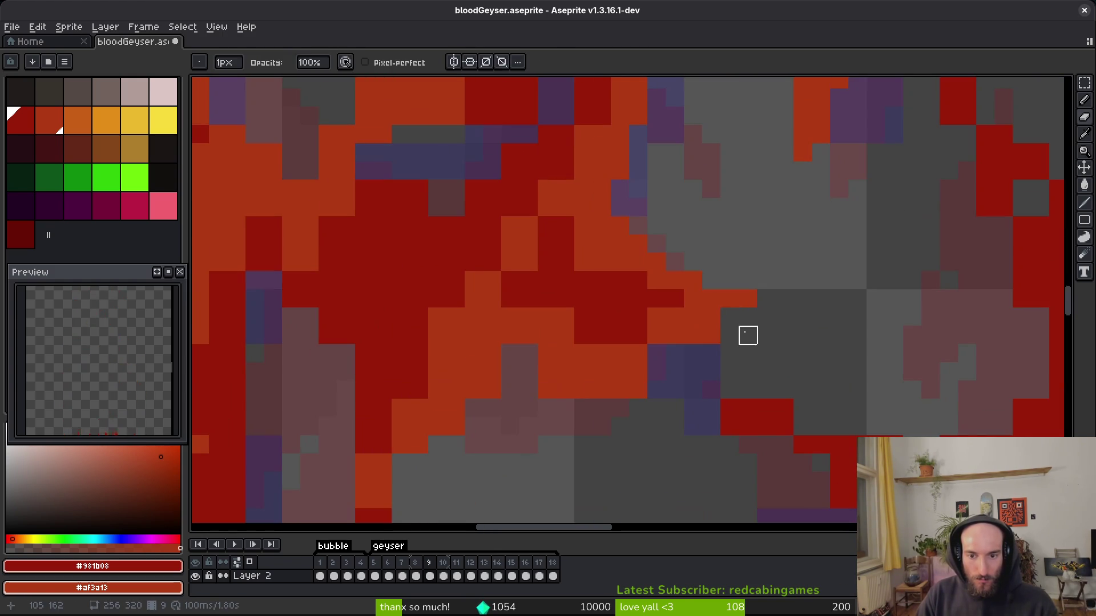
pyautogui.press('b')
pyautogui.rightClick(626, 333)
pyautogui.moveTo(602, 263); pyautogui.dragTo(564, 206)
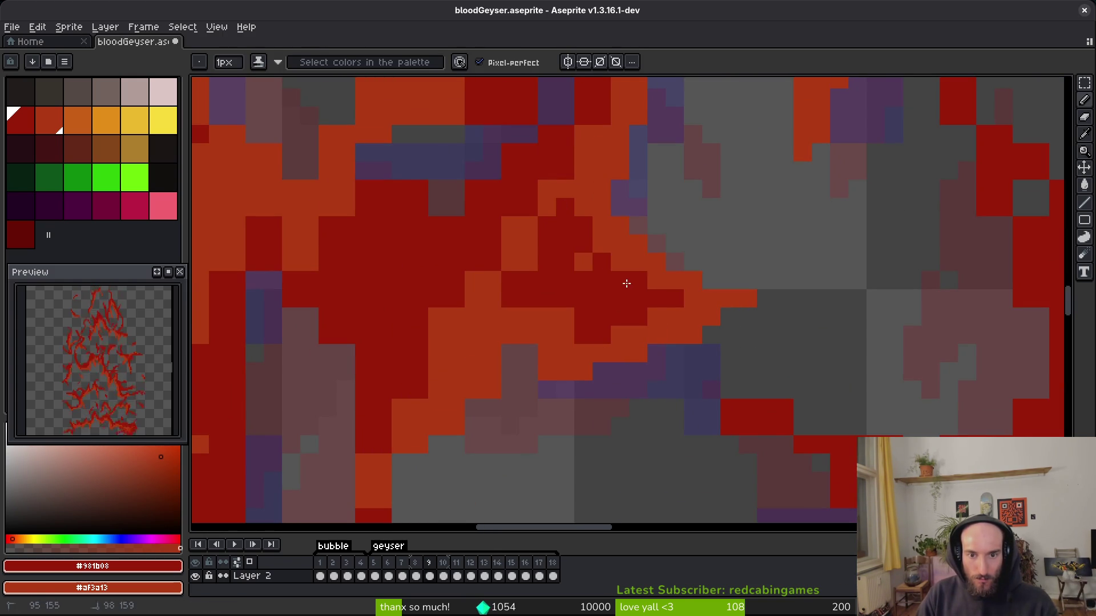
pyautogui.moveTo(571, 261); pyautogui.dragTo(573, 269)
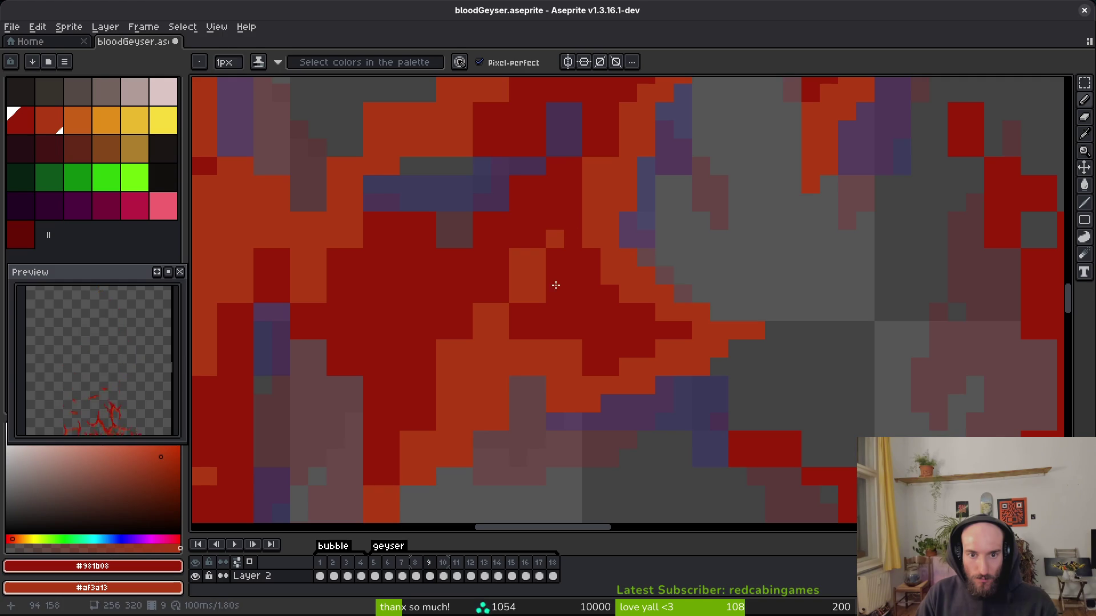
# Add orange edge pixels and turn the orange boundary line dark red.
pyautogui.rightClick(518, 258)
pyautogui.rightClick(536, 285)
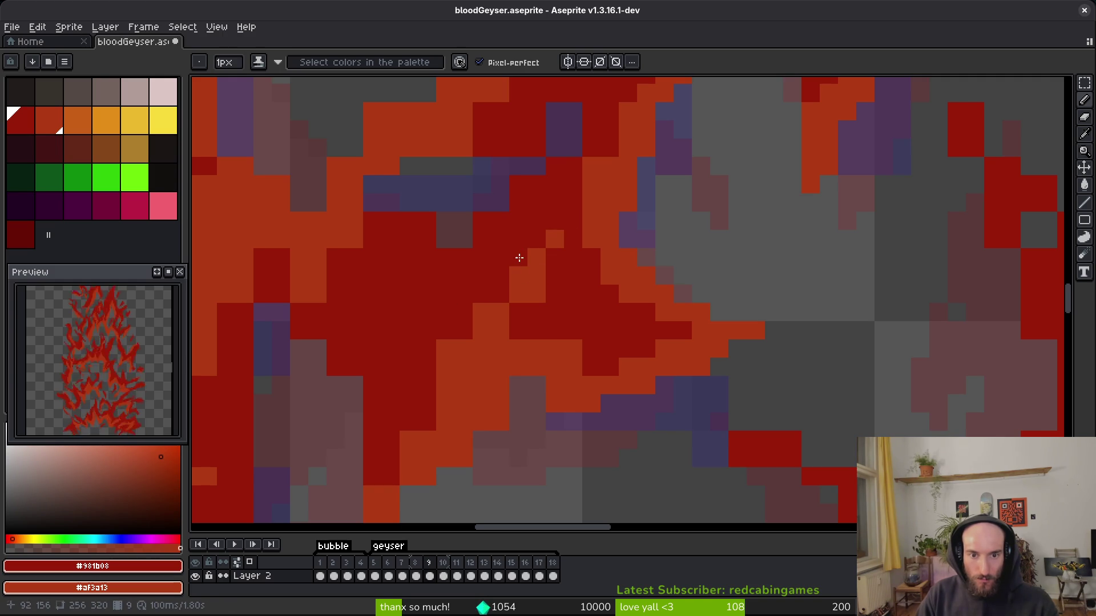
pyautogui.moveTo(449, 377); pyautogui.dragTo(442, 357)
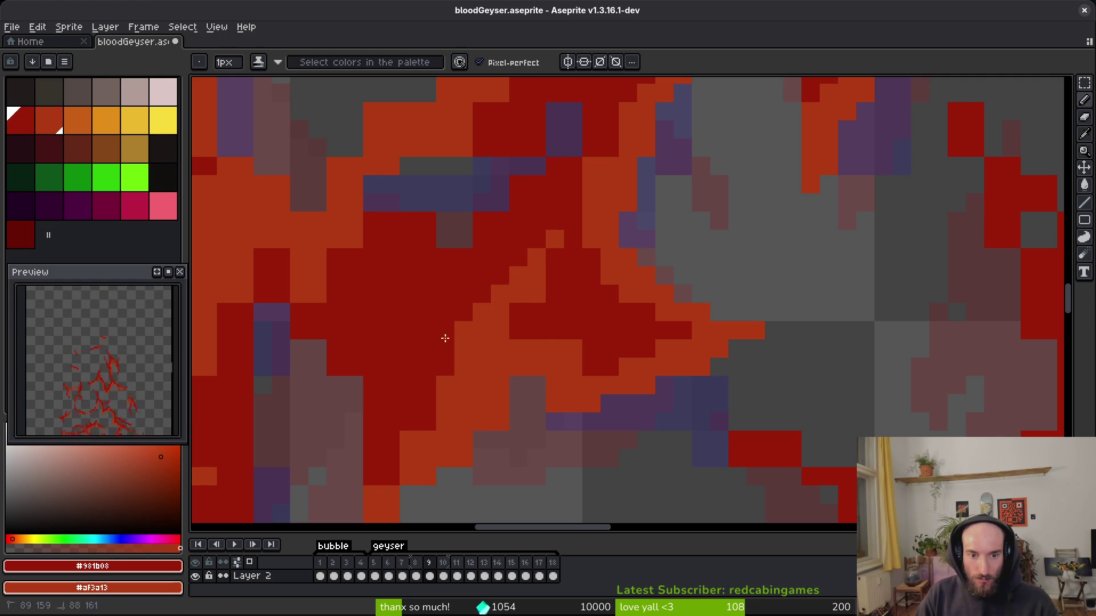
pyautogui.moveTo(518, 312)
pyautogui.mouseDown()
pyautogui.moveTo(543, 299)
pyautogui.moveTo(575, 350)
pyautogui.mouseUp()
# Paint one dark-red pixel and repaint three flame-edge pixels orange.
pyautogui.scroll(2, 575, 350)
pyautogui.click(701, 343)
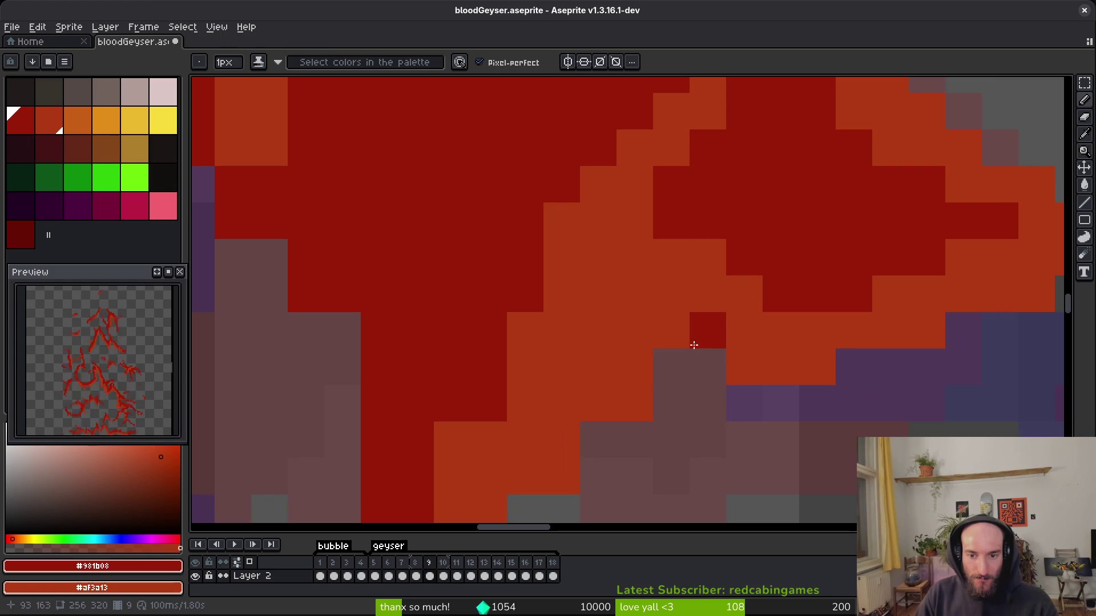
pyautogui.moveTo(560, 474); pyautogui.dragTo(644, 365)
pyautogui.rightClick(610, 183)
pyautogui.rightClick(573, 293)
pyautogui.scroll(-3, 582, 342)
pyautogui.scroll(3, 595, 375)
pyautogui.rightClick(551, 385)
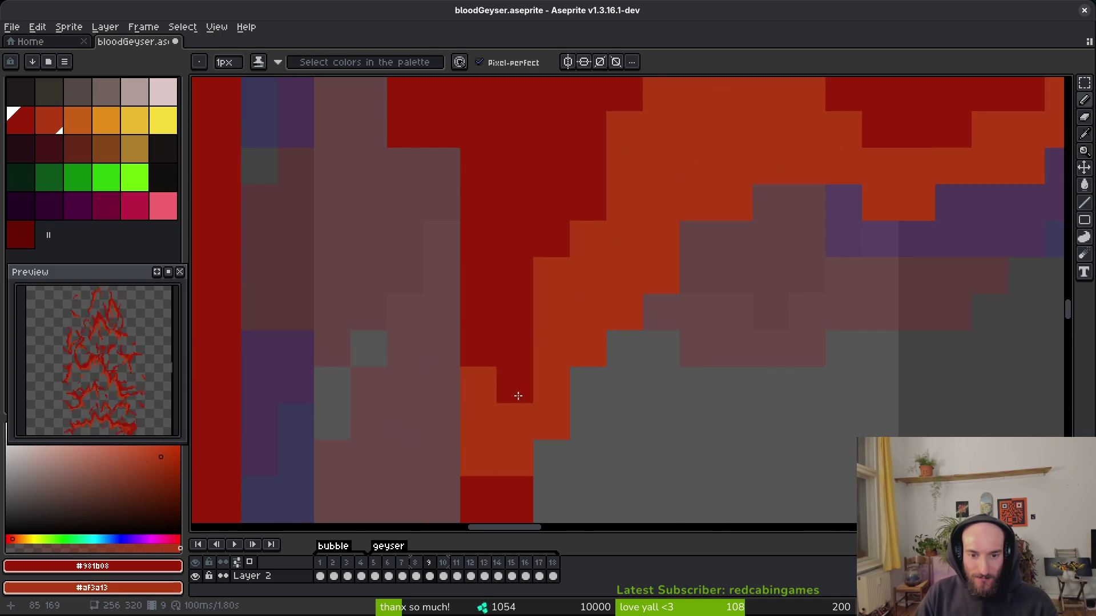
pyautogui.scroll(1, 513, 388)
# Add dark-red and red pixels along the flame edge to smooth its curve.
pyautogui.click(479, 456)
pyautogui.scroll(-3, 480, 460)
pyautogui.scroll(2, 516, 273)
pyautogui.click(515, 300)
pyautogui.click(597, 409)
pyautogui.moveTo(514, 409); pyautogui.dragTo(488, 322)
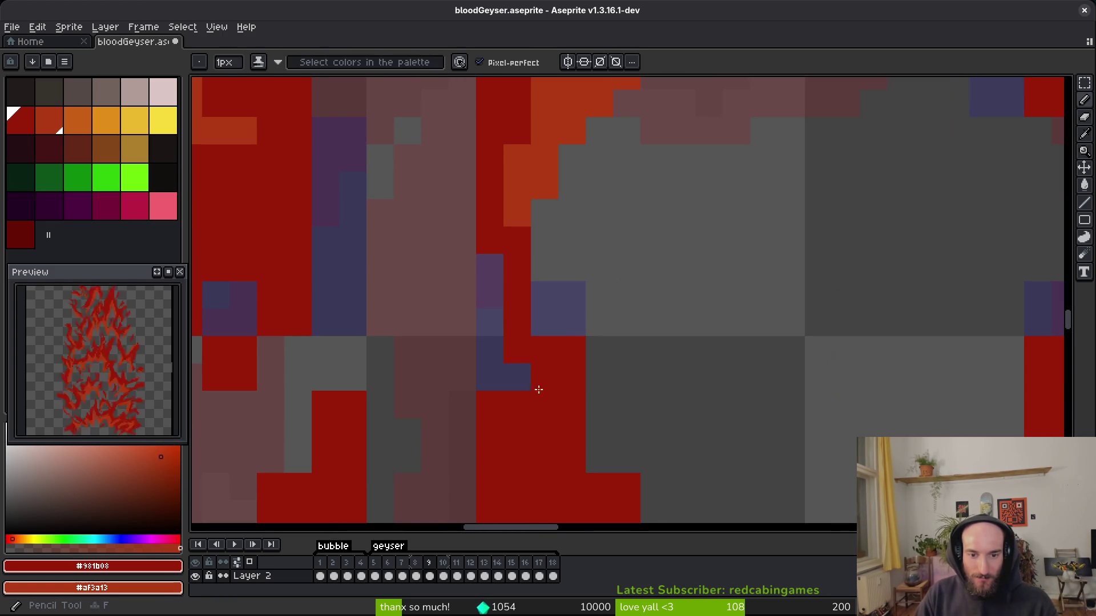
pyautogui.click(572, 323)
pyautogui.click(599, 406)
pyautogui.click(627, 432)
# Erase the last painted pixel and the stray red pixels below the flame.
pyautogui.press('e')
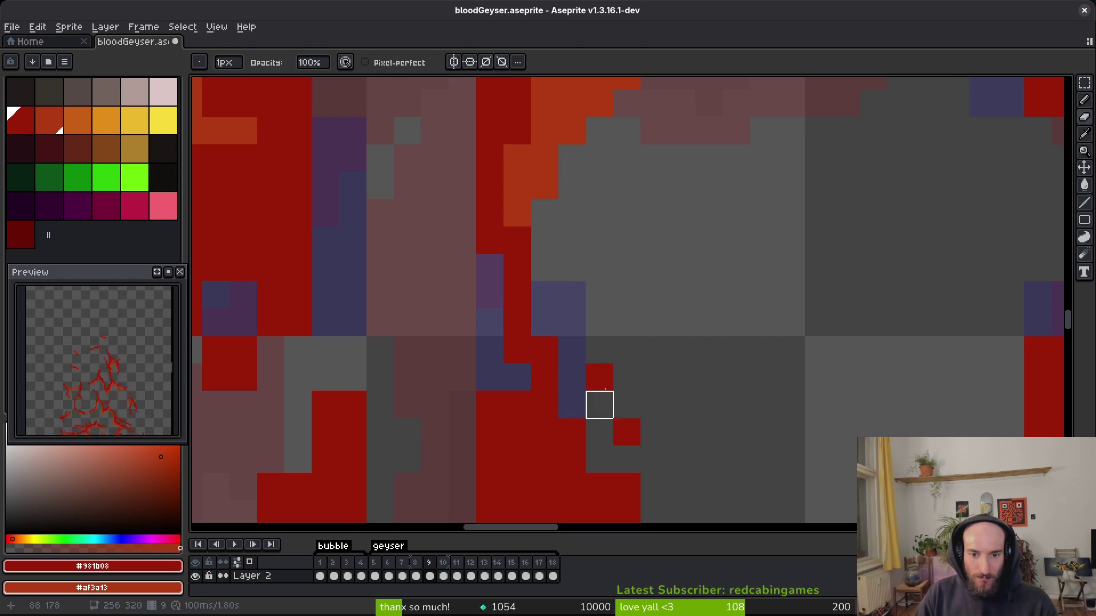
pyautogui.click(626, 432)
pyautogui.moveTo(626, 434); pyautogui.dragTo(577, 361)
pyautogui.moveTo(550, 333); pyautogui.dragTo(523, 250)
pyautogui.scroll(-2, 512, 379)
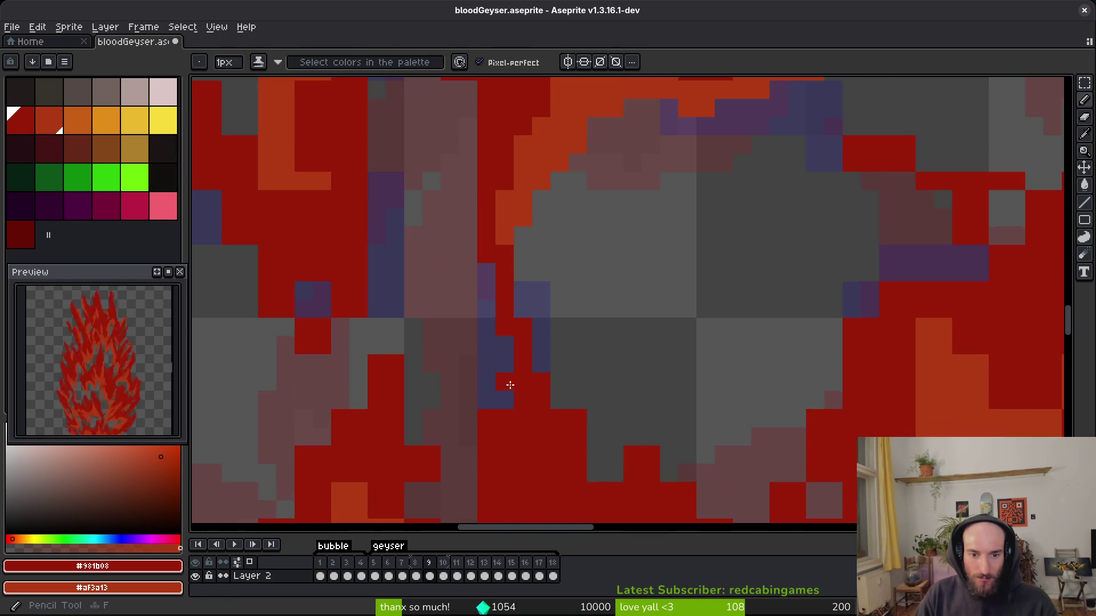
# Erase three stray red pixels at the flame tops and fill the edge with red.
pyautogui.moveTo(501, 440); pyautogui.dragTo(531, 303)
pyautogui.press('e')
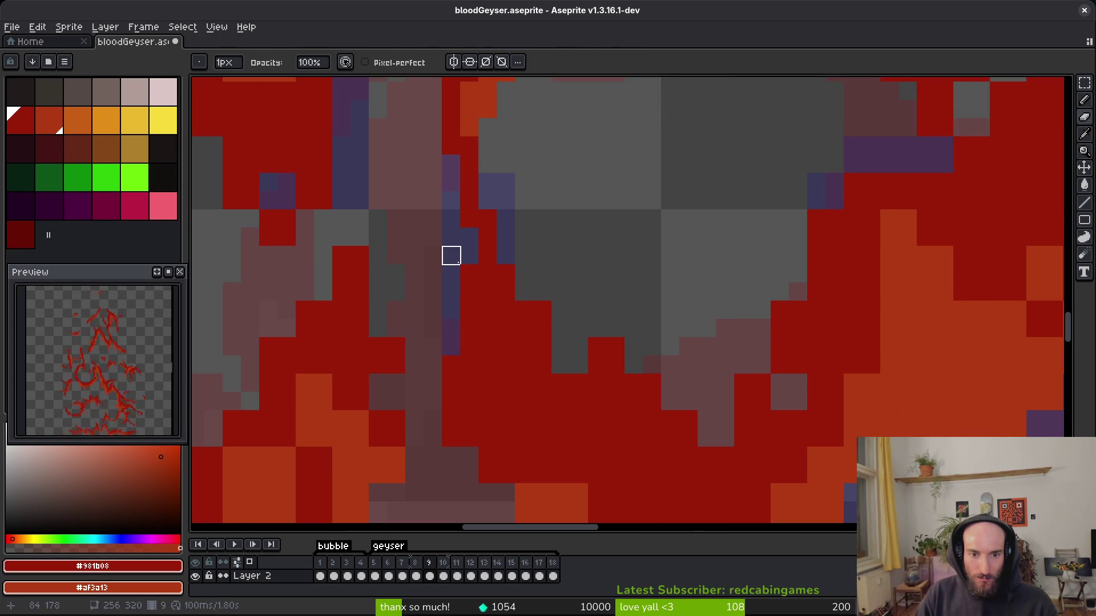
pyautogui.moveTo(597, 346); pyautogui.dragTo(615, 365)
pyautogui.press('b')
pyautogui.click(557, 349)
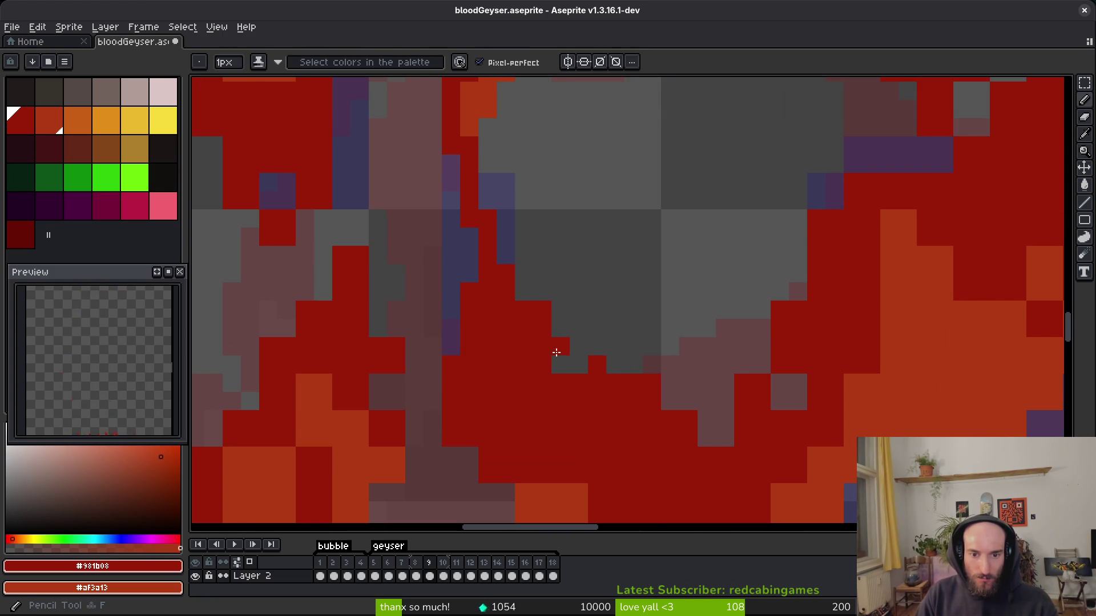
pyautogui.click(560, 364)
# Erase stray pixels along the flame dip, paint red there, then undo the last stroke.
pyautogui.press('e')
pyautogui.click(542, 309)
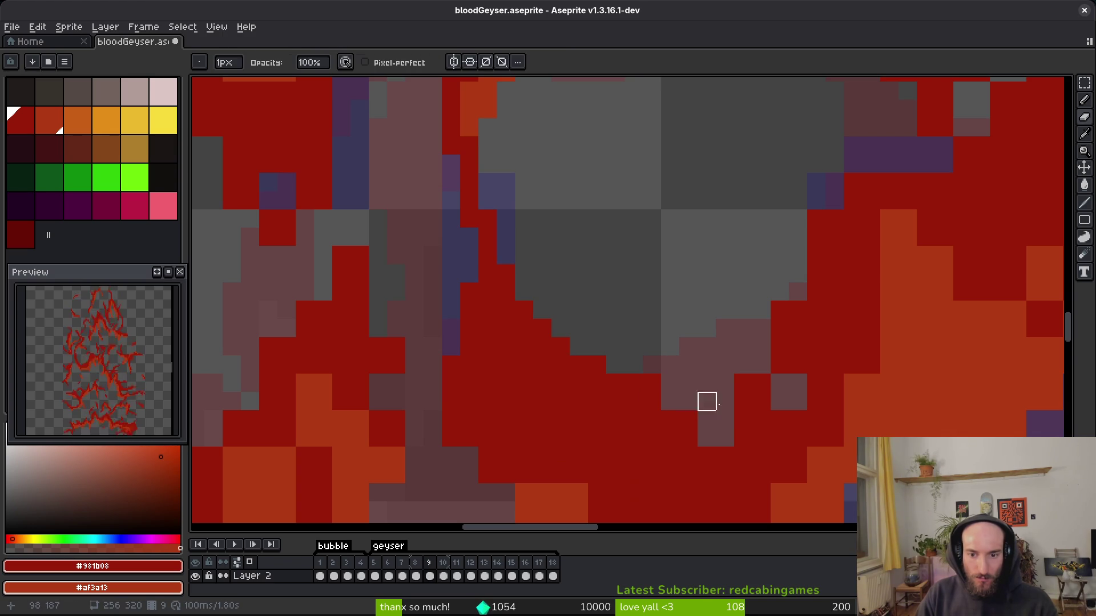
pyautogui.moveTo(781, 293); pyautogui.dragTo(781, 328)
pyautogui.click(744, 356)
pyautogui.press('b')
pyautogui.moveTo(762, 365); pyautogui.dragTo(715, 436)
pyautogui.click(706, 441)
pyautogui.press('e')
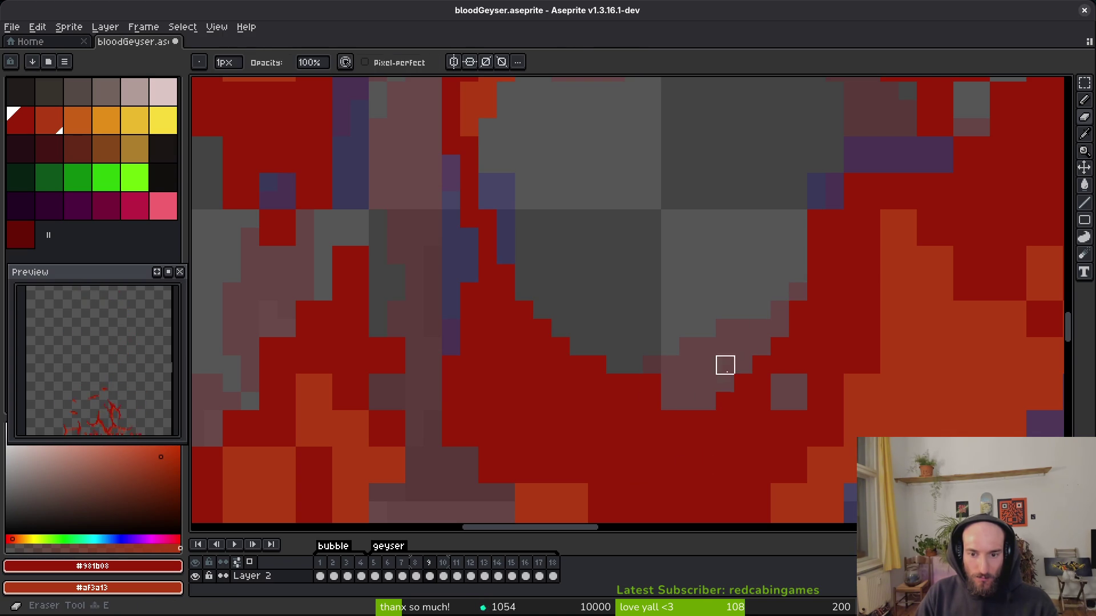
pyautogui.hotkey('ctrl', 'z')
# Erase one stray pixel and add two red pixels on the right edge.
pyautogui.click(652, 383)
pyautogui.press('b')
pyautogui.click(798, 402)
pyautogui.click(780, 383)
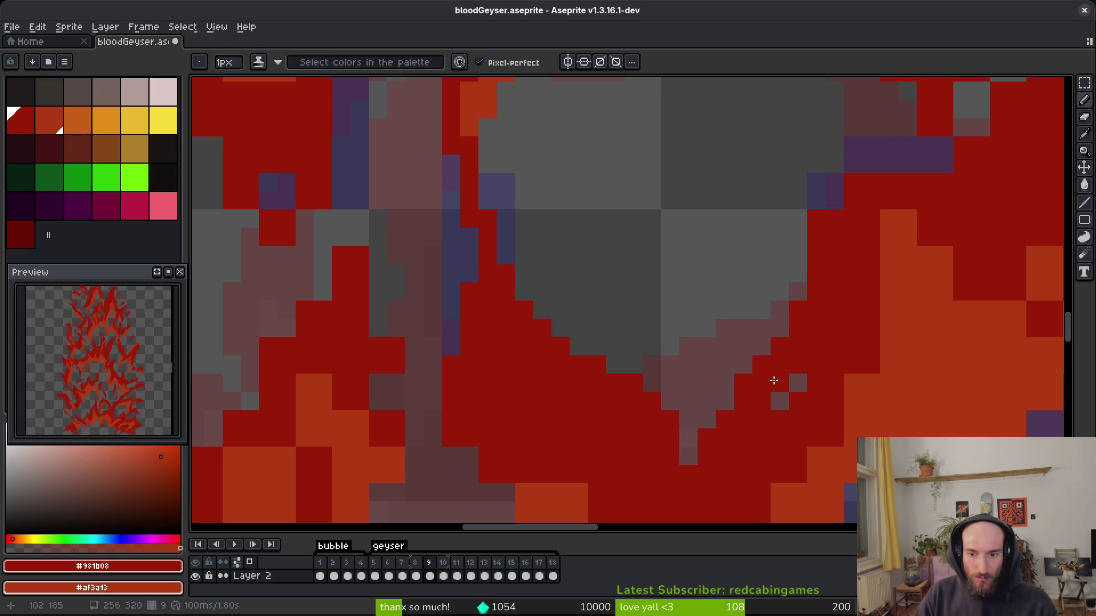
# Save bloodGeyser.aseprite.
pyautogui.hotkey('ctrl', 's')
pyautogui.scroll(-3, 774, 380)
pyautogui.scroll(2, 765, 303)
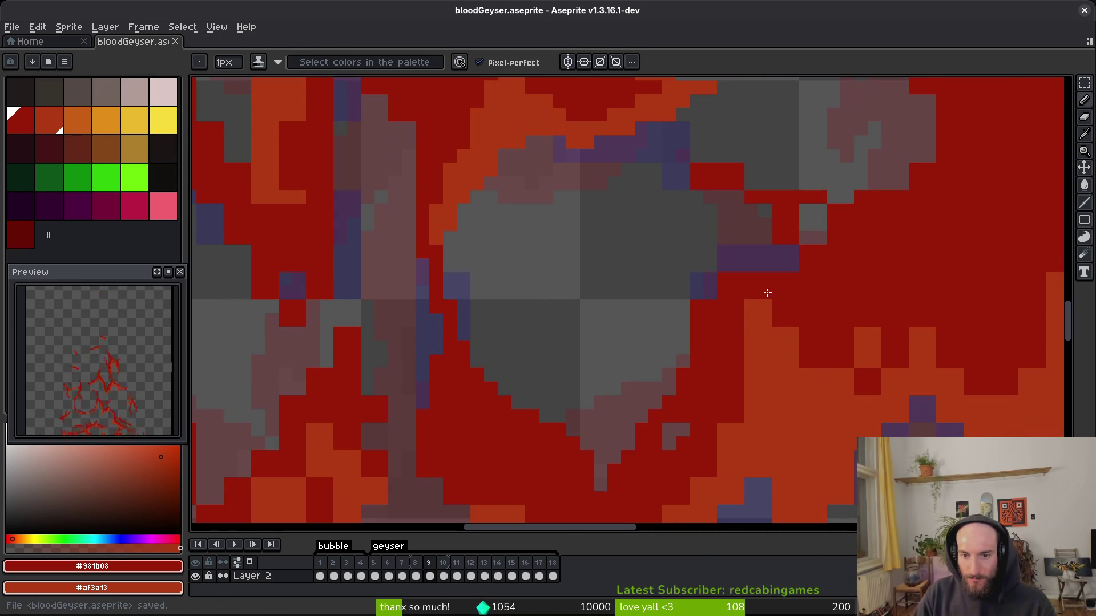
# Paint dark-red pixel blocks and short columns into the orange flame along the boundary.
pyautogui.moveTo(740, 347); pyautogui.dragTo(659, 220)
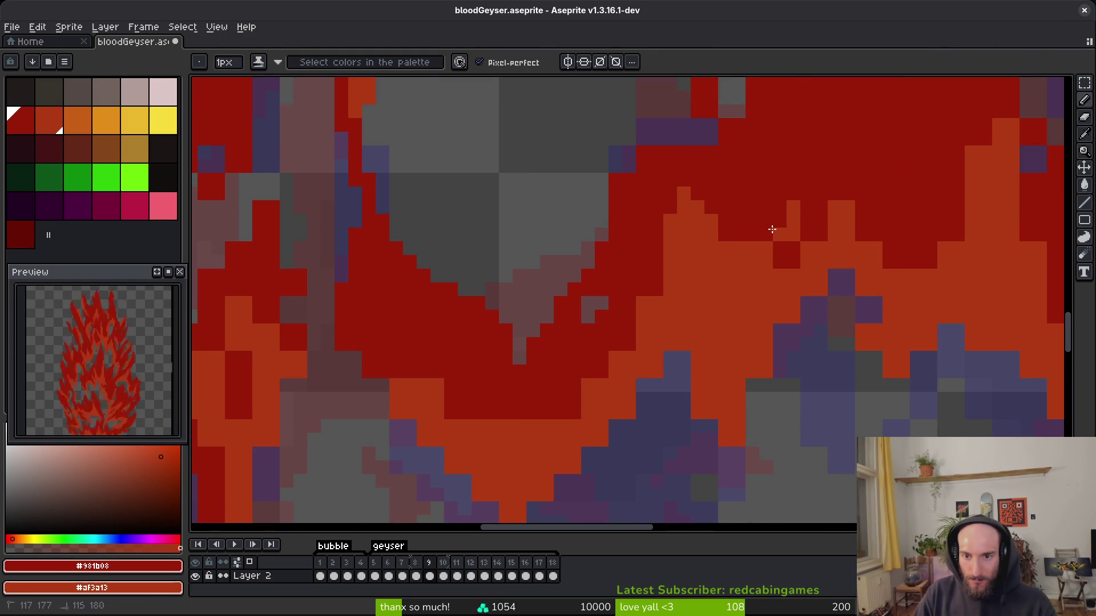
pyautogui.scroll(2, 780, 247)
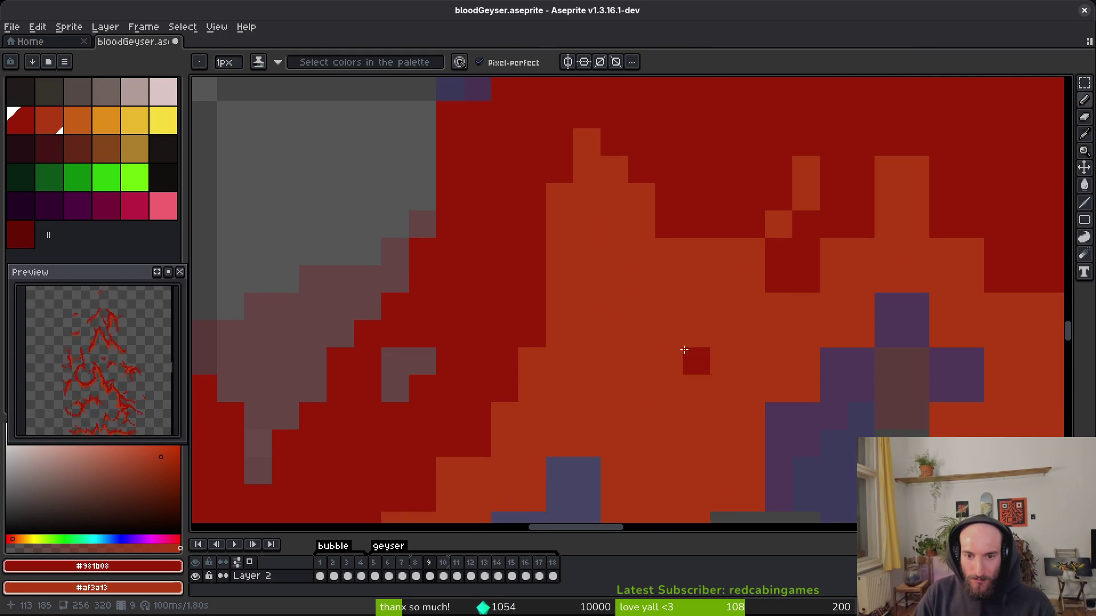
pyautogui.hscroll(3, 617, 334)
pyautogui.moveTo(611, 339); pyautogui.dragTo(629, 274)
pyautogui.hscroll(3, 589, 250)
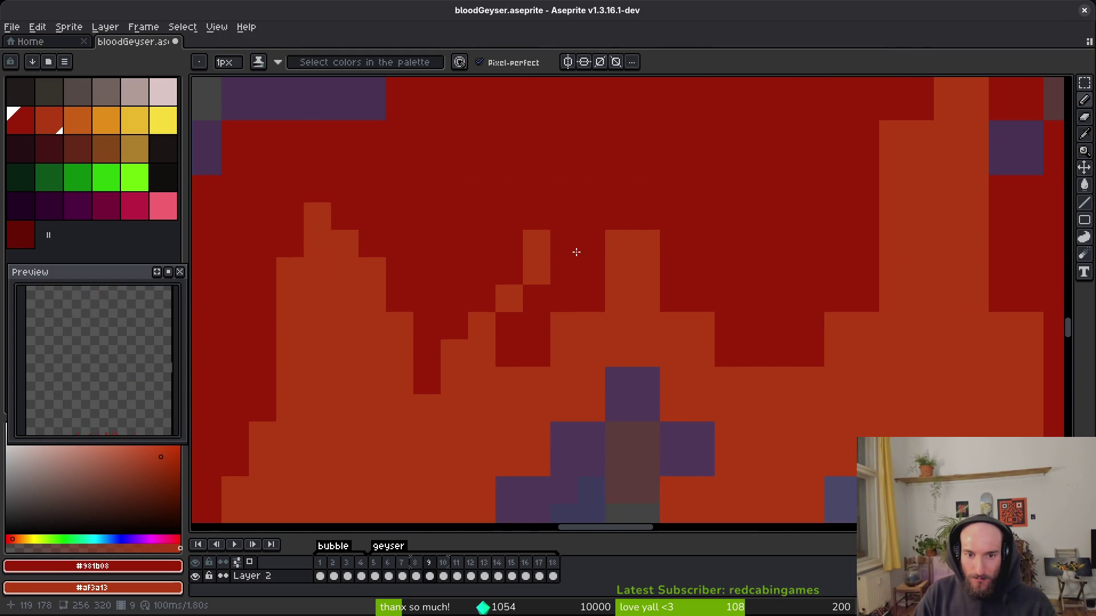
pyautogui.click(536, 271)
pyautogui.click(647, 244)
pyautogui.click(701, 325)
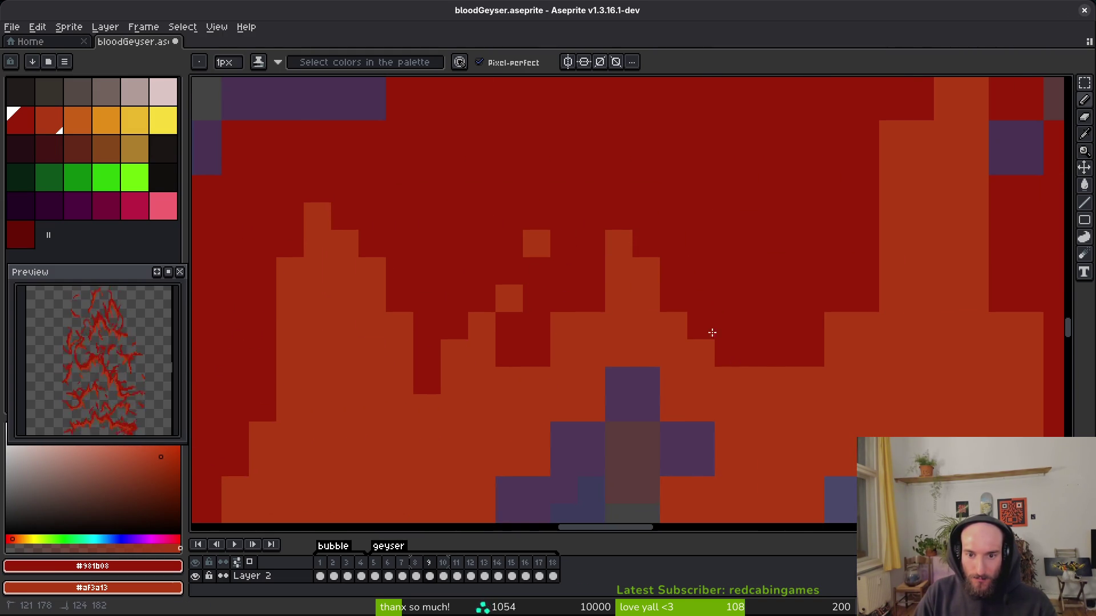
pyautogui.moveTo(755, 381); pyautogui.dragTo(756, 435)
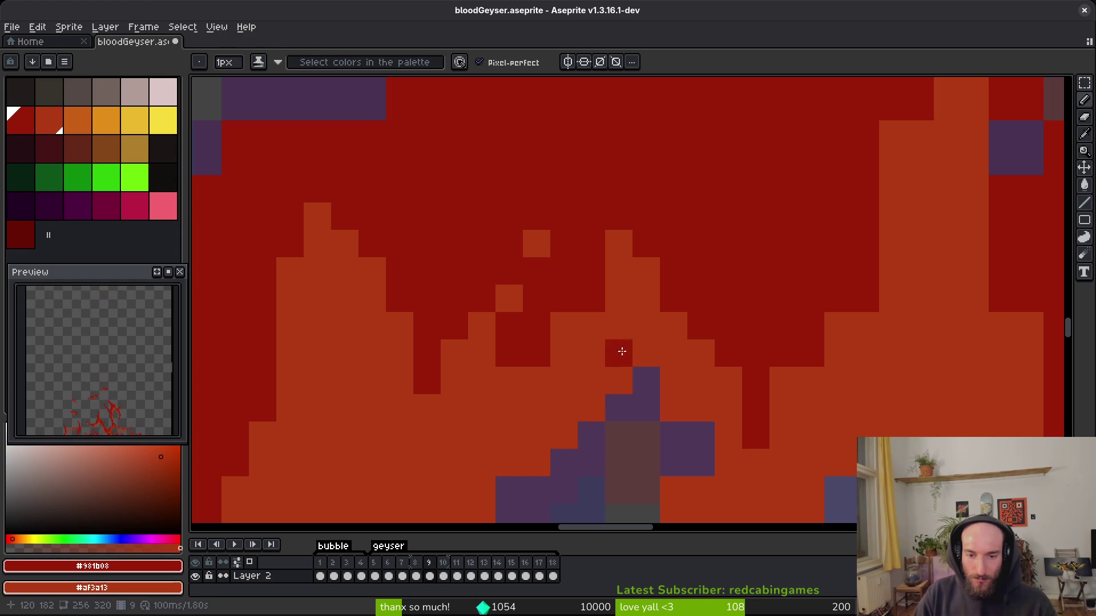
# Add a dark-red pixel, then erase it and nearby stray pixels at the lower boundary.
pyautogui.press('e')
pyautogui.scroll(-3, 597, 333)
pyautogui.hscroll(1, 597, 334)
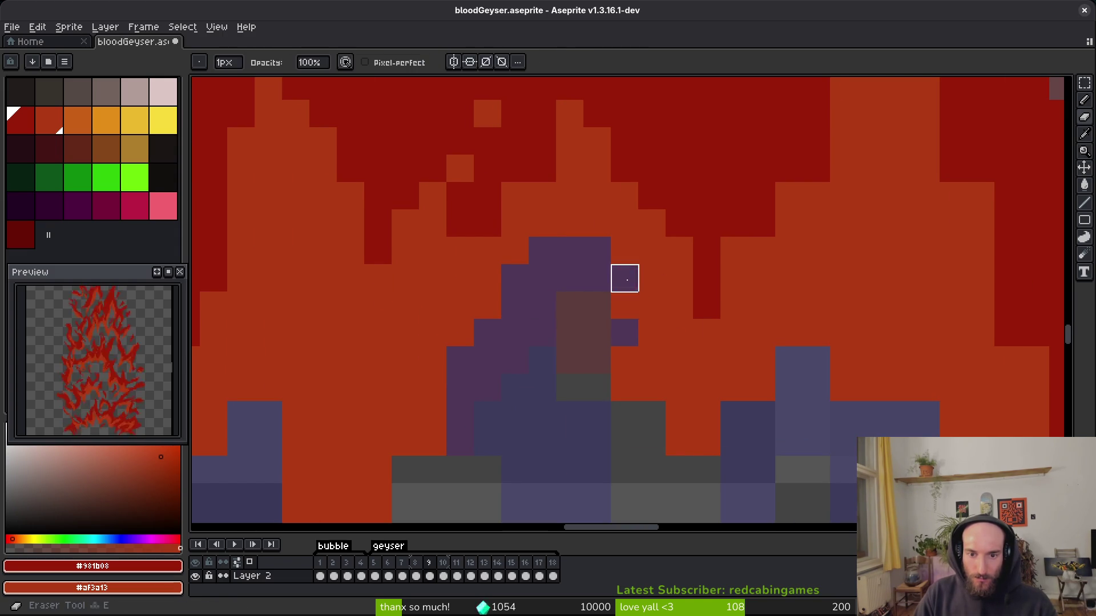
pyautogui.press('b')
pyautogui.scroll(1, 616, 411)
pyautogui.hscroll(1, 616, 411)
pyautogui.click(581, 431)
pyautogui.press('e')
pyautogui.click(581, 431)
pyautogui.click(556, 476)
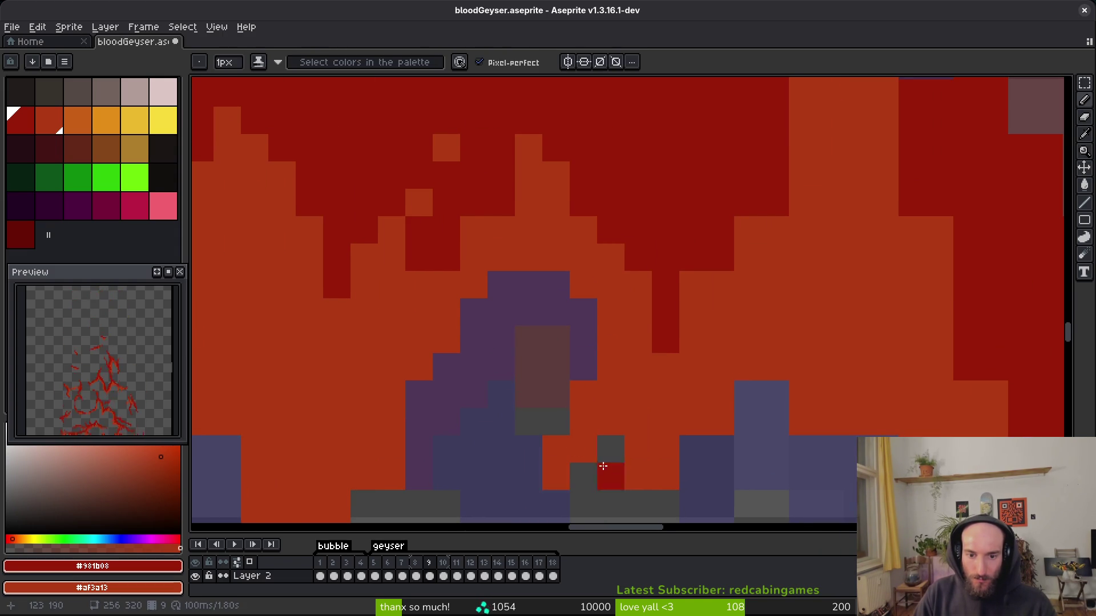
# Clean up stray pixels near the flame base and a column of edge pixels.
pyautogui.scroll(-2, 577, 465)
pyautogui.hscroll(1, 576, 465)
pyautogui.click(600, 442)
pyautogui.click(656, 387)
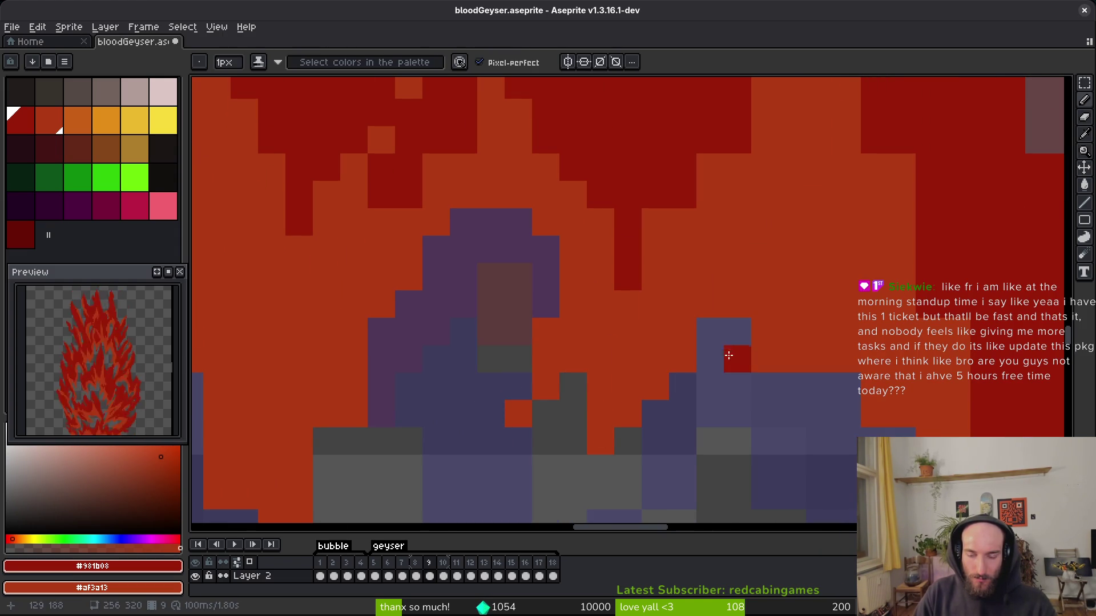
pyautogui.moveTo(764, 250); pyautogui.dragTo(765, 333)
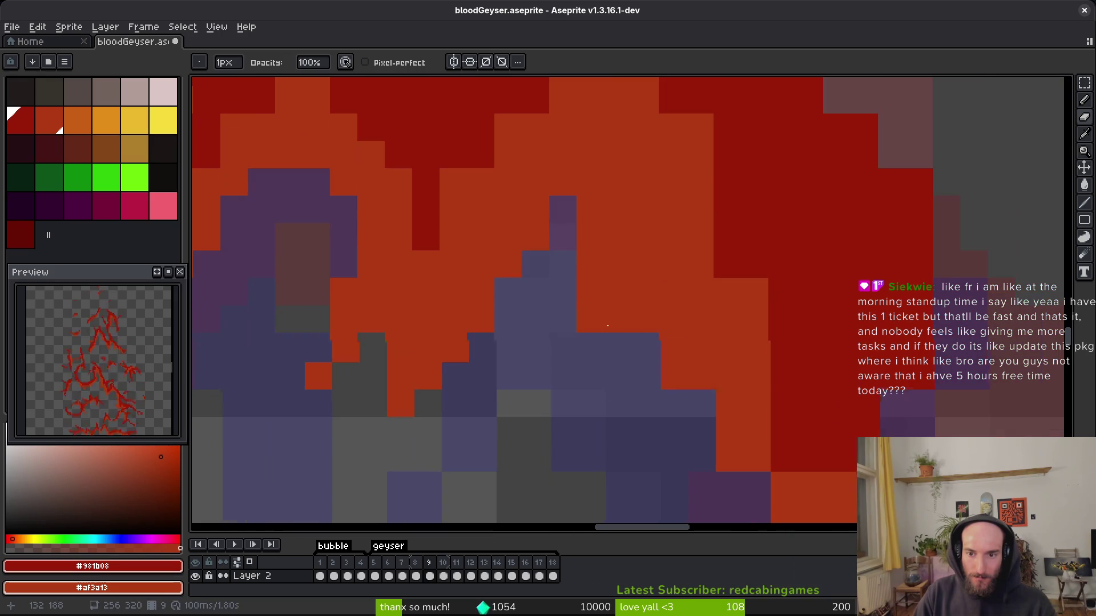
pyautogui.moveTo(765, 360); pyautogui.dragTo(697, 458)
# Paint orange pixels along the flame boundary, then erase along the flame edge.
pyautogui.press('b')
pyautogui.moveTo(686, 253)
pyautogui.mouseDown()
pyautogui.moveTo(582, 215)
pyautogui.moveTo(565, 338)
pyautogui.mouseUp()
pyautogui.press('e')
pyautogui.moveTo(505, 411); pyautogui.dragTo(507, 353)
# Shade the flame edge with orange pixels.
pyautogui.press('b')
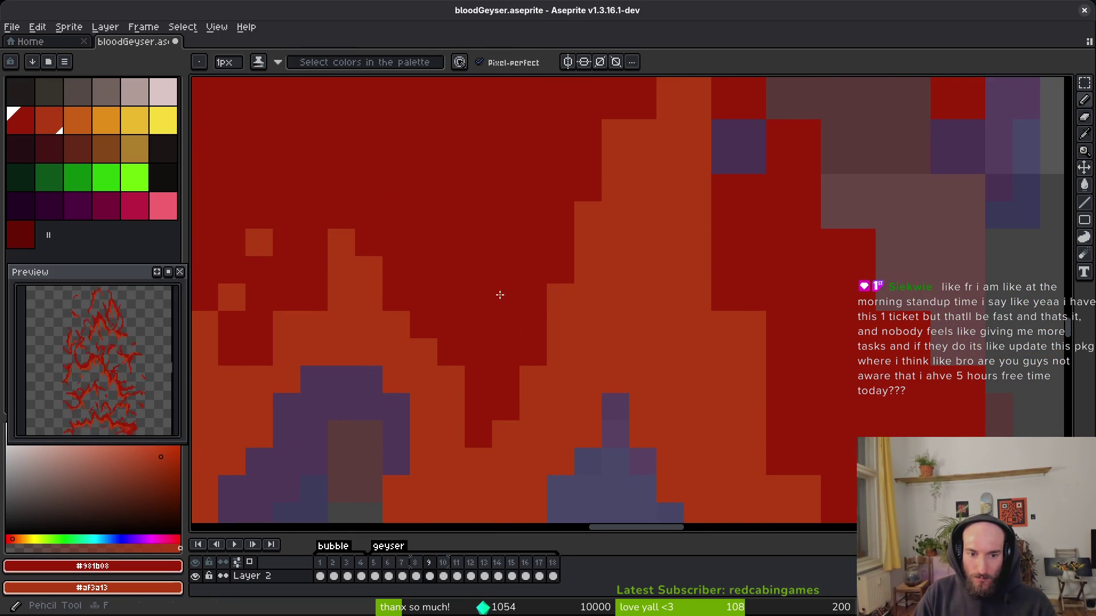
pyautogui.scroll(-2, 519, 320)
pyautogui.scroll(2, 571, 240)
pyautogui.moveTo(582, 226)
pyautogui.mouseDown()
pyautogui.moveTo(609, 179)
pyautogui.moveTo(604, 149)
pyautogui.mouseUp()
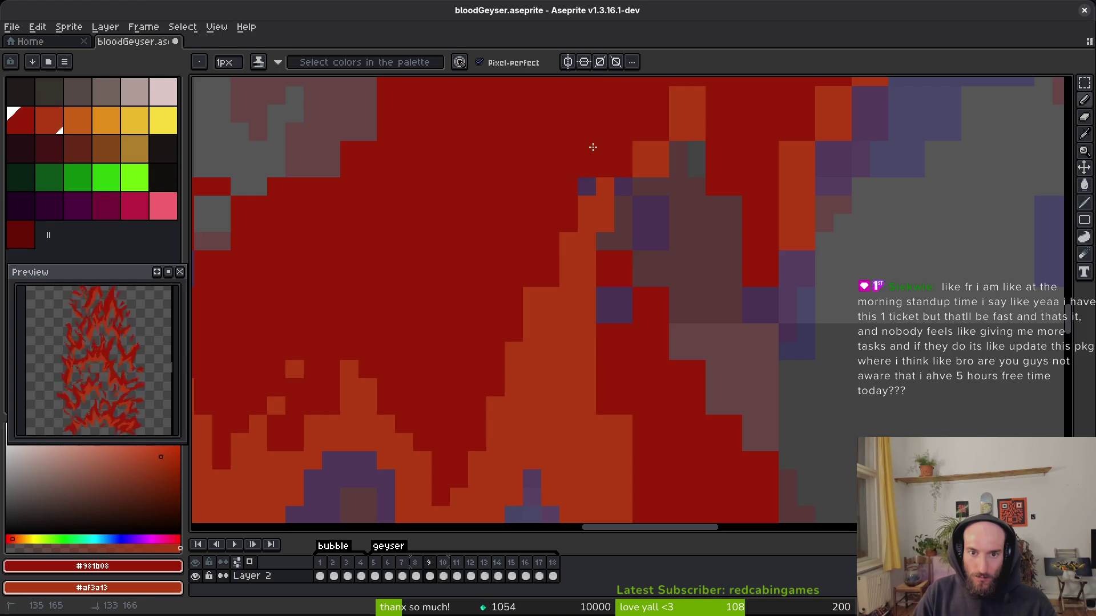
# On frame 9, erase stray red edge pixels and paint orange pixels along the flame edge.
pyautogui.press('.')
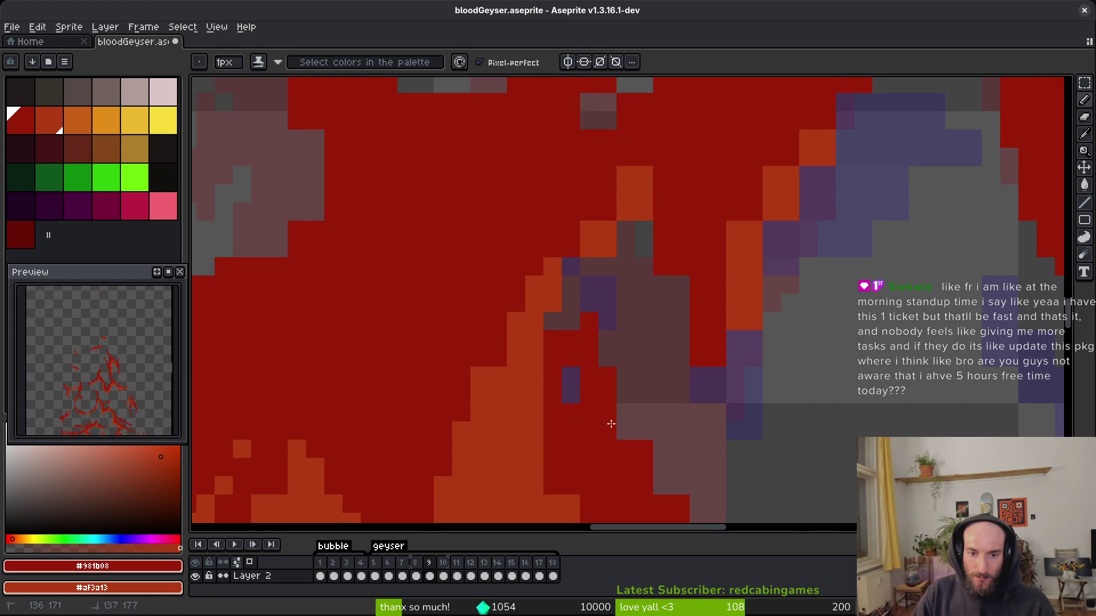
pyautogui.press('.')
pyautogui.press('e')
pyautogui.moveTo(563, 288)
pyautogui.mouseDown()
pyautogui.moveTo(548, 301)
pyautogui.moveTo(533, 391)
pyautogui.moveTo(507, 406)
pyautogui.mouseUp()
pyautogui.press('b')
pyautogui.moveTo(566, 209); pyautogui.dragTo(564, 228)
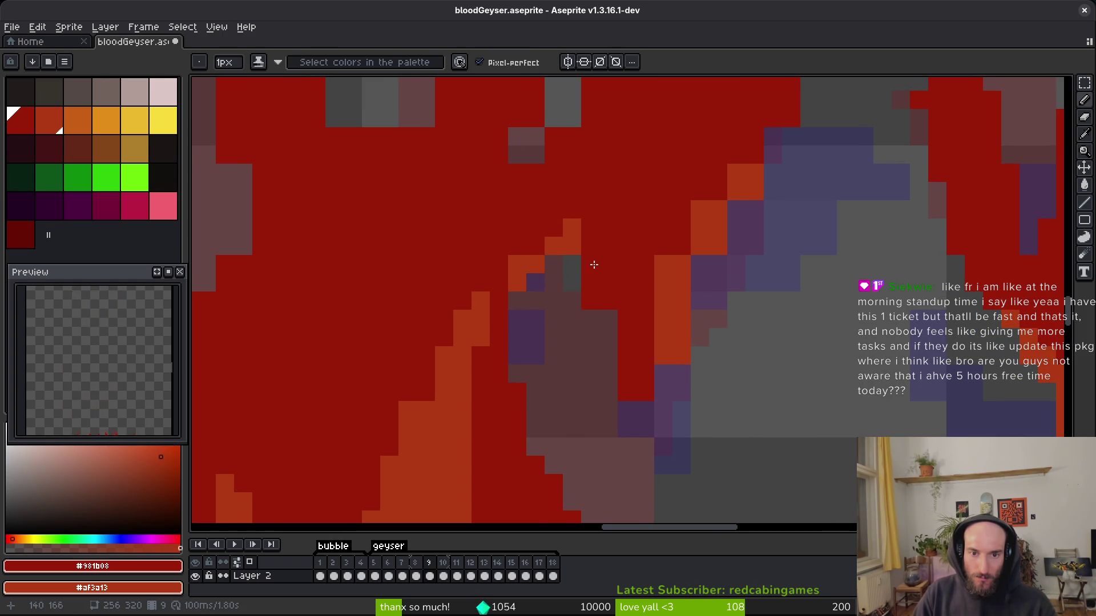
pyautogui.moveTo(529, 263); pyautogui.dragTo(558, 234)
# Erase two stray red pixels and draw orange edges over the red and down the flame.
pyautogui.press('e')
pyautogui.moveTo(590, 282); pyautogui.dragTo(590, 302)
pyautogui.press('b')
pyautogui.moveTo(661, 264); pyautogui.dragTo(658, 280)
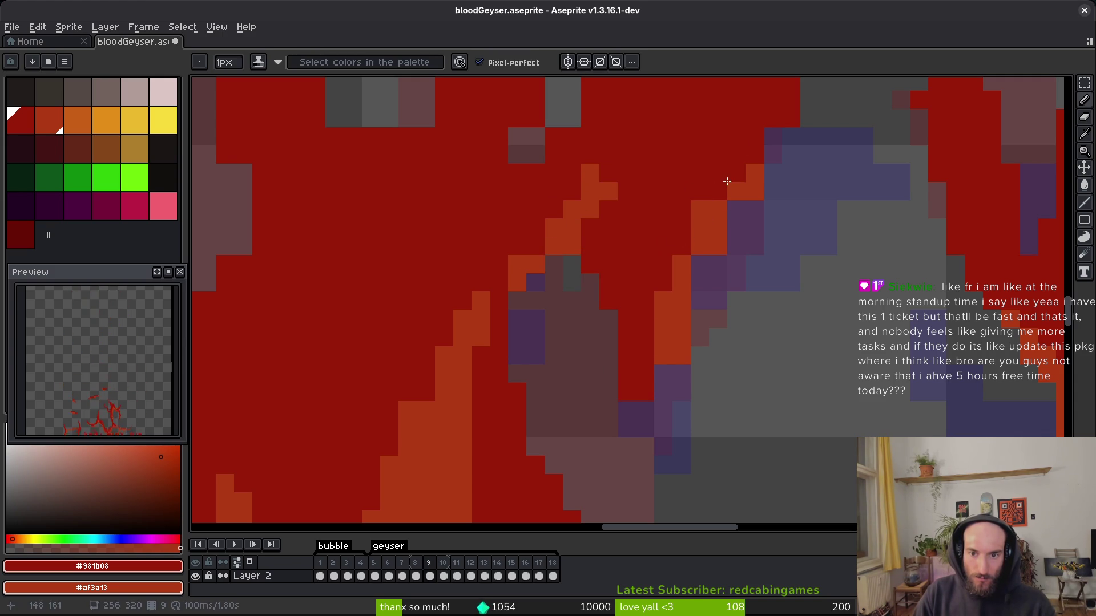
pyautogui.moveTo(727, 181); pyautogui.dragTo(745, 184)
pyautogui.moveTo(685, 283); pyautogui.dragTo(638, 401)
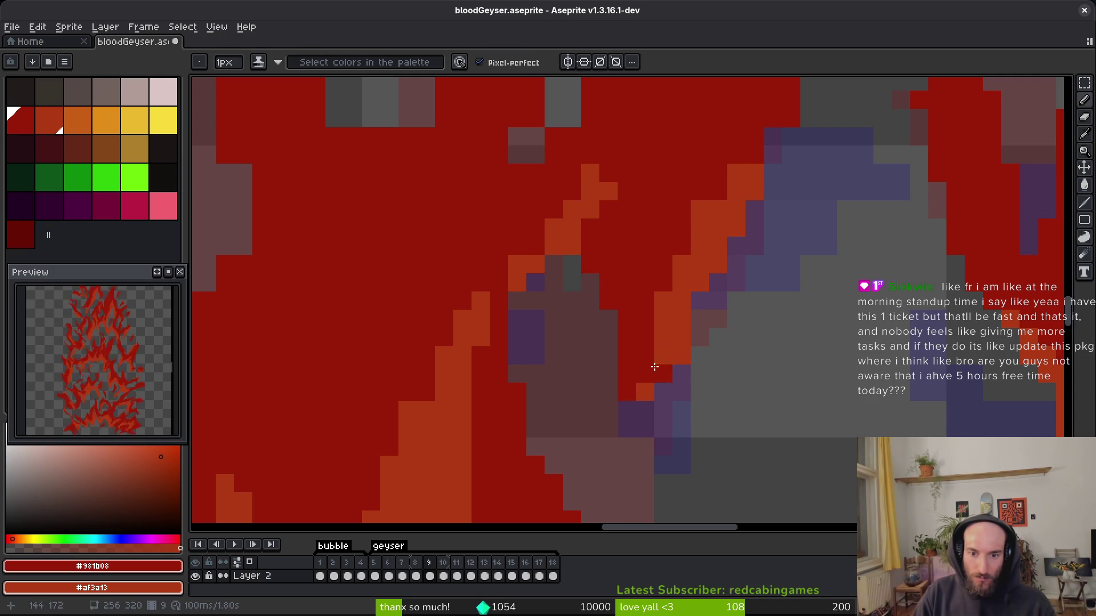
# Draw an orange edge up the flame and erase stray pixels at its tip.
pyautogui.scroll(3, 662, 314)
pyautogui.hscroll(2, 662, 314)
pyautogui.moveTo(671, 277); pyautogui.dragTo(709, 187)
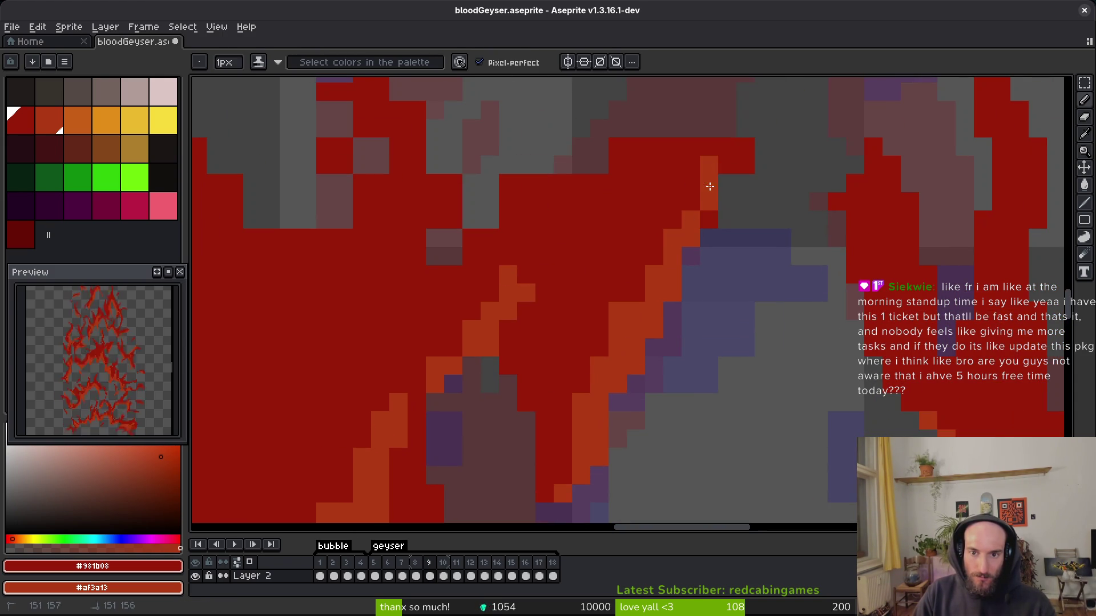
pyautogui.press('e')
pyautogui.click(736, 161)
# Erase red pixels along the flame edge and repaint a short red run.
pyautogui.press('b')
pyautogui.press('e')
pyautogui.moveTo(709, 129)
pyautogui.mouseDown()
pyautogui.moveTo(472, 183)
pyautogui.moveTo(526, 183)
pyautogui.moveTo(471, 230)
pyautogui.mouseUp()
pyautogui.moveTo(435, 219)
pyautogui.mouseDown()
pyautogui.moveTo(592, 279)
pyautogui.moveTo(601, 342)
pyautogui.moveTo(573, 378)
pyautogui.mouseUp()
pyautogui.press('b')
pyautogui.moveTo(636, 359); pyautogui.dragTo(611, 360)
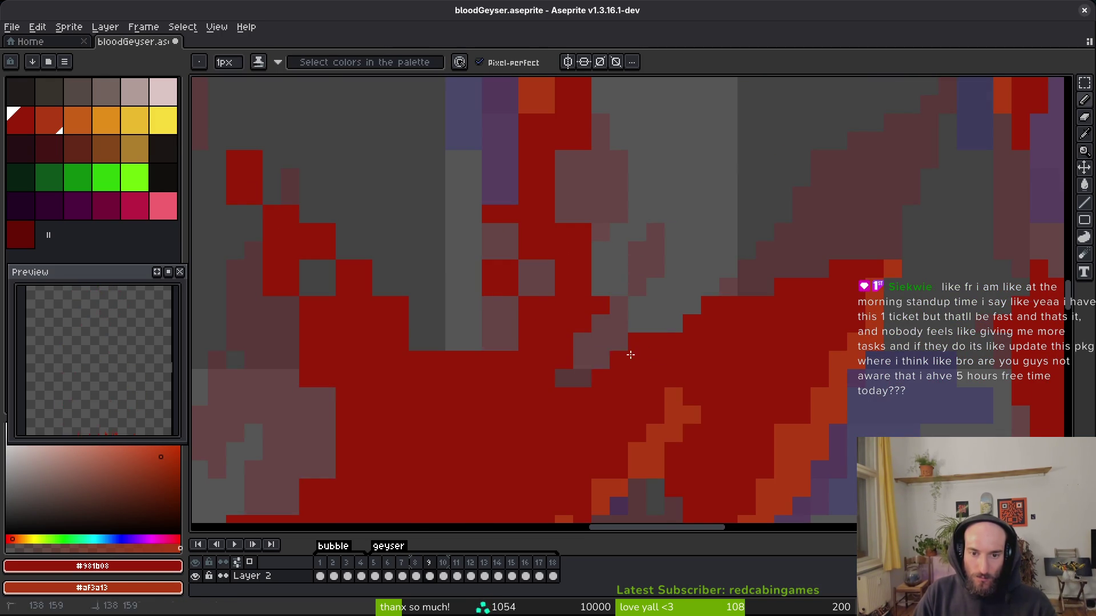
# Rework the red pixels in the left flame column, erasing and redrawing them.
pyautogui.press('e')
pyautogui.moveTo(519, 306)
pyautogui.mouseDown()
pyautogui.moveTo(508, 268)
pyautogui.moveTo(497, 306)
pyautogui.moveTo(492, 246)
pyautogui.mouseUp()
pyautogui.press('b')
pyautogui.press('e')
pyautogui.press('b')
pyautogui.moveTo(509, 286)
pyautogui.mouseDown()
pyautogui.moveTo(491, 320)
pyautogui.moveTo(492, 231)
pyautogui.mouseUp()
pyautogui.press('e')
pyautogui.press('b')
pyautogui.press('e')
pyautogui.moveTo(508, 311); pyautogui.dragTo(587, 320)
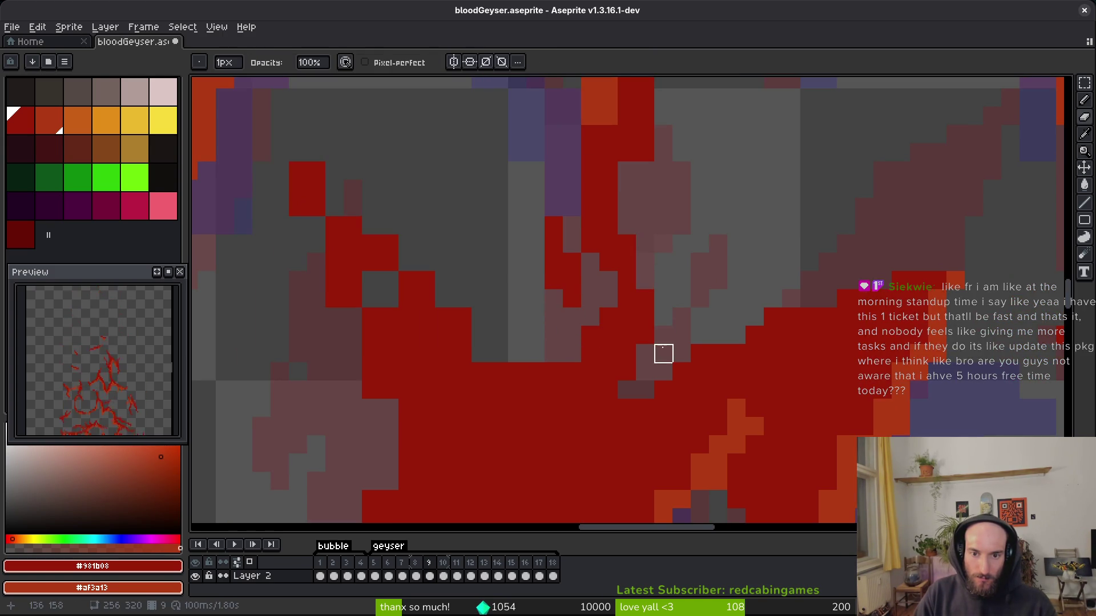
# Paint a dark-red column beside the central red stroke, undoing one redraw.
pyautogui.scroll(5, 668, 377)
pyautogui.hscroll(-2, 724, 371)
pyautogui.moveTo(707, 368); pyautogui.dragTo(673, 500)
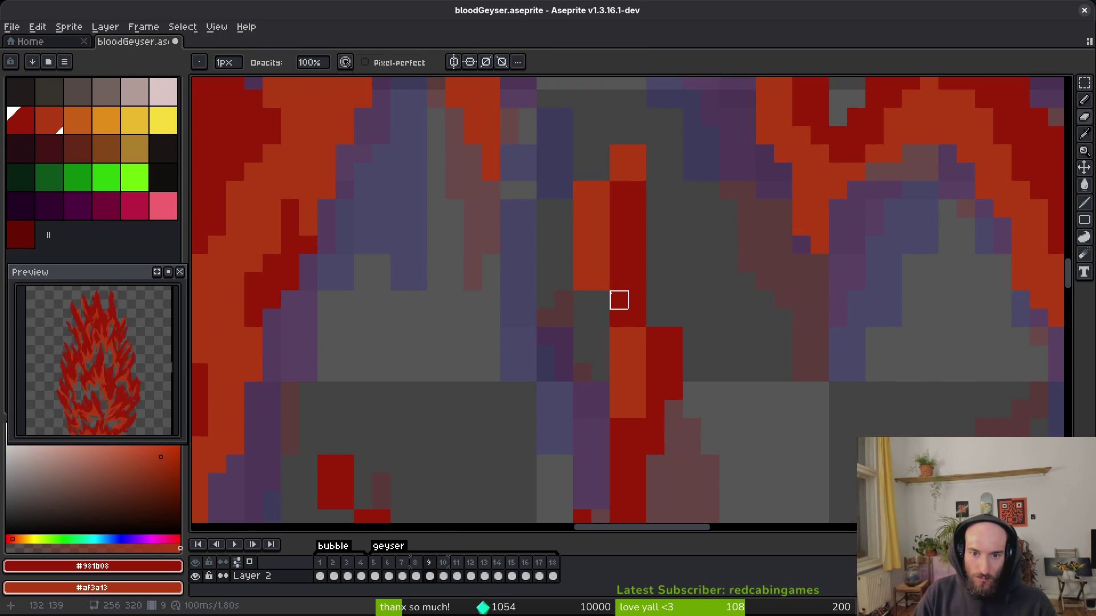
pyautogui.press('b')
pyautogui.moveTo(655, 240); pyautogui.dragTo(655, 340)
pyautogui.moveTo(623, 162); pyautogui.dragTo(564, 282)
pyautogui.hotkey('ctrl', 'z')
pyautogui.press('e')
pyautogui.press('b')
# Draw orange and dark-red strokes along the central column and fix its top pixel.
pyautogui.moveTo(600, 341)
pyautogui.mouseDown()
pyautogui.moveTo(624, 171)
pyautogui.moveTo(600, 189)
pyautogui.mouseUp()
pyautogui.moveTo(636, 169); pyautogui.dragTo(619, 268)
pyautogui.press('e')
pyautogui.click(619, 153)
pyautogui.press('b')
# Extend the red blob right and down, and erase a red column and stray pixels.
pyautogui.scroll(-5, 649, 442)
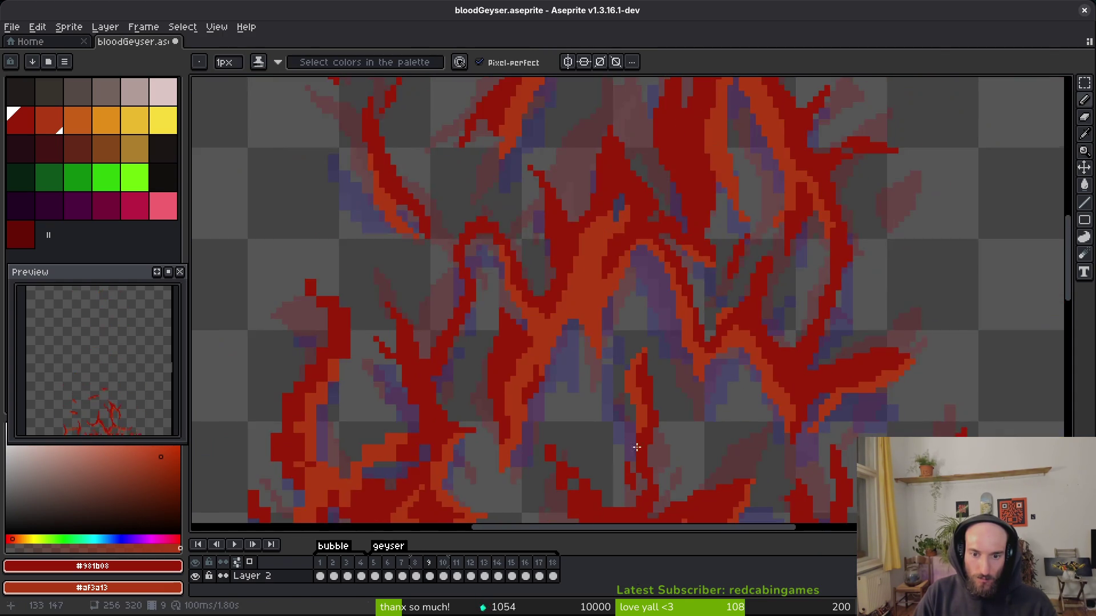
pyautogui.scroll(-2, 645, 400)
pyautogui.scroll(6, 550, 379)
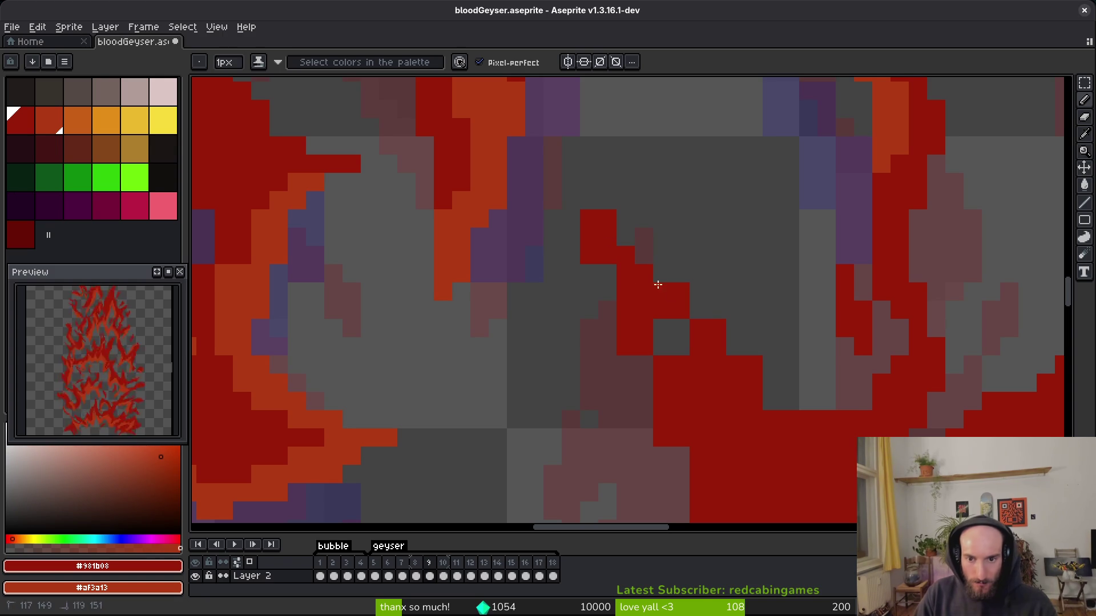
pyautogui.moveTo(718, 330)
pyautogui.mouseDown()
pyautogui.moveTo(812, 408)
pyautogui.moveTo(695, 379)
pyautogui.mouseUp()
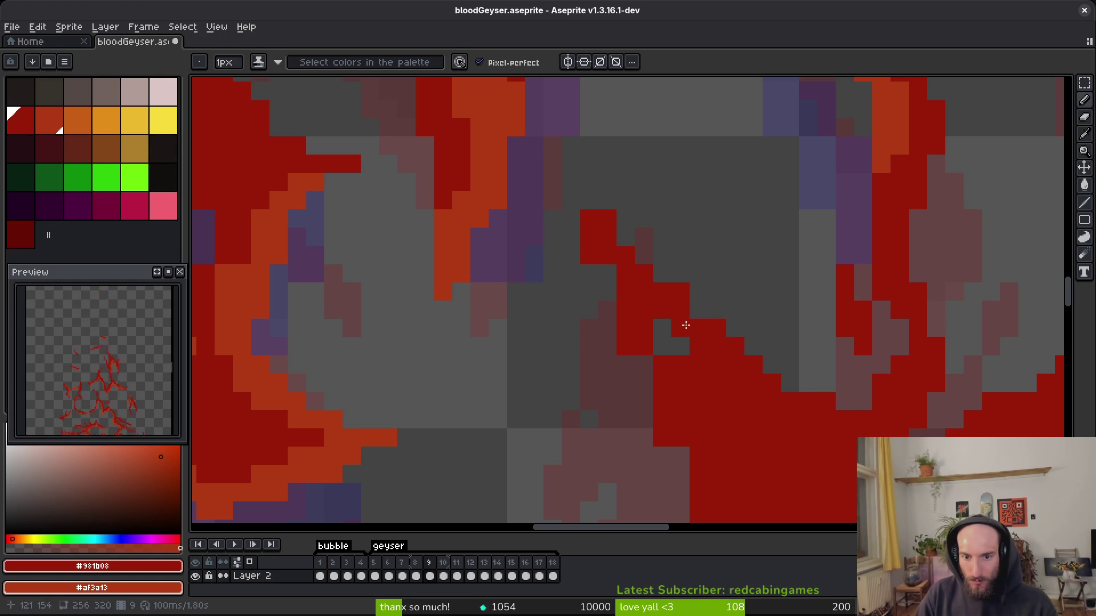
pyautogui.press('e')
pyautogui.moveTo(590, 219); pyautogui.dragTo(590, 255)
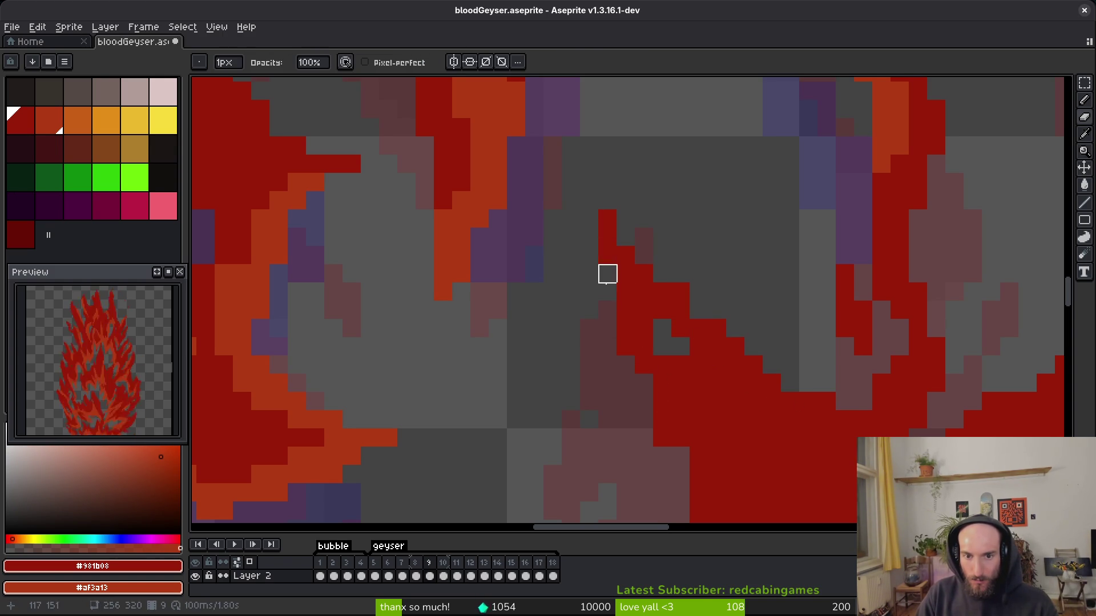
pyautogui.press('b')
pyautogui.moveTo(700, 392); pyautogui.dragTo(671, 283)
# Shade red pixels darker, turn a grey pixel red, and fill small gaps with red.
pyautogui.scroll(-1, 668, 215)
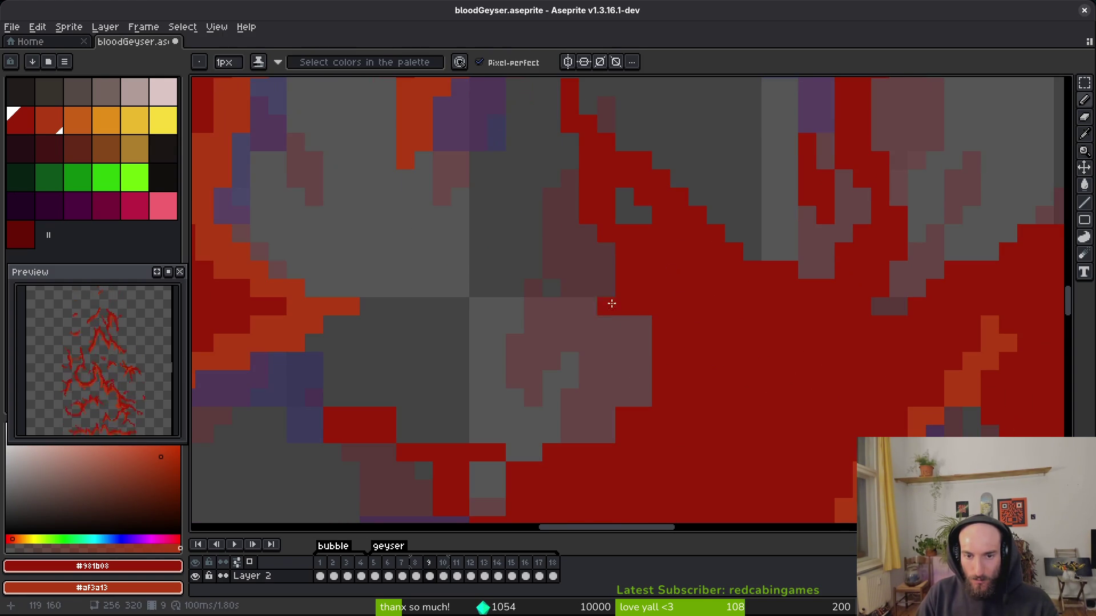
pyautogui.moveTo(657, 359)
pyautogui.mouseDown()
pyautogui.moveTo(569, 453)
pyautogui.moveTo(589, 435)
pyautogui.mouseUp()
pyautogui.press('e')
pyautogui.scroll(-4, 588, 435)
pyautogui.hscroll(-5, 589, 435)
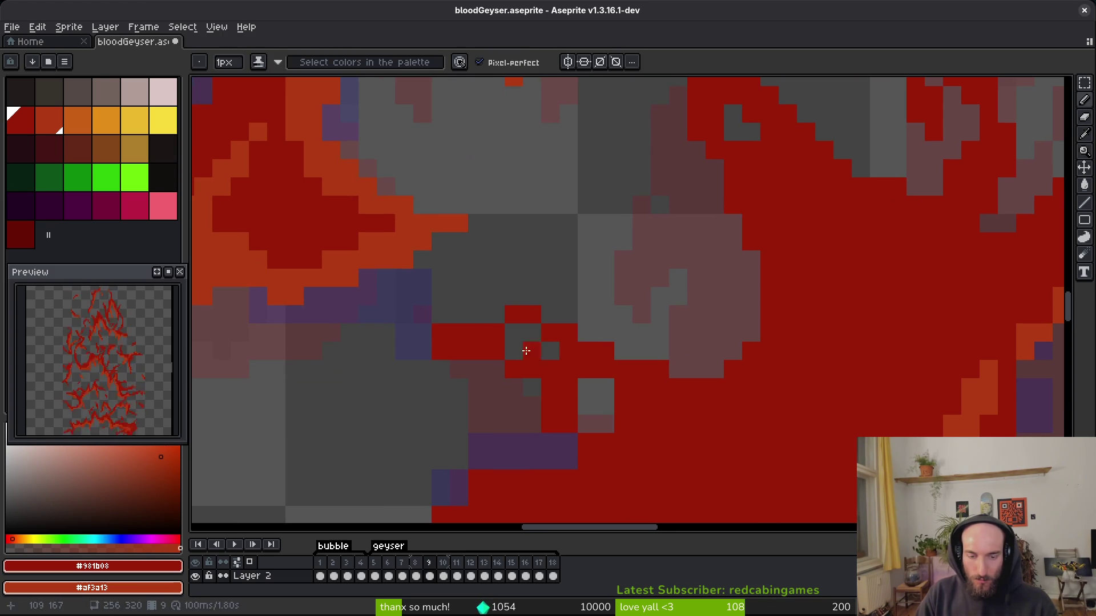
pyautogui.scroll(-2, 619, 325)
pyautogui.press('b')
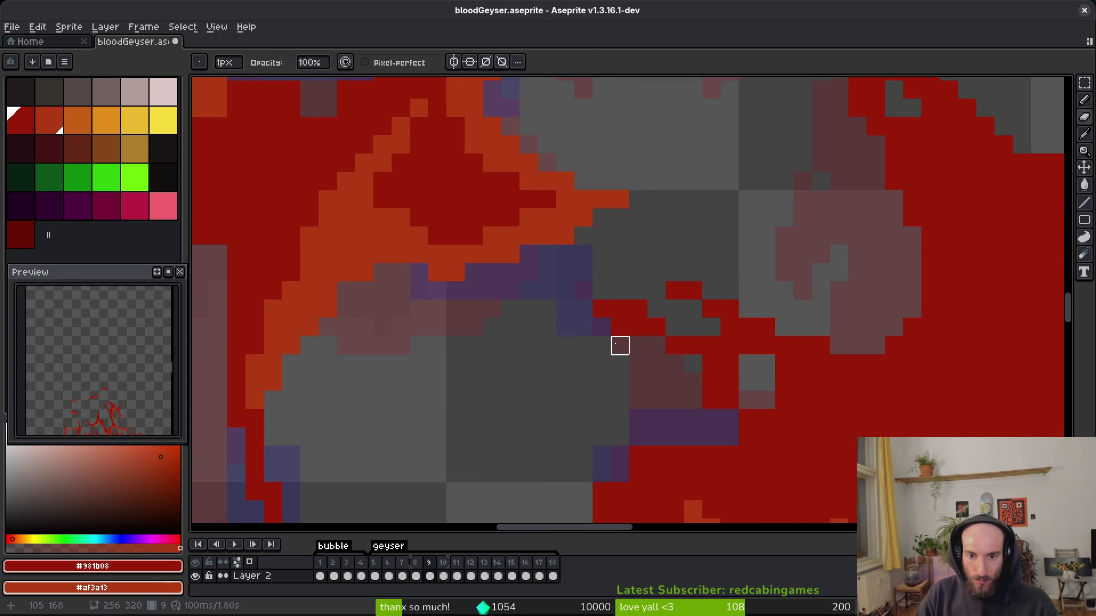
pyautogui.scroll(2, 693, 379)
pyautogui.click(667, 338)
pyautogui.scroll(-4, 667, 338)
pyautogui.hscroll(5, 667, 338)
pyautogui.moveTo(648, 282)
pyautogui.mouseDown()
pyautogui.moveTo(658, 320)
pyautogui.moveTo(622, 359)
pyautogui.mouseUp()
# Save bloodGeyser.aseprite with Ctrl+S.
pyautogui.scroll(-1, 626, 400)
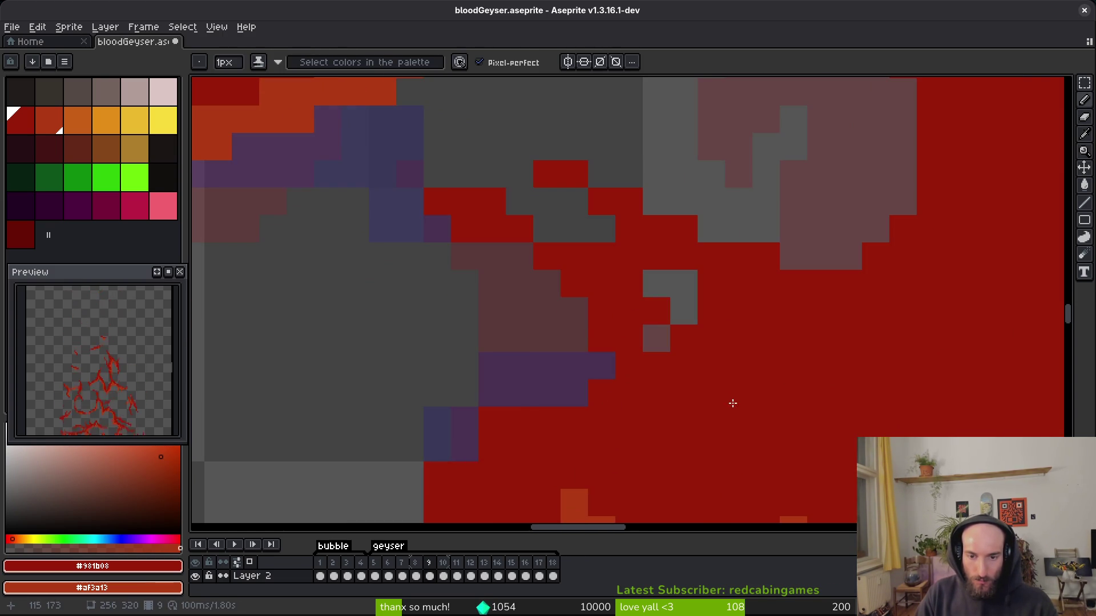
pyautogui.scroll(-4, 735, 402)
pyautogui.scroll(3, 725, 342)
pyautogui.press('e')
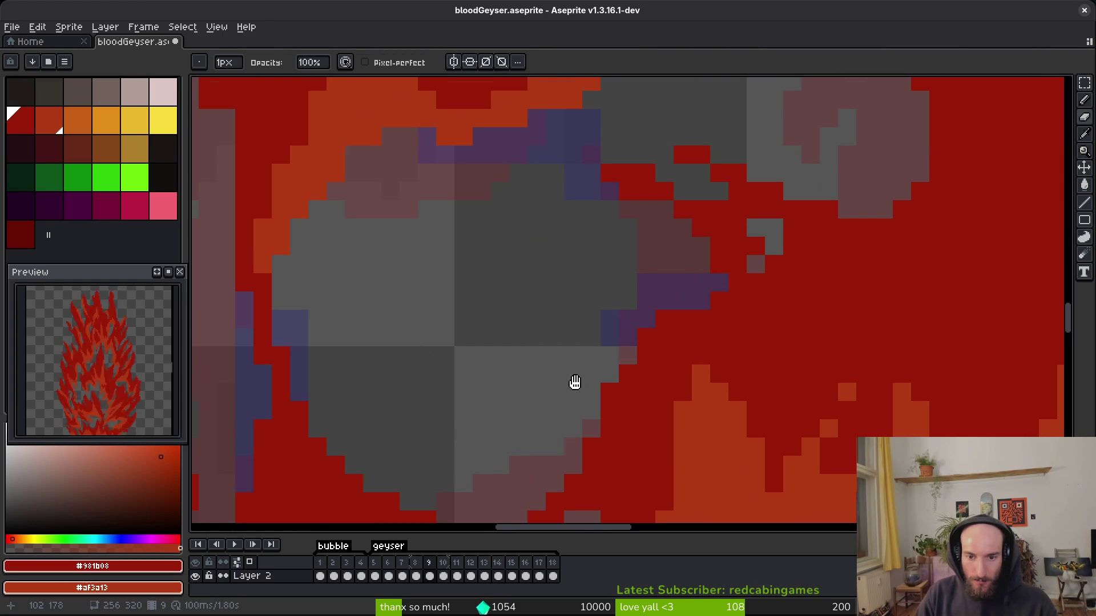
pyautogui.scroll(-8, 573, 393)
pyautogui.hotkey('ctrl', 's')
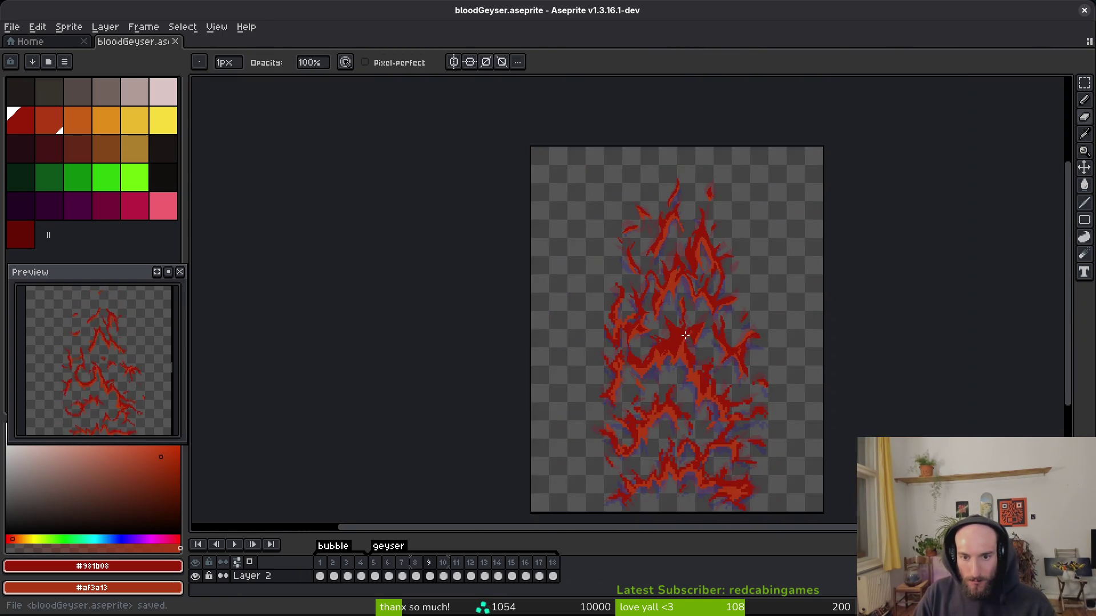
pyautogui.scroll(3, 686, 336)
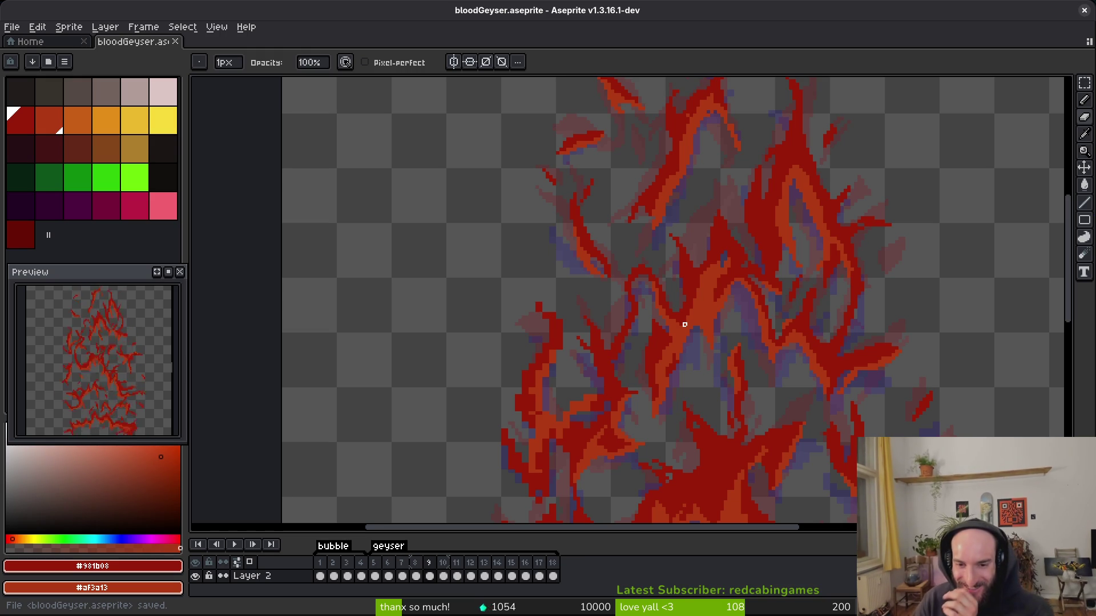
pyautogui.scroll(2, 748, 328)
pyautogui.scroll(-2, 742, 319)
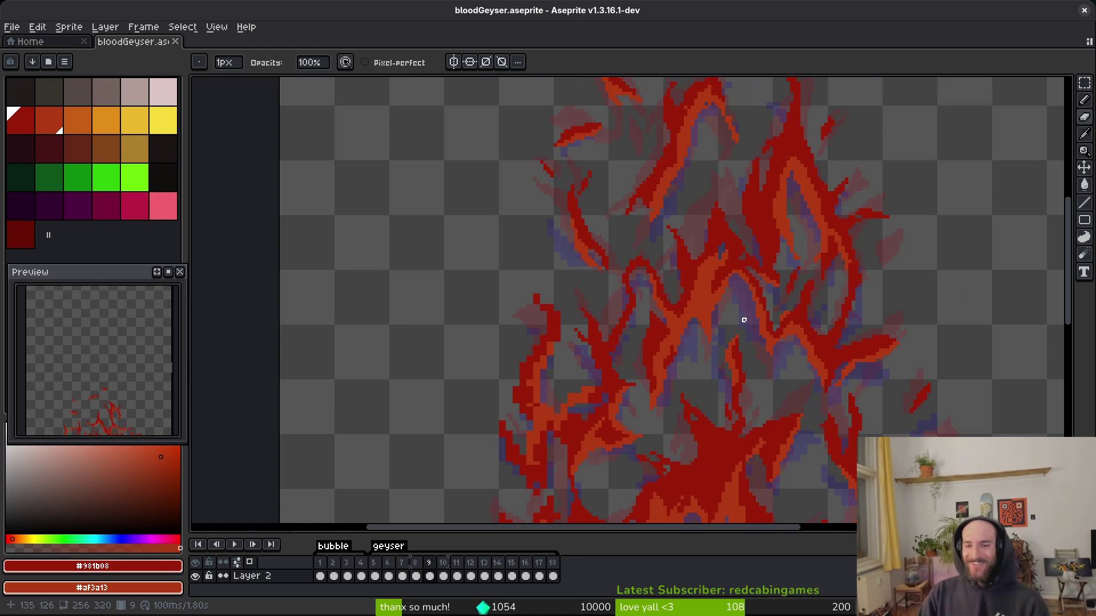
pyautogui.scroll(4, 788, 308)
pyautogui.press('b')
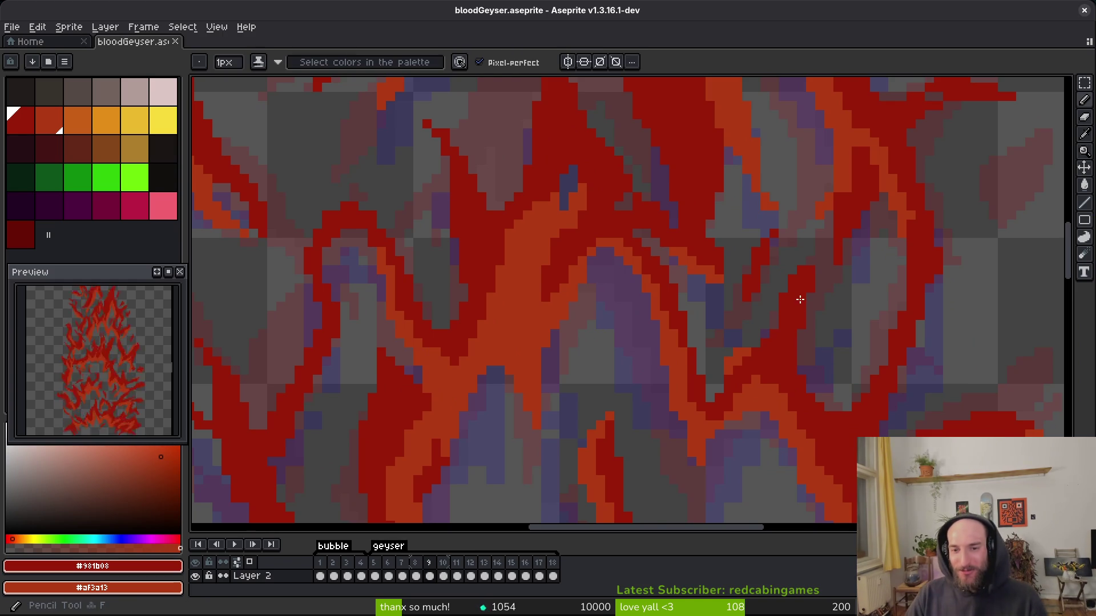
# Trim the blob's right edge into a staircase, add a red edge pixel, and redraw an orange diagonal.
pyautogui.scroll(3, 763, 331)
pyautogui.scroll(-3, 684, 308)
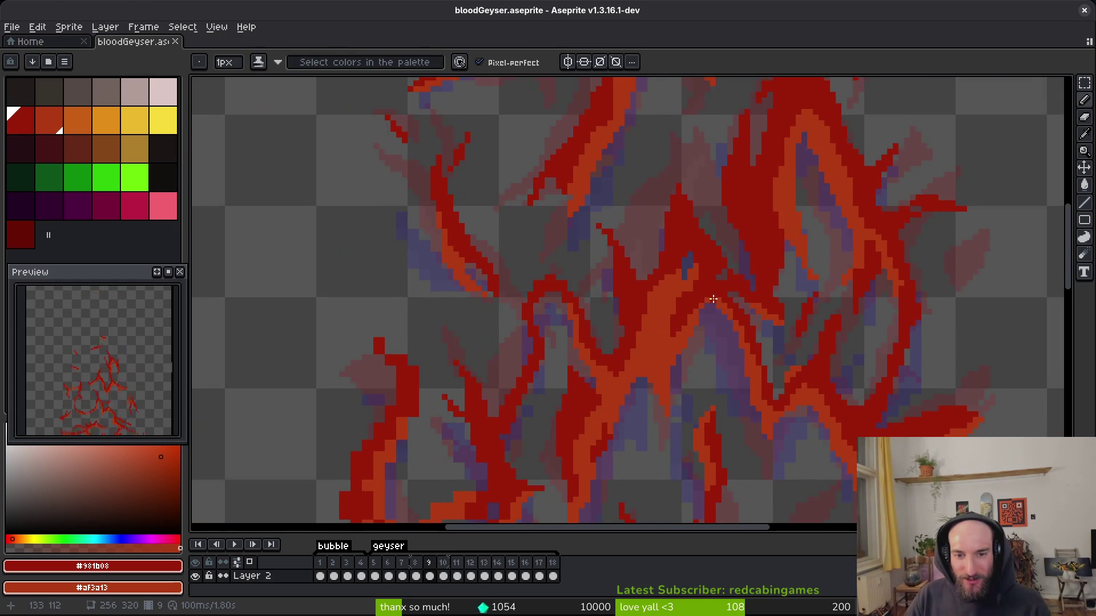
pyautogui.scroll(3, 753, 294)
pyautogui.scroll(-3, 770, 279)
pyautogui.scroll(2, 740, 355)
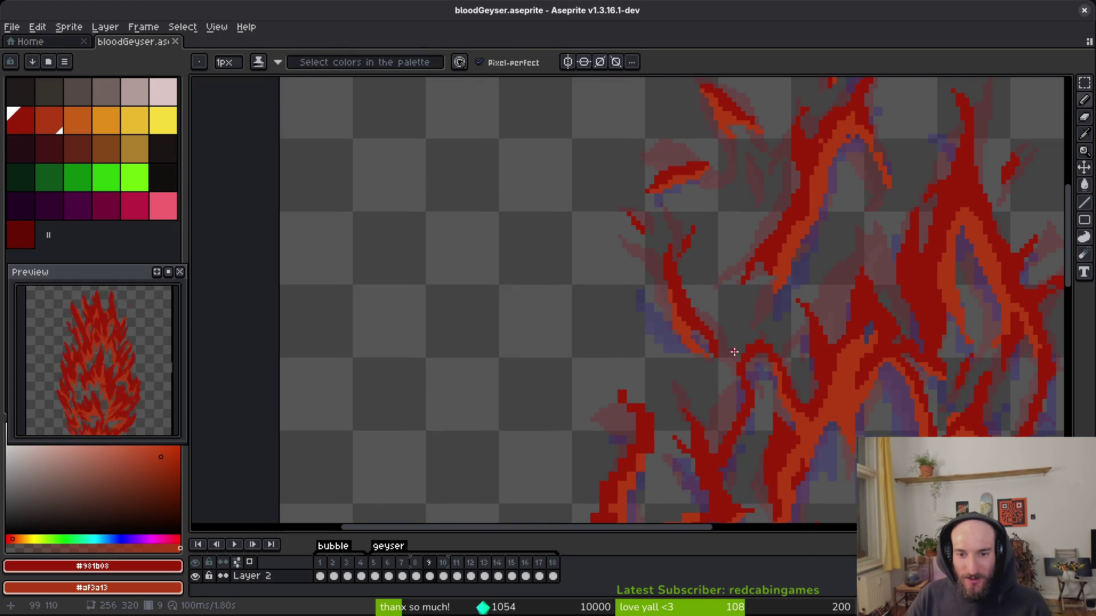
pyautogui.scroll(5, 613, 204)
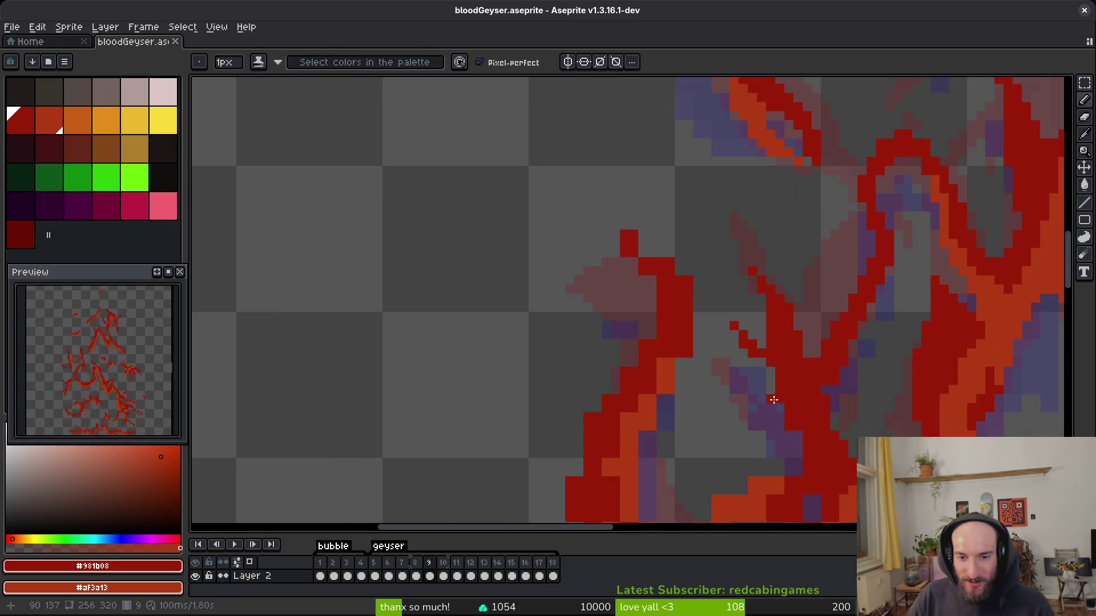
pyautogui.moveTo(600, 225)
pyautogui.mouseDown()
pyautogui.moveTo(690, 280)
pyautogui.moveTo(692, 354)
pyautogui.mouseUp()
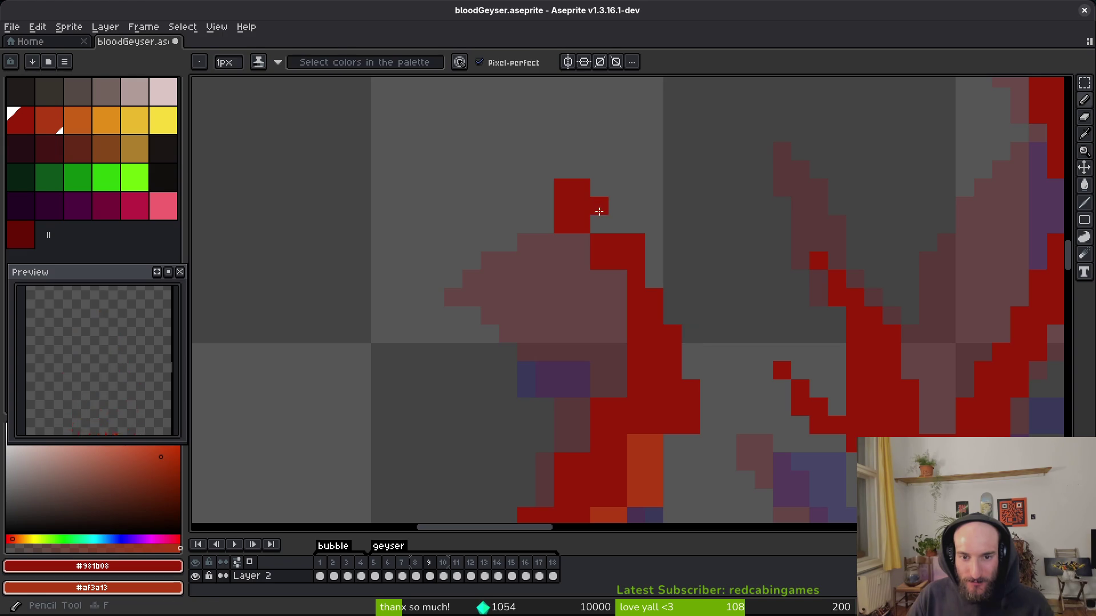
pyautogui.scroll(-1, 594, 251)
pyautogui.click(628, 280)
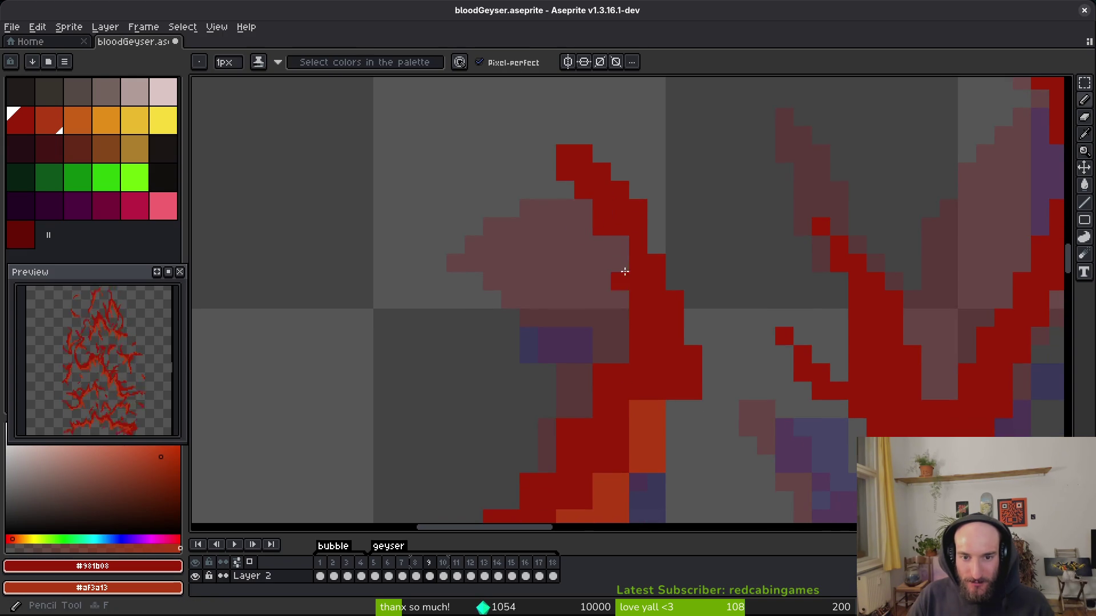
pyautogui.scroll(-1, 657, 262)
pyautogui.scroll(-3, 697, 308)
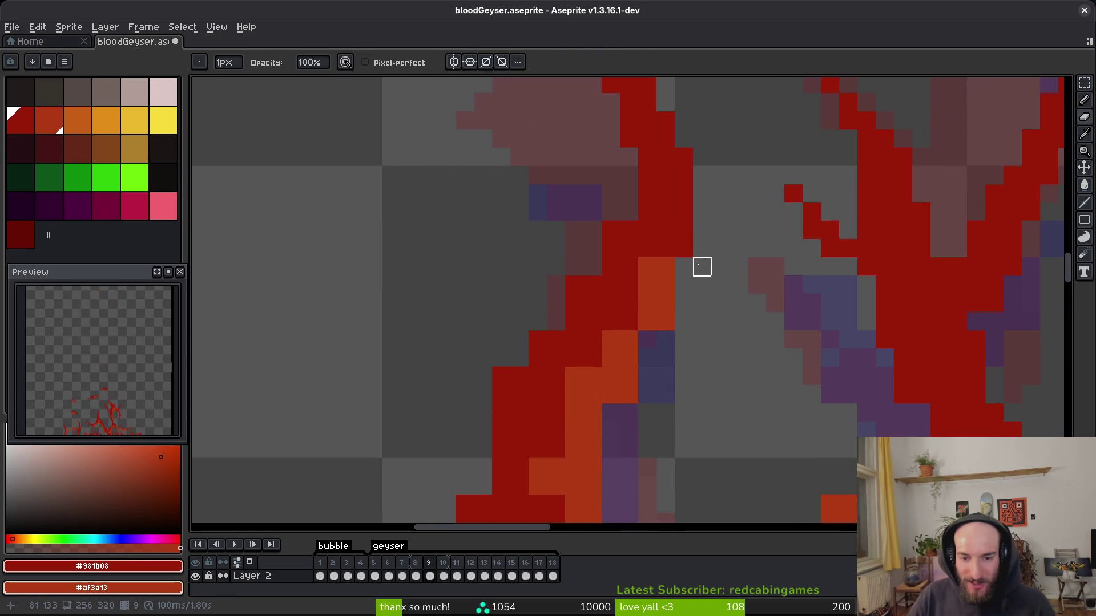
pyautogui.moveTo(668, 248)
pyautogui.mouseDown()
pyautogui.moveTo(653, 318)
pyautogui.moveTo(663, 282)
pyautogui.moveTo(614, 382)
pyautogui.moveTo(625, 342)
pyautogui.moveTo(611, 315)
pyautogui.mouseUp()
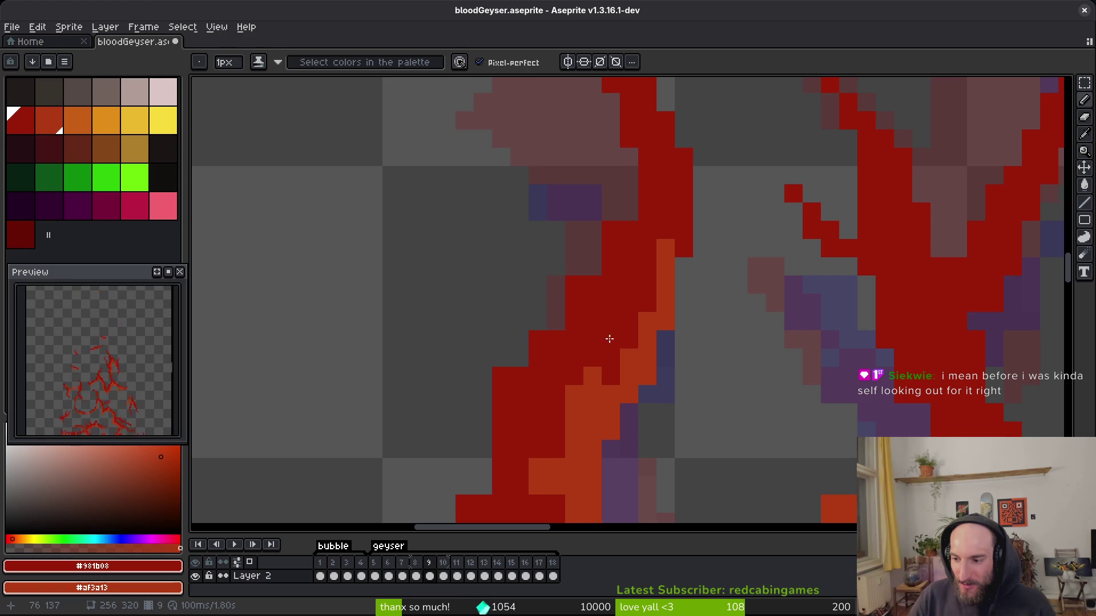
# Swap several flame-column pixels between red and orange.
pyautogui.rightClick(593, 358)
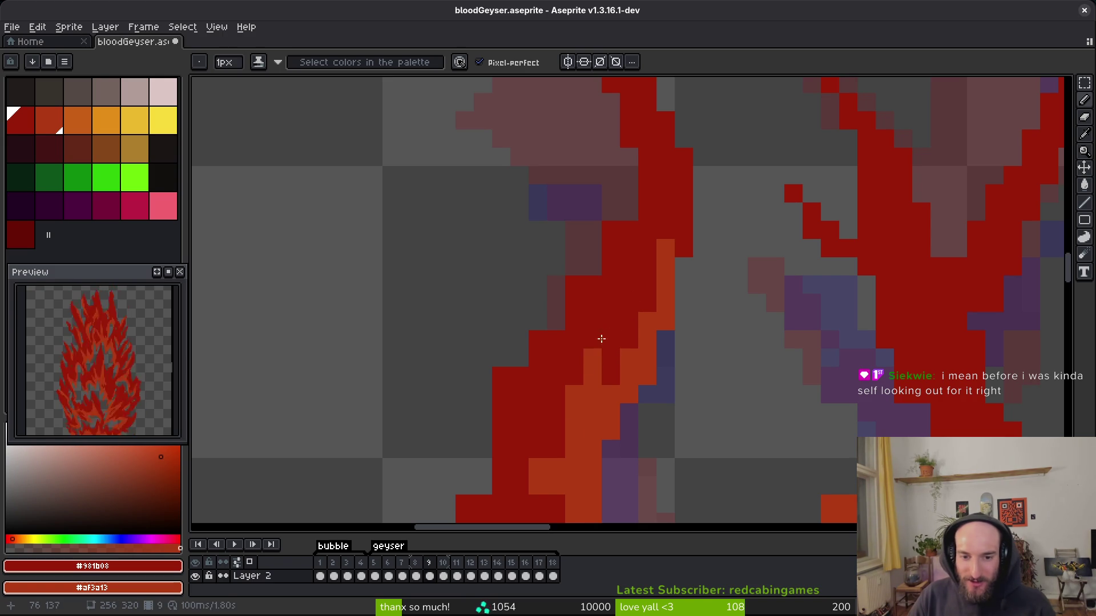
pyautogui.rightClick(612, 323)
pyautogui.click(612, 340)
pyautogui.rightClick(612, 357)
pyautogui.click(593, 377)
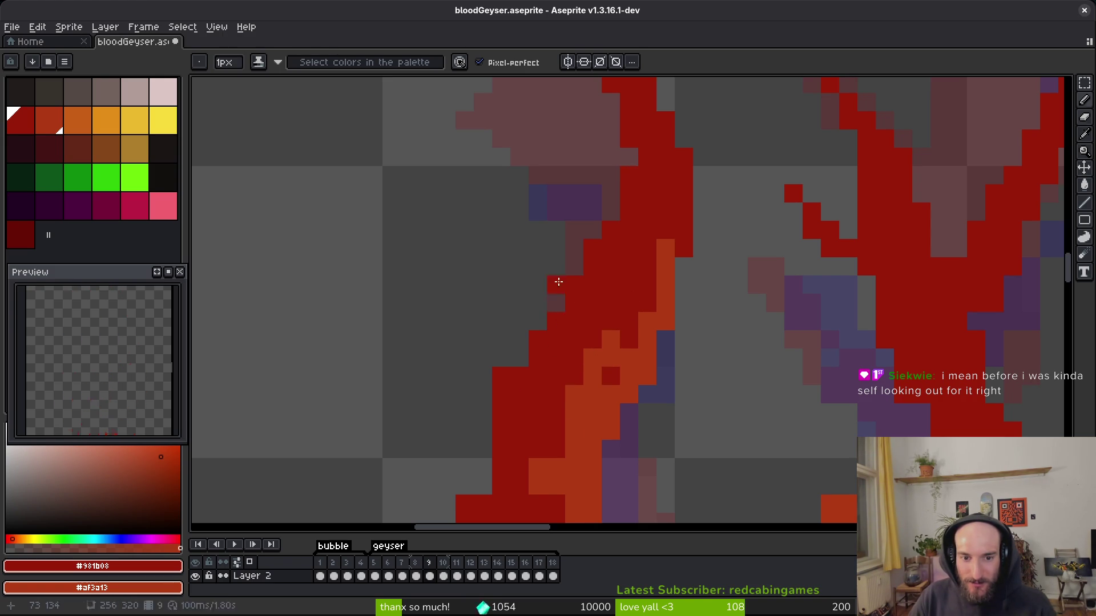
# Erase the stray red column at the flame edge and recolour nearby red pixels orange.
pyautogui.press('e')
pyautogui.scroll(-3, 485, 411)
pyautogui.moveTo(522, 328); pyautogui.dragTo(522, 309)
pyautogui.moveTo(522, 383); pyautogui.dragTo(522, 346)
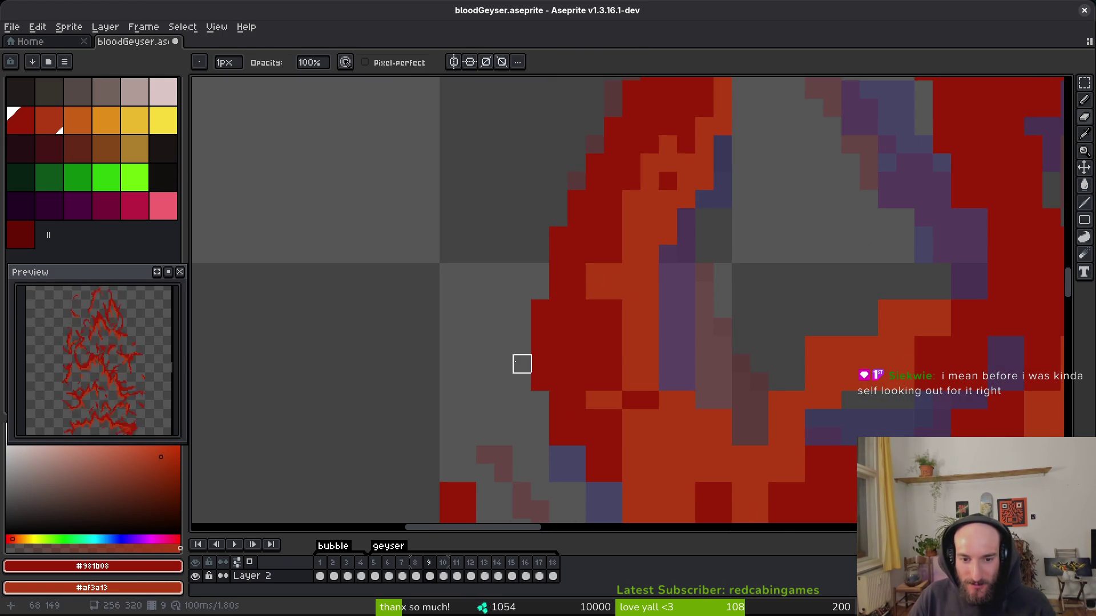
pyautogui.scroll(-2, 585, 178)
pyautogui.press('b')
pyautogui.moveTo(565, 279)
pyautogui.mouseDown()
pyautogui.moveTo(566, 257)
pyautogui.moveTo(589, 346)
pyautogui.mouseUp()
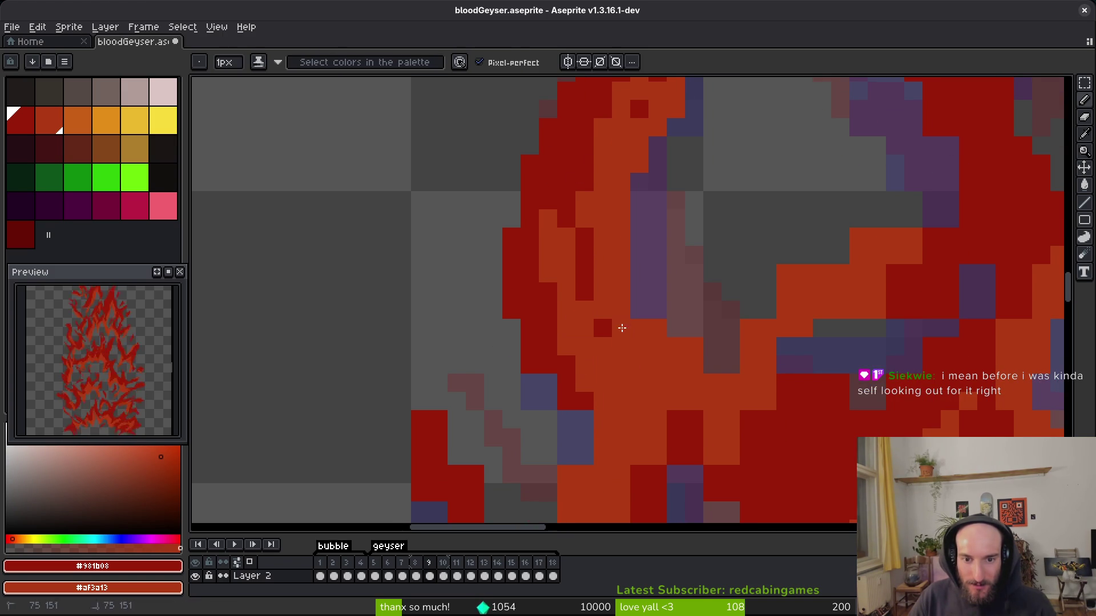
# Save the animation file with Ctrl+S.
pyautogui.scroll(-6, 619, 325)
pyautogui.scroll(4, 673, 399)
pyautogui.scroll(-2, 680, 431)
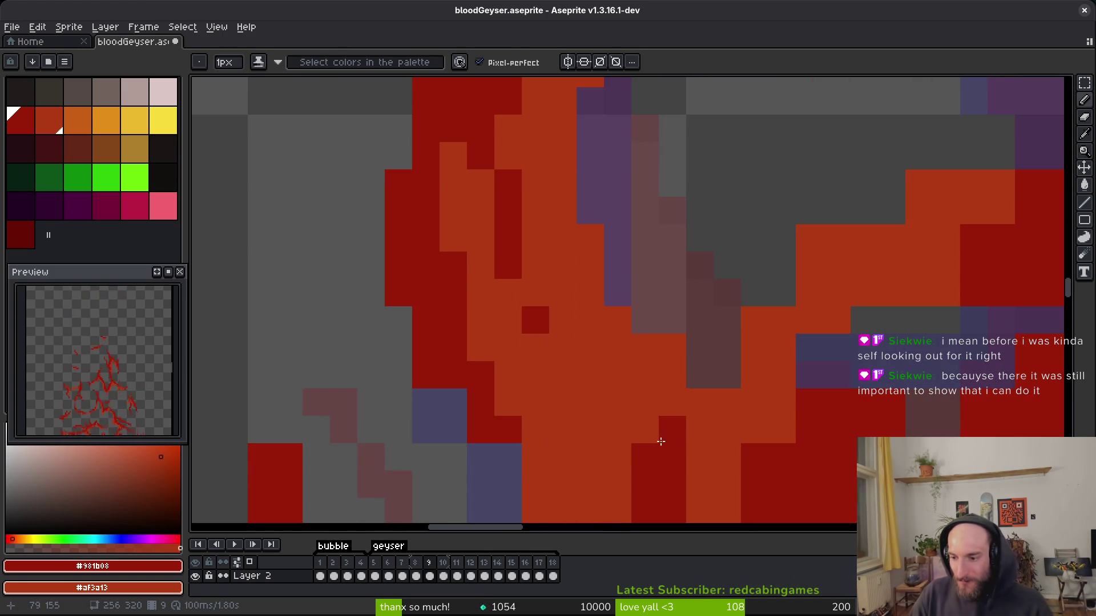
pyautogui.hotkey('ctrl', 's')
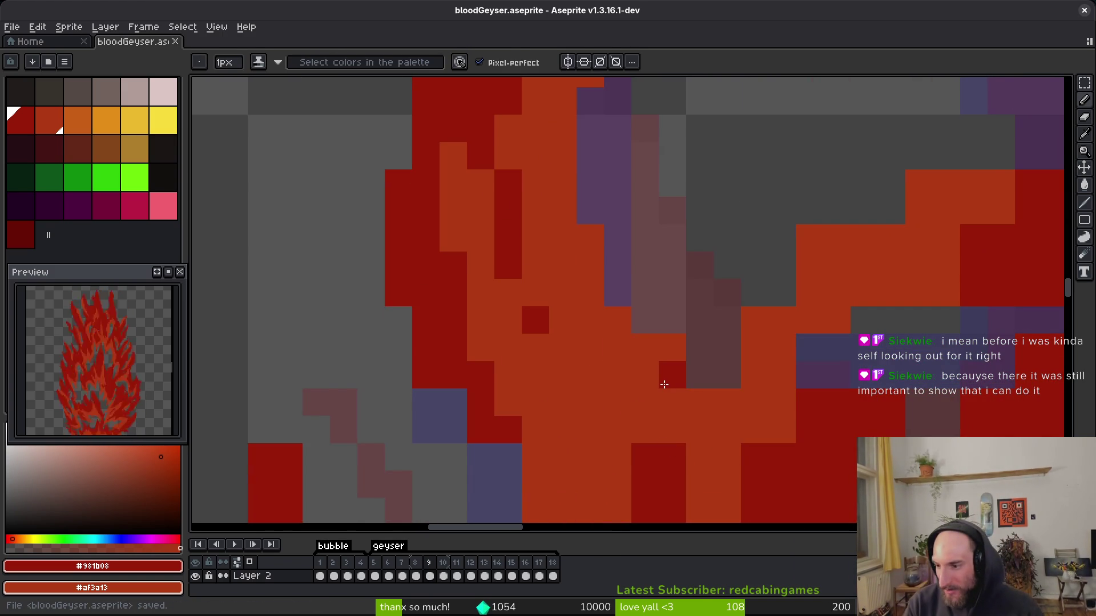
# Turn a dark-red pixel orange, remove two stray edge pixels, and paint two flame pixels orange.
pyautogui.click(664, 384)
pyautogui.scroll(3, 761, 292)
pyautogui.press('e')
pyautogui.click(684, 331)
pyautogui.press('b')
pyautogui.click(766, 303)
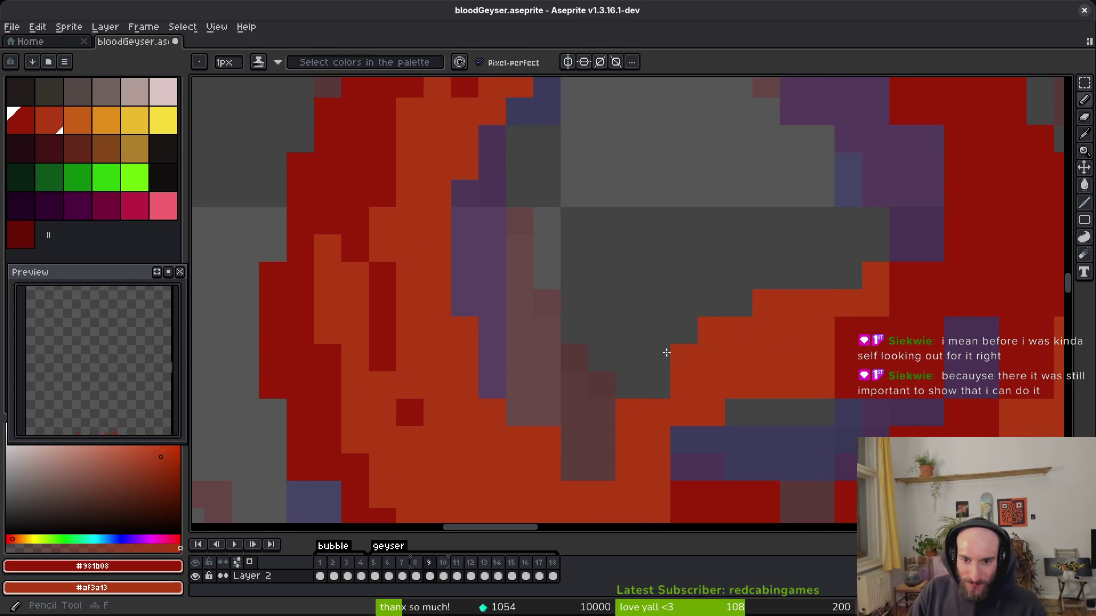
pyautogui.click(657, 386)
pyautogui.click(602, 440)
# Erase a run of stray flame pixels and turn a few orange pixels dark red.
pyautogui.press('e')
pyautogui.moveTo(606, 464)
pyautogui.mouseDown()
pyautogui.moveTo(572, 465)
pyautogui.moveTo(599, 440)
pyautogui.moveTo(600, 413)
pyautogui.moveTo(629, 413)
pyautogui.mouseUp()
pyautogui.scroll(-3, 629, 412)
pyautogui.press('b')
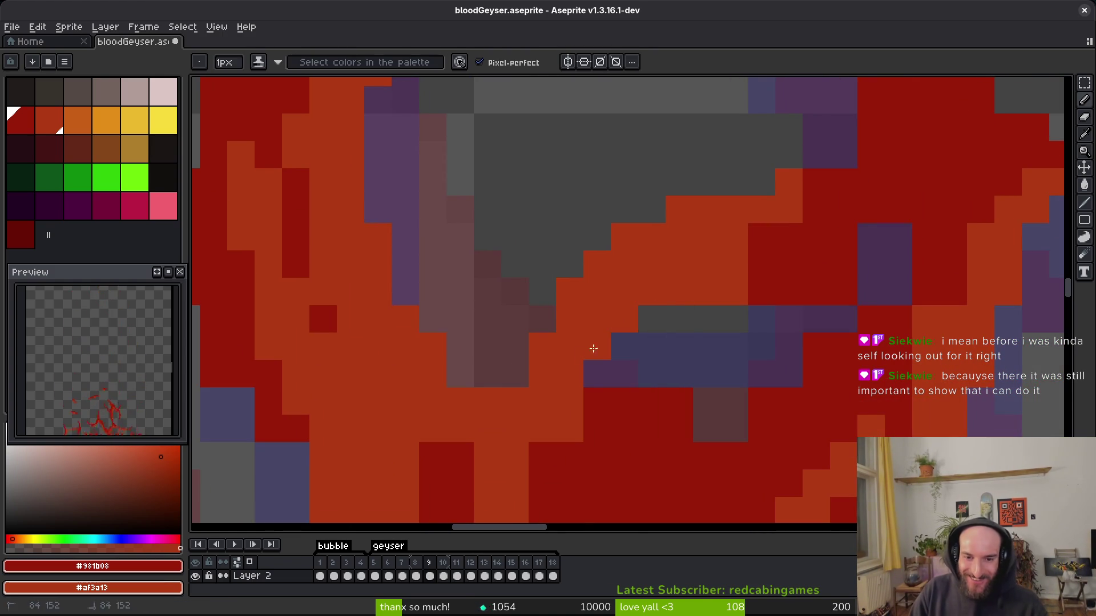
pyautogui.moveTo(706, 291); pyautogui.dragTo(734, 263)
# Darken one more orange edge pixel and erase a line of cells along the flame edge.
pyautogui.click(789, 209)
pyautogui.hscroll(3, 764, 245)
pyautogui.scroll(2, 764, 244)
pyautogui.scroll(3, 678, 296)
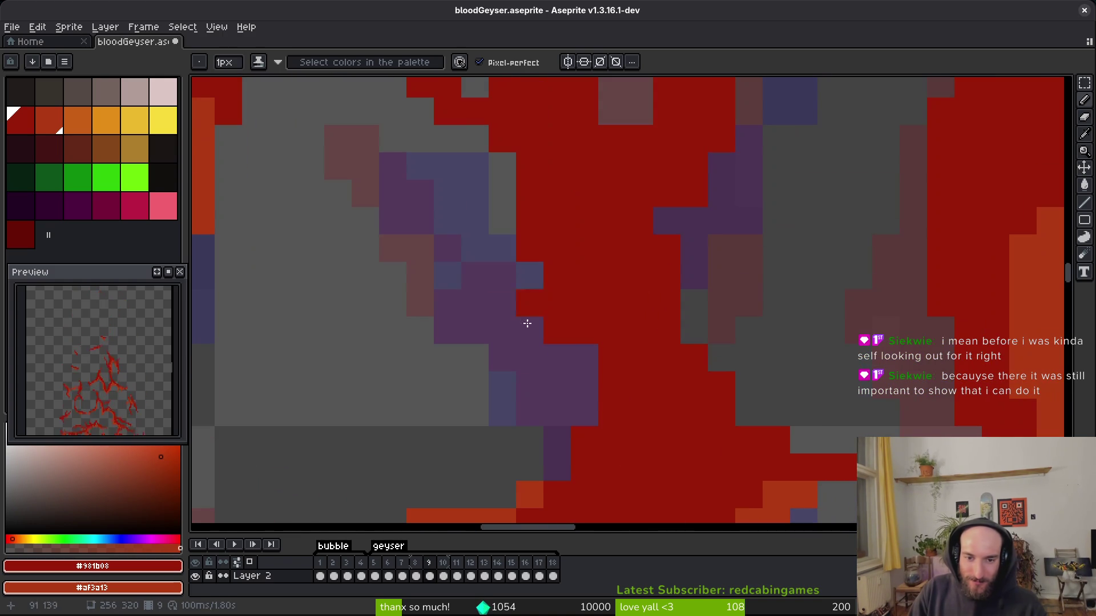
pyautogui.press('e')
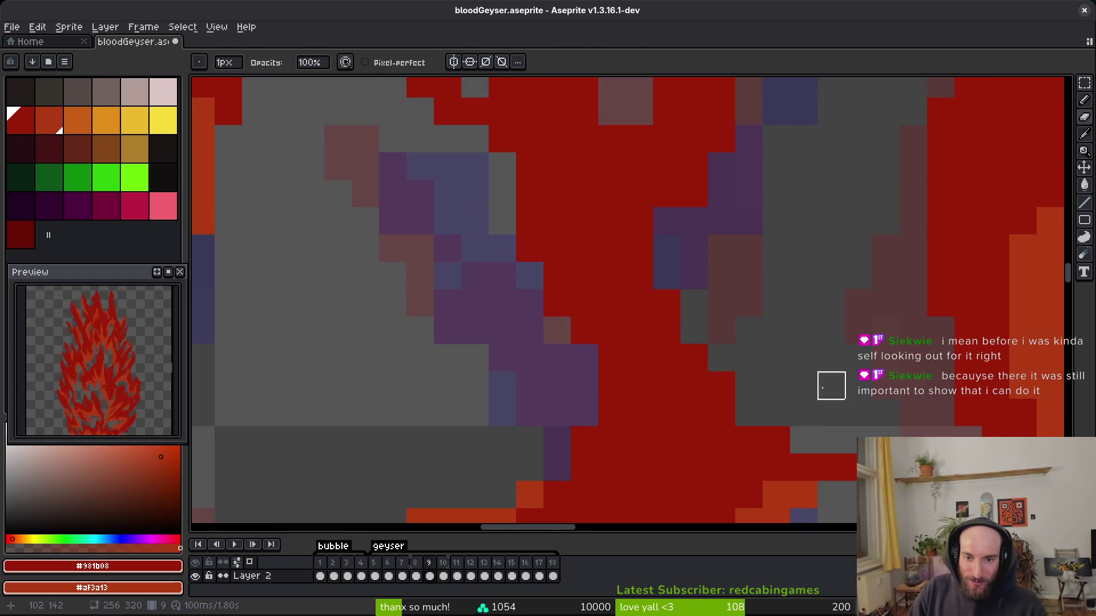
pyautogui.scroll(-5, 857, 411)
pyautogui.hscroll(-2, 536, 324)
pyautogui.scroll(-1, 545, 343)
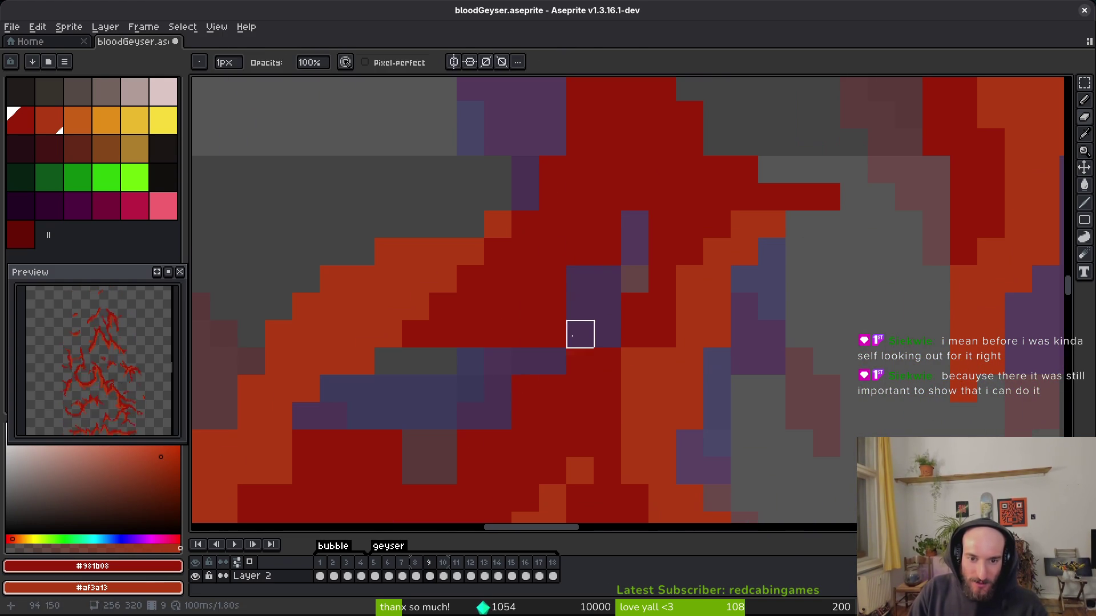
pyautogui.scroll(-4, 514, 371)
pyautogui.hscroll(-6, 514, 371)
pyautogui.moveTo(748, 242)
pyautogui.mouseDown()
pyautogui.moveTo(638, 375)
pyautogui.moveTo(526, 428)
pyautogui.mouseUp()
# Repaint a short column of flame cells between dark red and orange.
pyautogui.scroll(-2, 617, 406)
pyautogui.hscroll(-2, 617, 406)
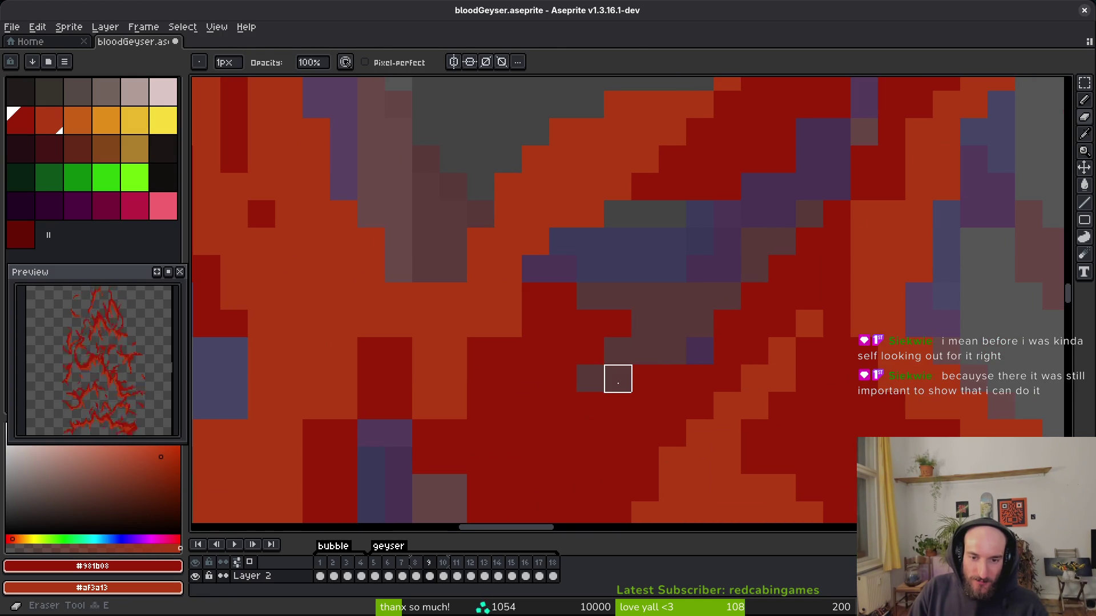
pyautogui.press('b')
pyautogui.scroll(-2, 657, 354)
pyautogui.hscroll(-5, 657, 354)
pyautogui.moveTo(610, 330)
pyautogui.mouseDown()
pyautogui.moveTo(538, 325)
pyautogui.moveTo(624, 276)
pyautogui.moveTo(582, 310)
pyautogui.moveTo(555, 310)
pyautogui.moveTo(553, 294)
pyautogui.moveTo(621, 355)
pyautogui.moveTo(609, 368)
pyautogui.mouseUp()
pyautogui.scroll(4, 594, 348)
pyautogui.hscroll(-5, 594, 348)
# Paint five scattered flame cells dark red.
pyautogui.click(625, 380)
pyautogui.scroll(-4, 698, 479)
pyautogui.hscroll(5, 698, 478)
pyautogui.click(489, 250)
pyautogui.click(511, 289)
pyautogui.click(511, 399)
pyautogui.click(593, 372)
# Extend the flame edge downward in dark red and fill a gap in the flame.
pyautogui.scroll(-3, 693, 331)
pyautogui.scroll(3, 665, 313)
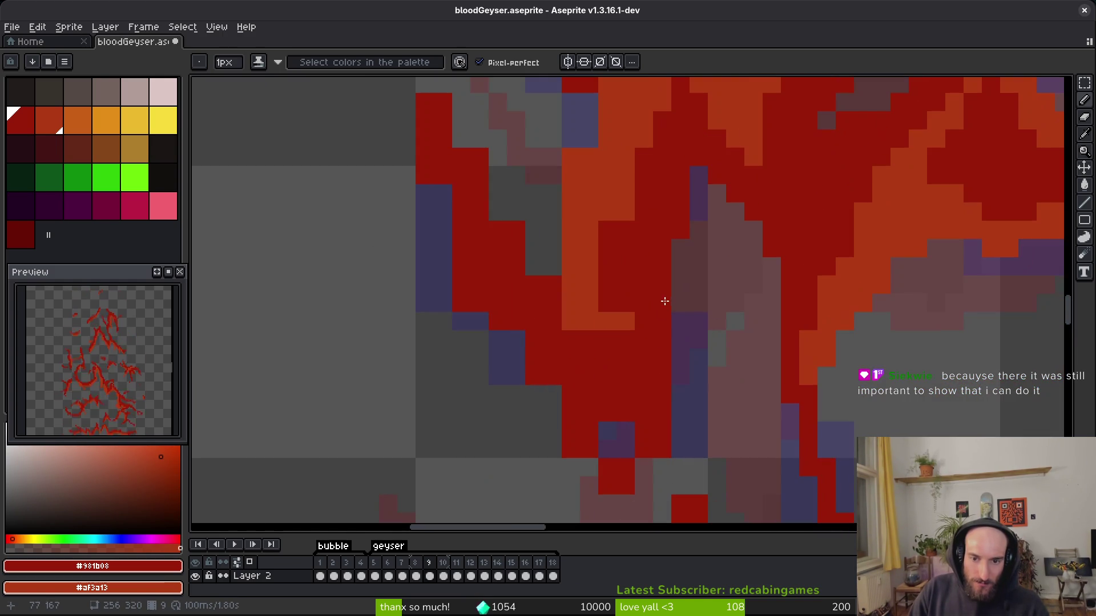
pyautogui.scroll(-3, 662, 343)
pyautogui.hscroll(-1, 662, 342)
pyautogui.moveTo(606, 375); pyautogui.dragTo(628, 413)
pyautogui.scroll(5, 485, 219)
pyautogui.hscroll(-2, 484, 219)
pyautogui.click(525, 344)
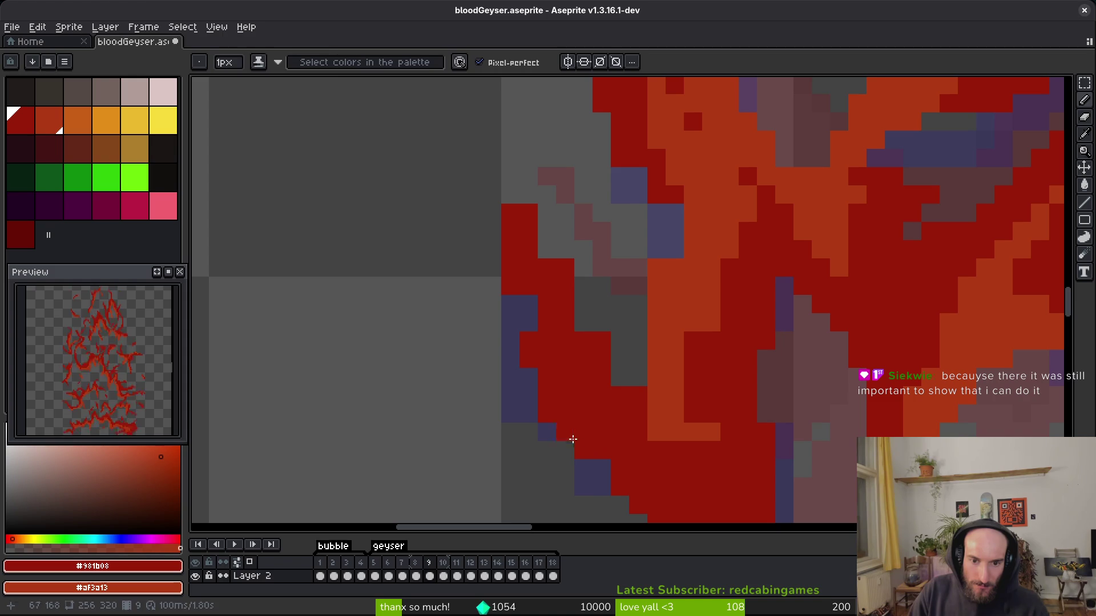
# Erase four stray red cells along the flame edge.
pyautogui.press('e')
pyautogui.click(511, 286)
pyautogui.click(528, 213)
pyautogui.click(565, 268)
pyautogui.click(601, 340)
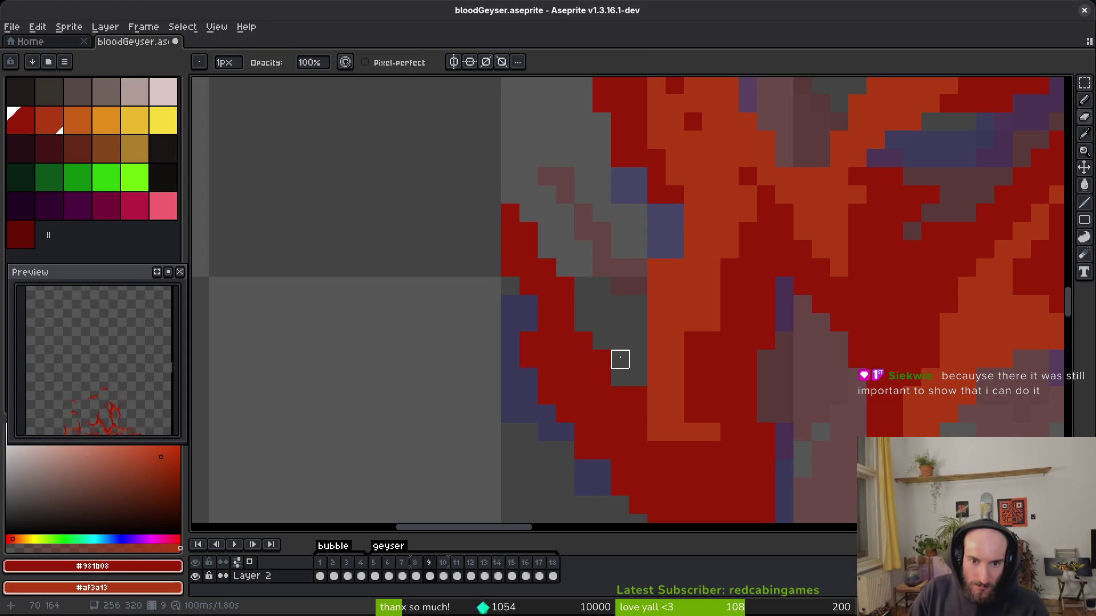
pyautogui.hscroll(2, 636, 418)
pyautogui.scroll(-3, 673, 394)
pyautogui.scroll(4, 616, 354)
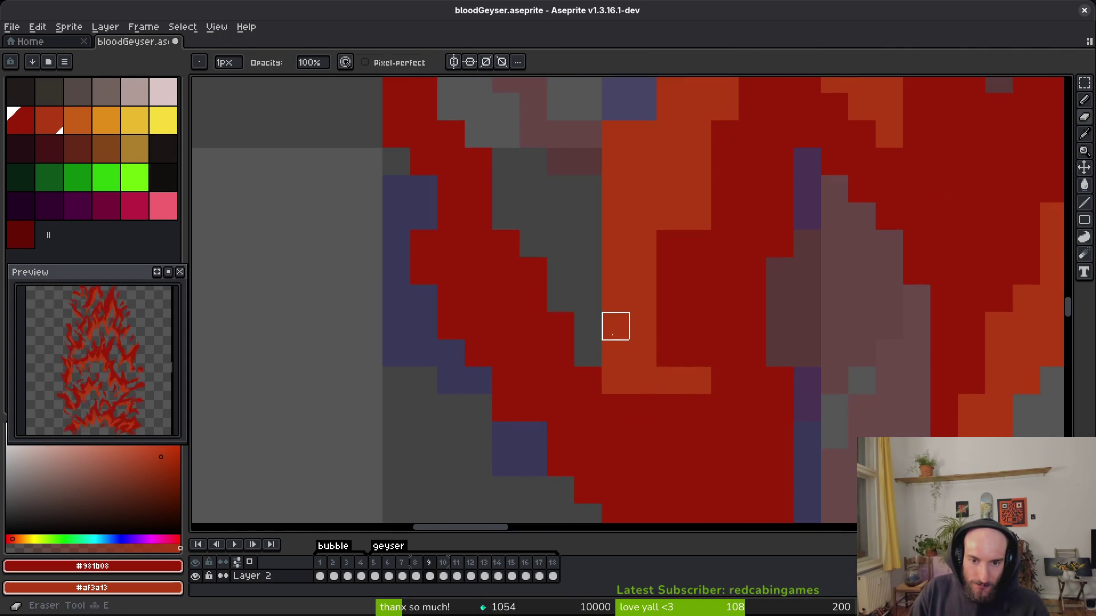
# Shade five flame cells to deeper red and fill a grey gap cell with red.
pyautogui.press('b')
pyautogui.click(615, 339)
pyautogui.click(642, 381)
pyautogui.click(642, 353)
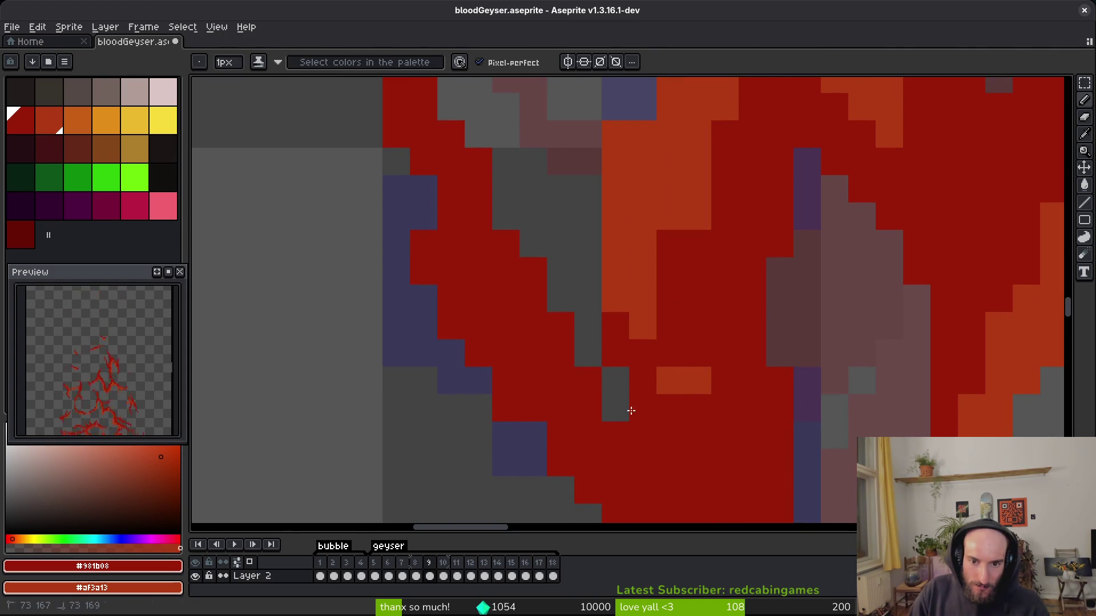
pyautogui.click(697, 380)
pyautogui.click(616, 406)
pyautogui.click(615, 381)
# Paint a column and two cells orange, then recolour an orange column dark red.
pyautogui.moveTo(670, 326); pyautogui.dragTo(670, 380)
pyautogui.click(642, 353)
pyautogui.click(671, 408)
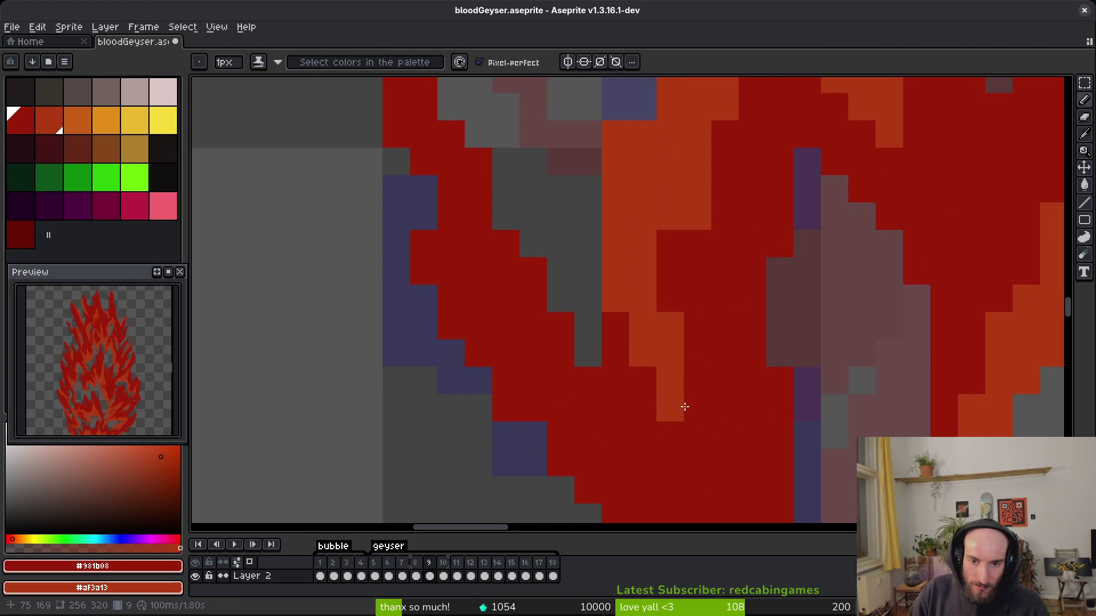
pyautogui.scroll(3, 712, 491)
pyautogui.moveTo(694, 339); pyautogui.dragTo(721, 285)
# Save the animation file after the edge cleanup.
pyautogui.press('e')
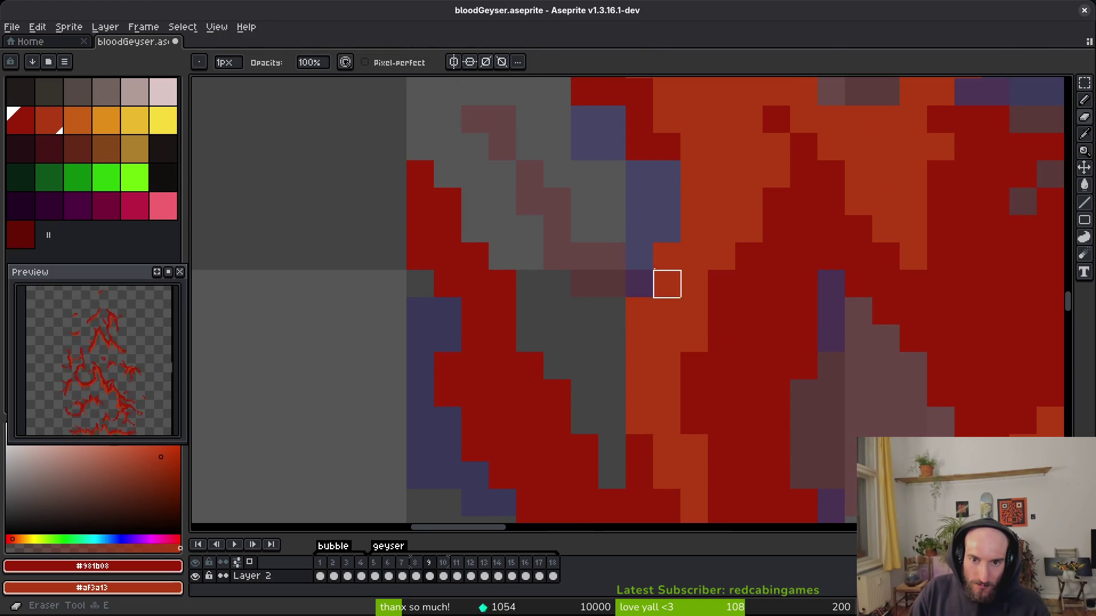
pyautogui.scroll(-2, 639, 283)
pyautogui.scroll(3, 628, 343)
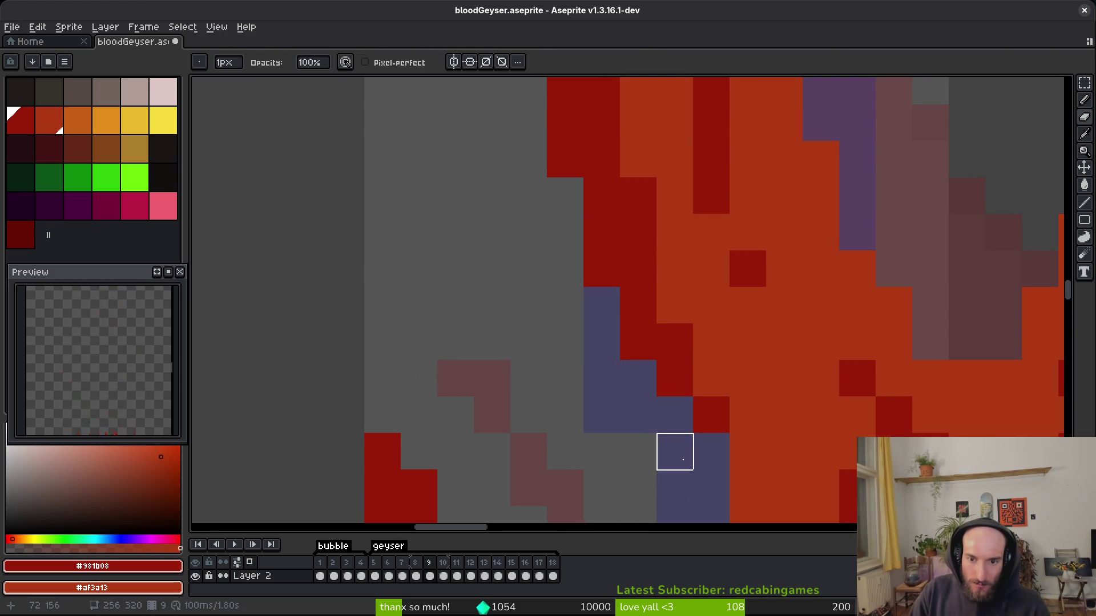
pyautogui.press('b')
pyautogui.scroll(-3, 697, 428)
pyautogui.hotkey('ctrl', 's')
# Zoom in and out to review frame 9's edges, saving once more along the way.
pyautogui.scroll(3, 702, 400)
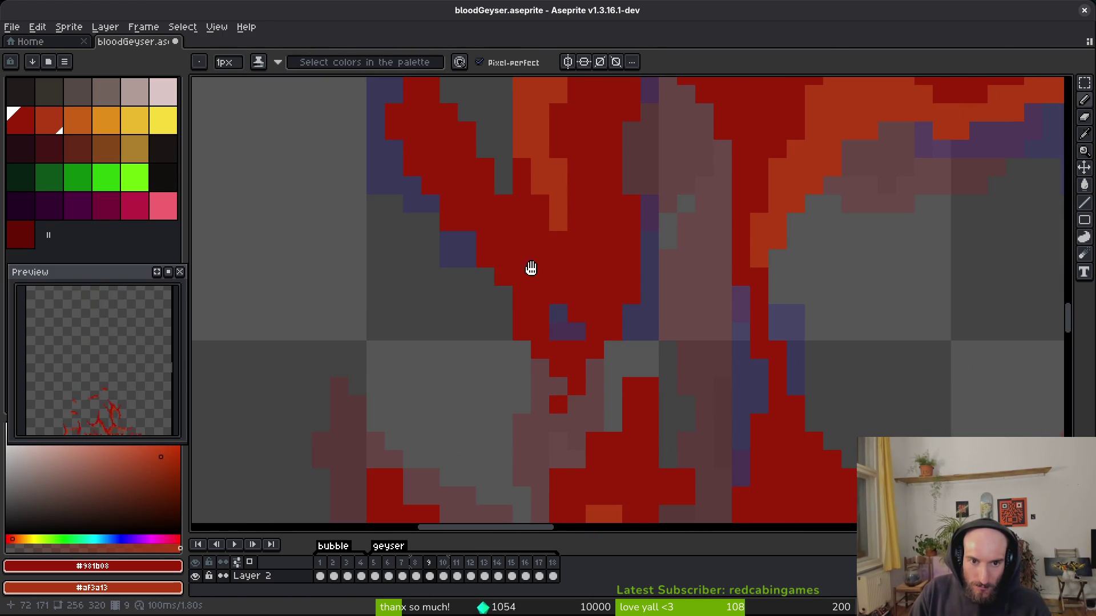
pyautogui.scroll(-2, 525, 248)
pyautogui.scroll(3, 530, 345)
pyautogui.scroll(-2, 479, 345)
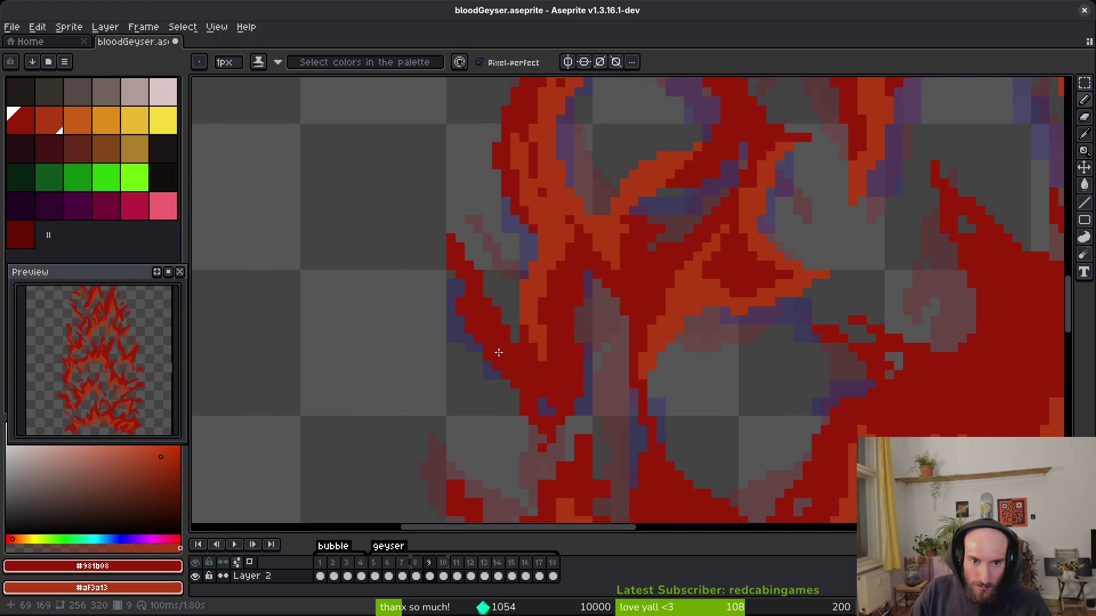
pyautogui.scroll(-1, 512, 334)
pyautogui.scroll(1, 531, 318)
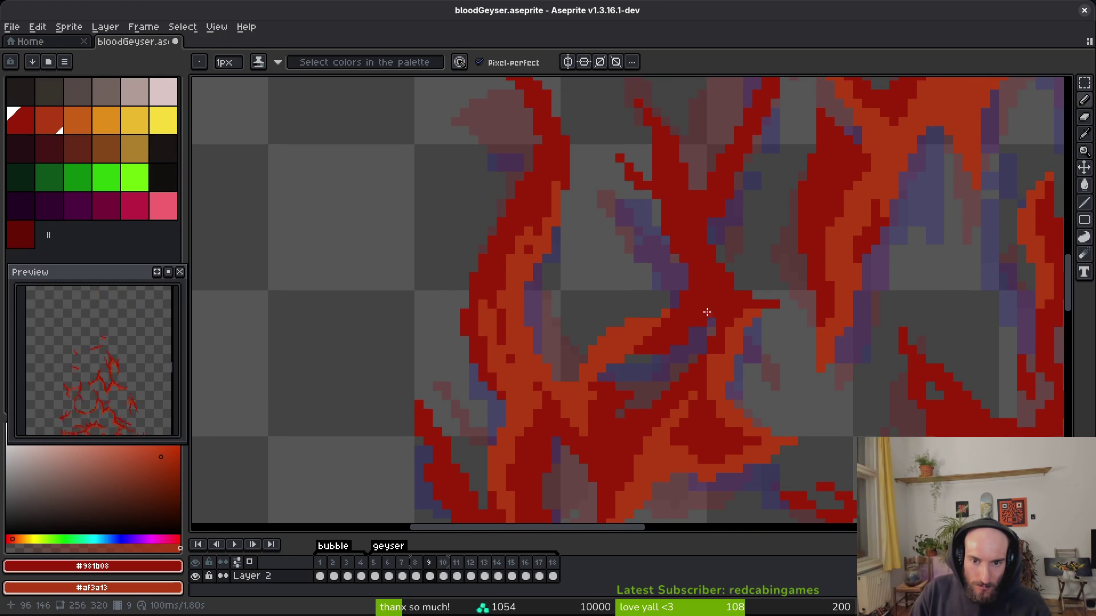
pyautogui.scroll(3, 677, 331)
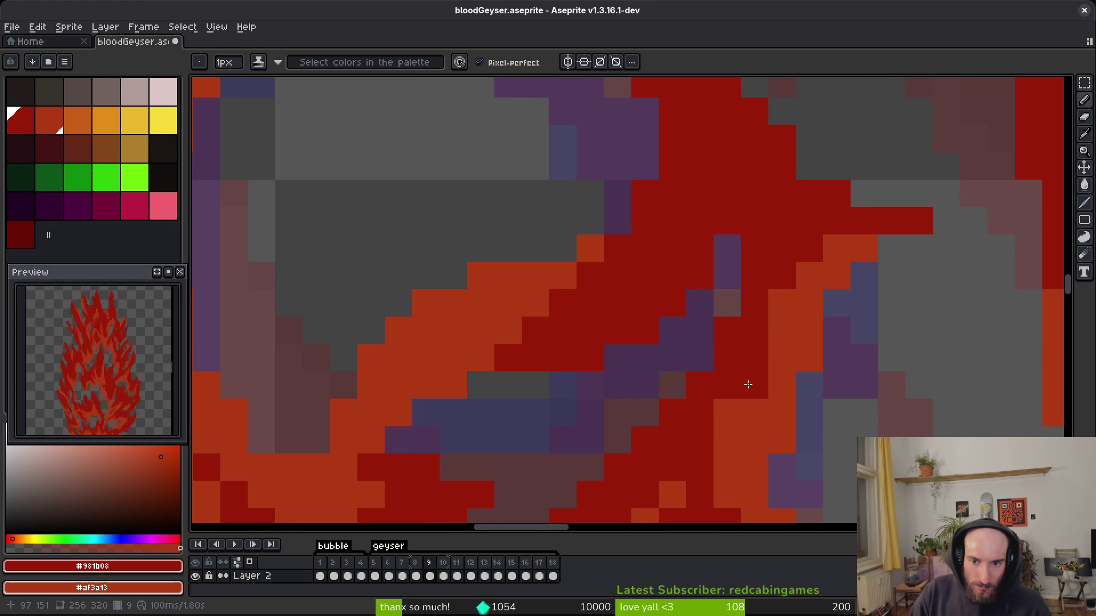
pyautogui.scroll(-5, 761, 399)
pyautogui.scroll(1, 782, 313)
pyautogui.scroll(1, 709, 262)
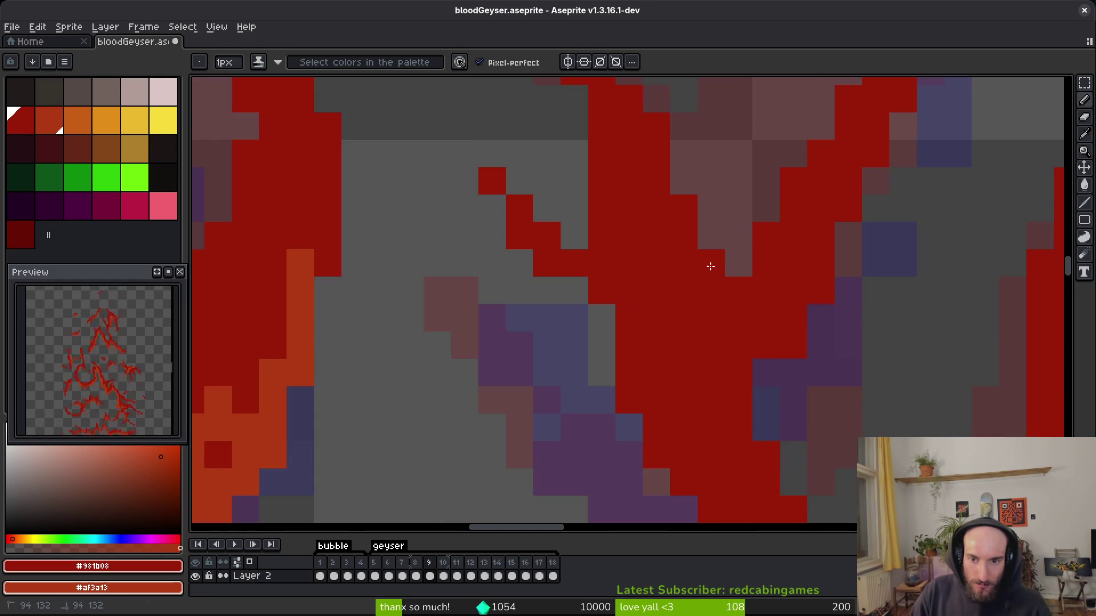
pyautogui.scroll(-2, 683, 306)
pyautogui.scroll(1, 714, 285)
pyautogui.scroll(1, 613, 280)
pyautogui.scroll(-1, 614, 280)
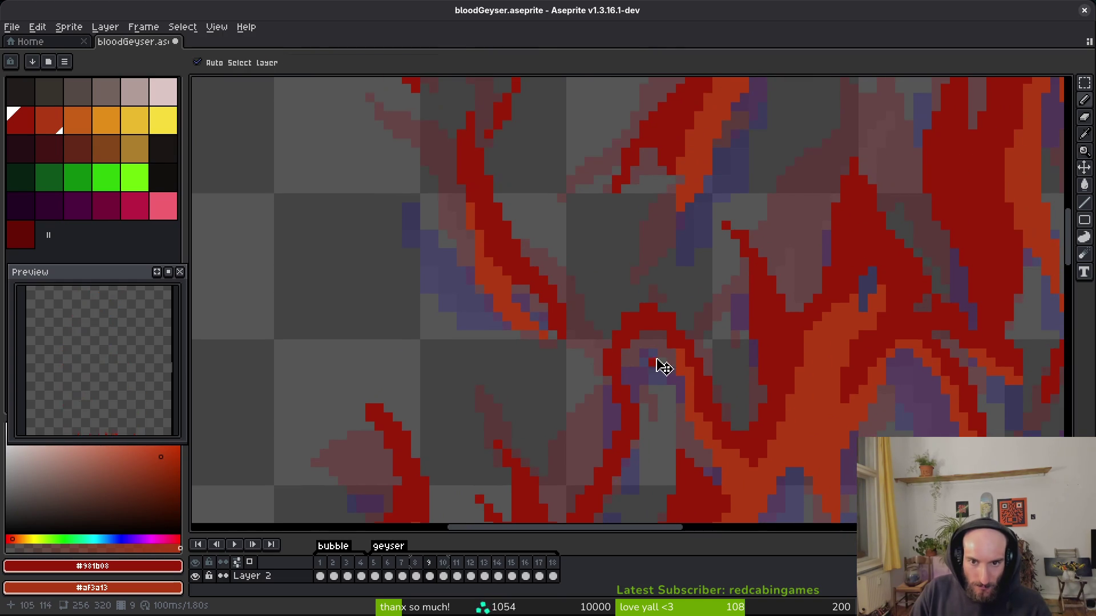
pyautogui.hotkey('ctrl', 's')
pyautogui.scroll(-2, 683, 359)
pyautogui.scroll(-1, 594, 342)
pyautogui.scroll(3, 594, 342)
pyautogui.scroll(-1, 592, 298)
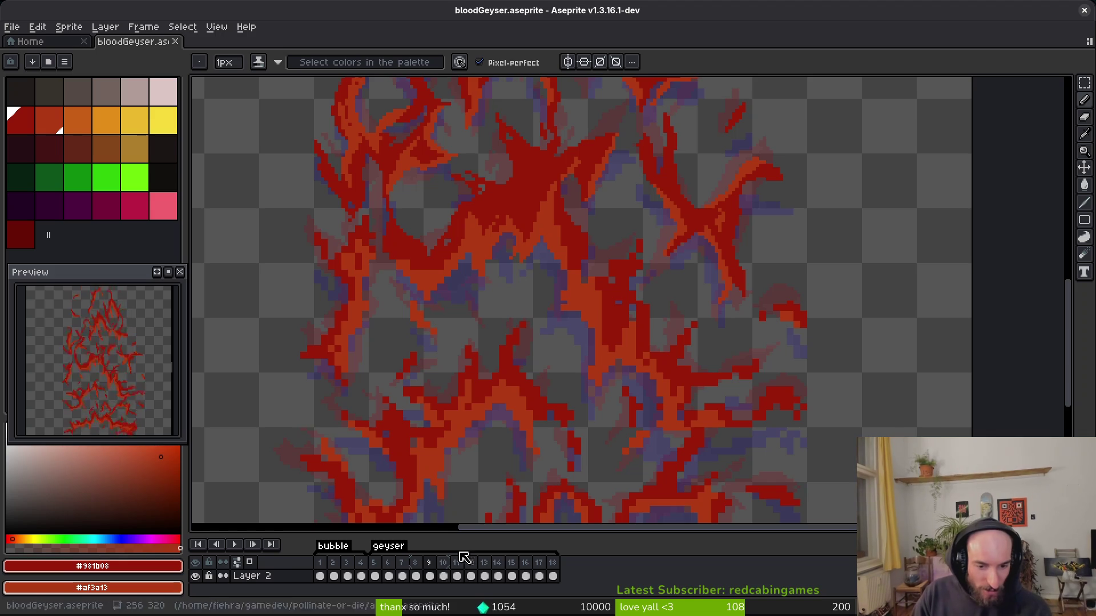
# Go to frame 10 and sample its flame colours with the eyedropper (I).
pyautogui.click(446, 574)
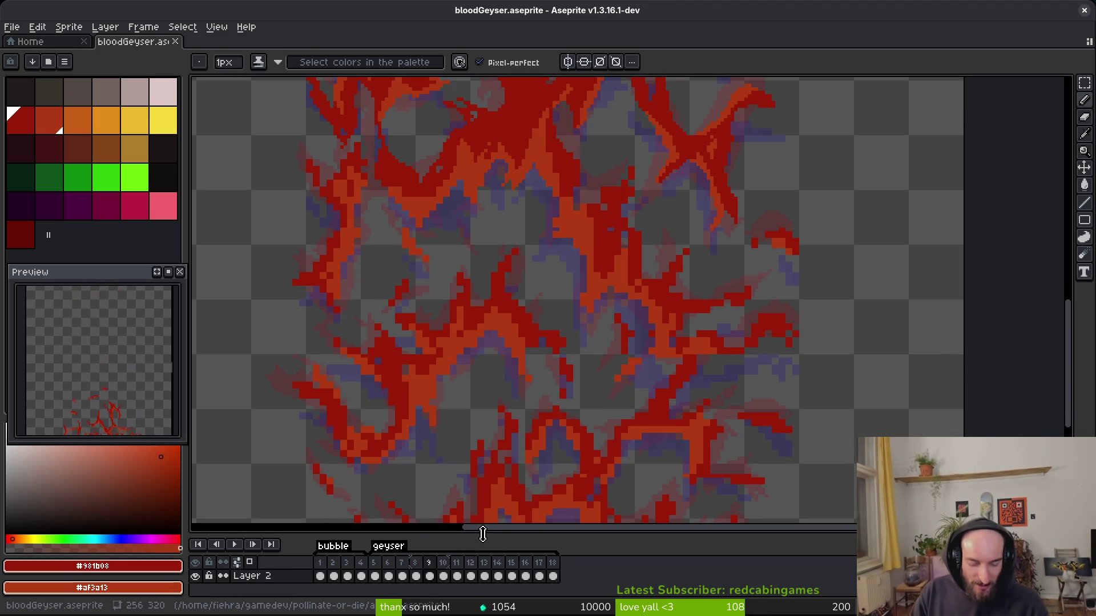
pyautogui.scroll(-4, 581, 334)
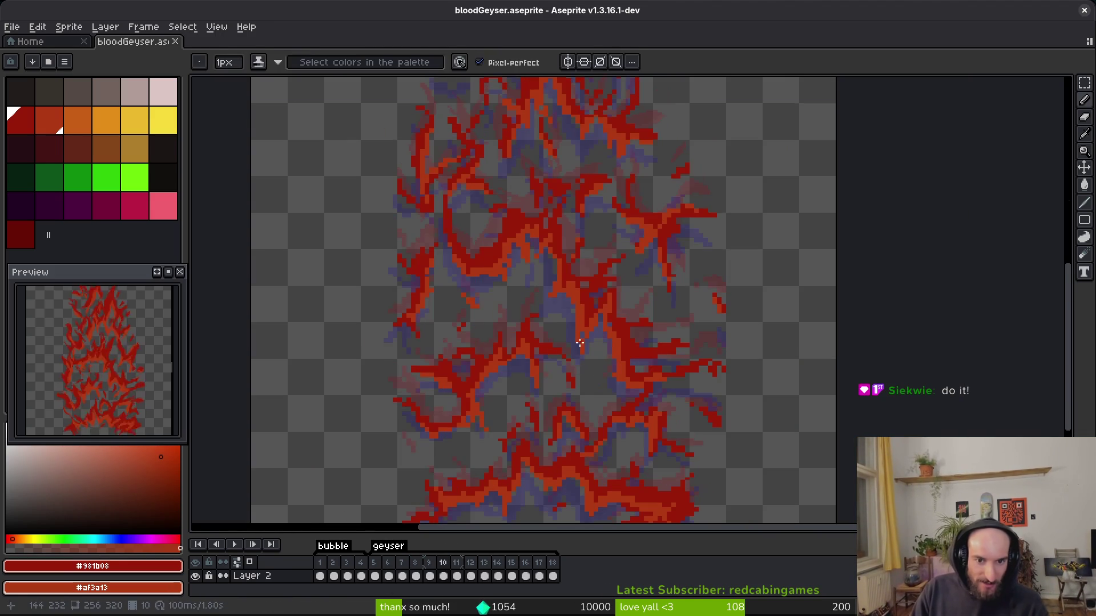
pyautogui.press('i')
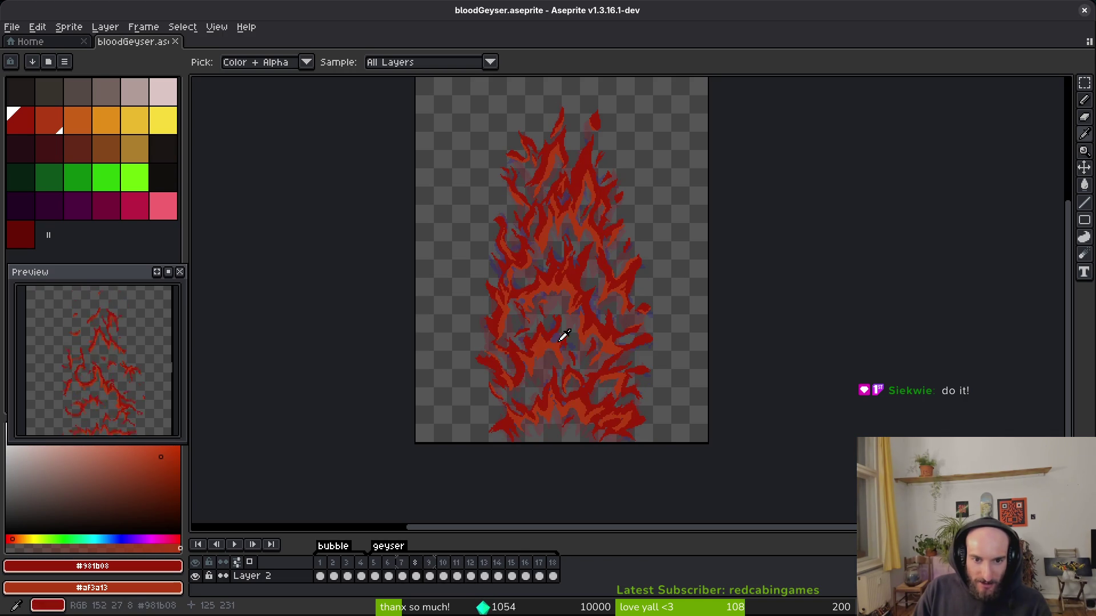
pyautogui.scroll(4, 580, 323)
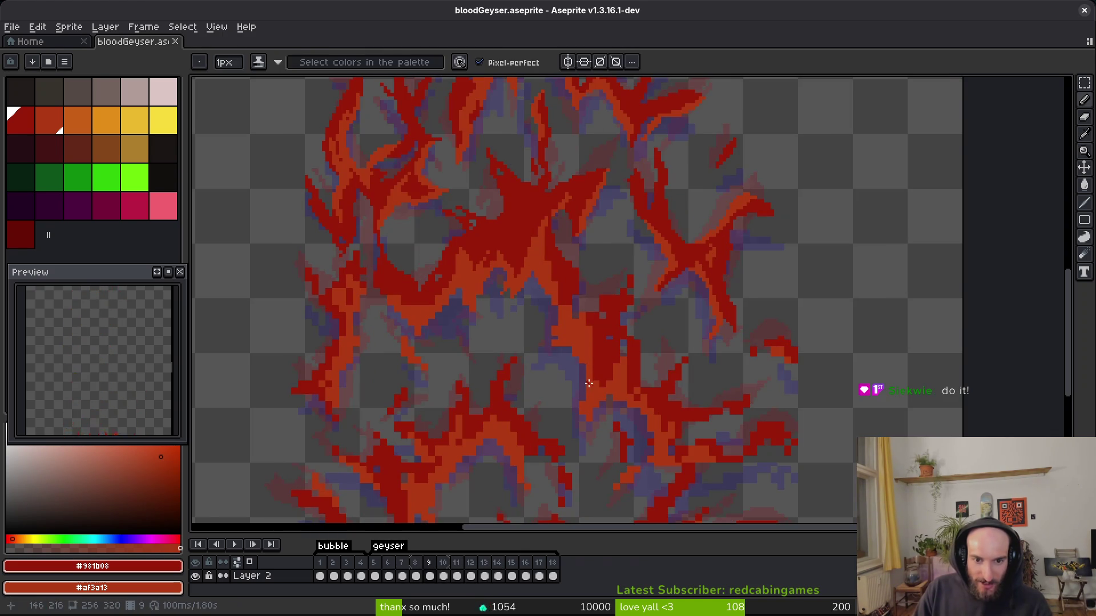
pyautogui.scroll(-2, 591, 388)
pyautogui.press('b')
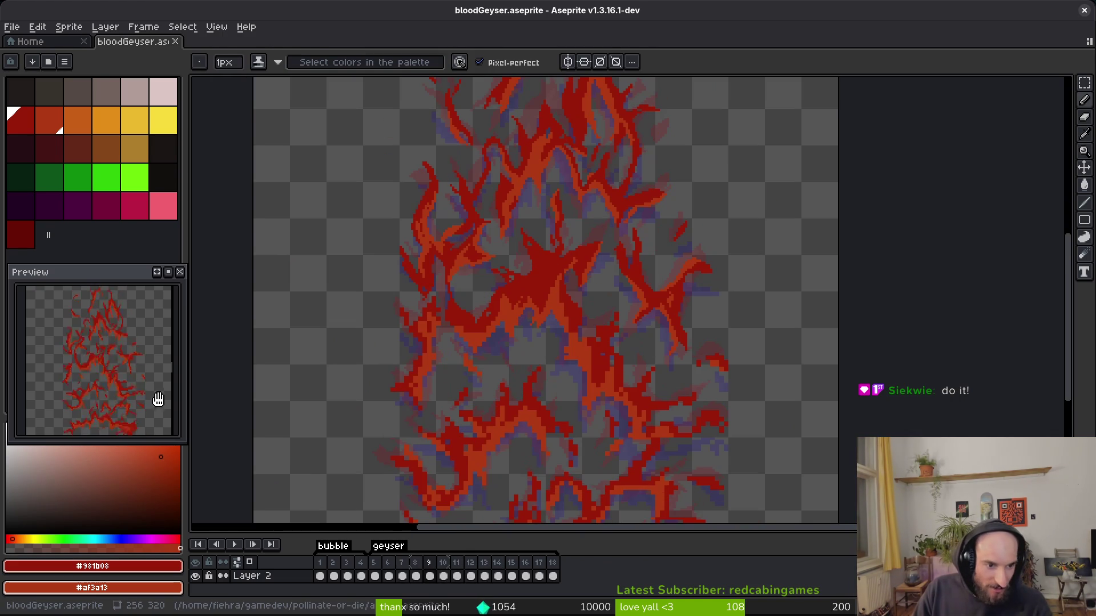
pyautogui.scroll(1, 123, 402)
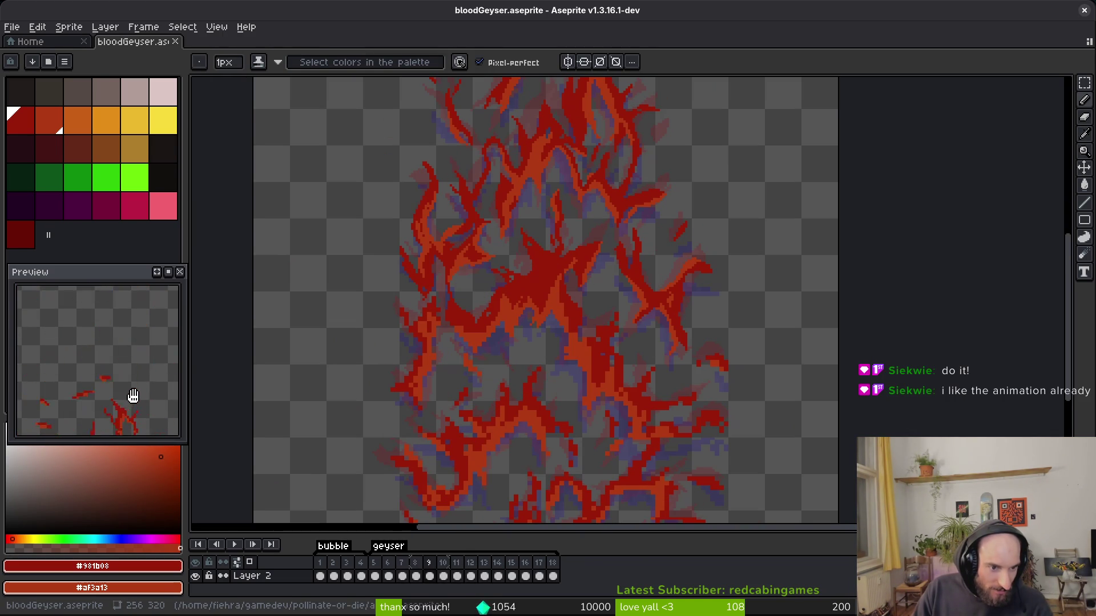
pyautogui.scroll(-2, 137, 393)
# Save bloodGeyser.aseprite, zoom out, and recenter the sprite in view.
pyautogui.hotkey('ctrl', 's')
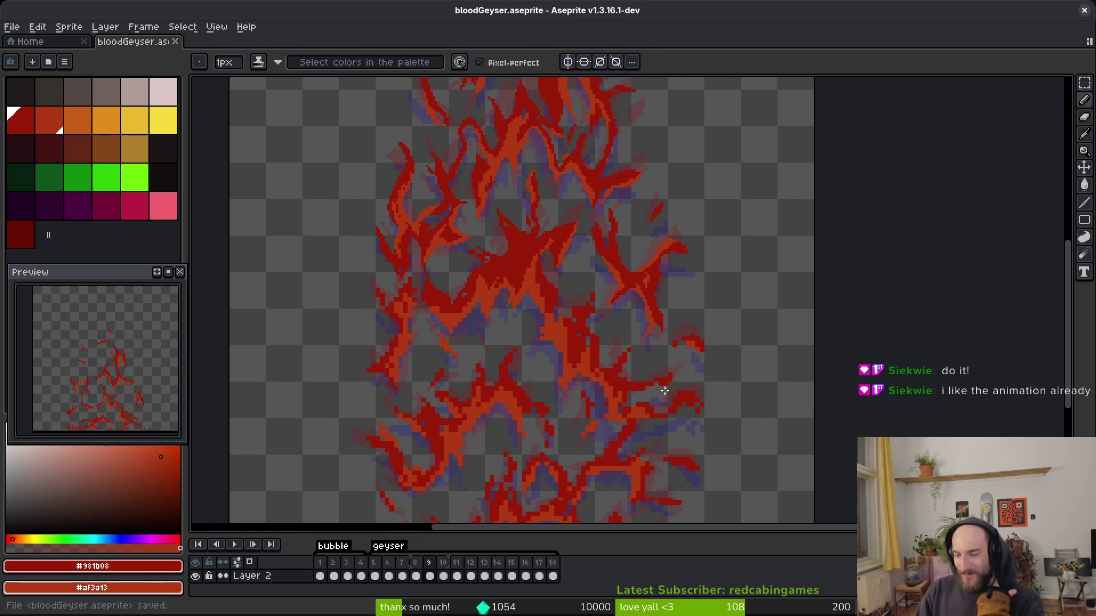
pyautogui.scroll(-2, 624, 374)
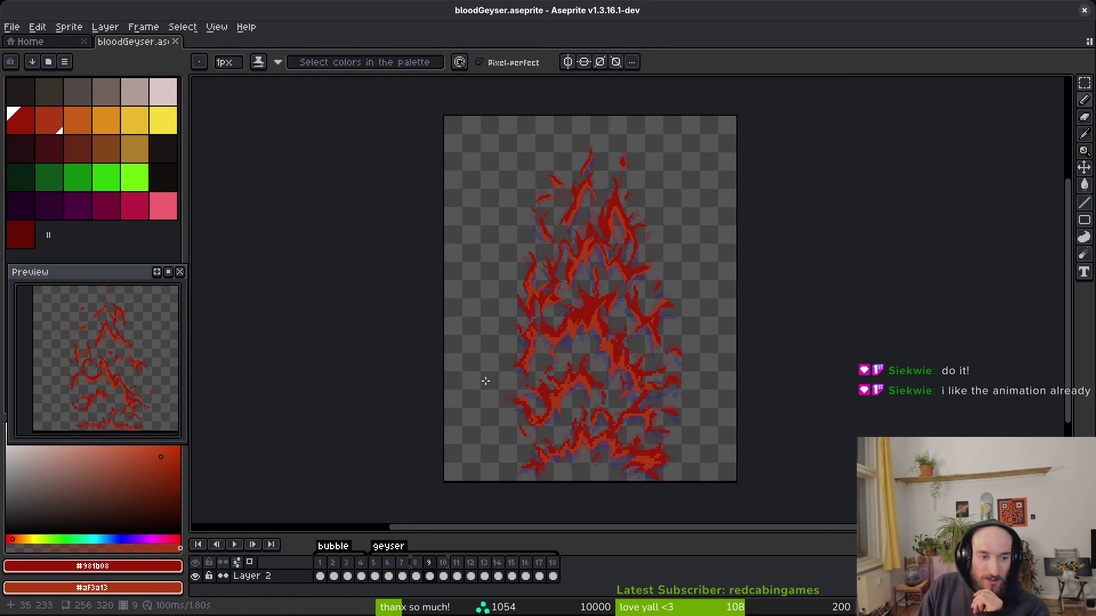
pyautogui.moveTo(613, 370); pyautogui.dragTo(590, 388)
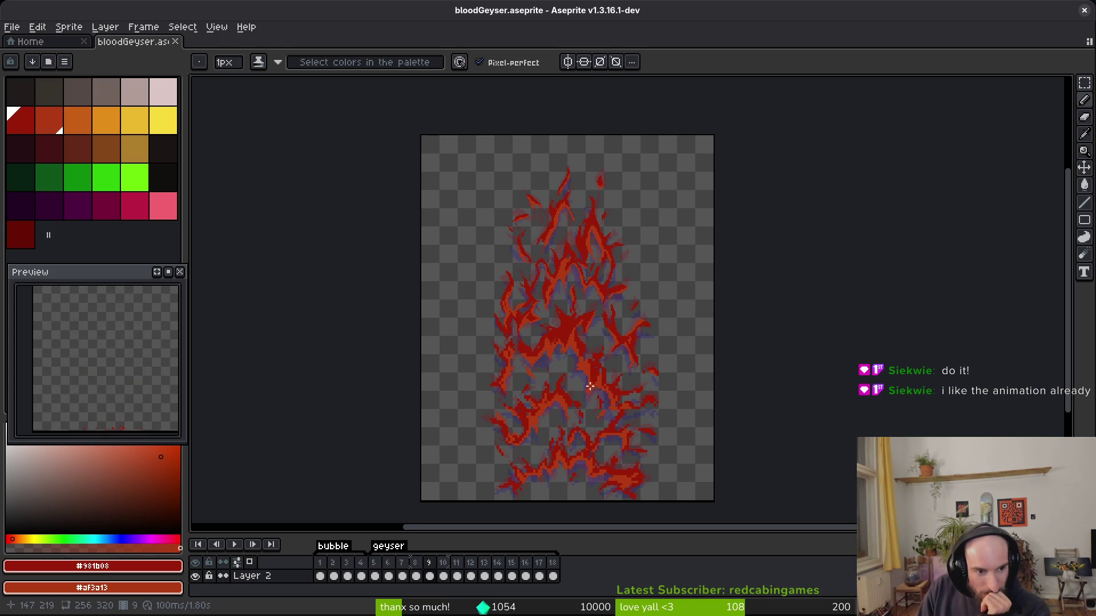
# Paint touch-up pixels along frame 9's flame edge, including one single pixel.
pyautogui.scroll(8, 590, 386)
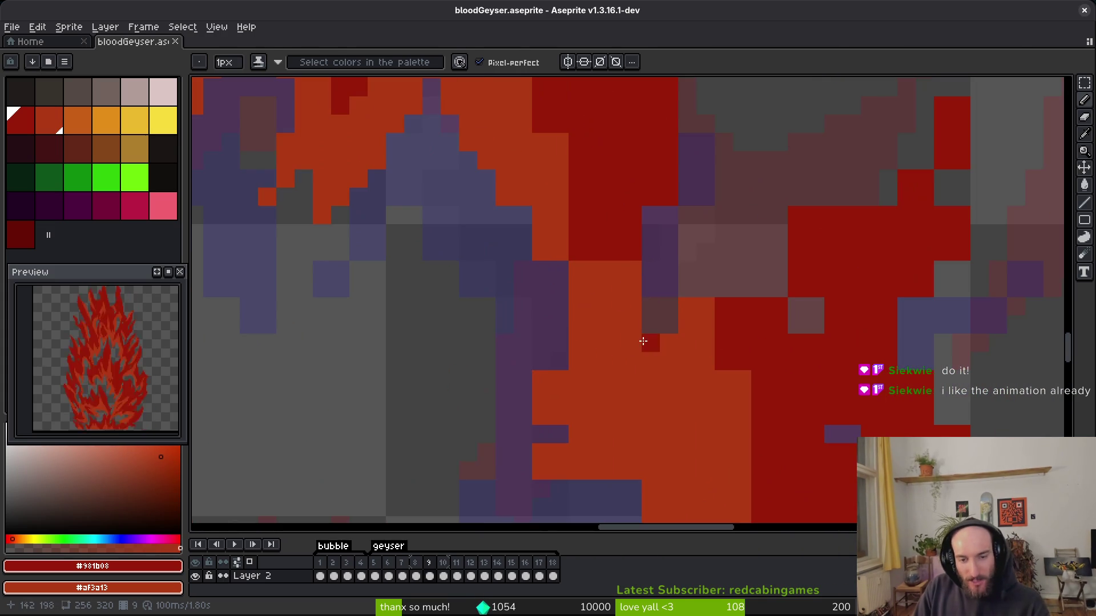
pyautogui.moveTo(537, 366)
pyautogui.mouseDown()
pyautogui.moveTo(523, 395)
pyautogui.moveTo(577, 396)
pyautogui.mouseUp()
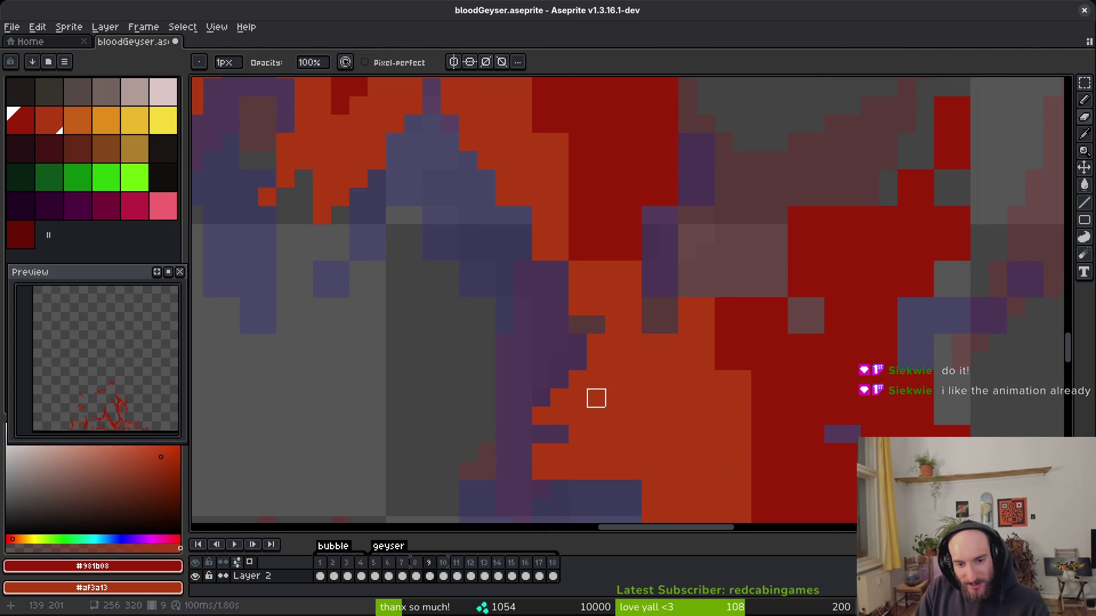
pyautogui.click(550, 390)
pyautogui.scroll(-2, 557, 400)
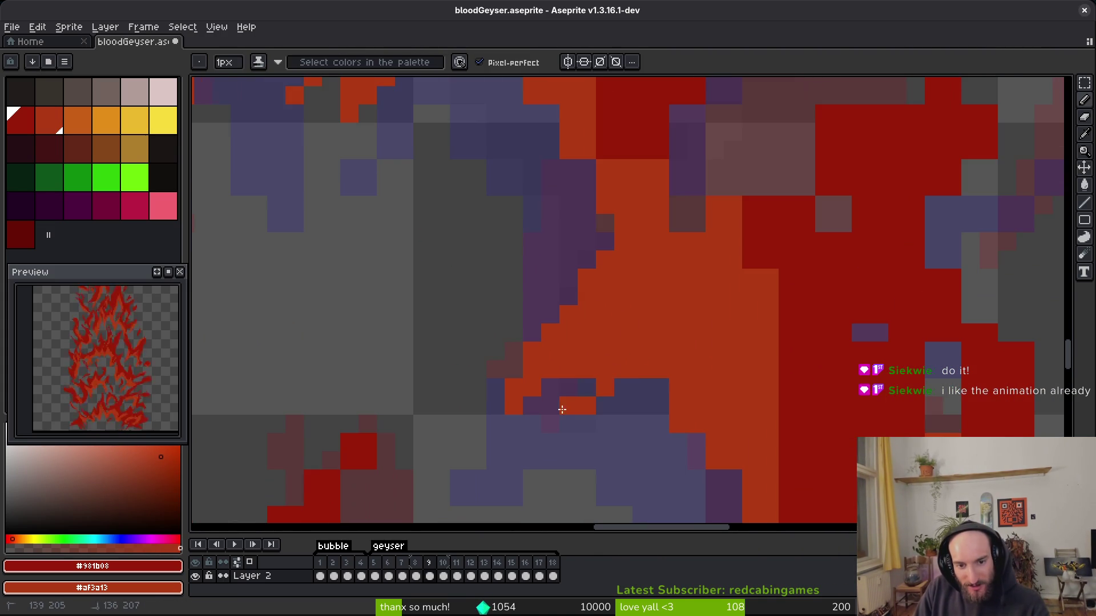
pyautogui.scroll(-3, 740, 312)
pyautogui.scroll(1, 592, 335)
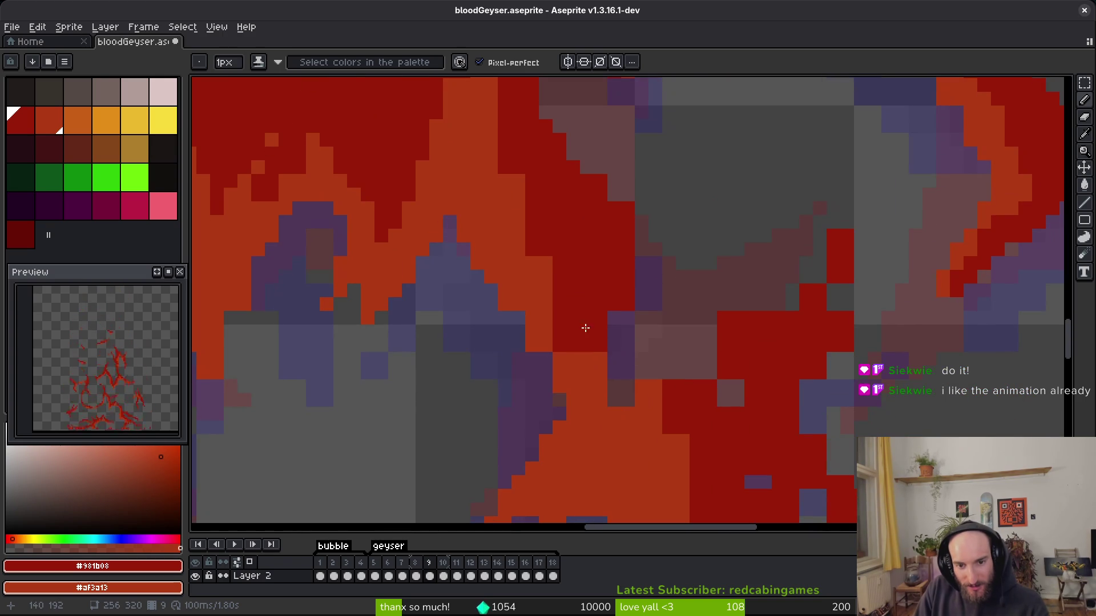
pyautogui.scroll(4, 622, 388)
# Erase stray orange pixels from the flame and add one orange edge pixel.
pyautogui.press('e')
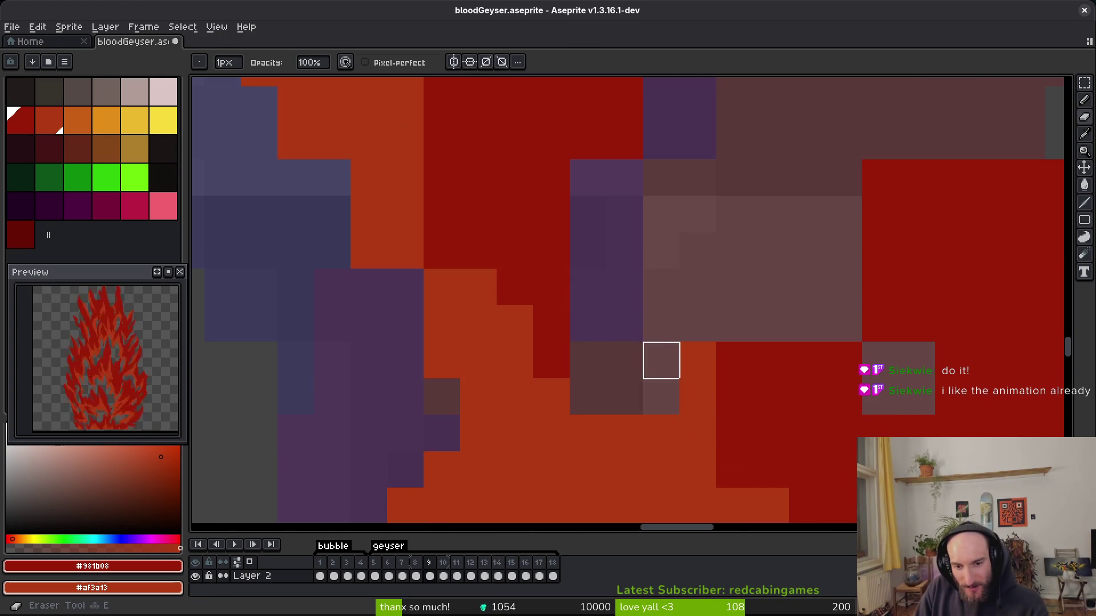
pyautogui.moveTo(661, 360); pyautogui.dragTo(623, 396)
pyautogui.press('b')
pyautogui.rightClick(539, 414)
# Fill gaps in the dark-red flame with strokes and a single pixel along the edge.
pyautogui.scroll(2, 577, 353)
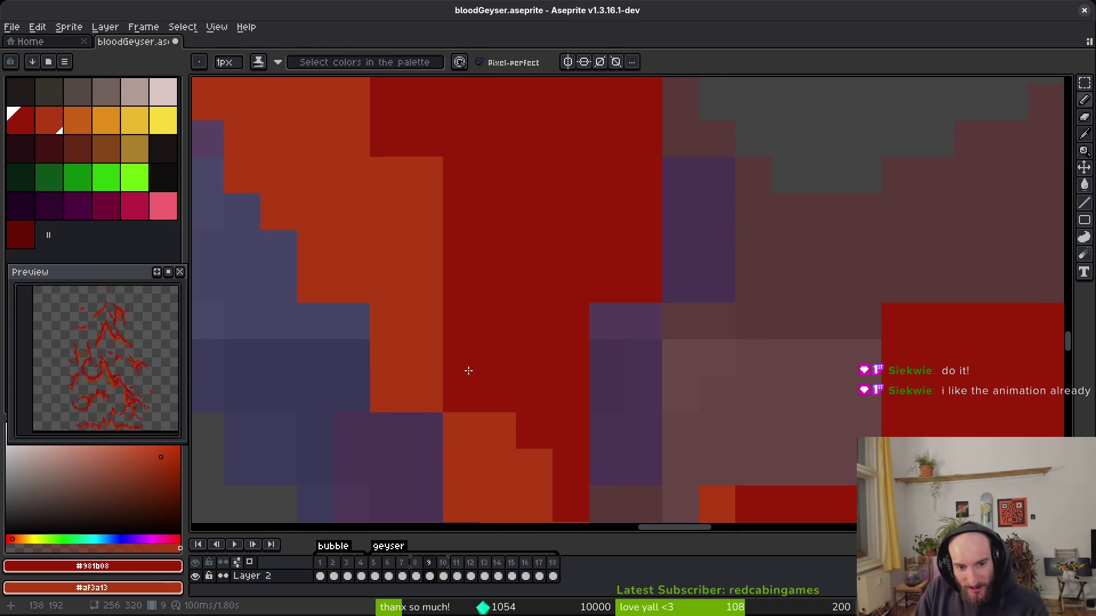
pyautogui.moveTo(462, 320); pyautogui.dragTo(460, 399)
pyautogui.moveTo(425, 431); pyautogui.dragTo(425, 468)
pyautogui.click(434, 420)
pyautogui.scroll(-1, 501, 423)
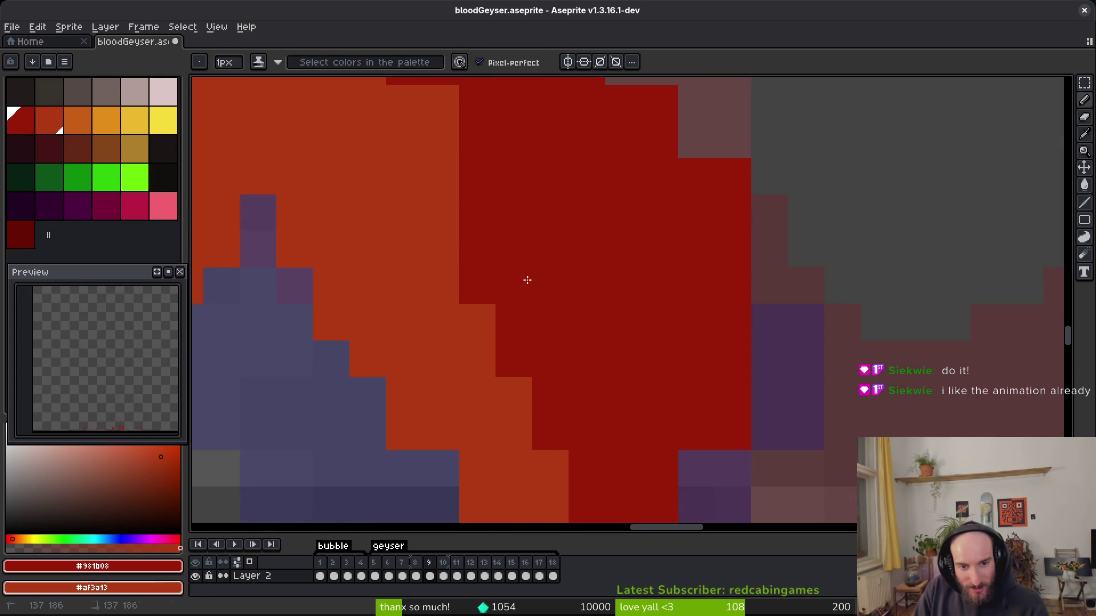
pyautogui.scroll(-2, 529, 314)
pyautogui.scroll(1, 543, 374)
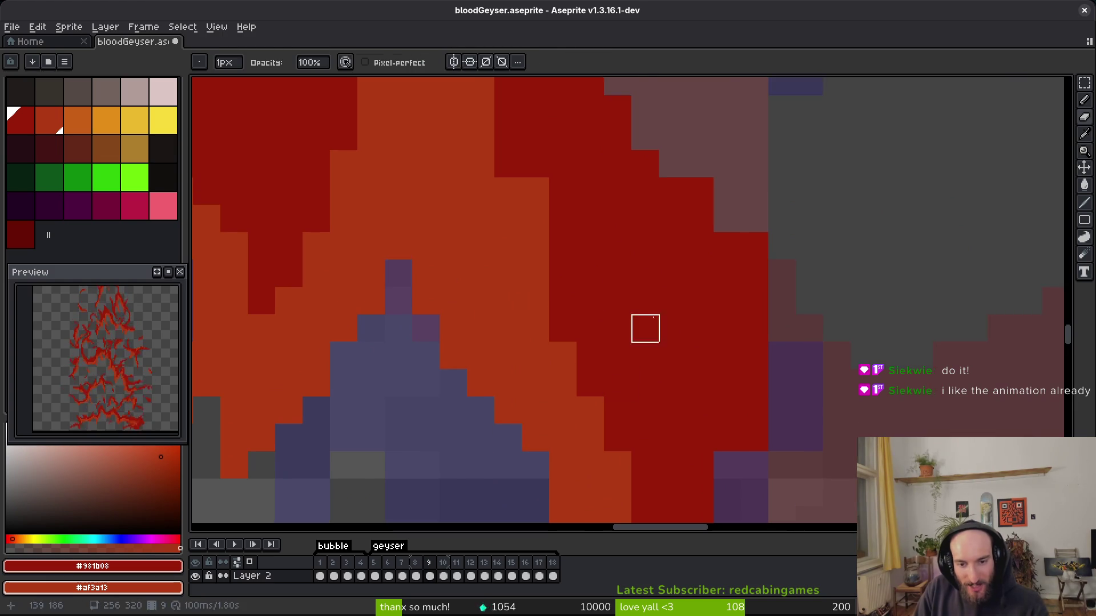
pyautogui.scroll(1, 617, 384)
# Try red pixels over another flame's brown area, undo them, and save bloodGeyser.aseprite.
pyautogui.moveTo(694, 396)
pyautogui.mouseDown()
pyautogui.moveTo(709, 330)
pyautogui.moveTo(621, 301)
pyautogui.mouseUp()
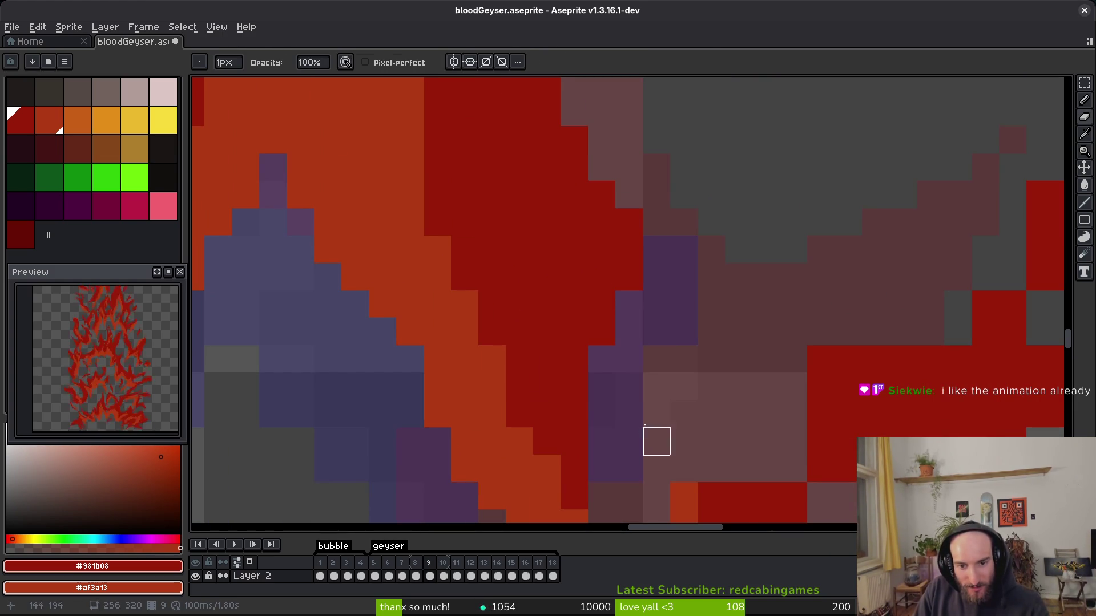
pyautogui.scroll(-2, 602, 358)
pyautogui.scroll(2, 604, 384)
pyautogui.moveTo(604, 384)
pyautogui.mouseDown()
pyautogui.moveTo(577, 367)
pyautogui.moveTo(509, 432)
pyautogui.mouseUp()
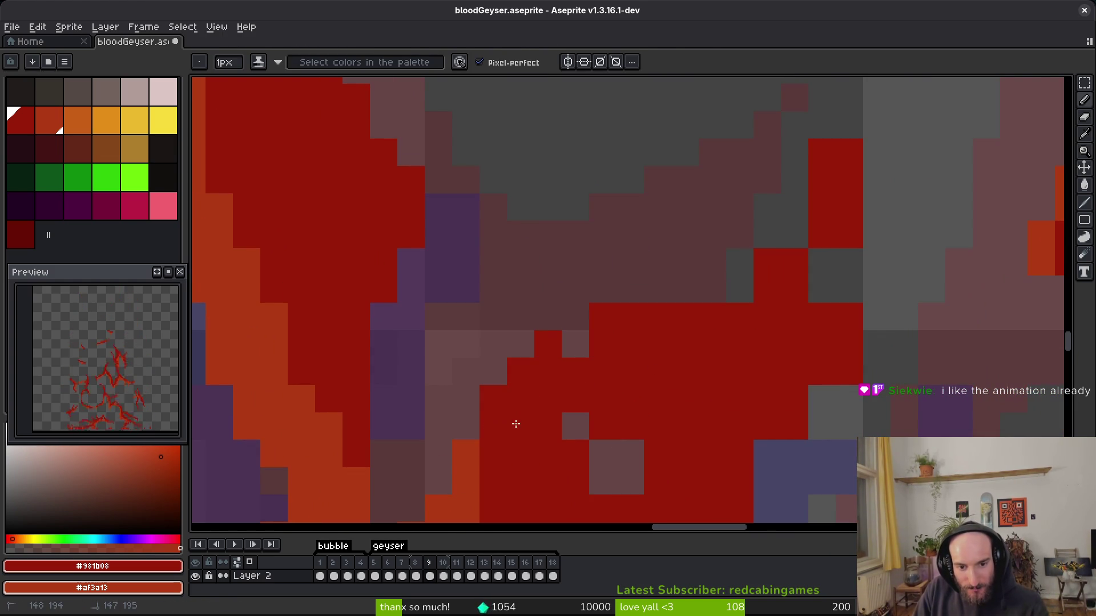
pyautogui.hotkey('ctrl', 'z')
pyautogui.press('e')
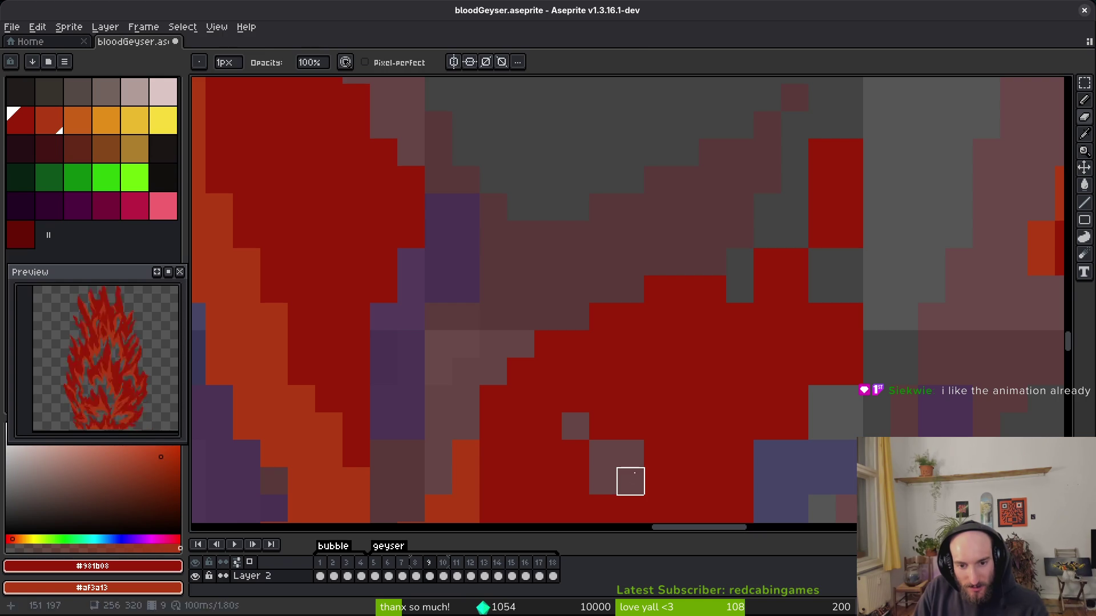
pyautogui.press('b')
pyautogui.scroll(-3, 657, 399)
pyautogui.hotkey('ctrl', 's')
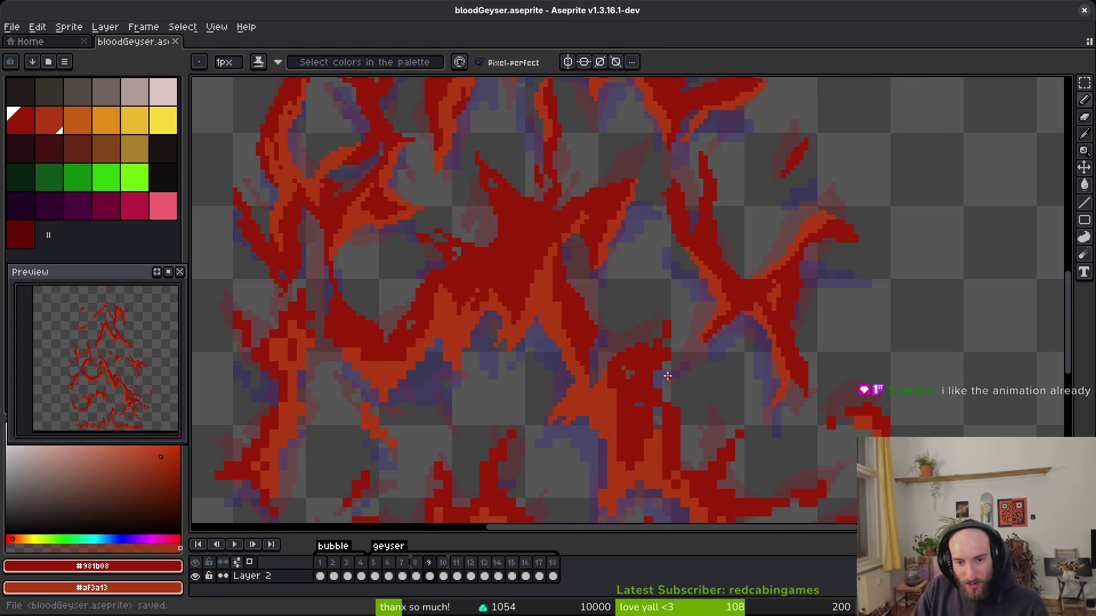
# Repaint a row of flame-edge pixels orange and red.
pyautogui.scroll(3, 586, 361)
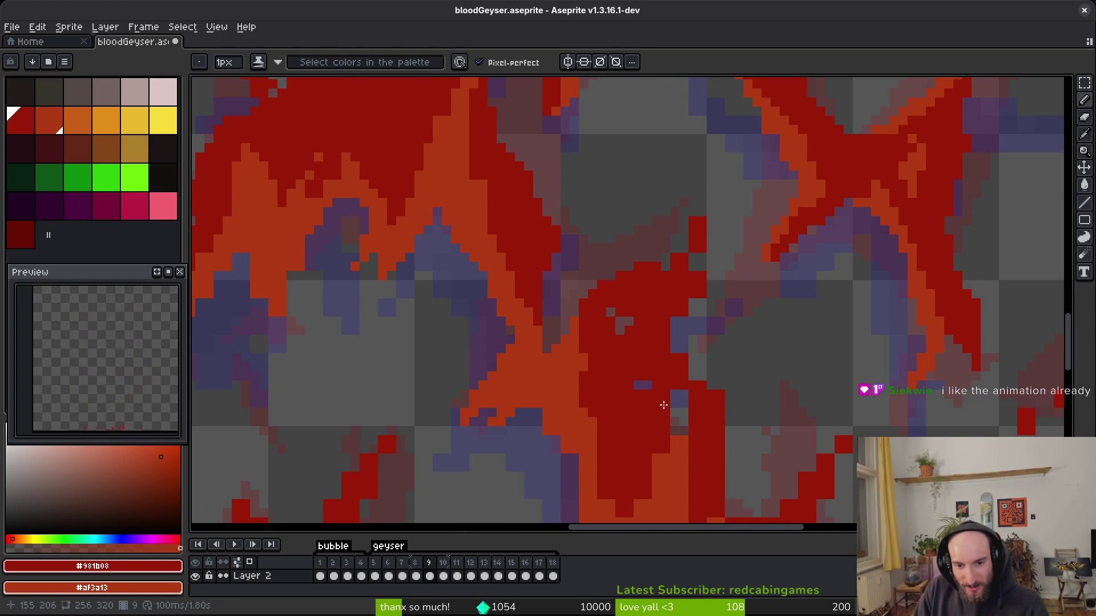
pyautogui.scroll(3, 656, 400)
pyautogui.scroll(3, 625, 356)
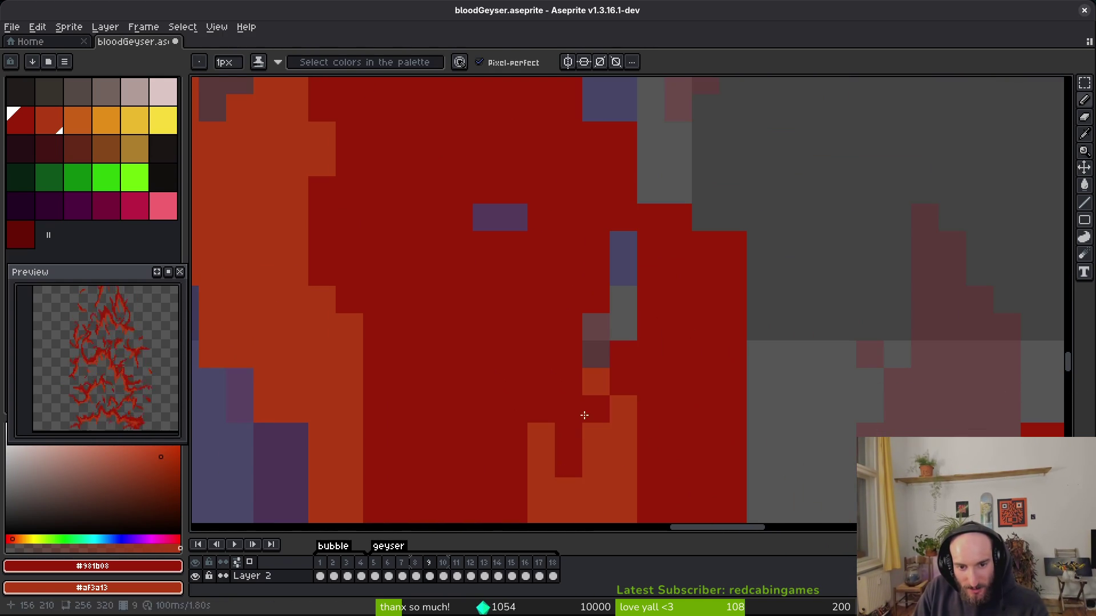
pyautogui.scroll(-2, 516, 472)
pyautogui.scroll(-3, 615, 338)
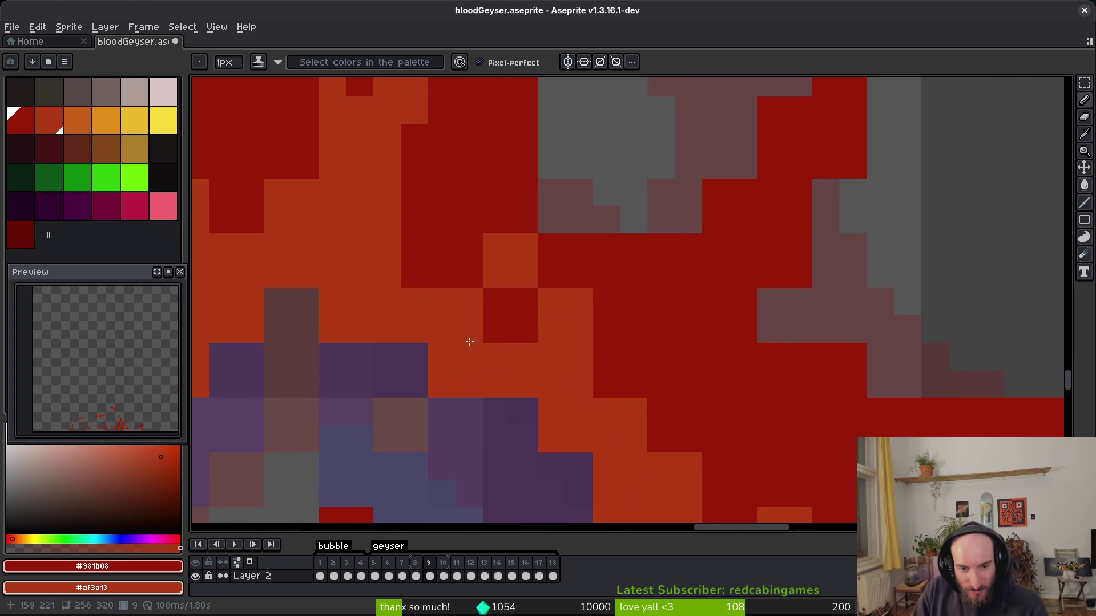
pyautogui.scroll(-2, 474, 409)
pyautogui.hscroll(2, 473, 409)
pyautogui.moveTo(478, 413)
pyautogui.mouseDown()
pyautogui.moveTo(521, 411)
pyautogui.moveTo(460, 313)
pyautogui.moveTo(524, 314)
pyautogui.moveTo(641, 428)
pyautogui.mouseUp()
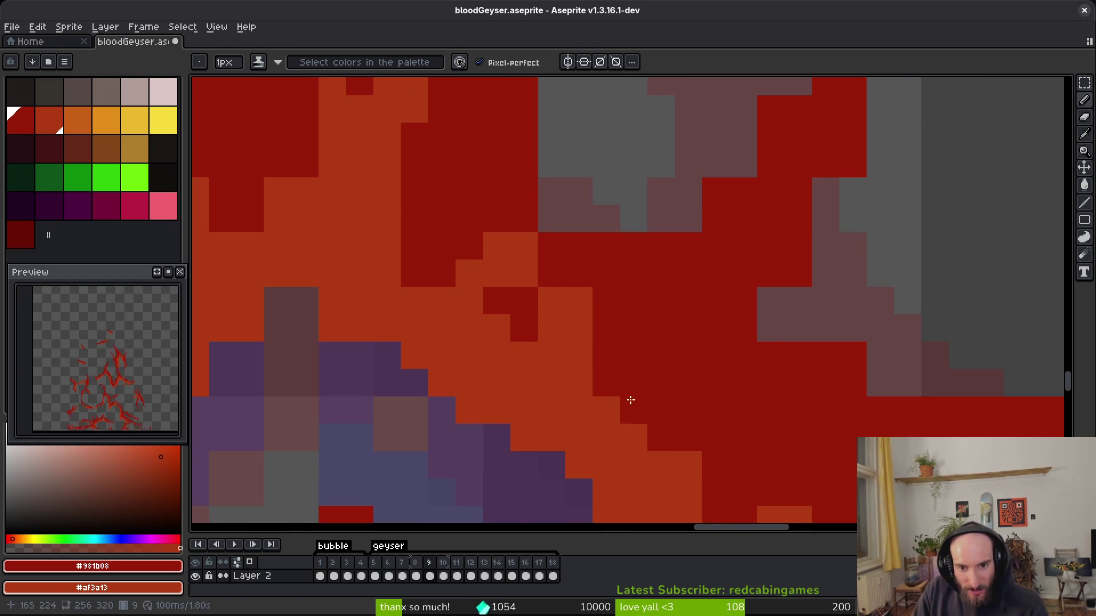
# Draw a dark-red diagonal edge stroke, erase red pixels along another diagonal, and recolour a stray blue pixel red.
pyautogui.scroll(-2, 643, 441)
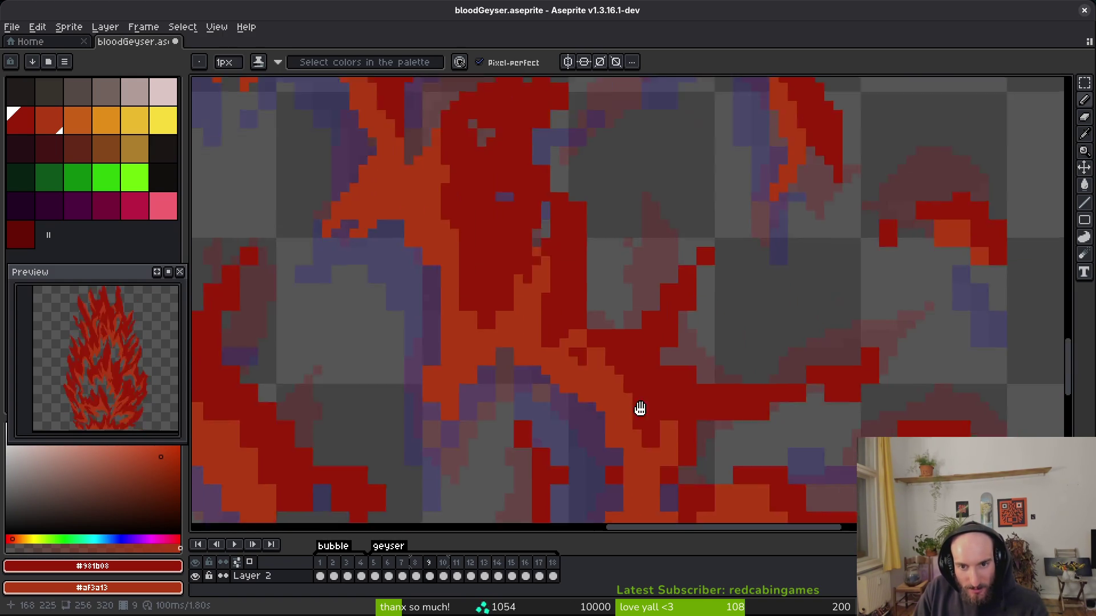
pyautogui.scroll(2, 640, 409)
pyautogui.moveTo(673, 334)
pyautogui.mouseDown()
pyautogui.moveTo(585, 411)
pyautogui.moveTo(557, 457)
pyautogui.mouseUp()
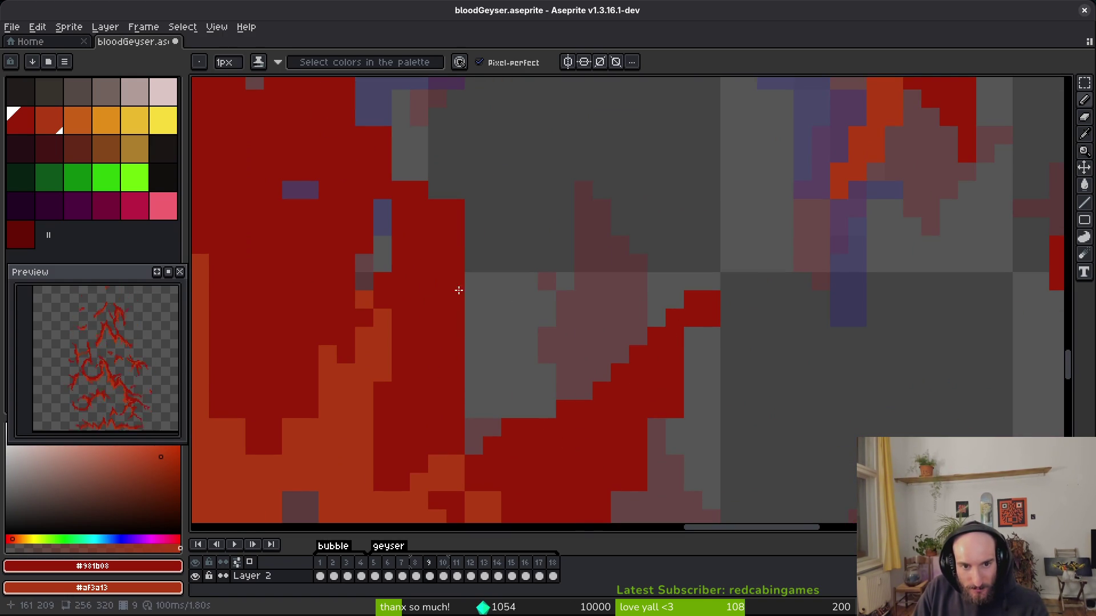
pyautogui.scroll(3, 468, 318)
pyautogui.press('e')
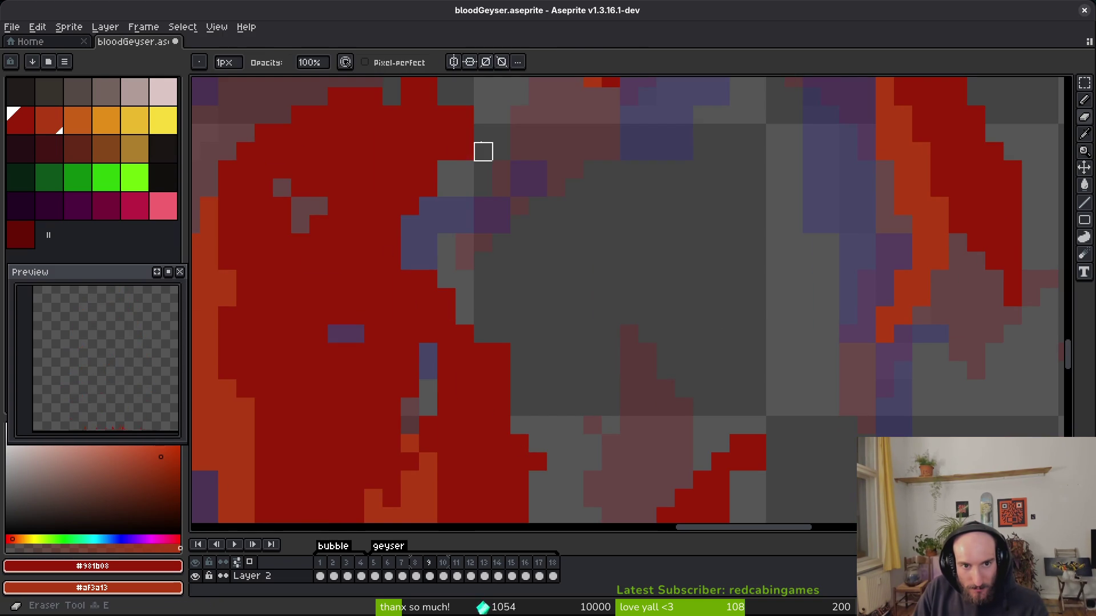
pyautogui.moveTo(464, 151); pyautogui.dragTo(410, 242)
pyautogui.press('f')
pyautogui.click(392, 261)
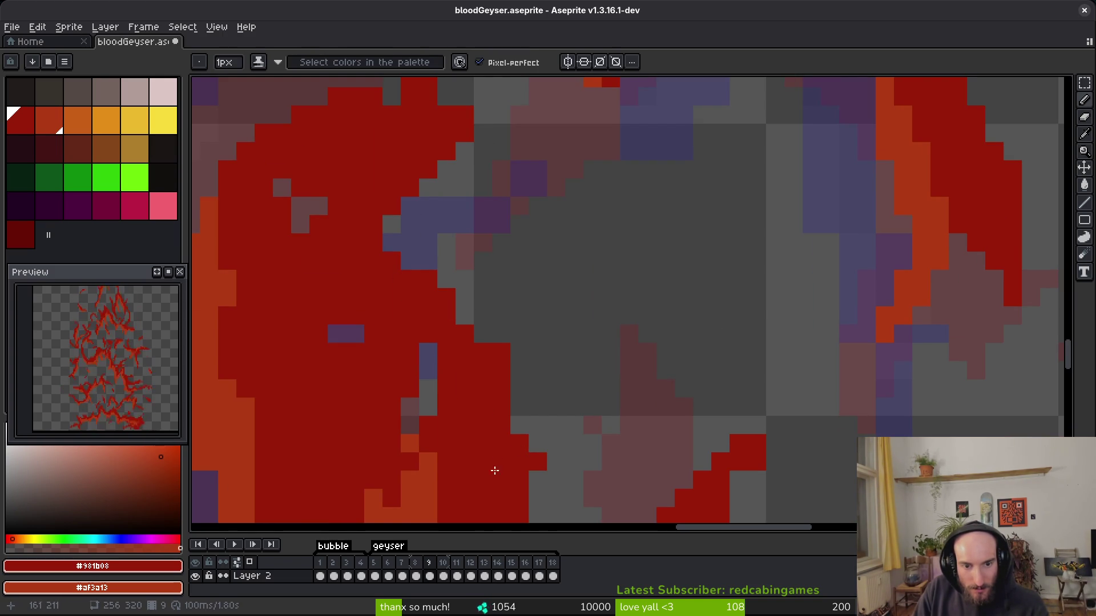
# Erase a row of stray red pixels below the flame.
pyautogui.scroll(-3, 484, 475)
pyautogui.scroll(-2, 627, 346)
pyautogui.scroll(3, 605, 315)
pyautogui.press('e')
pyautogui.scroll(-3, 592, 487)
pyautogui.scroll(-3, 582, 340)
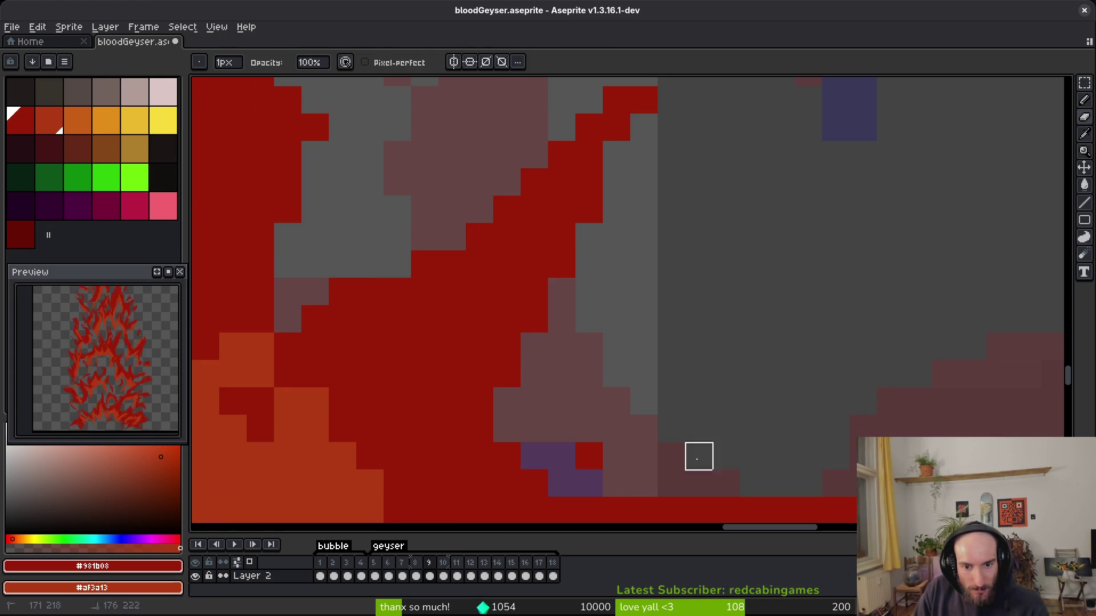
pyautogui.scroll(-3, 589, 456)
pyautogui.moveTo(476, 420); pyautogui.dragTo(559, 419)
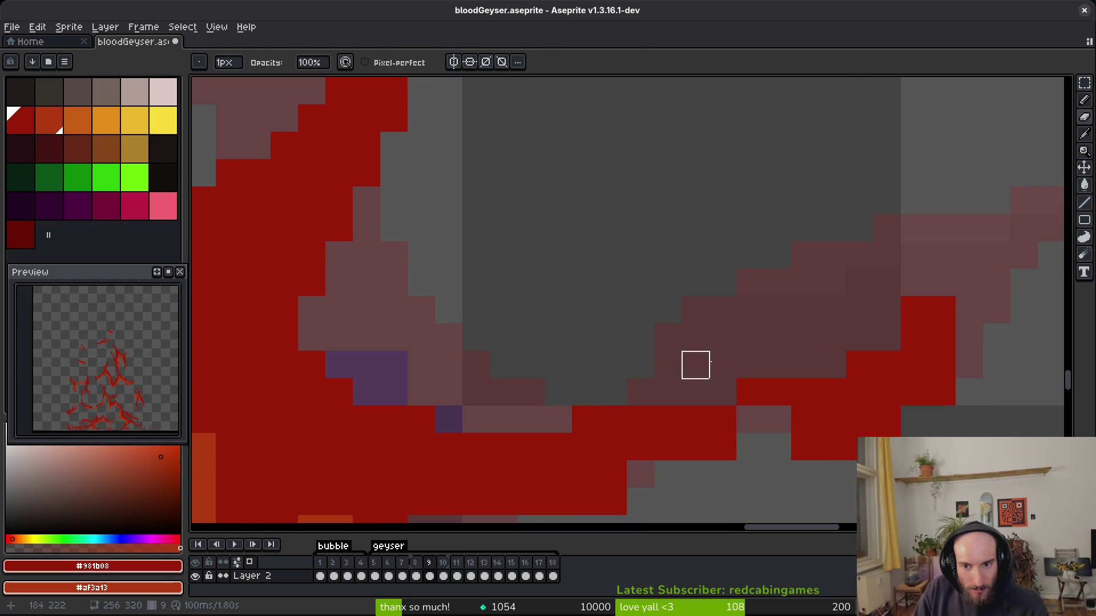
pyautogui.press('f')
# Add three red pixels beside the red block and extend the red stroke diagonally up-right.
pyautogui.hscroll(5, 604, 350)
pyautogui.moveTo(644, 307); pyautogui.dragTo(589, 308)
pyautogui.moveTo(781, 225); pyautogui.dragTo(753, 252)
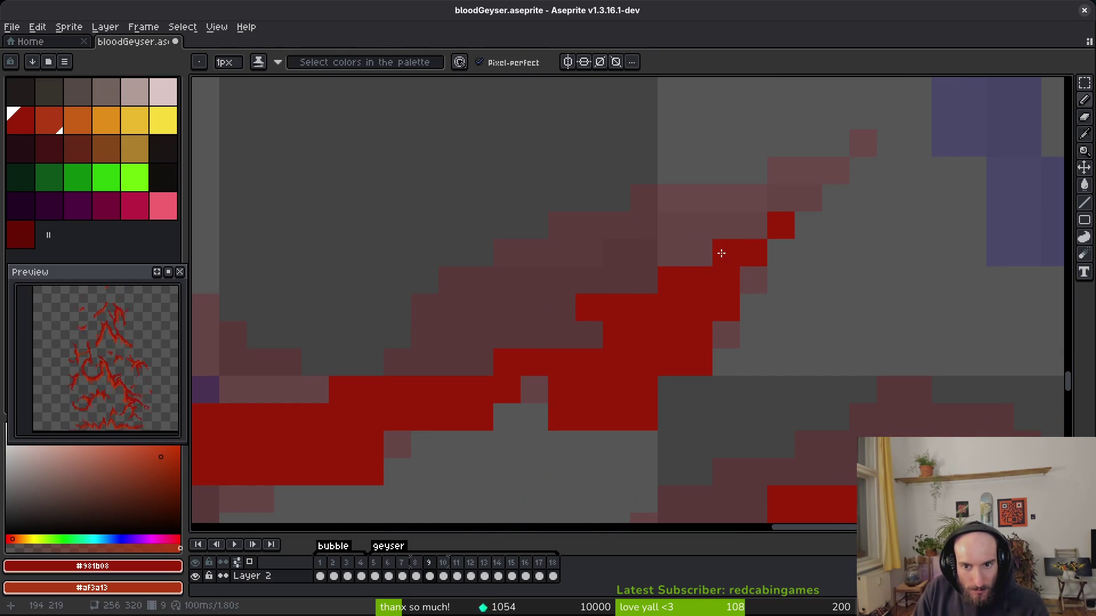
# Erase two stray red pixels and paint a column of pixels red.
pyautogui.press('e')
pyautogui.moveTo(589, 418); pyautogui.dragTo(561, 417)
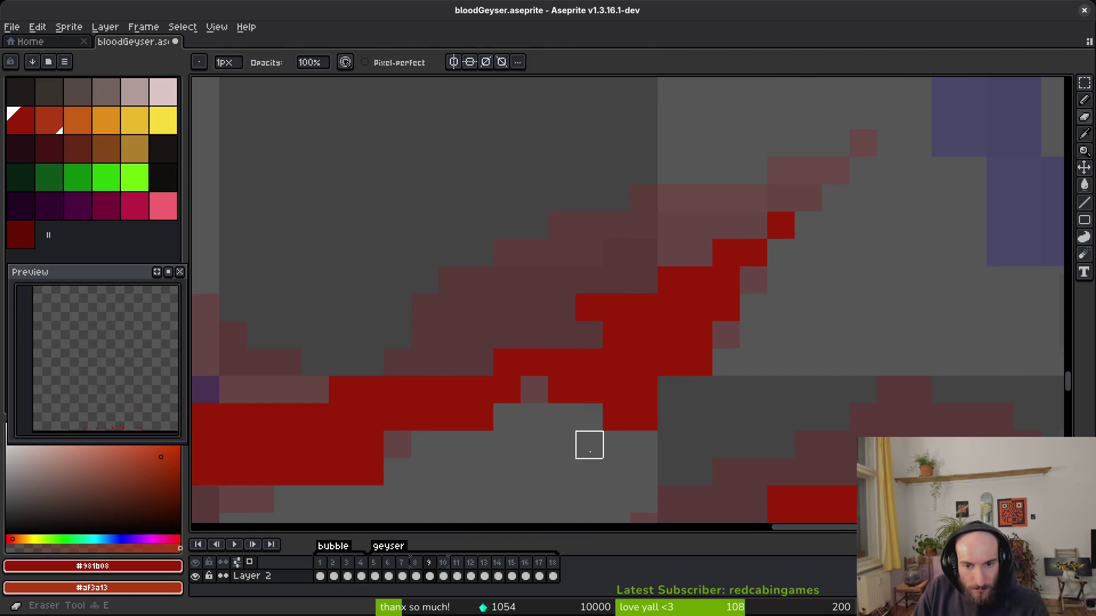
pyautogui.scroll(-4, 589, 472)
pyautogui.scroll(1, 694, 421)
pyautogui.scroll(-1, 685, 440)
pyautogui.scroll(1, 597, 384)
pyautogui.press('b')
pyautogui.moveTo(613, 337); pyautogui.dragTo(599, 418)
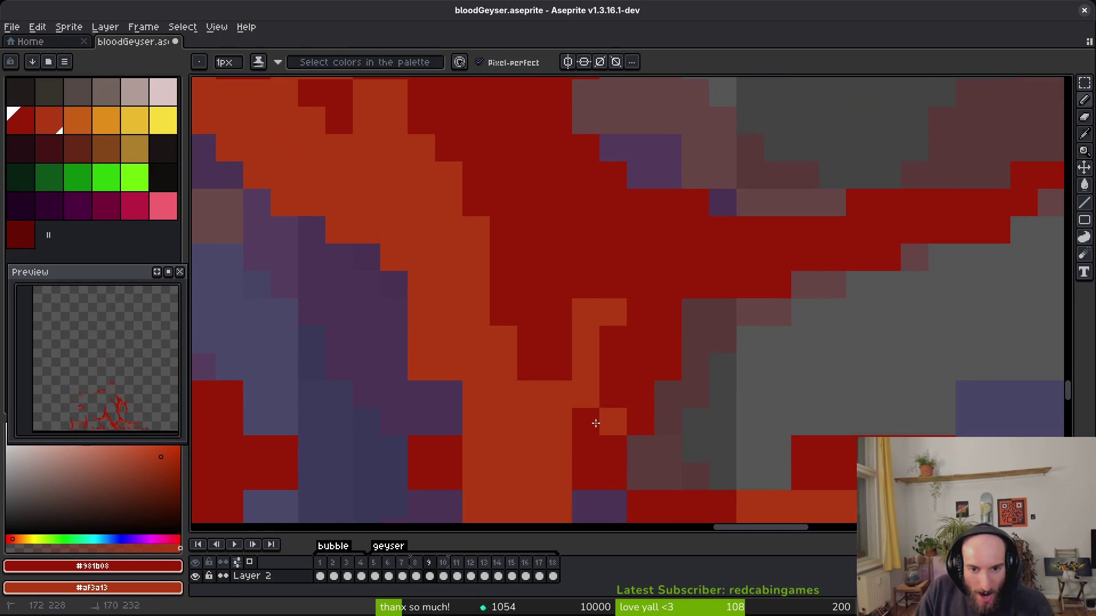
# Darken a short run of orange flame pixels to dark red.
pyautogui.scroll(-2, 588, 342)
pyautogui.scroll(2, 488, 374)
pyautogui.press('e')
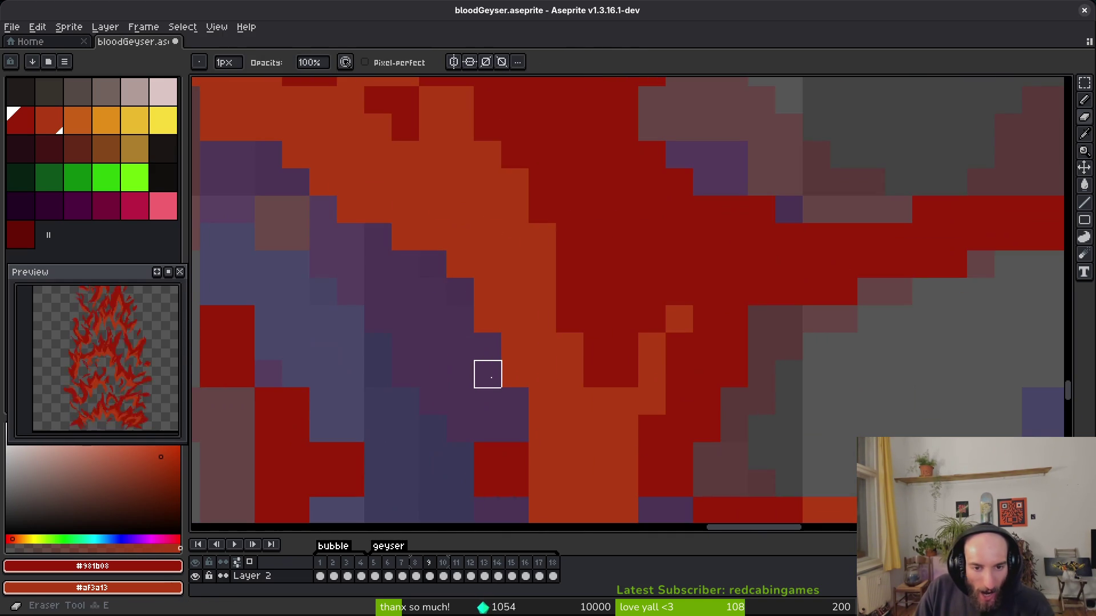
pyautogui.scroll(-1, 516, 456)
pyautogui.scroll(1, 528, 396)
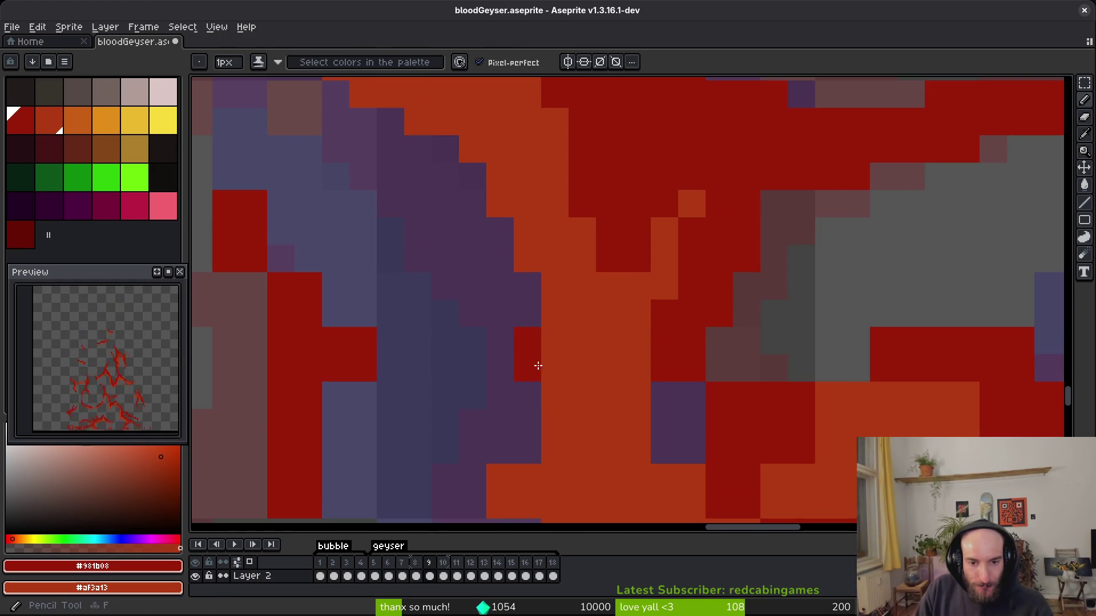
pyautogui.scroll(-1, 565, 394)
pyautogui.scroll(1, 567, 384)
pyautogui.press('b')
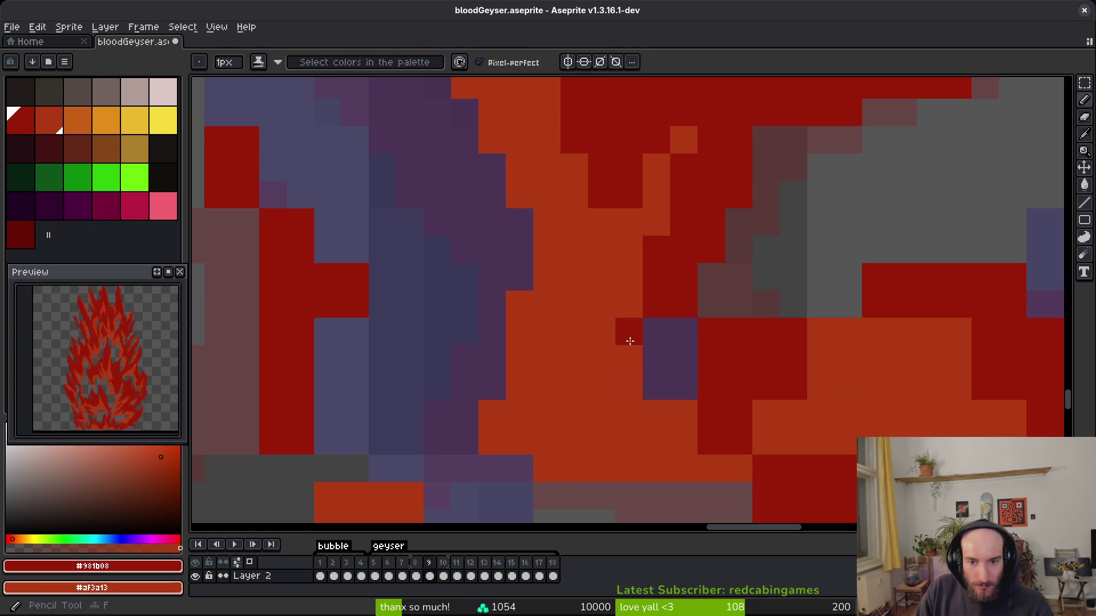
pyautogui.scroll(-1, 685, 399)
pyautogui.scroll(1, 617, 294)
pyautogui.moveTo(486, 265)
pyautogui.mouseDown()
pyautogui.moveTo(502, 284)
pyautogui.moveTo(469, 284)
pyautogui.mouseUp()
# Recolour several runs and a diagonal of dark-red edge pixels orange.
pyautogui.moveTo(673, 363); pyautogui.dragTo(750, 339)
pyautogui.moveTo(641, 340); pyautogui.dragTo(645, 323)
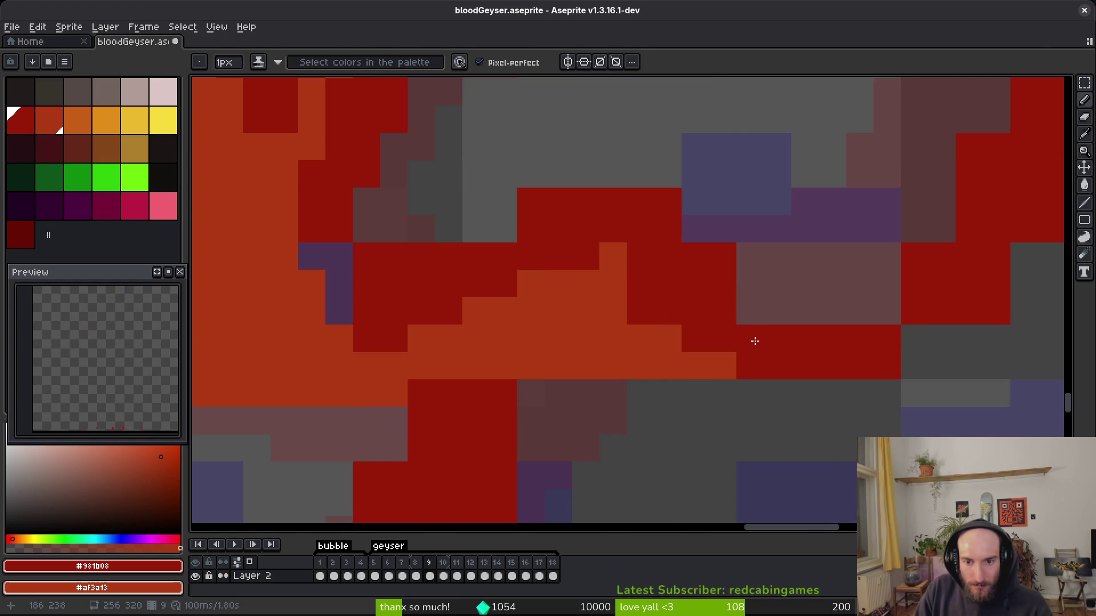
pyautogui.rightClick(641, 311)
pyautogui.moveTo(448, 393); pyautogui.dragTo(421, 421)
pyautogui.moveTo(506, 374)
pyautogui.mouseDown()
pyautogui.moveTo(583, 285)
pyautogui.moveTo(465, 373)
pyautogui.mouseUp()
# Darken a single pixel on the flame edge.
pyautogui.press('e')
pyautogui.scroll(-3, 581, 411)
pyautogui.hscroll(-3, 580, 412)
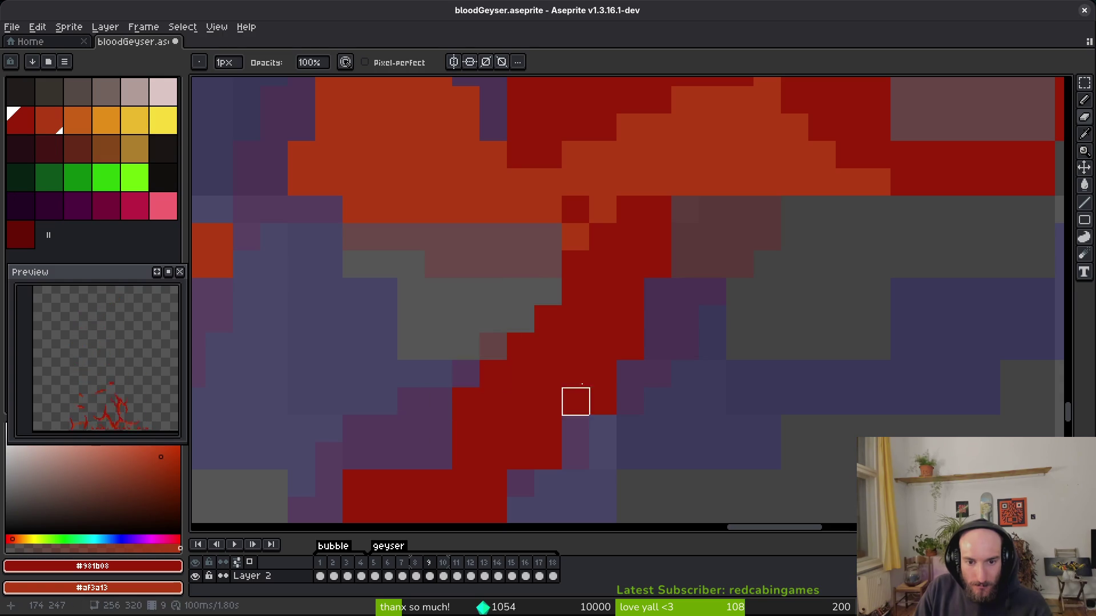
pyautogui.scroll(-3, 492, 482)
pyautogui.hscroll(-2, 491, 482)
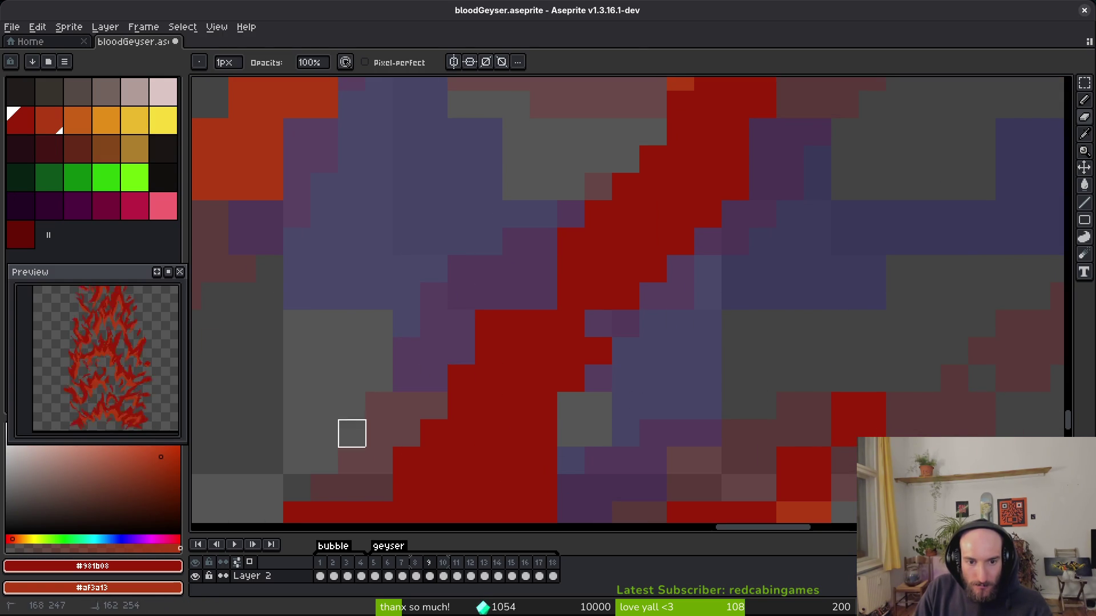
pyautogui.press('b')
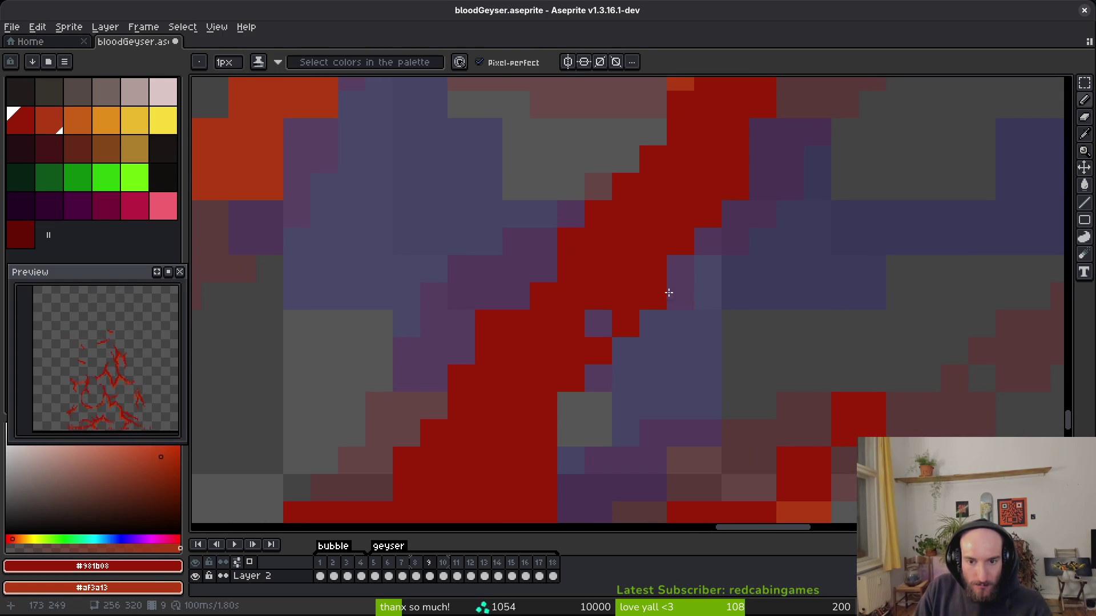
pyautogui.click(679, 324)
# Draw a short red stroke along the lower flame edge.
pyautogui.scroll(-2, 697, 354)
pyautogui.scroll(4, 601, 420)
pyautogui.press('e')
pyautogui.scroll(-5, 587, 359)
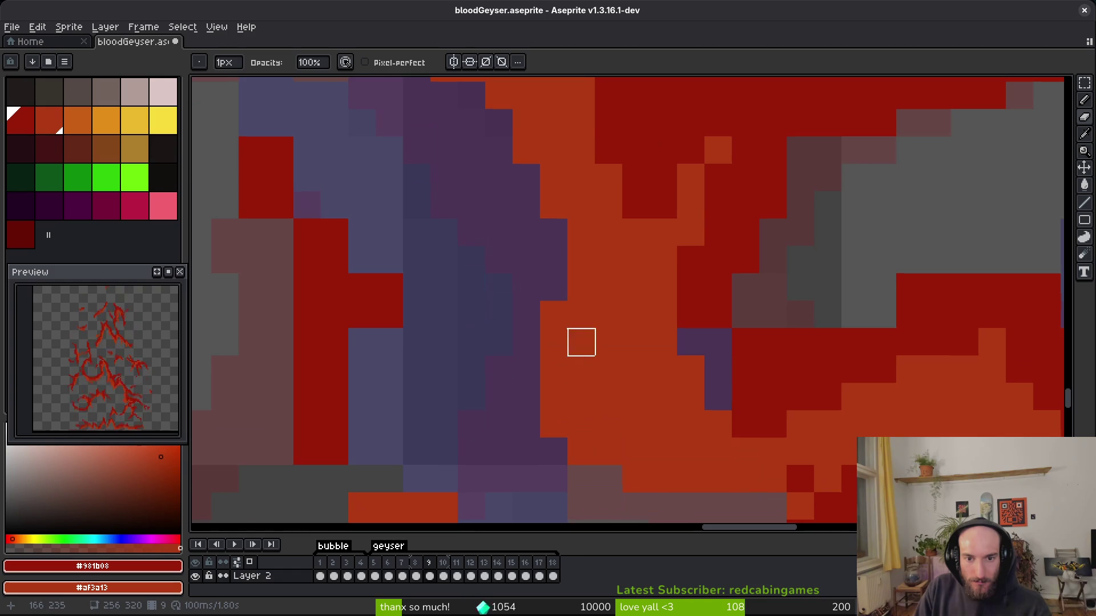
pyautogui.scroll(2, 679, 409)
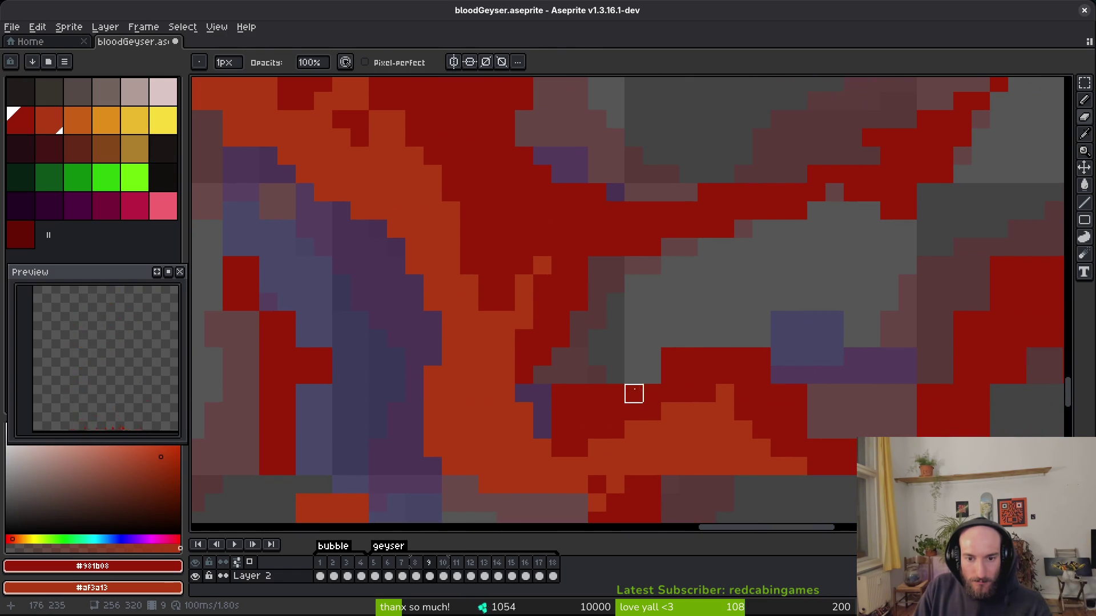
pyautogui.press('b')
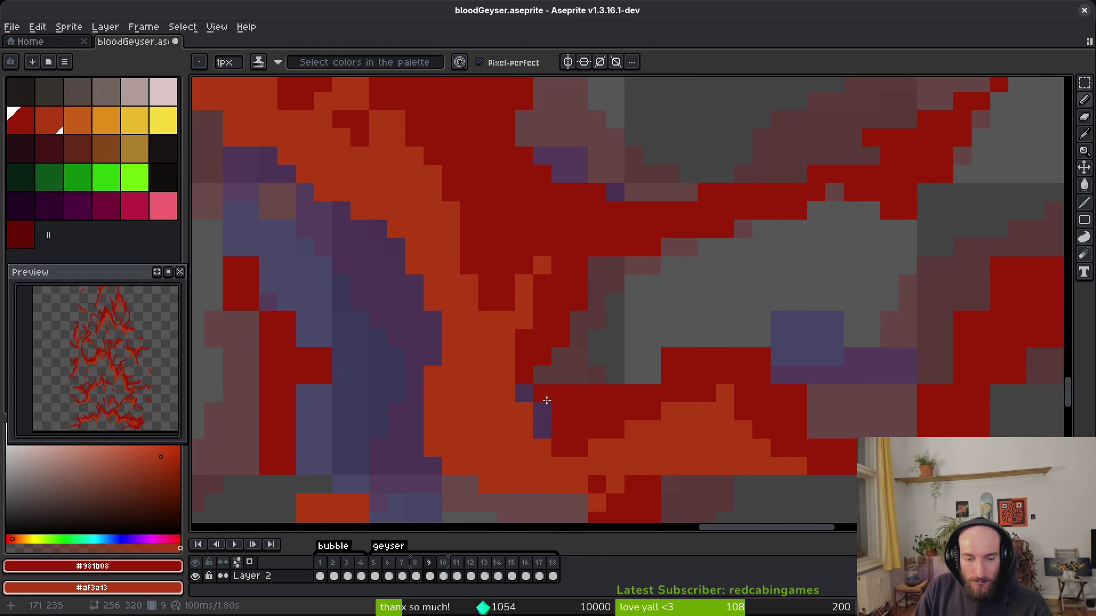
pyautogui.scroll(-2, 749, 402)
pyautogui.press('e')
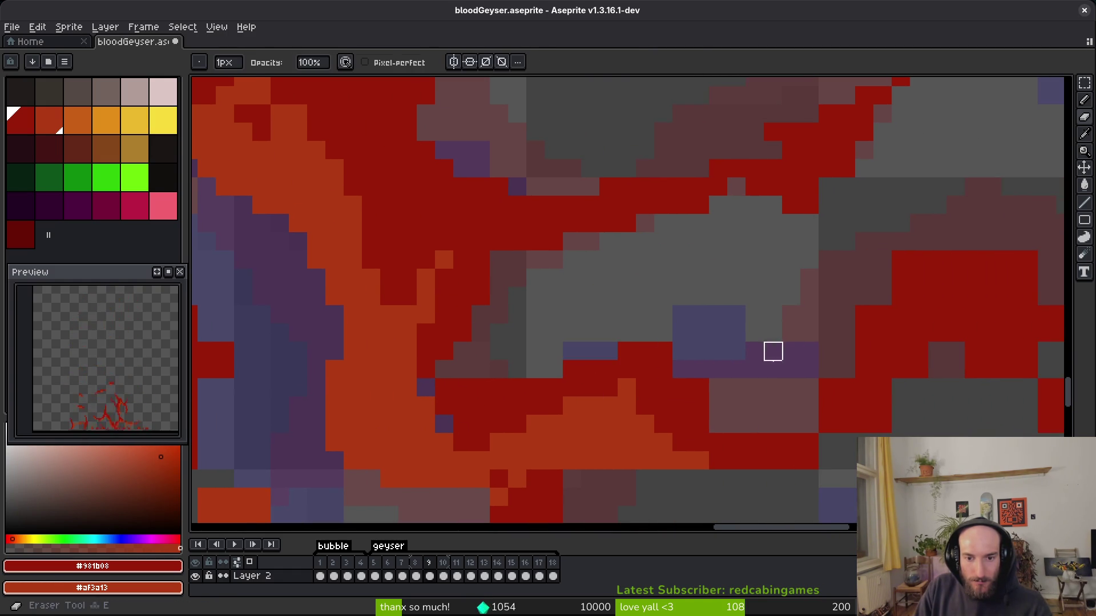
pyautogui.scroll(2, 558, 416)
pyautogui.press('b')
pyautogui.moveTo(657, 425); pyautogui.dragTo(584, 428)
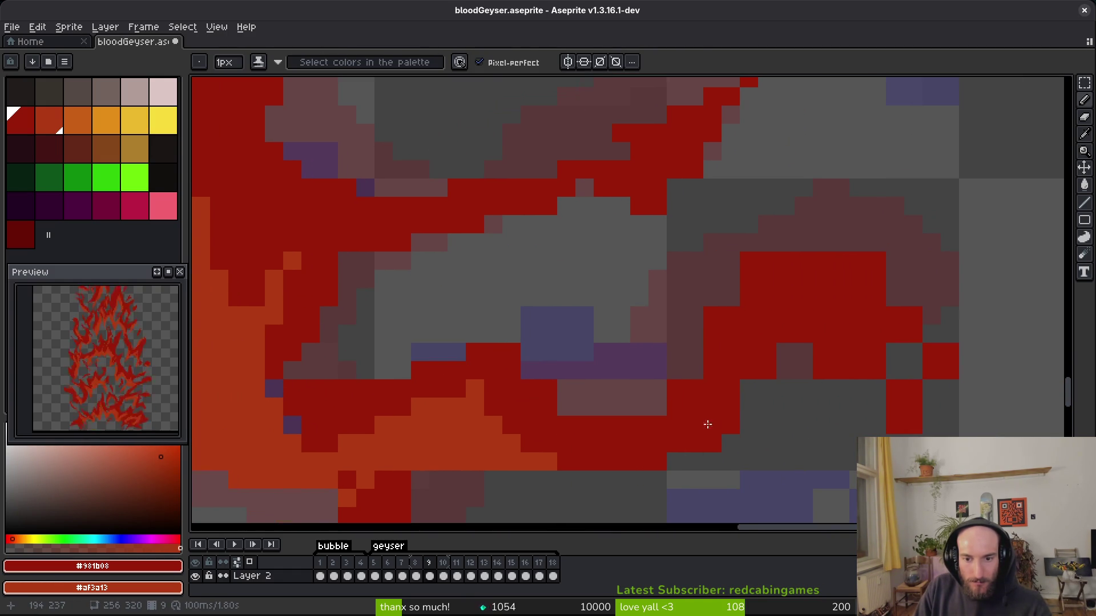
# Erase stray red edge pixels, then redraw the flame outline with new red pixels and a short diagonal.
pyautogui.scroll(-1, 729, 419)
pyautogui.scroll(1, 676, 297)
pyautogui.press('e')
pyautogui.moveTo(676, 297)
pyautogui.mouseDown()
pyautogui.moveTo(689, 274)
pyautogui.moveTo(614, 340)
pyautogui.mouseUp()
pyautogui.press('b')
pyautogui.moveTo(650, 308)
pyautogui.mouseDown()
pyautogui.moveTo(604, 362)
pyautogui.moveTo(700, 290)
pyautogui.mouseUp()
pyautogui.scroll(-1, 699, 290)
pyautogui.scroll(1, 711, 333)
pyautogui.moveTo(768, 321); pyautogui.dragTo(795, 367)
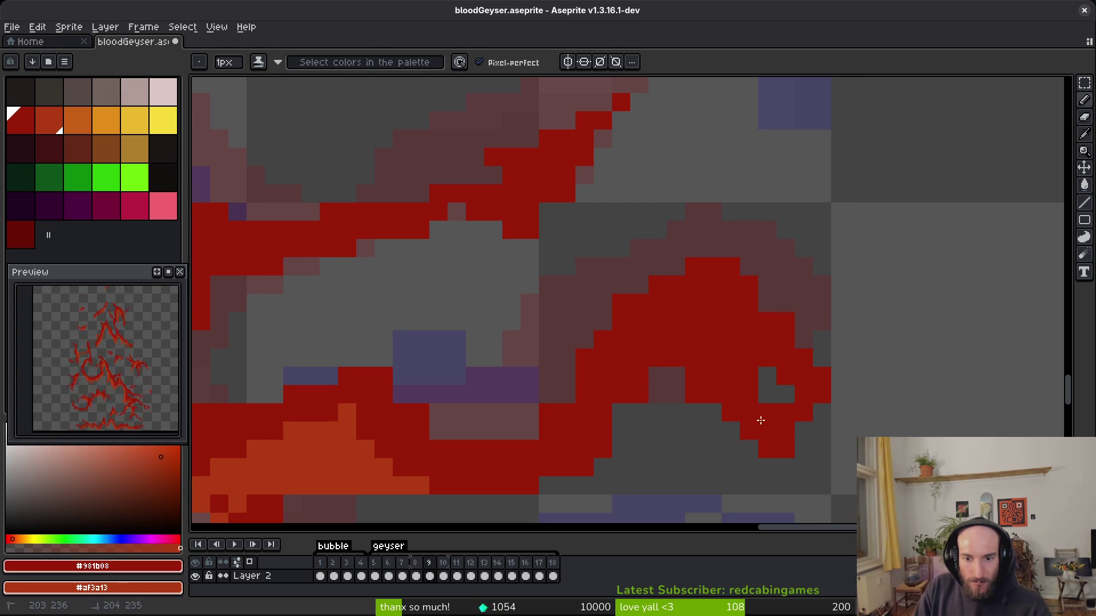
# Darken a row and three single flame pixels to deeper red.
pyautogui.press('e')
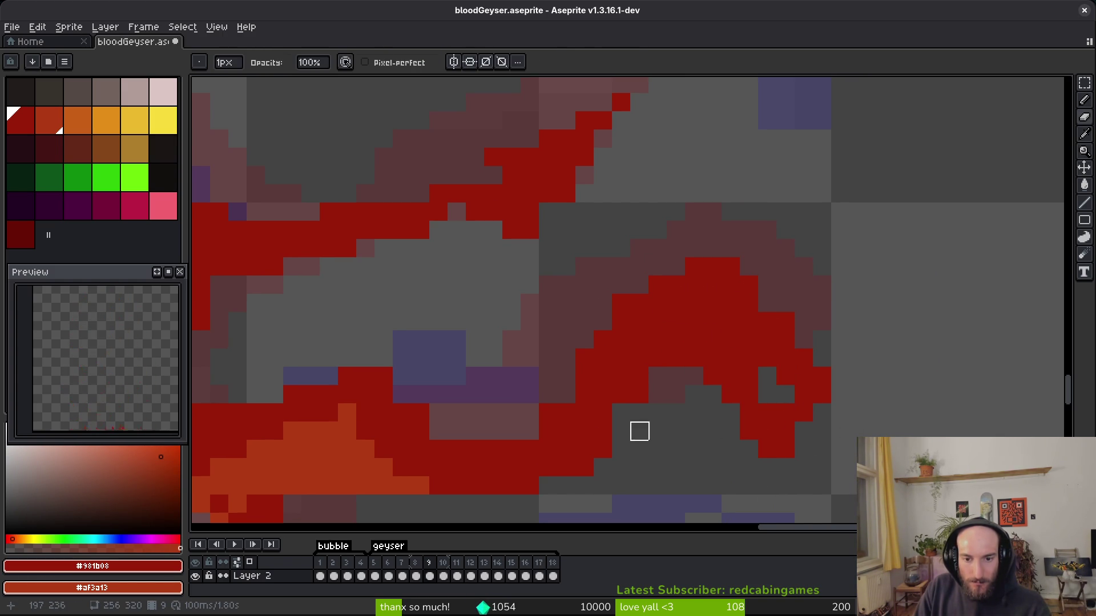
pyautogui.scroll(-4, 655, 464)
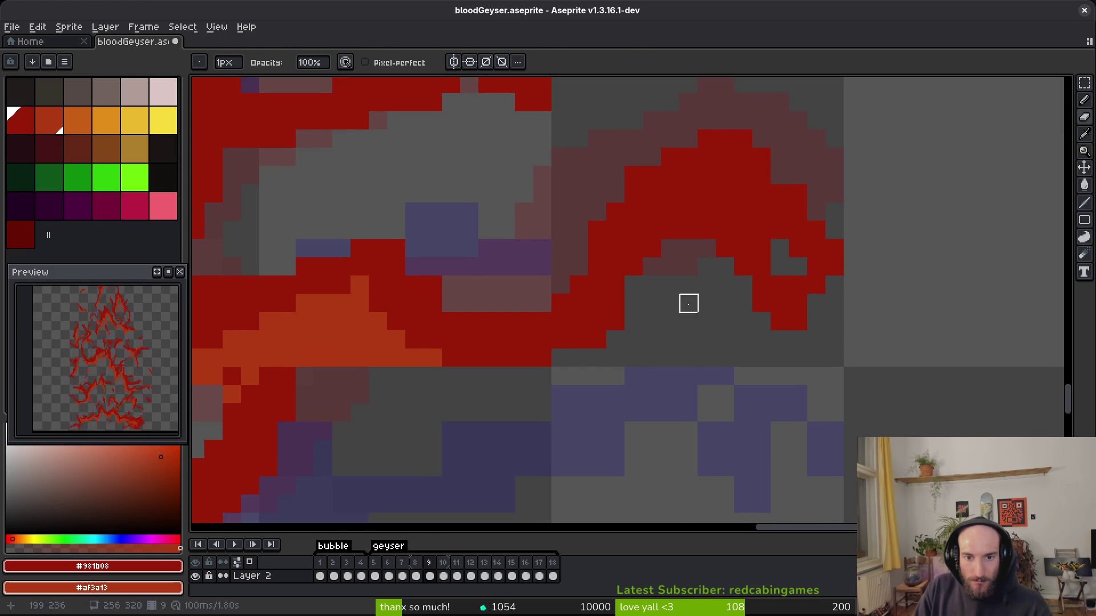
pyautogui.press('b')
pyautogui.scroll(-2, 868, 345)
pyautogui.scroll(3, 566, 254)
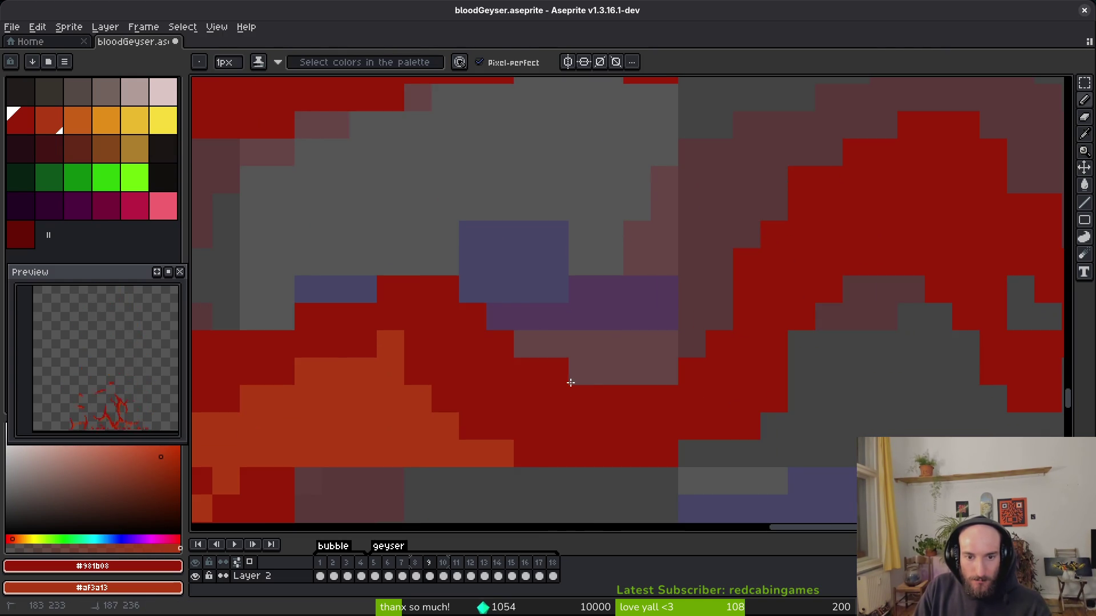
pyautogui.moveTo(562, 384); pyautogui.dragTo(751, 372)
pyautogui.scroll(1, 568, 357)
pyautogui.click(567, 357)
pyautogui.click(512, 411)
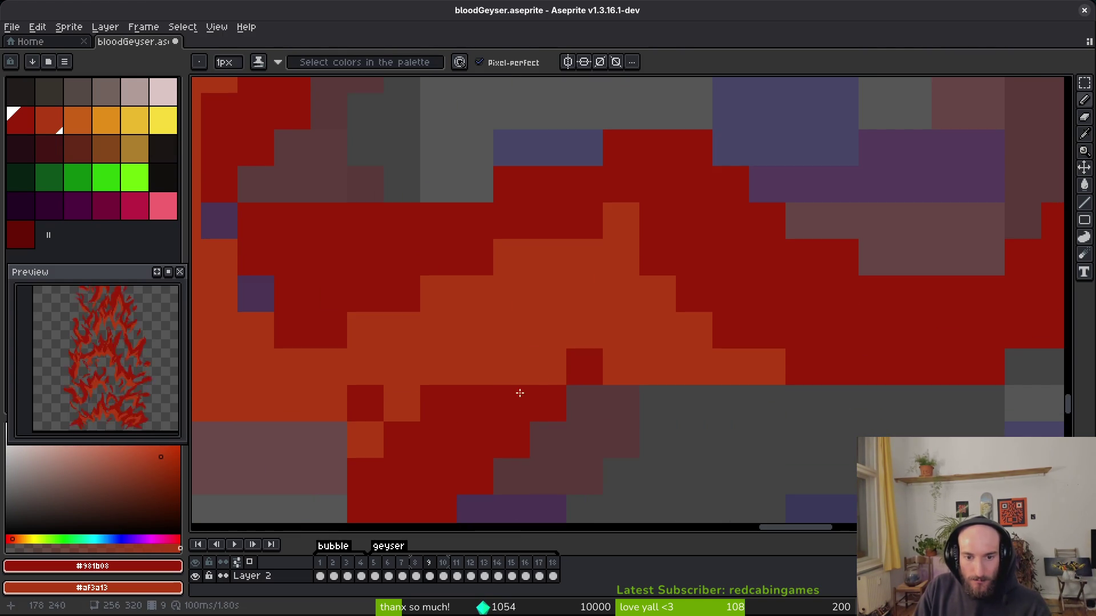
pyautogui.click(513, 365)
# Save bloodGeyser.aseprite with frame 9's flame-edge fixes and look over the result.
pyautogui.scroll(-2, 621, 377)
pyautogui.hotkey('ctrl', 's')
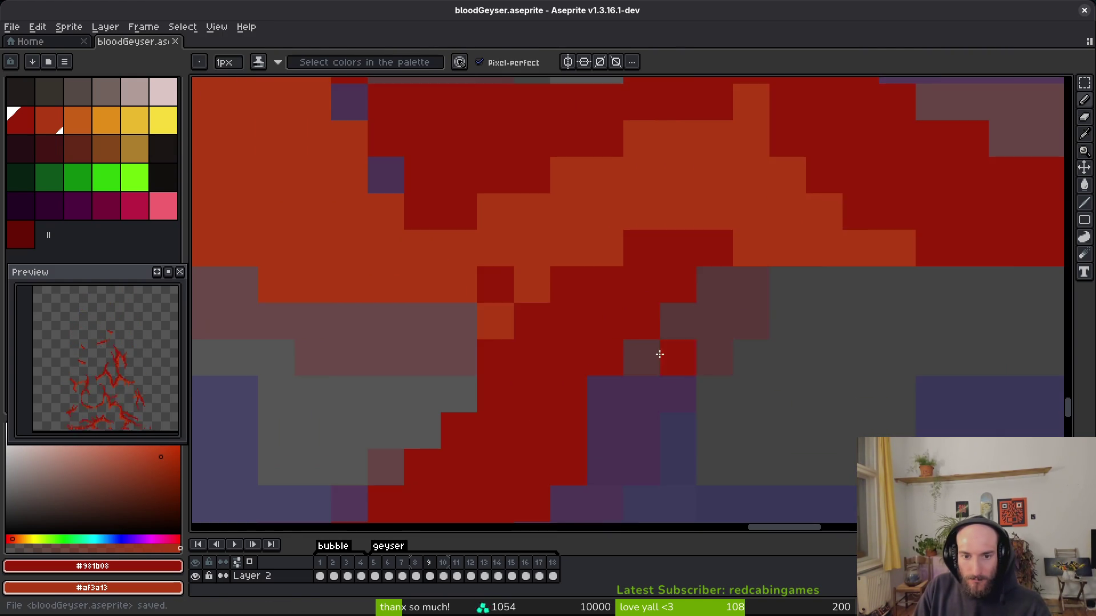
pyautogui.scroll(-2, 691, 322)
pyautogui.scroll(-2, 726, 289)
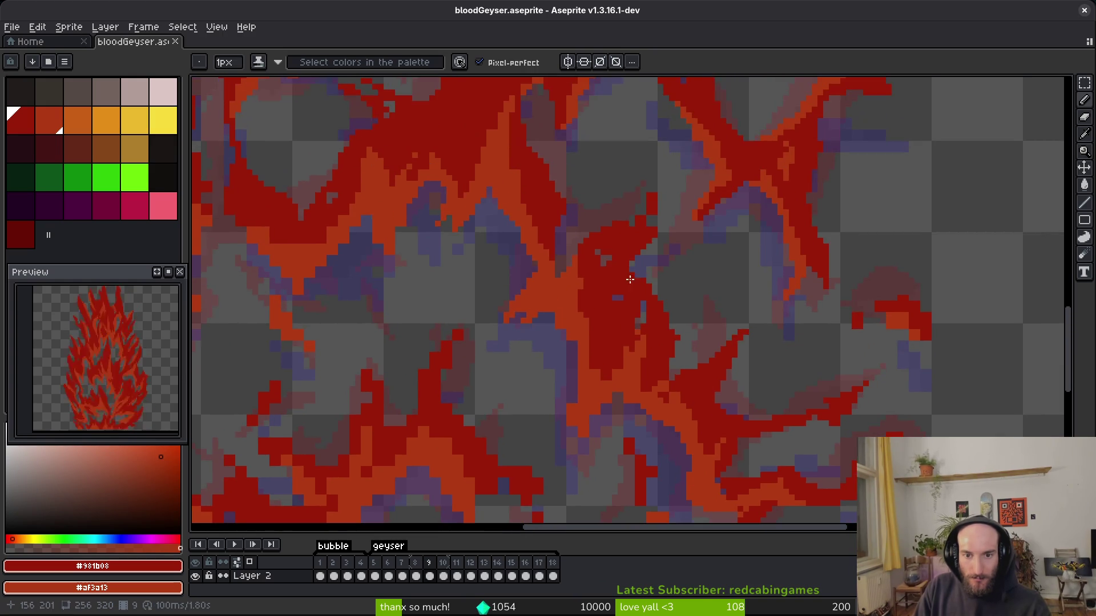
pyautogui.scroll(1, 629, 240)
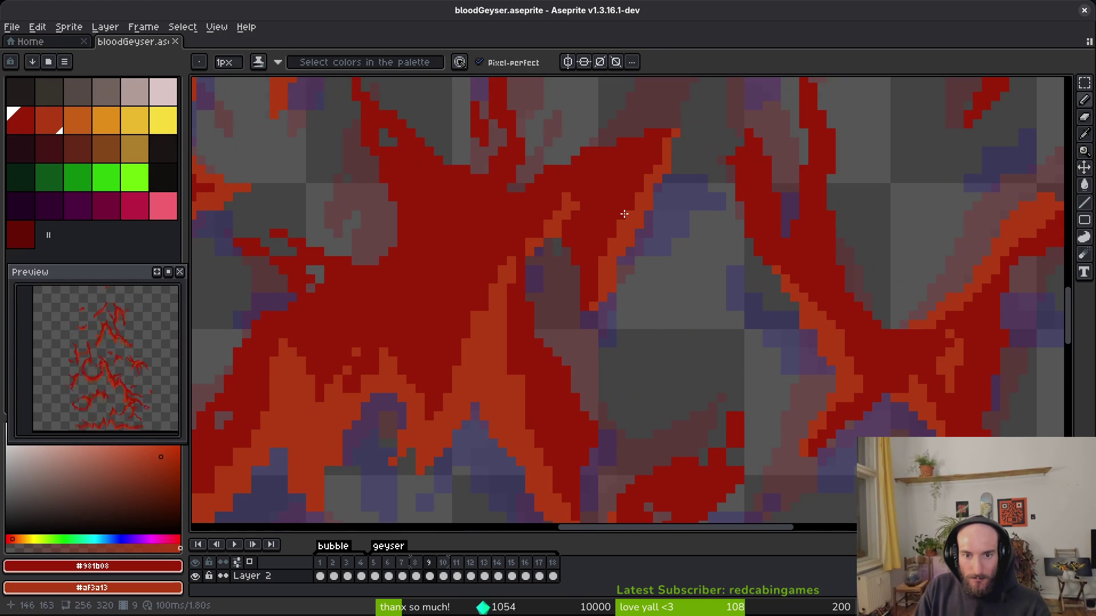
pyautogui.scroll(1, 530, 347)
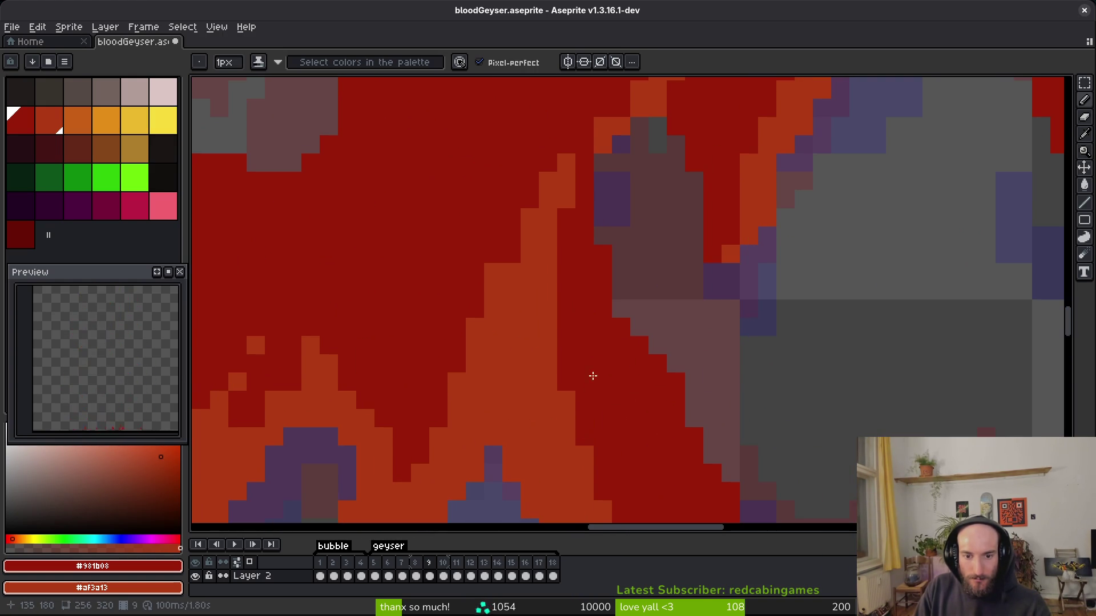
pyautogui.scroll(-3, 594, 378)
pyautogui.scroll(-2, 505, 367)
pyautogui.scroll(2, 637, 448)
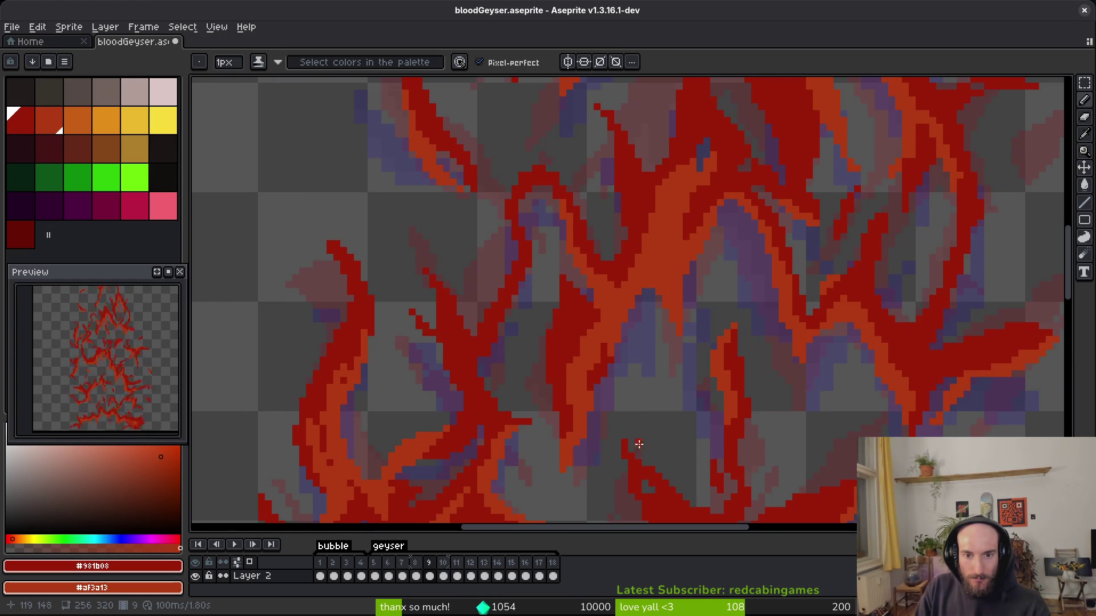
pyautogui.scroll(-3, 640, 272)
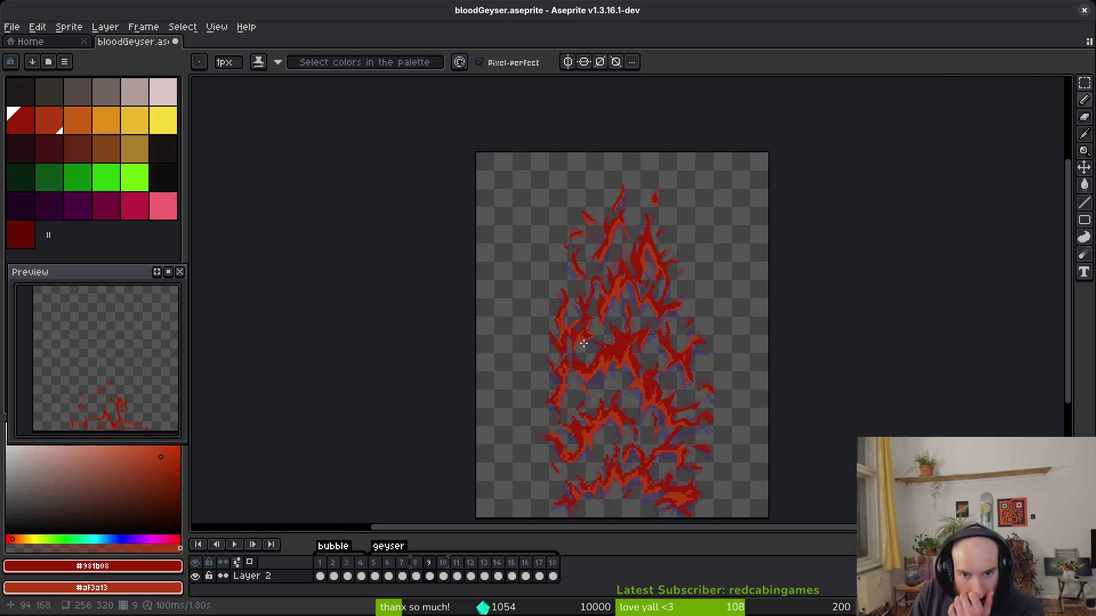
# Zoom in on the heart-shaped flame and paint an orange pixel on its edge.
pyautogui.scroll(3, 575, 351)
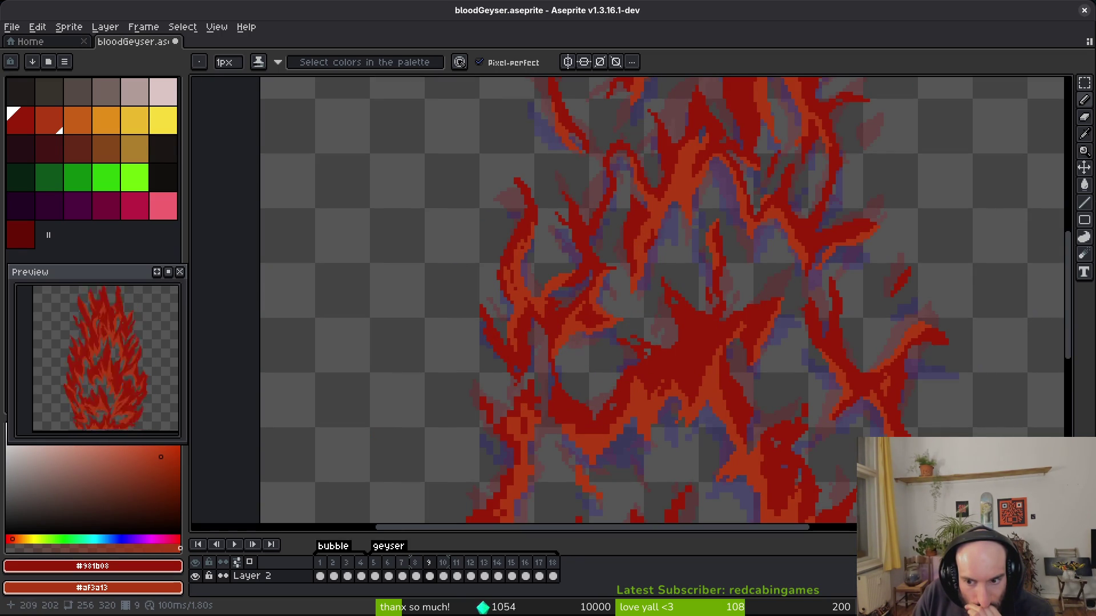
pyautogui.scroll(4, 736, 387)
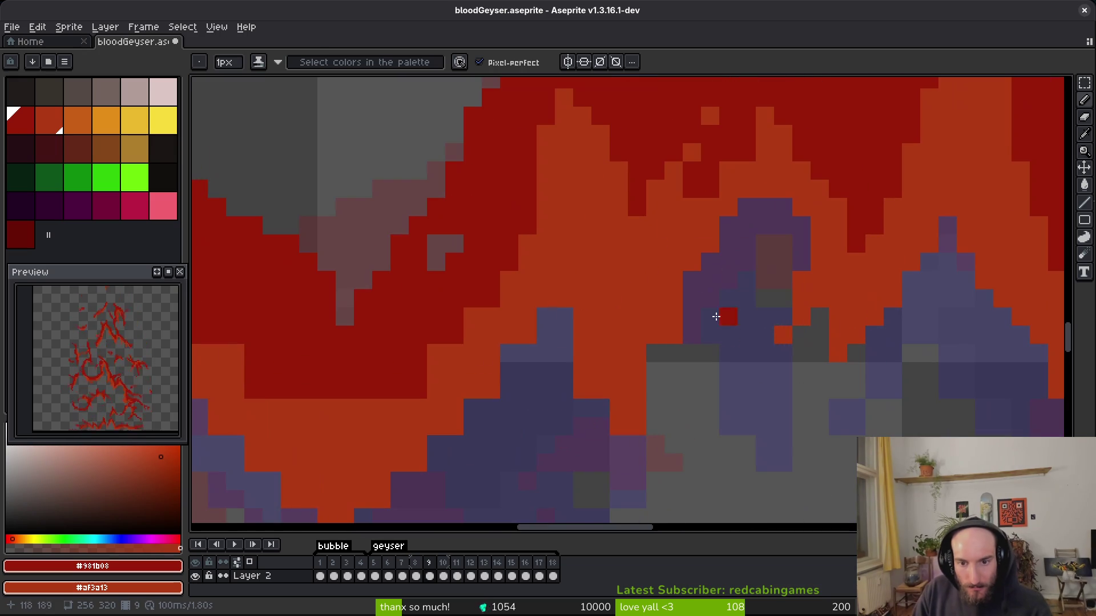
pyautogui.press('e')
pyautogui.press('b')
pyautogui.click(637, 445)
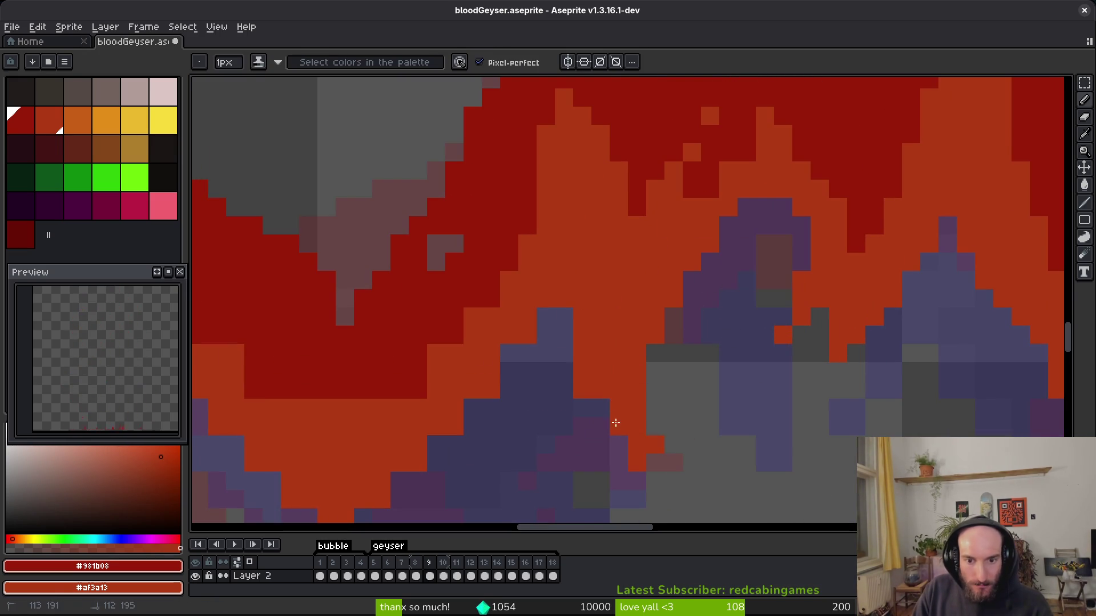
# Erase the stray pixels near the heart shape.
pyautogui.press('e')
pyautogui.press('b')
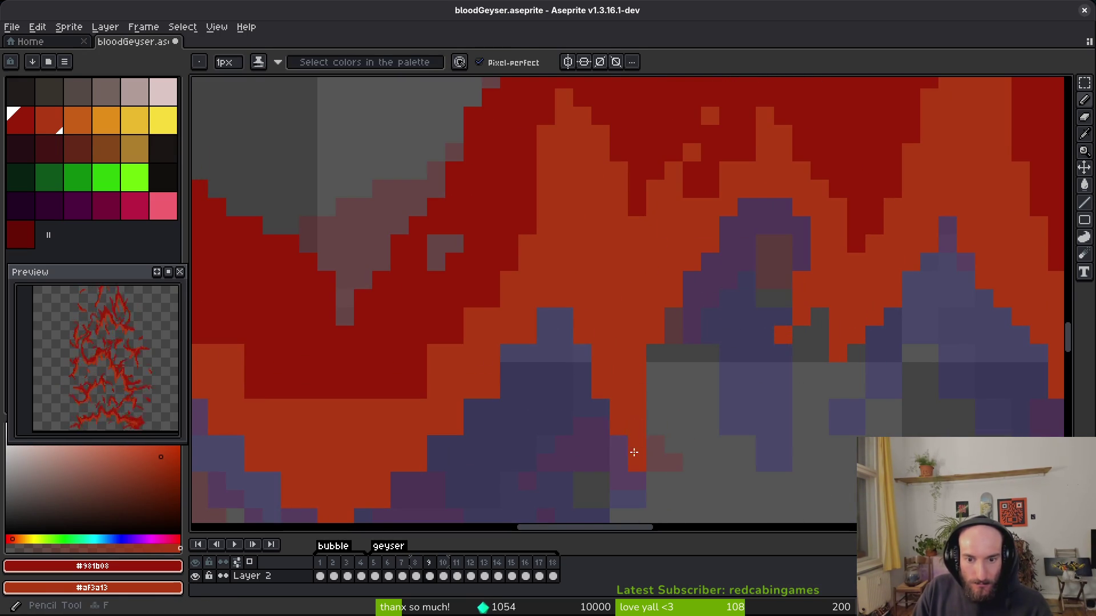
pyautogui.hscroll(-5, 708, 354)
pyautogui.scroll(-2, 708, 354)
pyautogui.press('e')
pyautogui.moveTo(723, 248)
pyautogui.mouseDown()
pyautogui.moveTo(668, 303)
pyautogui.moveTo(614, 414)
pyautogui.mouseUp()
# Add orange pixels on the heart's lower-right and left edges and extend its dark-red lower edge.
pyautogui.press('b')
pyautogui.moveTo(632, 358)
pyautogui.mouseDown()
pyautogui.moveTo(573, 420)
pyautogui.moveTo(520, 424)
pyautogui.mouseUp()
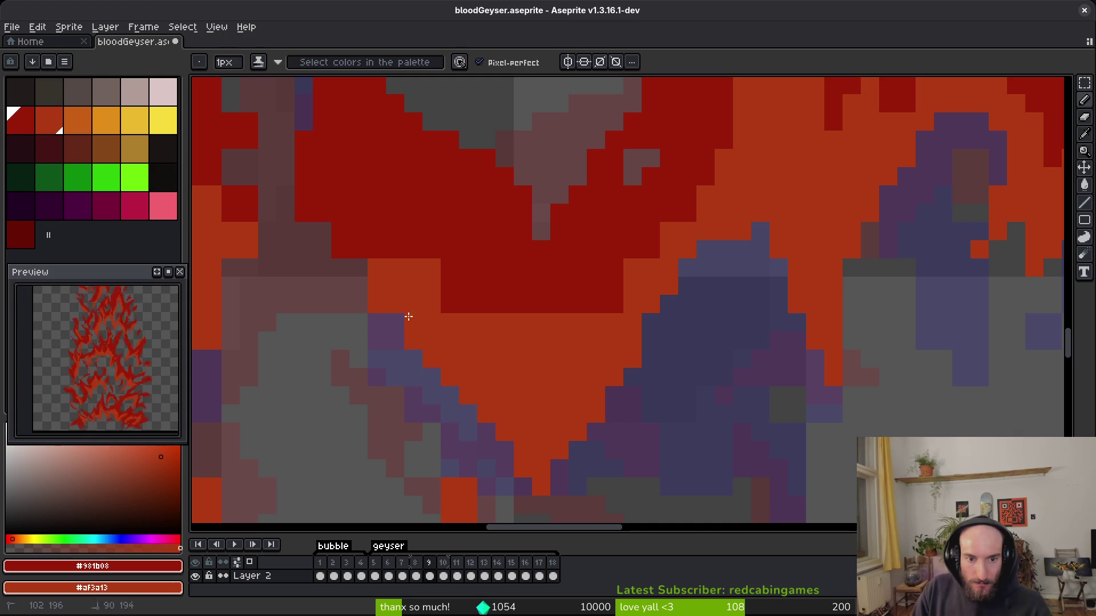
pyautogui.moveTo(413, 268)
pyautogui.mouseDown()
pyautogui.moveTo(538, 342)
pyautogui.moveTo(601, 274)
pyautogui.moveTo(651, 300)
pyautogui.mouseUp()
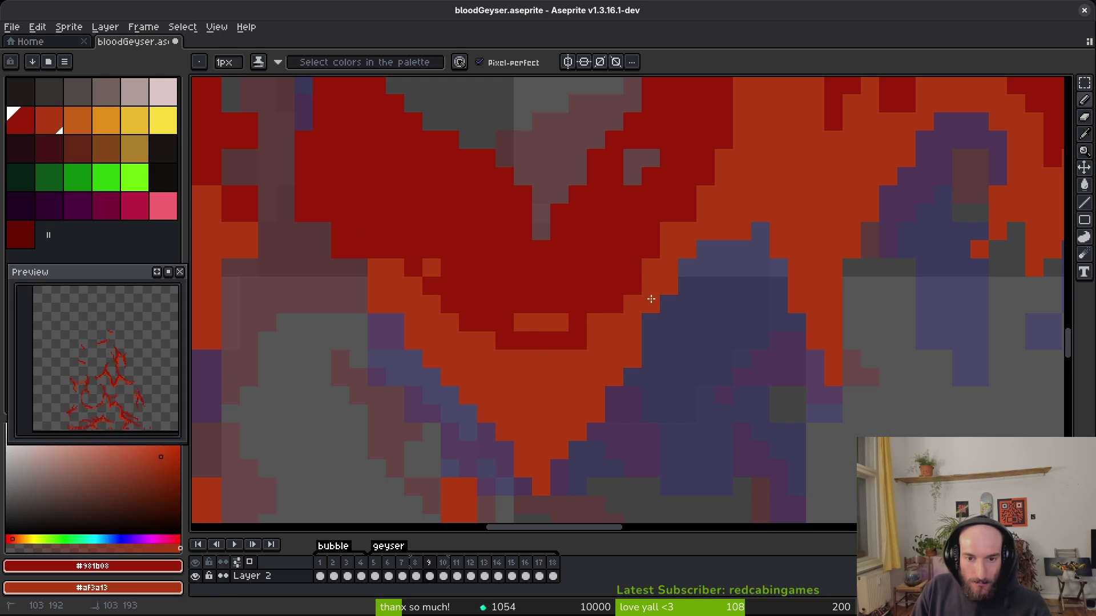
pyautogui.moveTo(358, 268)
pyautogui.mouseDown()
pyautogui.moveTo(318, 191)
pyautogui.moveTo(375, 303)
pyautogui.mouseUp()
# Pan up over the flame to inspect the reshaped heart edges.
pyautogui.press('e')
pyautogui.scroll(2, 371, 257)
pyautogui.hscroll(-3, 371, 257)
pyautogui.scroll(3, 371, 286)
pyautogui.press('b')
pyautogui.hscroll(3, 736, 343)
pyautogui.scroll(1, 735, 343)
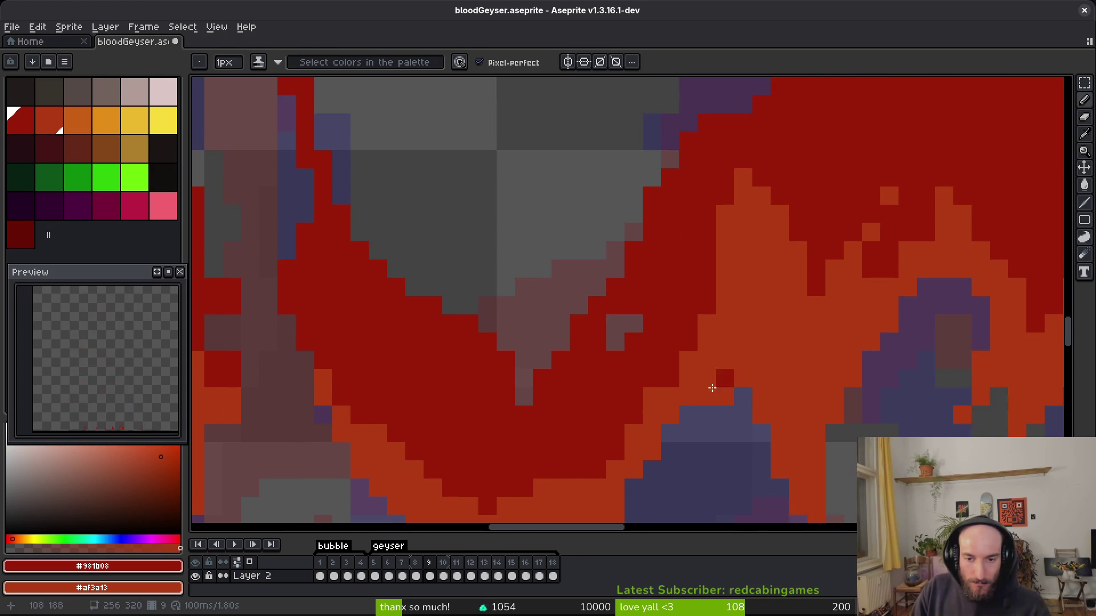
pyautogui.scroll(2, 727, 435)
# Save the geyser file, then erase red pixels along a diagonal flame edge.
pyautogui.press('e')
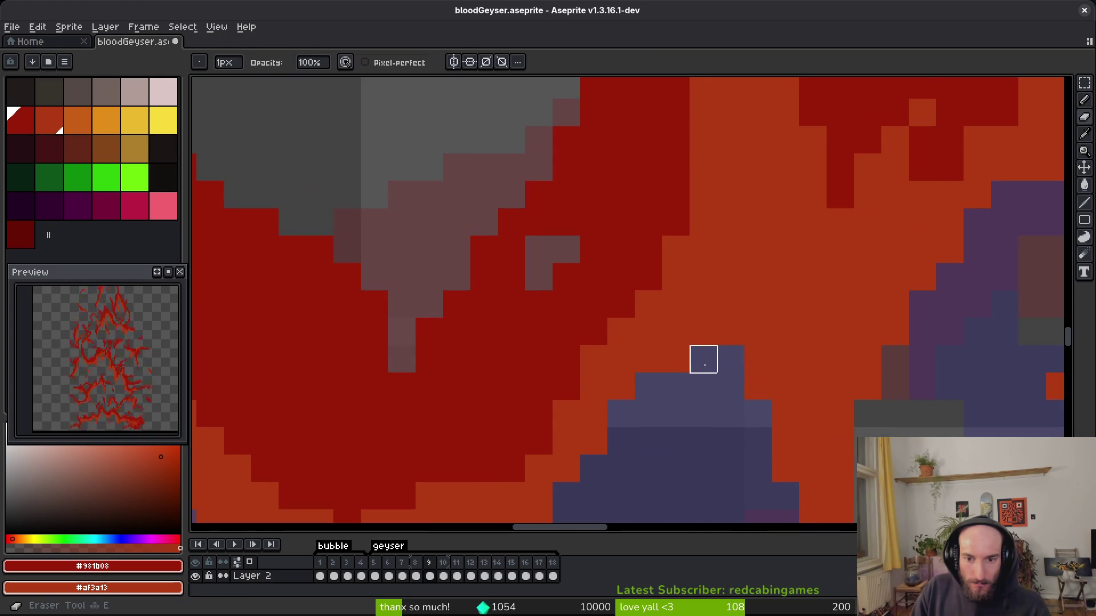
pyautogui.scroll(-3, 758, 331)
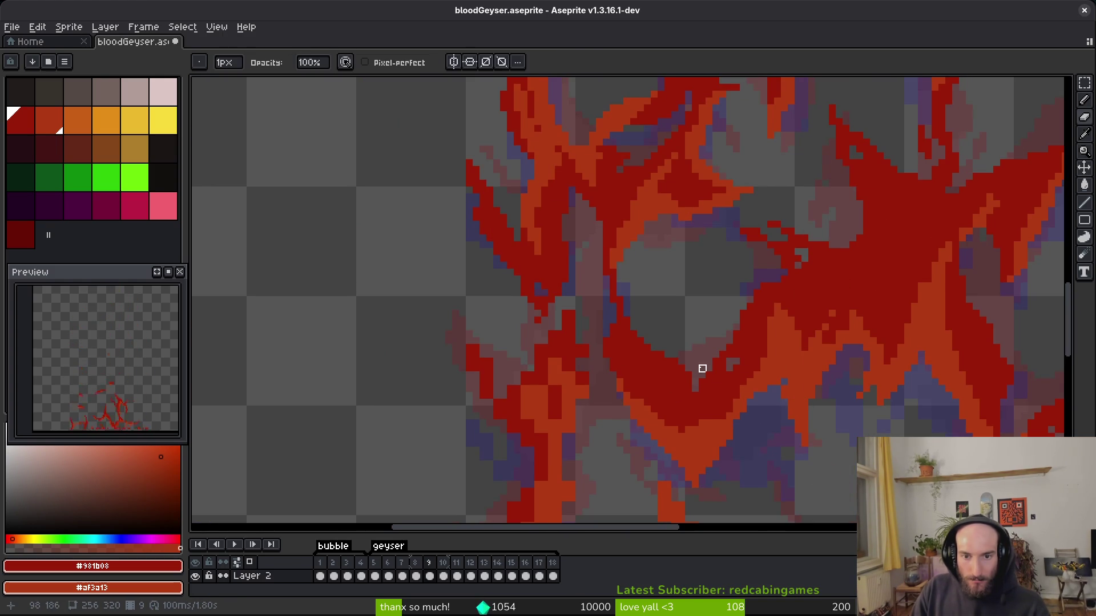
pyautogui.hotkey('ctrl', 's')
pyautogui.scroll(6, 710, 320)
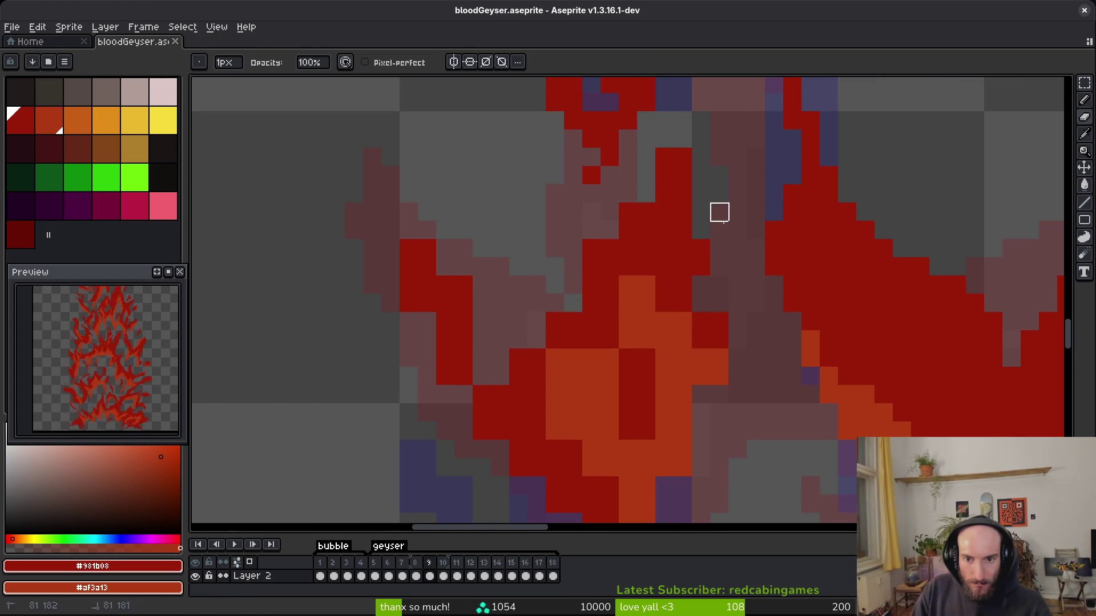
pyautogui.moveTo(678, 154); pyautogui.dragTo(628, 212)
pyautogui.keyDown('alt'); pyautogui.click(485, 335); pyautogui.keyUp('alt')
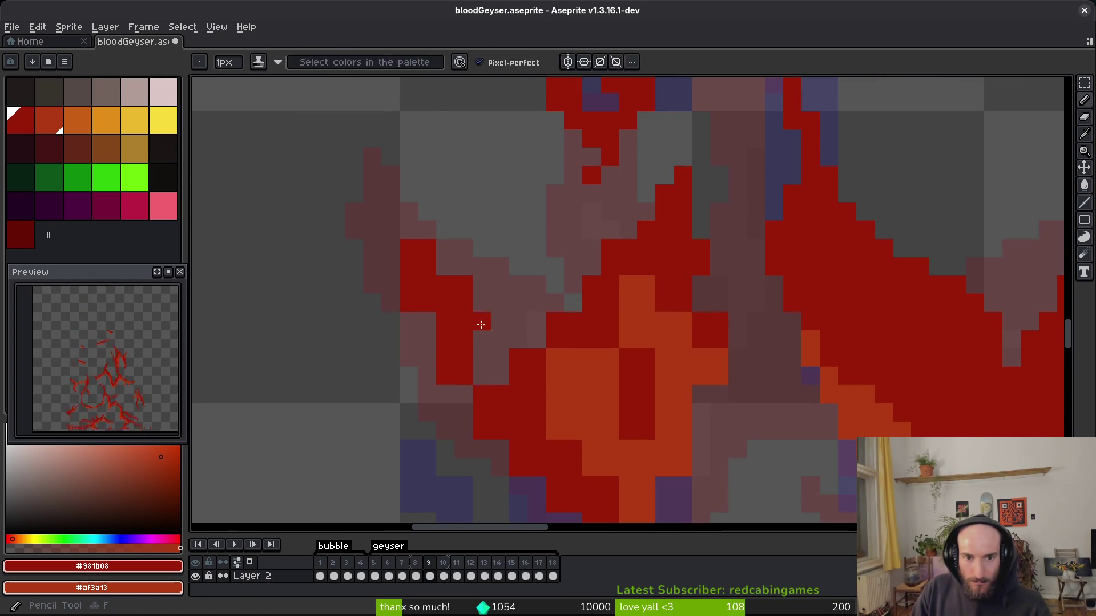
pyautogui.scroll(2, 427, 341)
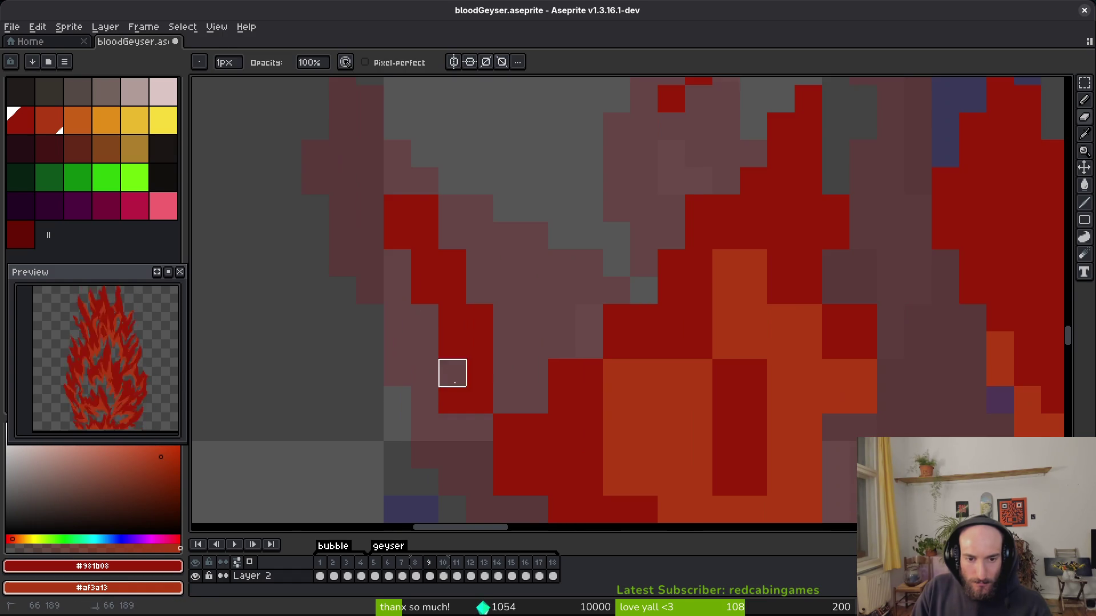
# Repaint orange flame-edge cells dark red, undoing the extra dark-red column.
pyautogui.press('b')
pyautogui.moveTo(569, 283)
pyautogui.mouseDown()
pyautogui.moveTo(578, 252)
pyautogui.moveTo(622, 246)
pyautogui.mouseUp()
pyautogui.click(678, 135)
pyautogui.click(677, 163)
pyautogui.hotkey('ctrl', 'z')
# Try dark-red pixels along the right flame edge, then undo them.
pyautogui.moveTo(761, 300)
pyautogui.mouseDown()
pyautogui.moveTo(783, 289)
pyautogui.moveTo(778, 309)
pyautogui.mouseUp()
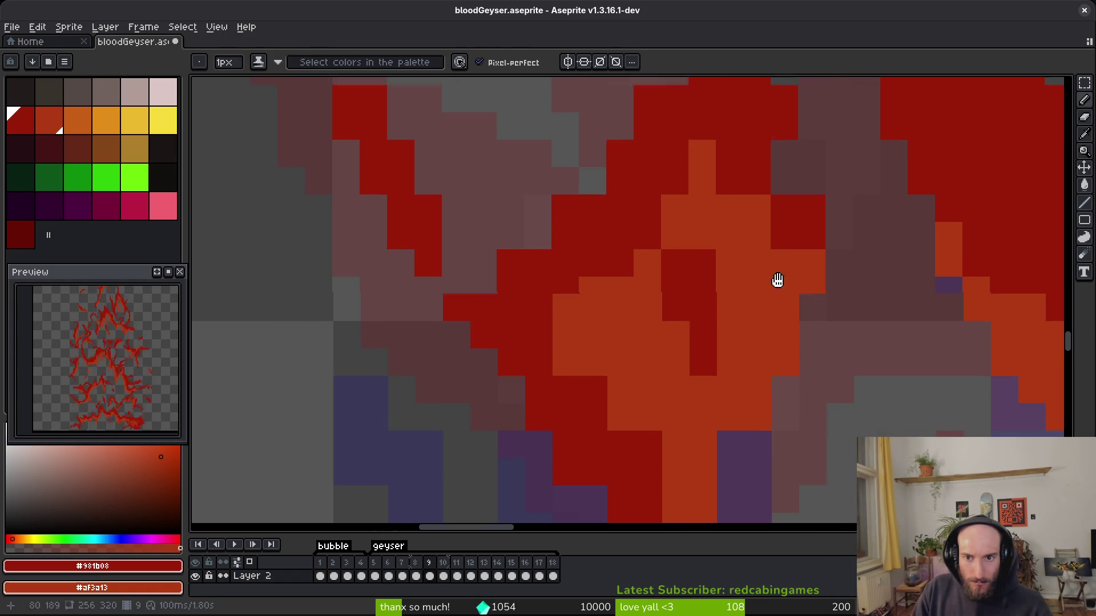
pyautogui.moveTo(787, 228); pyautogui.dragTo(743, 345)
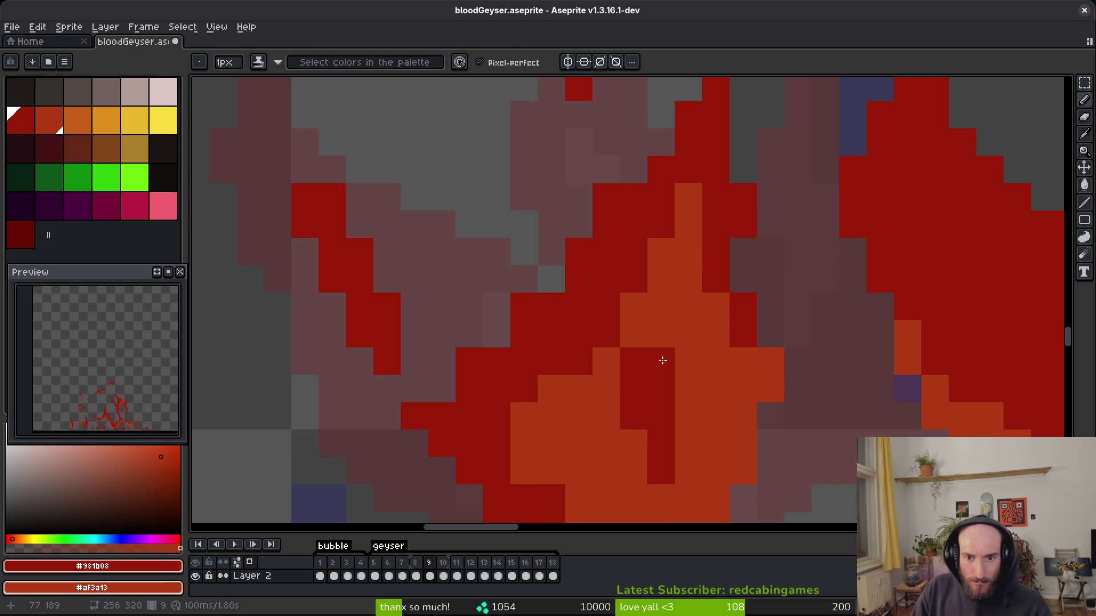
pyautogui.scroll(-3, 667, 377)
pyautogui.hotkey('ctrl', 'z')
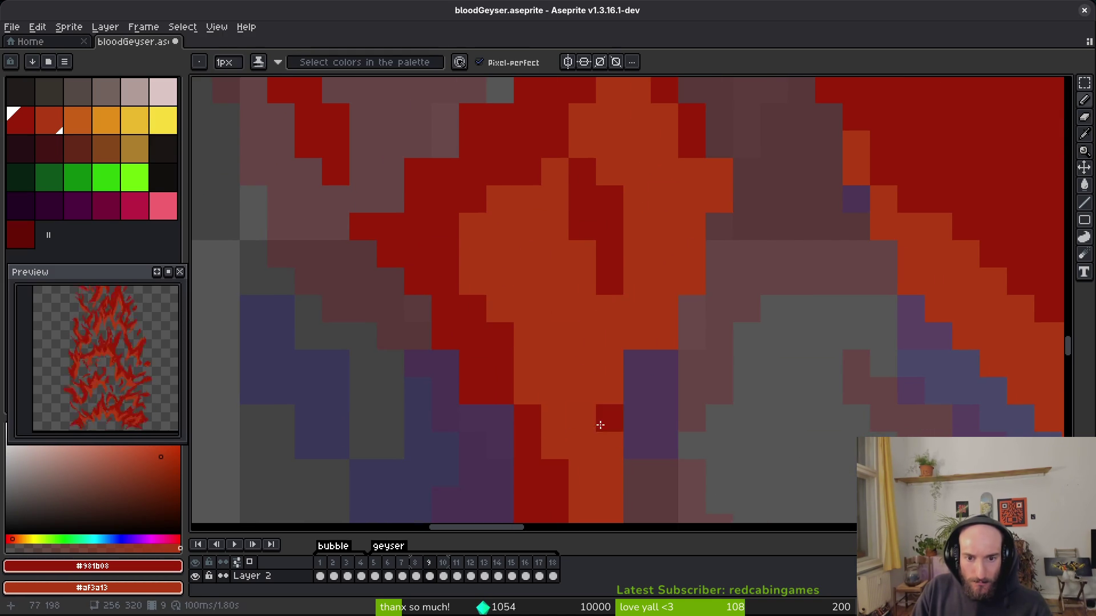
pyautogui.scroll(-2, 641, 200)
# Erase a vertical run of flame pixels and undo the follow-up dark-red stroke.
pyautogui.press('e')
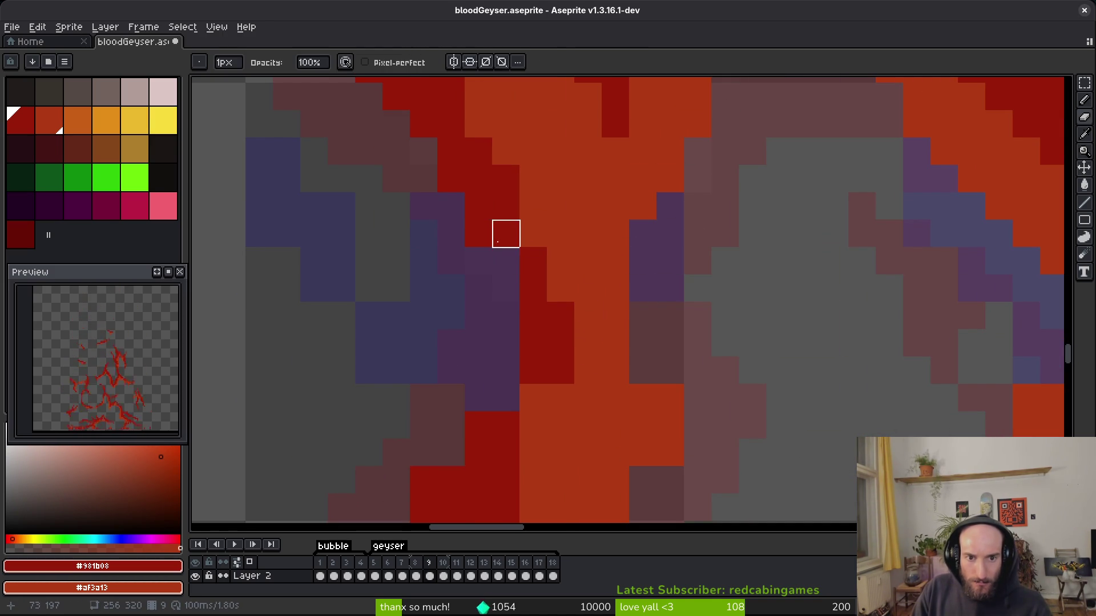
pyautogui.moveTo(451, 205); pyautogui.dragTo(451, 151)
pyautogui.press('b')
pyautogui.moveTo(533, 206)
pyautogui.mouseDown()
pyautogui.moveTo(560, 288)
pyautogui.moveTo(522, 338)
pyautogui.moveTo(547, 203)
pyautogui.mouseUp()
pyautogui.scroll(-2, 576, 309)
pyautogui.hotkey('ctrl', 'z')
pyautogui.hotkey('ctrl', 'z')
pyautogui.hotkey('ctrl', 'z')
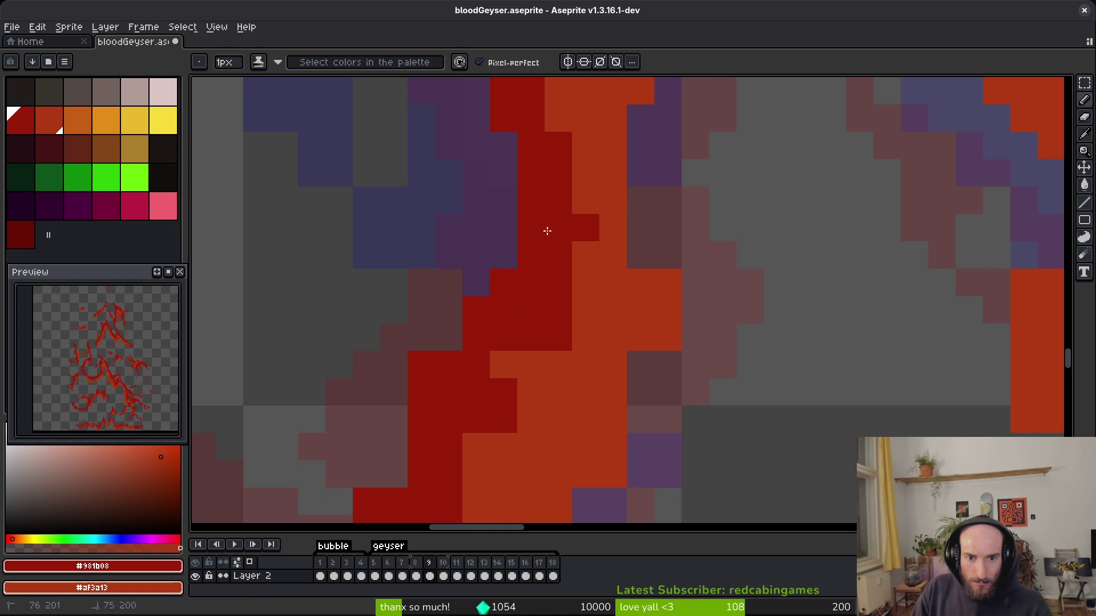
# Erase stray orange pixels beside the flame, then undo the erasure.
pyautogui.scroll(-2, 692, 281)
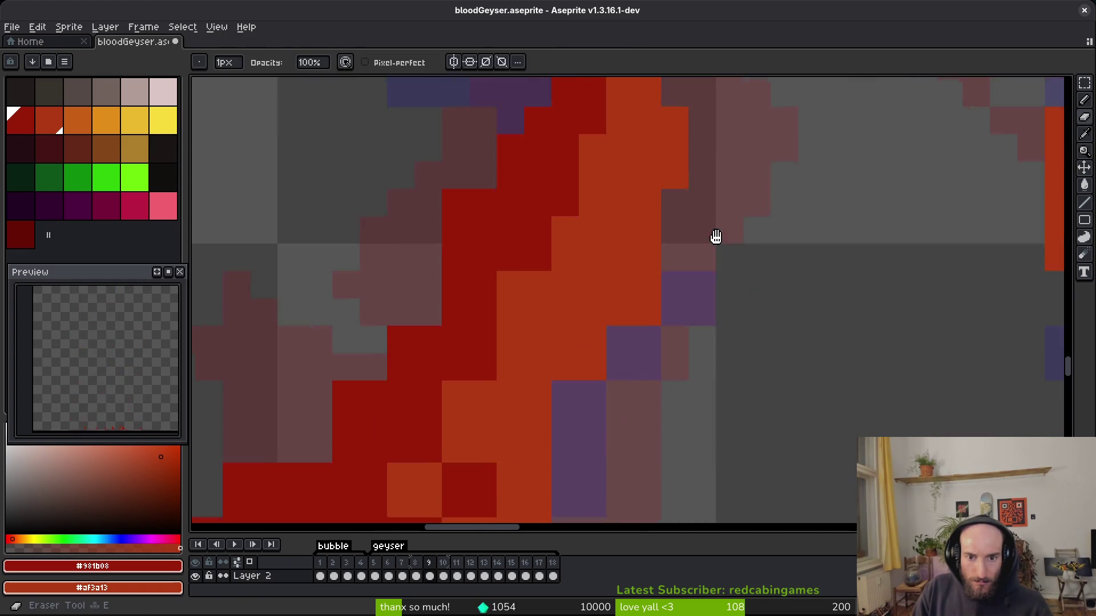
pyautogui.press('e')
pyautogui.moveTo(604, 404); pyautogui.dragTo(604, 343)
pyautogui.press('b')
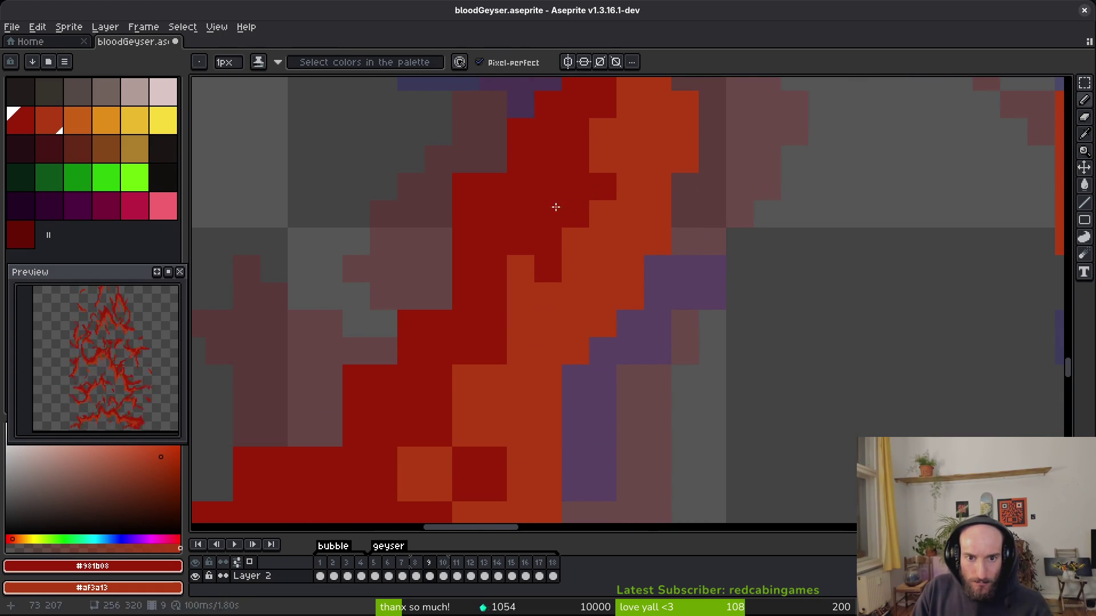
pyautogui.hotkey('ctrl', 'z')
pyautogui.scroll(-3, 558, 435)
# Darken several pixels and single edge pixels on the red tongue with shading ink.
pyautogui.press('e')
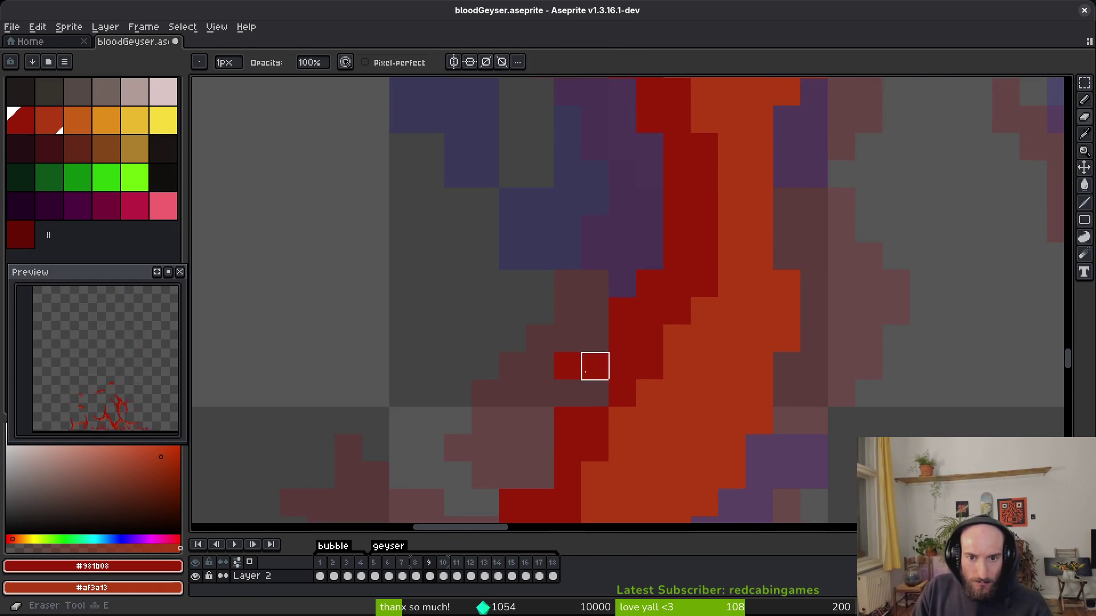
pyautogui.press('f')
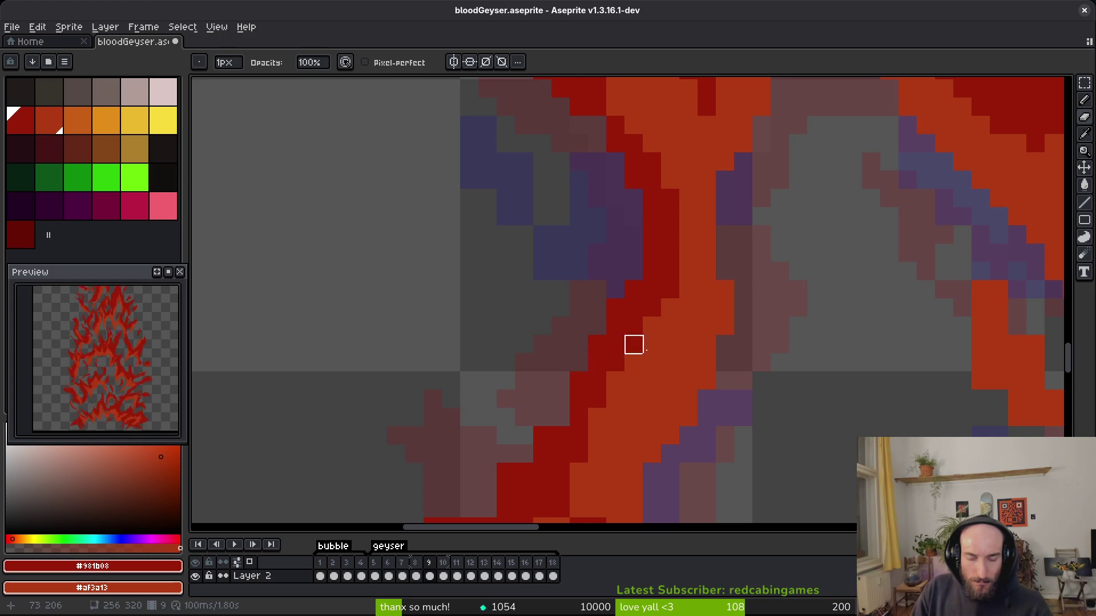
pyautogui.scroll(-3, 616, 325)
pyautogui.scroll(4, 635, 189)
pyautogui.press('b')
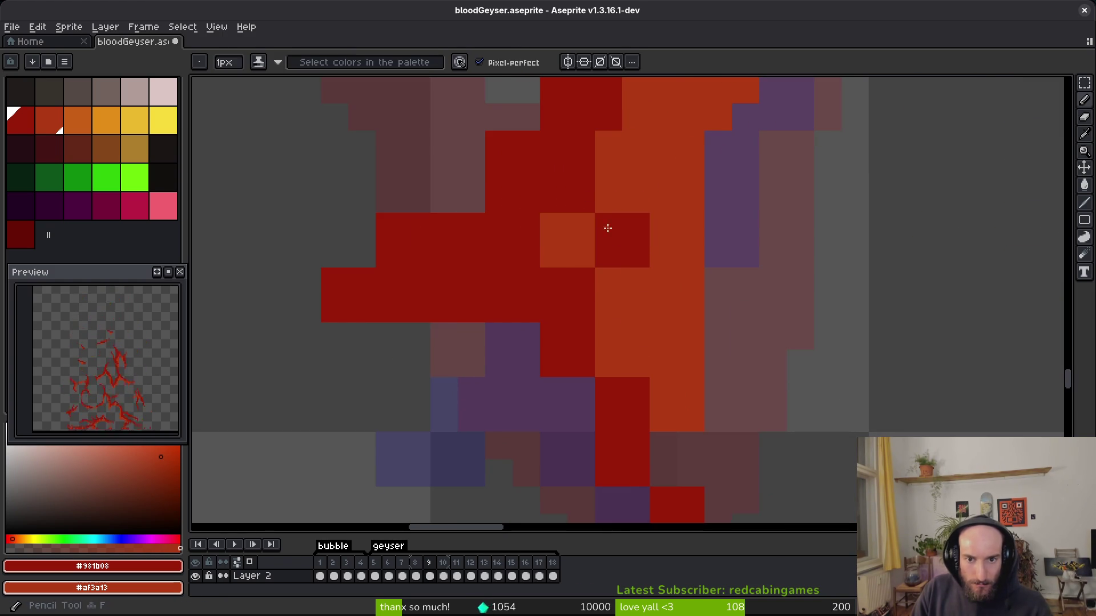
pyautogui.moveTo(636, 281); pyautogui.dragTo(663, 309)
pyautogui.click(608, 363)
pyautogui.click(548, 245)
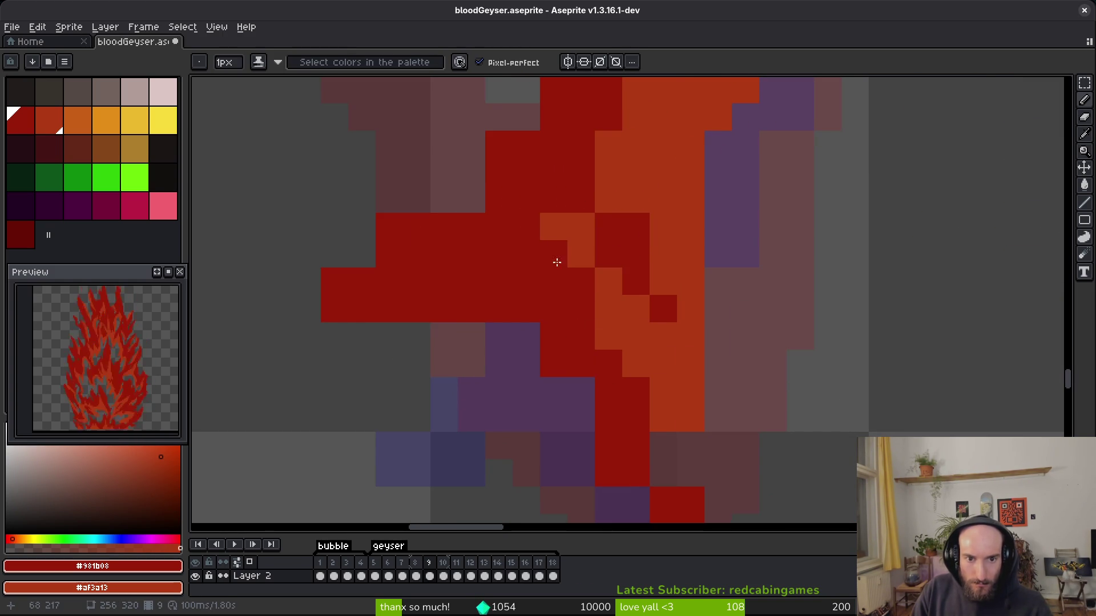
# Erase red pixels along the tongue's edge and the band's bottom-left pixel.
pyautogui.press('e')
pyautogui.scroll(-3, 590, 152)
pyautogui.moveTo(614, 256); pyautogui.dragTo(586, 285)
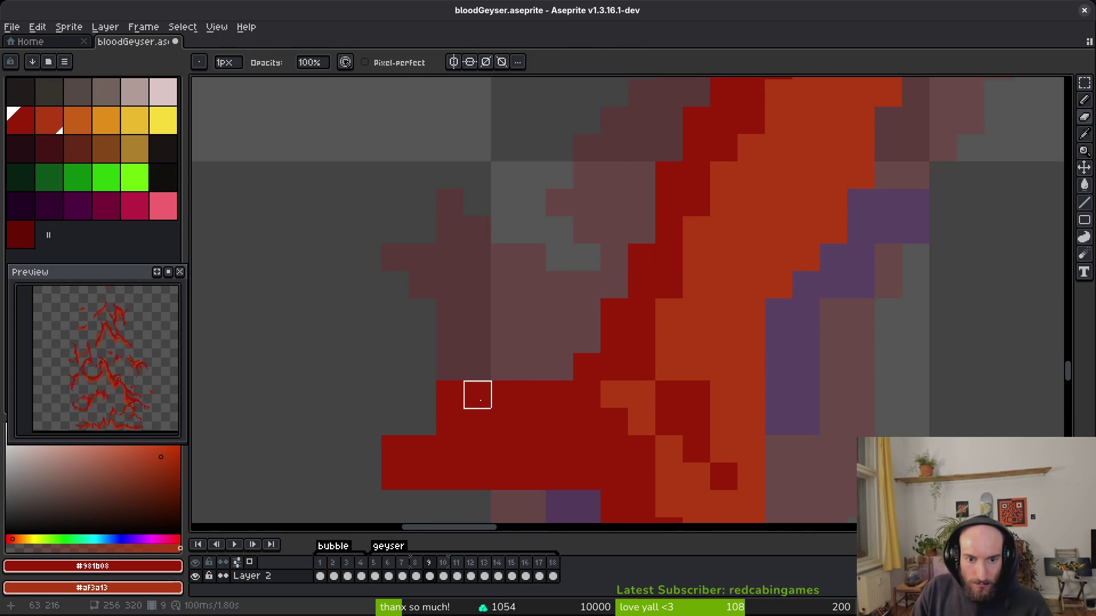
pyautogui.moveTo(449, 394); pyautogui.dragTo(504, 394)
pyautogui.scroll(-3, 393, 336)
pyautogui.click(393, 309)
pyautogui.scroll(-3, 474, 308)
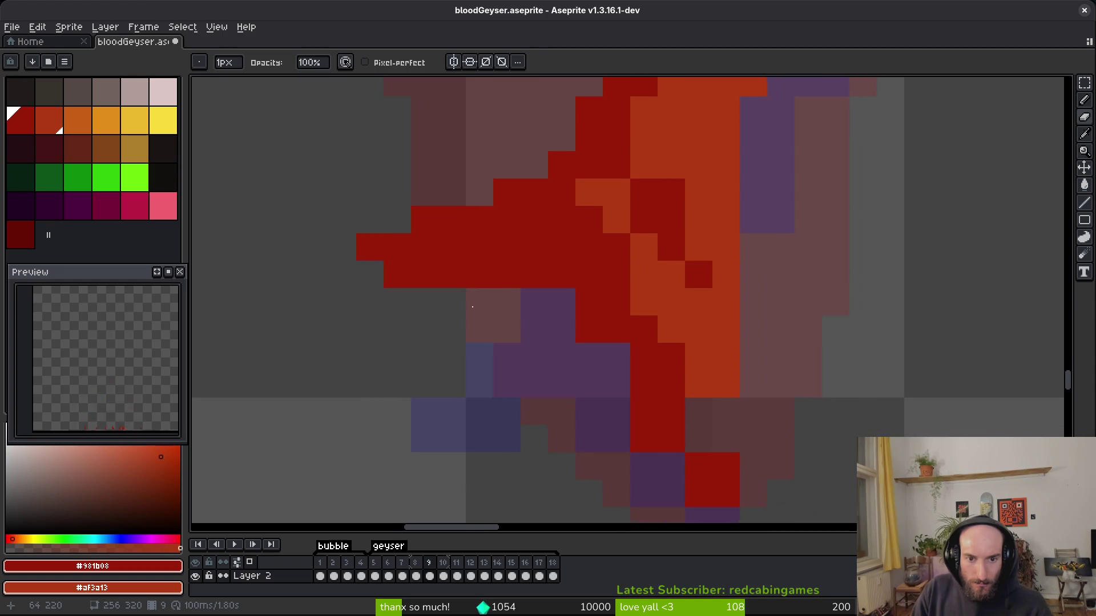
# Paint red pixels along the band edge and darken one pixel near the tongue.
pyautogui.press('b')
pyautogui.moveTo(583, 319); pyautogui.dragTo(579, 314)
pyautogui.click(578, 315)
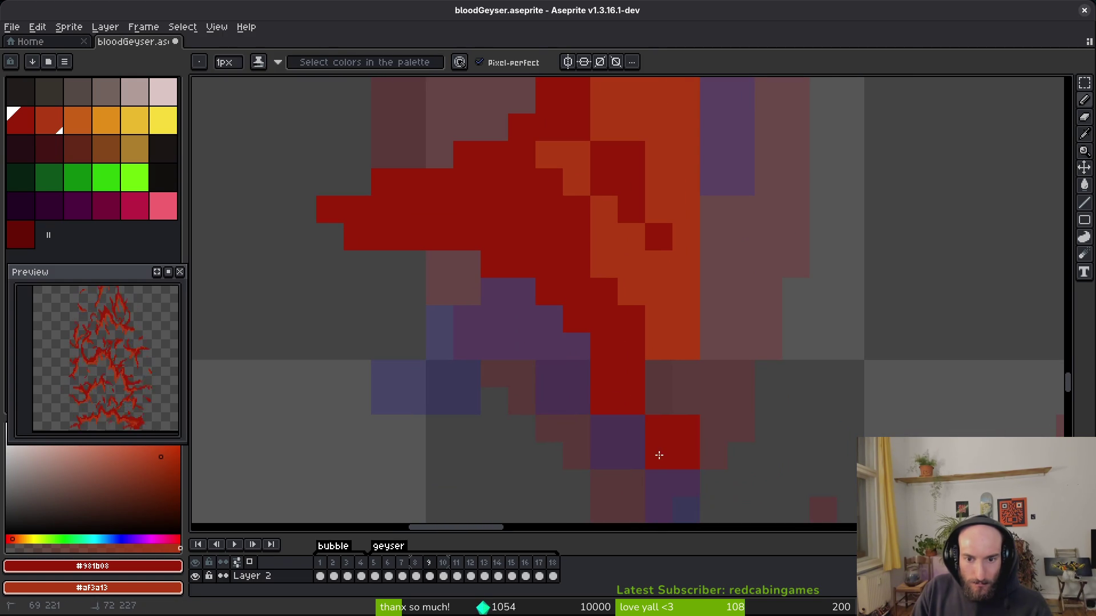
pyautogui.click(658, 403)
pyautogui.press('e')
pyautogui.press('b')
pyautogui.click(714, 428)
pyautogui.press('e')
pyautogui.press('b')
# Save bloodGeyser.aseprite.
pyautogui.scroll(-3, 709, 406)
pyautogui.scroll(1, 759, 325)
pyautogui.scroll(-2, 766, 325)
pyautogui.hotkey('ctrl', 's')
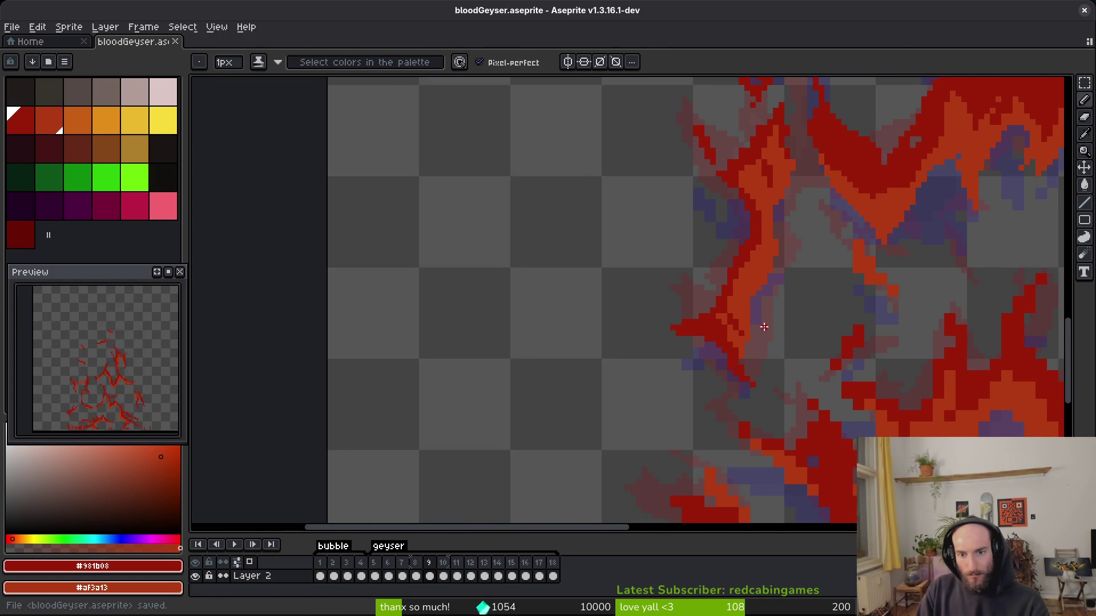
# Place an orange pixel on the red tongue and save the file.
pyautogui.scroll(5, 748, 315)
pyautogui.rightClick(686, 325)
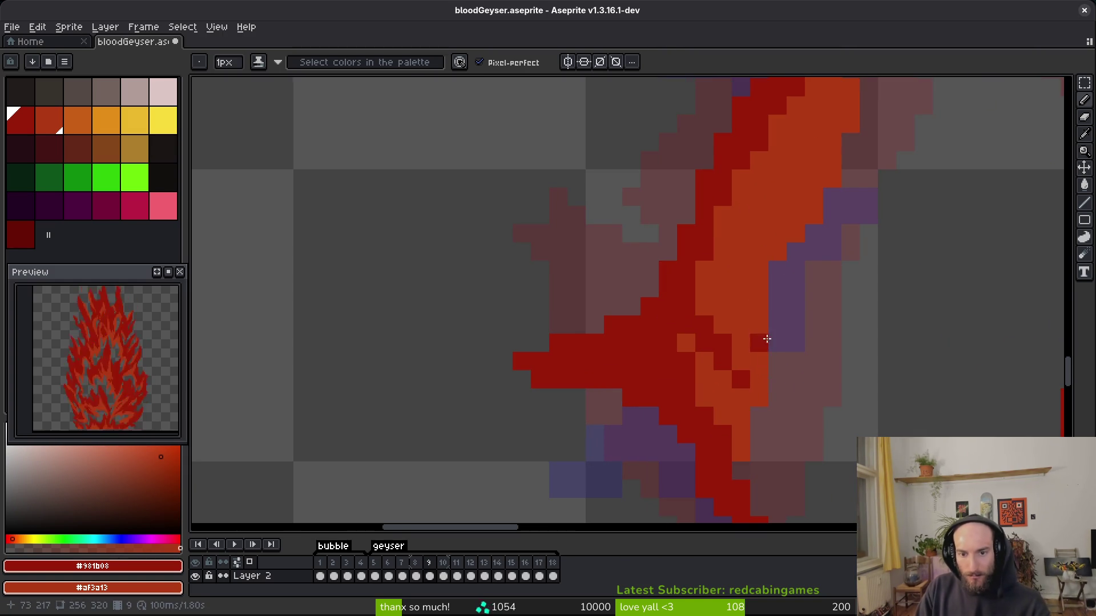
pyautogui.scroll(-7, 714, 354)
pyautogui.scroll(1, 645, 233)
pyautogui.scroll(4, 645, 233)
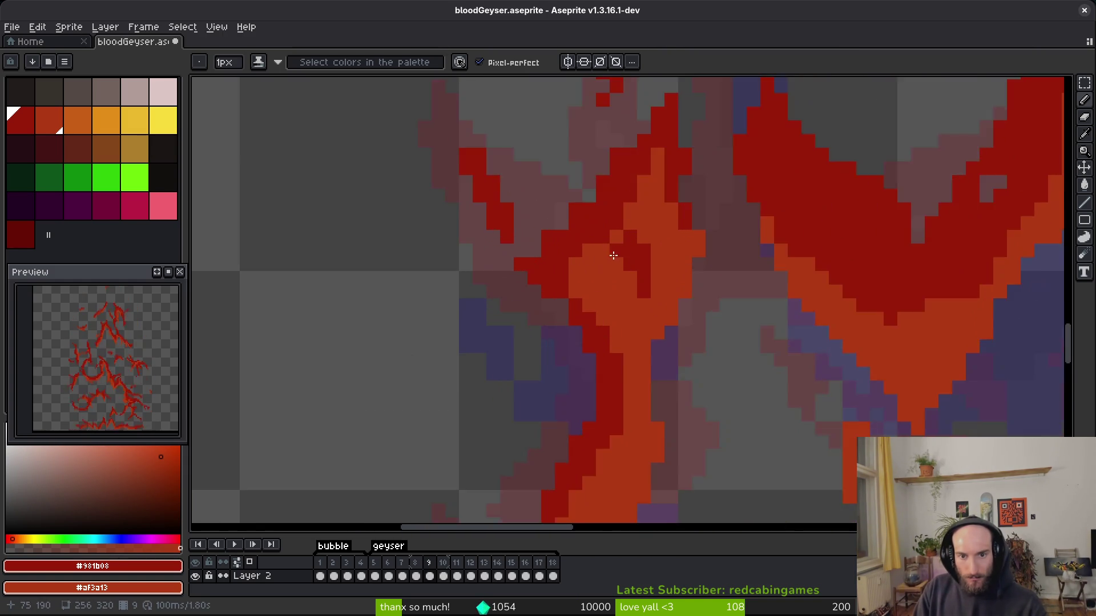
pyautogui.press('e')
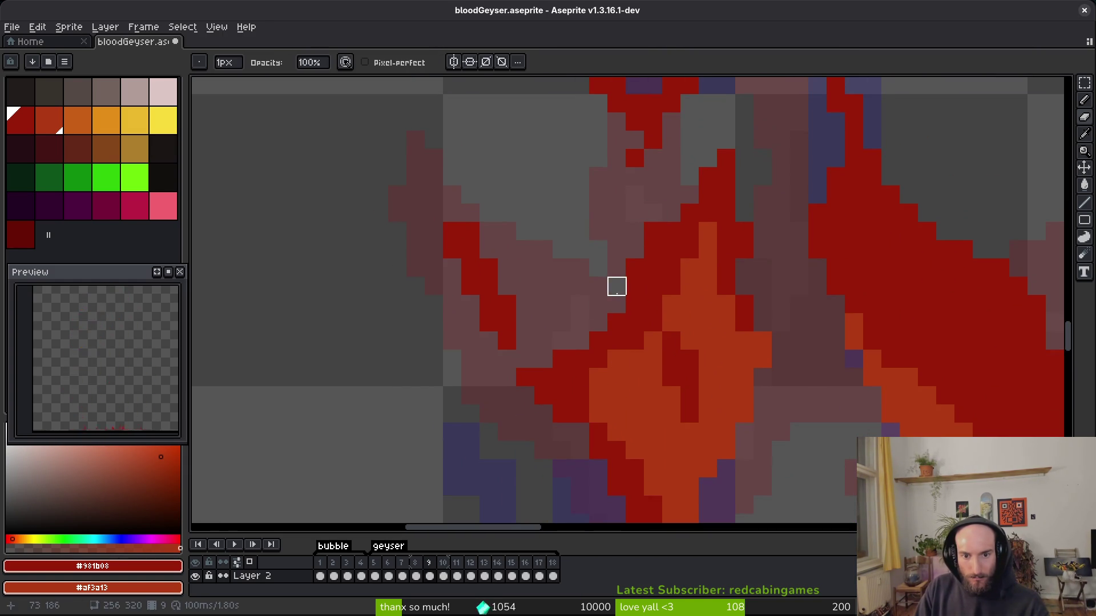
pyautogui.scroll(-4, 616, 286)
pyautogui.scroll(2, 702, 345)
pyautogui.press('b')
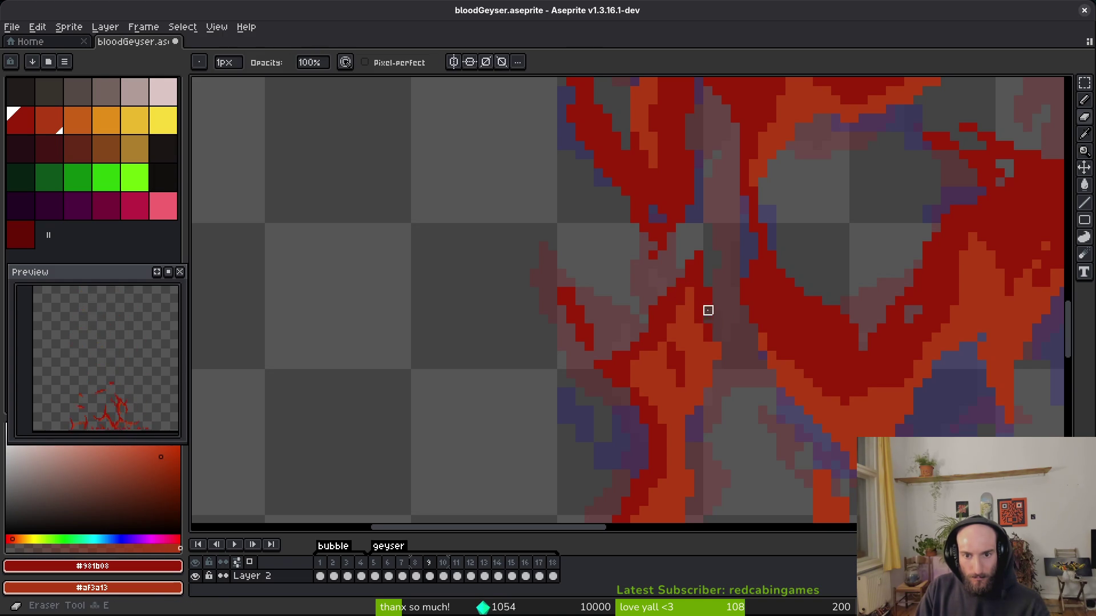
pyautogui.hotkey('ctrl', 's')
# Try a dark-red bucket fill on the orange core, undo it, and save again.
pyautogui.scroll(-1, 629, 345)
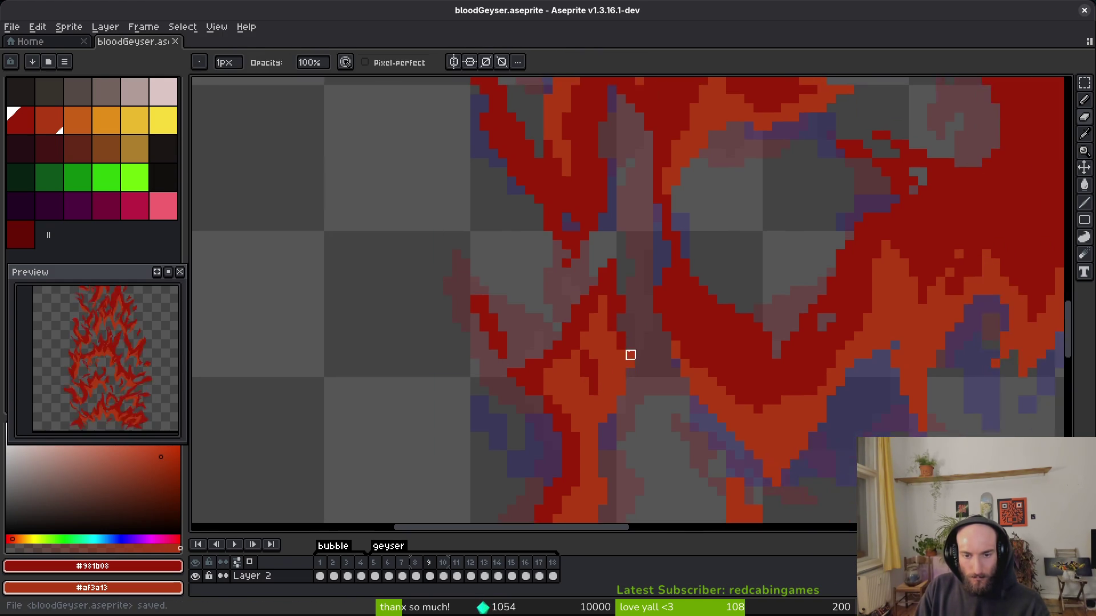
pyautogui.scroll(2, 617, 354)
pyautogui.press('g')
pyautogui.click(618, 348)
pyautogui.hotkey('ctrl', 'z')
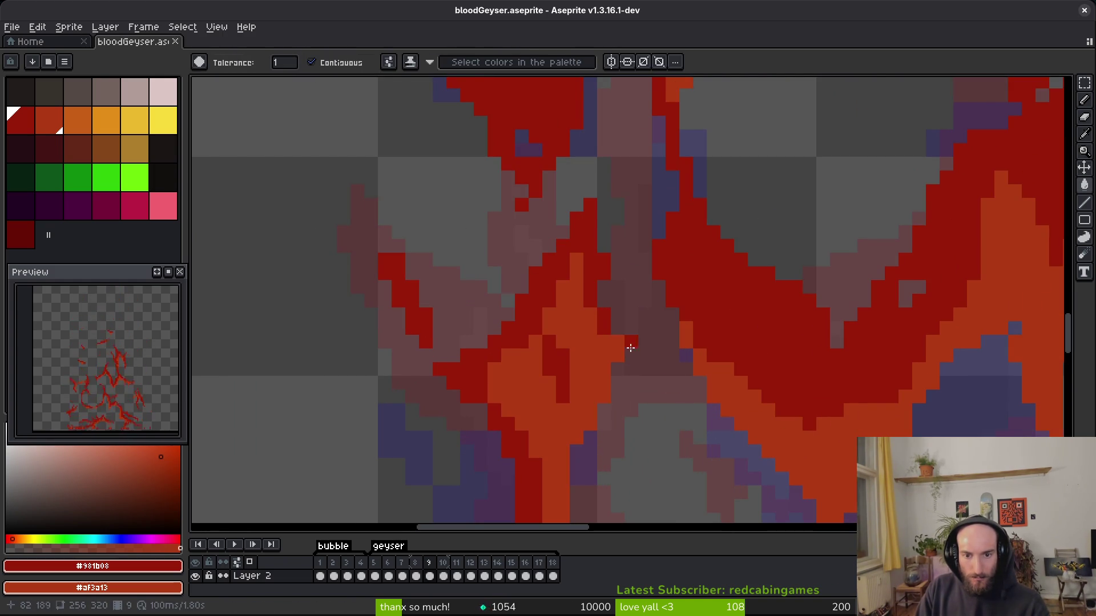
pyautogui.hotkey('ctrl', 's')
pyautogui.press('b')
pyautogui.scroll(-2, 648, 313)
pyautogui.scroll(2, 641, 325)
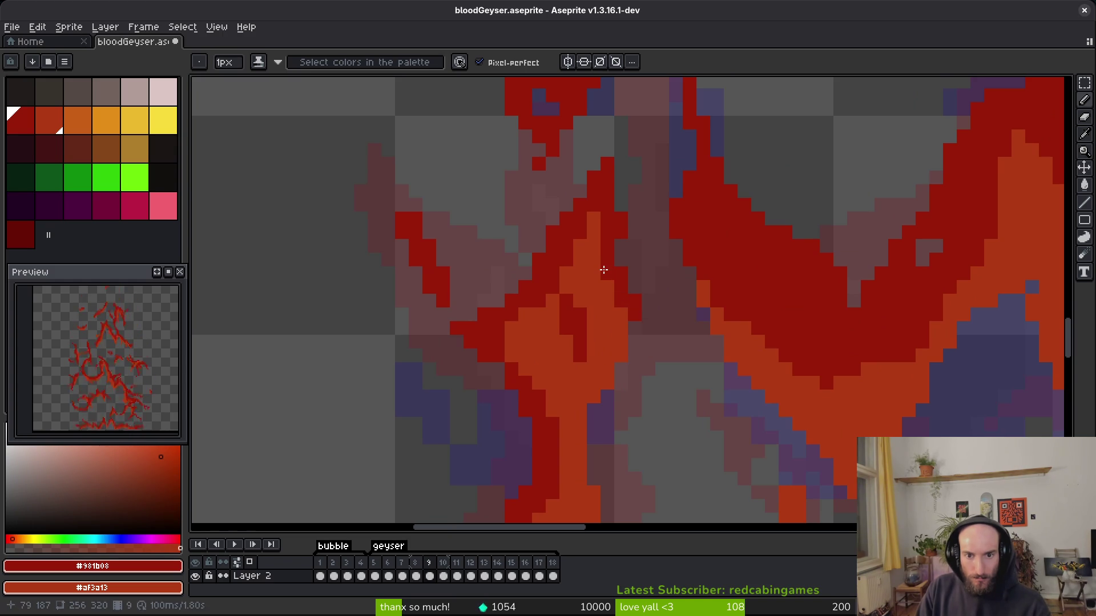
pyautogui.scroll(-3, 571, 320)
pyautogui.hotkey('ctrl', 's')
pyautogui.scroll(-2, 576, 309)
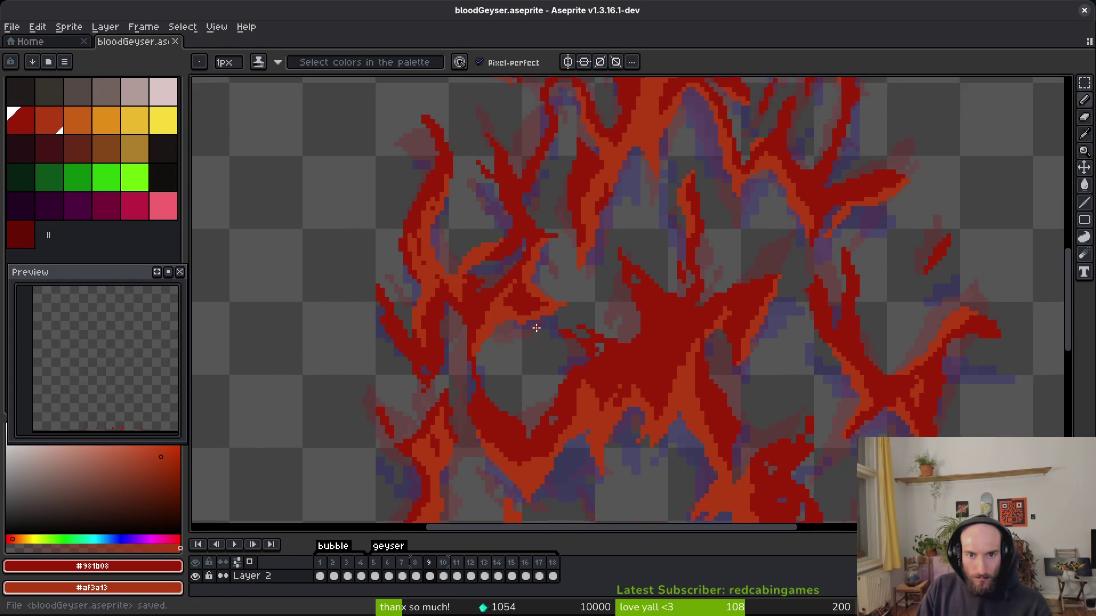
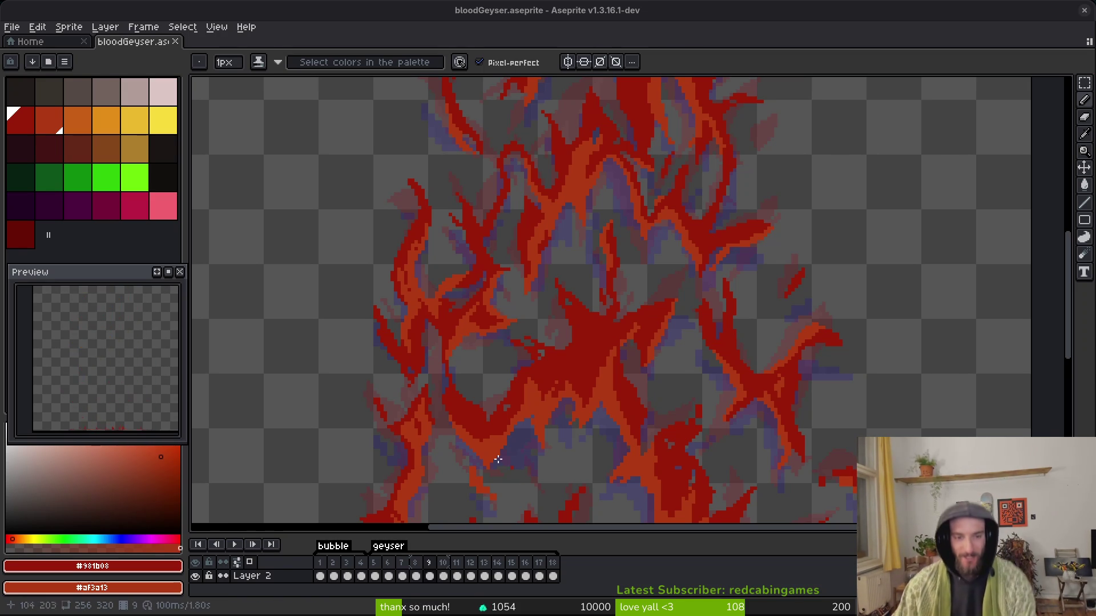
# Zoom in on the red and orange geyser flames and save bloodGeyser.aseprite.
pyautogui.scroll(1, 724, 343)
pyautogui.scroll(-4, 676, 293)
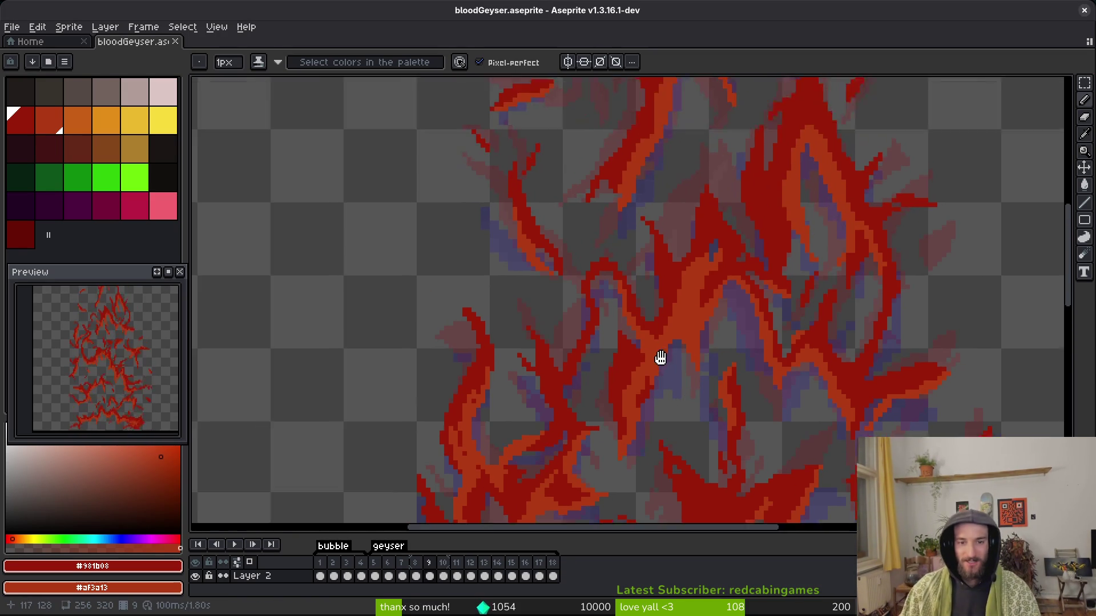
pyautogui.scroll(5, 657, 303)
pyautogui.scroll(2, 647, 283)
pyautogui.press('e')
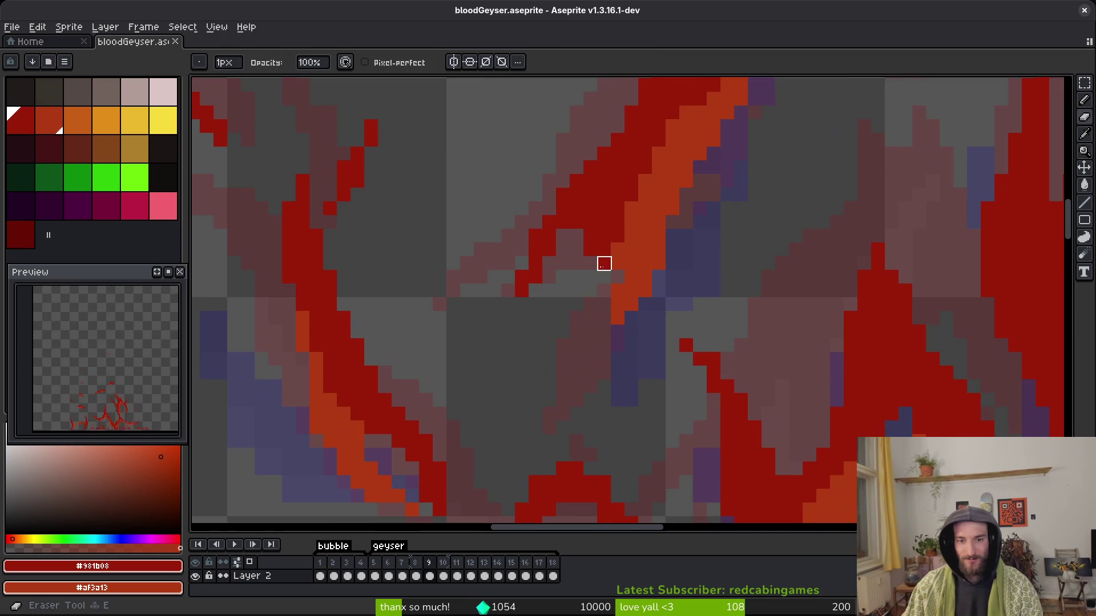
pyautogui.scroll(-3, 618, 274)
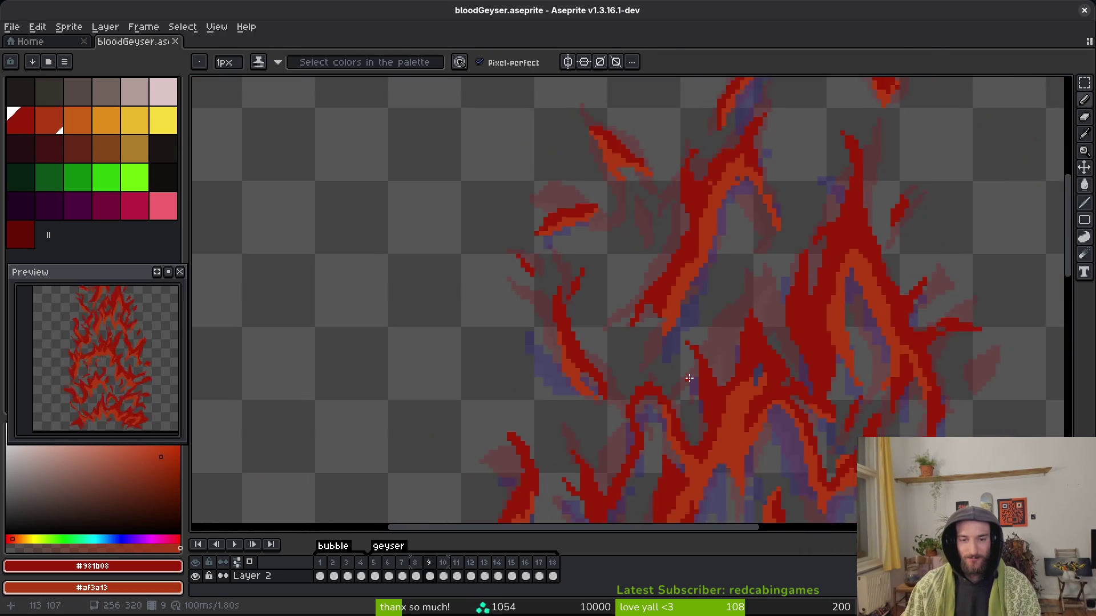
pyautogui.hotkey('ctrl', 's')
# Inspect the flames up close, ending with the Pencil active and the view panned up-left.
pyautogui.scroll(1, 662, 437)
pyautogui.scroll(-4, 662, 437)
pyautogui.scroll(1, 602, 438)
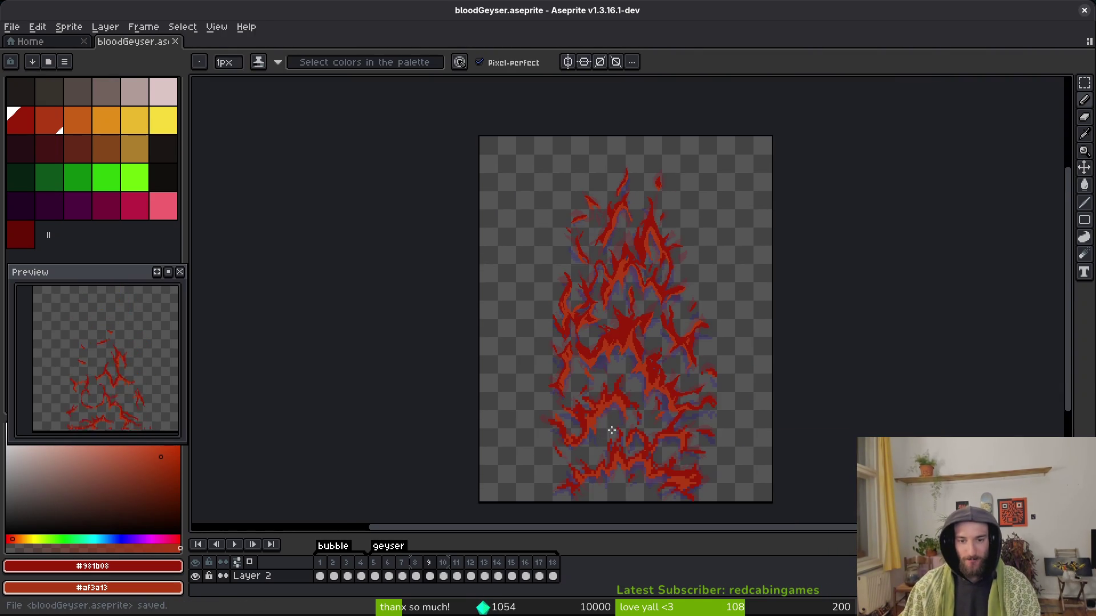
pyautogui.scroll(4, 607, 401)
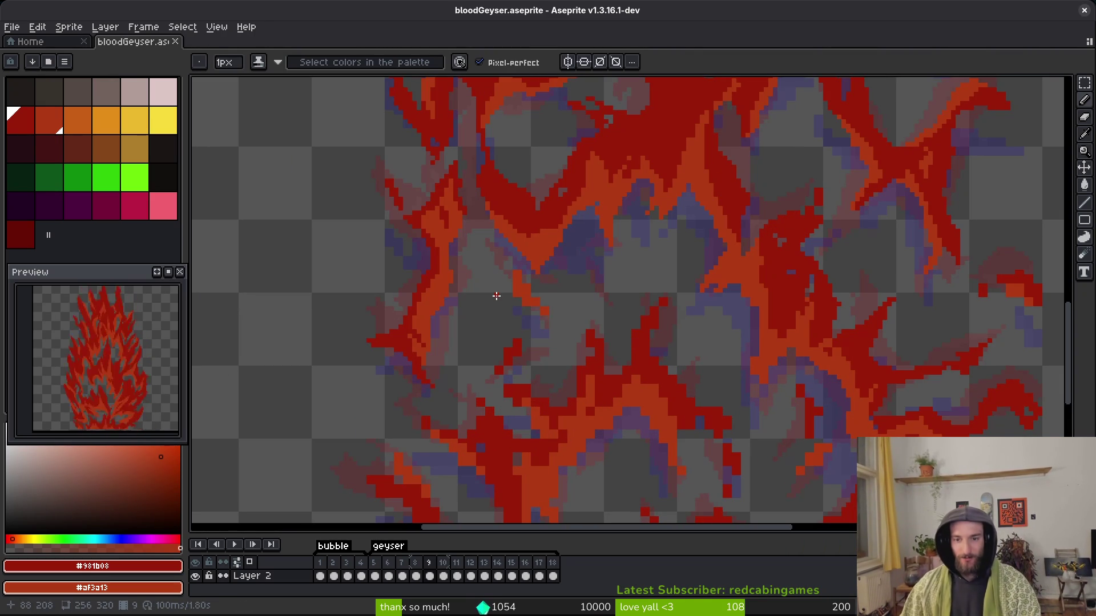
pyautogui.scroll(3, 685, 302)
pyautogui.press('e')
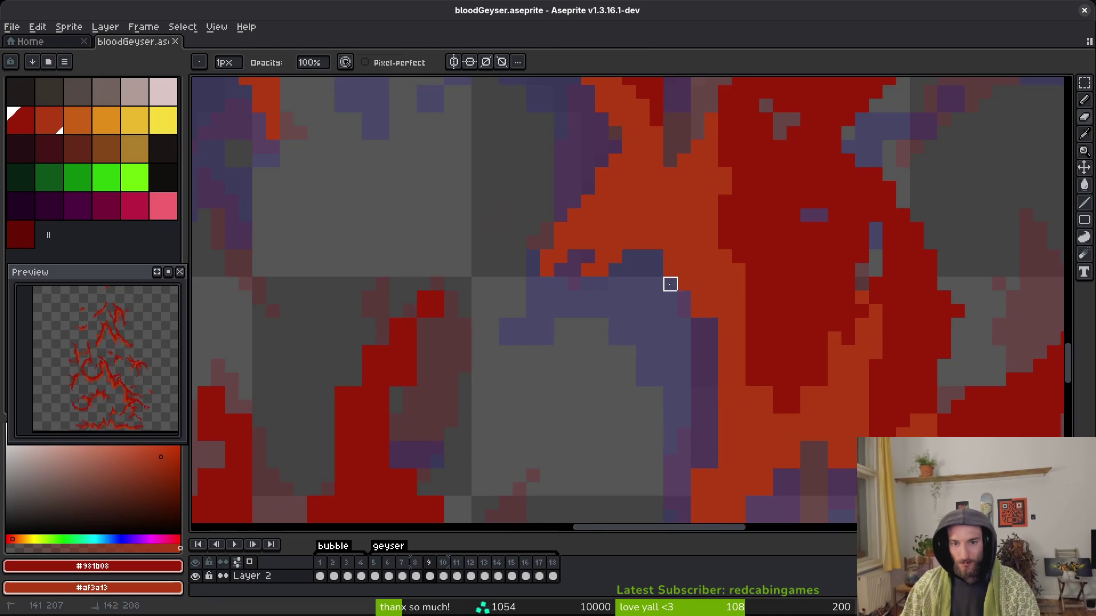
pyautogui.scroll(1, 657, 271)
pyautogui.scroll(1, 638, 308)
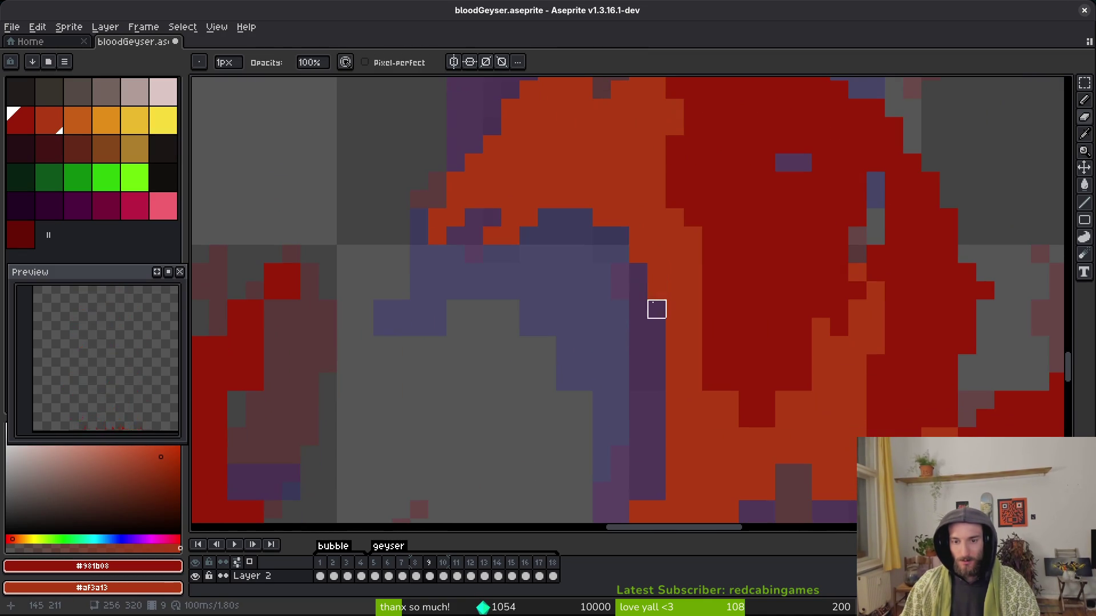
pyautogui.press('b')
pyautogui.moveTo(768, 389)
pyautogui.mouseDown()
pyautogui.moveTo(614, 297)
pyautogui.moveTo(668, 298)
pyautogui.moveTo(597, 328)
pyautogui.moveTo(596, 379)
pyautogui.moveTo(606, 286)
pyautogui.mouseUp()
# Save, then add dark red pixels and an orange pixel along the flame edge.
pyautogui.scroll(-2, 549, 341)
pyautogui.hotkey('ctrl', 's')
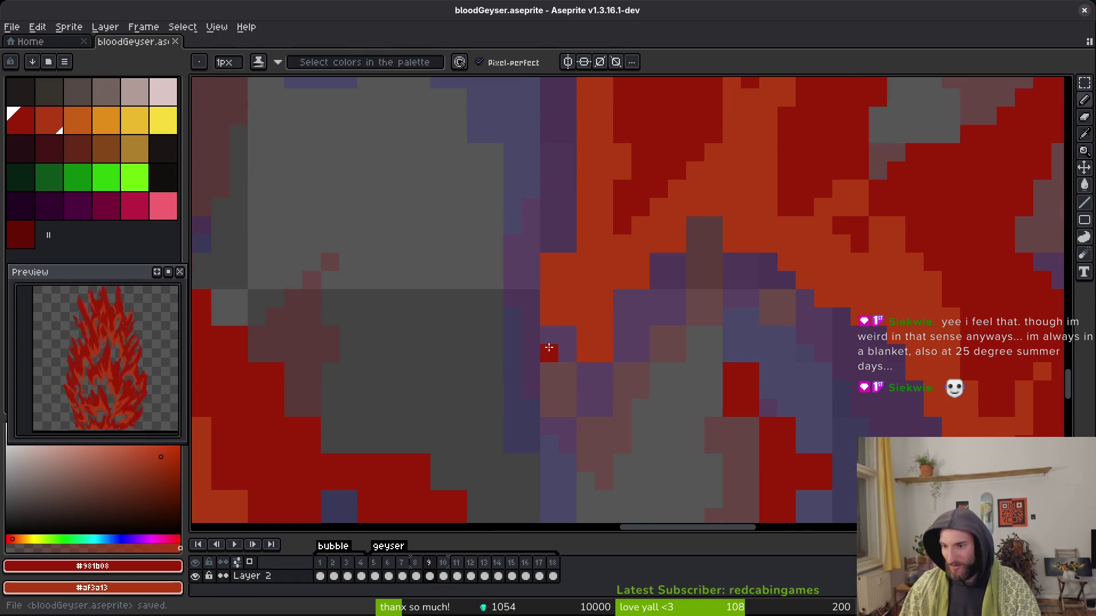
pyautogui.click(548, 279)
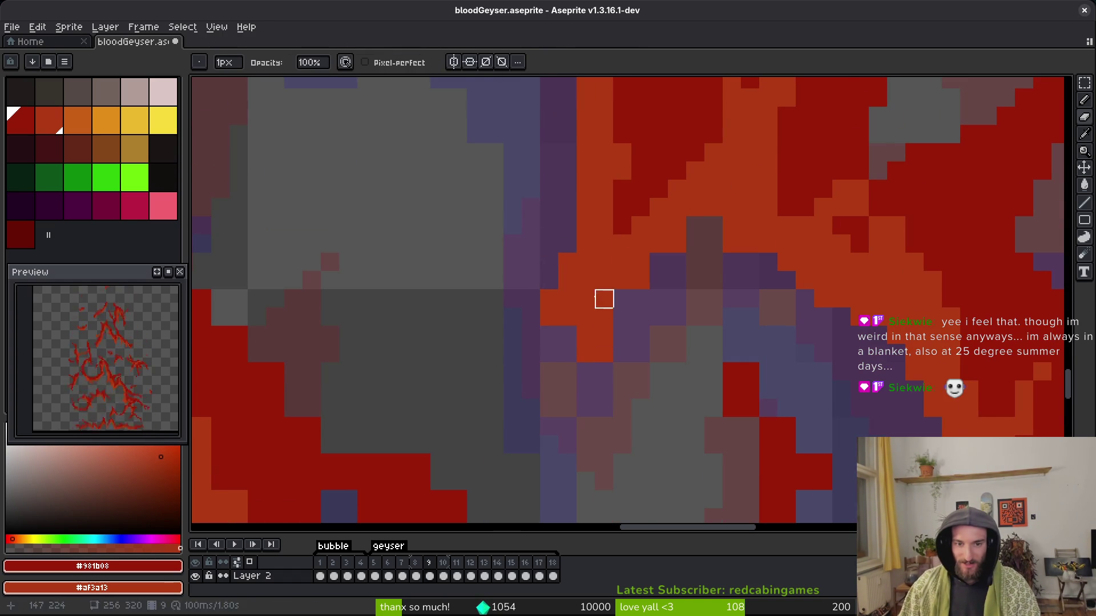
pyautogui.moveTo(694, 206); pyautogui.dragTo(692, 261)
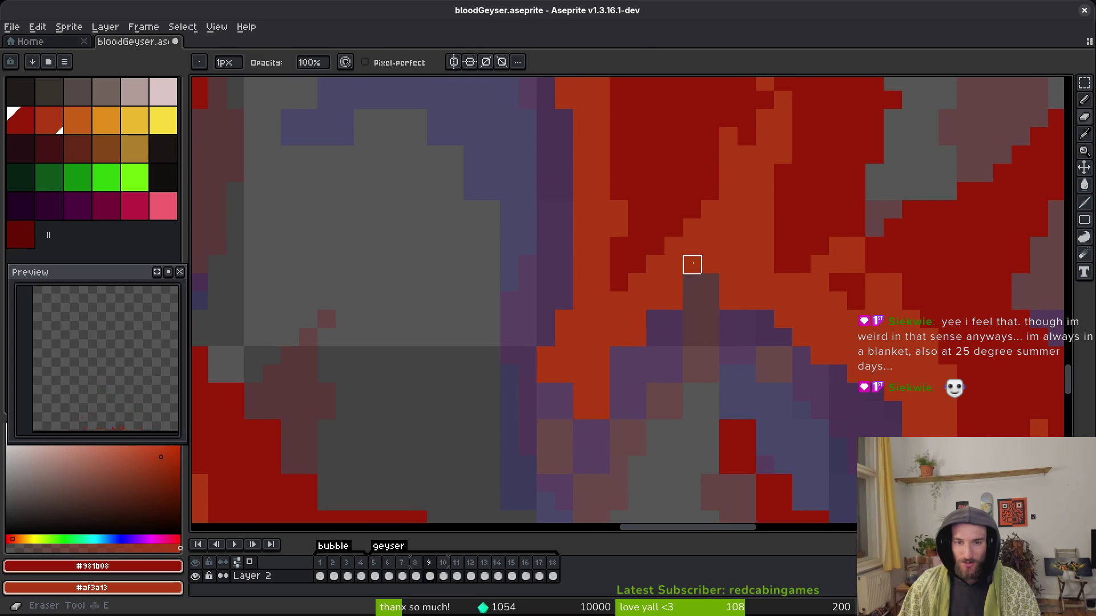
pyautogui.click(655, 263)
pyautogui.rightClick(696, 285)
# Turn pixels near the lower flame edge orange and add a dark red edge pixel.
pyautogui.scroll(-1, 596, 370)
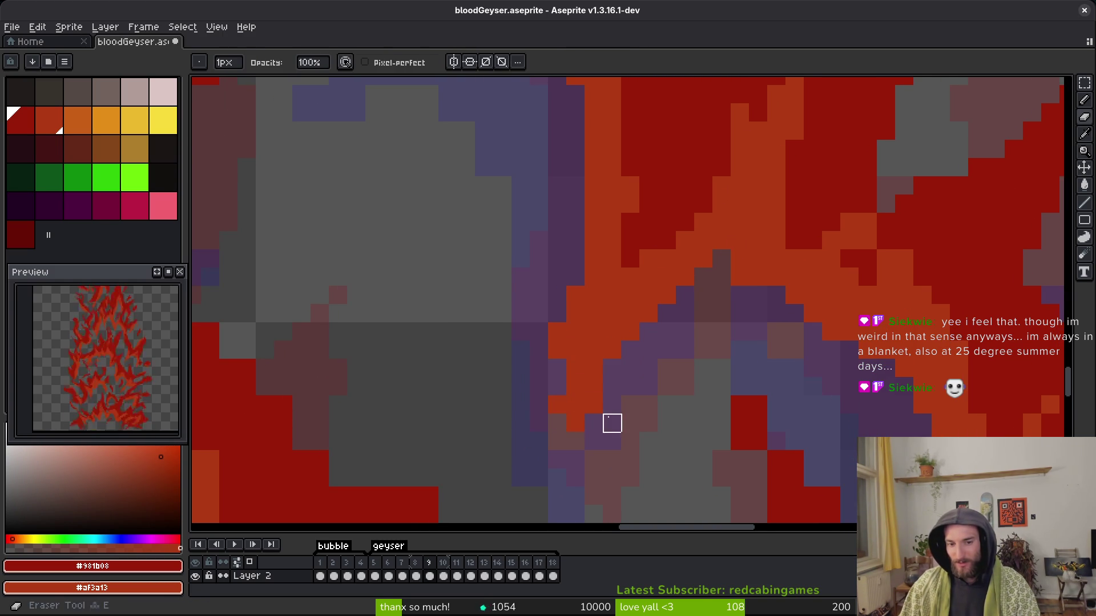
pyautogui.press('e')
pyautogui.rightClick(557, 423)
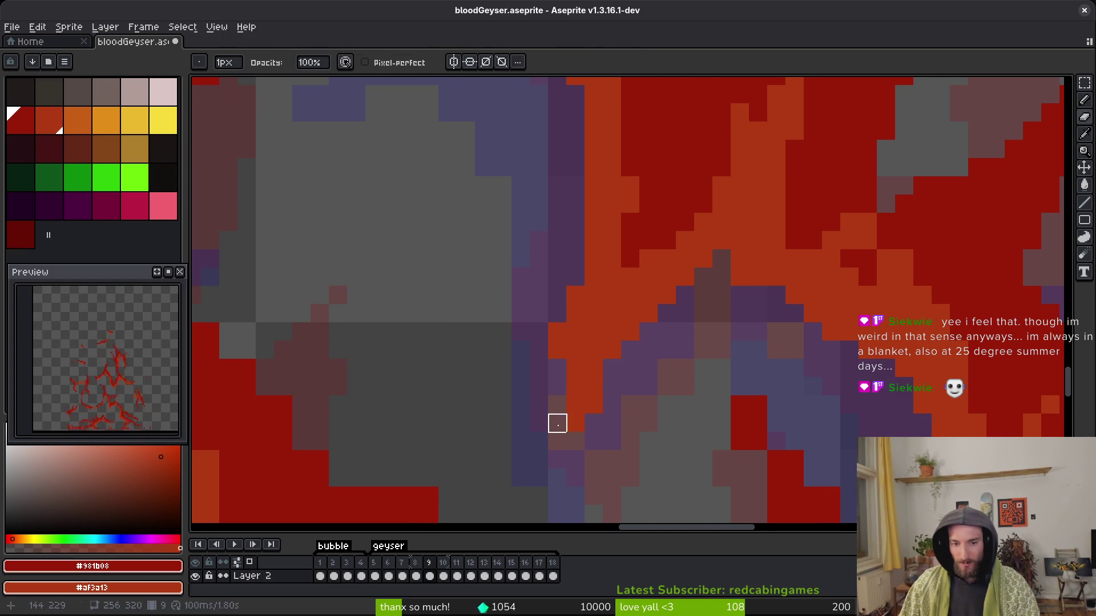
pyautogui.press('b')
pyautogui.click(568, 441)
# Erase a diagonal line of orange pixels so the purple shadow shows through.
pyautogui.hscroll(5, 626, 333)
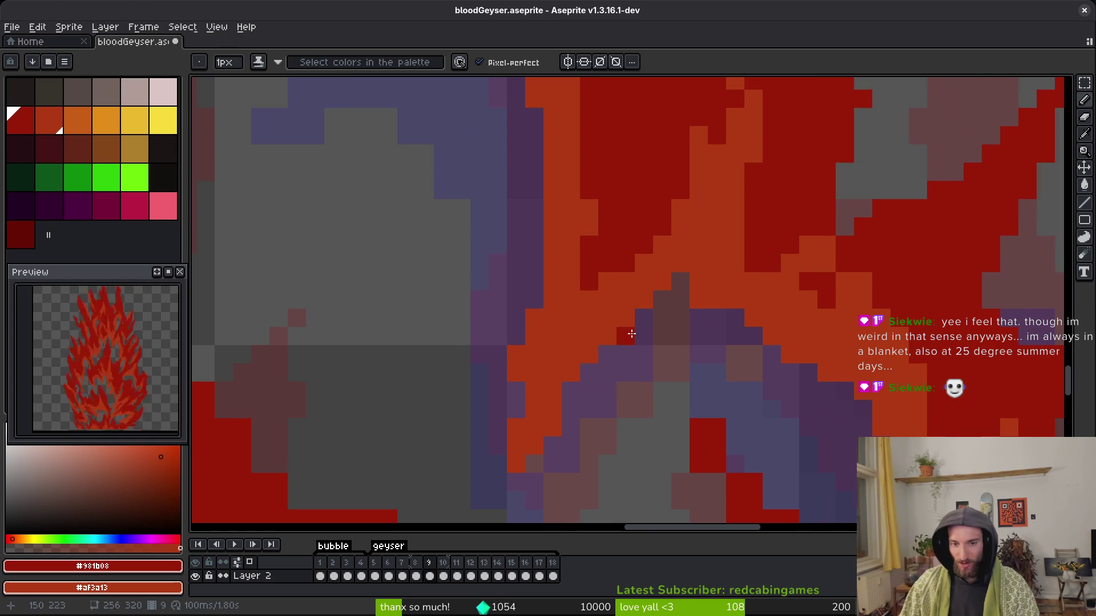
pyautogui.press('e')
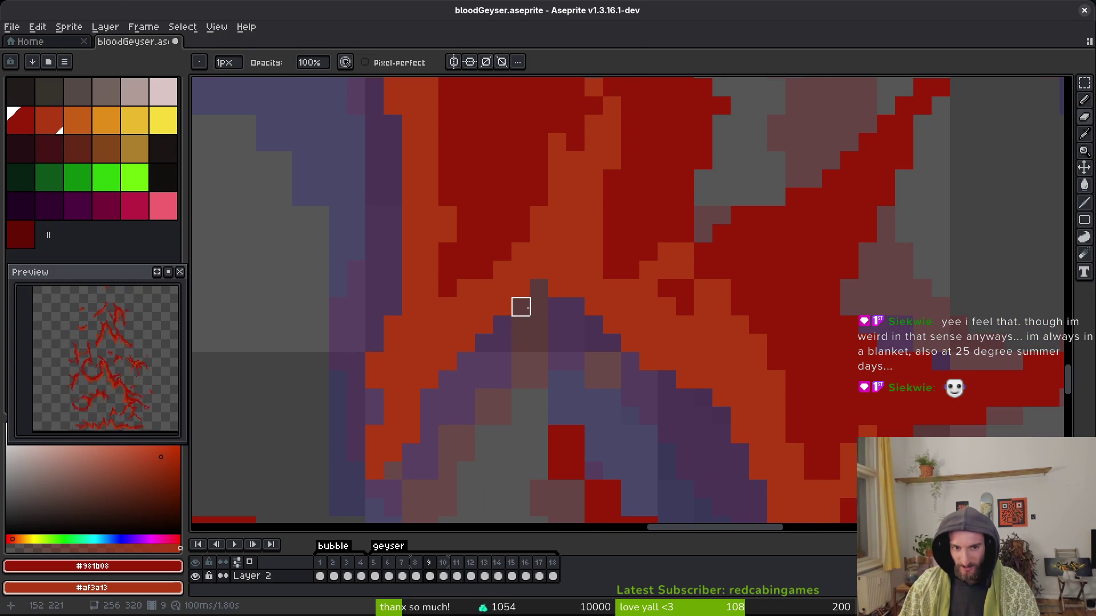
pyautogui.moveTo(520, 307); pyautogui.dragTo(484, 362)
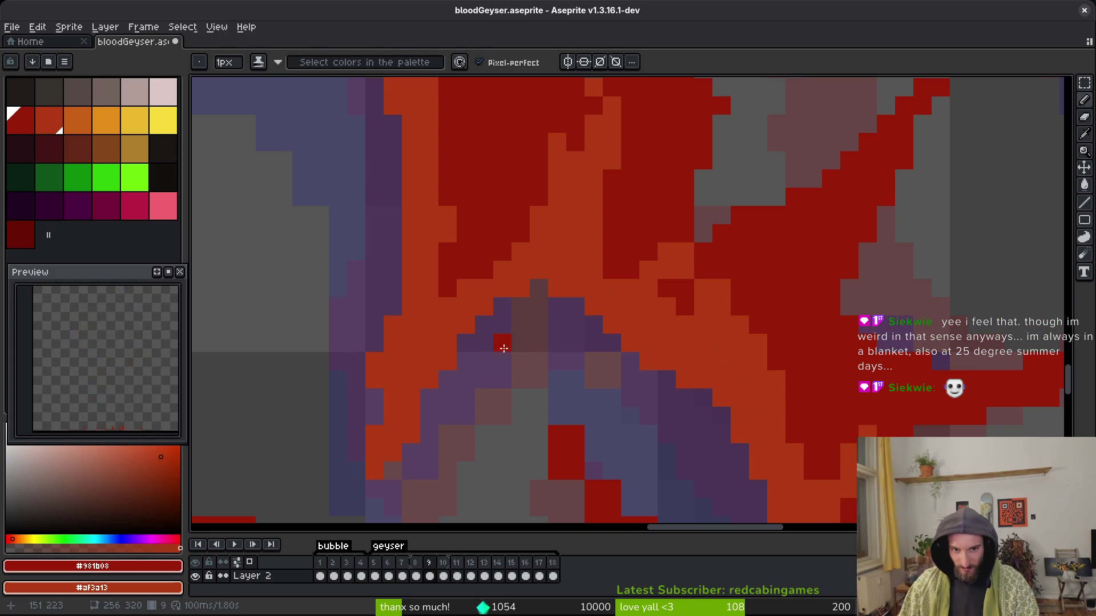
pyautogui.scroll(3, 474, 345)
pyautogui.scroll(-3, 526, 342)
pyautogui.press('b')
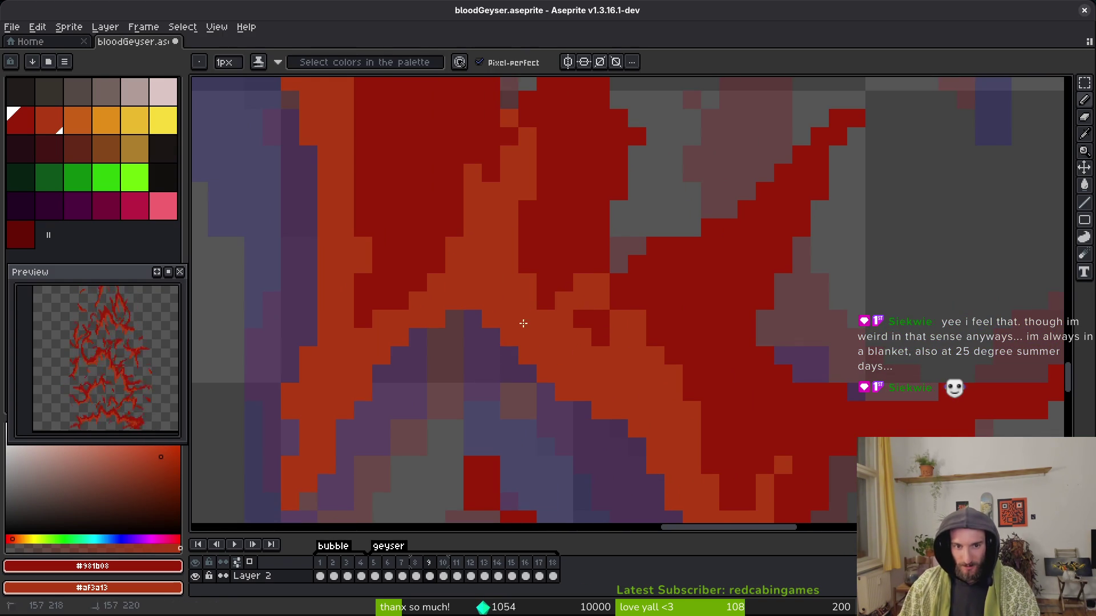
# Add red pixels around the central flame shape, undoing the last one.
pyautogui.hscroll(4, 532, 310)
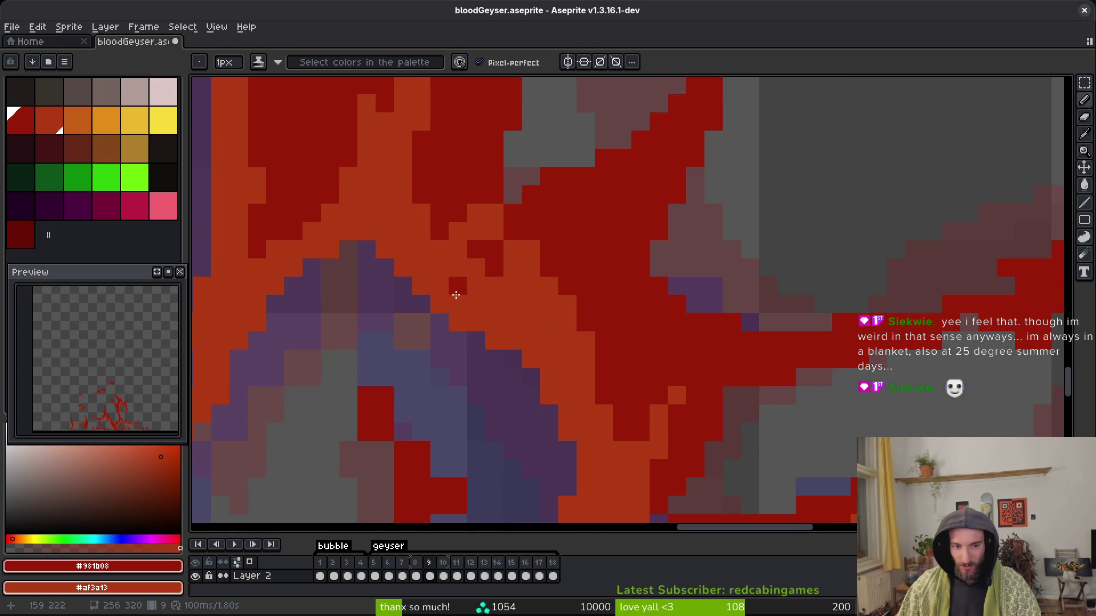
pyautogui.moveTo(508, 364); pyautogui.dragTo(617, 259)
pyautogui.scroll(1, 550, 338)
pyautogui.click(471, 274)
pyautogui.click(499, 234)
pyautogui.click(554, 260)
pyautogui.scroll(-2, 570, 354)
pyautogui.click(533, 368)
pyautogui.hotkey('ctrl', 'z')
# Erase two stray red pixels above the central flame shape.
pyautogui.press('e')
pyautogui.scroll(2, 503, 411)
pyautogui.click(446, 180)
pyautogui.click(419, 179)
pyautogui.press('b')
# Erase stray orange pixels along the central shape's edge and turn one edge pixel orange.
pyautogui.scroll(-2, 572, 317)
pyautogui.scroll(1, 563, 348)
pyautogui.scroll(1, 617, 307)
pyautogui.moveTo(617, 307); pyautogui.dragTo(631, 301)
pyautogui.press('e')
pyautogui.moveTo(598, 348)
pyautogui.mouseDown()
pyautogui.moveTo(597, 372)
pyautogui.moveTo(516, 291)
pyautogui.moveTo(543, 291)
pyautogui.mouseUp()
pyautogui.moveTo(459, 398); pyautogui.dragTo(536, 429)
pyautogui.press('b')
pyautogui.click(516, 401)
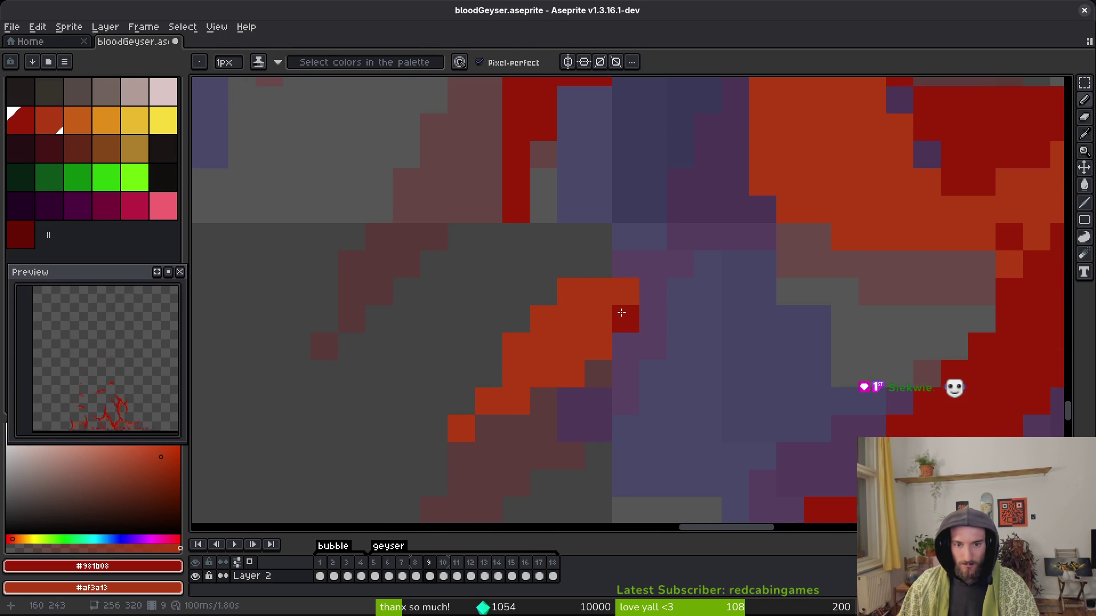
# At the upper-right flame tip, clear stray orange and paint a dark red pixel with a diagonal orange stroke.
pyautogui.scroll(-2, 822, 388)
pyautogui.scroll(2, 797, 410)
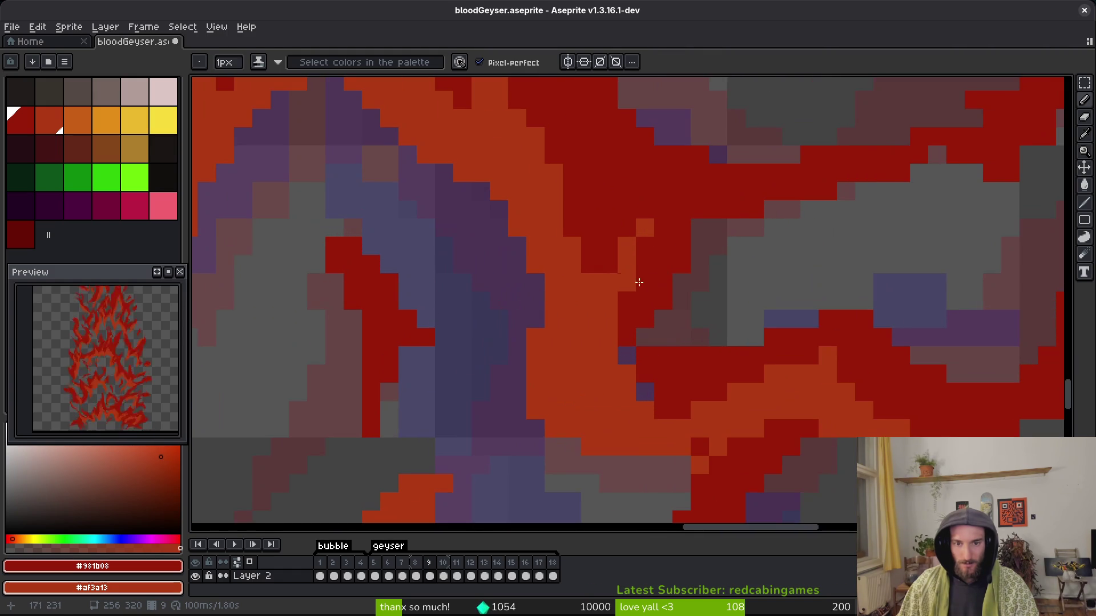
pyautogui.scroll(1, 617, 280)
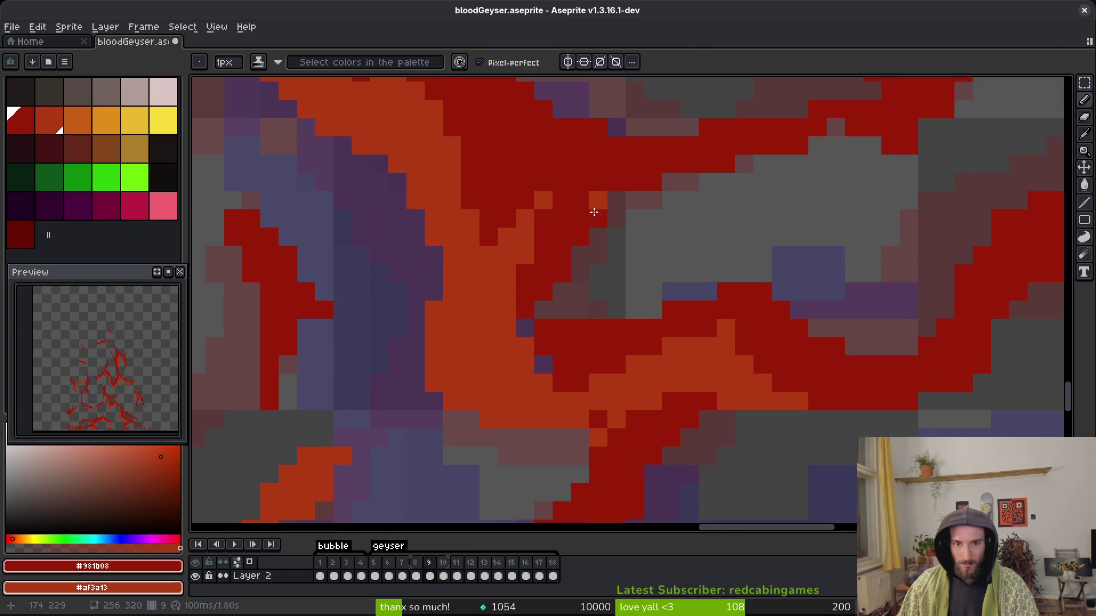
pyautogui.moveTo(645, 346); pyautogui.dragTo(527, 322)
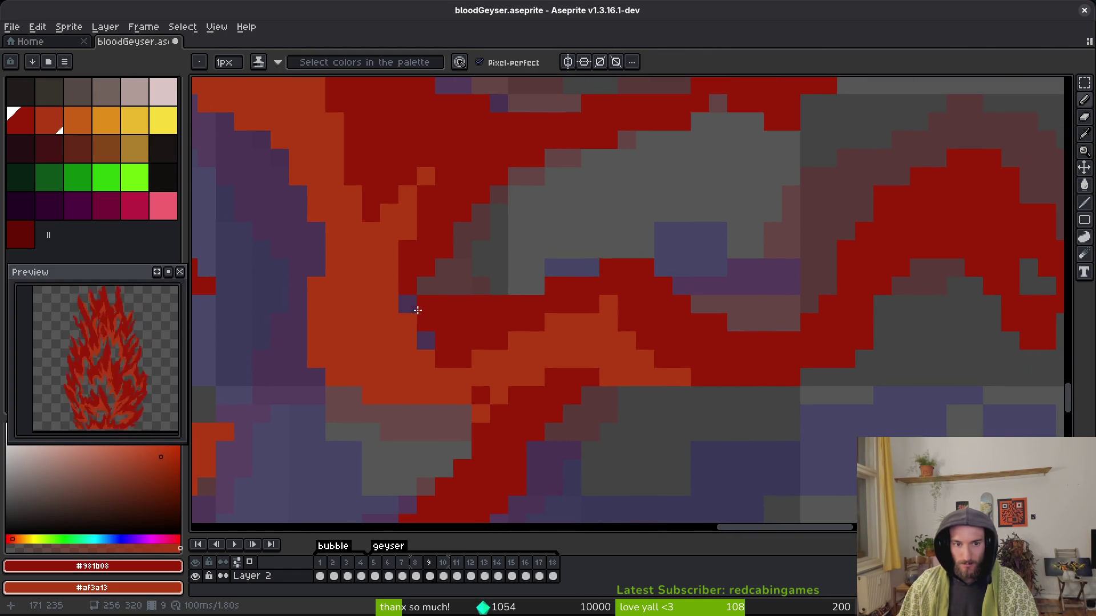
pyautogui.moveTo(554, 381); pyautogui.dragTo(539, 345)
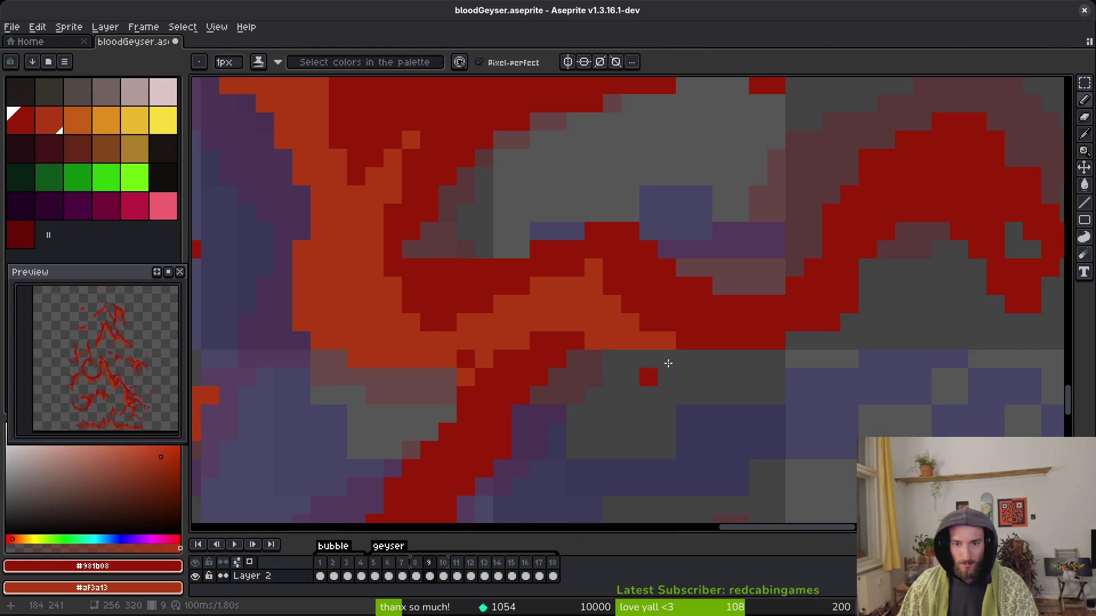
pyautogui.scroll(-2, 640, 380)
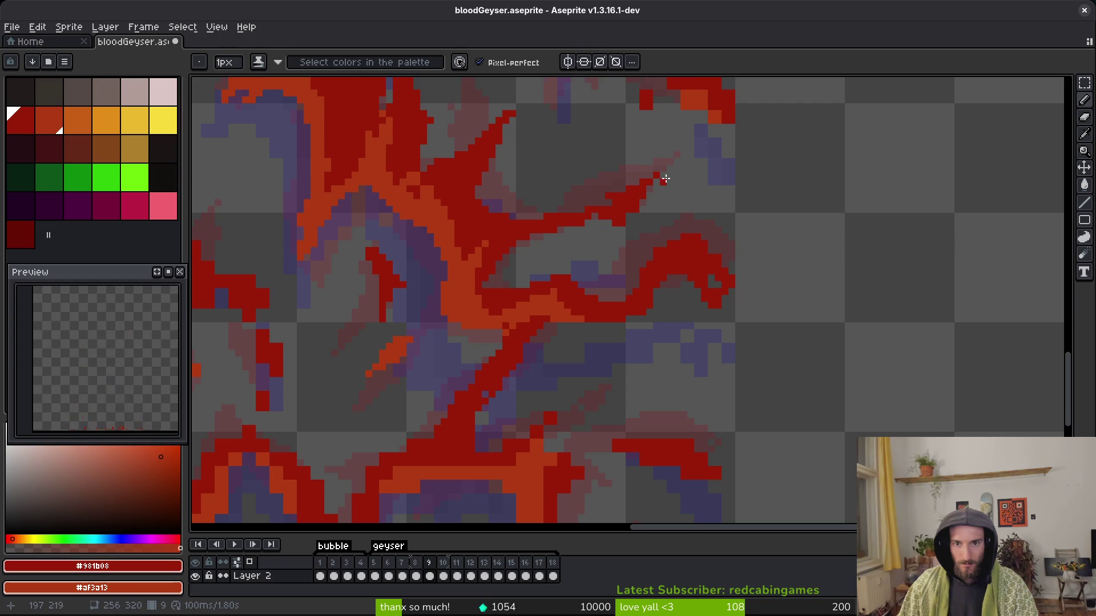
pyautogui.scroll(3, 667, 257)
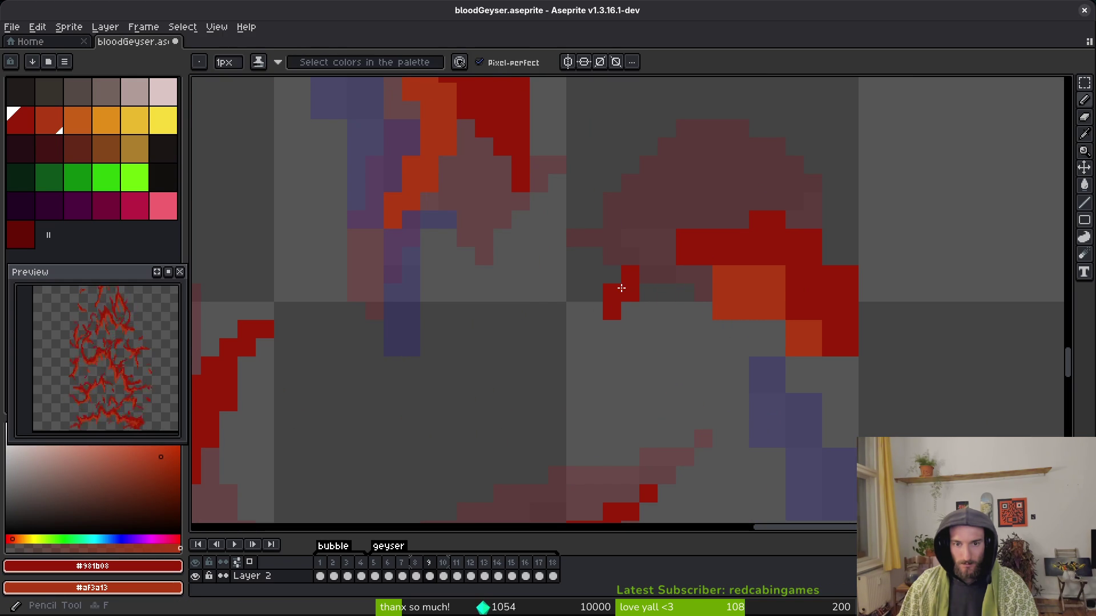
pyautogui.moveTo(690, 281); pyautogui.dragTo(551, 289)
pyautogui.click(620, 299)
pyautogui.moveTo(620, 300); pyautogui.dragTo(565, 263)
# Erase red pixels at the tip's upper right and recolor its lower-edge pixels dark red and orange.
pyautogui.press('e')
pyautogui.moveTo(674, 244); pyautogui.dragTo(720, 290)
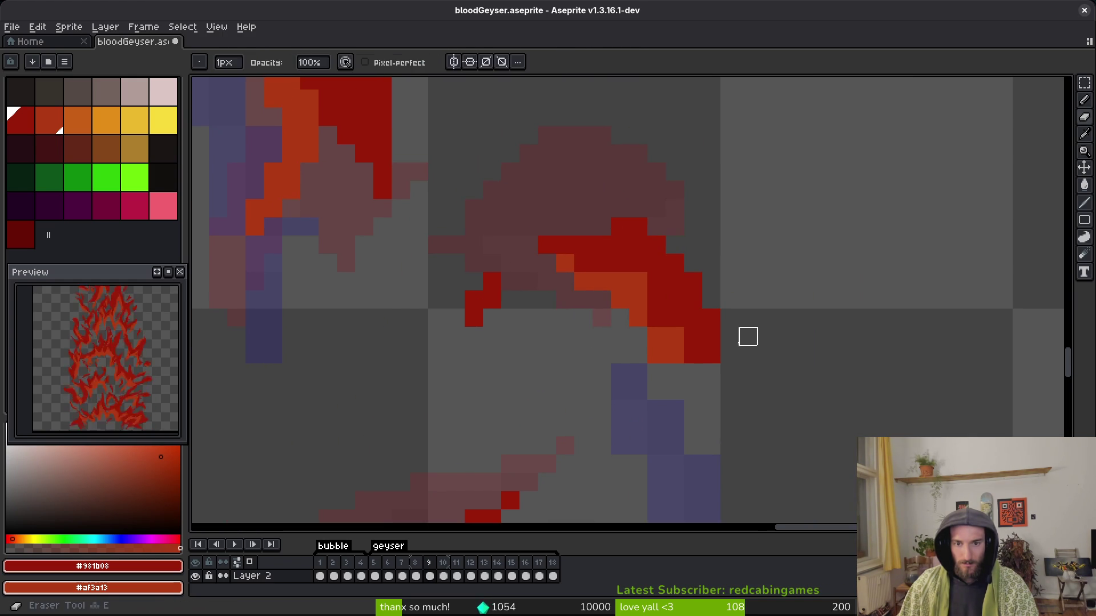
pyautogui.press('b')
pyautogui.click(676, 360)
pyautogui.rightClick(693, 355)
pyautogui.rightClick(711, 355)
pyautogui.rightClick(639, 300)
pyautogui.rightClick(639, 282)
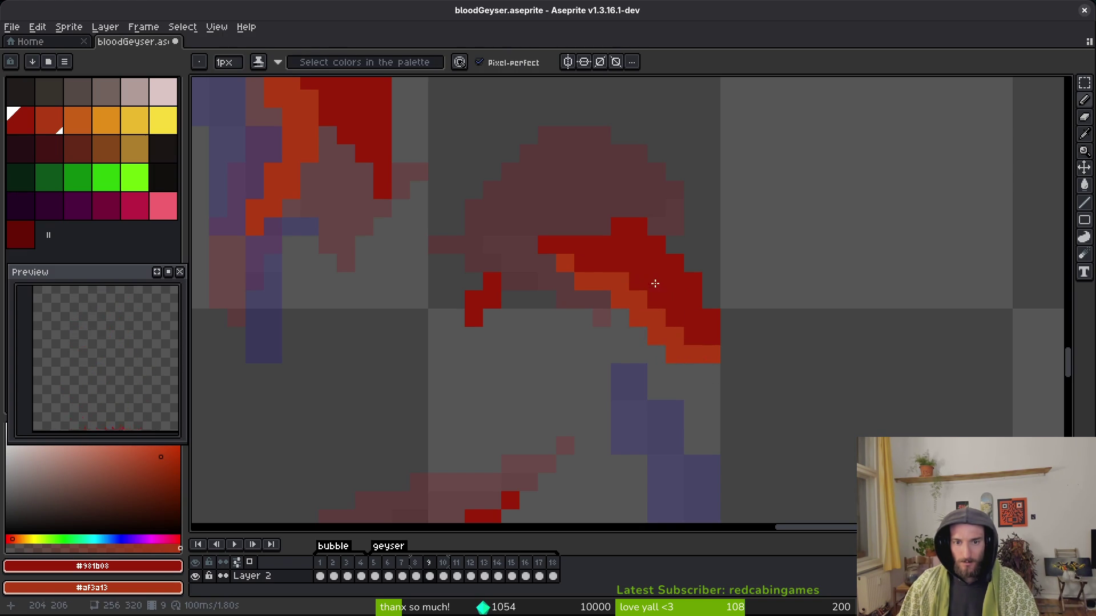
pyautogui.scroll(-6, 722, 370)
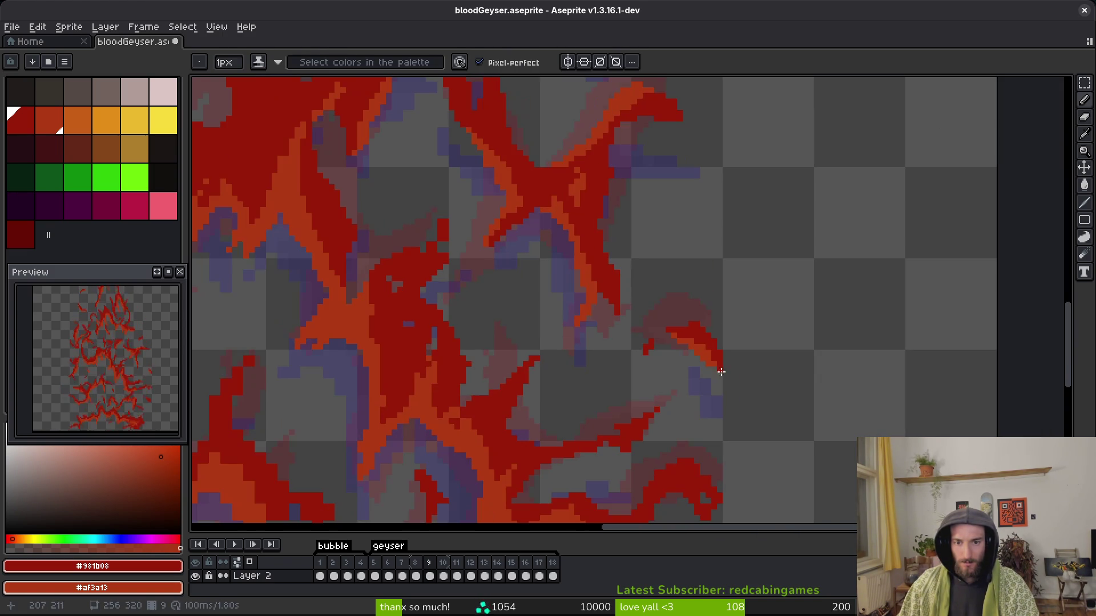
# Switch to the Eraser and save bloodGeyser.aseprite.
pyautogui.scroll(3, 722, 380)
pyautogui.press('e')
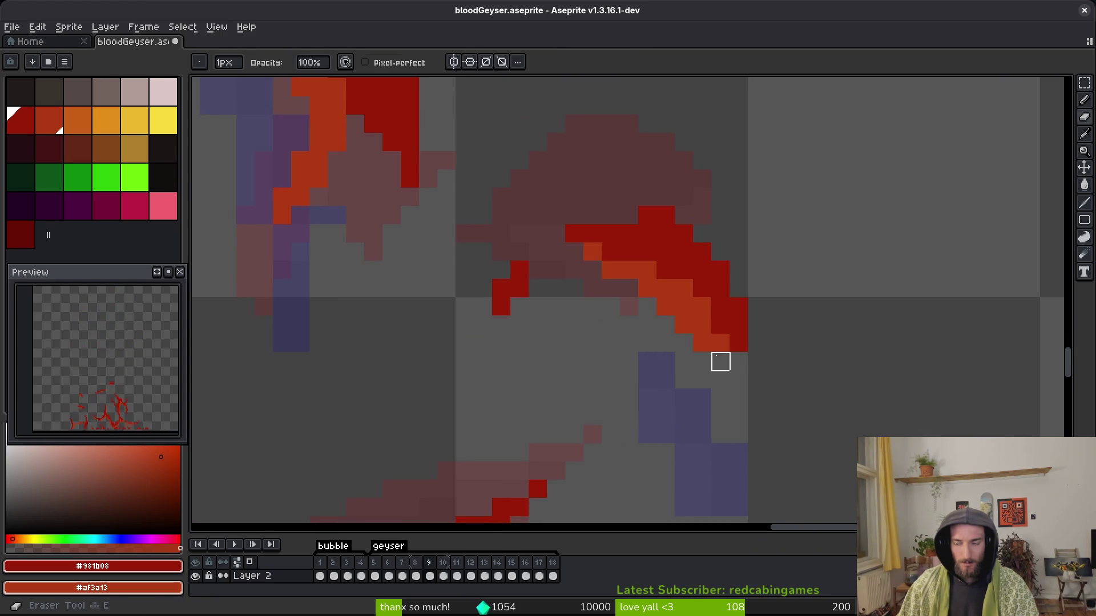
pyautogui.scroll(-1, 720, 362)
pyautogui.scroll(-4, 771, 362)
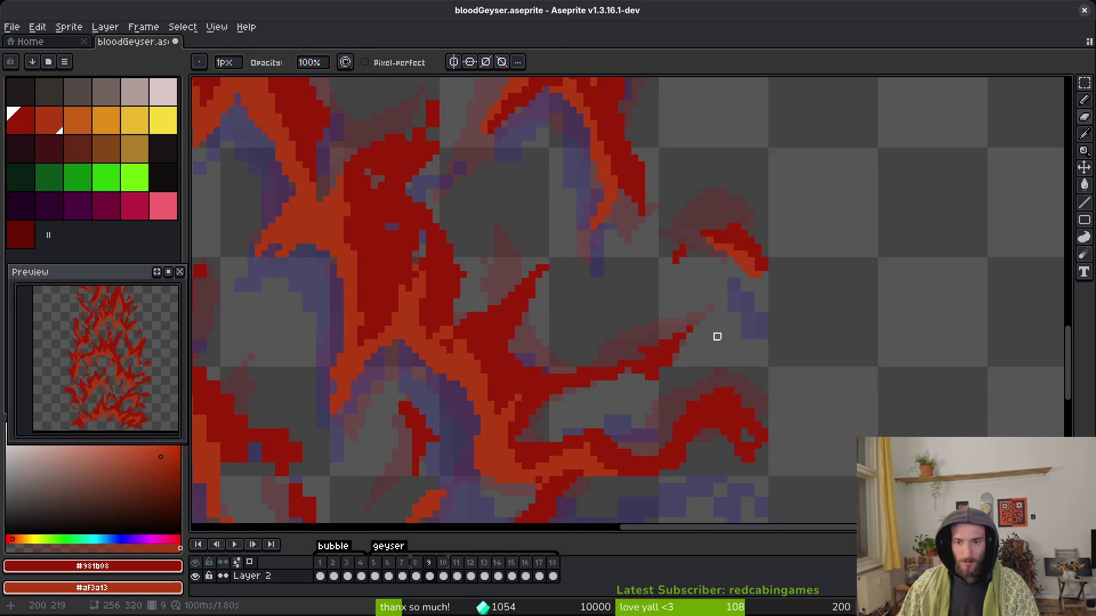
pyautogui.hotkey('ctrl', 's')
# With the Pencil, extend the dark-red flame shape down and to the left.
pyautogui.scroll(4, 725, 314)
pyautogui.scroll(1, 643, 215)
pyautogui.scroll(-3, 788, 309)
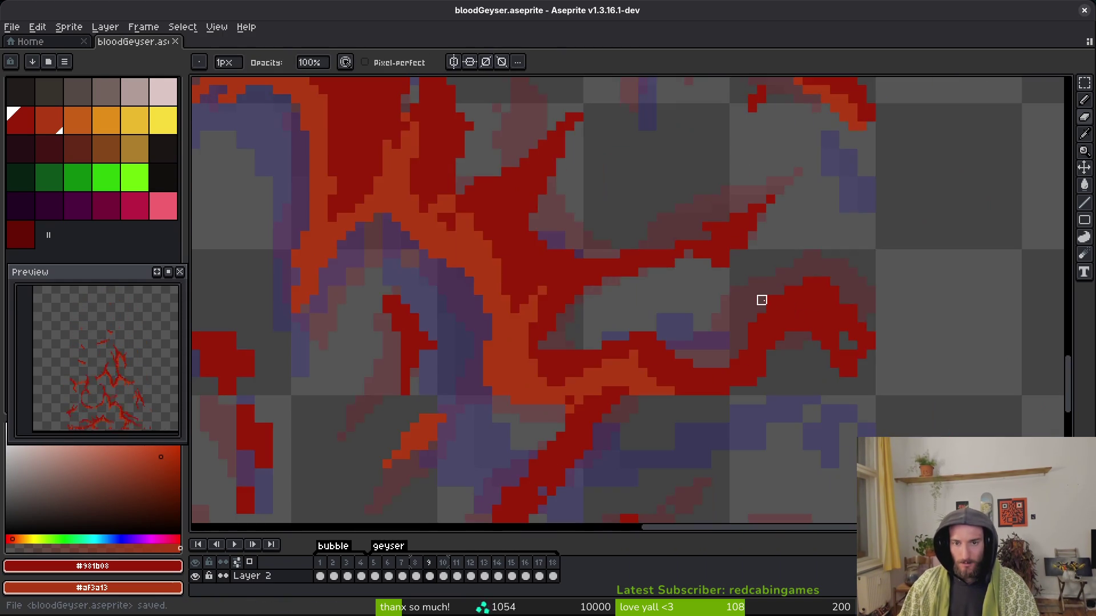
pyautogui.scroll(3, 714, 254)
pyautogui.press('b')
pyautogui.scroll(-6, 718, 212)
pyautogui.scroll(5, 734, 264)
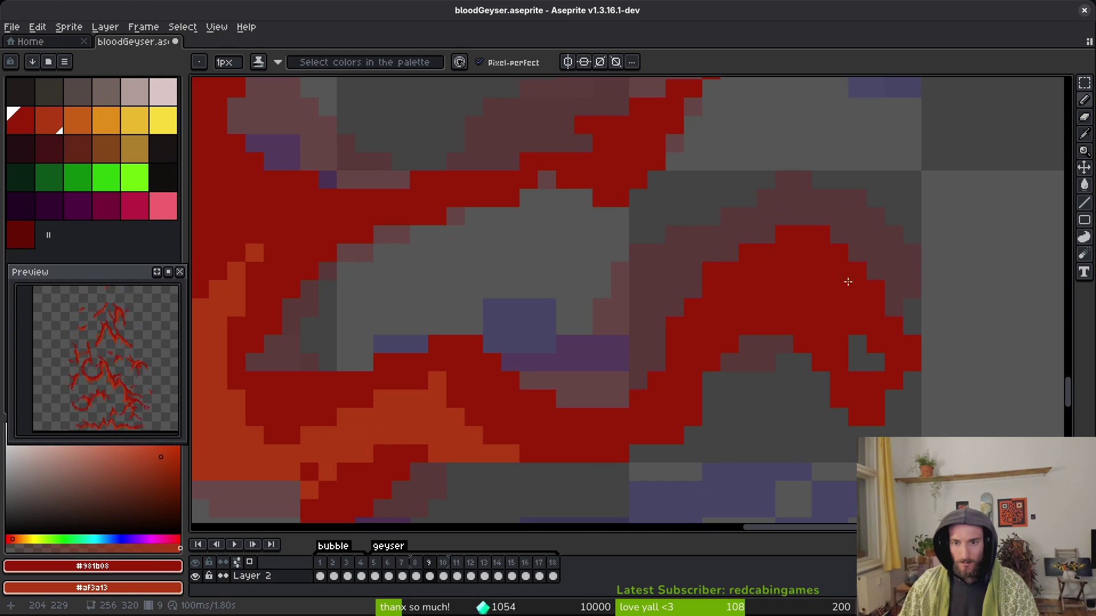
pyautogui.scroll(-2, 839, 291)
pyautogui.scroll(2, 864, 379)
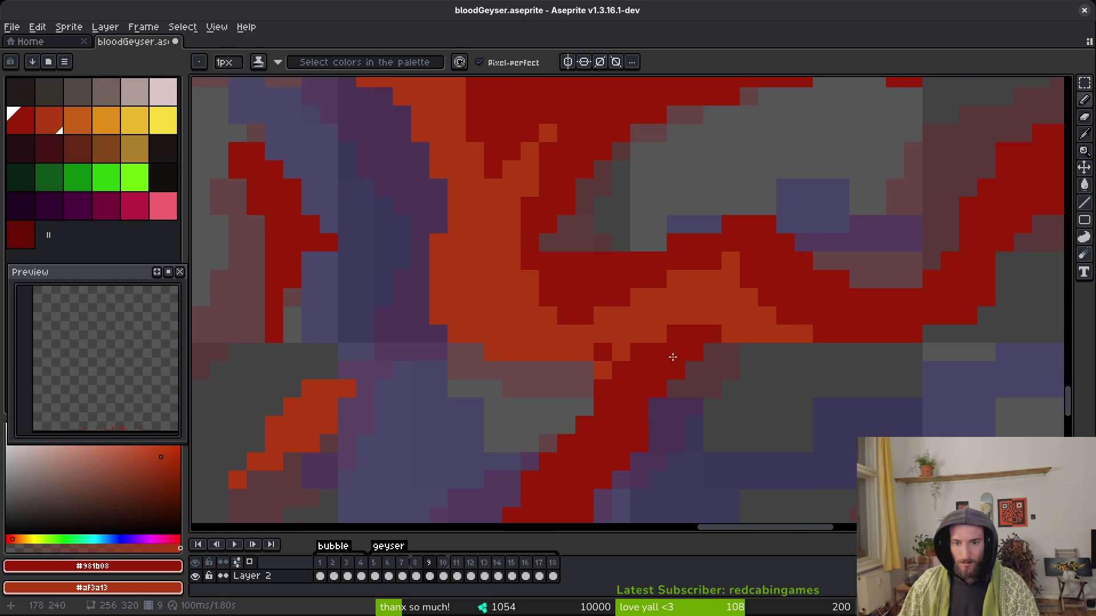
pyautogui.moveTo(747, 347)
pyautogui.mouseDown()
pyautogui.moveTo(702, 368)
pyautogui.moveTo(746, 356)
pyautogui.mouseUp()
# Paint a single flame pixel dark red.
pyautogui.scroll(-2, 687, 379)
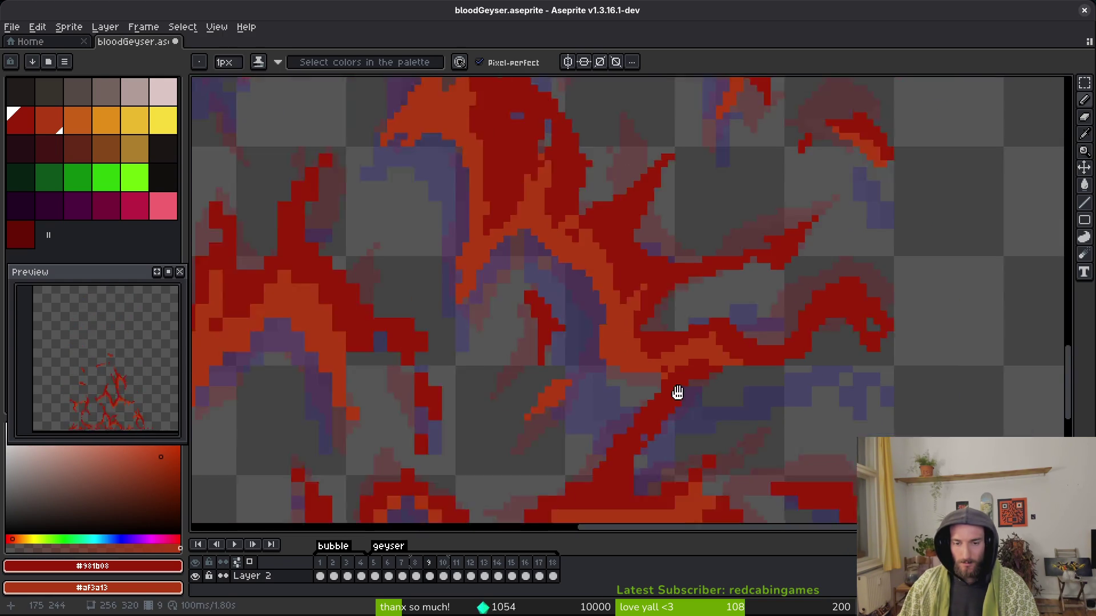
pyautogui.scroll(2, 725, 334)
pyautogui.scroll(-1, 718, 346)
pyautogui.scroll(2, 742, 354)
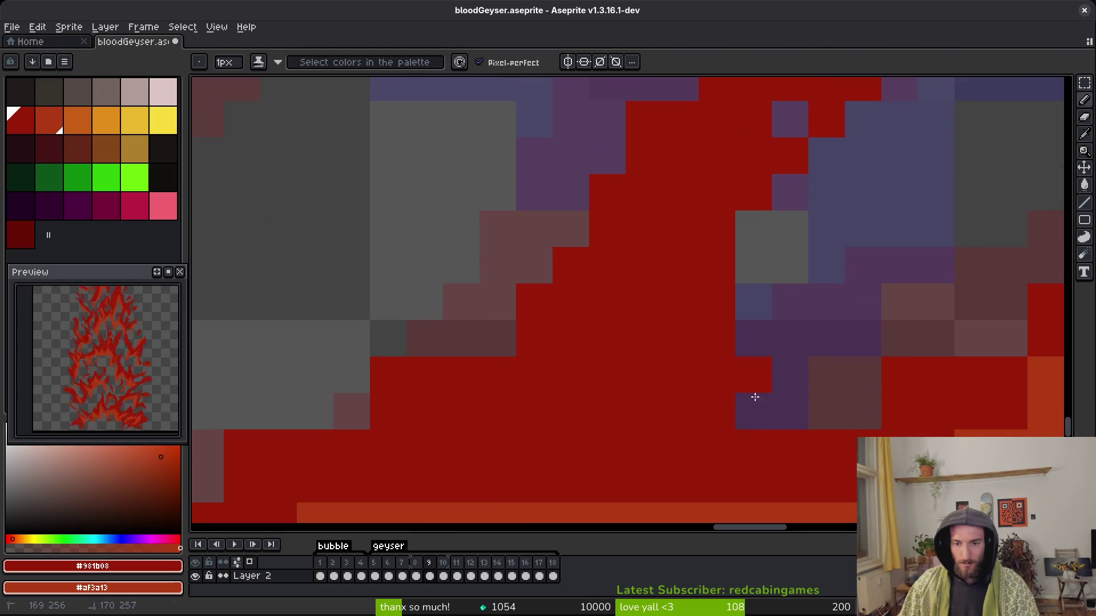
pyautogui.scroll(-1, 734, 343)
pyautogui.scroll(1, 602, 301)
pyautogui.click(635, 235)
# Draw a dark-red stroke down the flame column and extend it down-left.
pyautogui.moveTo(700, 201); pyautogui.dragTo(656, 355)
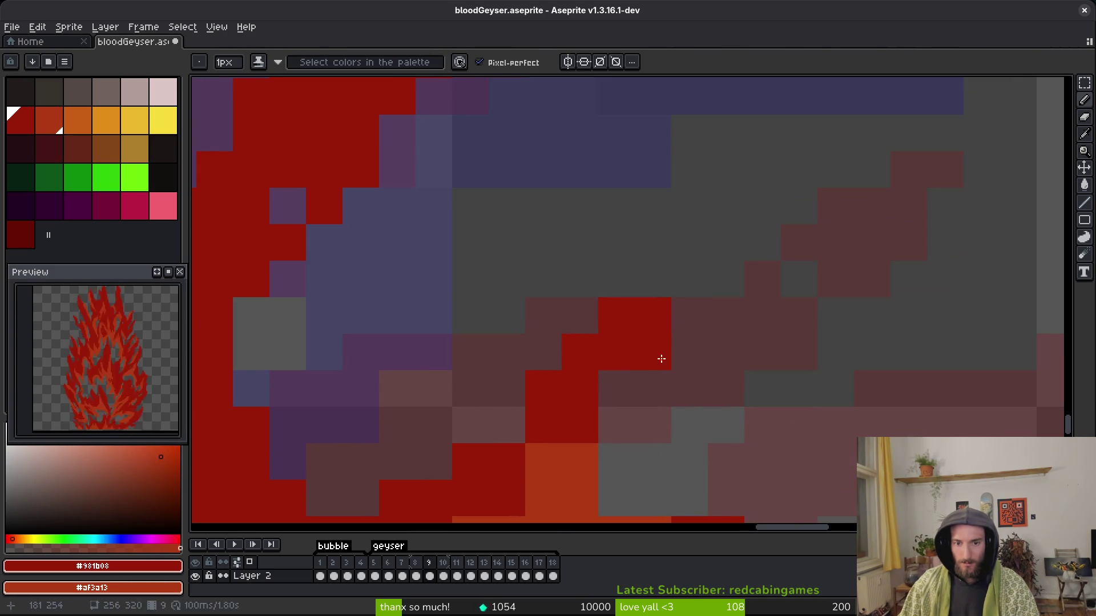
pyautogui.scroll(-3, 645, 389)
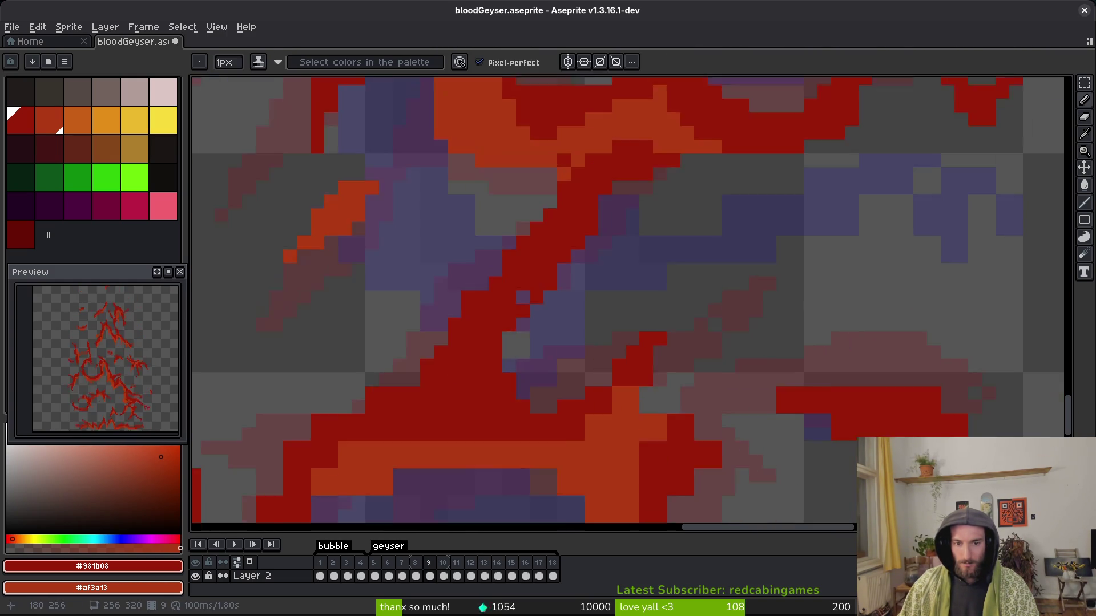
pyautogui.scroll(3, 645, 388)
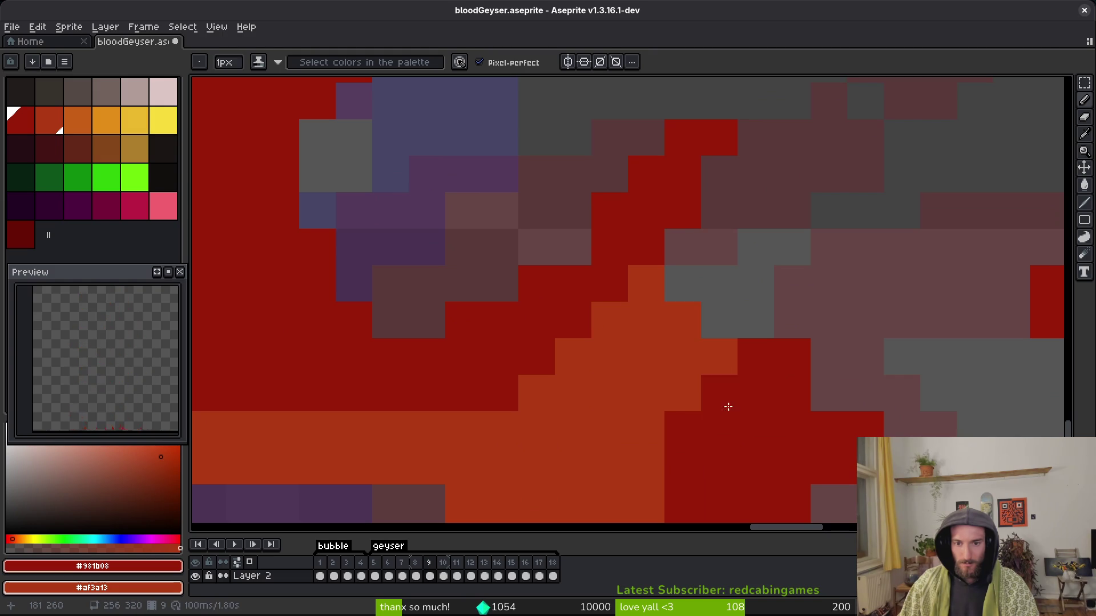
pyautogui.moveTo(729, 404); pyautogui.dragTo(623, 267)
pyautogui.moveTo(623, 376); pyautogui.dragTo(582, 234)
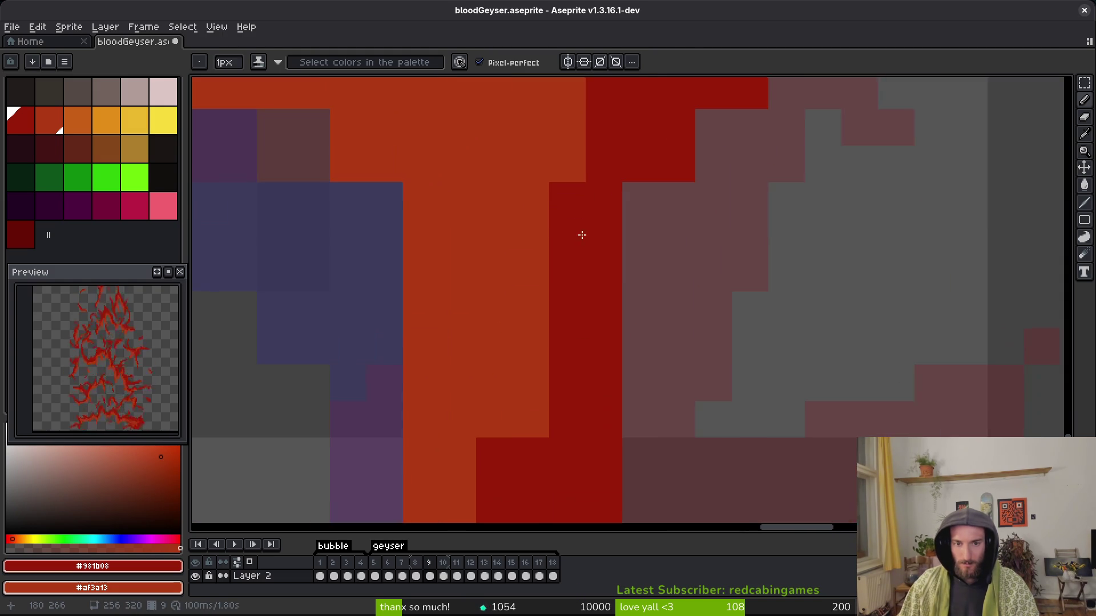
pyautogui.scroll(-3, 582, 235)
pyautogui.scroll(2, 580, 220)
pyautogui.moveTo(573, 195)
pyautogui.mouseDown()
pyautogui.moveTo(539, 377)
pyautogui.moveTo(589, 306)
pyautogui.mouseUp()
pyautogui.moveTo(573, 273); pyautogui.dragTo(557, 367)
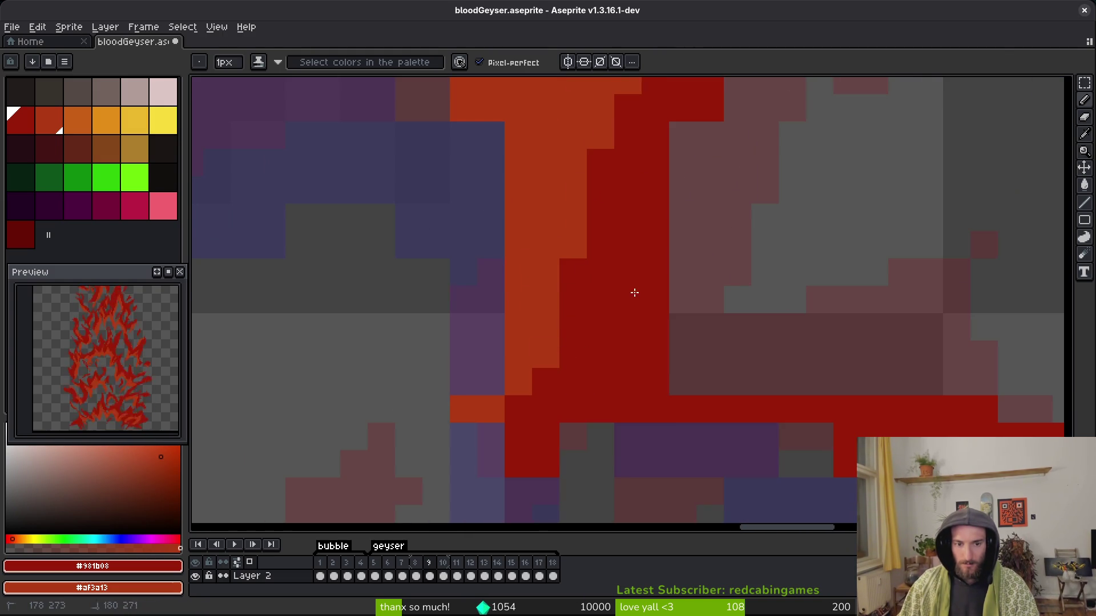
# Repaint grey cells red and add two diagonal red cells to the flame.
pyautogui.moveTo(576, 419); pyautogui.dragTo(651, 331)
pyautogui.click(645, 346)
pyautogui.hscroll(5, 607, 337)
pyautogui.moveTo(607, 286)
pyautogui.mouseDown()
pyautogui.moveTo(639, 320)
pyautogui.moveTo(623, 310)
pyautogui.moveTo(691, 314)
pyautogui.mouseUp()
pyautogui.hscroll(4, 669, 369)
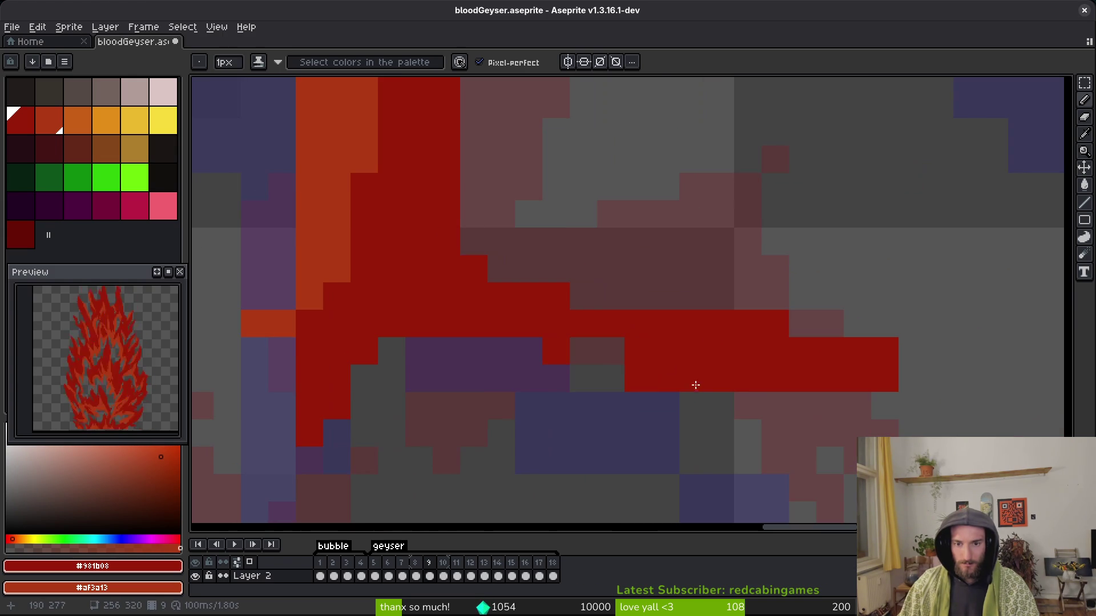
pyautogui.click(610, 379)
pyautogui.hscroll(3, 668, 367)
# Erase two stray red cells with the Eraser.
pyautogui.press('e')
pyautogui.click(685, 316)
pyautogui.click(794, 344)
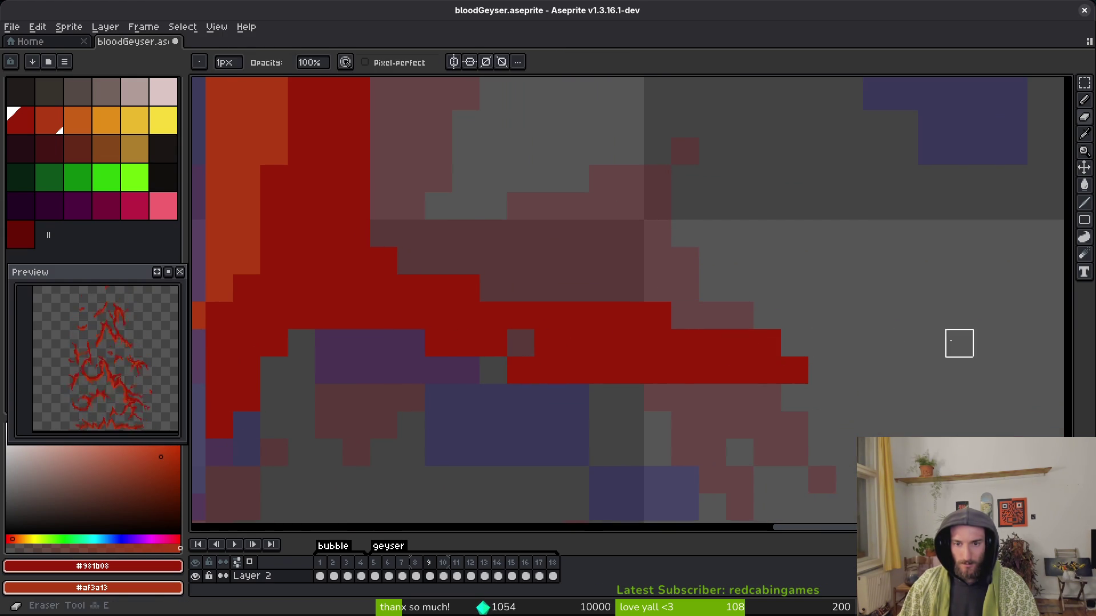
pyautogui.scroll(-3, 634, 386)
pyautogui.scroll(4, 668, 382)
# Return to the shading Pencil and save the animation file.
pyautogui.press('b')
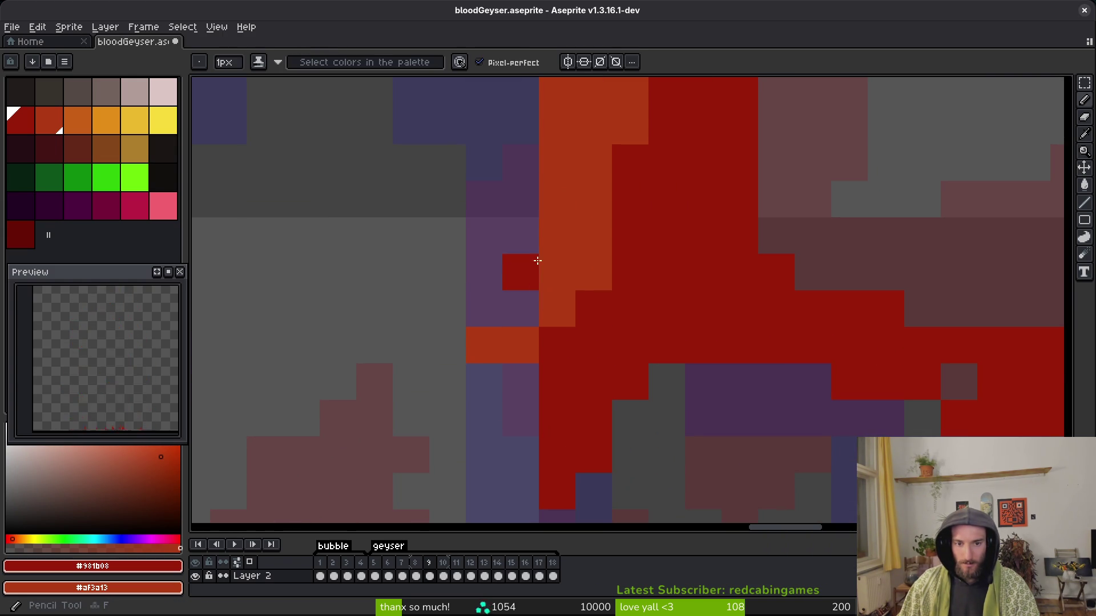
pyautogui.scroll(-1, 570, 326)
pyautogui.press('e')
pyautogui.hscroll(-2, 528, 342)
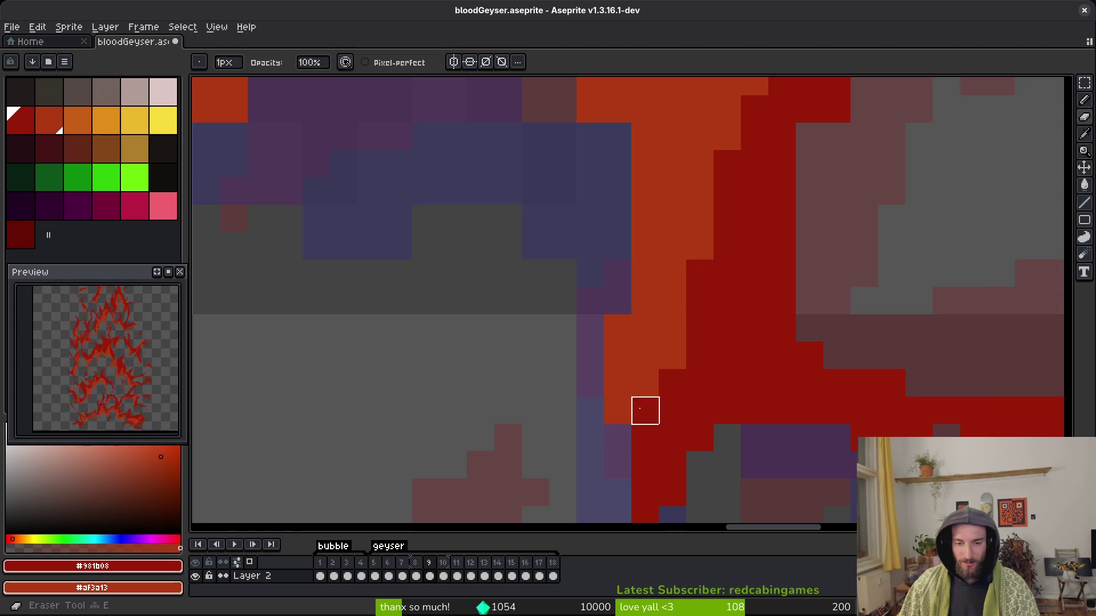
pyautogui.press('b')
pyautogui.hotkey('ctrl', 's')
# Try a row of dark-red pixels in the orange band, then undo it.
pyautogui.scroll(-1, 655, 355)
pyautogui.scroll(2, 697, 330)
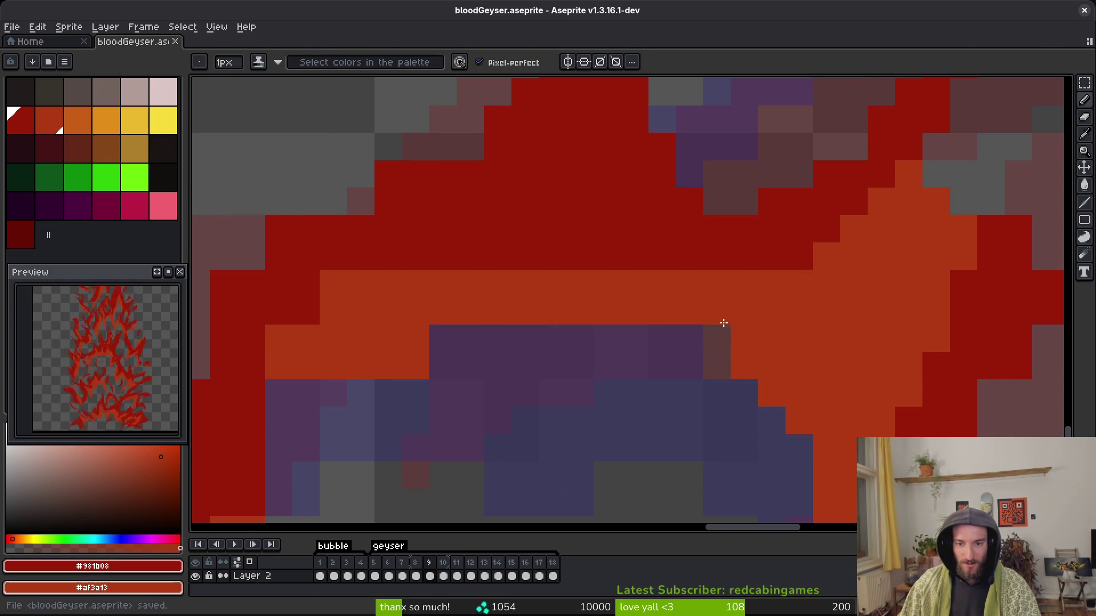
pyautogui.hscroll(-3, 531, 342)
pyautogui.moveTo(571, 357)
pyautogui.mouseDown()
pyautogui.moveTo(536, 368)
pyautogui.moveTo(545, 352)
pyautogui.mouseUp()
pyautogui.hotkey('ctrl', 'z')
pyautogui.hscroll(-3, 548, 351)
pyautogui.scroll(-1, 548, 351)
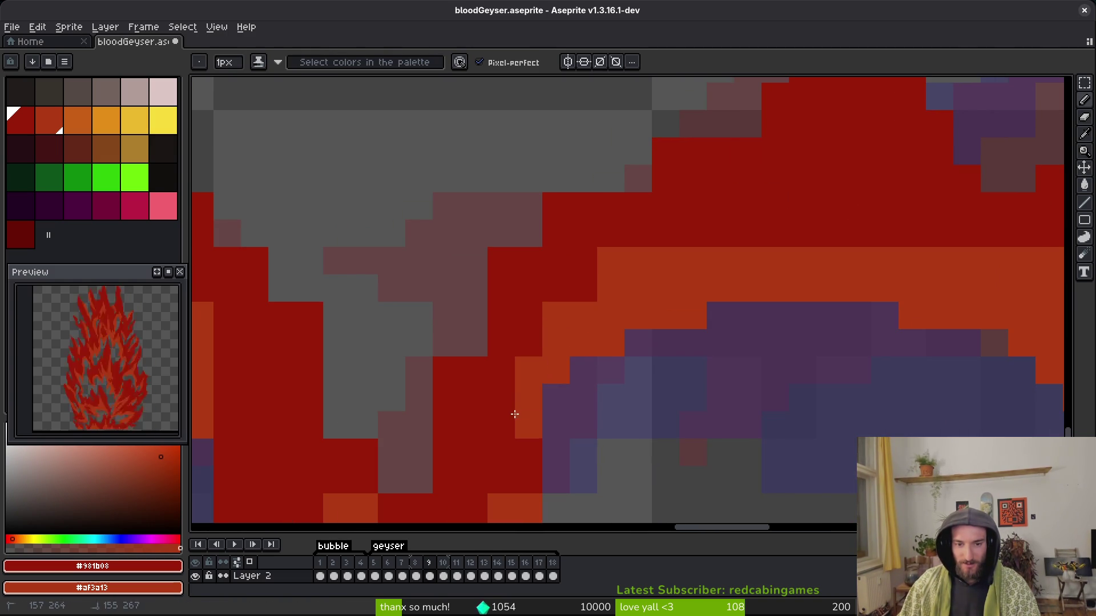
# Paint the column of pinkish cells dark red.
pyautogui.press('e')
pyautogui.press('b')
pyautogui.moveTo(501, 259)
pyautogui.mouseDown()
pyautogui.moveTo(479, 303)
pyautogui.moveTo(502, 310)
pyautogui.mouseUp()
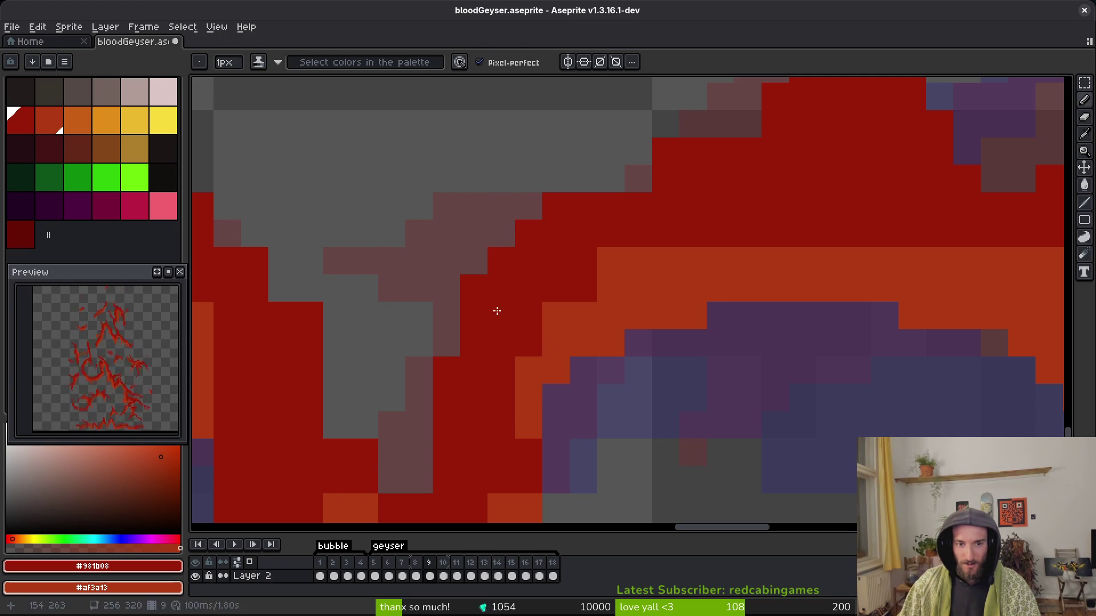
pyautogui.press('e')
pyautogui.press('b')
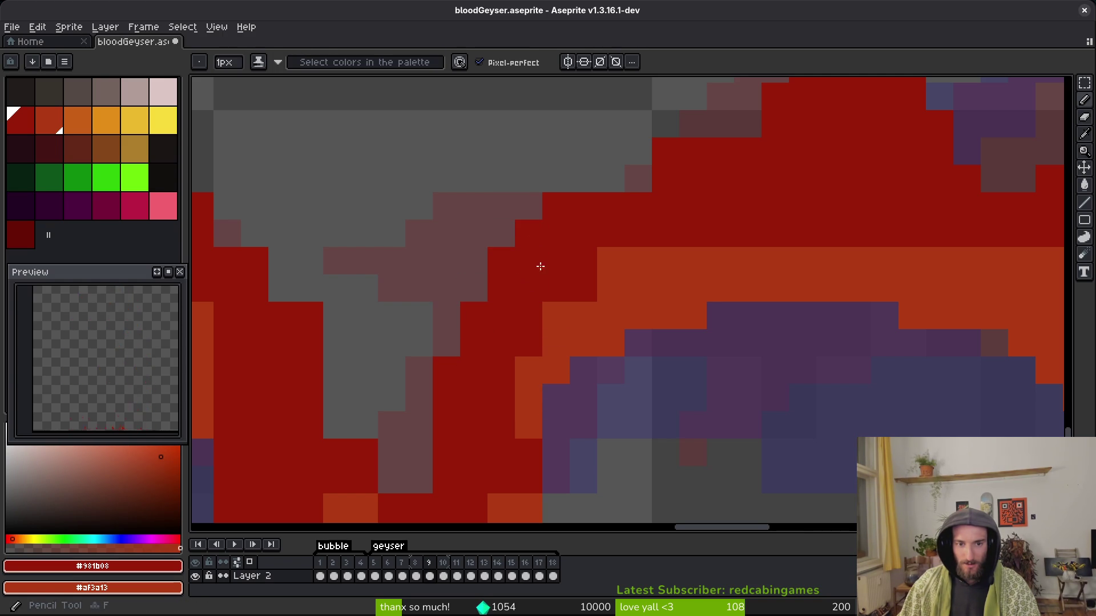
pyautogui.scroll(3, 519, 274)
pyautogui.hscroll(3, 519, 274)
pyautogui.moveTo(668, 269); pyautogui.dragTo(524, 298)
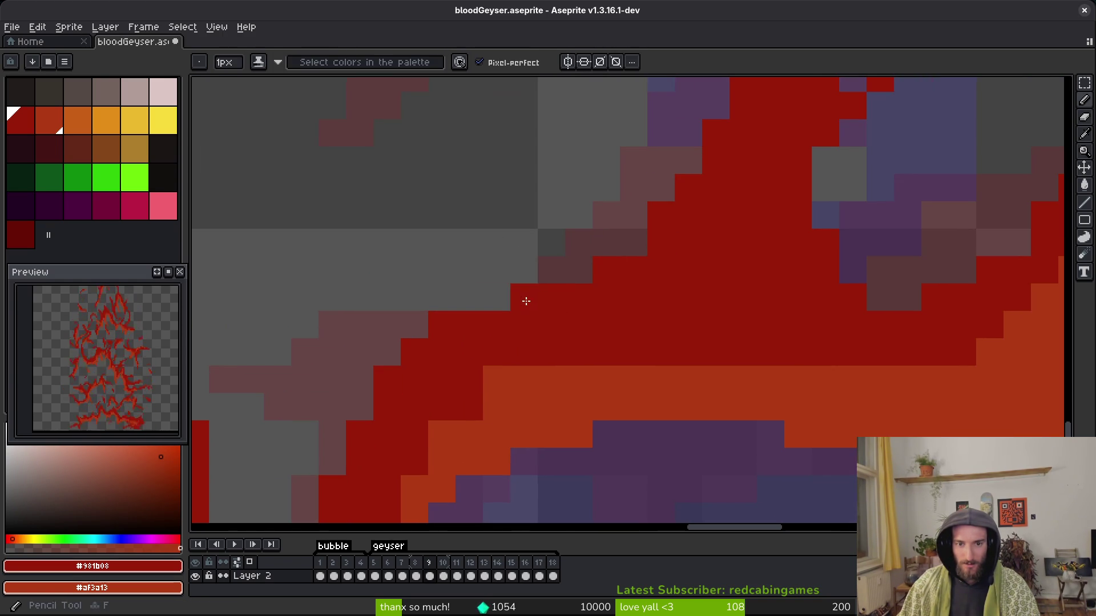
pyautogui.scroll(-1, 705, 314)
pyautogui.scroll(1, 757, 269)
pyautogui.hscroll(1, 757, 269)
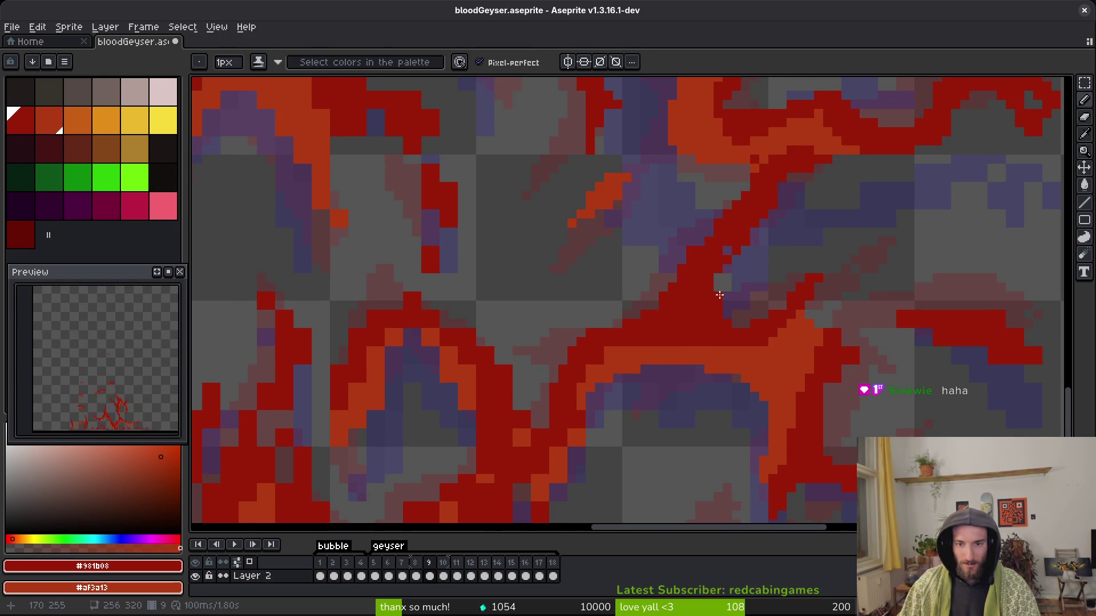
# Save the blood geyser animation file.
pyautogui.scroll(1, 714, 271)
pyautogui.scroll(1, 702, 242)
pyautogui.scroll(-4, 710, 274)
pyautogui.scroll(1, 742, 331)
pyautogui.hotkey('ctrl', 's')
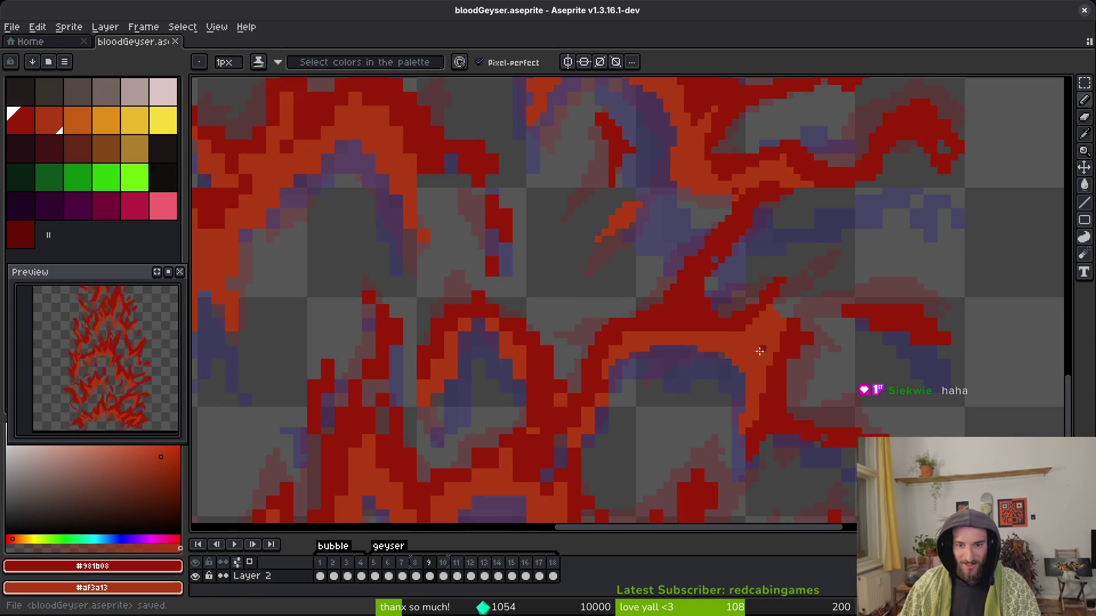
pyautogui.scroll(-1, 653, 314)
pyautogui.scroll(3, 612, 296)
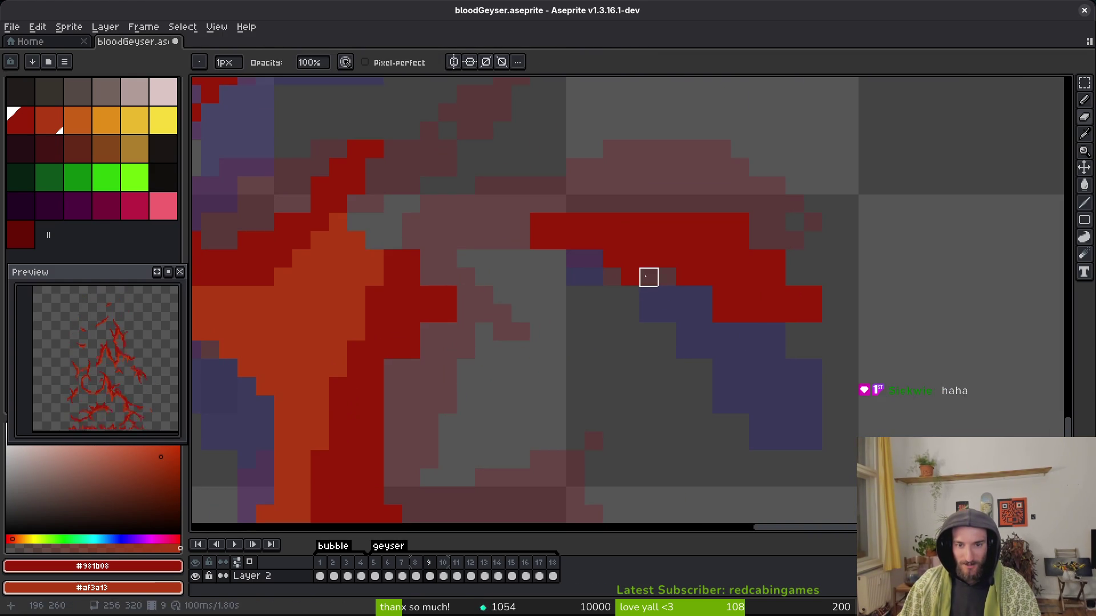
pyautogui.hotkey('ctrl', 's')
# Undo the last two red pixels and save the file.
pyautogui.moveTo(694, 260); pyautogui.dragTo(689, 261)
pyautogui.hscroll(1, 694, 269)
pyautogui.scroll(-1, 716, 276)
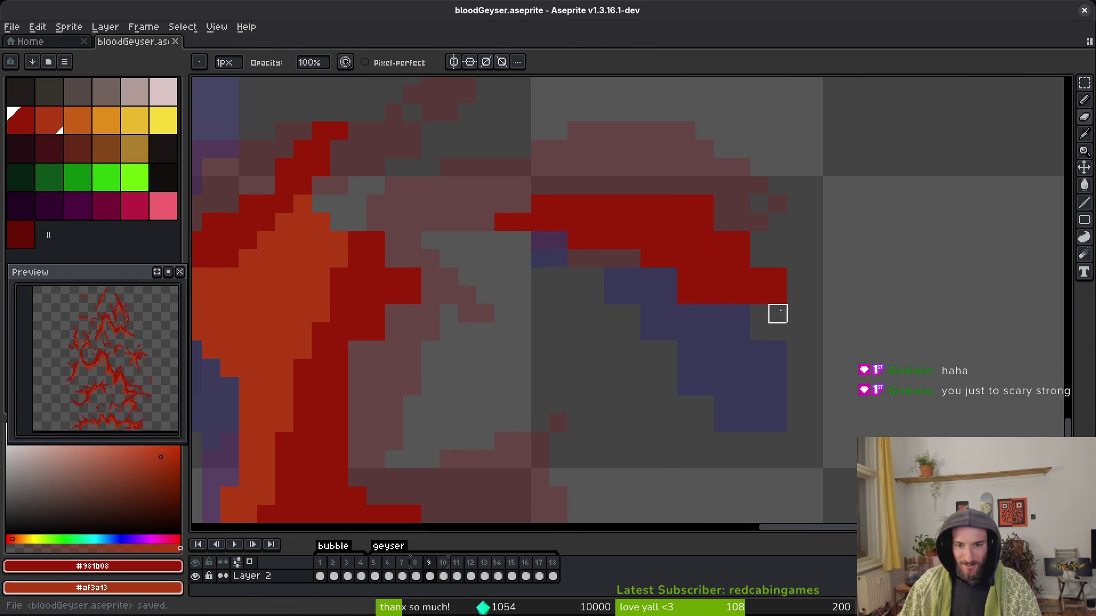
pyautogui.hotkey('ctrl', 'z')
pyautogui.hotkey('ctrl', 'z')
pyautogui.hotkey('ctrl', 'z')
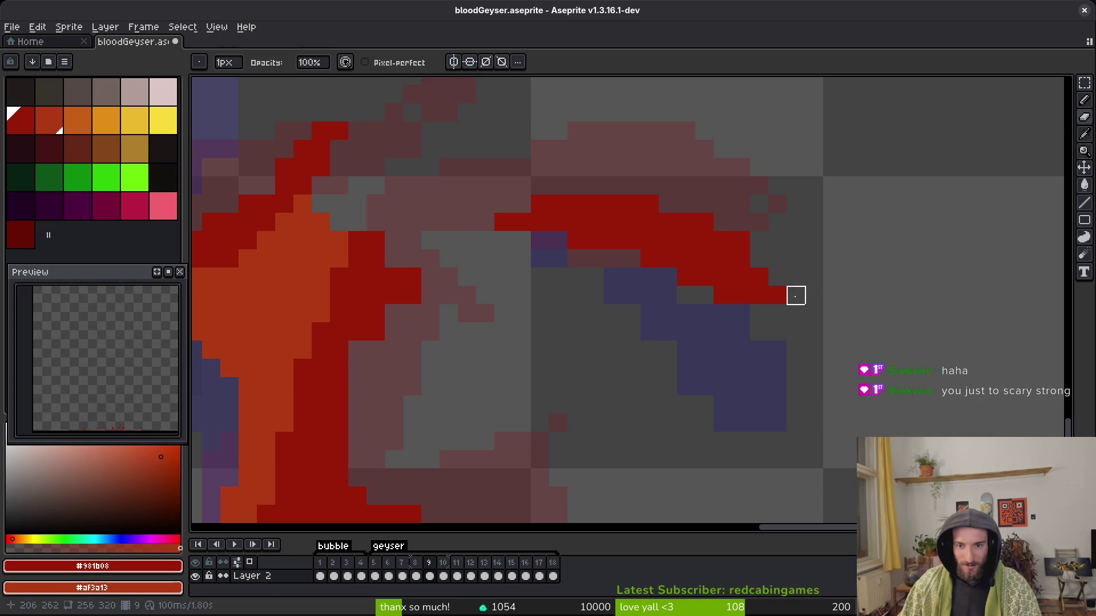
pyautogui.hotkey('ctrl', 'z')
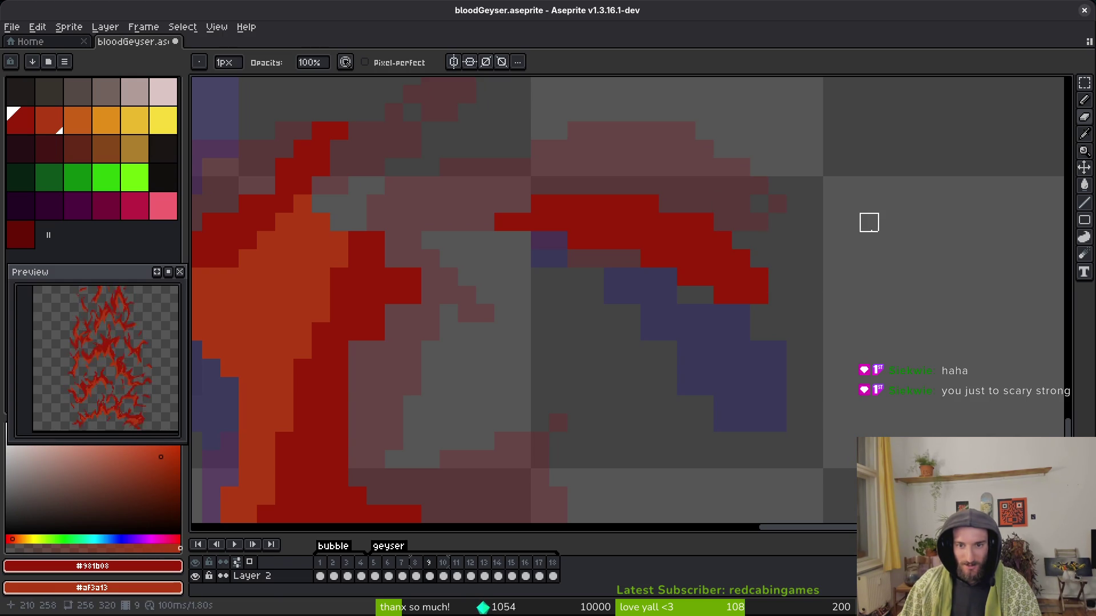
pyautogui.hotkey('ctrl', 's')
# Place a red pixel beside the flame tip and save.
pyautogui.hotkey('ctrl', 'z')
pyautogui.click(788, 315)
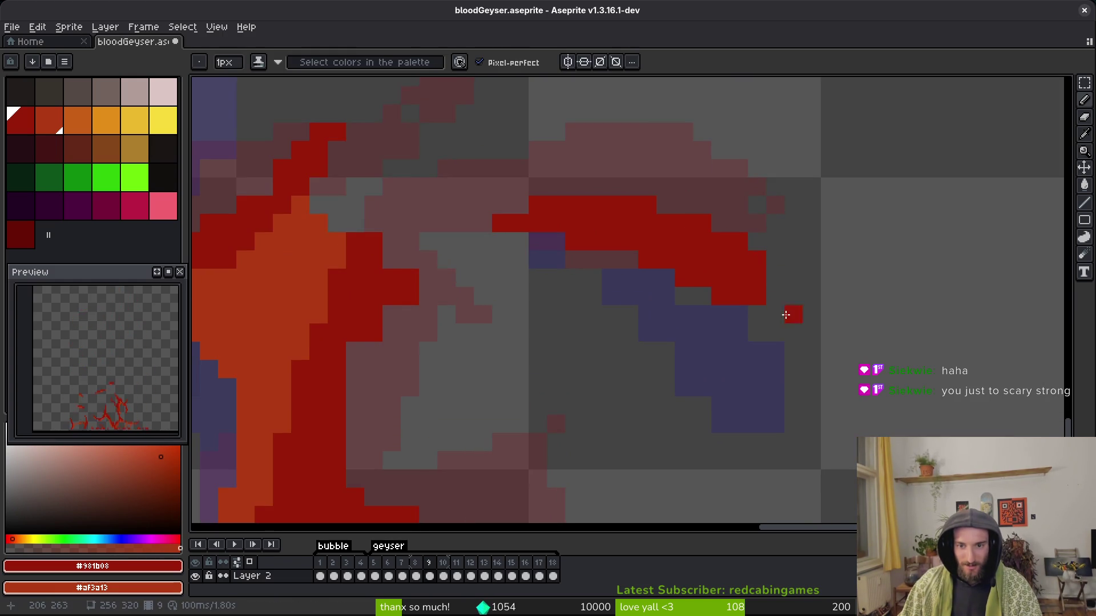
pyautogui.scroll(-4, 781, 303)
pyautogui.hotkey('ctrl', 's')
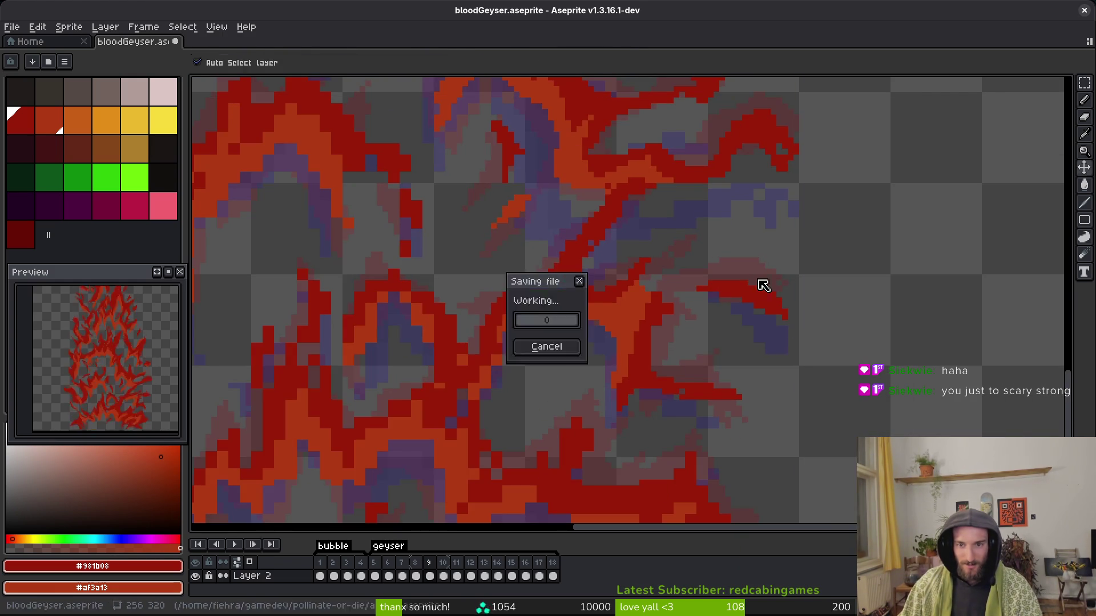
# Add dark-red pixels on the upper flame and save the file.
pyautogui.scroll(3, 782, 326)
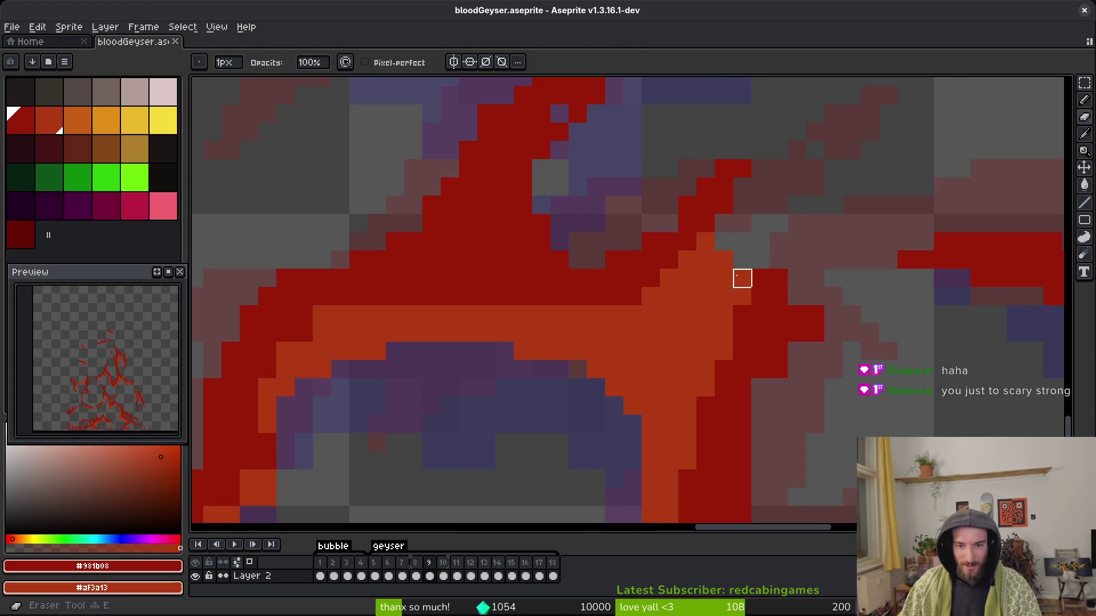
pyautogui.click(733, 296)
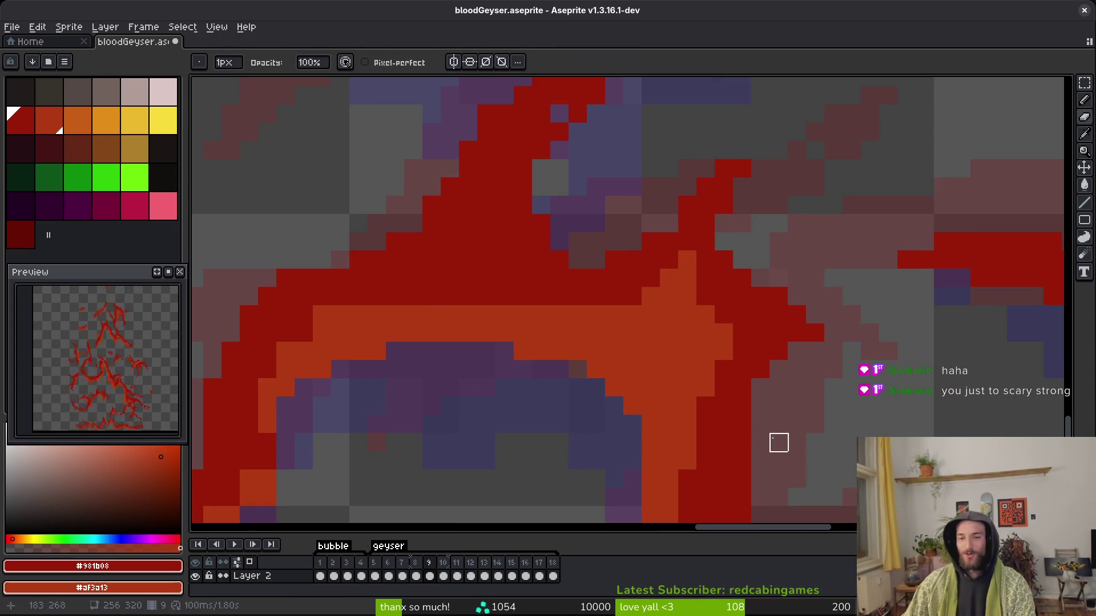
pyautogui.moveTo(778, 443); pyautogui.dragTo(773, 325)
pyautogui.press('v')
pyautogui.click(815, 353)
pyautogui.hotkey('ctrl', 's')
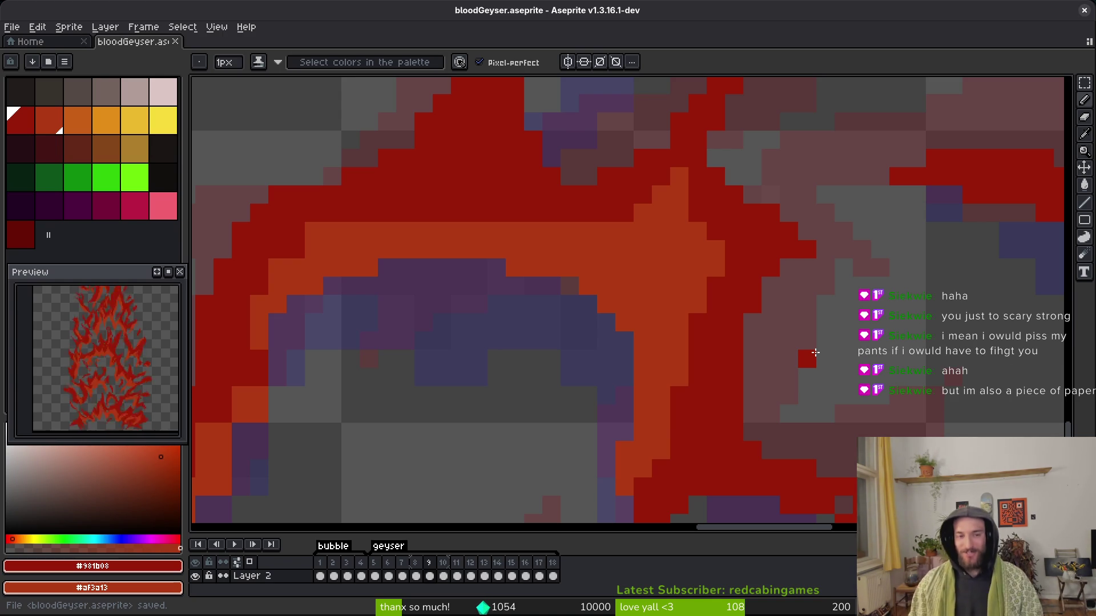
# Add a few dark-red pixels beside the flame edges.
pyautogui.click(826, 469)
pyautogui.scroll(2, 349, 267)
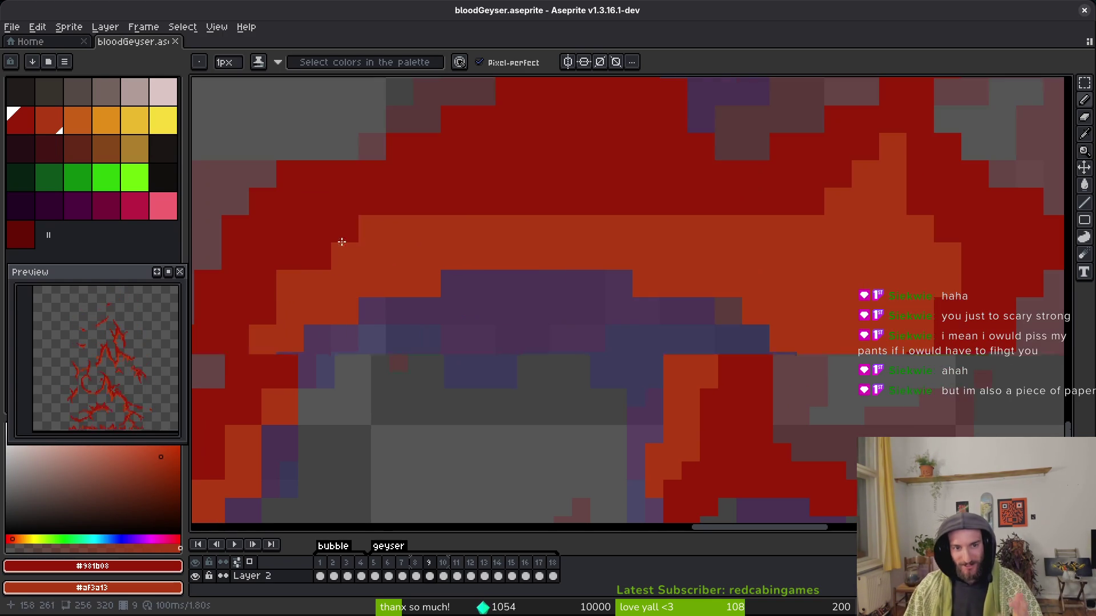
pyautogui.click(399, 247)
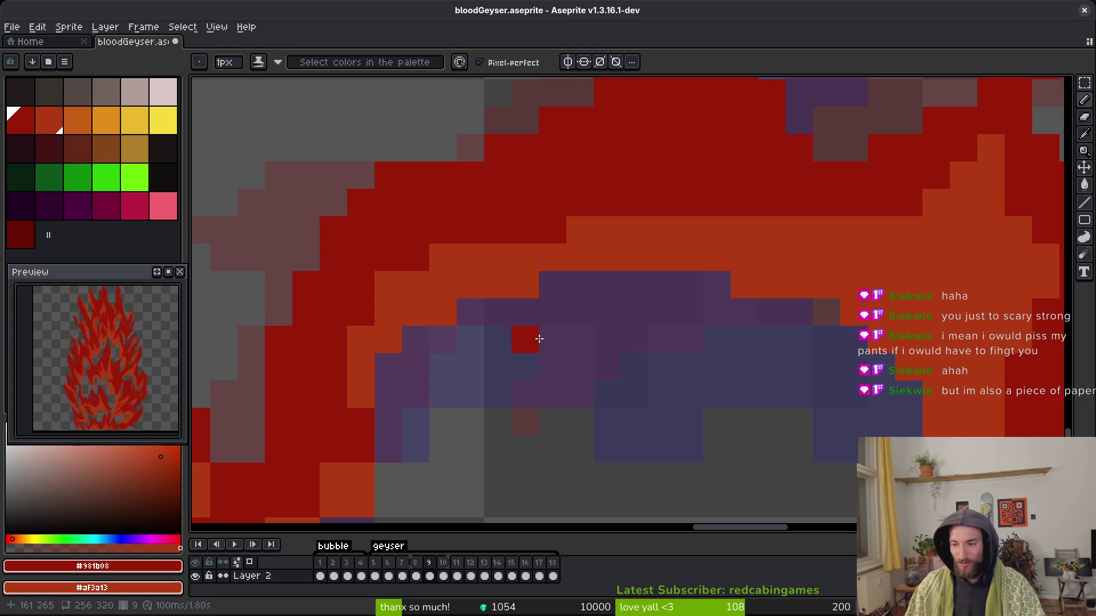
pyautogui.hscroll(-1, 456, 351)
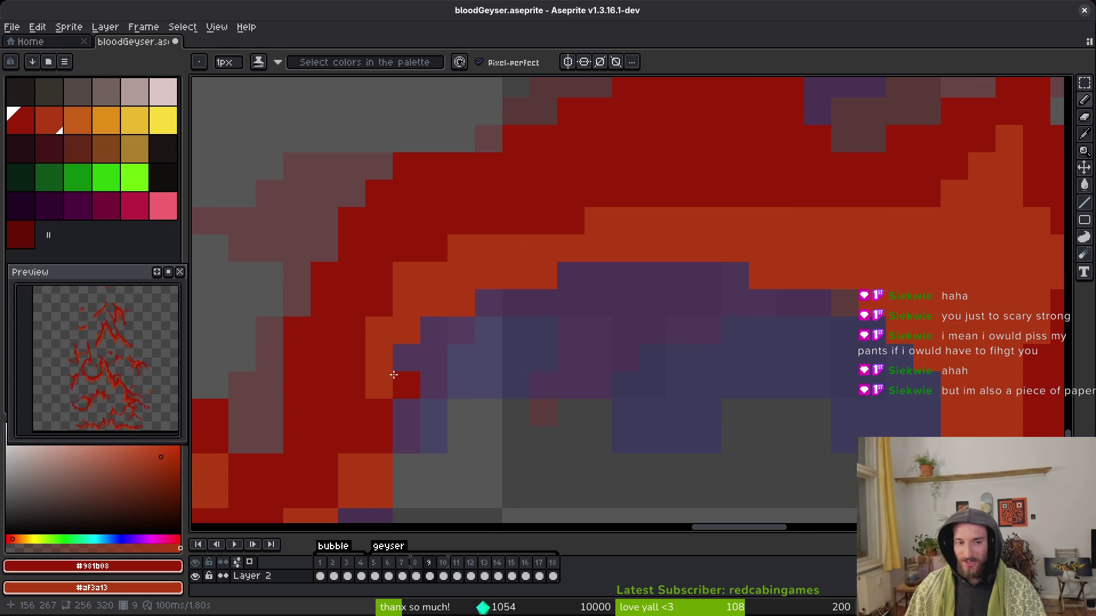
pyautogui.hscroll(-2, 392, 372)
pyautogui.hscroll(-5, 387, 422)
pyautogui.scroll(-5, 387, 422)
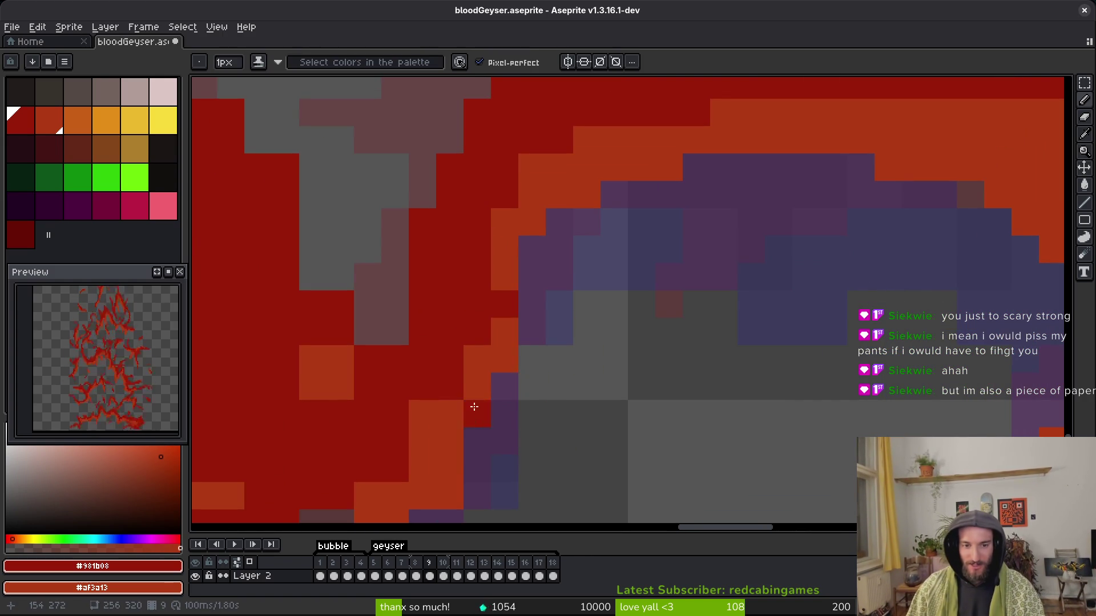
pyautogui.hscroll(-8, 513, 320)
pyautogui.scroll(-8, 513, 319)
# Fill three stray pixels and the adjacent flame edge with dark red.
pyautogui.click(578, 258)
pyautogui.click(496, 367)
pyautogui.click(523, 340)
pyautogui.scroll(-2, 540, 303)
pyautogui.moveTo(522, 367)
pyautogui.mouseDown()
pyautogui.moveTo(495, 394)
pyautogui.moveTo(437, 420)
pyautogui.mouseUp()
pyautogui.click(529, 358)
# Paint a dark-red staircase along the lower flame edge.
pyautogui.scroll(-3, 511, 416)
pyautogui.hscroll(-1, 533, 396)
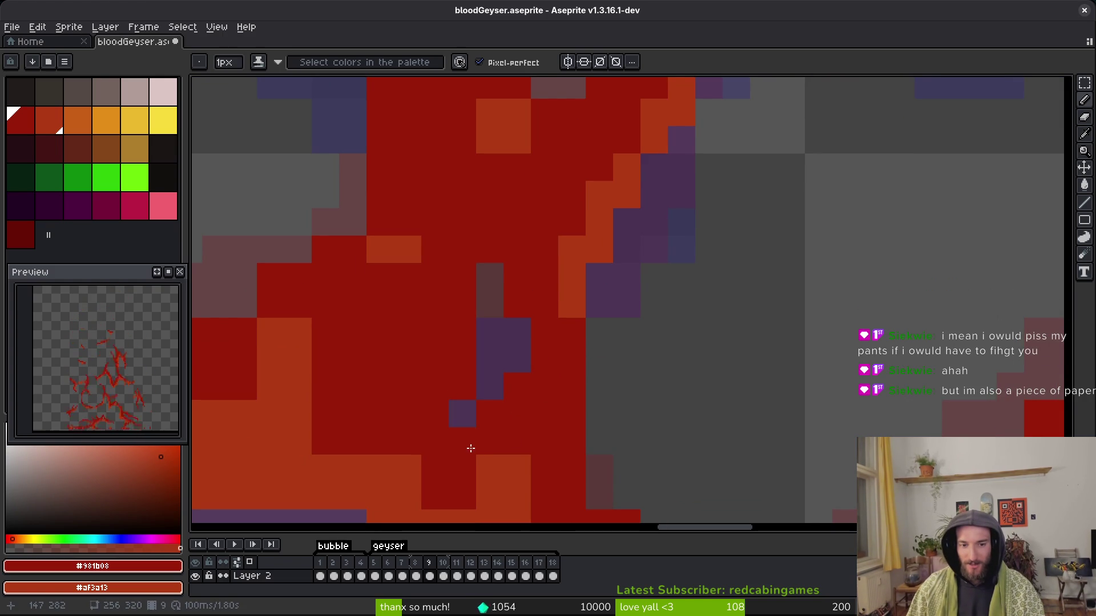
pyautogui.scroll(-3, 452, 437)
pyautogui.hscroll(-1, 451, 437)
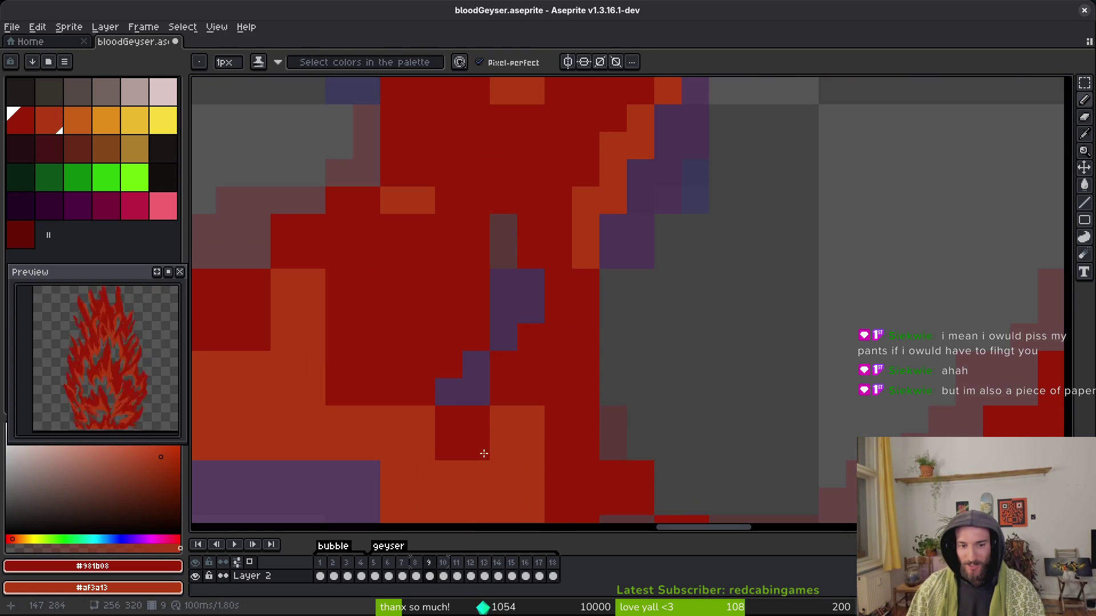
pyautogui.moveTo(422, 420); pyautogui.dragTo(465, 477)
pyautogui.scroll(-2, 465, 478)
pyautogui.hscroll(1, 465, 477)
pyautogui.moveTo(391, 399); pyautogui.dragTo(452, 462)
# Paint one pixel orange, then add a dark-red column and more flame pixels.
pyautogui.rightClick(452, 462)
pyautogui.moveTo(483, 423); pyautogui.dragTo(479, 401)
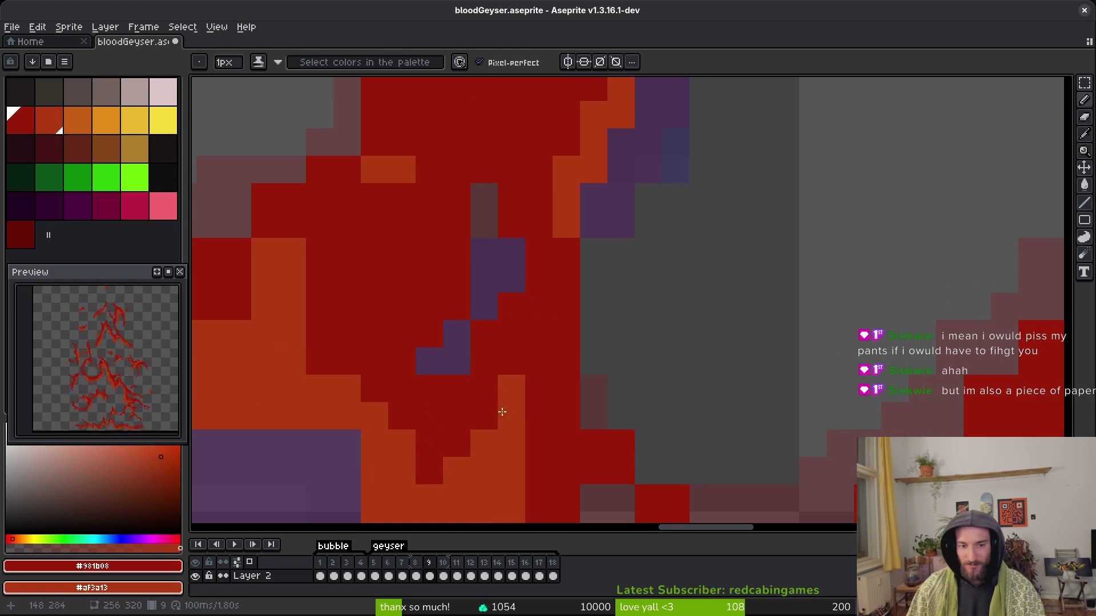
pyautogui.scroll(-6, 514, 394)
pyautogui.hscroll(2, 514, 394)
pyautogui.moveTo(554, 308); pyautogui.dragTo(548, 240)
# Erase the stray red pixels sitting beside the flame.
pyautogui.press('e')
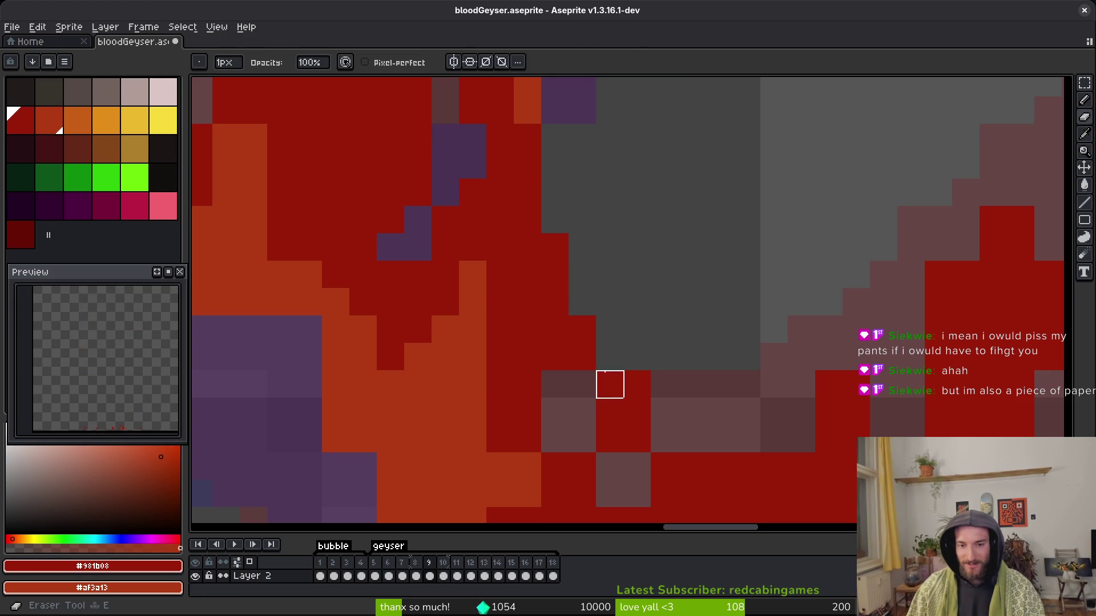
pyautogui.click(637, 384)
pyautogui.press('b')
pyautogui.press('e')
pyautogui.scroll(-3, 588, 426)
pyautogui.hscroll(4, 588, 425)
pyautogui.press('b')
pyautogui.press('e')
pyautogui.scroll(-2, 478, 379)
pyautogui.hscroll(1, 479, 379)
pyautogui.press('b')
pyautogui.press('e')
pyautogui.moveTo(531, 399)
pyautogui.mouseDown()
pyautogui.moveTo(531, 426)
pyautogui.moveTo(614, 428)
pyautogui.mouseUp()
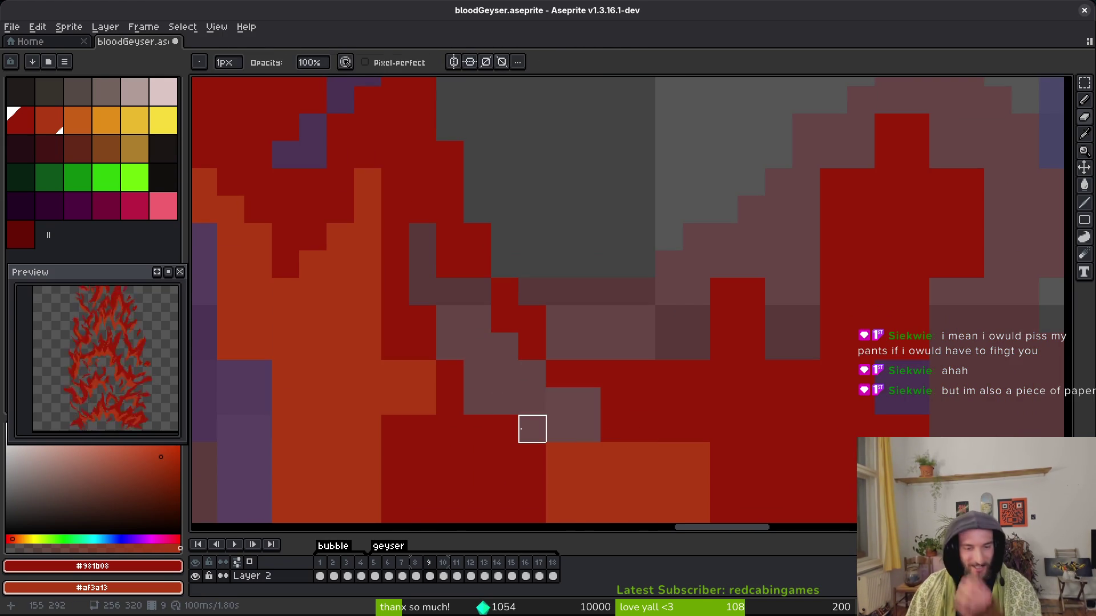
# Shade the pinkish edge pixels along the flame back to red.
pyautogui.press('b')
pyautogui.moveTo(531, 425)
pyautogui.mouseDown()
pyautogui.moveTo(560, 417)
pyautogui.moveTo(526, 433)
pyautogui.moveTo(560, 434)
pyautogui.moveTo(589, 408)
pyautogui.mouseUp()
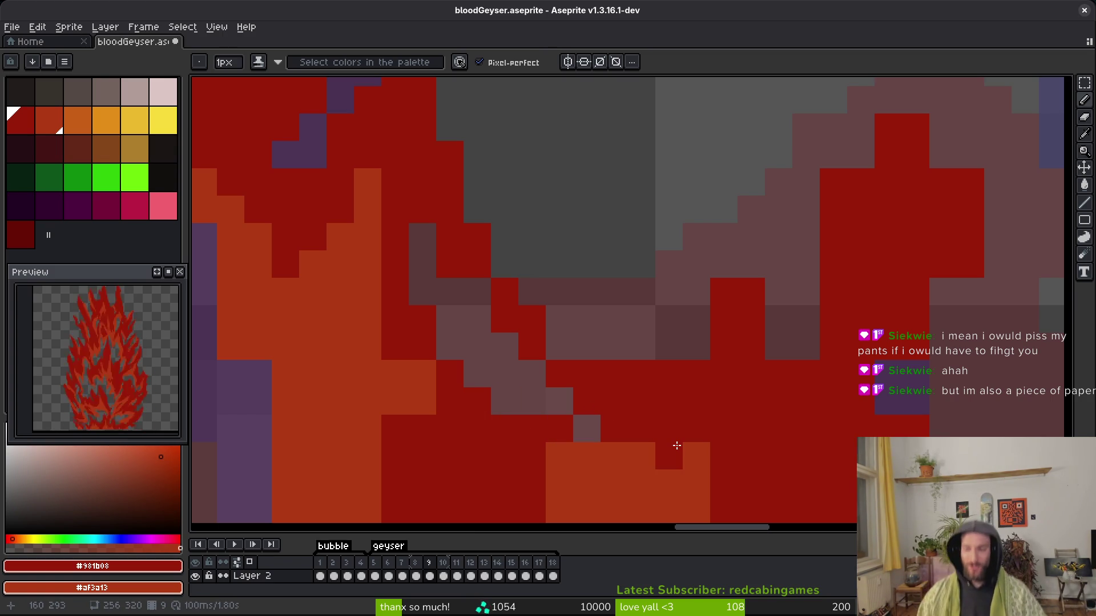
pyautogui.click(699, 348)
pyautogui.moveTo(752, 263); pyautogui.dragTo(775, 371)
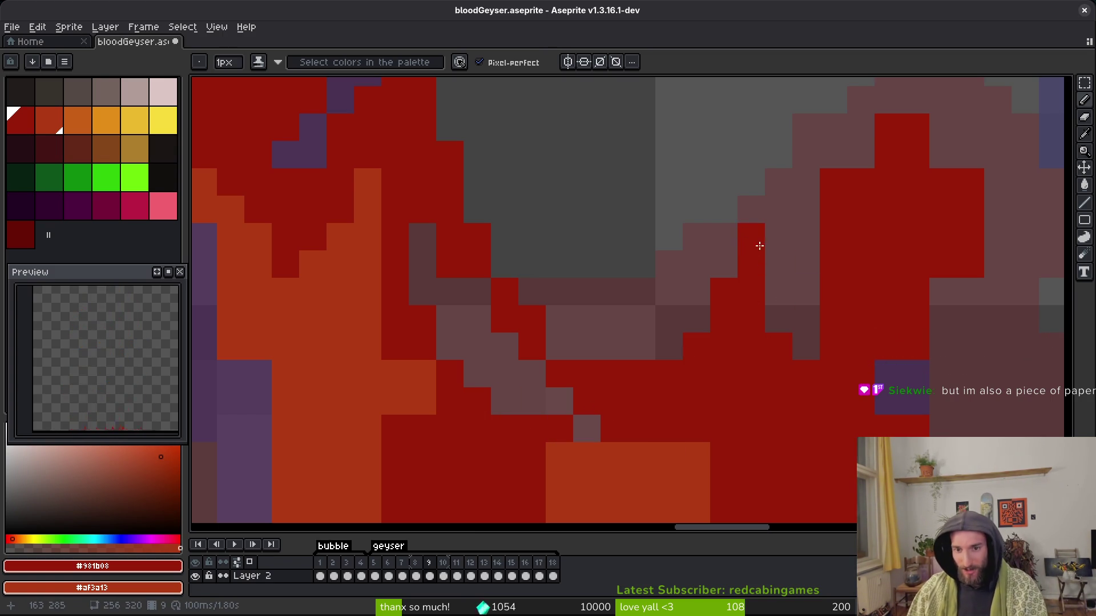
pyautogui.hscroll(4, 800, 321)
pyautogui.scroll(3, 738, 325)
# Erase a couple more stray red pixels, including one beside a purple pixel.
pyautogui.press('e')
pyautogui.click(692, 345)
pyautogui.hscroll(1, 737, 297)
pyautogui.scroll(-1, 736, 297)
pyautogui.hotkey('ctrl', 'z')
pyautogui.click(807, 249)
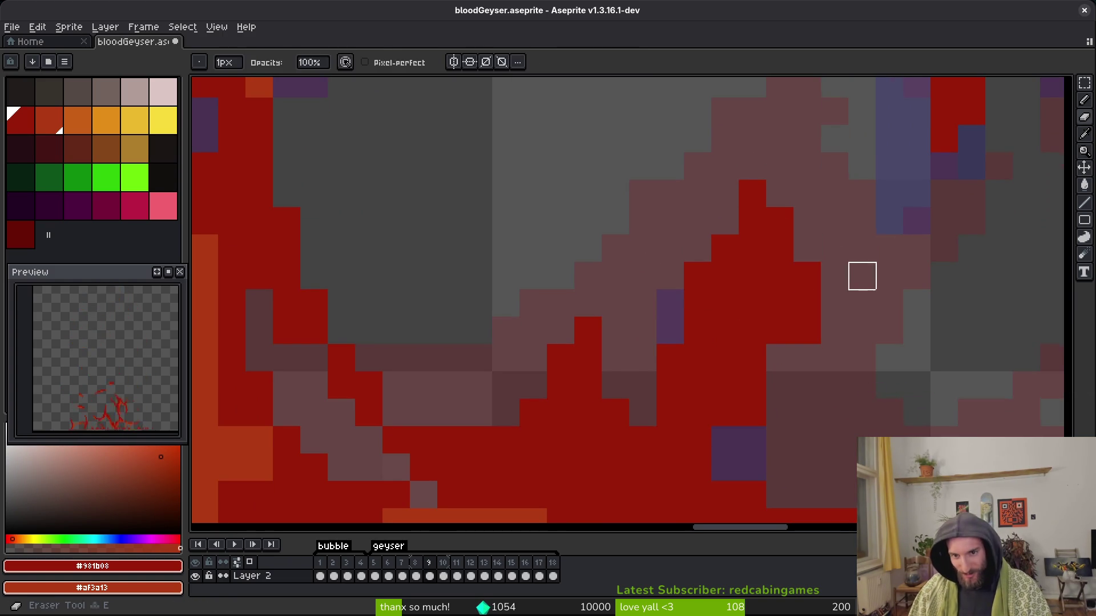
# Turn a remaining pink cell red and scan the frame for more stray pixels.
pyautogui.press('b')
pyautogui.scroll(-1, 828, 297)
pyautogui.hscroll(1, 828, 296)
pyautogui.click(763, 342)
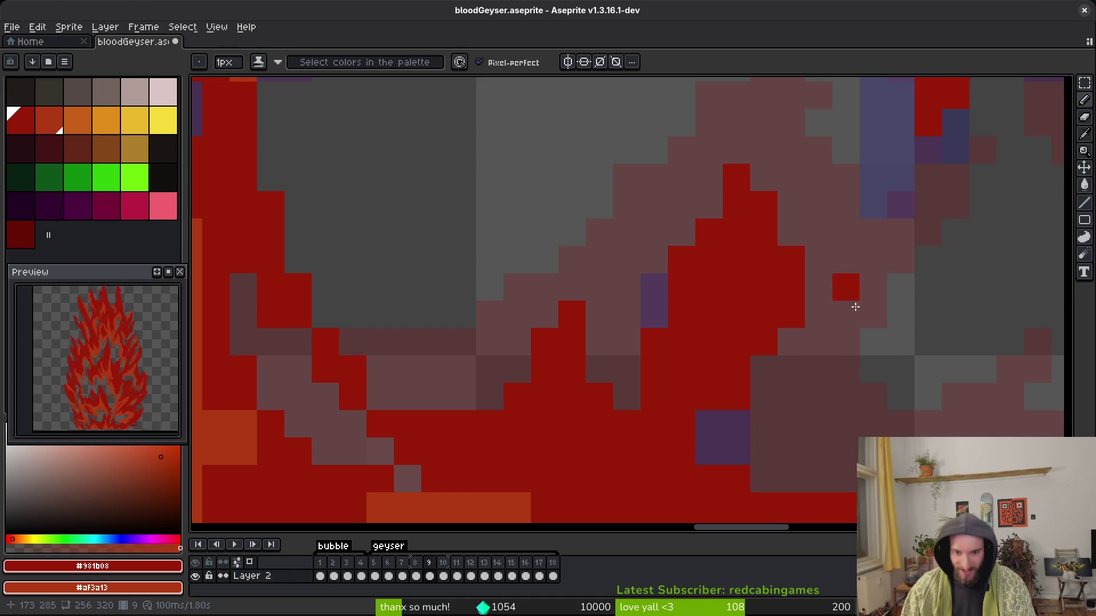
pyautogui.scroll(-3, 878, 293)
pyautogui.hscroll(-3, 878, 294)
pyautogui.press('e')
pyautogui.scroll(-1, 827, 387)
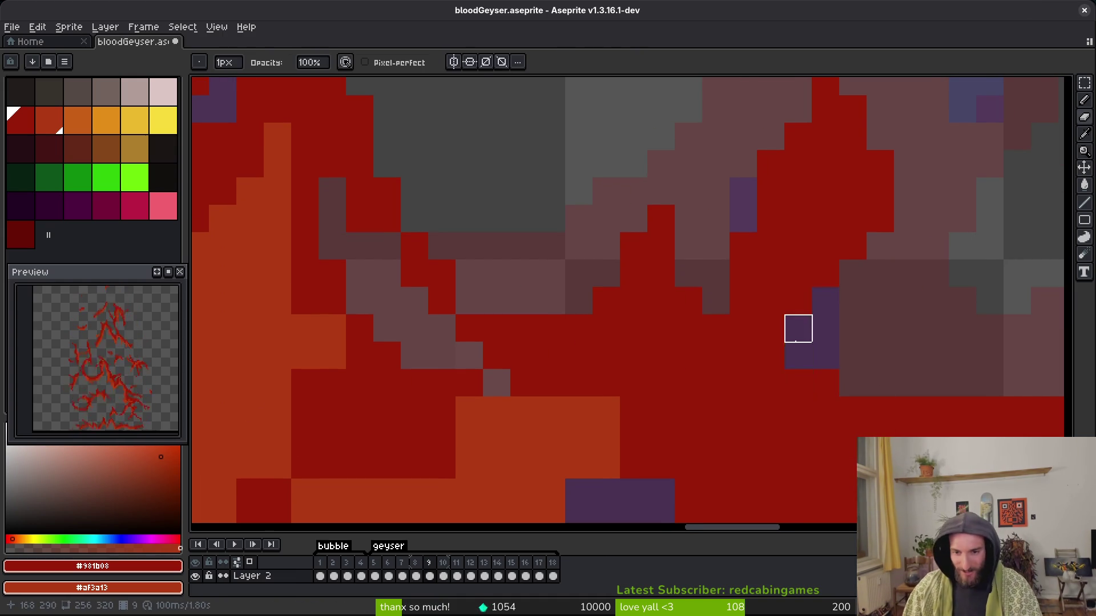
pyautogui.scroll(-4, 754, 377)
pyautogui.hscroll(5, 754, 378)
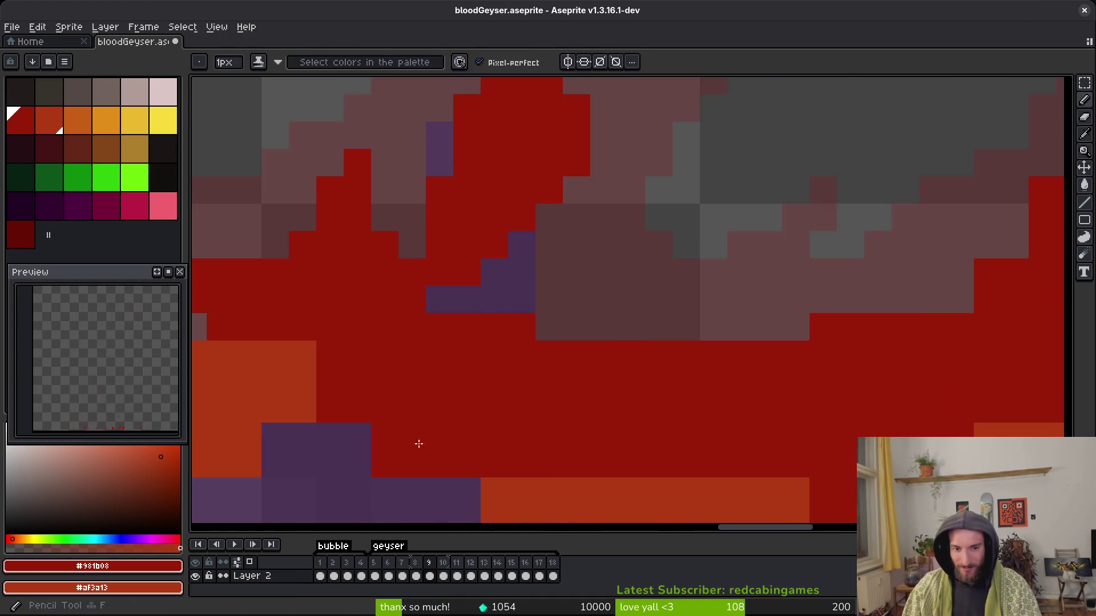
pyautogui.scroll(-2, 502, 399)
pyautogui.hscroll(-10, 627, 394)
pyautogui.hscroll(-3, 793, 431)
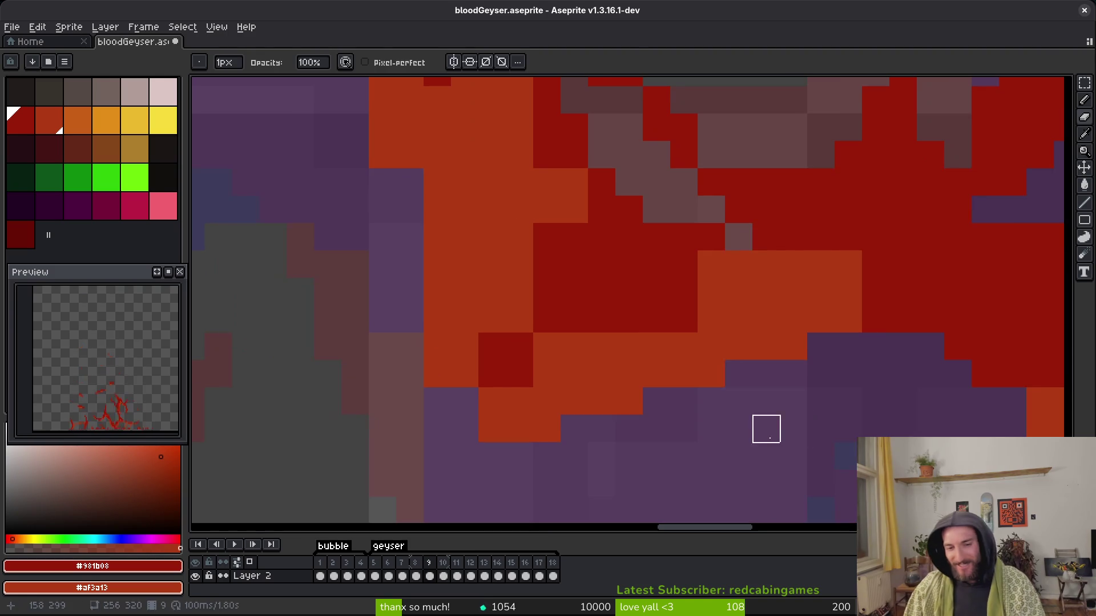
# Paint dark red strokes along the flame edge and recolour one dark-red cell orange.
pyautogui.press('b')
pyautogui.moveTo(711, 264); pyautogui.dragTo(766, 264)
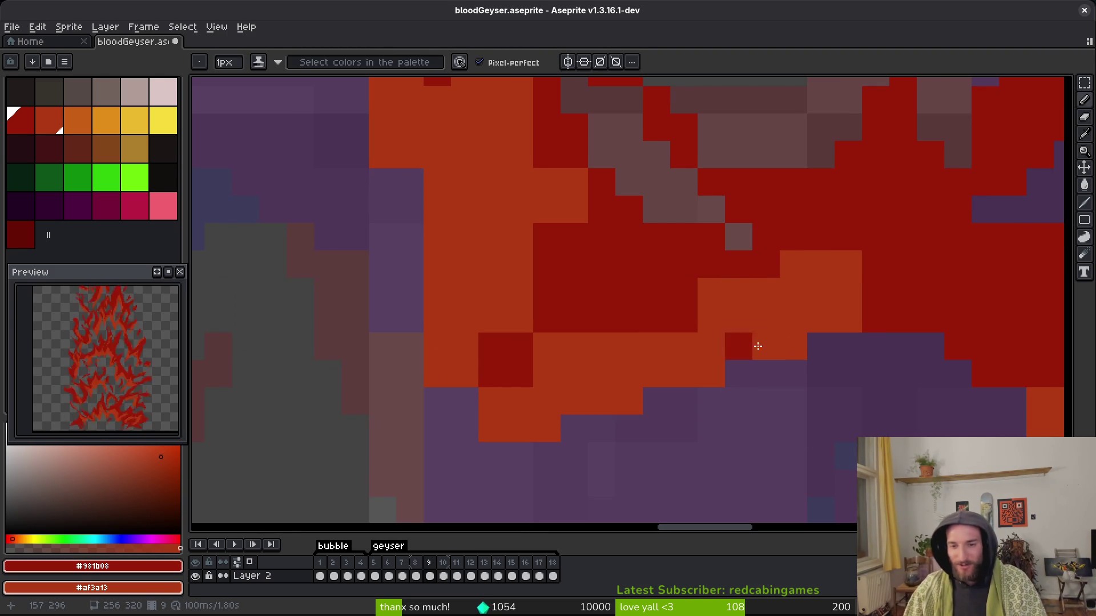
pyautogui.moveTo(843, 318); pyautogui.dragTo(788, 354)
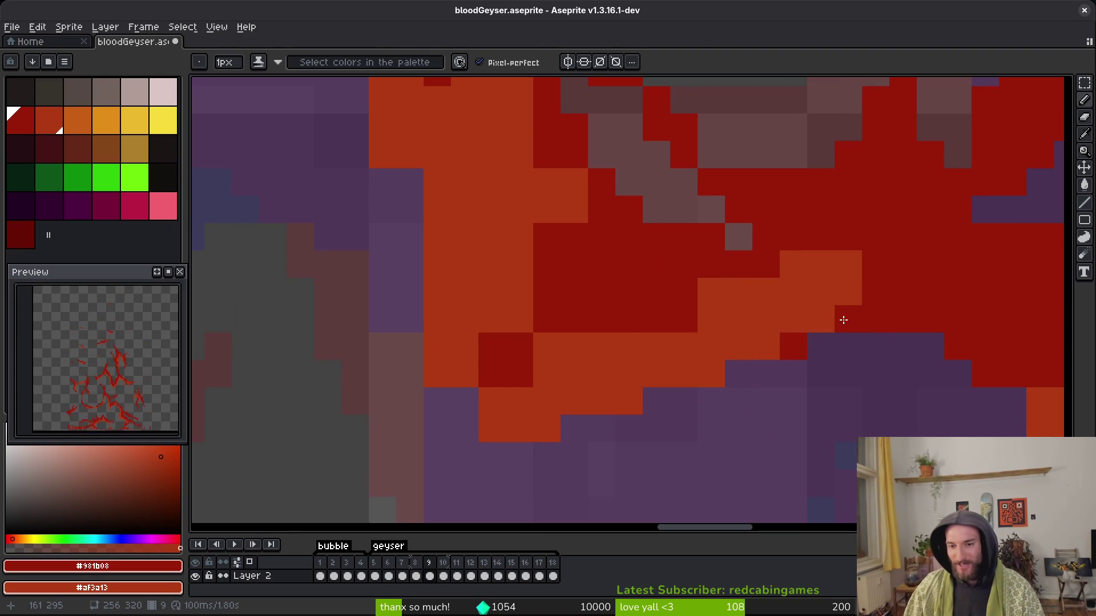
pyautogui.rightClick(689, 315)
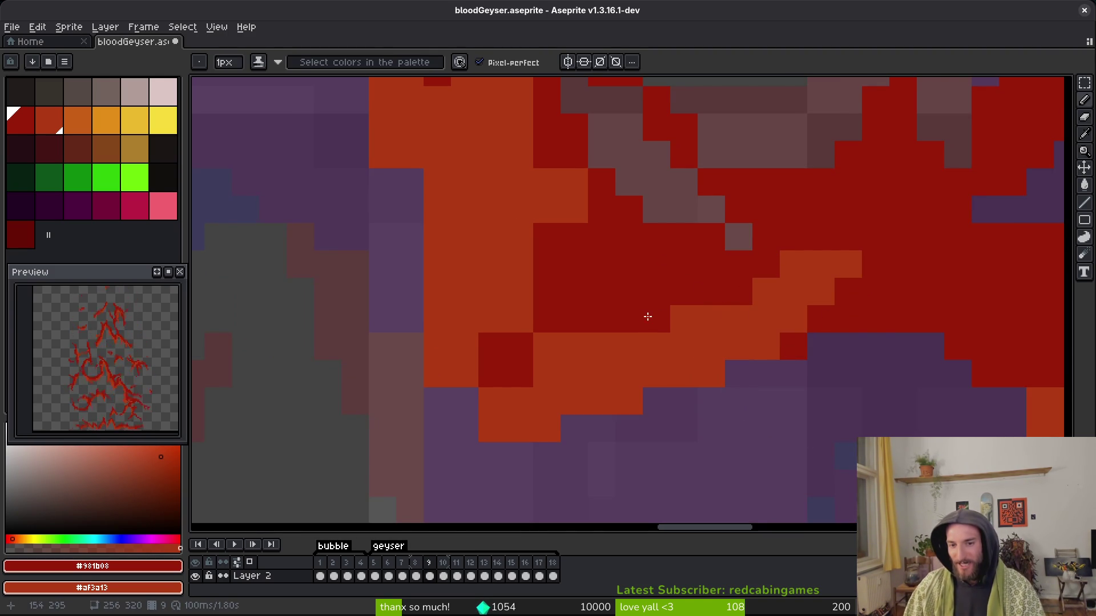
pyautogui.hscroll(-2, 628, 331)
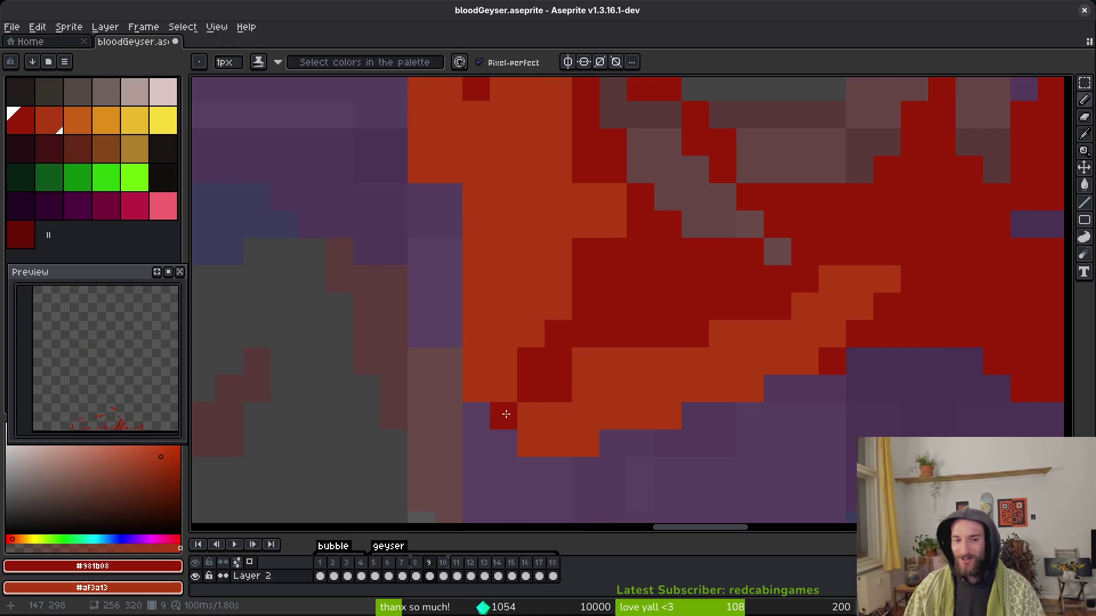
pyautogui.scroll(3, 502, 354)
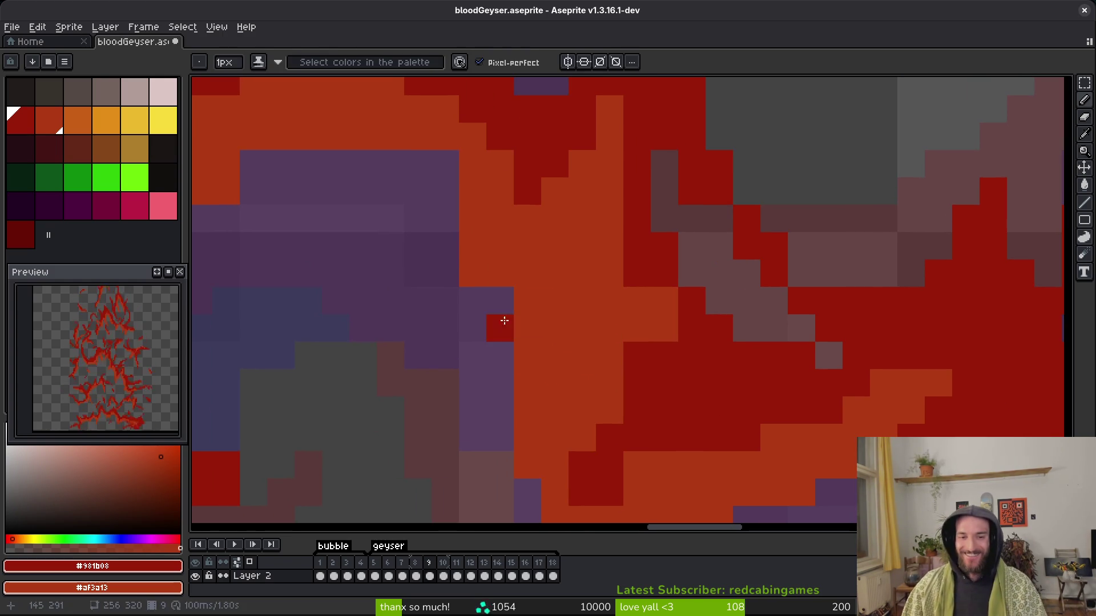
pyautogui.scroll(2, 521, 293)
pyautogui.moveTo(645, 254); pyautogui.dragTo(645, 332)
pyautogui.click(690, 371)
# Save the sprite, undo the last pixel change, and save again.
pyautogui.hotkey('ctrl', 's')
pyautogui.scroll(3, 679, 371)
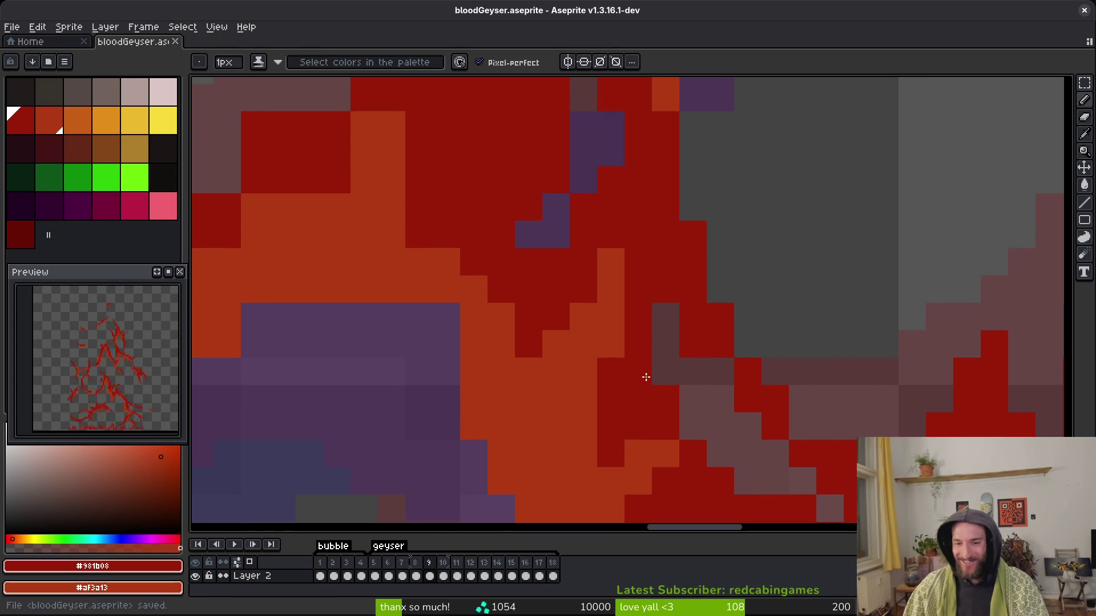
pyautogui.hotkey('ctrl', 'z')
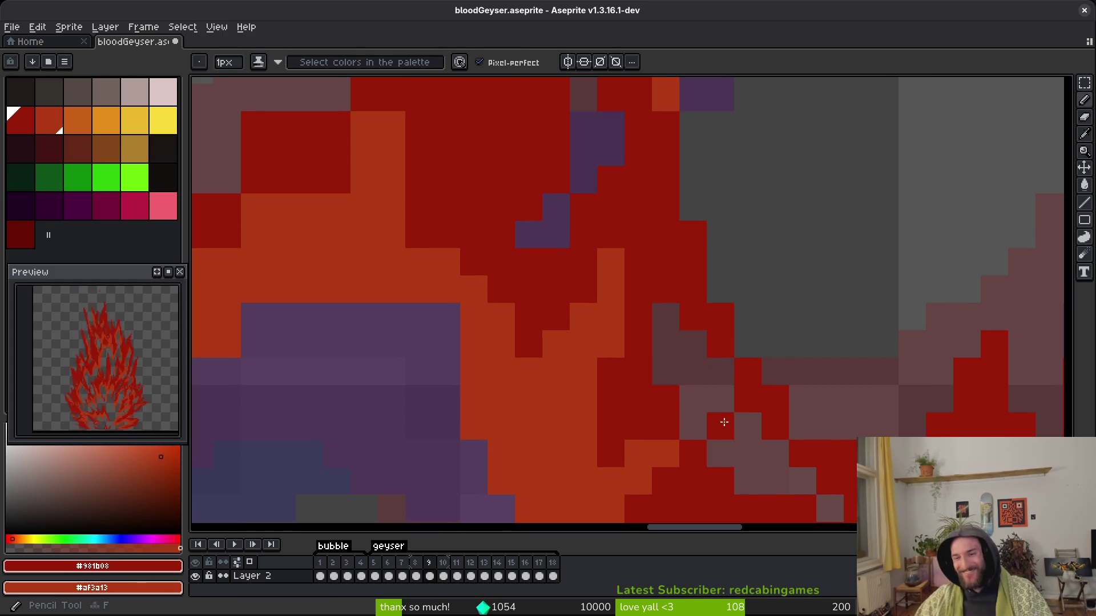
pyautogui.hotkey('ctrl', 's')
# Add a single pixel on the flame's left side, then move to another part of the flame.
pyautogui.scroll(2, 710, 261)
pyautogui.hscroll(-3, 717, 374)
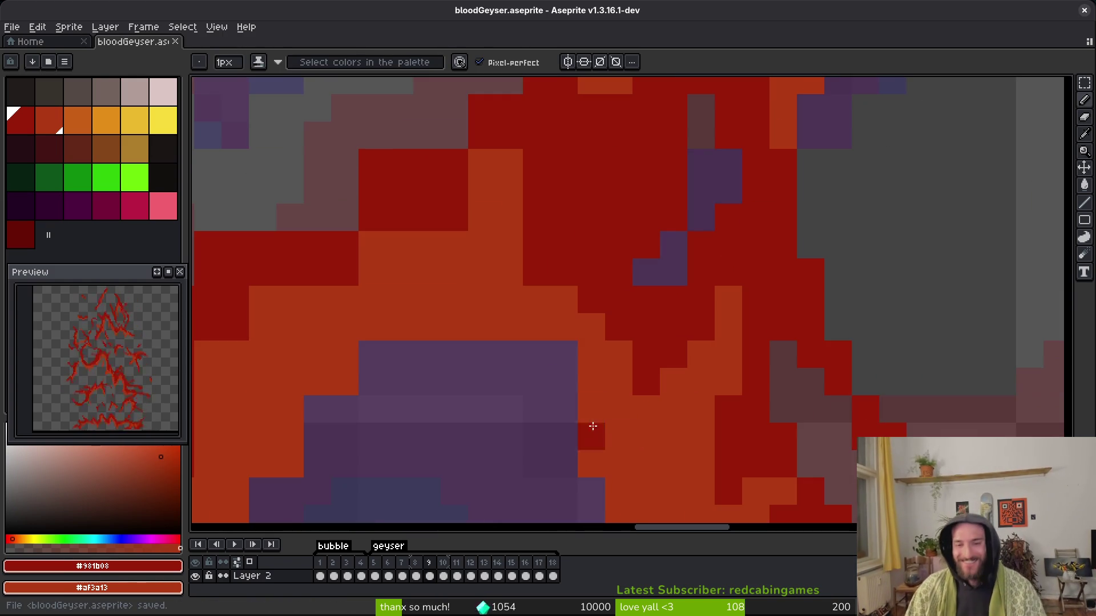
pyautogui.click(542, 378)
pyautogui.scroll(-1, 628, 354)
pyautogui.scroll(1, 622, 338)
pyautogui.scroll(1, 600, 320)
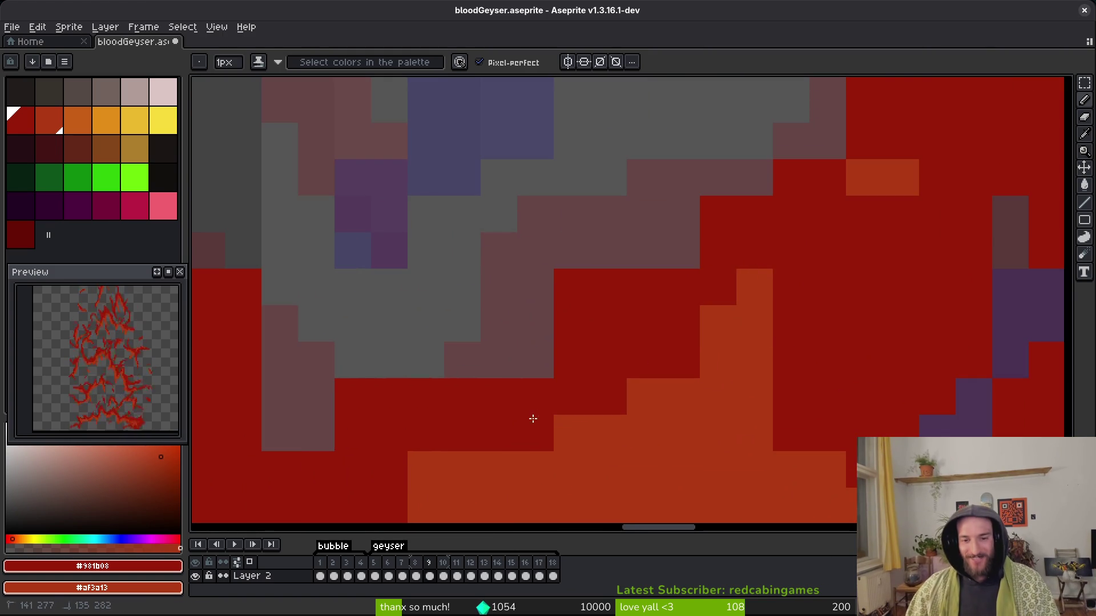
pyautogui.moveTo(533, 416); pyautogui.dragTo(665, 359)
pyautogui.scroll(-1, 662, 359)
pyautogui.scroll(-1, 510, 472)
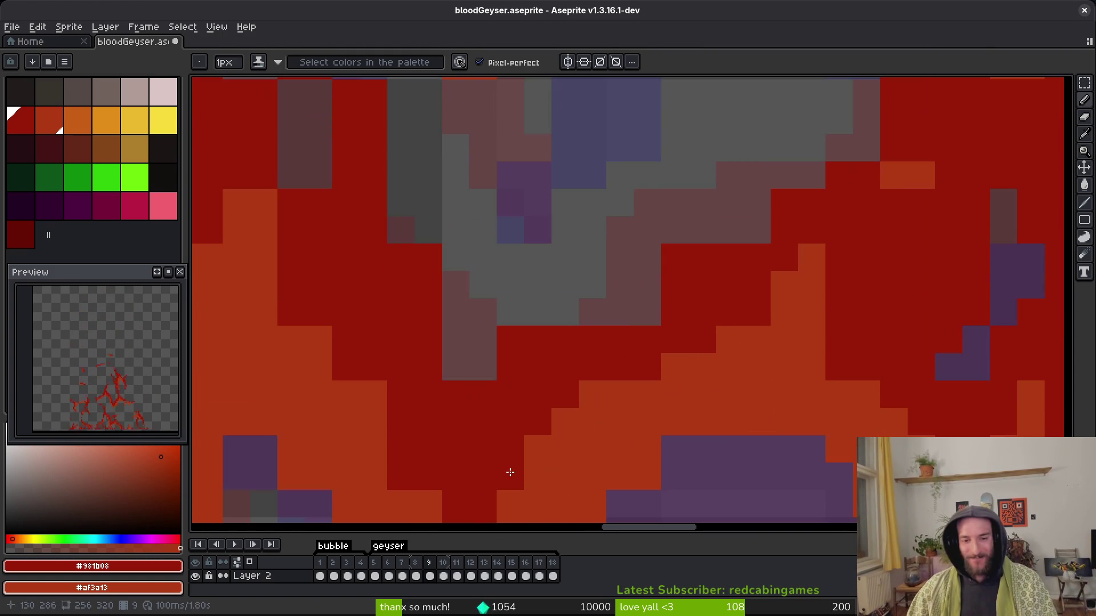
pyautogui.scroll(-2, 524, 443)
pyautogui.scroll(2, 569, 411)
pyautogui.scroll(-1, 576, 434)
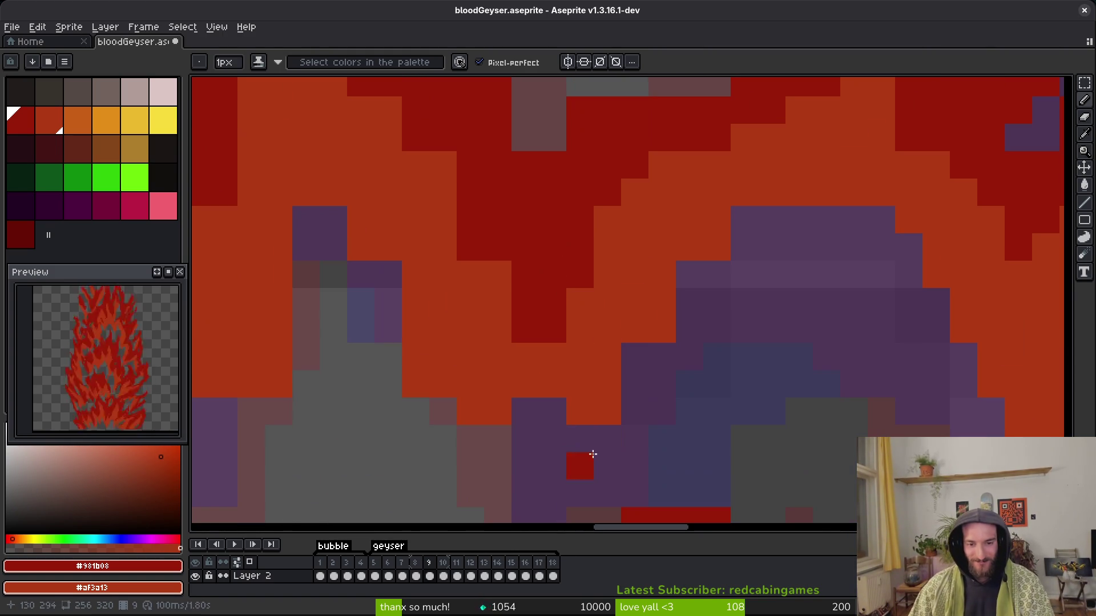
# Clear two orange pixels to purple and paint several purple pixels orange.
pyautogui.press('e')
pyautogui.press('b')
pyautogui.press('e')
pyautogui.moveTo(799, 193)
pyautogui.mouseDown()
pyautogui.moveTo(772, 220)
pyautogui.moveTo(826, 220)
pyautogui.mouseUp()
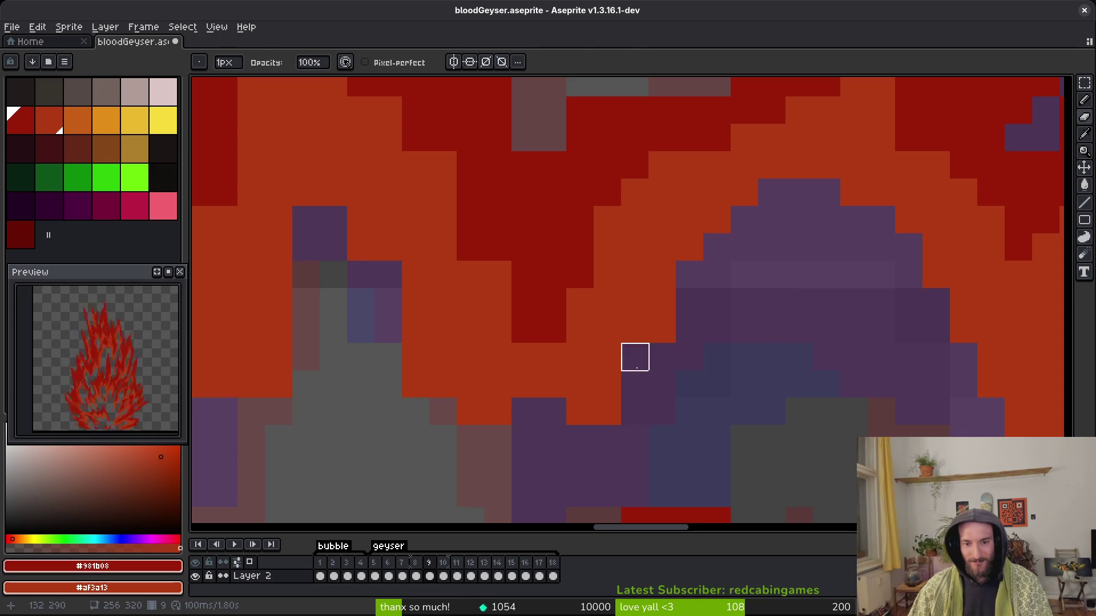
pyautogui.press('b')
pyautogui.moveTo(553, 466); pyautogui.dragTo(580, 438)
pyautogui.click(552, 411)
pyautogui.click(552, 438)
# Shade a few flame pixels darker and turn an orange pixel dark red.
pyautogui.press('e')
pyautogui.press('b')
pyautogui.press('e')
pyautogui.scroll(3, 558, 443)
pyautogui.press('b')
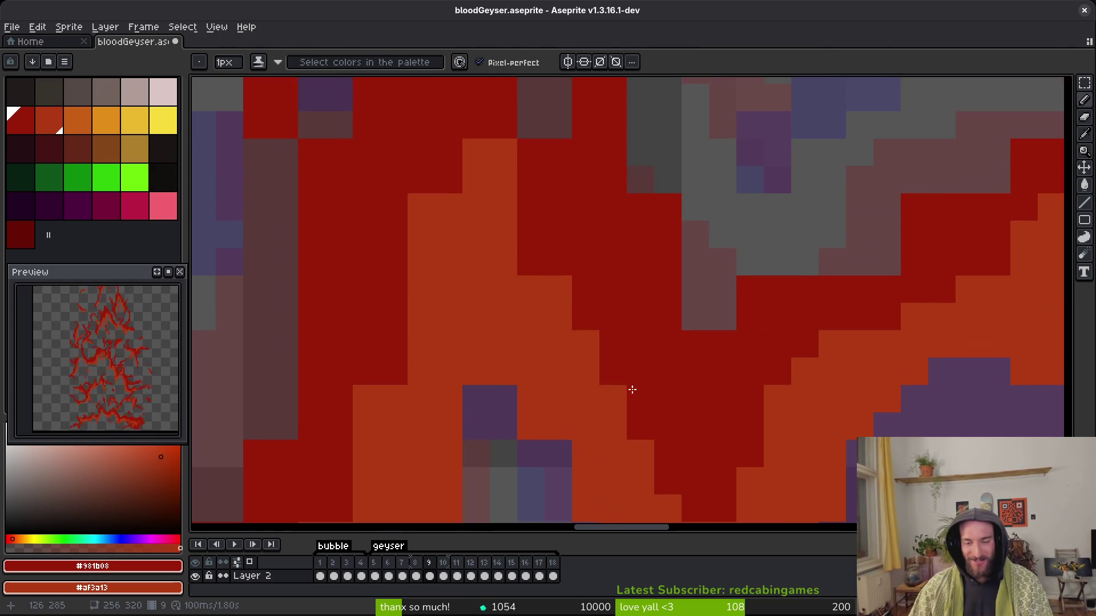
pyautogui.moveTo(521, 245); pyautogui.dragTo(556, 335)
pyautogui.scroll(2, 555, 335)
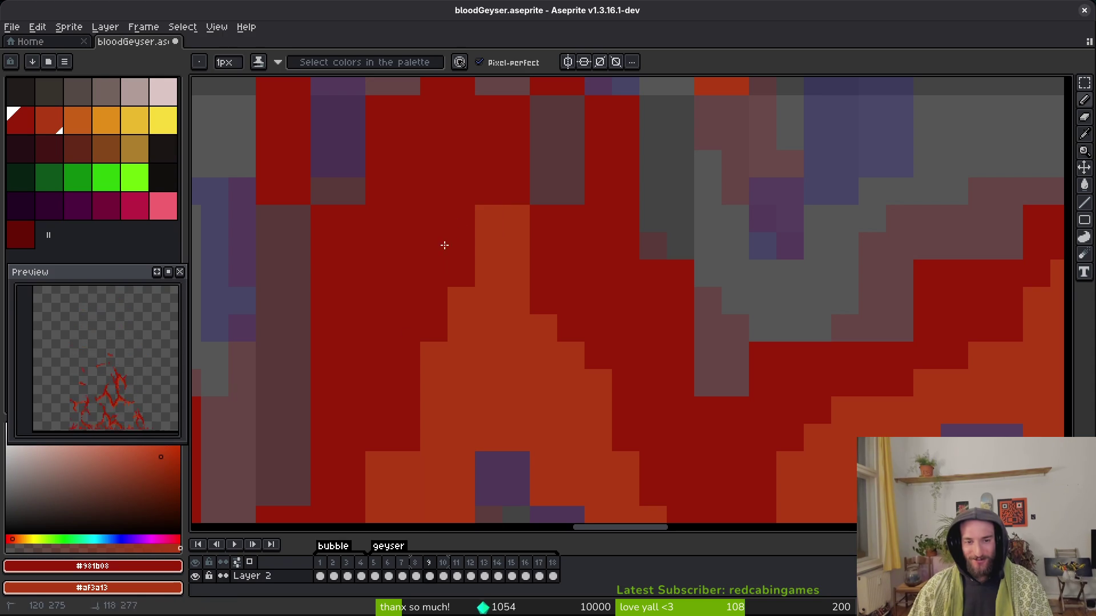
pyautogui.click(490, 219)
pyautogui.scroll(3, 552, 386)
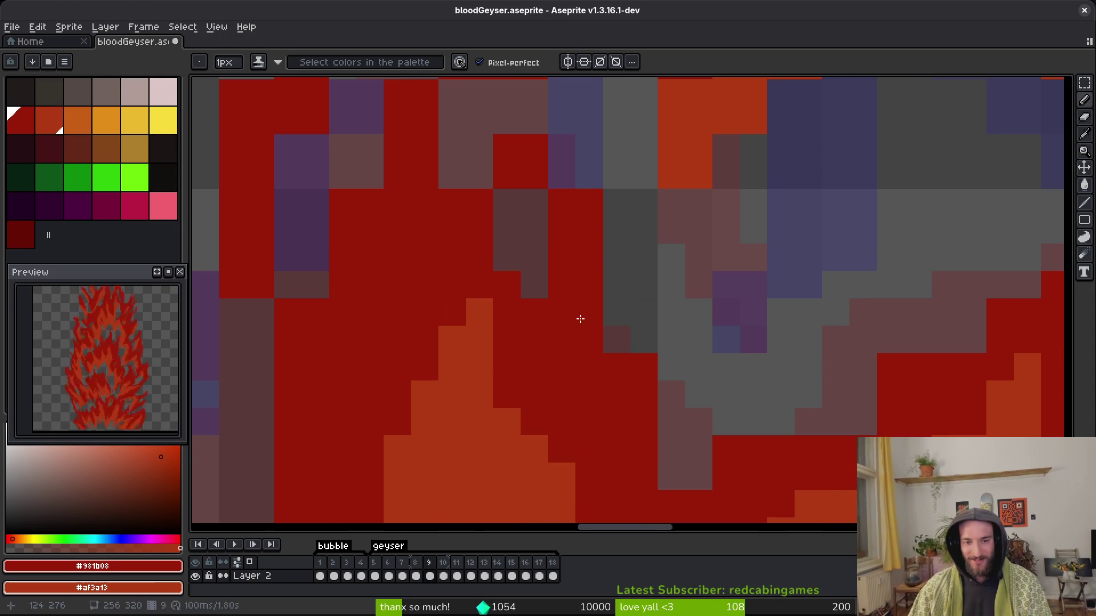
# Erase stray red pixels along the flame edge and fill in a single red pixel.
pyautogui.press('e')
pyautogui.moveTo(562, 147)
pyautogui.mouseDown()
pyautogui.moveTo(615, 365)
pyautogui.moveTo(657, 380)
pyautogui.mouseUp()
pyautogui.hscroll(3, 563, 379)
pyautogui.click(813, 347)
pyautogui.moveTo(813, 347)
pyautogui.mouseDown()
pyautogui.moveTo(785, 347)
pyautogui.moveTo(866, 291)
pyautogui.moveTo(894, 291)
pyautogui.mouseUp()
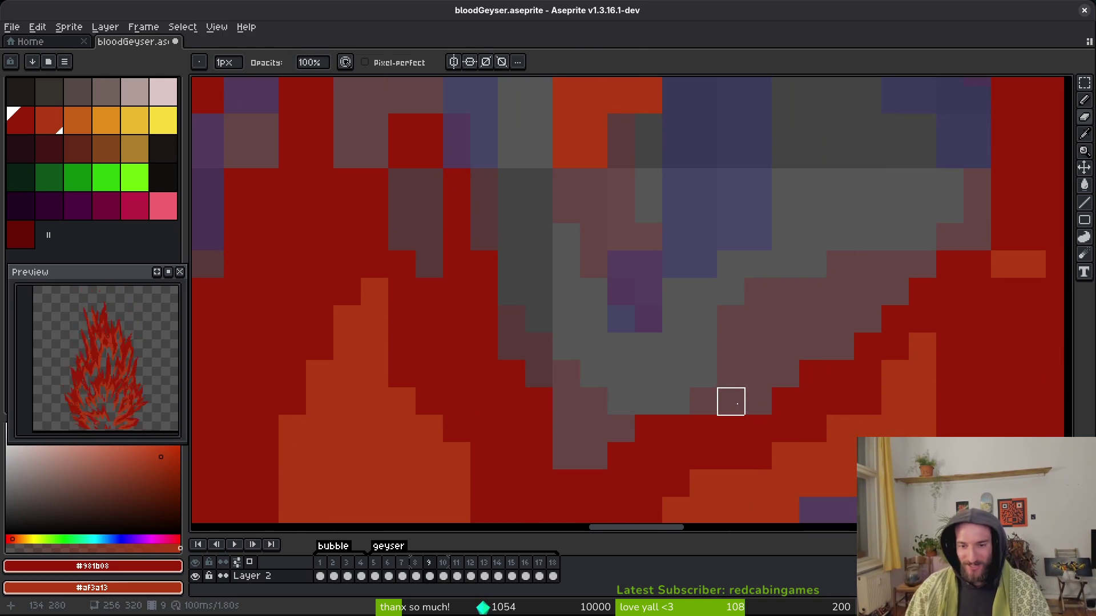
pyautogui.press('f')
pyautogui.click(758, 402)
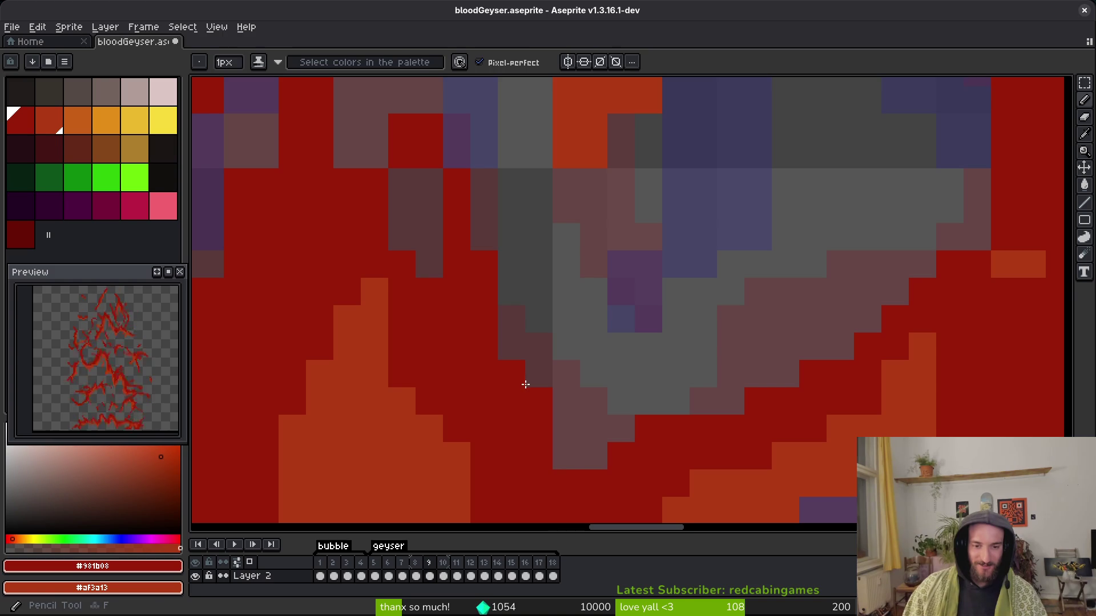
# Erase two more stray red pixels and save the geyser file.
pyautogui.press('e')
pyautogui.moveTo(539, 428); pyautogui.dragTo(538, 402)
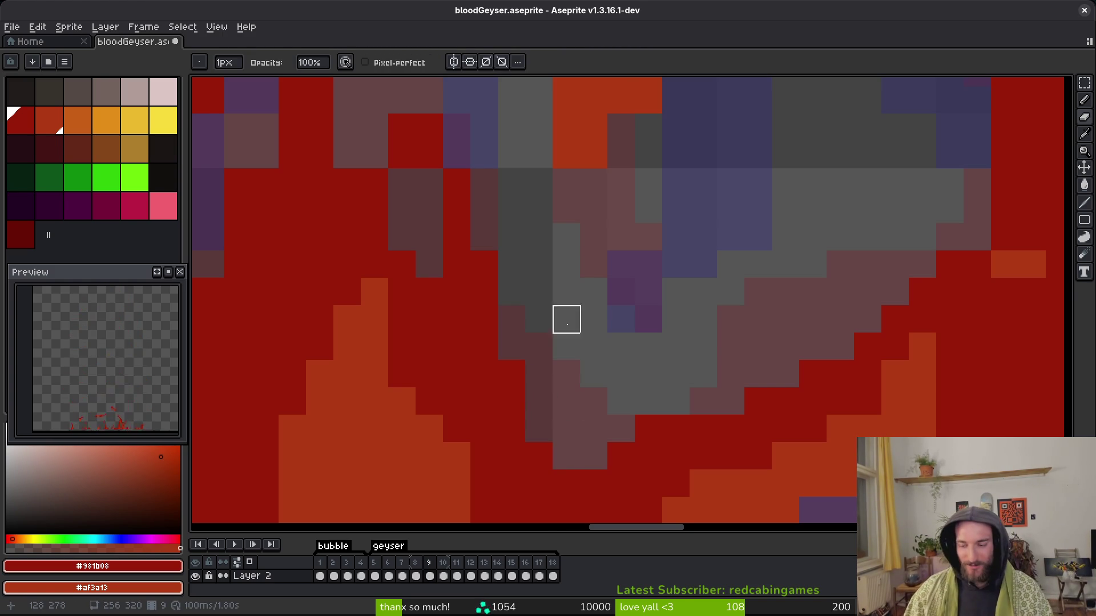
pyautogui.hotkey('ctrl', 's')
pyautogui.scroll(-1, 570, 372)
pyautogui.scroll(2, 578, 326)
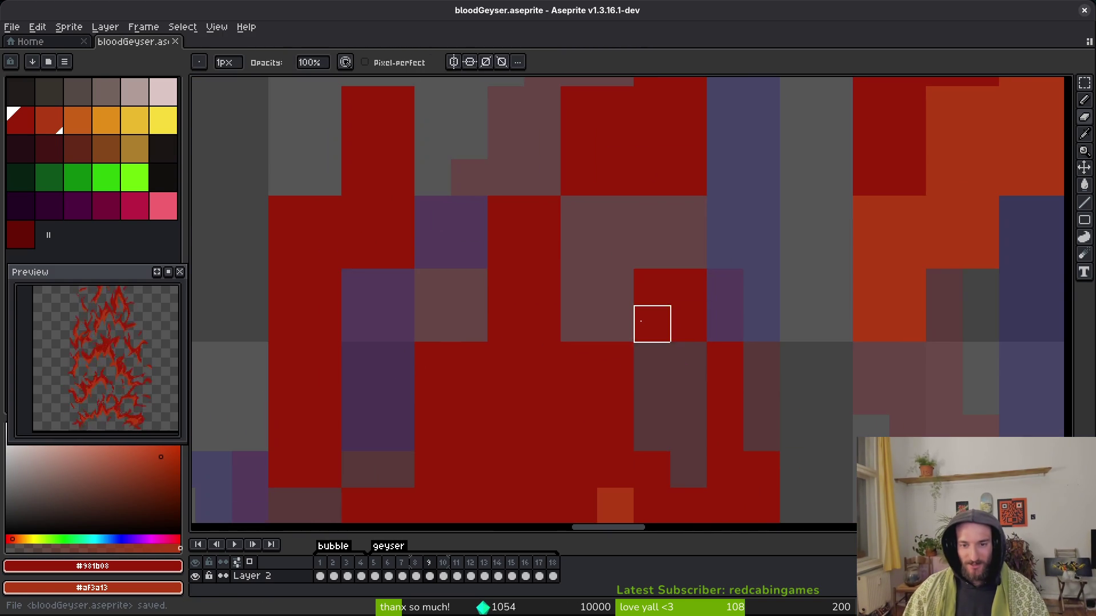
# Erase the remaining stray red and orange columns from the flame edges.
pyautogui.moveTo(615, 396); pyautogui.dragTo(614, 360)
pyautogui.moveTo(583, 129); pyautogui.dragTo(479, 282)
pyautogui.scroll(-1, 474, 306)
pyautogui.scroll(1, 440, 221)
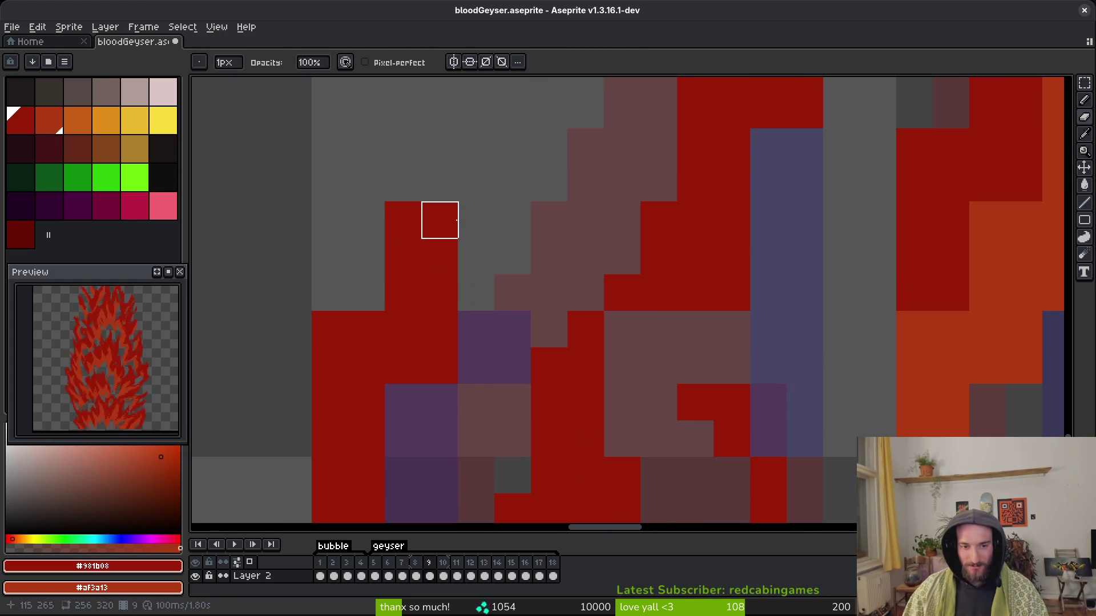
pyautogui.moveTo(440, 221); pyautogui.dragTo(440, 404)
pyautogui.moveTo(330, 328); pyautogui.dragTo(330, 402)
pyautogui.moveTo(421, 343); pyautogui.dragTo(421, 452)
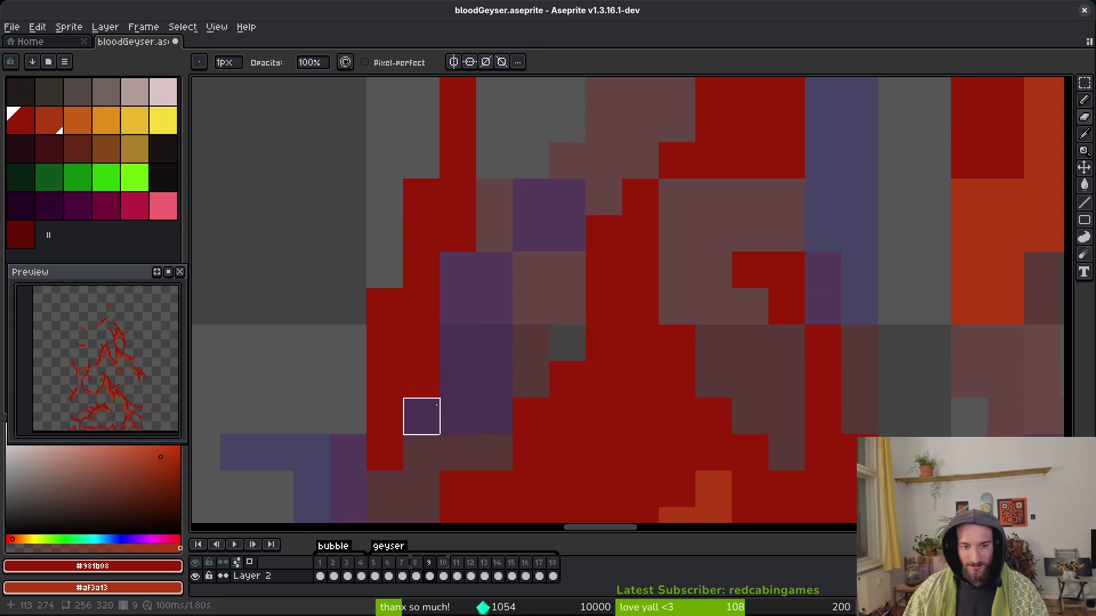
pyautogui.scroll(-1, 529, 360)
pyautogui.scroll(1, 614, 331)
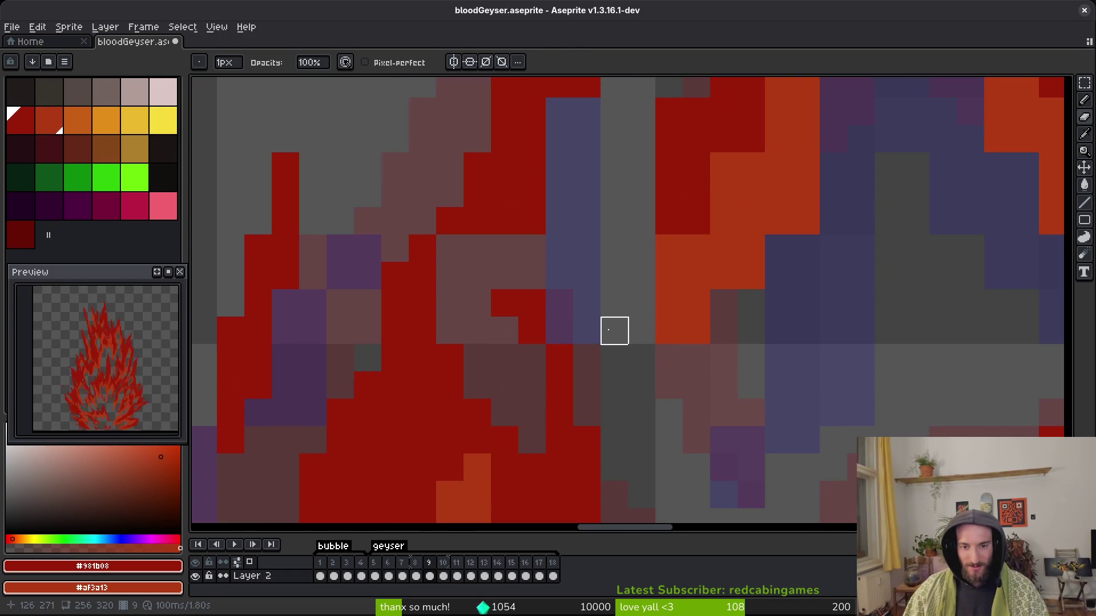
pyautogui.moveTo(806, 166); pyautogui.dragTo(806, 222)
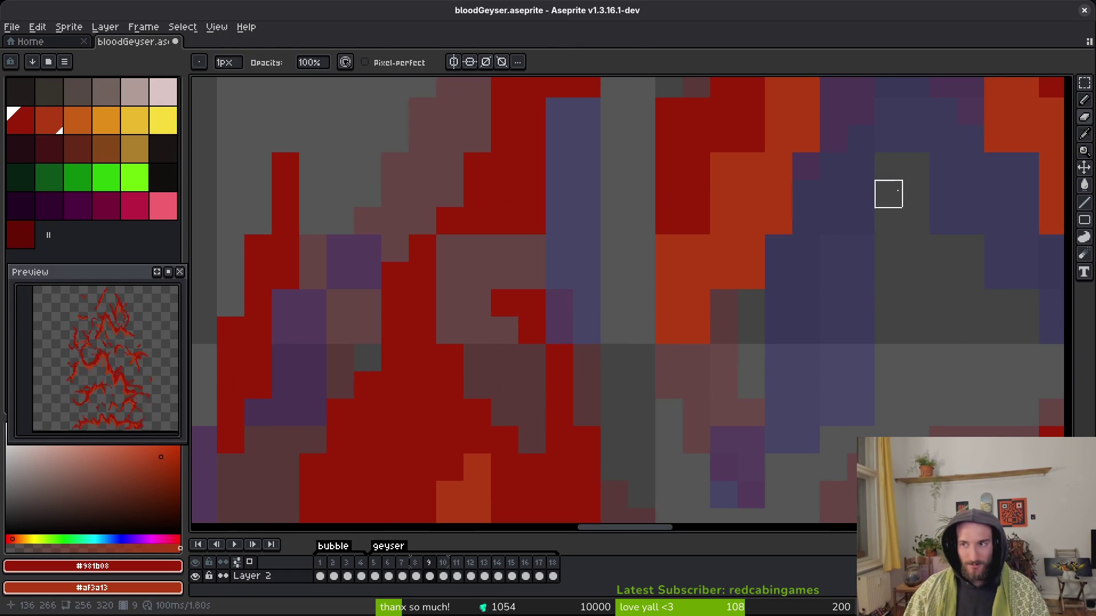
pyautogui.press('b')
pyautogui.scroll(-1, 787, 309)
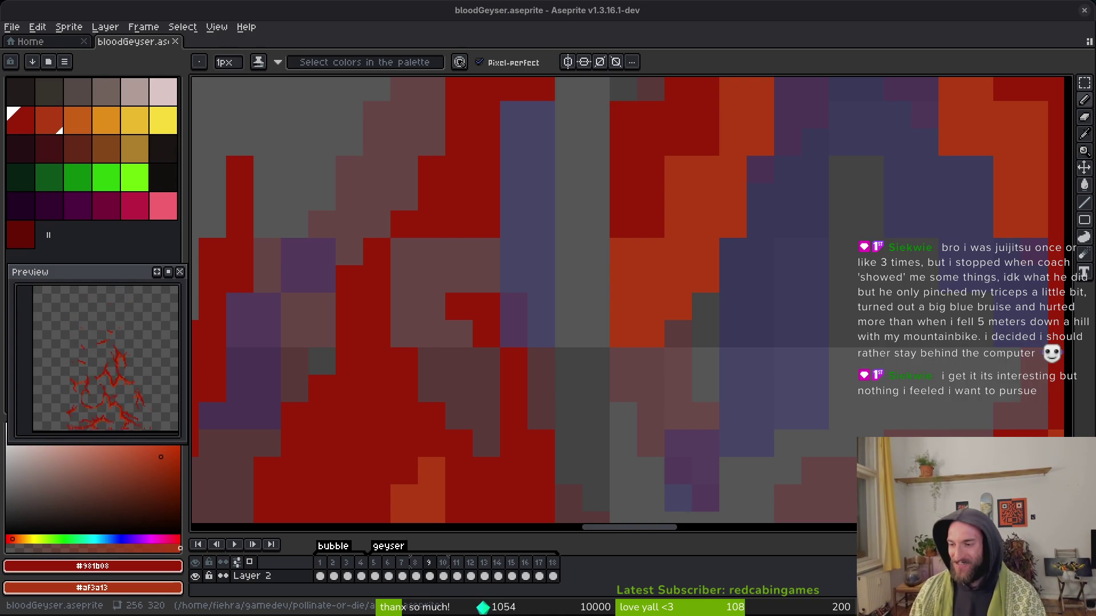
# Save bloodGeyser.aseprite again, then undo the last pixel change.
pyautogui.press('b')
pyautogui.moveTo(530, 213)
pyautogui.mouseDown()
pyautogui.moveTo(569, 214)
pyautogui.moveTo(569, 224)
pyautogui.mouseUp()
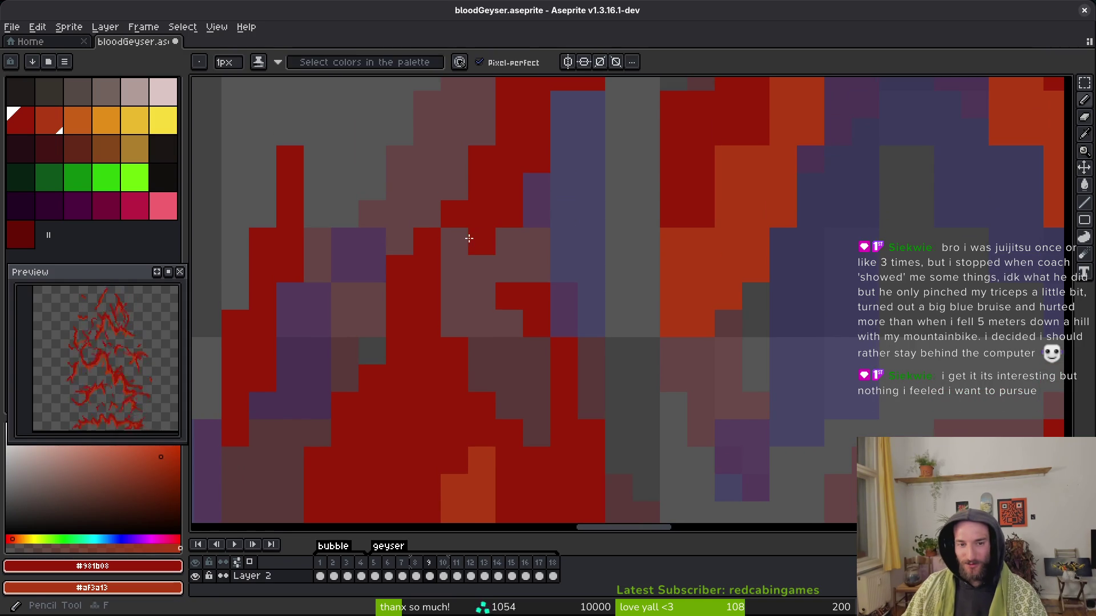
pyautogui.hotkey('ctrl', 's')
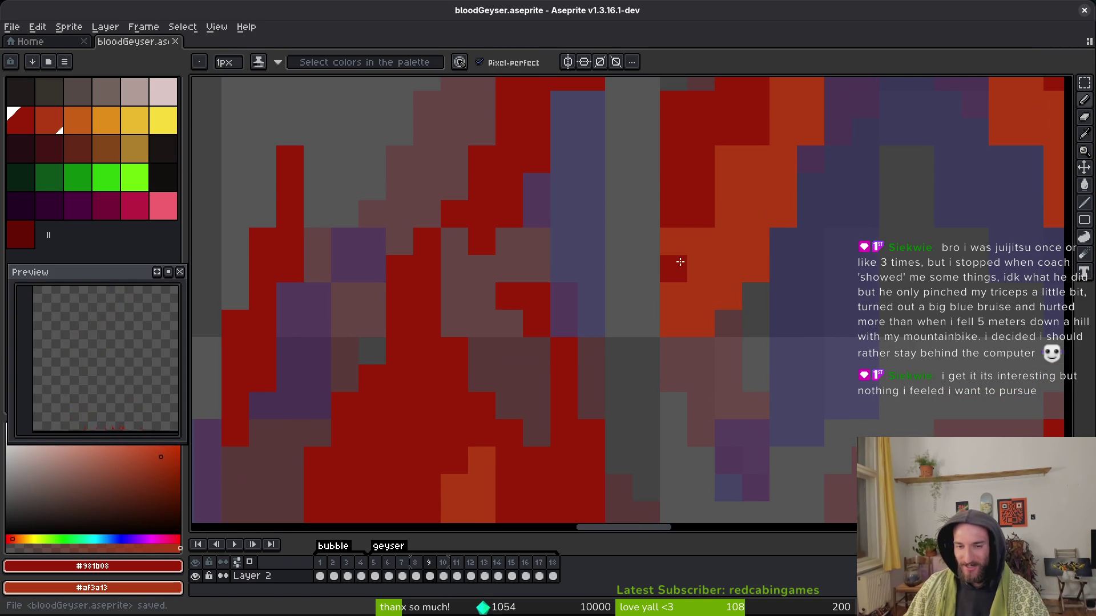
pyautogui.hotkey('ctrl', 'z')
# Fill a purple gap at the flame tips with red and erase two stray red pixels.
pyautogui.press('b')
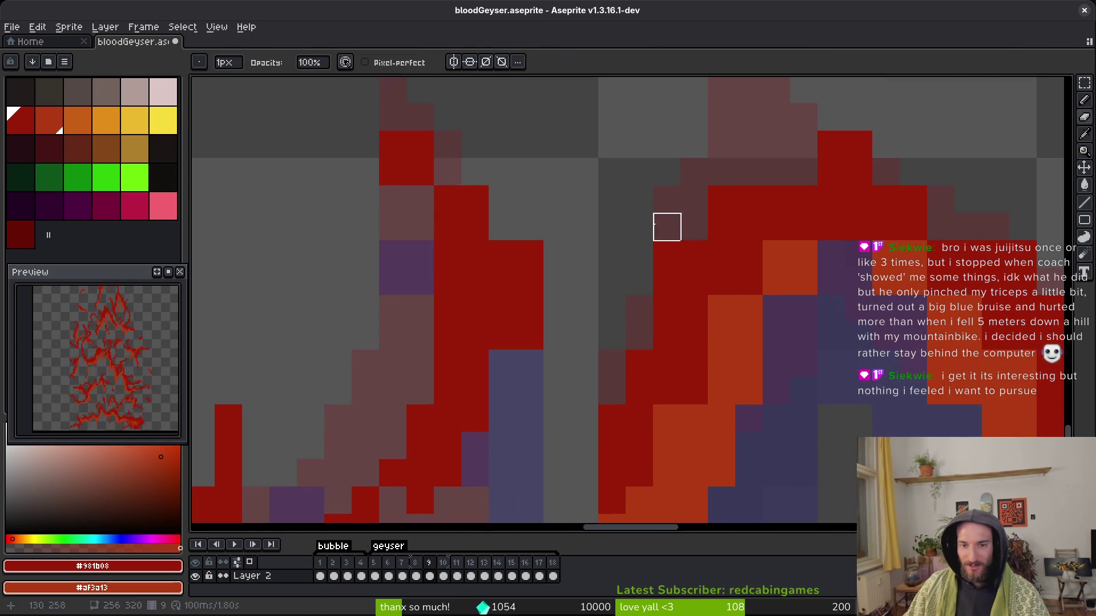
pyautogui.press('e')
pyautogui.moveTo(558, 254)
pyautogui.mouseDown()
pyautogui.moveTo(611, 305)
pyautogui.moveTo(609, 328)
pyautogui.mouseUp()
pyautogui.press('b')
pyautogui.click(555, 414)
pyautogui.moveTo(548, 383); pyautogui.dragTo(598, 441)
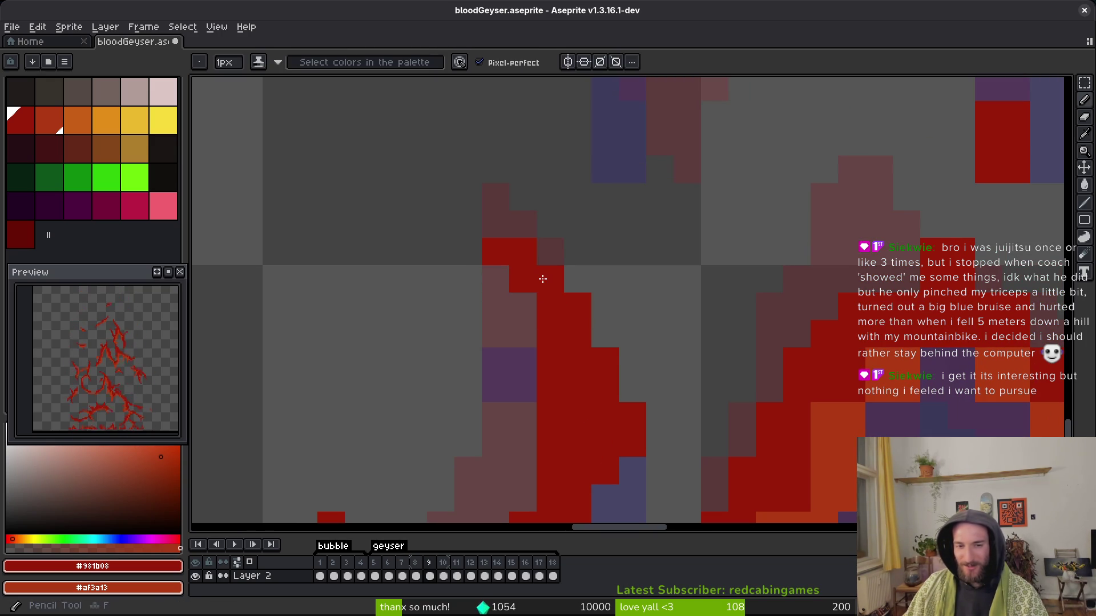
pyautogui.moveTo(514, 246); pyautogui.dragTo(521, 314)
pyautogui.scroll(-2, 521, 314)
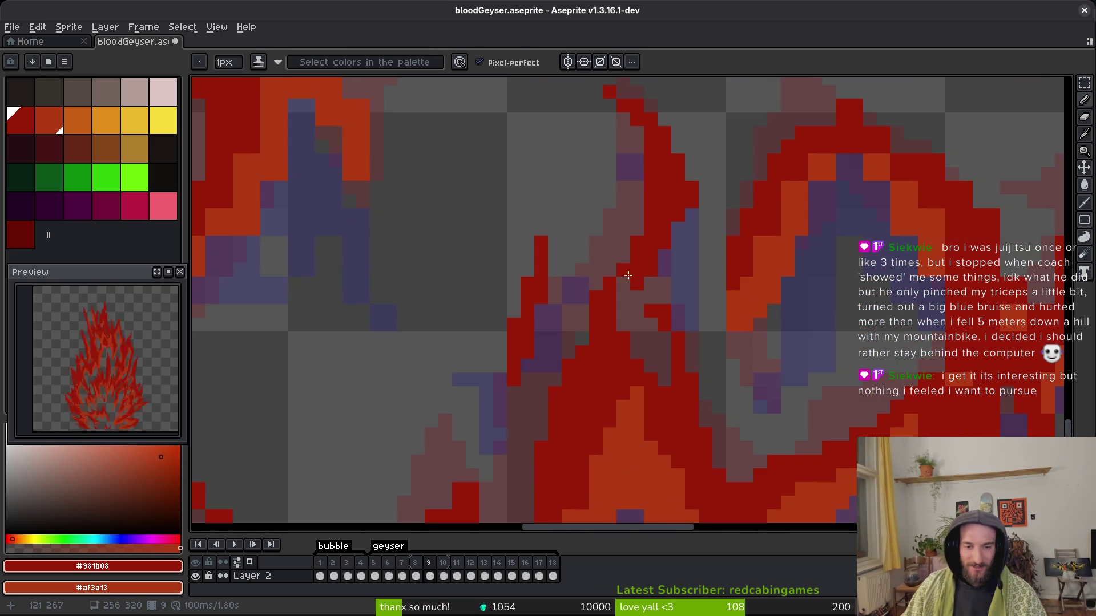
# Bring the lower flame into view and erase two stray orange pixels.
pyautogui.moveTo(597, 315); pyautogui.dragTo(577, 188)
pyautogui.scroll(2, 553, 259)
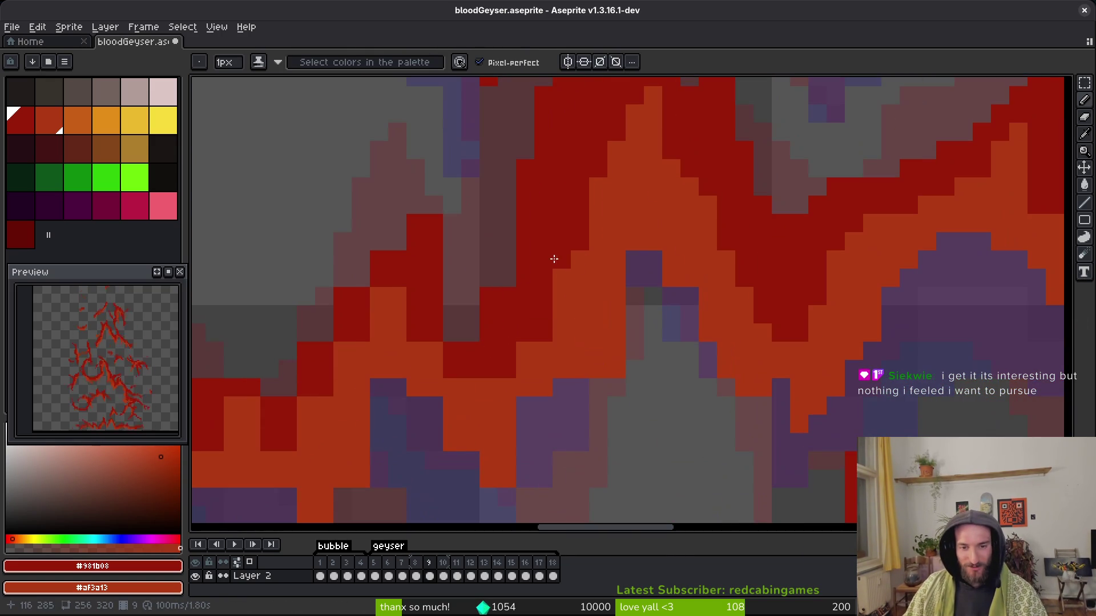
pyautogui.press('e')
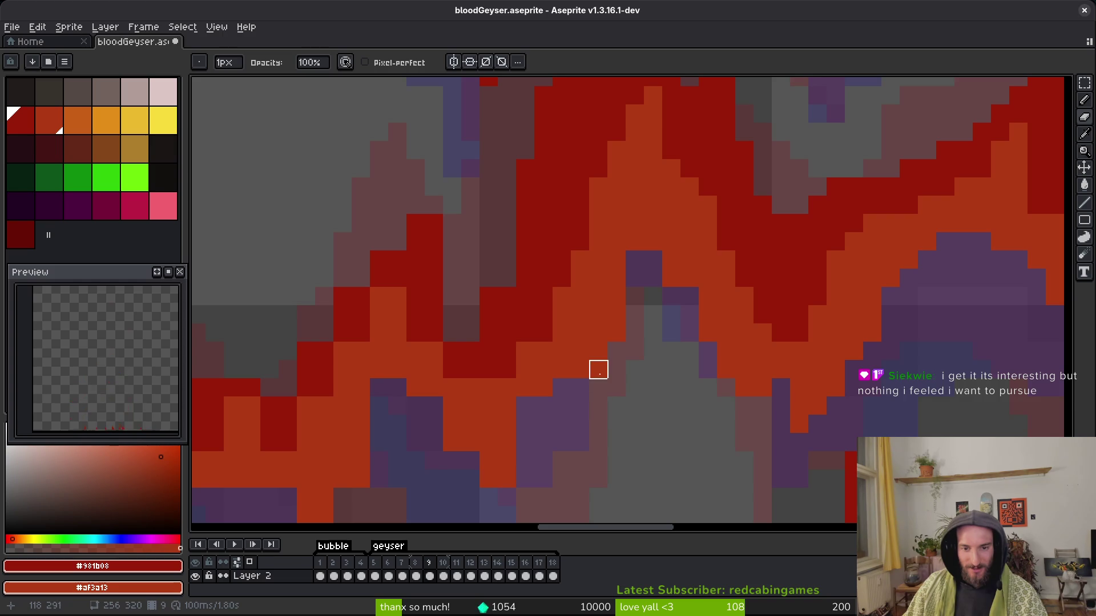
pyautogui.press('b')
pyautogui.press('e')
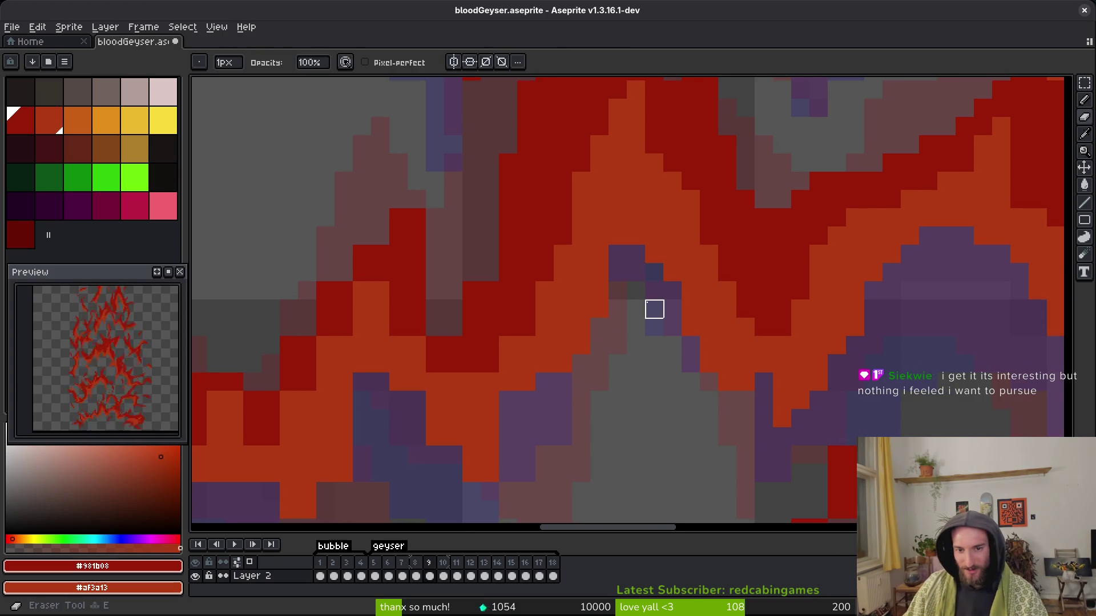
pyautogui.press('b')
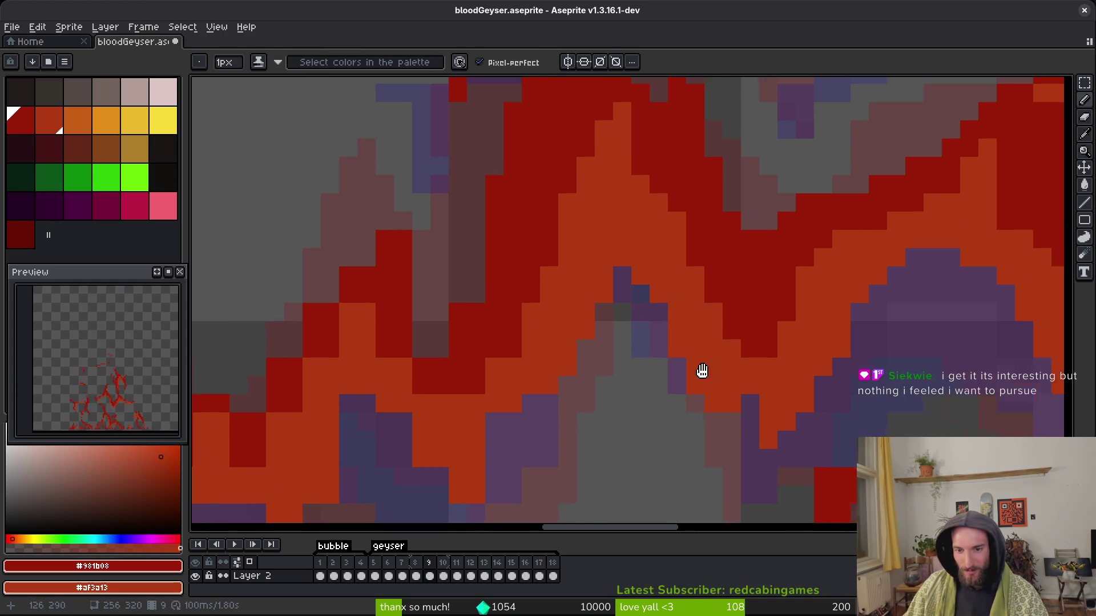
pyautogui.scroll(-2, 702, 389)
pyautogui.scroll(1, 697, 367)
pyautogui.scroll(1, 611, 289)
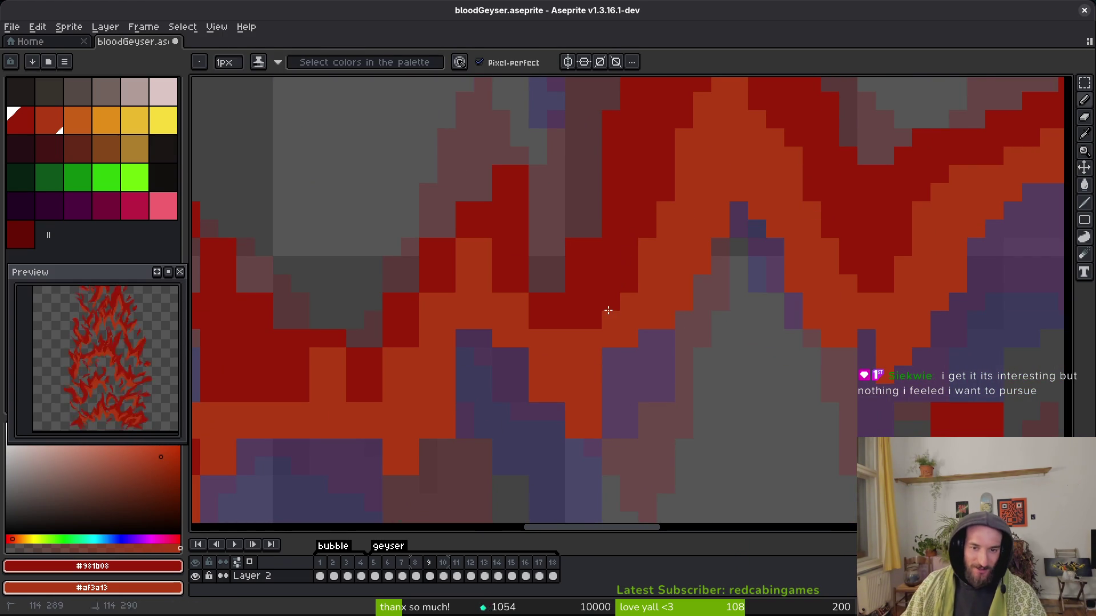
pyautogui.scroll(-1, 628, 315)
pyautogui.scroll(1, 639, 319)
pyautogui.scroll(-1, 651, 394)
pyautogui.scroll(1, 655, 396)
pyautogui.press('e')
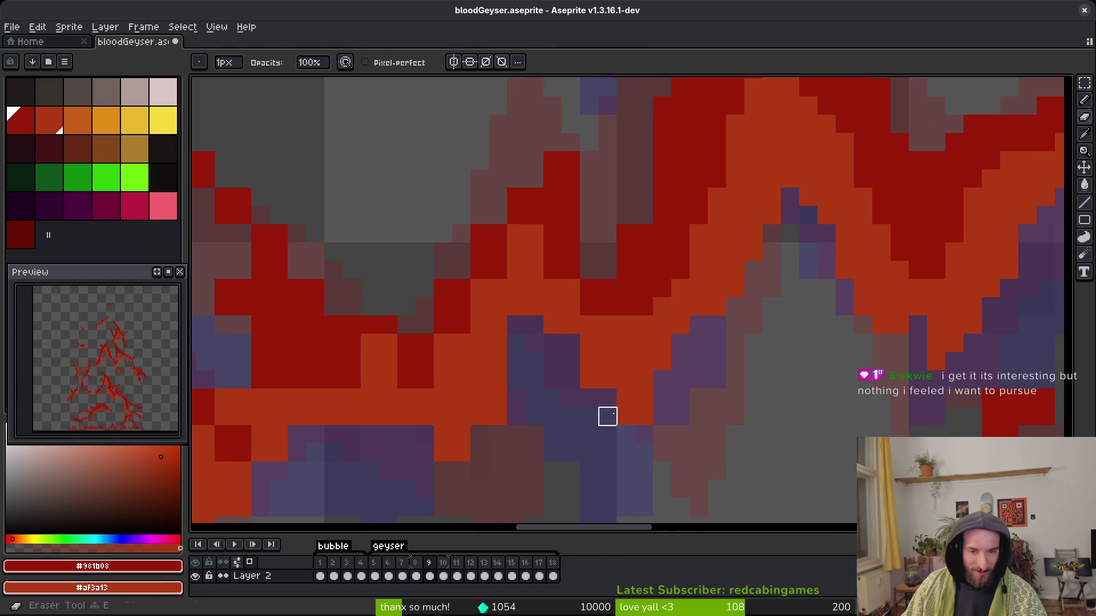
pyautogui.moveTo(516, 306)
pyautogui.mouseDown()
pyautogui.moveTo(535, 307)
pyautogui.moveTo(570, 343)
pyautogui.mouseUp()
# Paint orange pixels and a diagonal of dark-red pixels along the flame.
pyautogui.press('b')
pyautogui.press('e')
pyautogui.press('b')
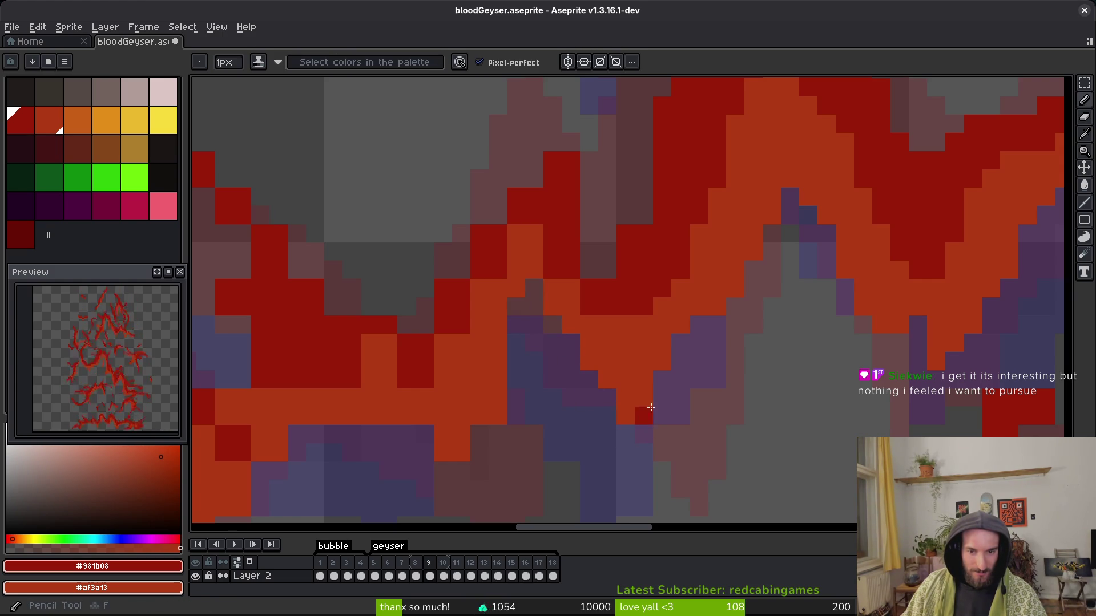
pyautogui.rightClick(644, 452)
pyautogui.moveTo(602, 386); pyautogui.dragTo(676, 464)
pyautogui.moveTo(661, 381); pyautogui.dragTo(699, 423)
pyautogui.click(645, 367)
pyautogui.click(700, 403)
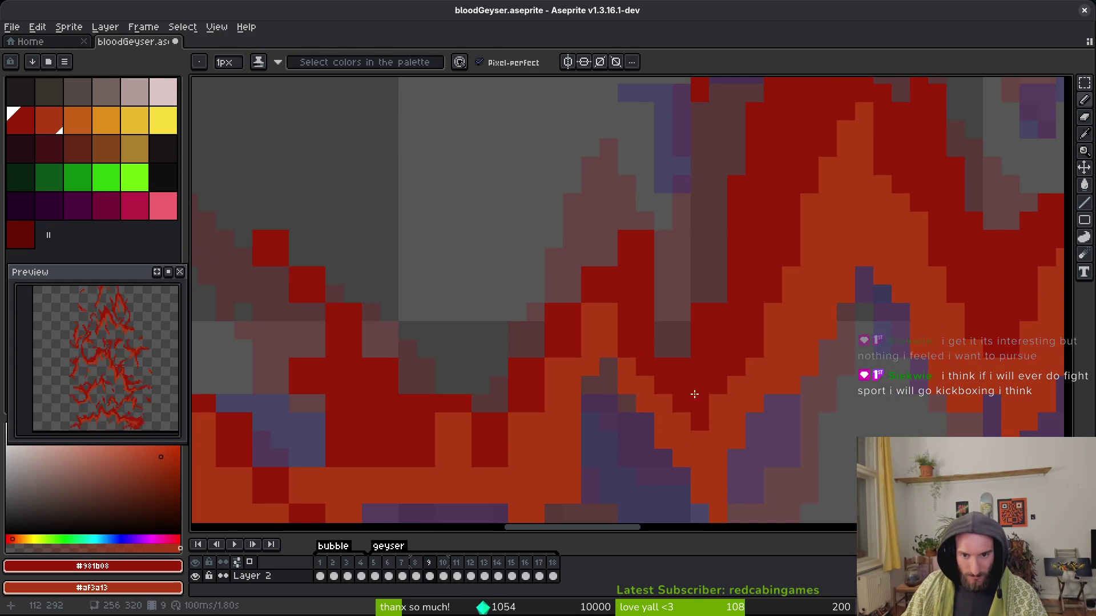
pyautogui.rightClick(627, 294)
pyautogui.click(609, 294)
# Erase the red pixels above the flame and save the geyser file.
pyautogui.press('e')
pyautogui.moveTo(627, 237)
pyautogui.mouseDown()
pyautogui.moveTo(663, 257)
pyautogui.moveTo(692, 335)
pyautogui.mouseUp()
pyautogui.press('e')
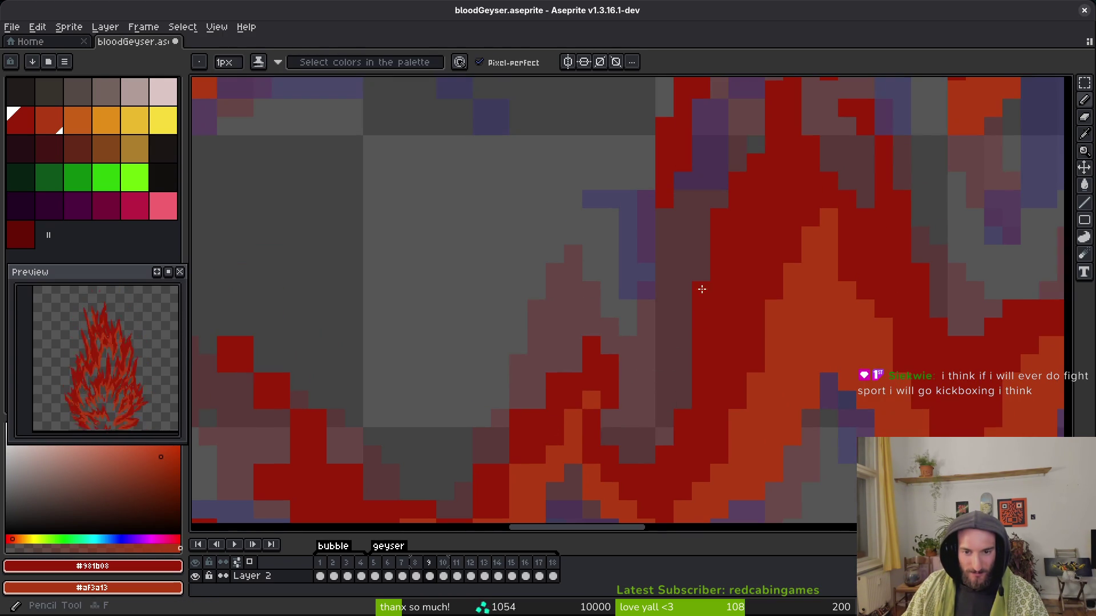
pyautogui.press('v')
pyautogui.press('b')
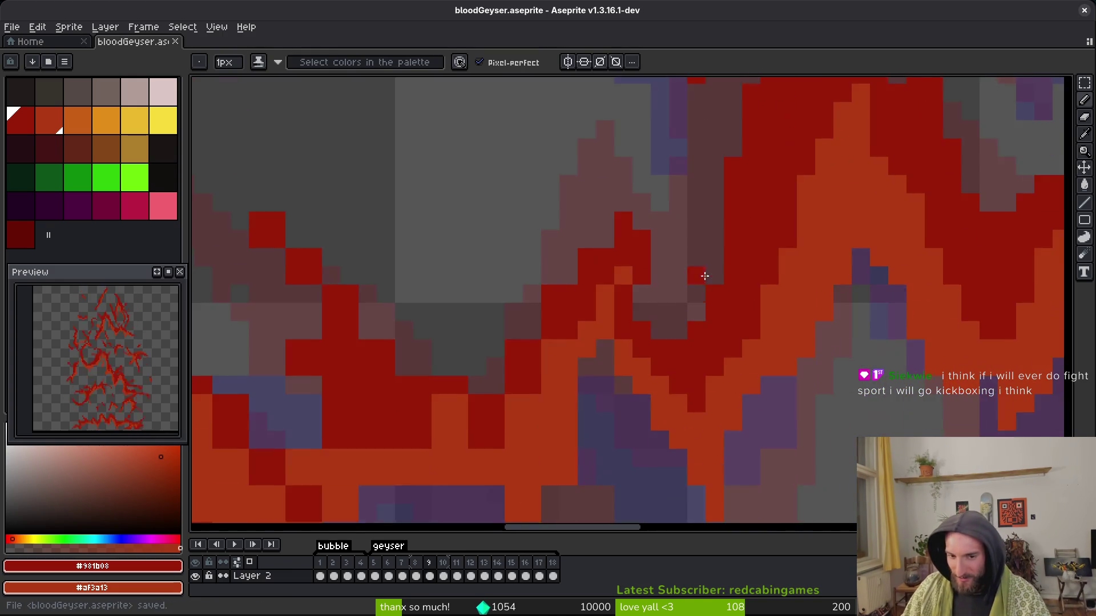
# Darken pixels along the flame edge and add several dark-red pixels.
pyautogui.scroll(1, 602, 208)
pyautogui.press('e')
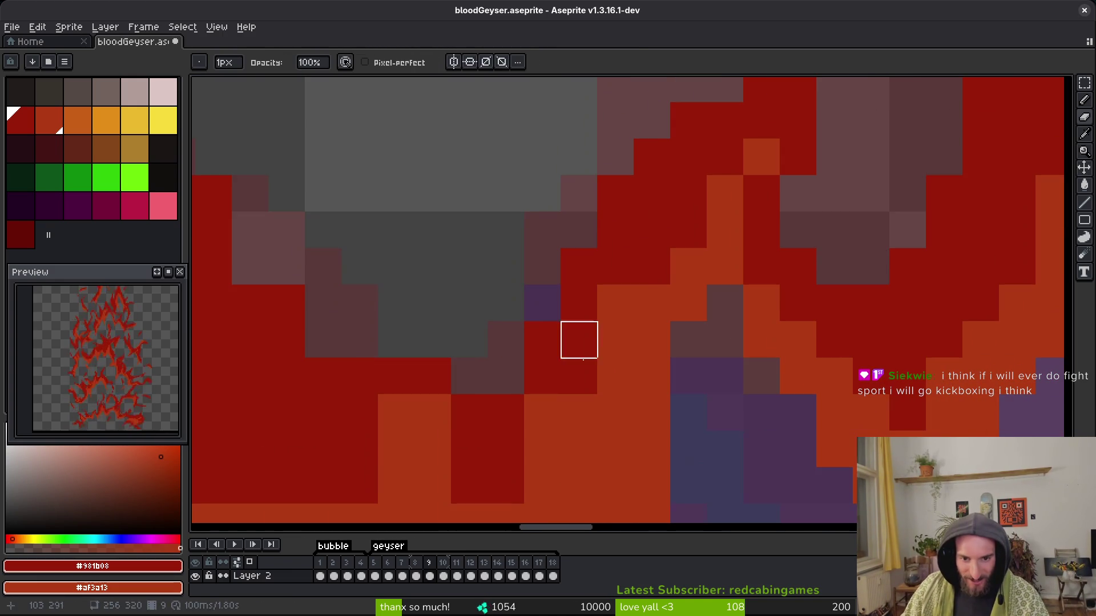
pyautogui.press('b')
pyautogui.moveTo(636, 267)
pyautogui.mouseDown()
pyautogui.moveTo(524, 449)
pyautogui.moveTo(562, 396)
pyautogui.mouseUp()
pyautogui.click(499, 323)
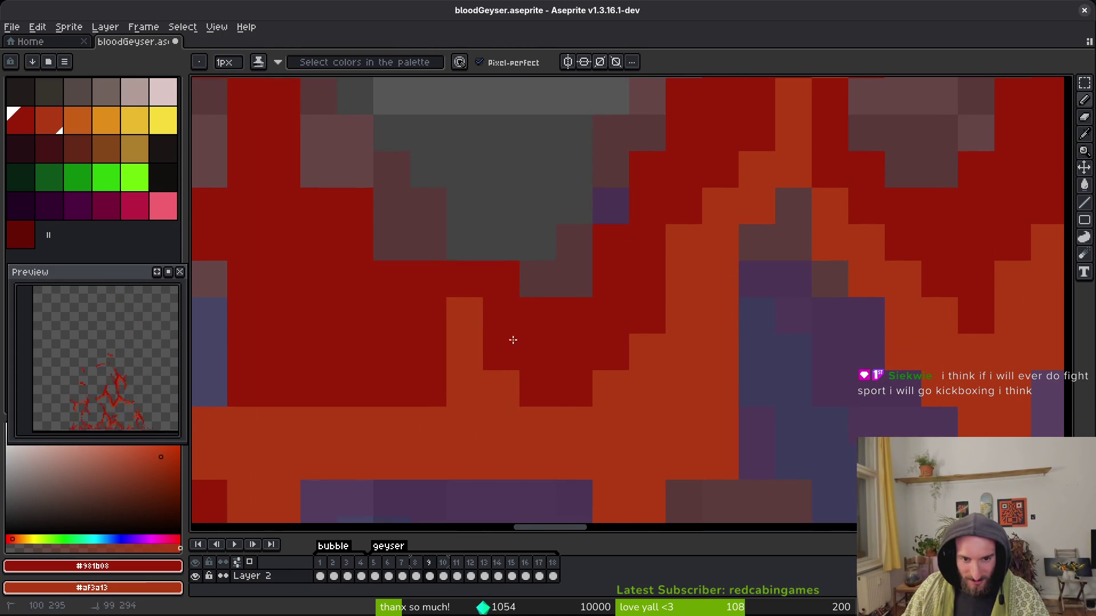
pyautogui.moveTo(499, 323); pyautogui.dragTo(580, 355)
pyautogui.click(744, 381)
# Undo the staircase of dark-red pixels and paint a higher flame pixel orange.
pyautogui.moveTo(746, 455)
pyautogui.mouseDown()
pyautogui.moveTo(593, 406)
pyautogui.moveTo(508, 396)
pyautogui.moveTo(604, 382)
pyautogui.mouseUp()
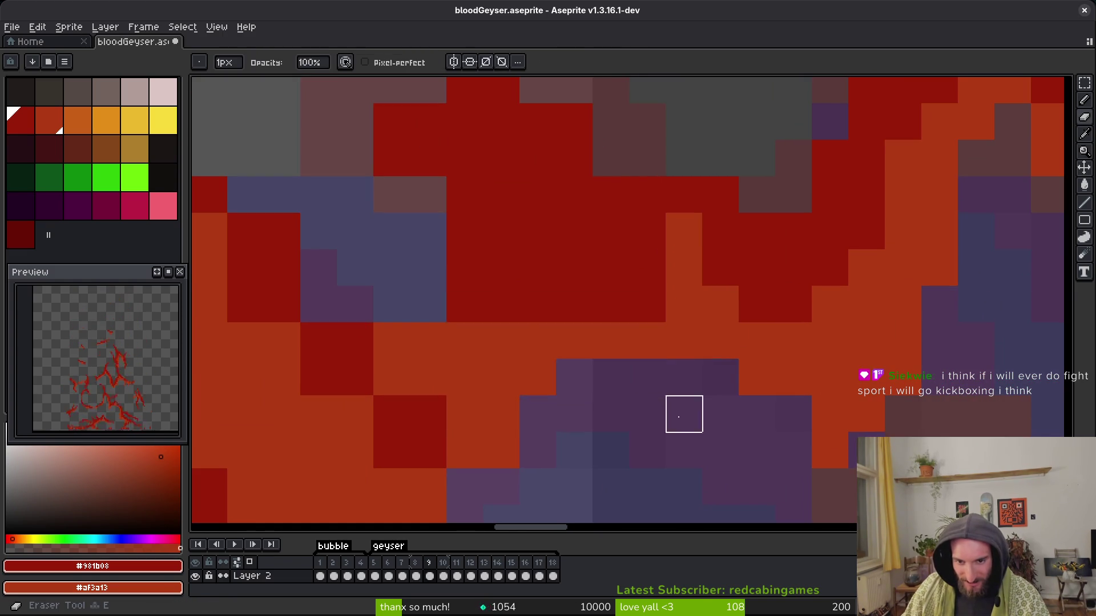
pyautogui.moveTo(683, 416); pyautogui.dragTo(627, 308)
pyautogui.hotkey('ctrl', 'z')
pyautogui.hotkey('ctrl', 'z')
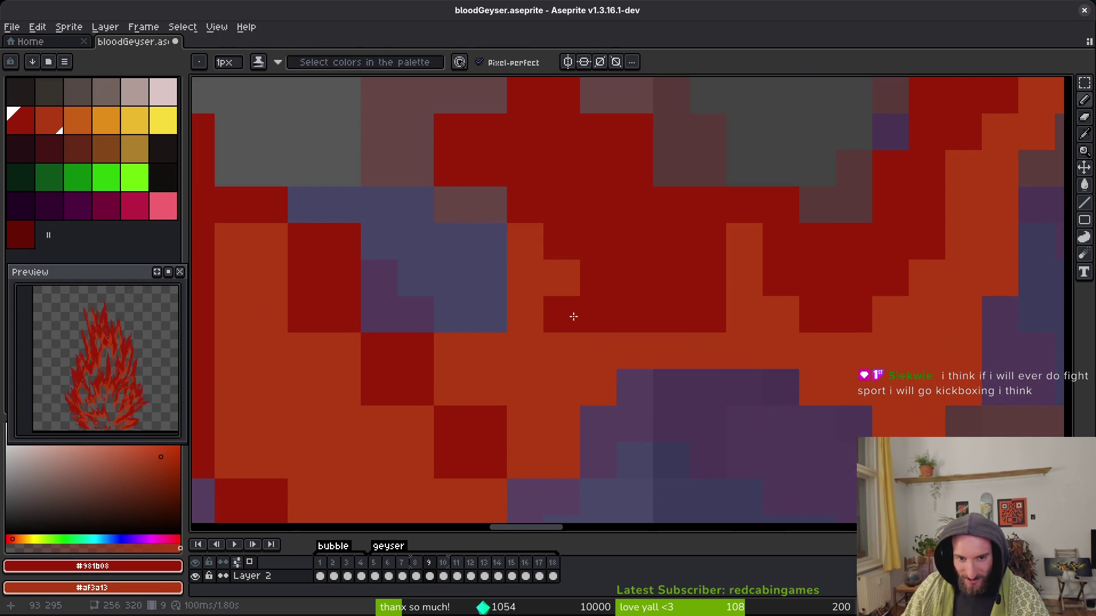
pyautogui.press('e')
pyautogui.moveTo(453, 168)
pyautogui.mouseDown()
pyautogui.moveTo(495, 278)
pyautogui.moveTo(494, 241)
pyautogui.moveTo(742, 405)
pyautogui.mouseUp()
pyautogui.press('b')
pyautogui.rightClick(527, 272)
# Erase the red block's top row and a stray pixel, add a red pixel, and save.
pyautogui.press('e')
pyautogui.press('b')
pyautogui.press('e')
pyautogui.moveTo(486, 222)
pyautogui.mouseDown()
pyautogui.moveTo(486, 148)
pyautogui.moveTo(450, 148)
pyautogui.mouseUp()
pyautogui.click(450, 184)
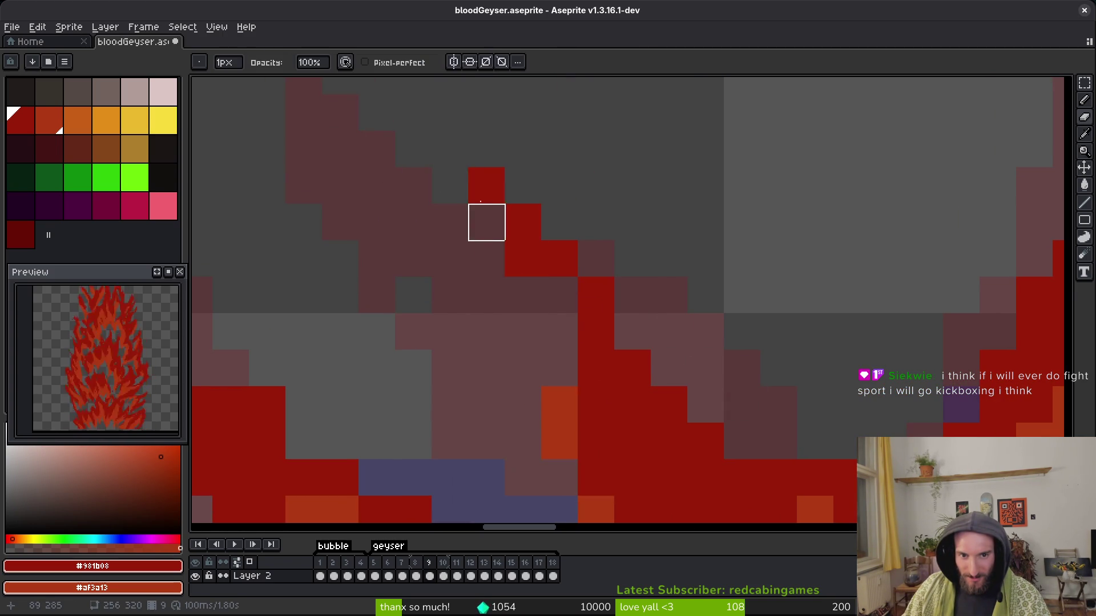
pyautogui.press('b')
pyautogui.click(566, 290)
pyautogui.hotkey('ctrl', 's')
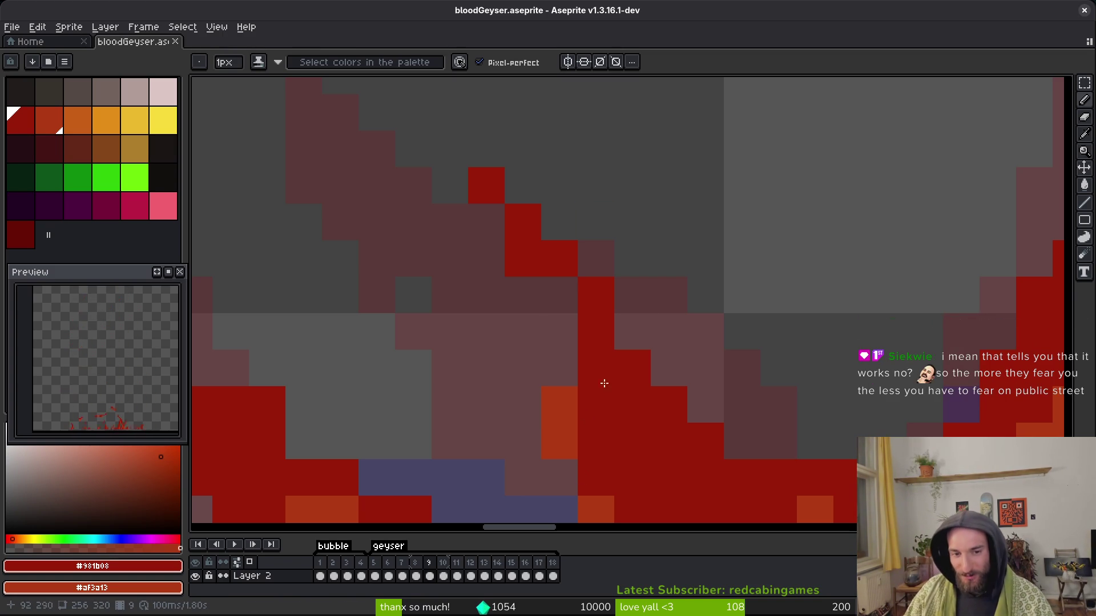
# Paint a flame pixel orange and settle the pixel below the orange column as orange.
pyautogui.scroll(-5, 588, 331)
pyautogui.scroll(7, 620, 341)
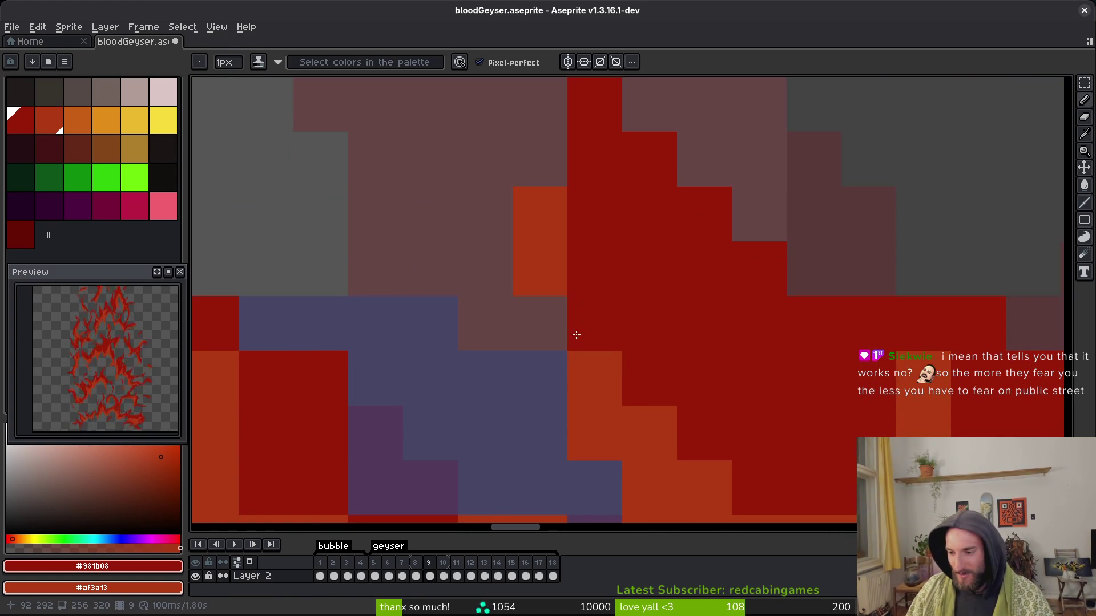
pyautogui.rightClick(604, 338)
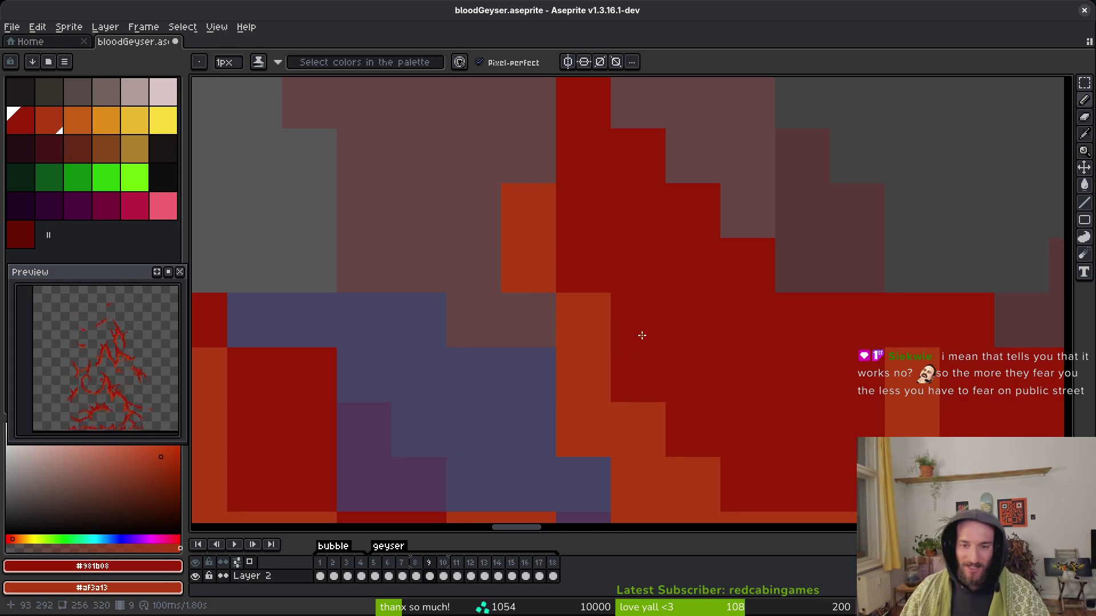
pyautogui.moveTo(641, 338); pyautogui.dragTo(546, 261)
pyautogui.moveTo(766, 335); pyautogui.dragTo(786, 433)
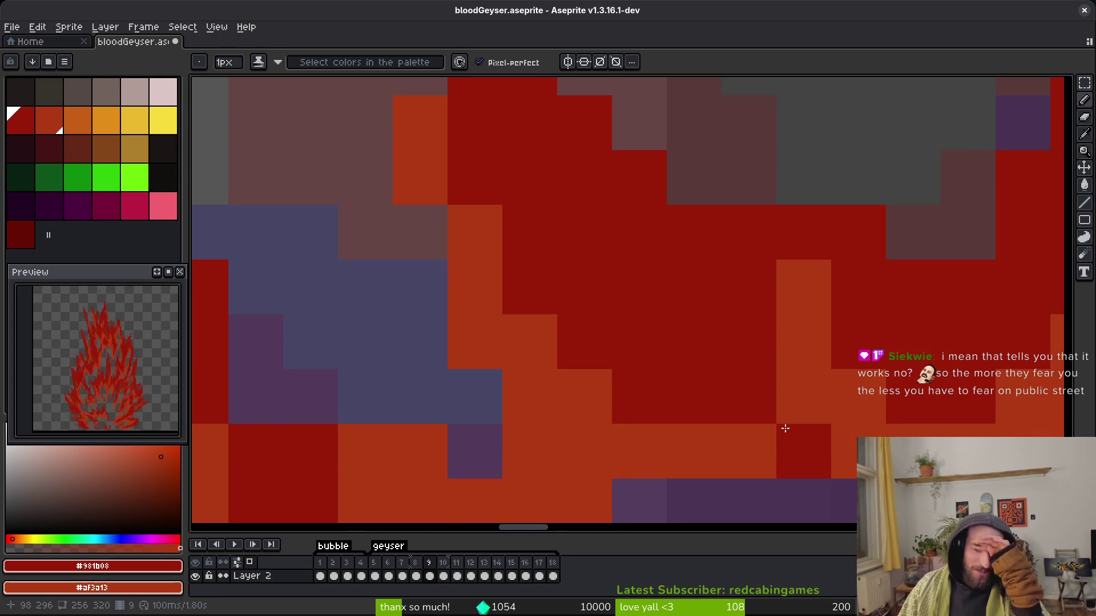
pyautogui.rightClick(784, 429)
# Try neighbouring pixels in dark red and orange, keeping most of them orange.
pyautogui.click(761, 432)
pyautogui.rightClick(751, 431)
pyautogui.click(754, 451)
pyautogui.rightClick(747, 449)
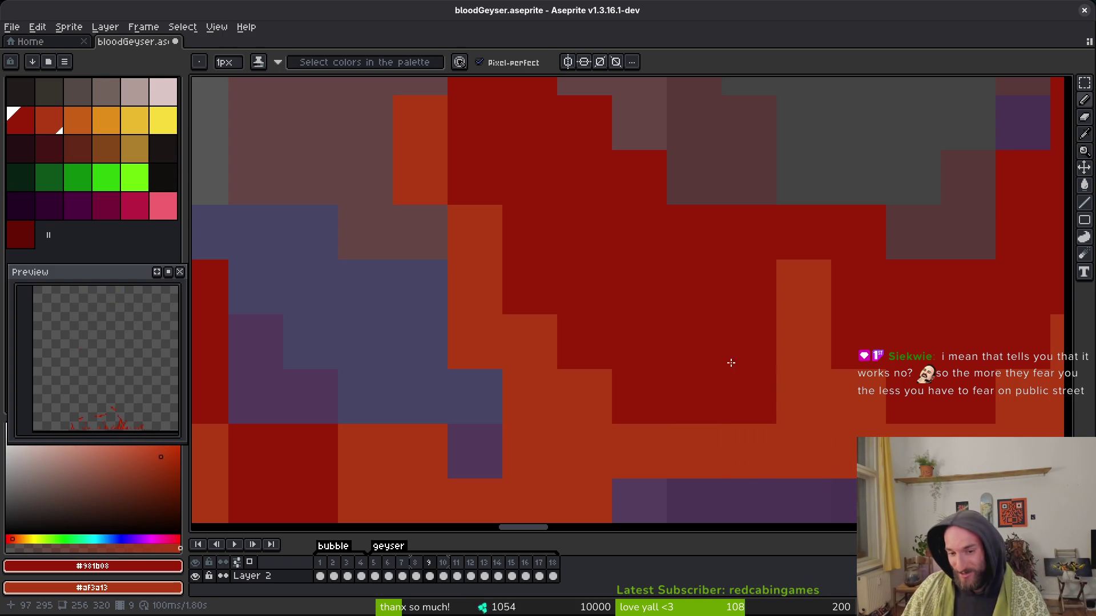
pyautogui.rightClick(727, 388)
pyautogui.click(747, 350)
pyautogui.rightClick(747, 348)
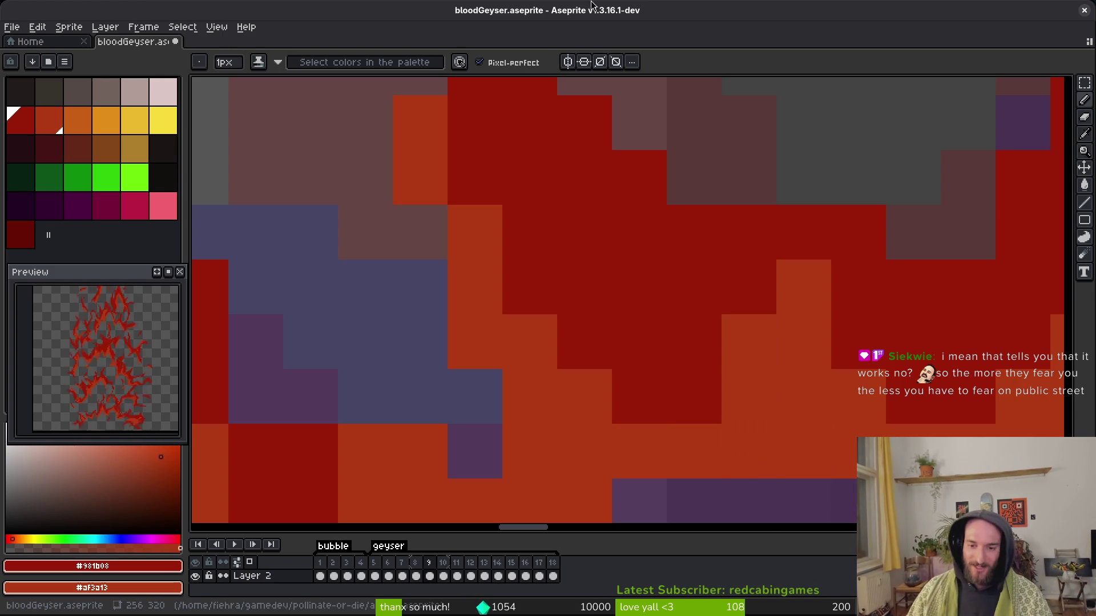
pyautogui.click(583, 451)
# Paint one flame pixel dark red and a neighbouring pixel orange.
pyautogui.scroll(-2, 638, 430)
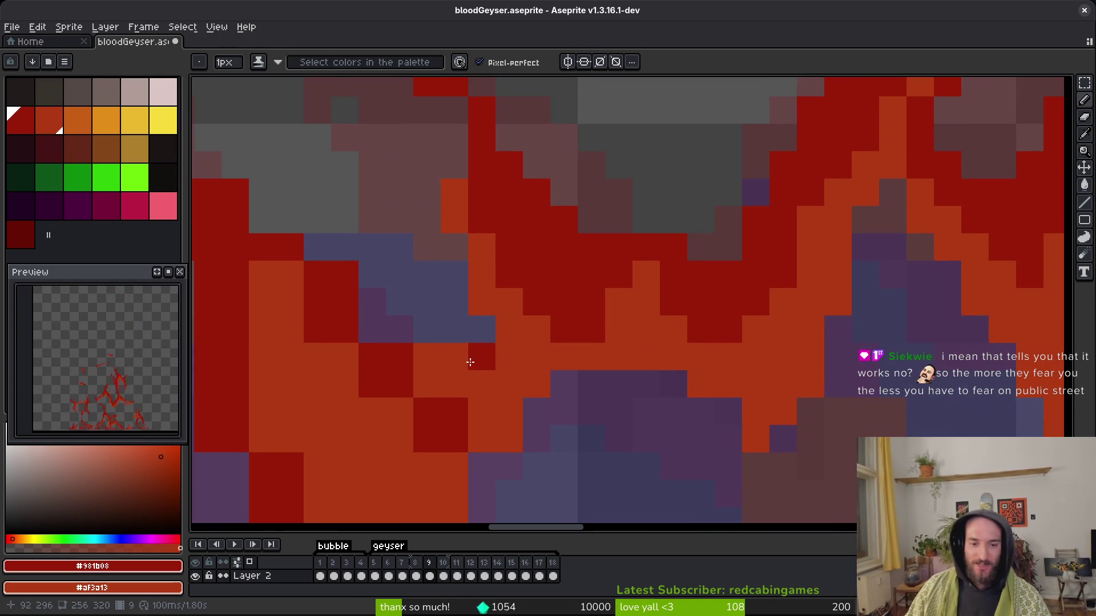
pyautogui.click(426, 355)
pyautogui.rightClick(496, 413)
pyautogui.scroll(-2, 545, 301)
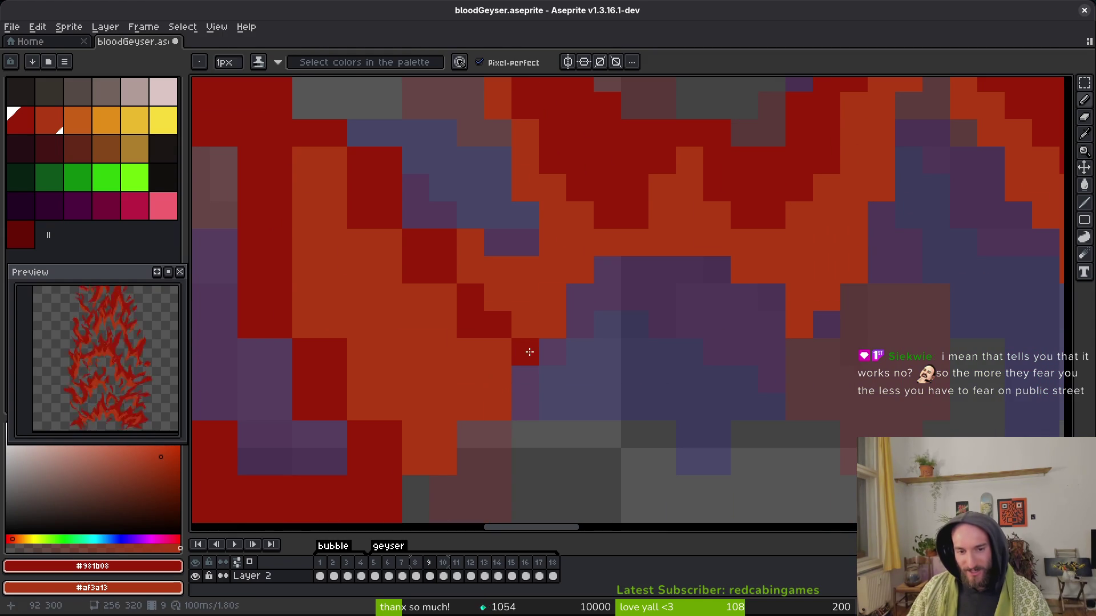
# Paint two pixels orange in the right-hand flame area.
pyautogui.moveTo(543, 321); pyautogui.dragTo(587, 343)
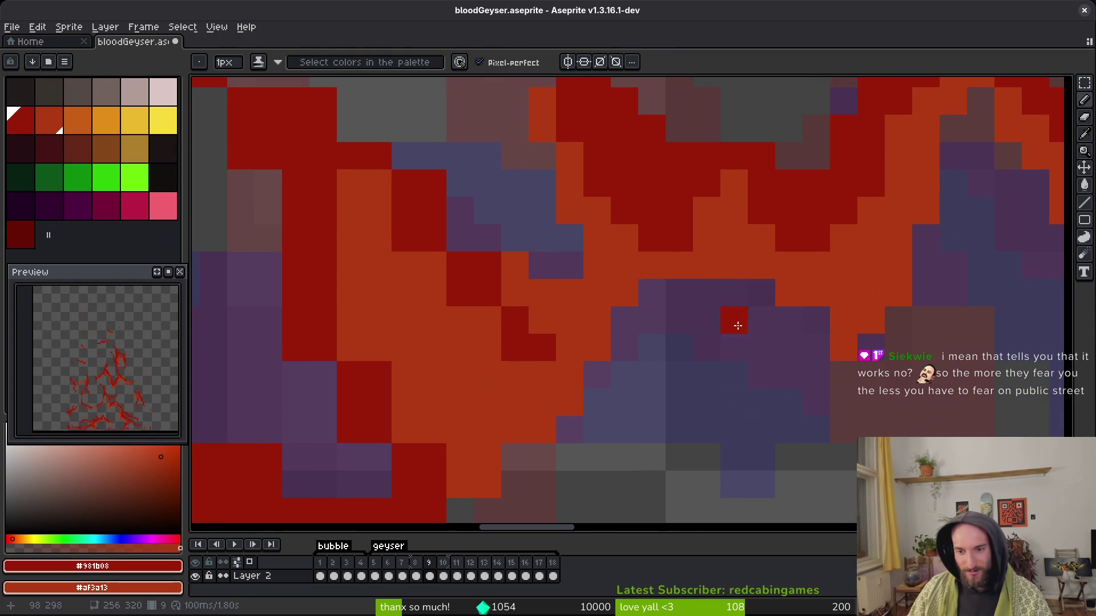
pyautogui.hscroll(-3, 788, 292)
pyautogui.scroll(1, 788, 291)
pyautogui.scroll(2, 641, 362)
pyautogui.hscroll(-2, 641, 362)
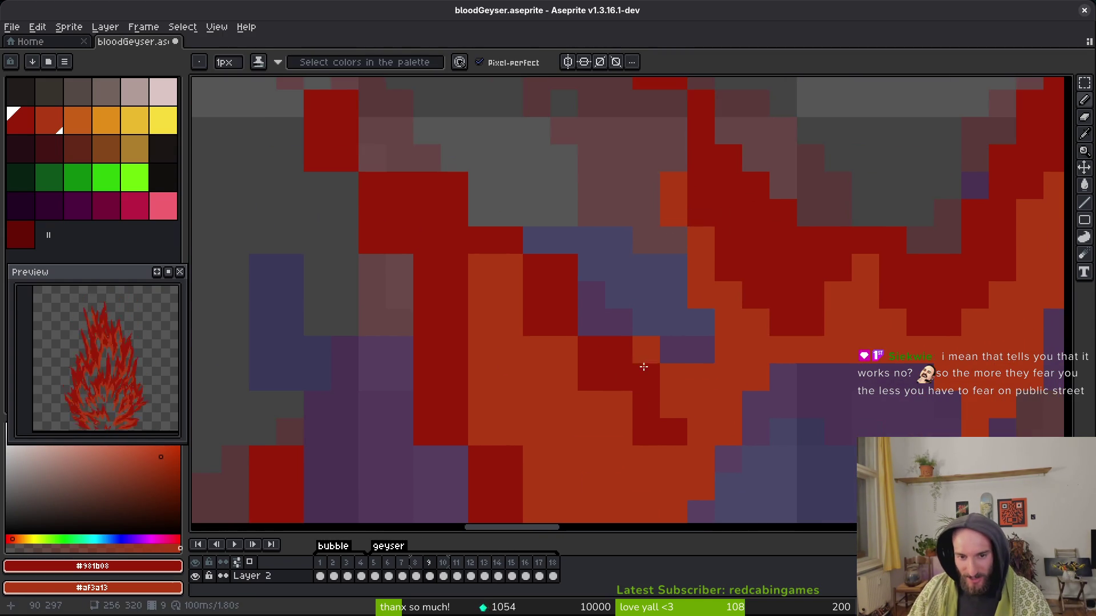
pyautogui.rightClick(564, 295)
pyautogui.rightClick(536, 268)
# Add two dark-red pixels along the flame edge.
pyautogui.press('e')
pyautogui.scroll(3, 564, 268)
pyautogui.hscroll(-3, 564, 268)
pyautogui.press('b')
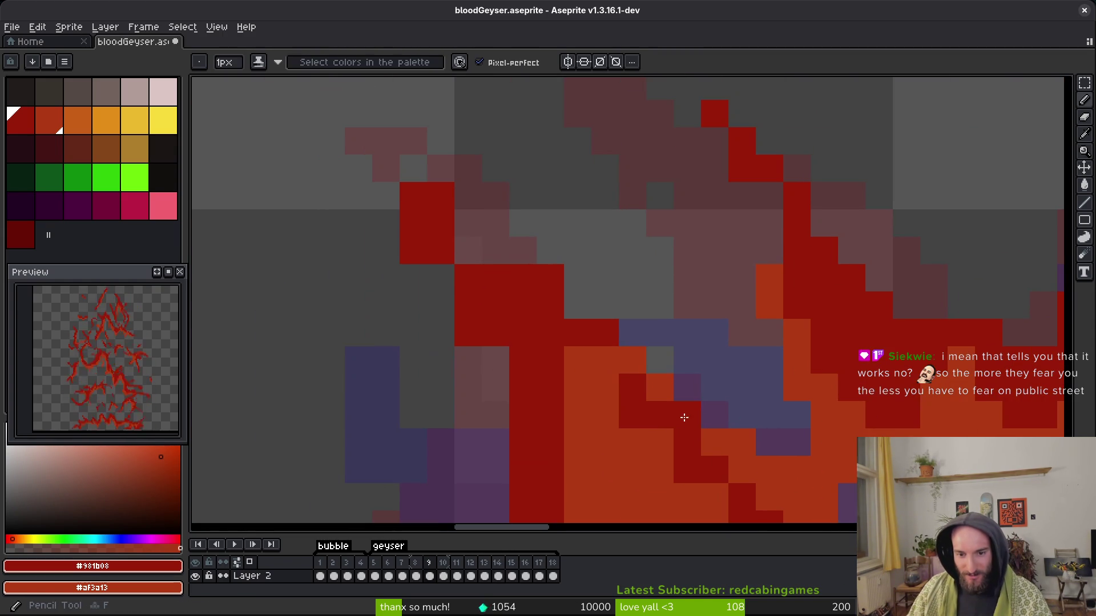
pyautogui.click(577, 303)
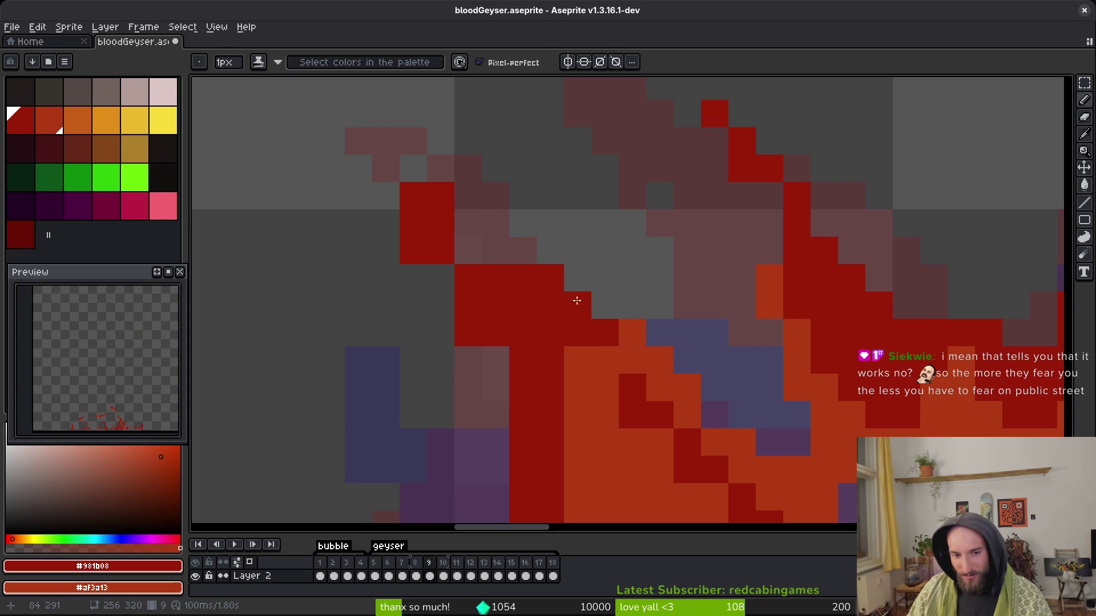
pyautogui.click(494, 249)
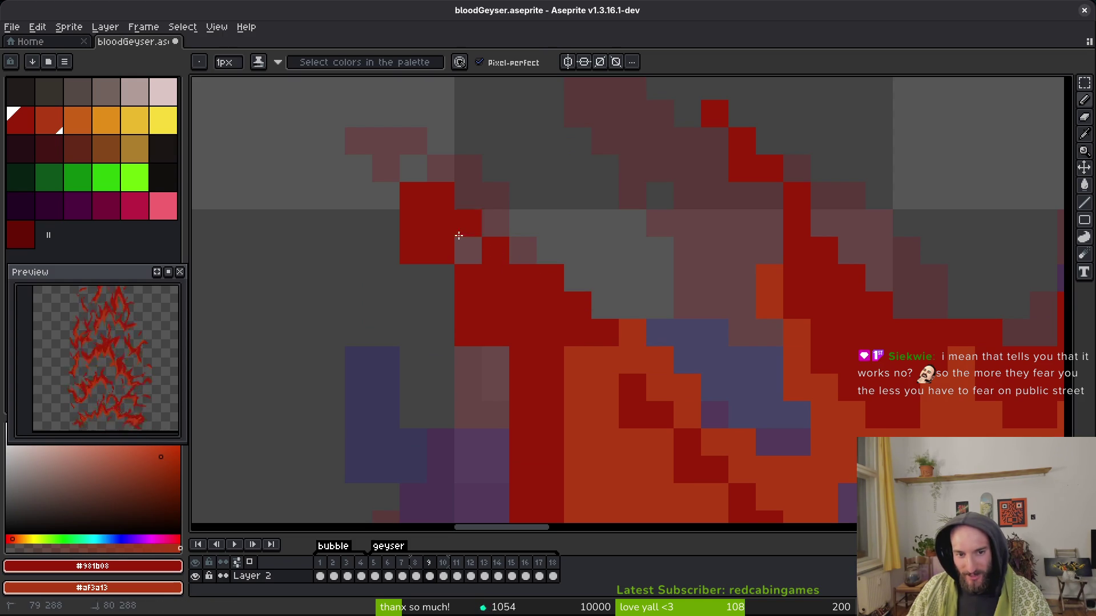
# Erase two columns of stray red pixels.
pyautogui.press('e')
pyautogui.scroll(2, 454, 231)
pyautogui.hscroll(-3, 454, 231)
pyautogui.moveTo(492, 262); pyautogui.dragTo(490, 342)
pyautogui.hscroll(1, 489, 343)
pyautogui.press('b')
pyautogui.press('e')
pyautogui.moveTo(525, 295); pyautogui.dragTo(525, 350)
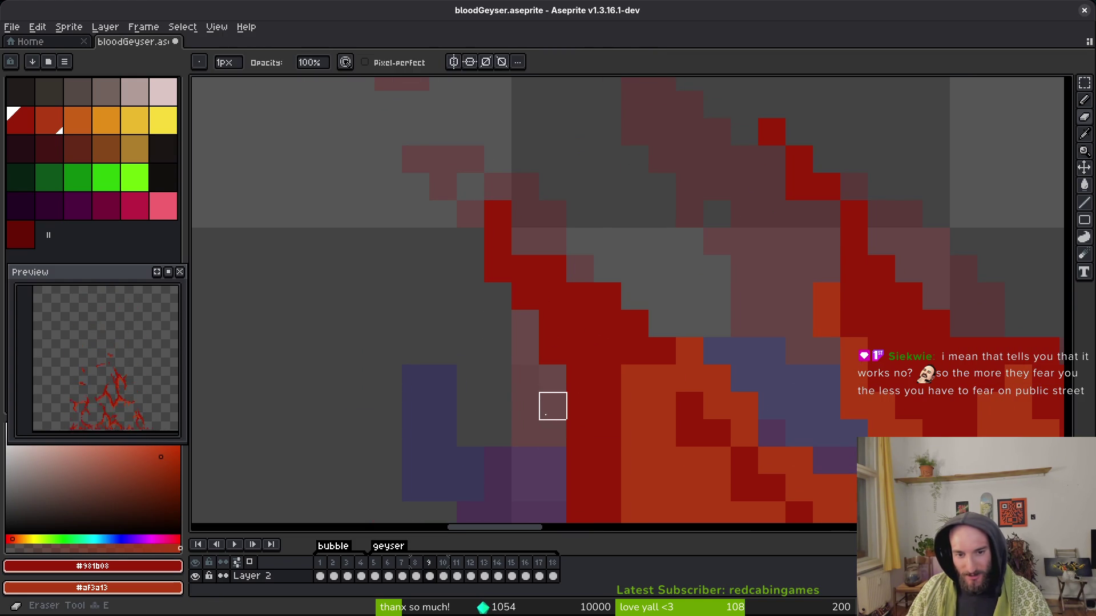
# Paint short dark-red strokes, turn two dark-red pixels orange, and recolour a purple pixel dark red.
pyautogui.scroll(-3, 552, 406)
pyautogui.press('b')
pyautogui.moveTo(540, 311); pyautogui.dragTo(546, 264)
pyautogui.moveTo(614, 264); pyautogui.dragTo(622, 311)
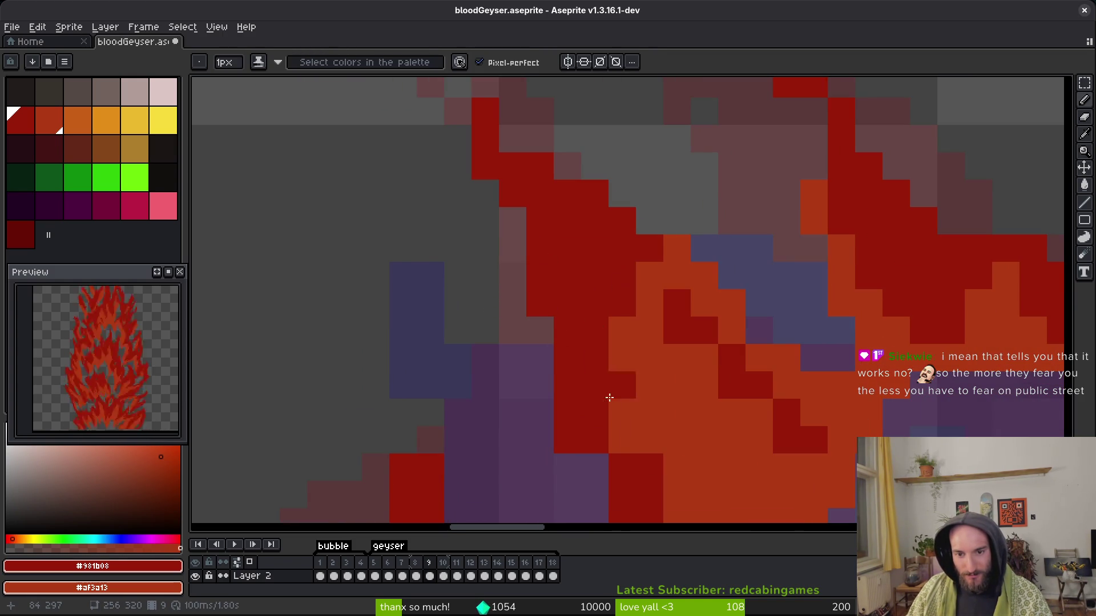
pyautogui.scroll(-3, 613, 392)
pyautogui.hscroll(1, 614, 392)
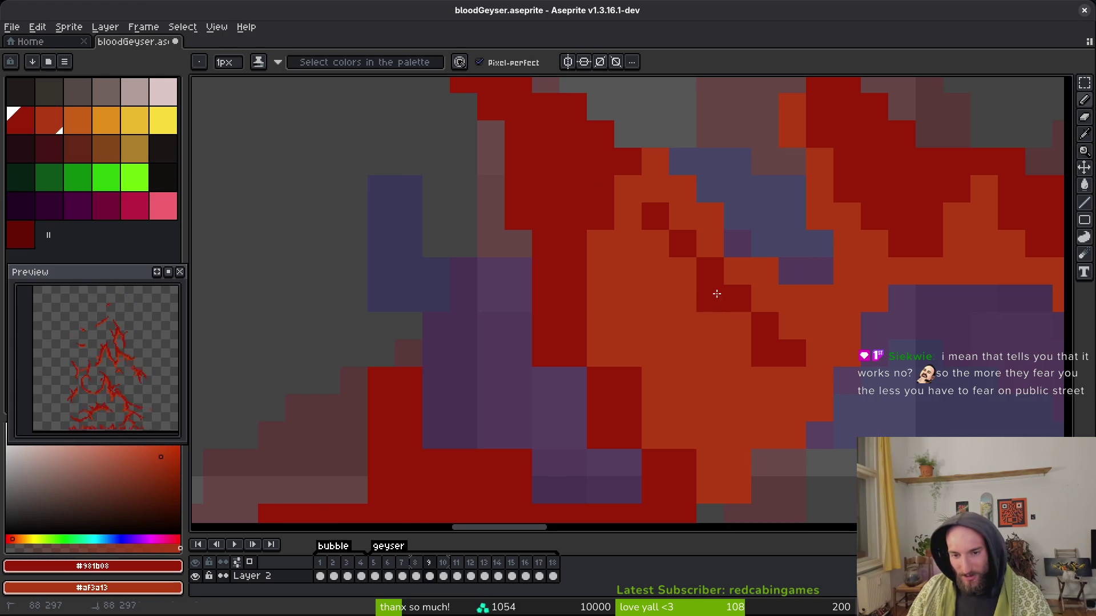
pyautogui.moveTo(713, 284); pyautogui.dragTo(738, 353)
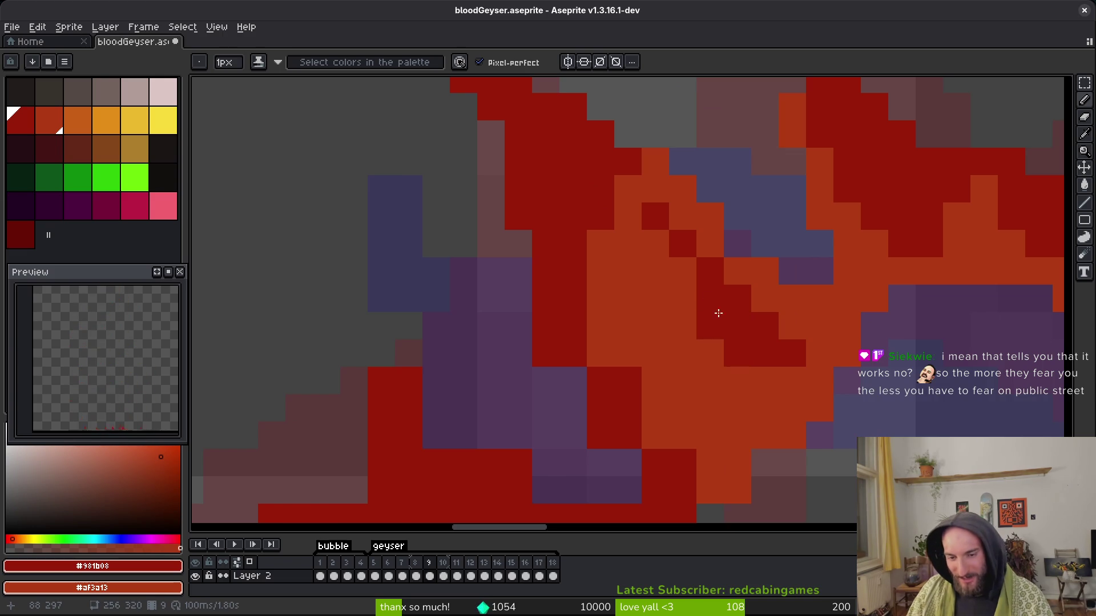
pyautogui.rightClick(630, 403)
pyautogui.click(571, 386)
# Paint three flame pixels orange on the lower edge.
pyautogui.scroll(-2, 618, 399)
pyautogui.hscroll(1, 618, 399)
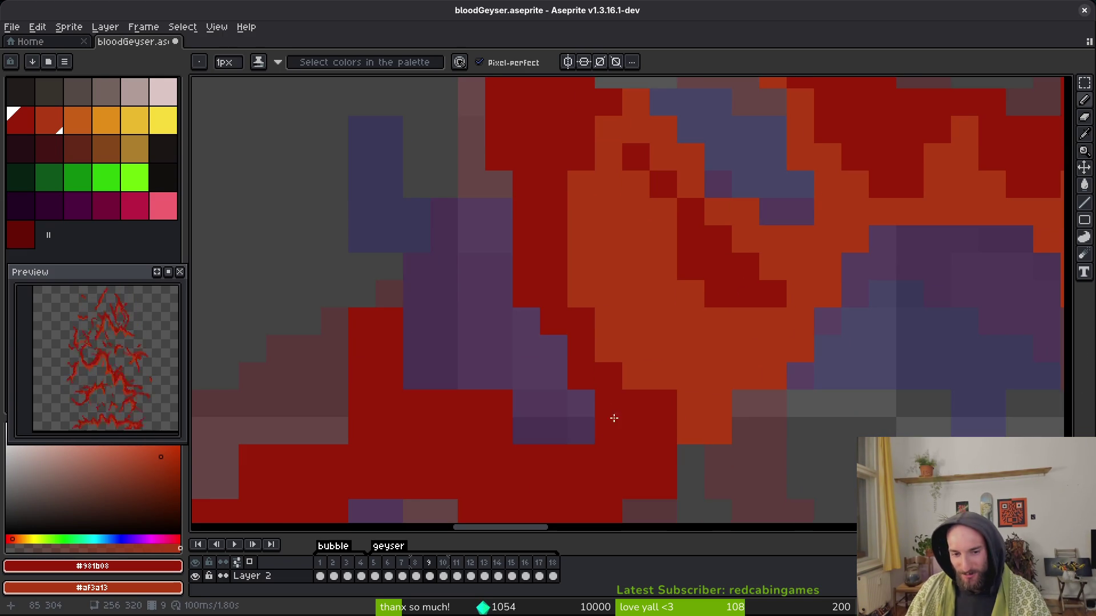
pyautogui.scroll(-2, 538, 275)
pyautogui.click(519, 442)
pyautogui.hscroll(-2, 643, 450)
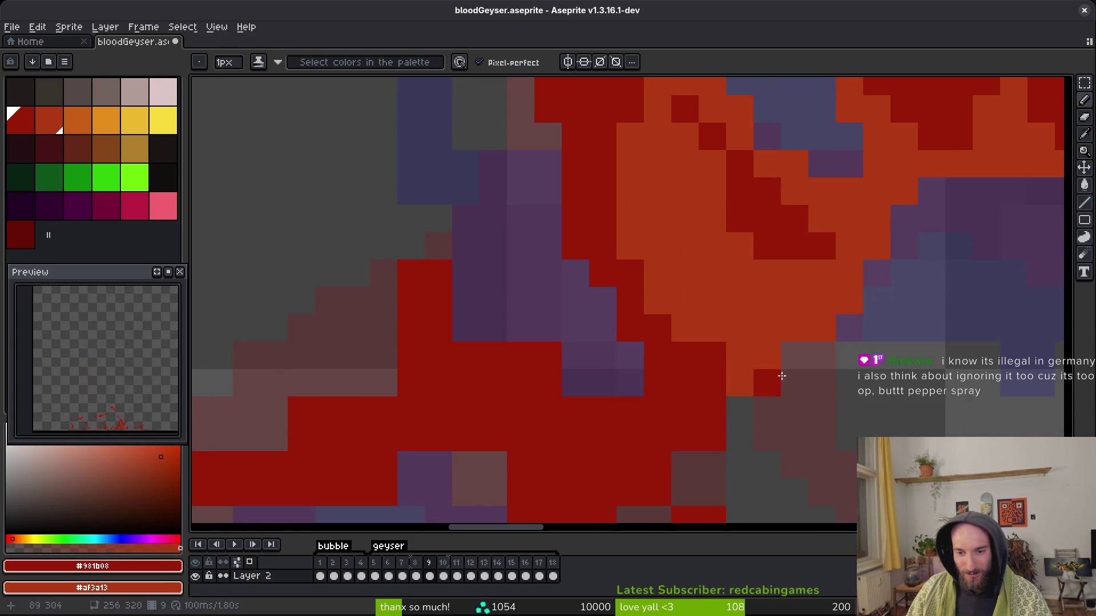
pyautogui.rightClick(712, 411)
pyautogui.rightClick(685, 438)
pyautogui.rightClick(712, 439)
# Add dark-red pixels down the lower edge, undo the last ones, and repaint two pixels orange.
pyautogui.click(738, 413)
pyautogui.rightClick(658, 491)
pyautogui.click(685, 439)
pyautogui.click(684, 491)
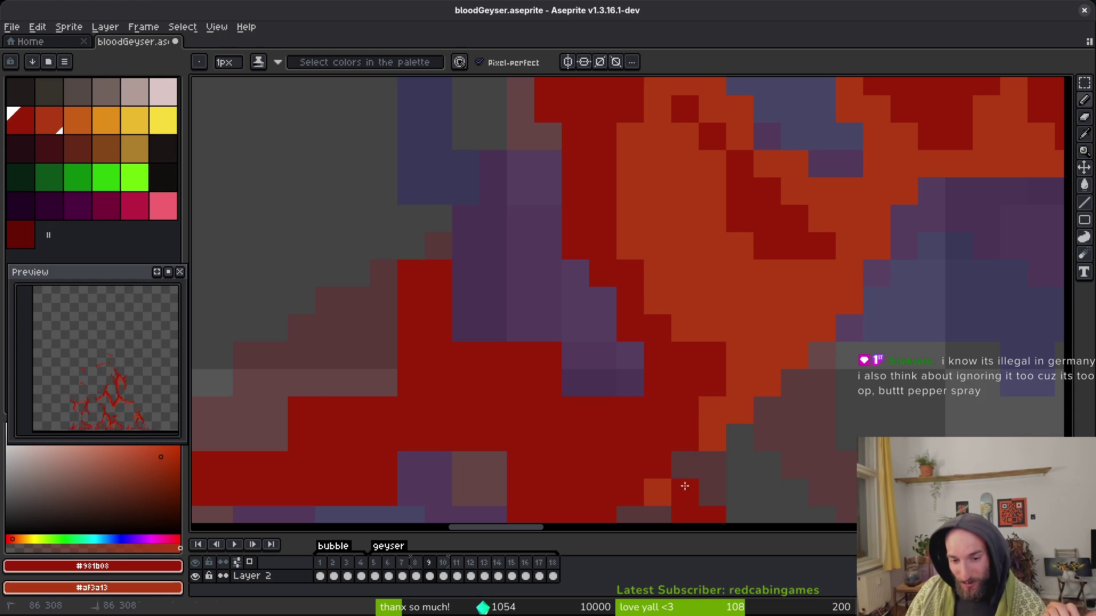
pyautogui.click(685, 466)
pyautogui.click(712, 411)
pyautogui.hotkey('ctrl', 'z')
pyautogui.hotkey('ctrl', 'z')
pyautogui.hotkey('ctrl', 'z')
pyautogui.rightClick(683, 440)
pyautogui.rightClick(656, 467)
# Move the view to the lower-left flame edge while switching between Eraser and Pencil.
pyautogui.press('e')
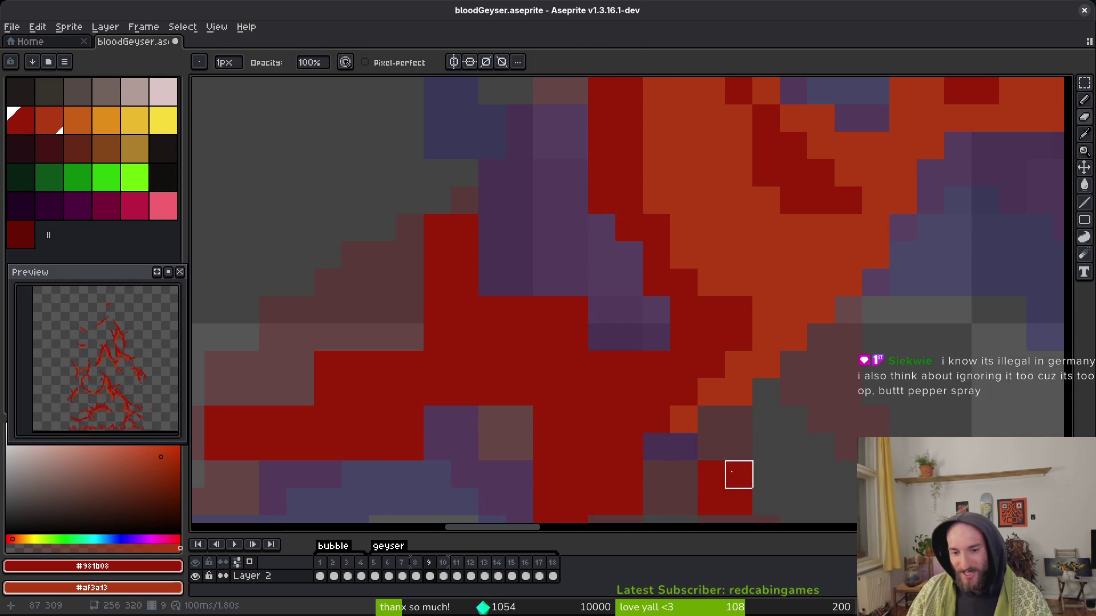
pyautogui.moveTo(740, 482); pyautogui.dragTo(745, 360)
pyautogui.press('f')
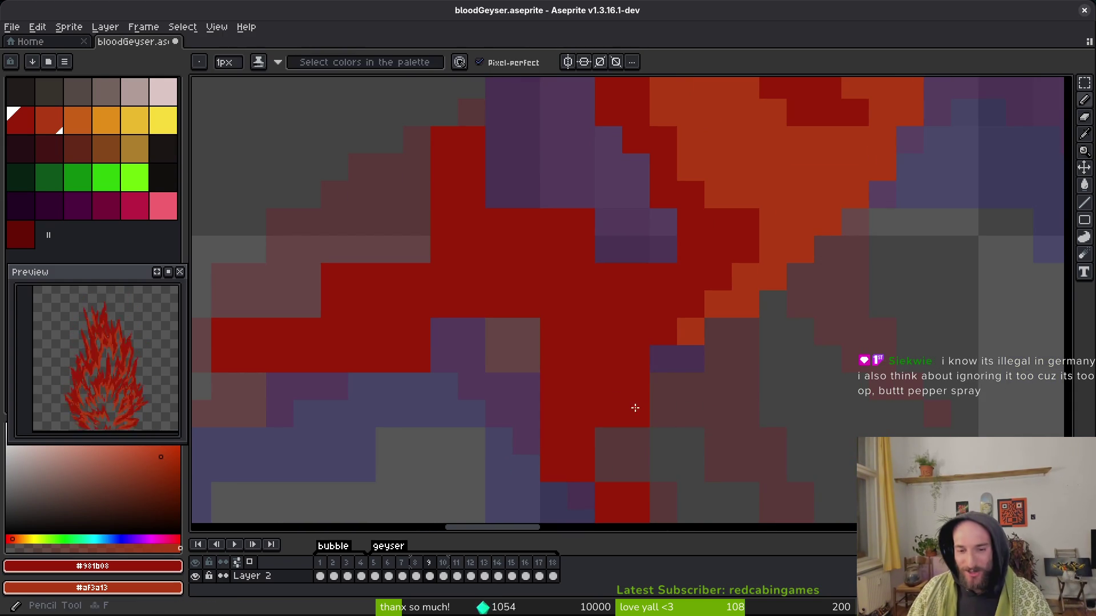
pyautogui.scroll(-2, 559, 335)
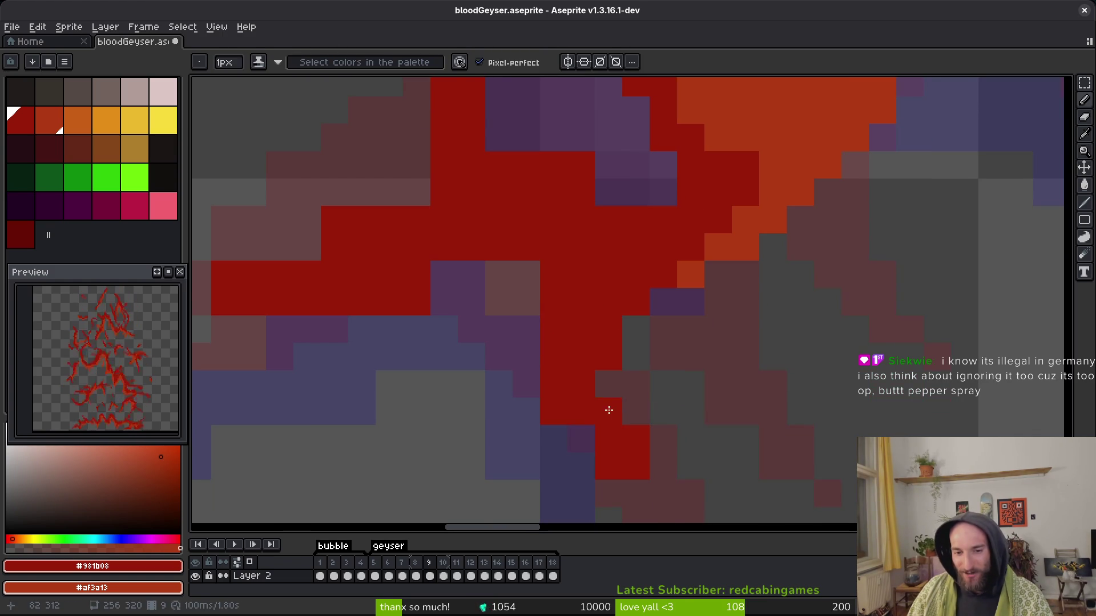
pyautogui.press('e')
pyautogui.press('f')
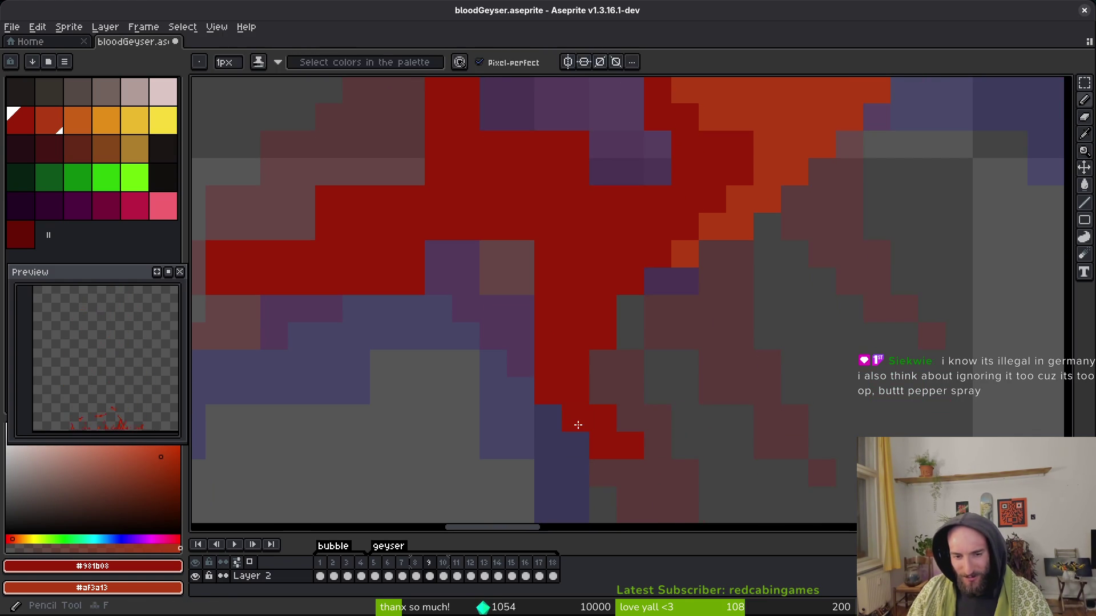
pyautogui.moveTo(539, 325); pyautogui.dragTo(591, 408)
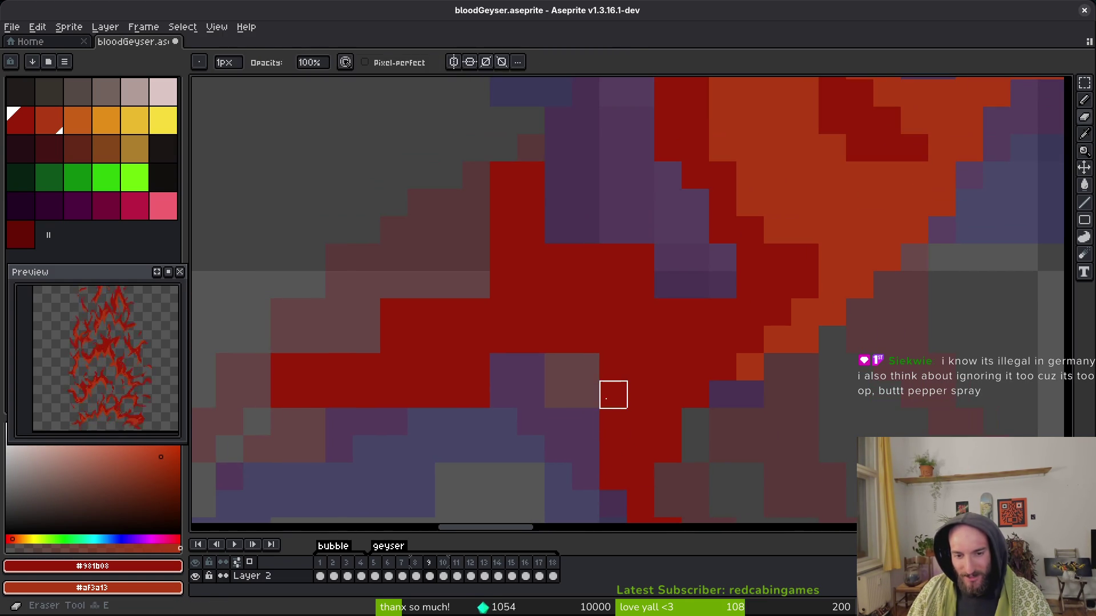
pyautogui.press('e')
pyautogui.scroll(1, 485, 411)
pyautogui.hscroll(-2, 474, 371)
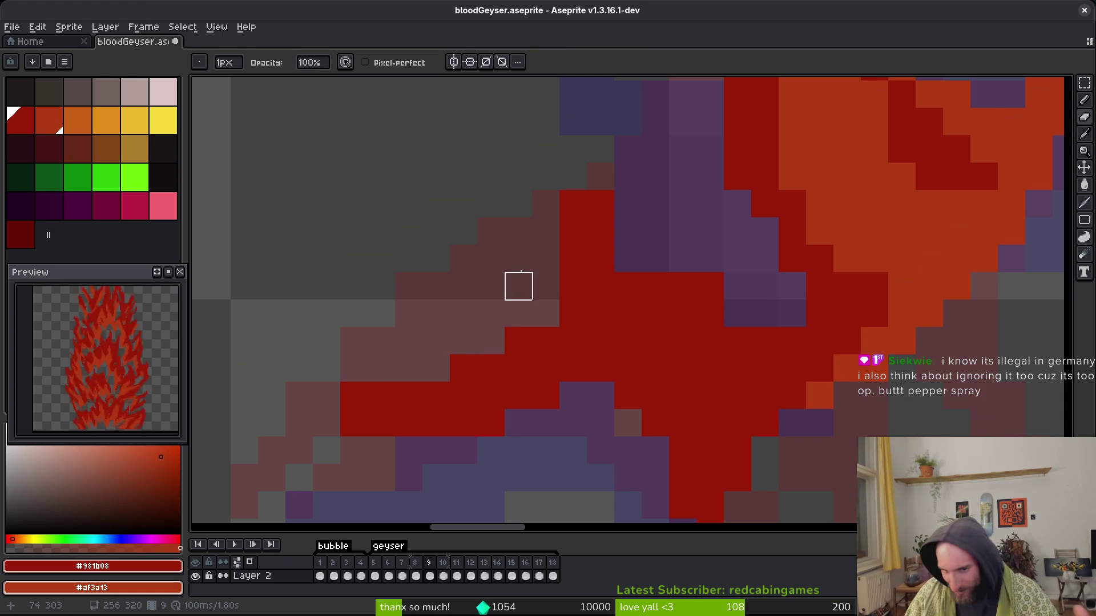
pyautogui.scroll(1, 656, 231)
# Paint two dark-red pixels on the flame edge, erase them again, and save bloodGeyser.aseprite.
pyautogui.press('b')
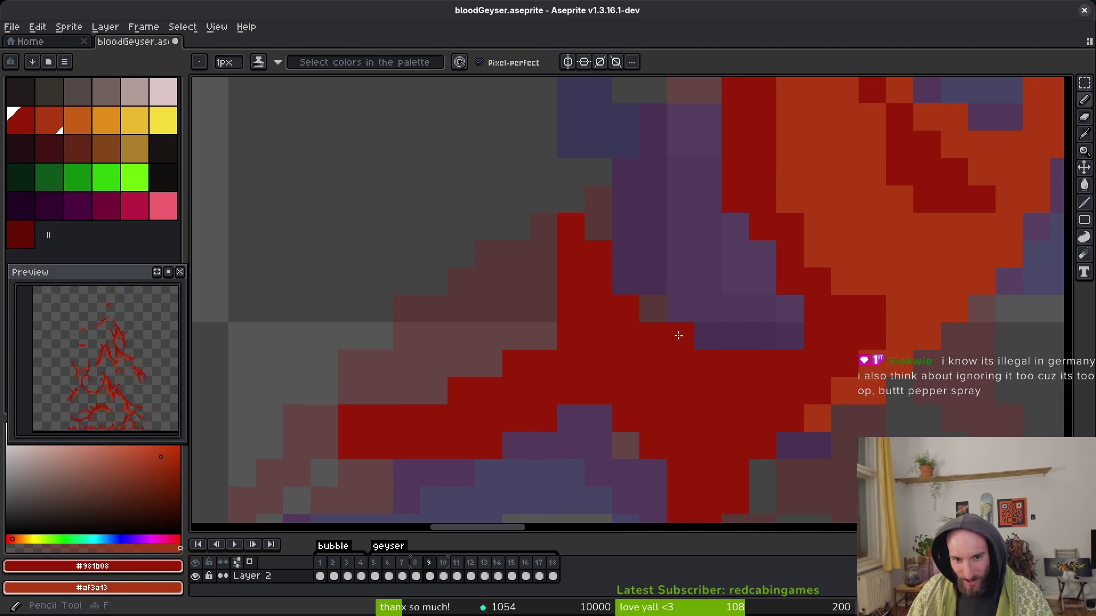
pyautogui.click(541, 308)
pyautogui.click(543, 337)
pyautogui.press('e')
pyautogui.moveTo(543, 336); pyautogui.dragTo(542, 309)
pyautogui.hotkey('ctrl', 's')
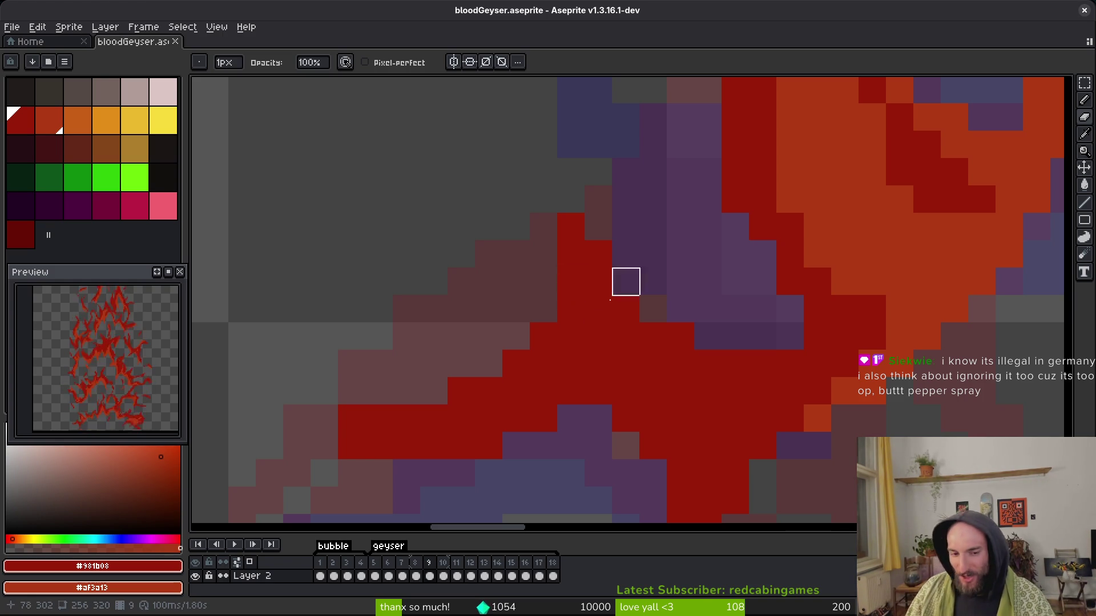
# Erase a stray pixel along the lower-left flame edge and save the geyser file again.
pyautogui.hscroll(-2, 517, 419)
pyautogui.moveTo(518, 408); pyautogui.dragTo(422, 408)
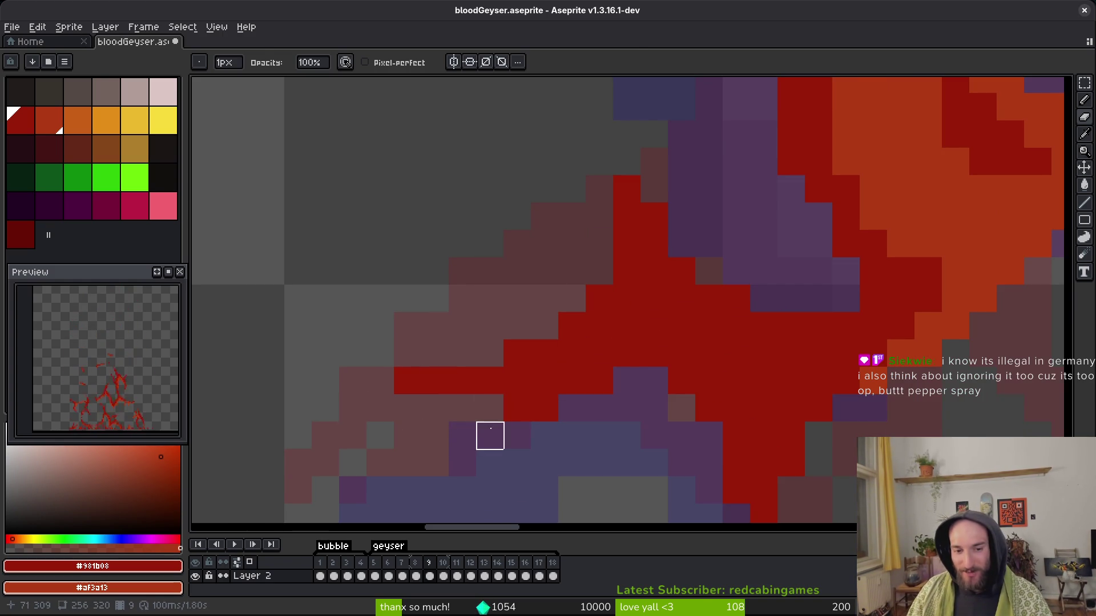
pyautogui.press('b')
pyautogui.scroll(-2, 587, 392)
pyautogui.press('e')
pyautogui.click(453, 359)
pyautogui.scroll(-1, 542, 431)
pyautogui.hotkey('ctrl', 's')
pyautogui.scroll(-2, 606, 349)
pyautogui.scroll(2, 606, 349)
# Shade pixels along the thin diagonal red streak orange with the Pencil.
pyautogui.press('b')
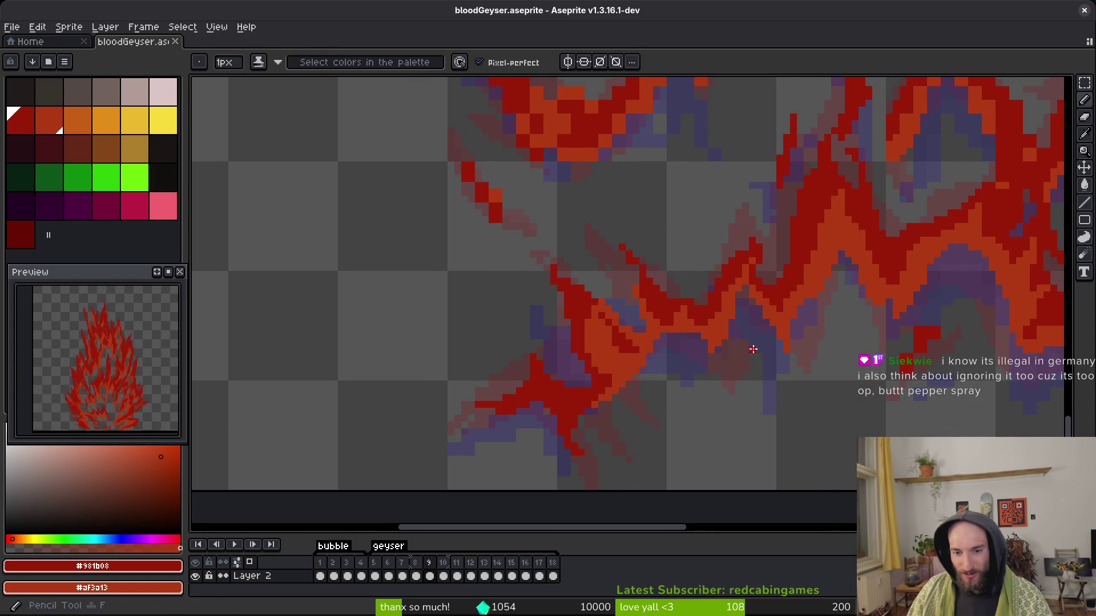
pyautogui.scroll(3, 516, 359)
pyautogui.click(434, 354)
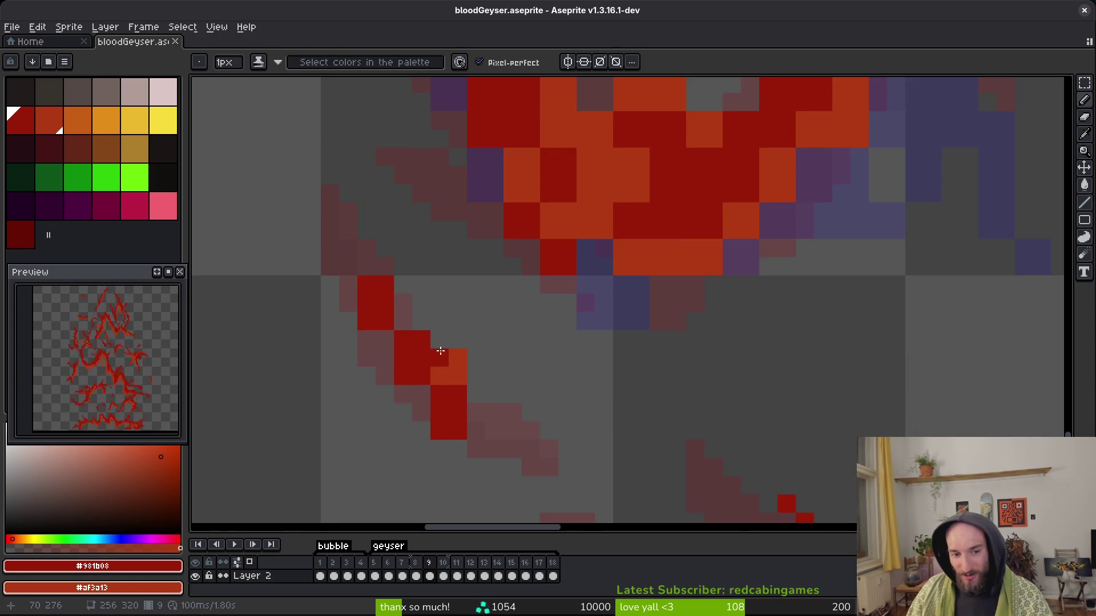
pyautogui.moveTo(427, 345)
pyautogui.mouseDown()
pyautogui.moveTo(406, 320)
pyautogui.moveTo(455, 360)
pyautogui.moveTo(435, 361)
pyautogui.moveTo(422, 391)
pyautogui.mouseUp()
pyautogui.click(449, 392)
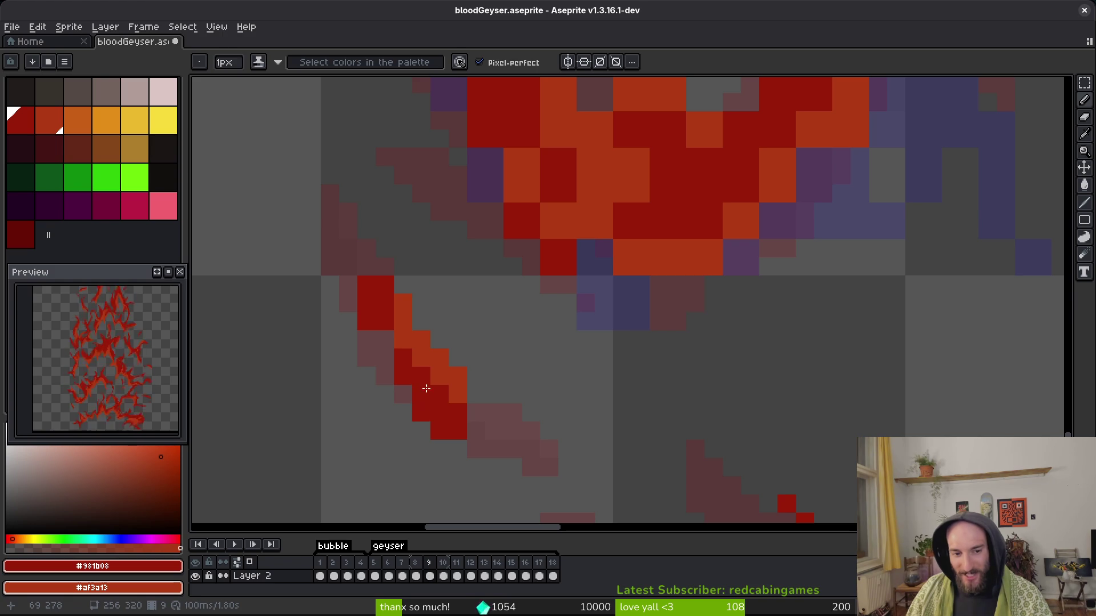
# Touch up pixels around the streak and darken one orange pixel to dark red.
pyautogui.press('b')
pyautogui.moveTo(455, 431); pyautogui.dragTo(516, 435)
pyautogui.moveTo(443, 324); pyautogui.dragTo(460, 342)
pyautogui.press('b')
pyautogui.click(460, 342)
pyautogui.press('b')
pyautogui.click(443, 278)
pyautogui.press('b')
pyautogui.click(473, 337)
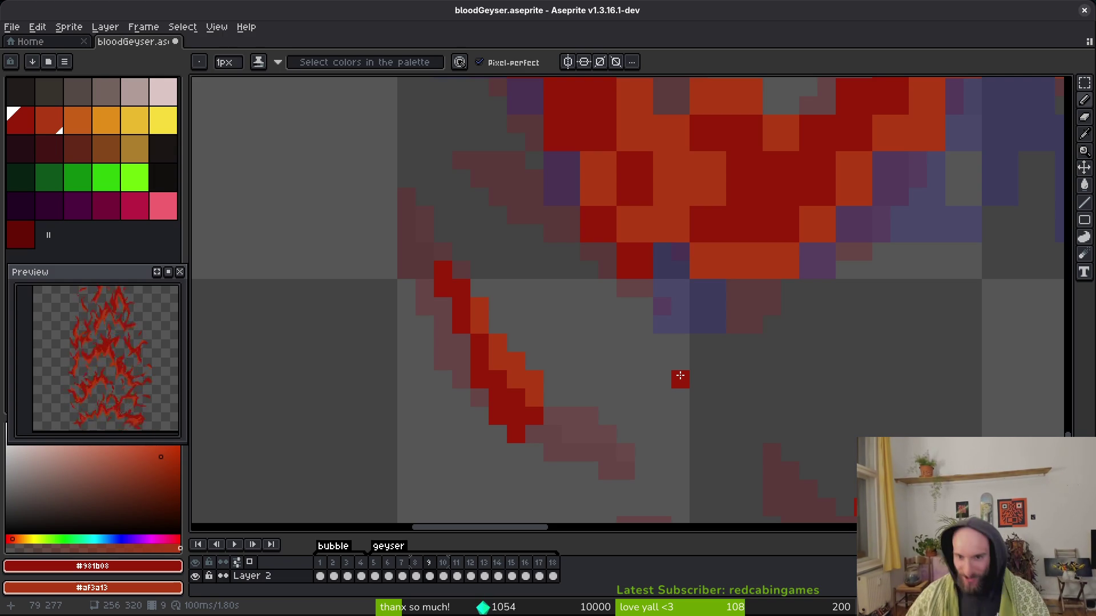
pyautogui.scroll(2, 905, 220)
pyautogui.moveTo(807, 303); pyautogui.dragTo(778, 381)
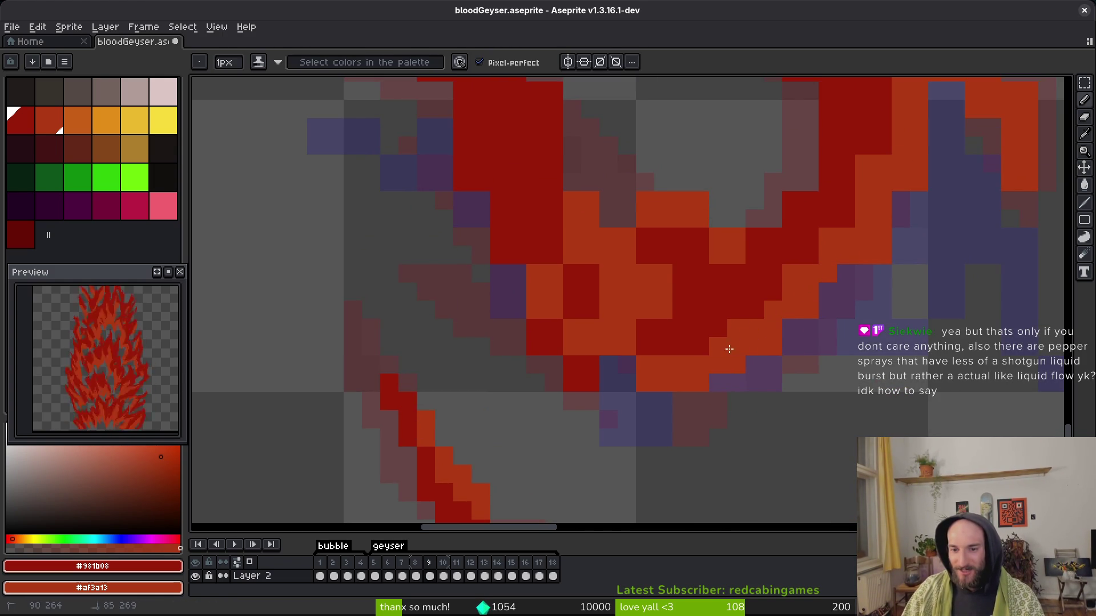
pyautogui.scroll(2, 790, 325)
pyautogui.press('e')
pyautogui.scroll(2, 834, 374)
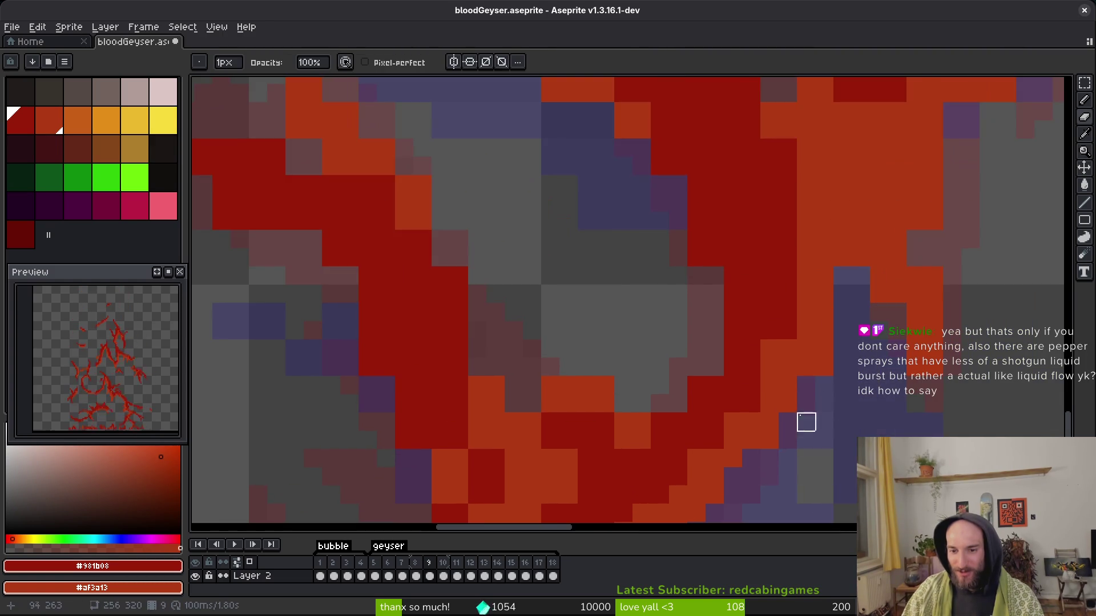
pyautogui.scroll(2, 806, 423)
pyautogui.press('b')
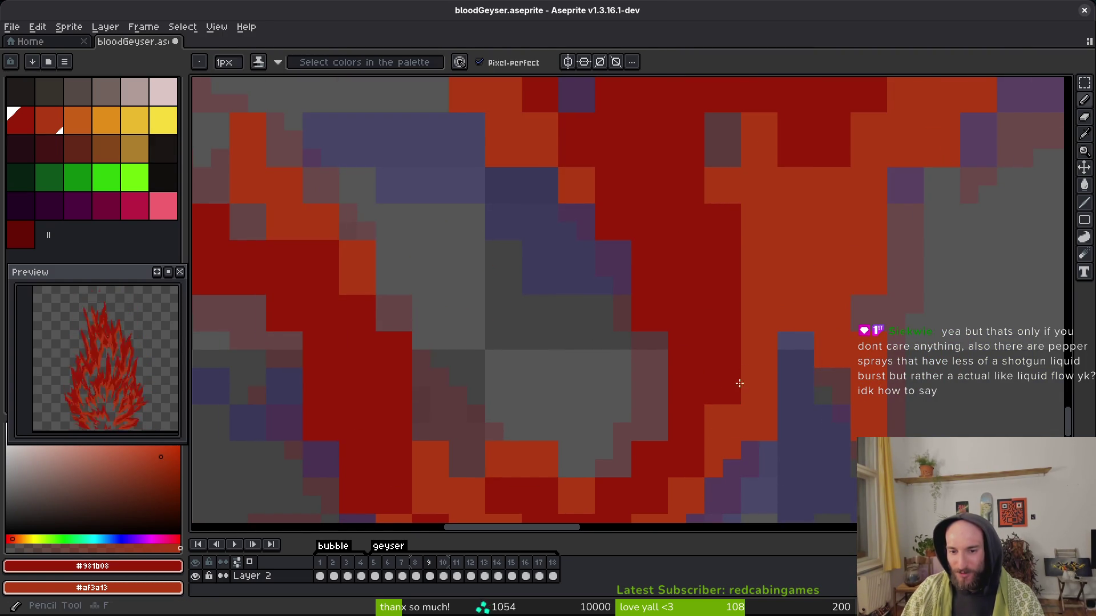
pyautogui.press('b')
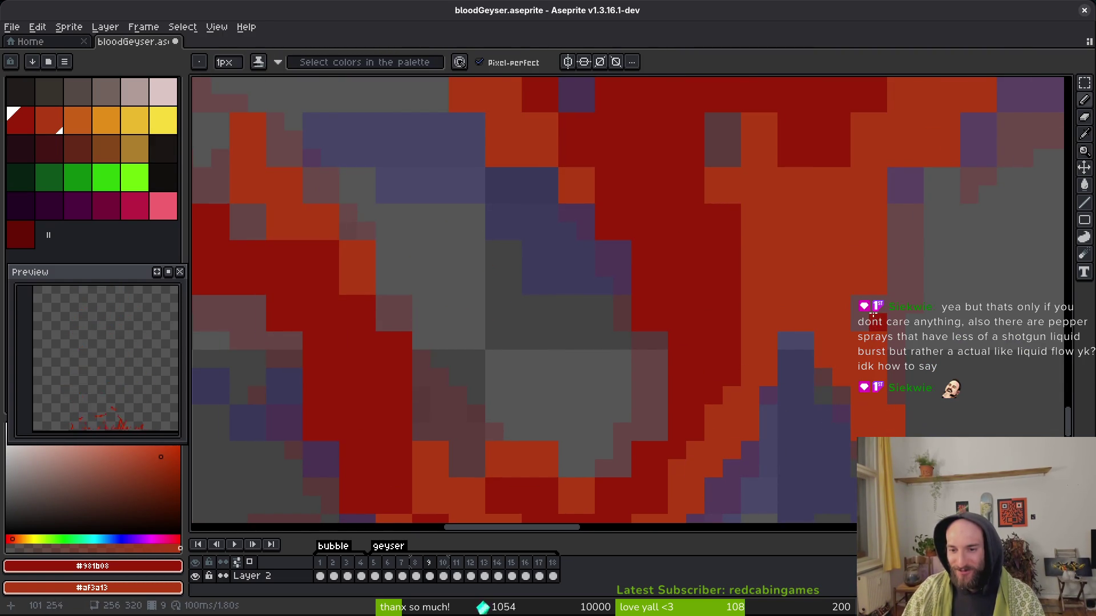
pyautogui.scroll(3, 876, 286)
pyautogui.hscroll(2, 842, 424)
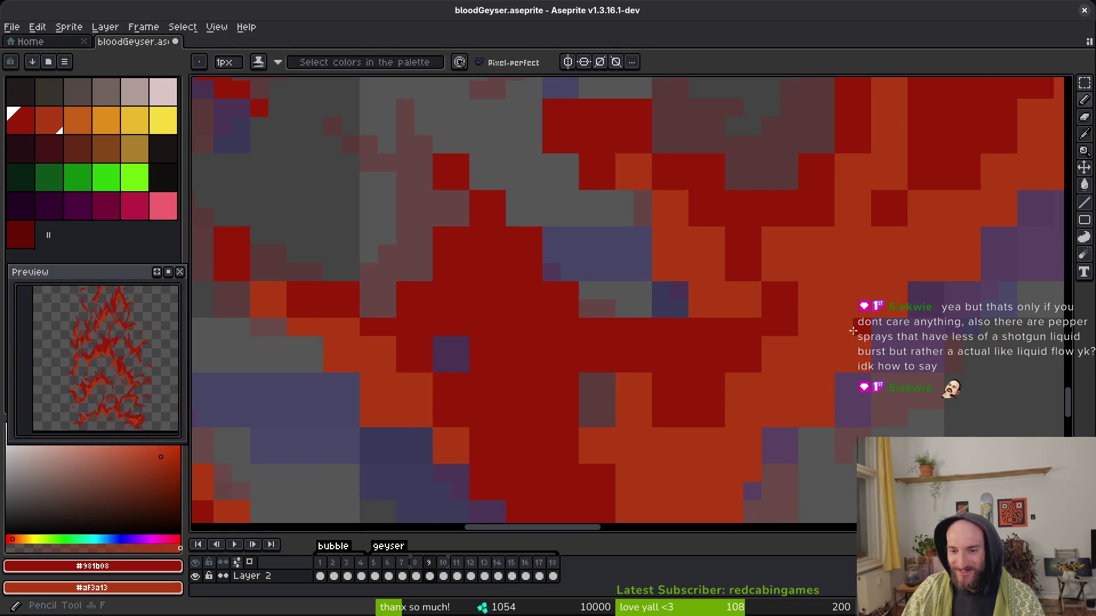
pyautogui.press('e')
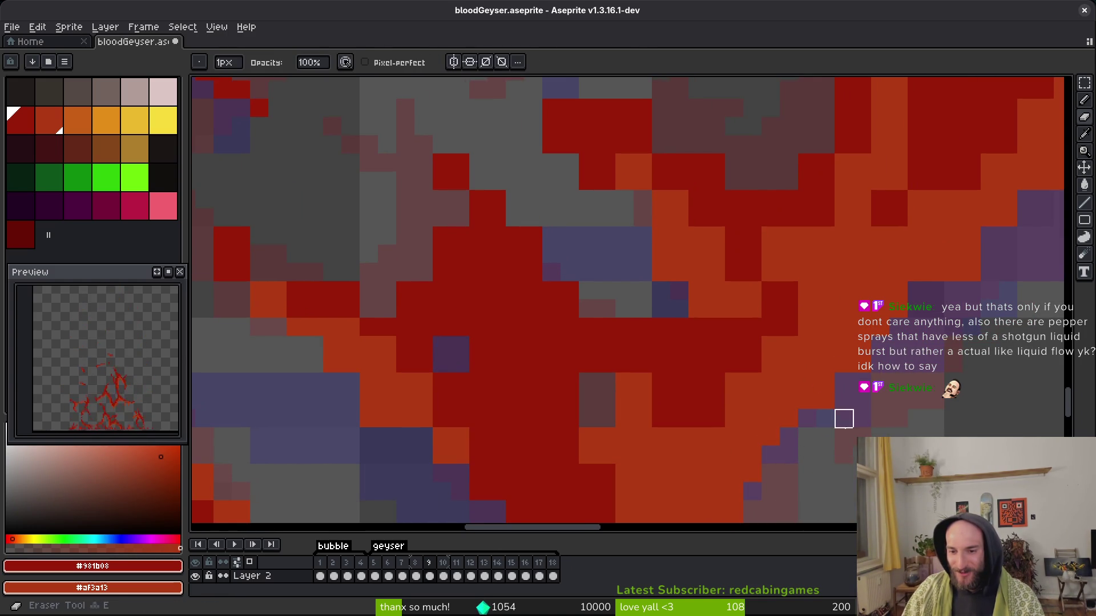
pyautogui.press('b')
pyautogui.scroll(-1, 857, 388)
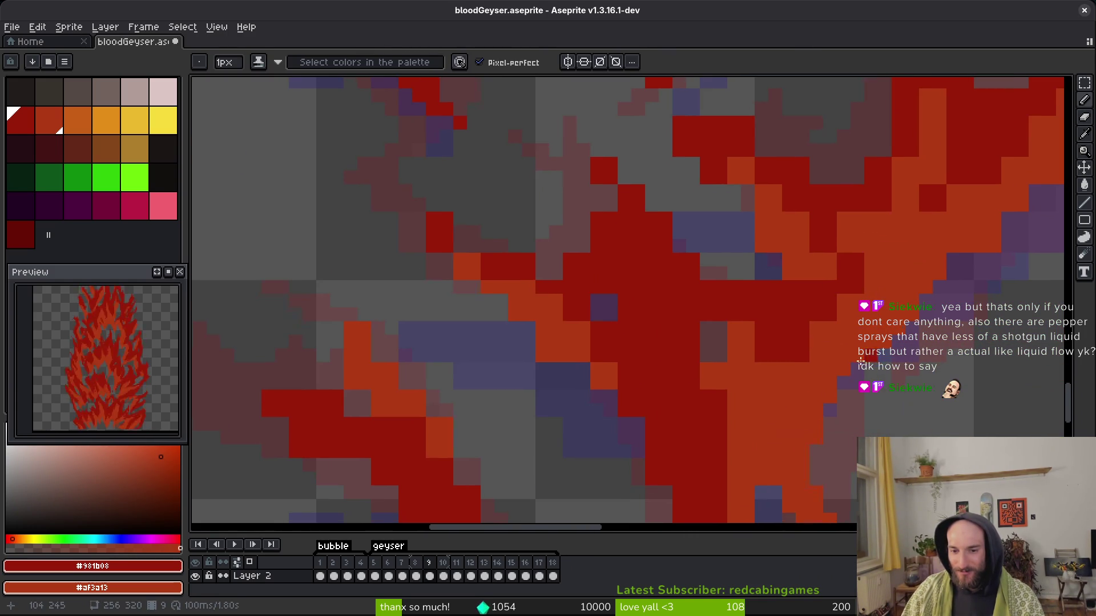
pyautogui.scroll(1, 714, 286)
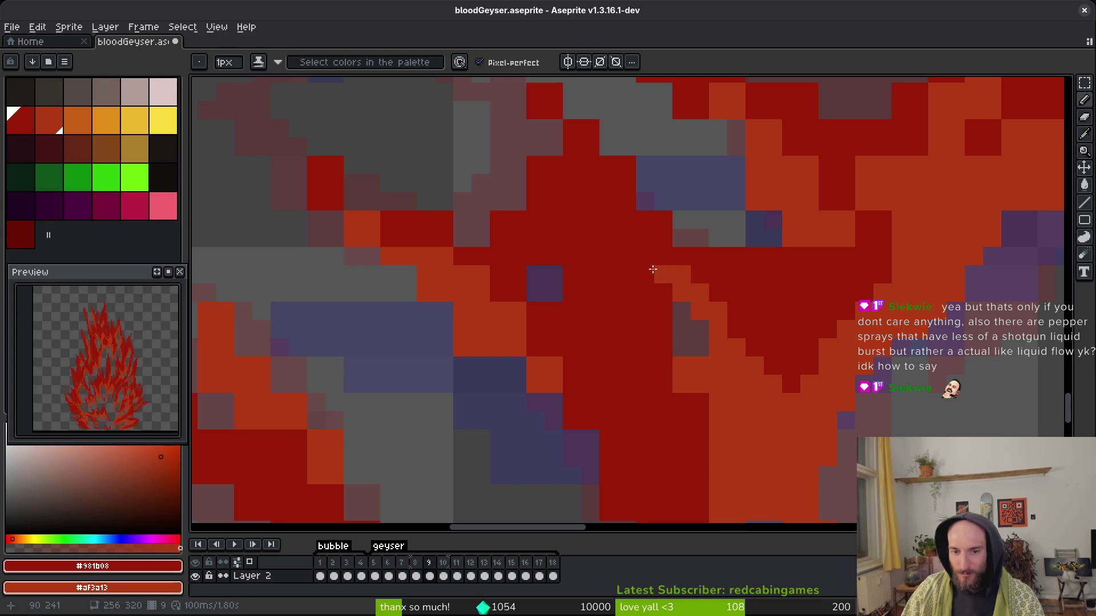
pyautogui.scroll(-3, 710, 382)
pyautogui.scroll(2, 711, 381)
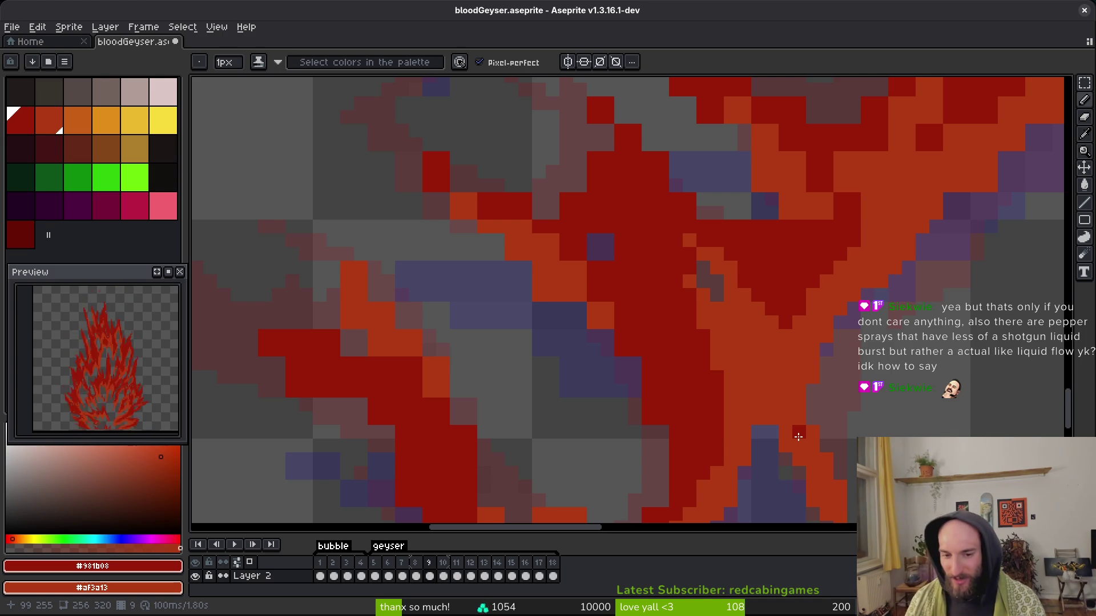
pyautogui.scroll(1, 685, 383)
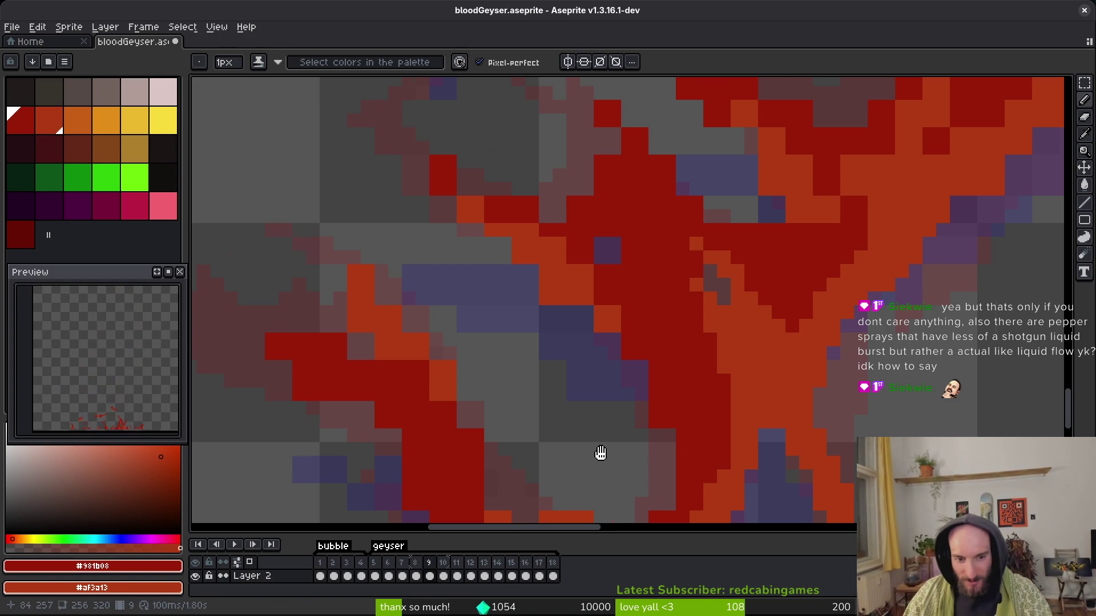
pyautogui.scroll(-3, 691, 376)
pyautogui.scroll(-2, 722, 354)
pyautogui.moveTo(674, 342); pyautogui.dragTo(630, 352)
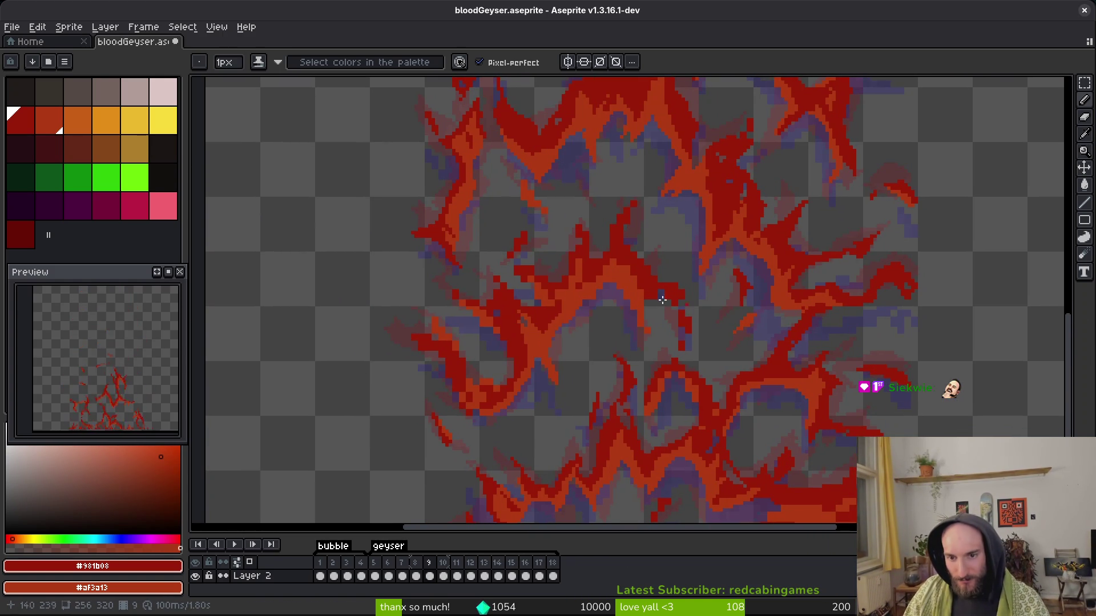
# Erase two stray red pixels beside the flame streak and add a red pixel near it.
pyautogui.scroll(5, 530, 372)
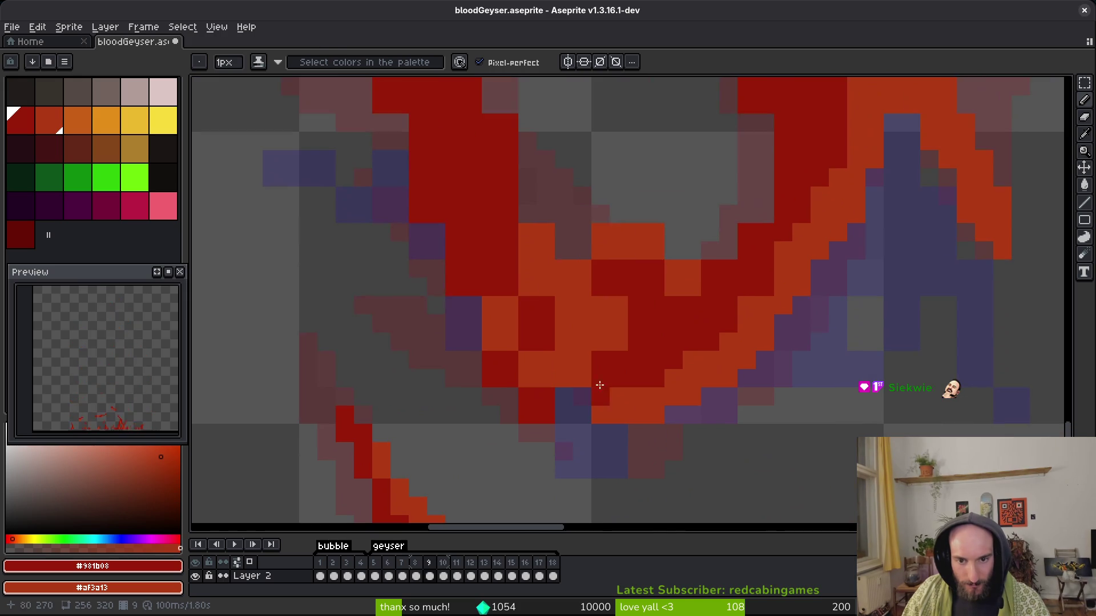
pyautogui.press('e')
pyautogui.click(491, 376)
pyautogui.click(528, 413)
pyautogui.press('b')
pyautogui.click(485, 350)
pyautogui.scroll(-2, 516, 376)
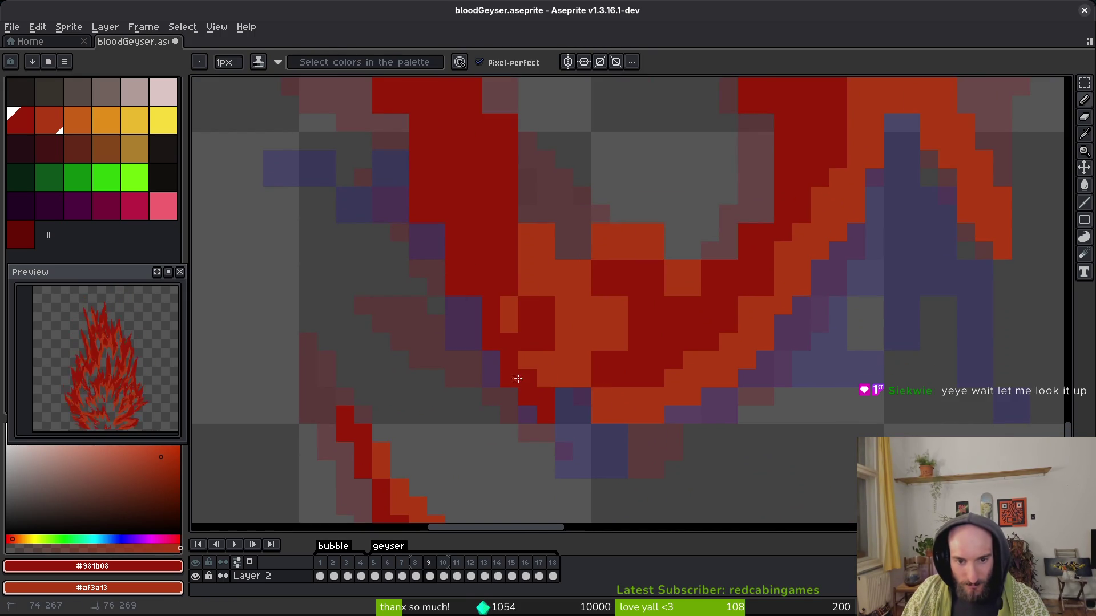
pyautogui.scroll(2, 513, 354)
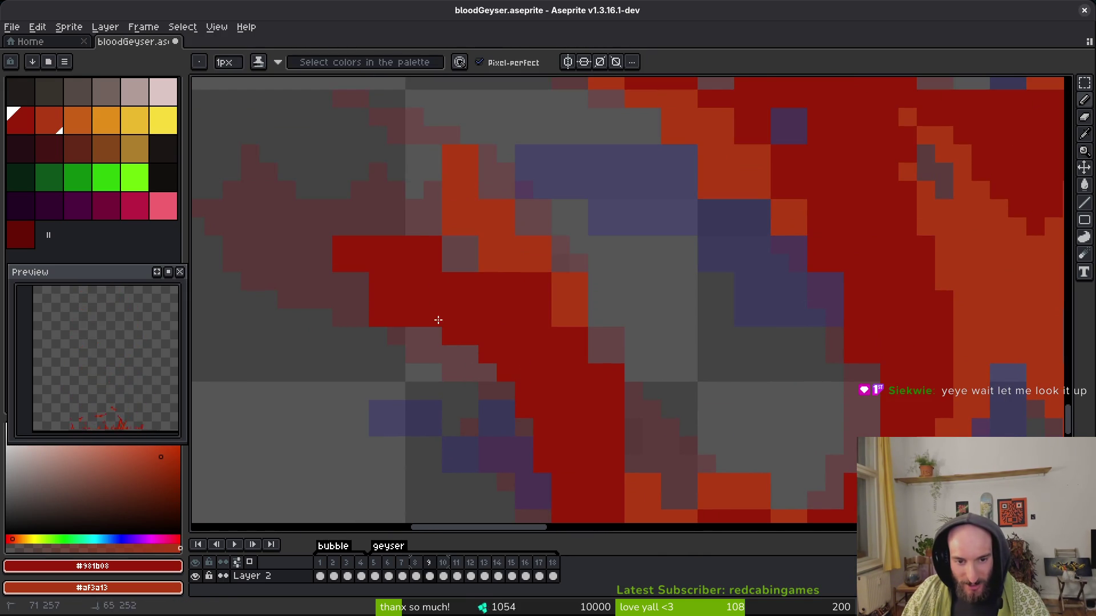
pyautogui.scroll(2, 422, 332)
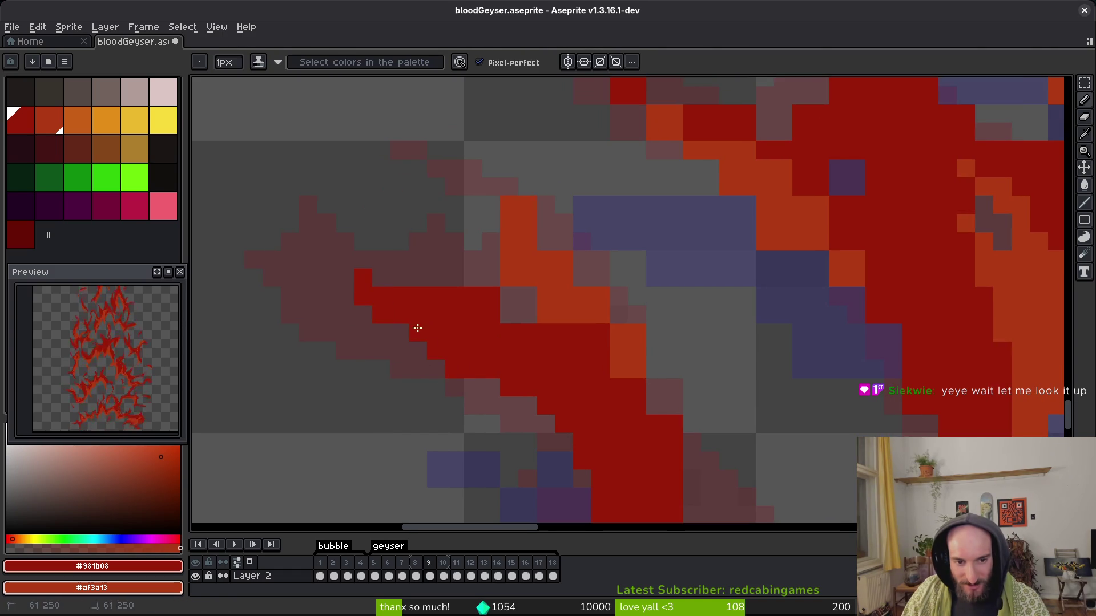
# Extend the streak with a few red pixels and shade the diagonal streak pixels.
pyautogui.press('e')
pyautogui.press('b')
pyautogui.moveTo(399, 278)
pyautogui.mouseDown()
pyautogui.moveTo(357, 275)
pyautogui.moveTo(399, 297)
pyautogui.mouseUp()
pyautogui.moveTo(562, 333); pyautogui.dragTo(619, 368)
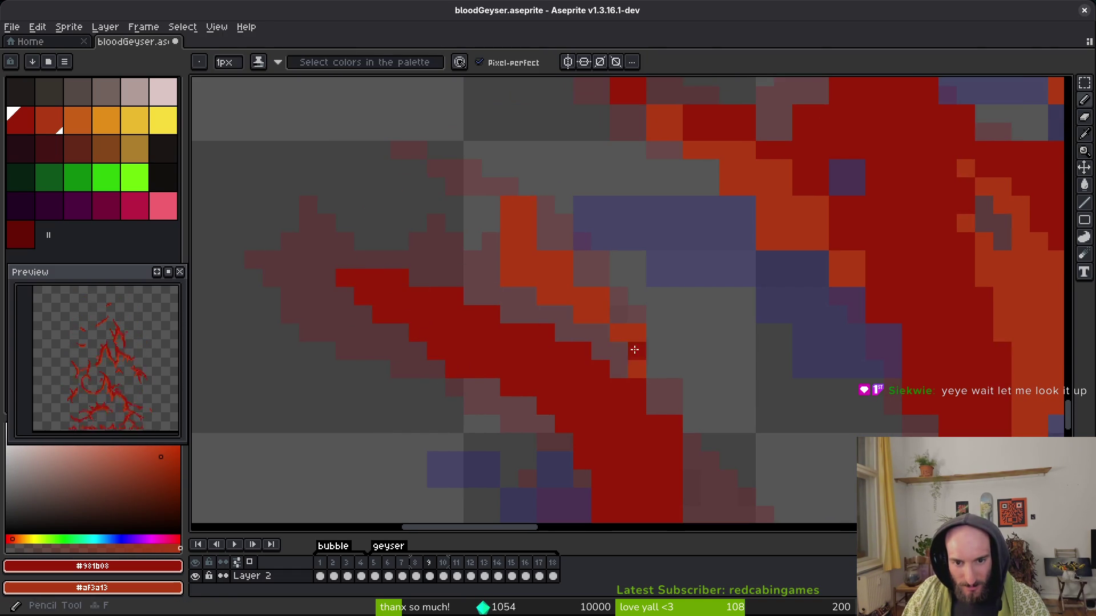
pyautogui.moveTo(677, 438); pyautogui.dragTo(675, 480)
pyautogui.scroll(2, 673, 410)
# Save the geyser file bloodGeyser.aseprite.
pyautogui.press('e')
pyautogui.press('i')
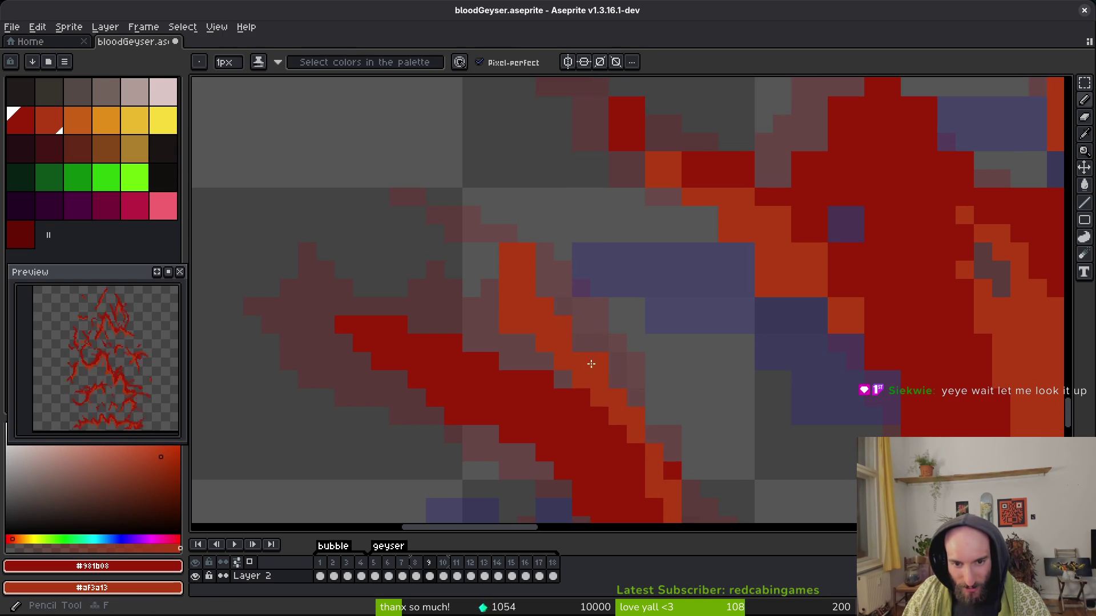
pyautogui.press('e')
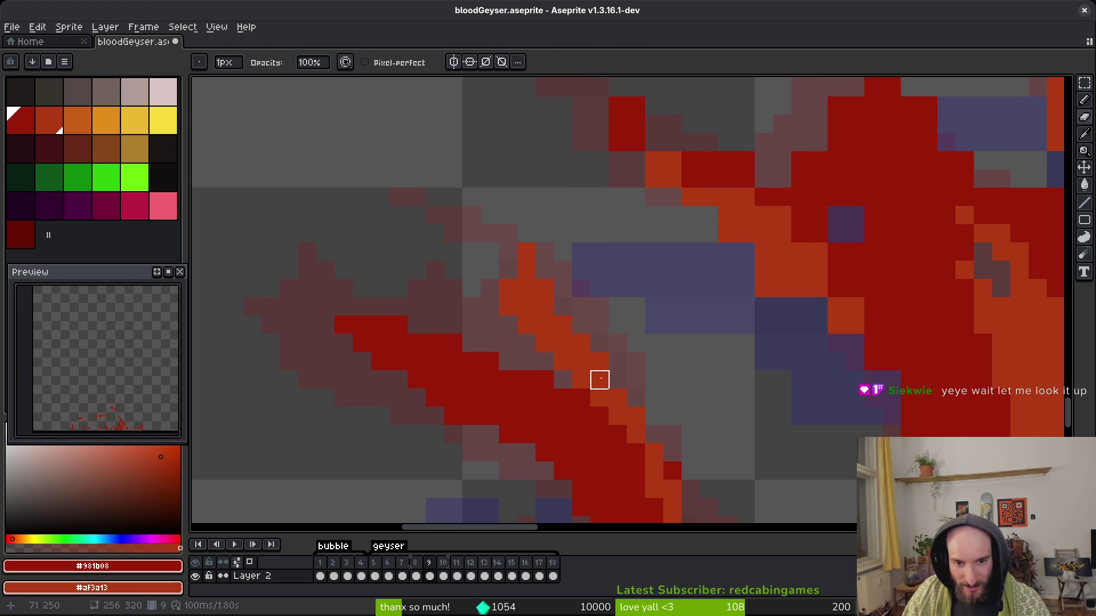
pyautogui.press('v')
pyautogui.hotkey('ctrl', 's')
pyautogui.press('b')
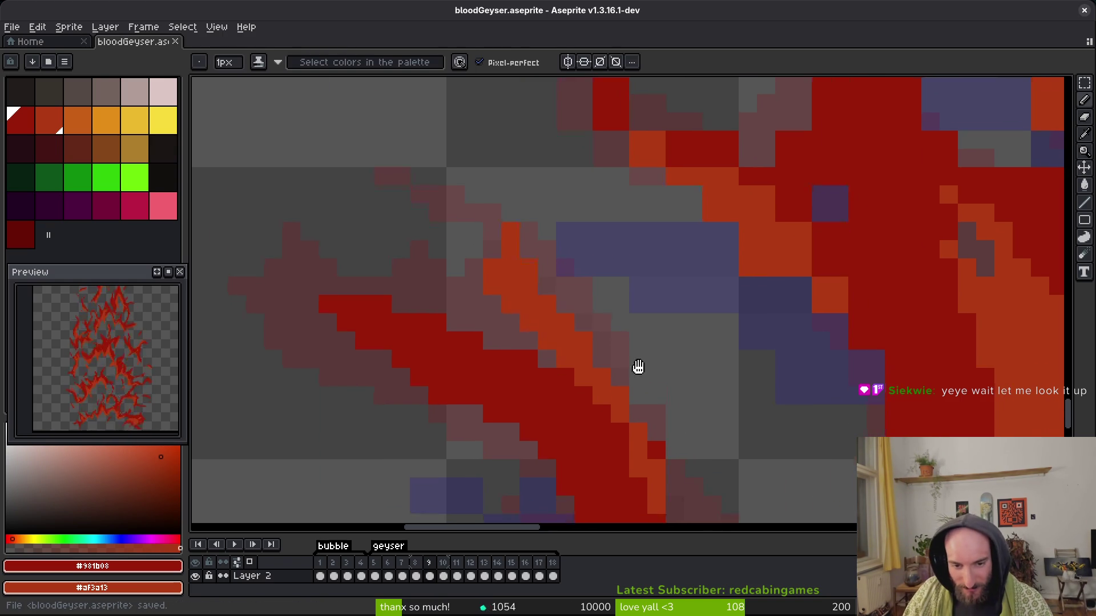
pyautogui.scroll(-5, 627, 382)
pyautogui.scroll(-3, 532, 273)
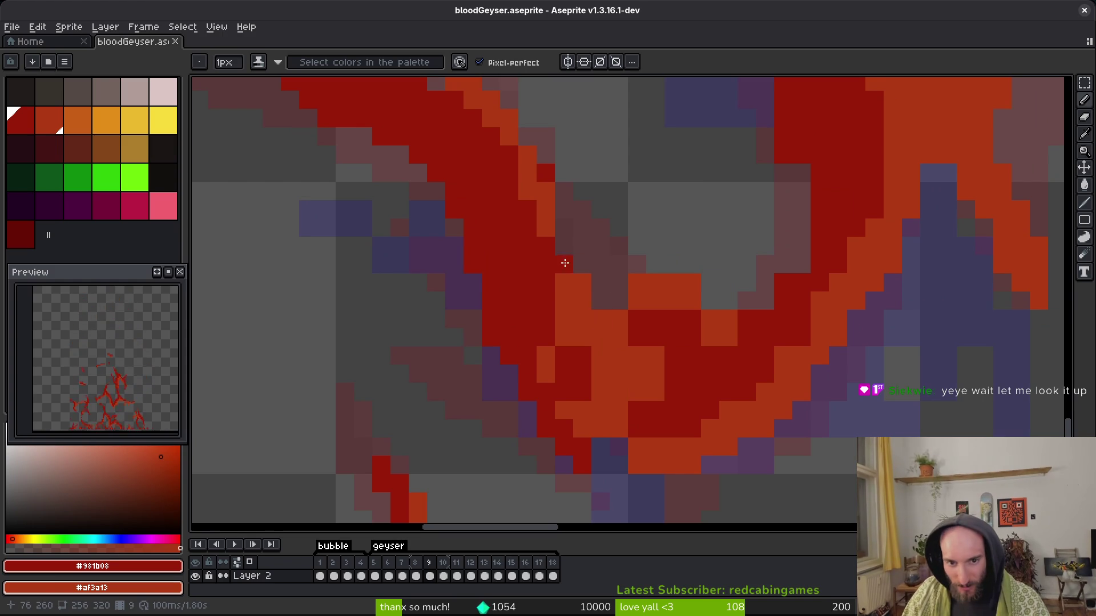
# Reshape the V-shaped flame's inner curve with orange pixels and darken several orange pixels to dark red.
pyautogui.moveTo(601, 292)
pyautogui.mouseDown()
pyautogui.moveTo(582, 262)
pyautogui.moveTo(619, 299)
pyautogui.moveTo(609, 316)
pyautogui.mouseUp()
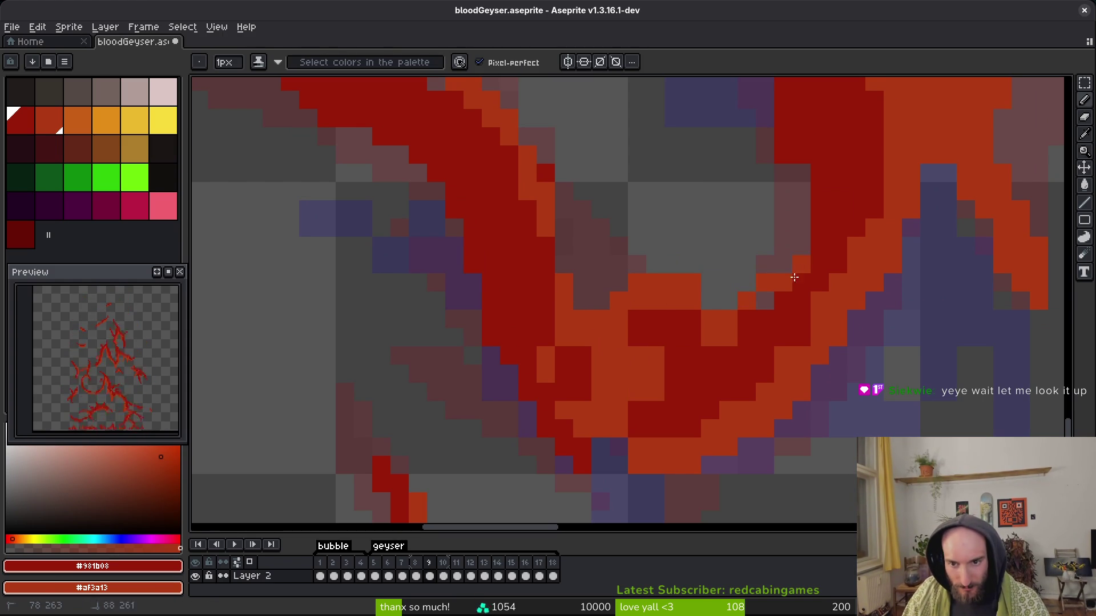
pyautogui.rightClick(692, 319)
pyautogui.press('e')
pyautogui.moveTo(692, 283); pyautogui.dragTo(675, 283)
pyautogui.press('b')
pyautogui.rightClick(636, 319)
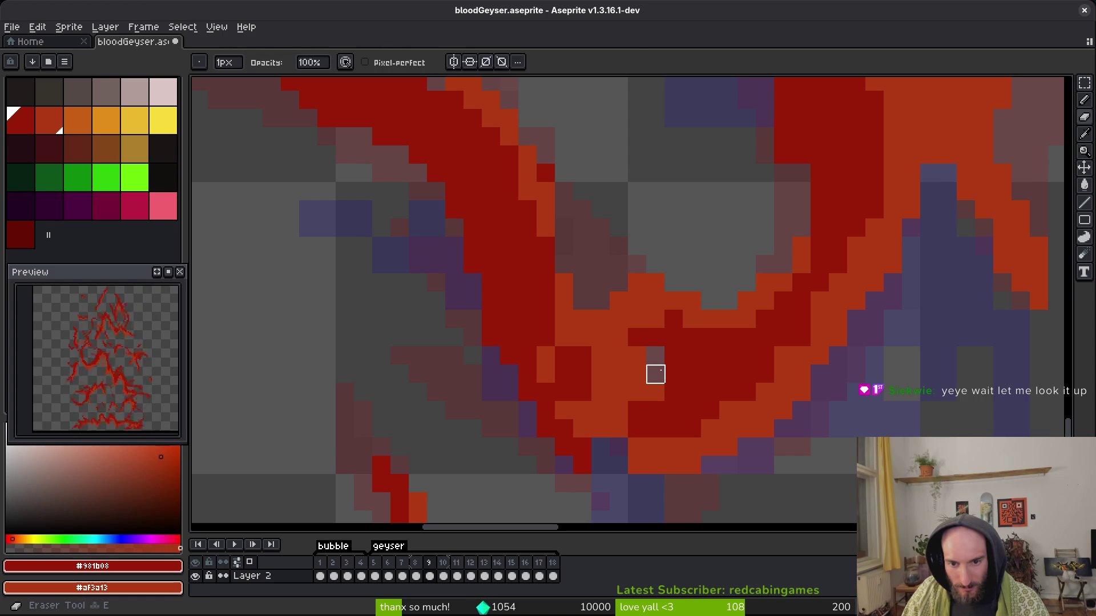
pyautogui.click(619, 428)
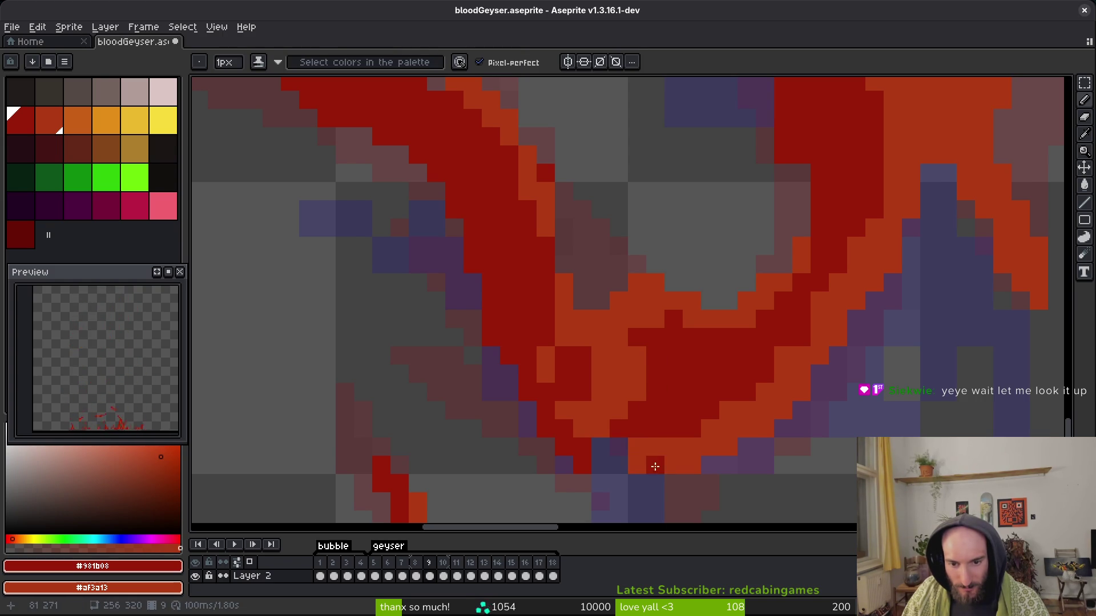
pyautogui.click(554, 374)
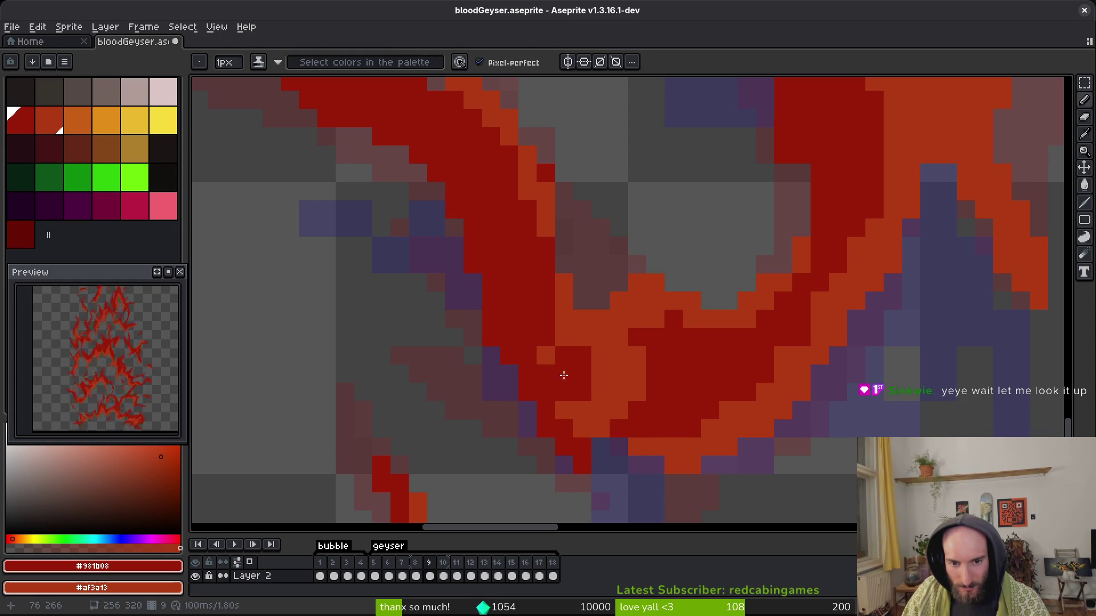
pyautogui.scroll(-3, 633, 405)
pyautogui.scroll(3, 649, 373)
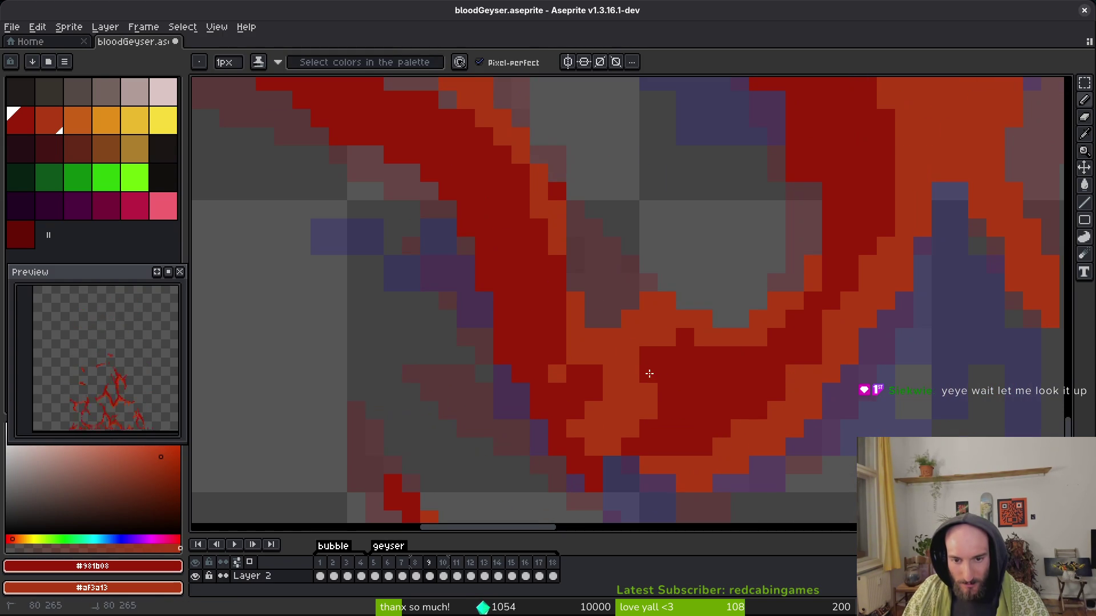
pyautogui.moveTo(579, 343); pyautogui.dragTo(562, 379)
# Paint a dark-red pixel on the flame and turn a diagonal run of orange pixels red.
pyautogui.scroll(-3, 802, 478)
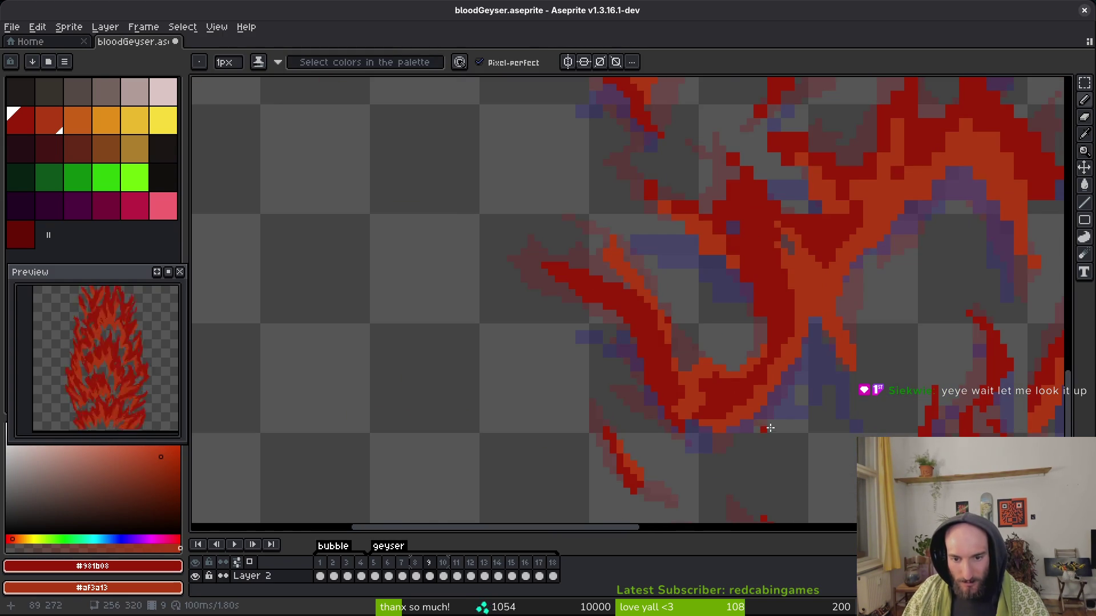
pyautogui.scroll(2, 751, 307)
pyautogui.press('e')
pyautogui.scroll(1, 739, 421)
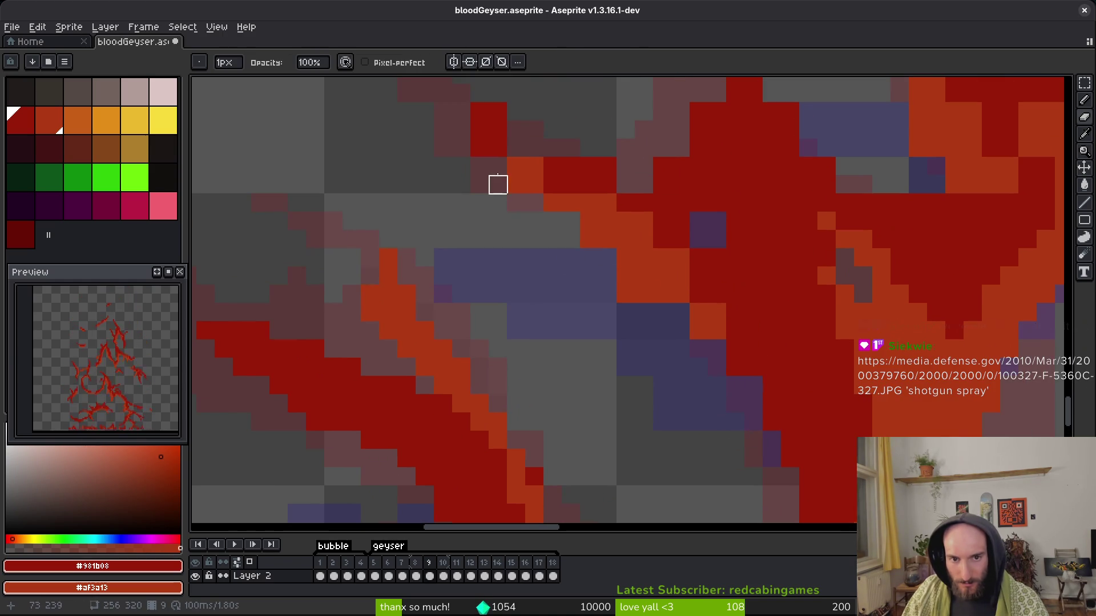
pyautogui.scroll(-2, 718, 404)
pyautogui.scroll(2, 540, 237)
pyautogui.press('b')
pyautogui.click(564, 269)
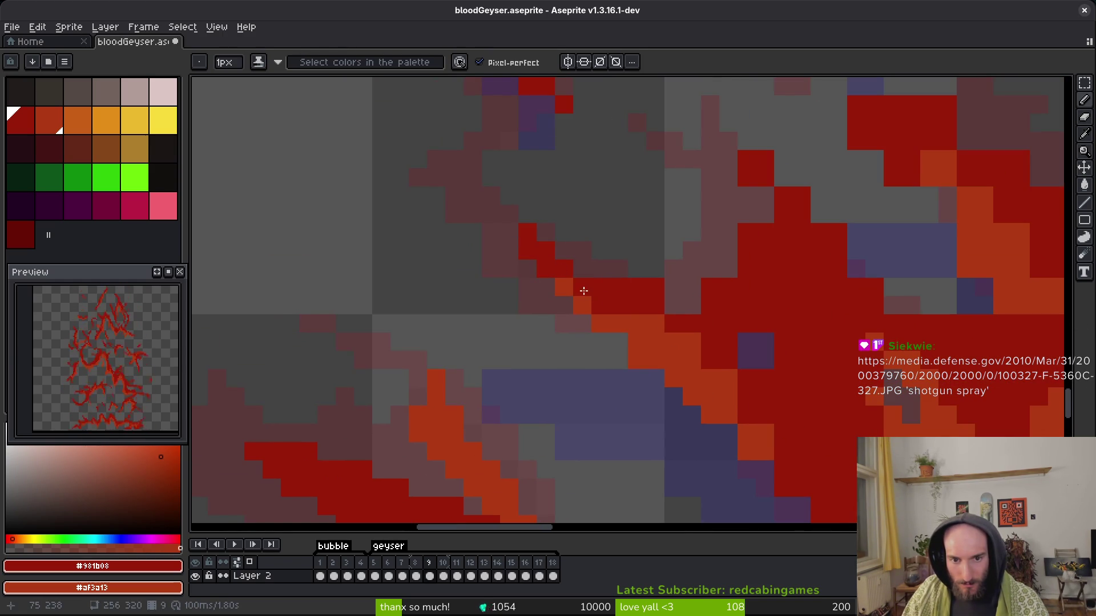
pyautogui.moveTo(625, 309); pyautogui.dragTo(728, 378)
# Erase the stray red pixels toward the upper right of the flame.
pyautogui.press('e')
pyautogui.moveTo(637, 287)
pyautogui.mouseDown()
pyautogui.moveTo(727, 266)
pyautogui.moveTo(747, 197)
pyautogui.mouseUp()
pyautogui.click(746, 159)
pyautogui.click(801, 196)
pyautogui.click(838, 233)
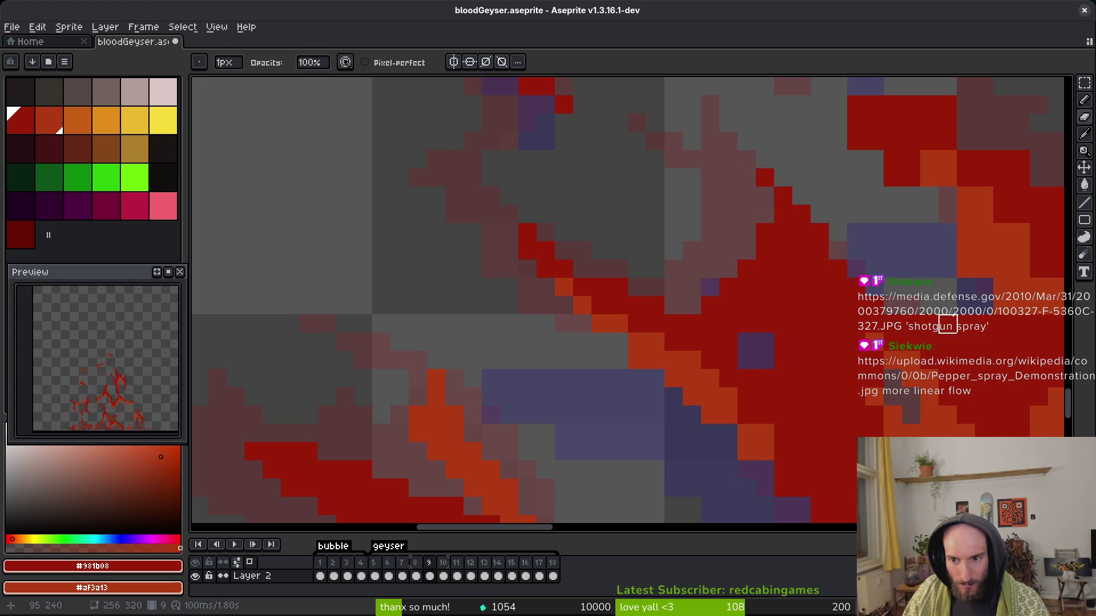
pyautogui.moveTo(856, 305); pyautogui.dragTo(659, 274)
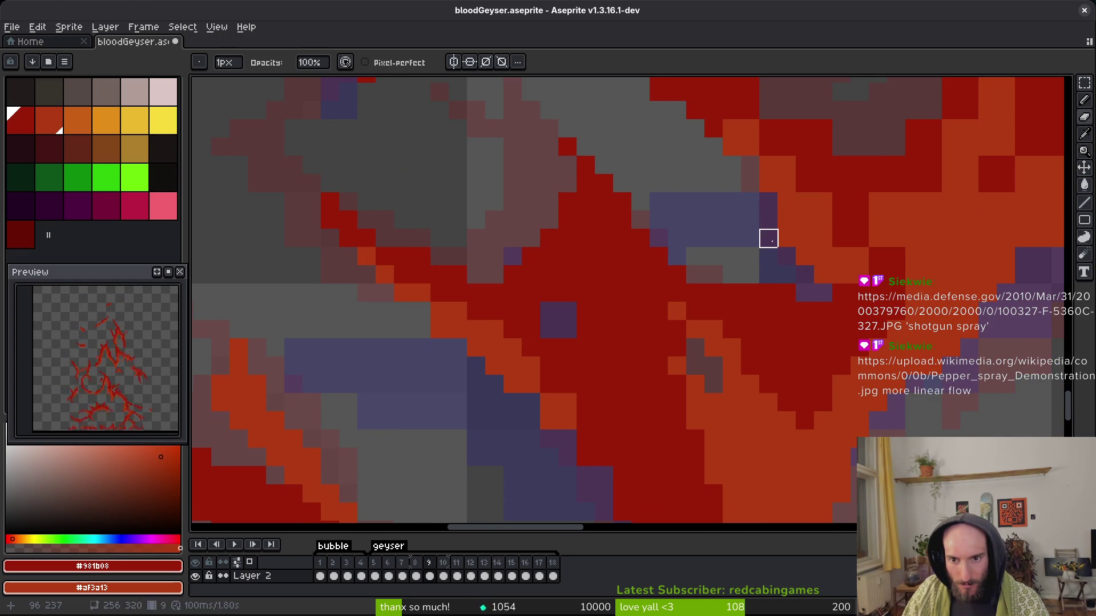
# Fill the purple gap pixel in the flame with red and save bloodGeyser.aseprite.
pyautogui.press('b')
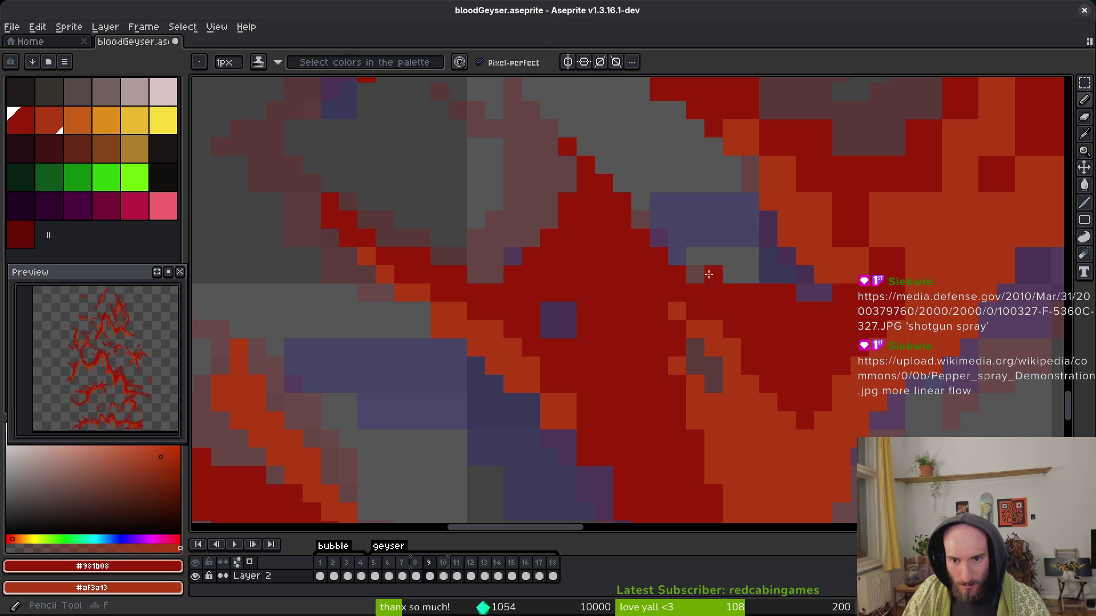
pyautogui.click(568, 330)
pyautogui.hotkey('ctrl', 's')
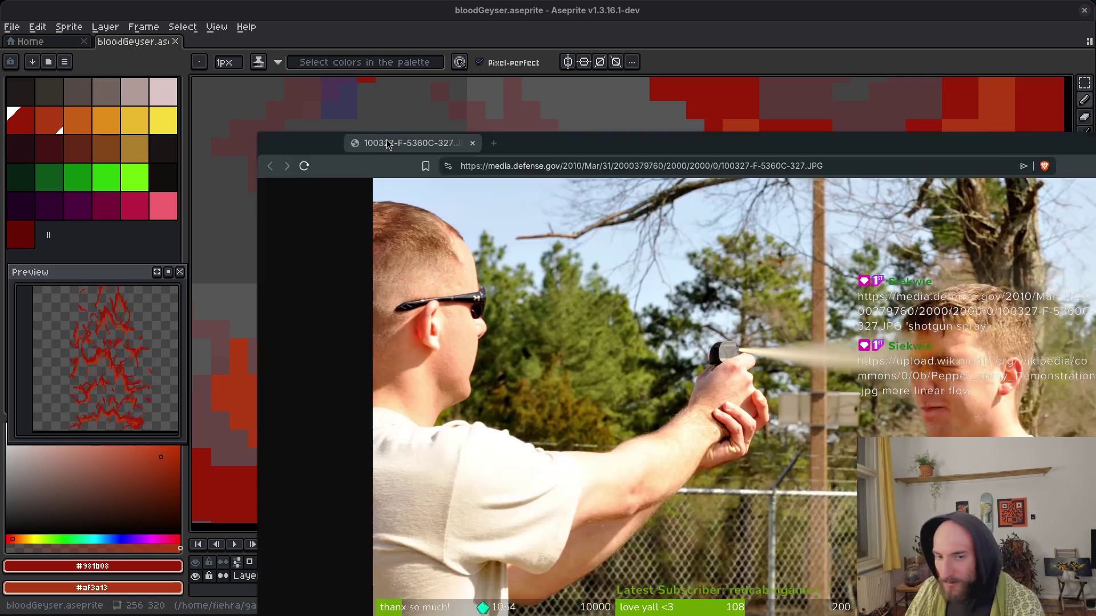
pyautogui.moveTo(387, 160); pyautogui.dragTo(210, 78)
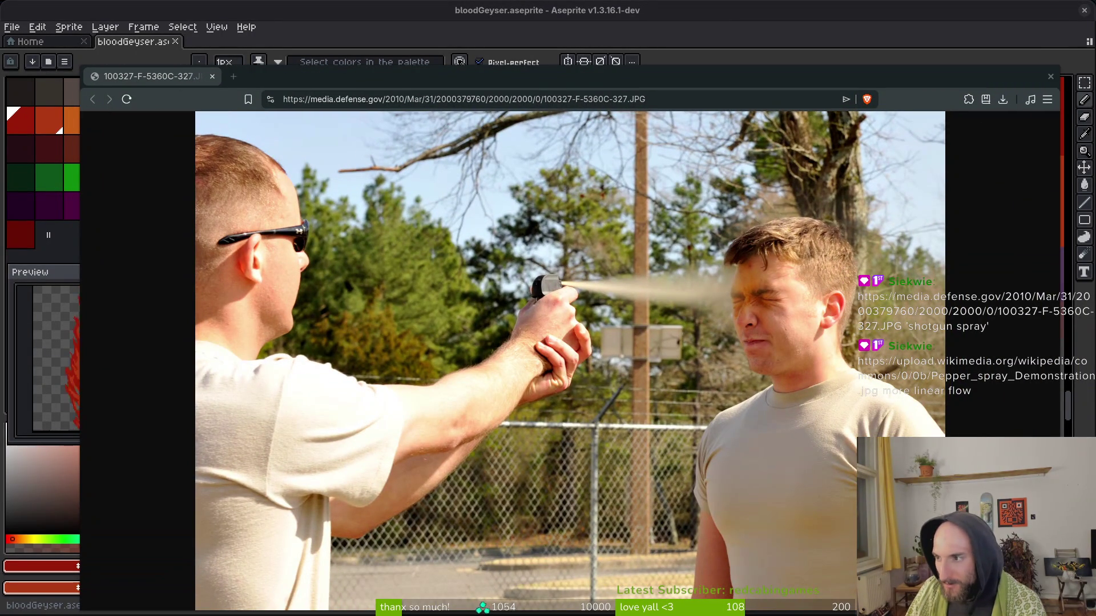
pyautogui.moveTo(1093, 126)
pyautogui.mouseDown()
pyautogui.moveTo(458, 114)
pyautogui.moveTo(1013, 74)
pyautogui.moveTo(452, 81)
pyautogui.moveTo(1093, 188)
pyautogui.moveTo(930, 207)
pyautogui.moveTo(1093, 183)
pyautogui.moveTo(1049, 121)
pyautogui.moveTo(913, 74)
pyautogui.moveTo(314, 73)
pyautogui.mouseUp()
pyautogui.moveTo(494, 83); pyautogui.dragTo(498, 61)
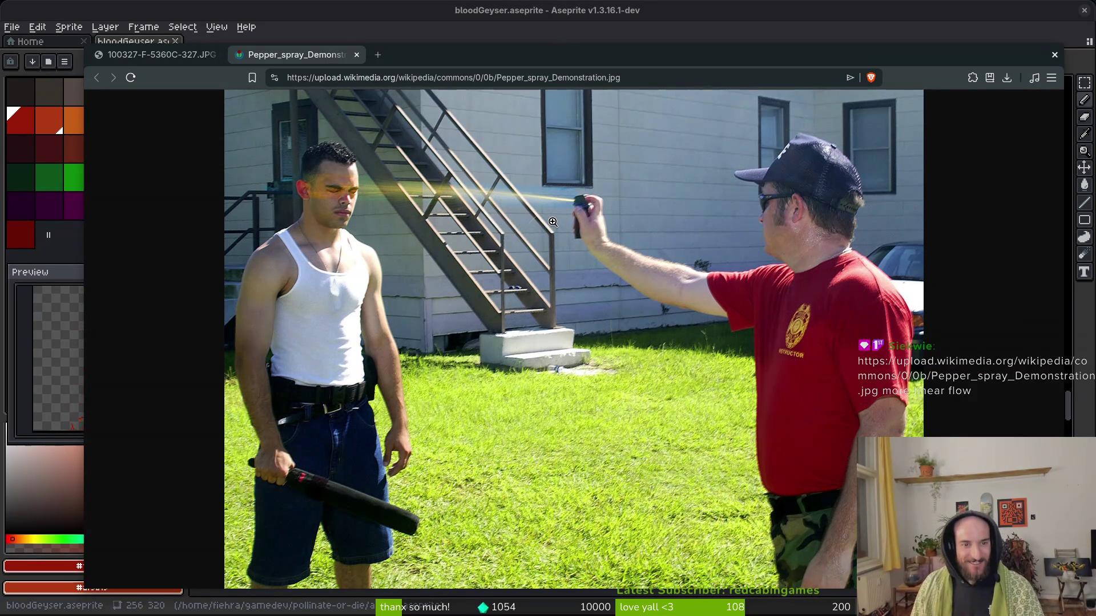
pyautogui.hotkey('ctrl', 'w')
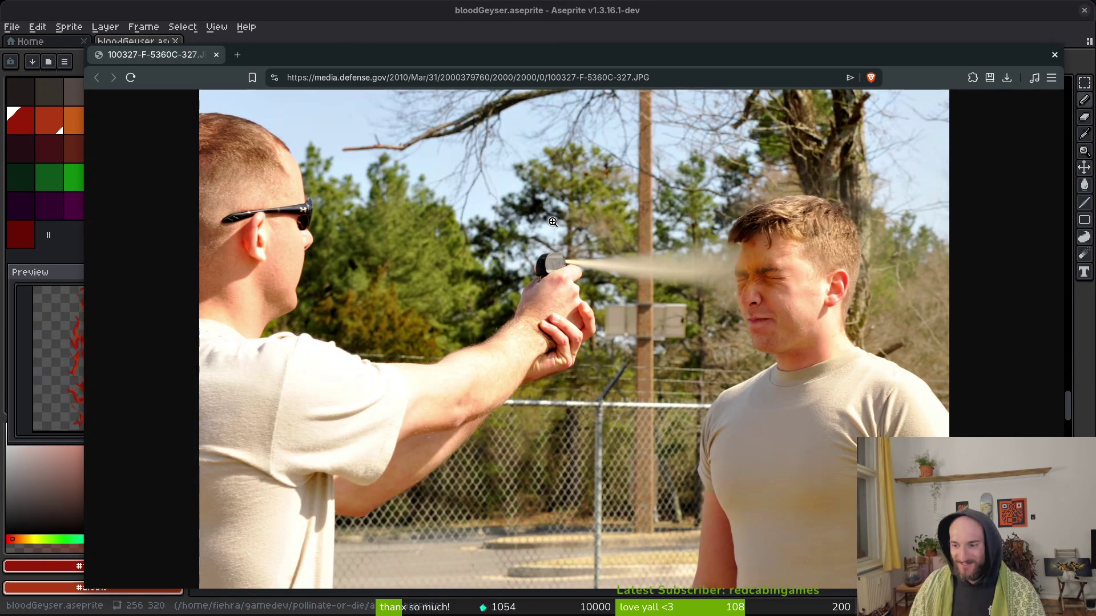
pyautogui.hotkey('ctrl', 'w')
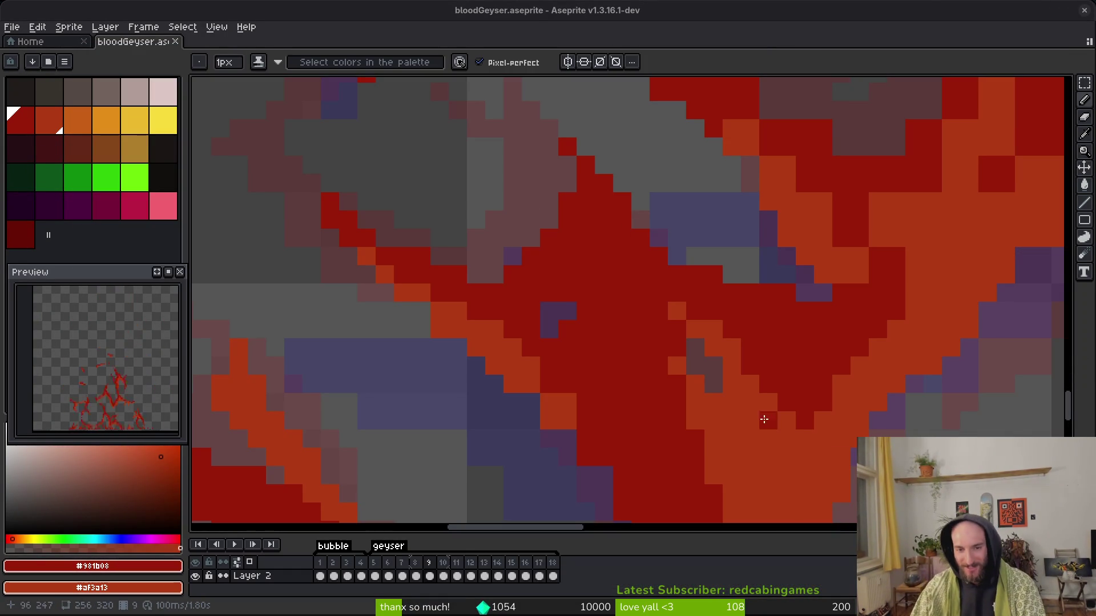
# Shade a diagonal run along the flame edge with shading ink and save the geyser file.
pyautogui.scroll(2, 393, 245)
pyautogui.press('e')
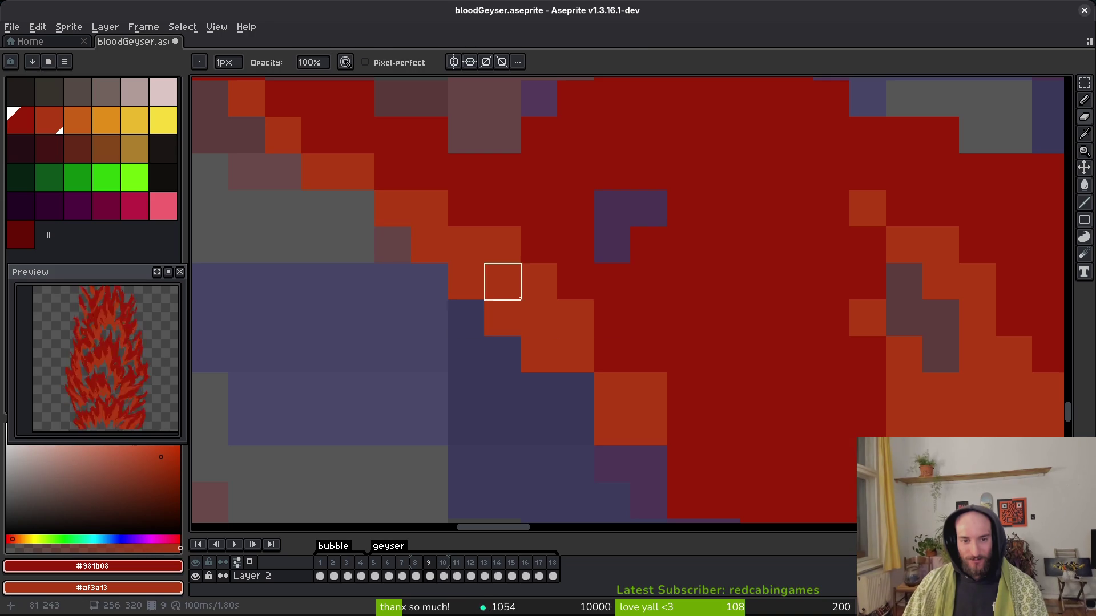
pyautogui.press('b')
pyautogui.scroll(-3, 503, 318)
pyautogui.hscroll(3, 565, 335)
pyautogui.moveTo(567, 406)
pyautogui.mouseDown()
pyautogui.moveTo(409, 227)
pyautogui.moveTo(533, 340)
pyautogui.mouseUp()
pyautogui.moveTo(546, 300)
pyautogui.mouseDown()
pyautogui.moveTo(524, 260)
pyautogui.moveTo(563, 379)
pyautogui.mouseUp()
pyautogui.scroll(-2, 633, 389)
pyautogui.scroll(4, 650, 388)
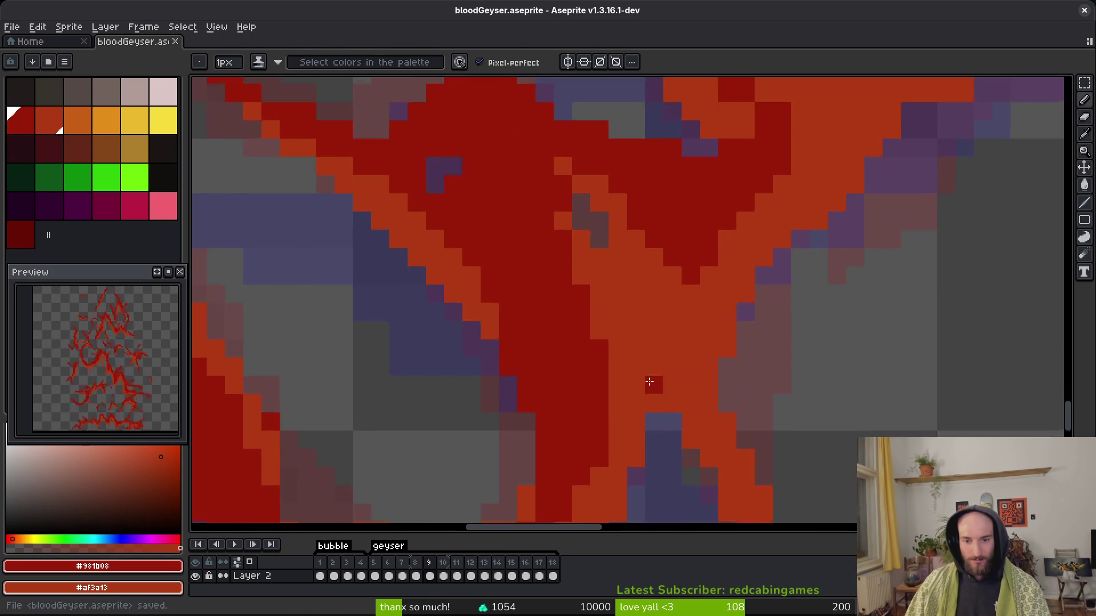
pyautogui.press('e')
pyautogui.hotkey('ctrl', 's')
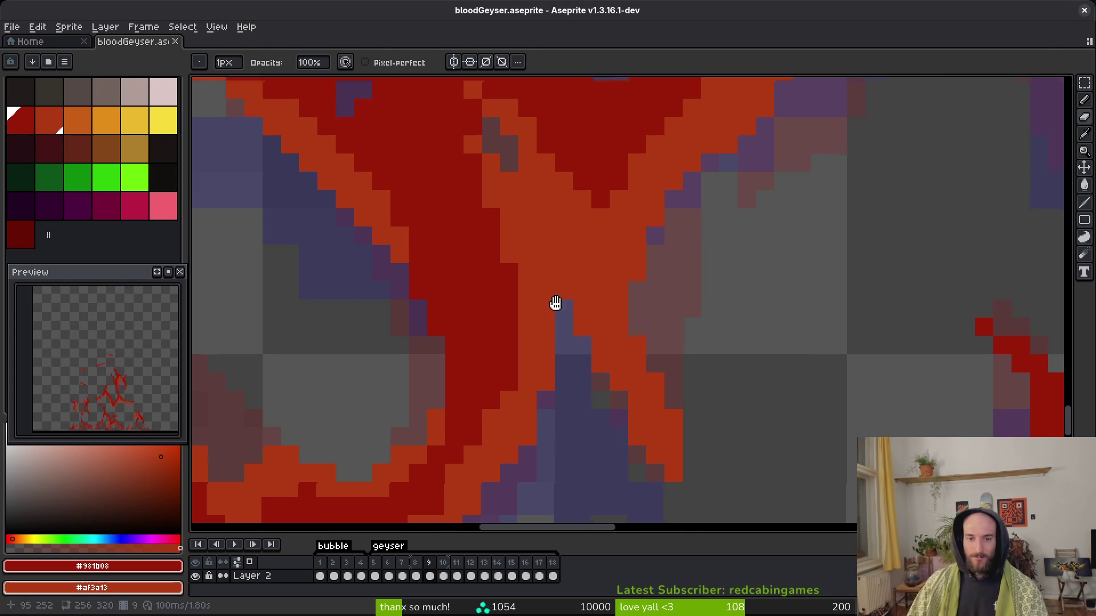
# Turn an orange pixel dark red on another part of the geyser.
pyautogui.press('b')
pyautogui.scroll(-2, 618, 310)
pyautogui.scroll(2, 650, 343)
pyautogui.moveTo(650, 343); pyautogui.dragTo(664, 395)
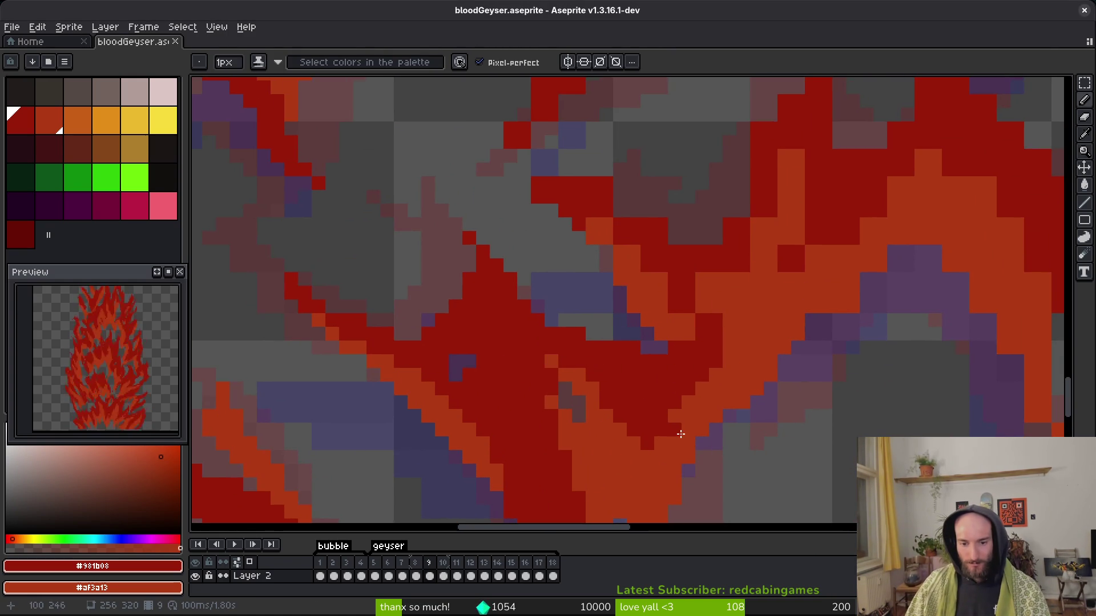
pyautogui.scroll(2, 711, 316)
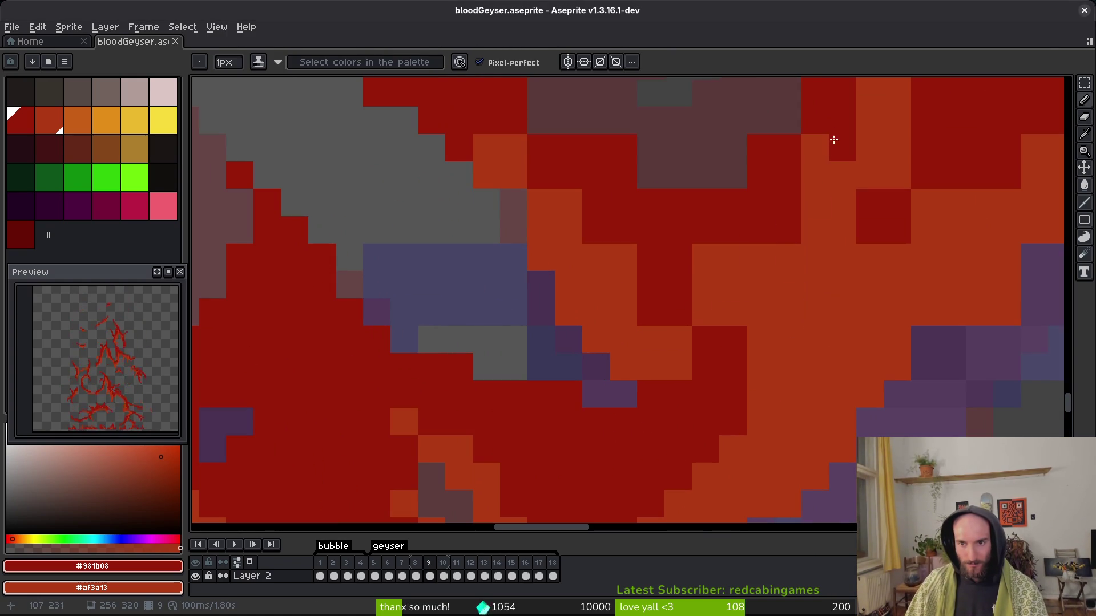
pyautogui.moveTo(831, 152); pyautogui.dragTo(856, 117)
pyautogui.hscroll(5, 797, 259)
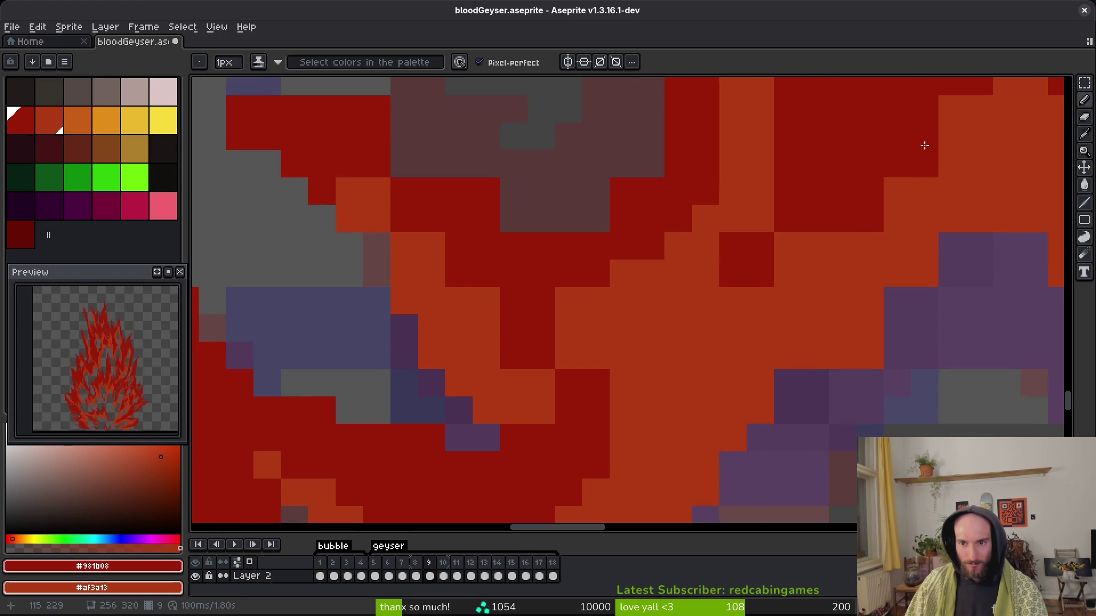
pyautogui.moveTo(913, 157); pyautogui.dragTo(729, 257)
# Erase a few flame cells, then paint one cell dark red and undo it.
pyautogui.press('e')
pyautogui.click(925, 274)
pyautogui.moveTo(843, 356); pyautogui.dragTo(869, 355)
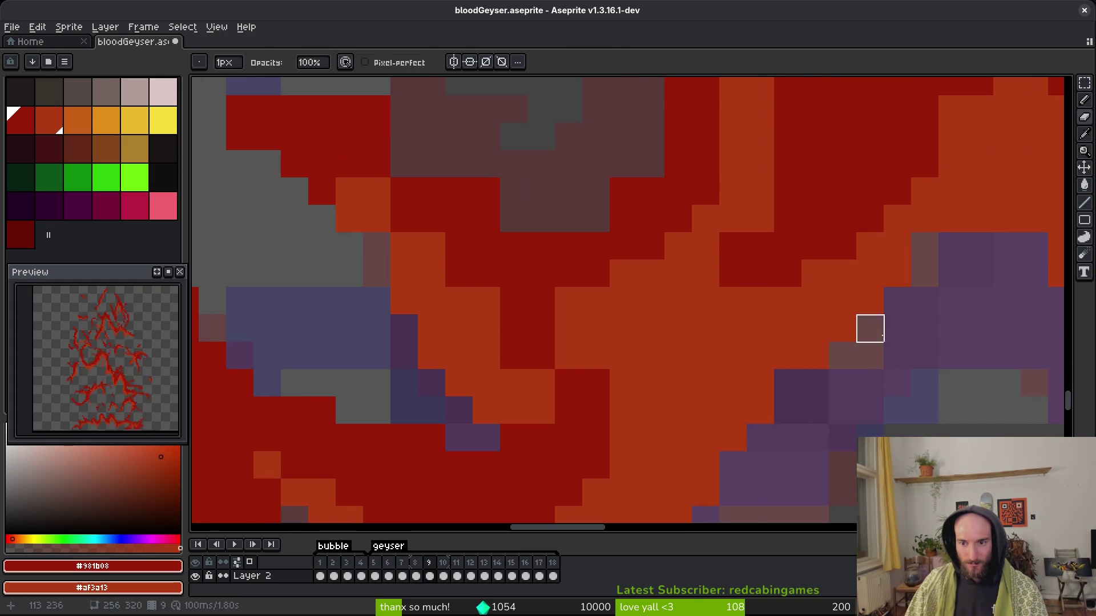
pyautogui.press('b')
pyautogui.click(782, 356)
pyautogui.hotkey('ctrl', 'z')
# Recolour inner flame-edge cells between orange and dark red, undoing one misstep.
pyautogui.moveTo(542, 382)
pyautogui.mouseDown()
pyautogui.moveTo(438, 237)
pyautogui.moveTo(536, 371)
pyautogui.mouseUp()
pyautogui.rightClick(513, 355)
pyautogui.click(482, 347)
pyautogui.hotkey('ctrl', 'z')
pyautogui.rightClick(441, 274)
pyautogui.click(509, 349)
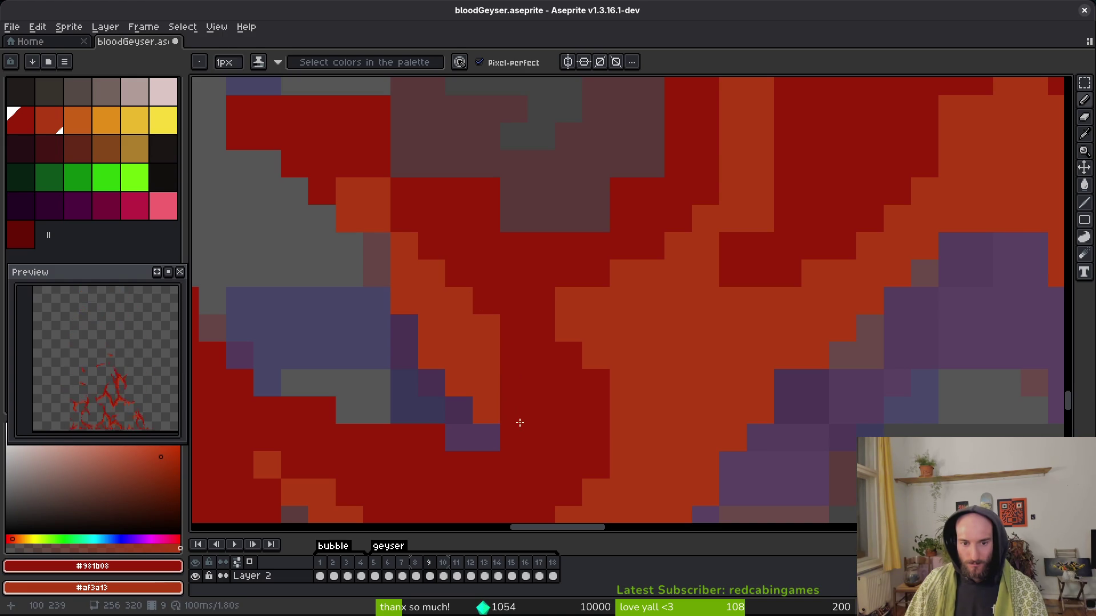
pyautogui.moveTo(382, 189)
pyautogui.mouseDown()
pyautogui.moveTo(503, 286)
pyautogui.moveTo(536, 262)
pyautogui.mouseUp()
# Erase the stray red cells along the flame and geyser edge.
pyautogui.press('e')
pyautogui.click(509, 289)
pyautogui.moveTo(591, 344); pyautogui.dragTo(647, 343)
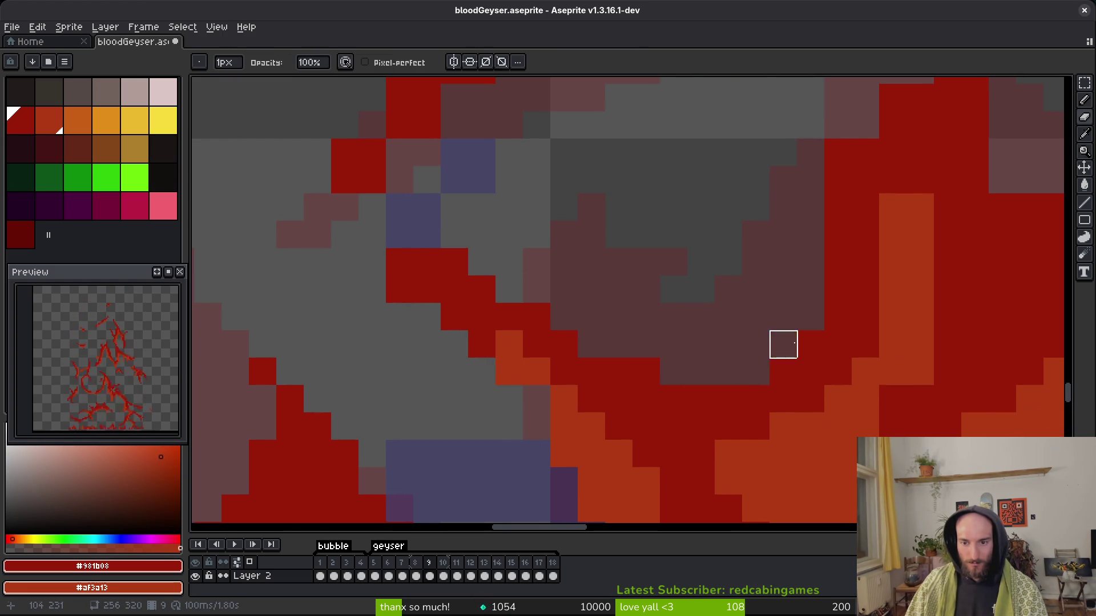
pyautogui.moveTo(783, 345); pyautogui.dragTo(751, 230)
pyautogui.moveTo(832, 149); pyautogui.dragTo(469, 357)
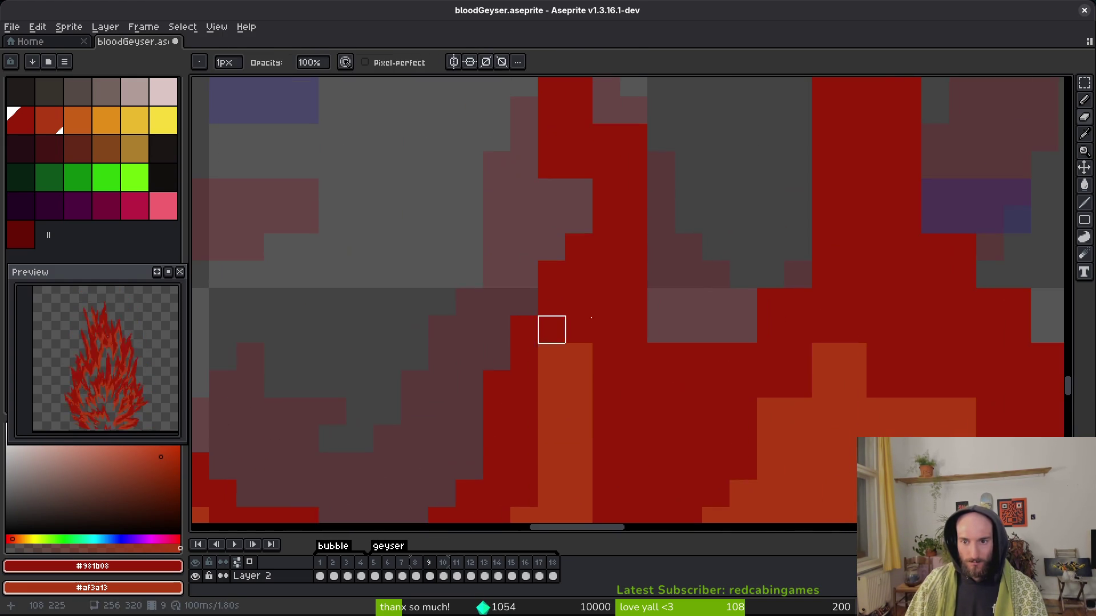
pyautogui.moveTo(771, 276)
pyautogui.mouseDown()
pyautogui.moveTo(689, 301)
pyautogui.moveTo(677, 421)
pyautogui.mouseUp()
pyautogui.moveTo(622, 257)
pyautogui.mouseDown()
pyautogui.moveTo(650, 368)
pyautogui.moveTo(540, 312)
pyautogui.mouseUp()
# Add a red pixel to the geyser's flame with the Pencil.
pyautogui.press('f')
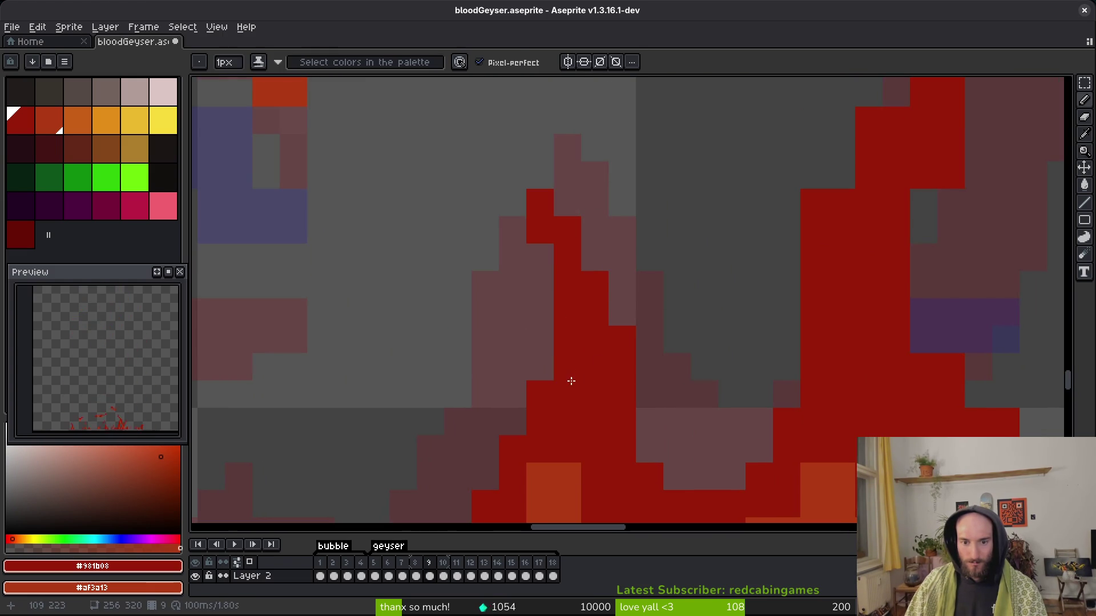
pyautogui.scroll(-3, 573, 383)
pyautogui.scroll(3, 573, 359)
pyautogui.scroll(1, 660, 326)
pyautogui.scroll(-1, 567, 284)
pyautogui.click(581, 218)
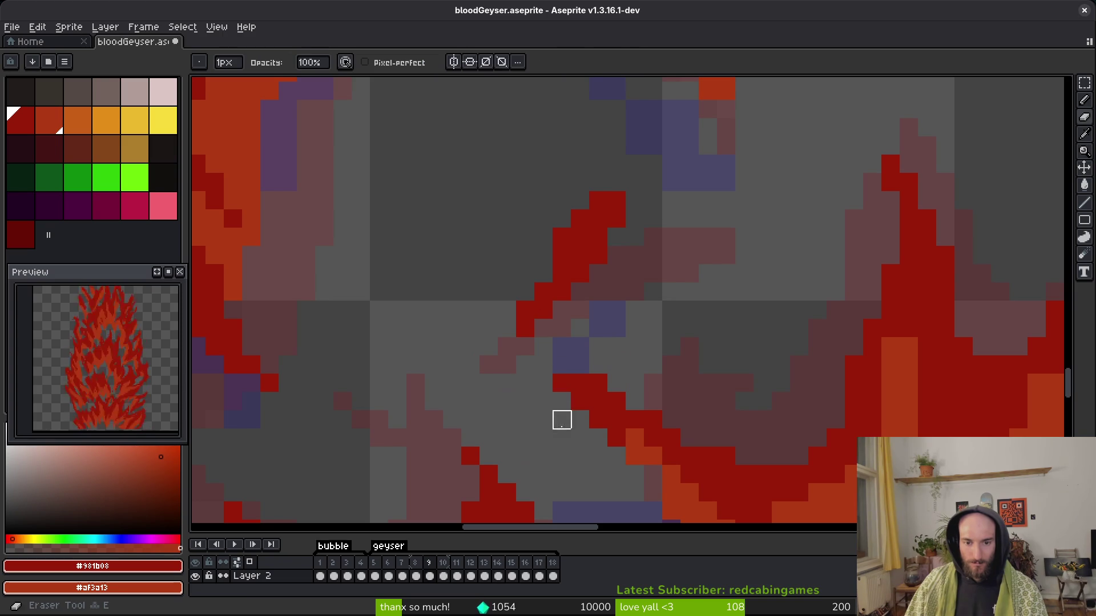
pyautogui.scroll(-1, 631, 365)
pyautogui.scroll(1, 629, 348)
# Shade a stray orange cell and an orange column red with shading ink.
pyautogui.press('b')
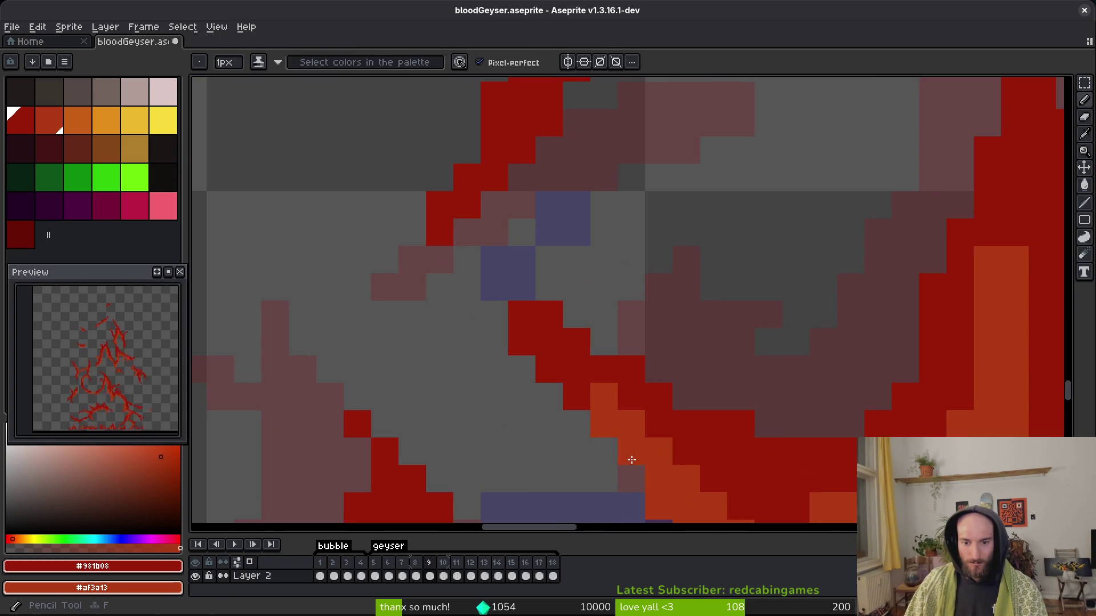
pyautogui.scroll(-2, 629, 348)
pyautogui.scroll(3, 733, 379)
pyautogui.click(733, 348)
pyautogui.moveTo(682, 288)
pyautogui.mouseDown()
pyautogui.moveTo(734, 183)
pyautogui.moveTo(694, 235)
pyautogui.mouseUp()
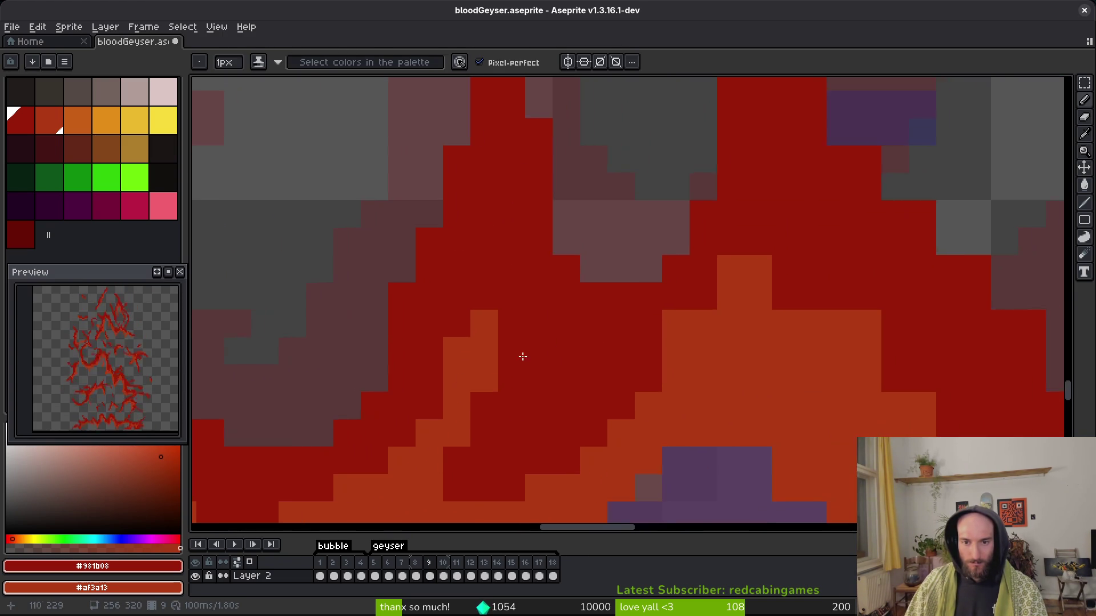
pyautogui.scroll(-2, 599, 398)
pyautogui.scroll(2, 599, 398)
# Shade lower orange cells and the orange peak dark red, adding a diagonal orange stroke.
pyautogui.moveTo(476, 410)
pyautogui.mouseDown()
pyautogui.moveTo(465, 416)
pyautogui.moveTo(604, 388)
pyautogui.moveTo(635, 440)
pyautogui.mouseUp()
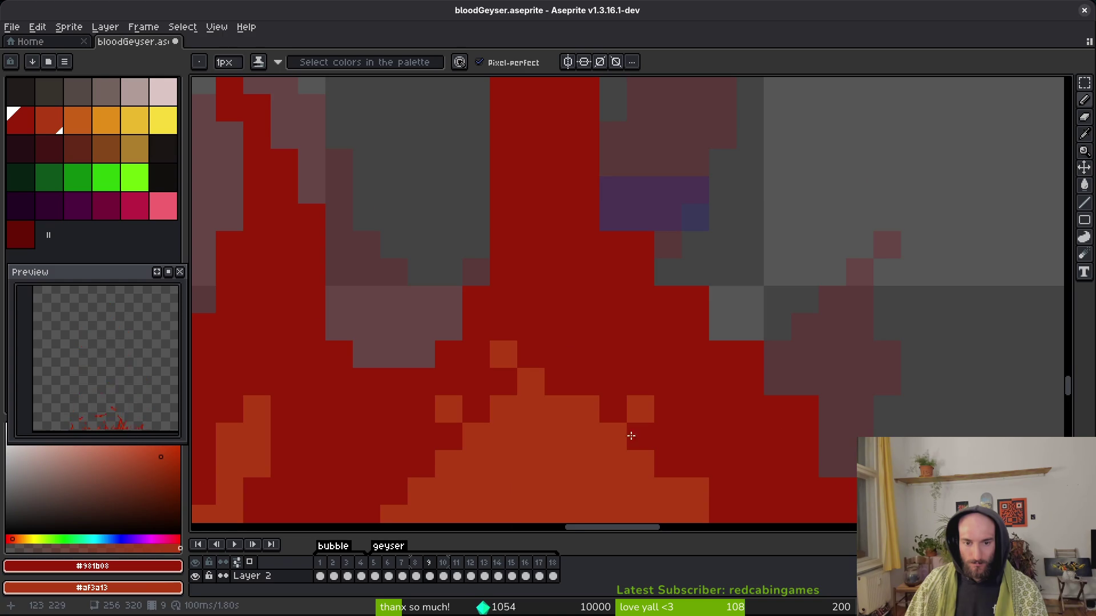
pyautogui.scroll(-2, 636, 440)
pyautogui.scroll(2, 433, 289)
pyautogui.moveTo(434, 289)
pyautogui.mouseDown()
pyautogui.moveTo(431, 261)
pyautogui.moveTo(382, 324)
pyautogui.mouseUp()
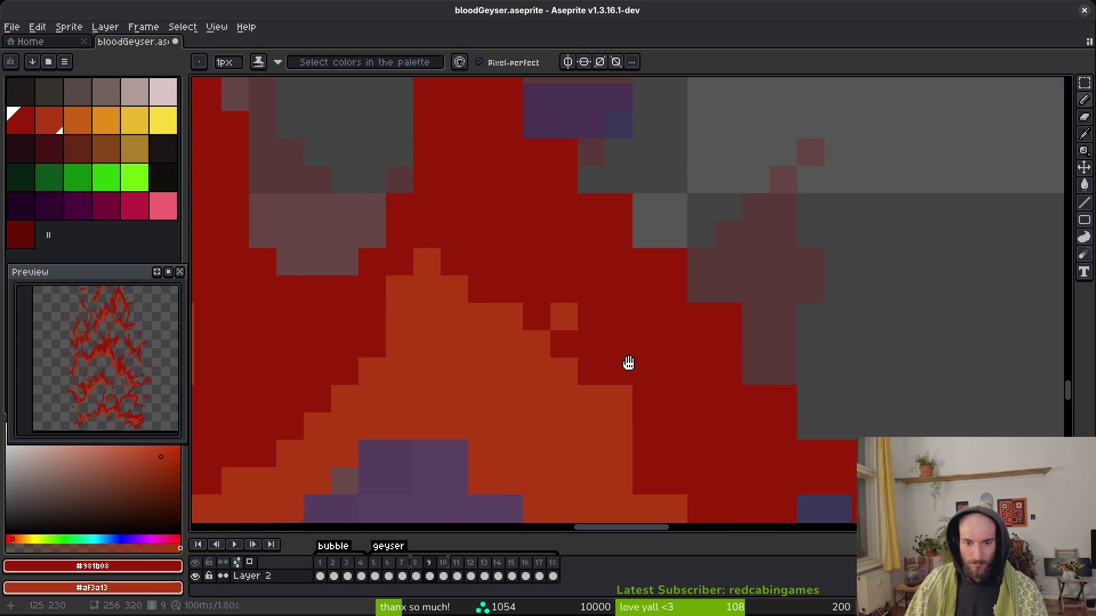
pyautogui.scroll(-2, 632, 366)
pyautogui.scroll(2, 674, 399)
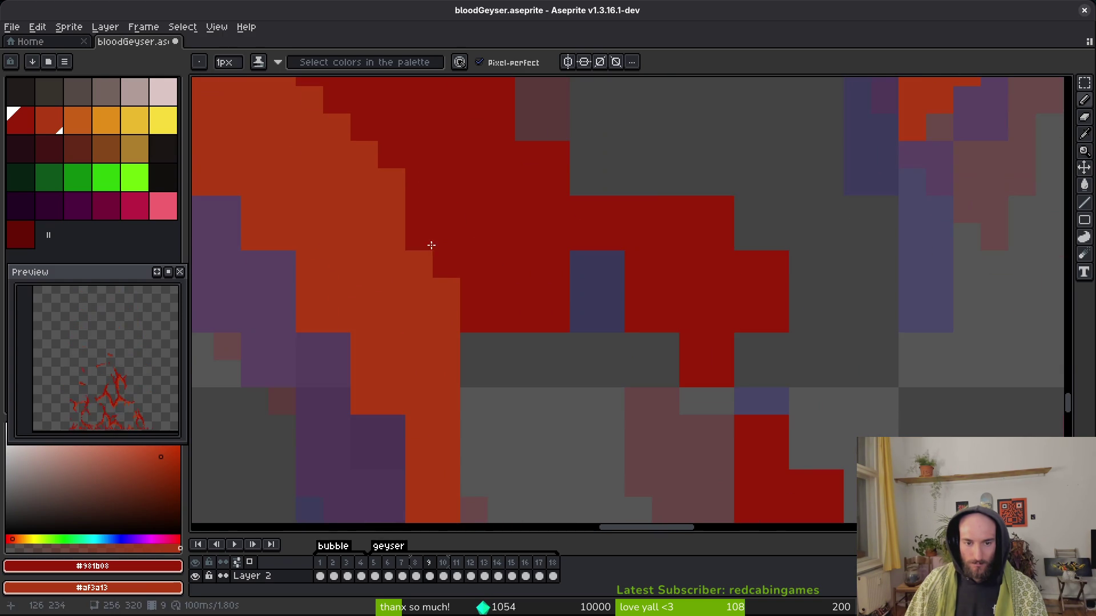
pyautogui.moveTo(519, 294); pyautogui.dragTo(467, 347)
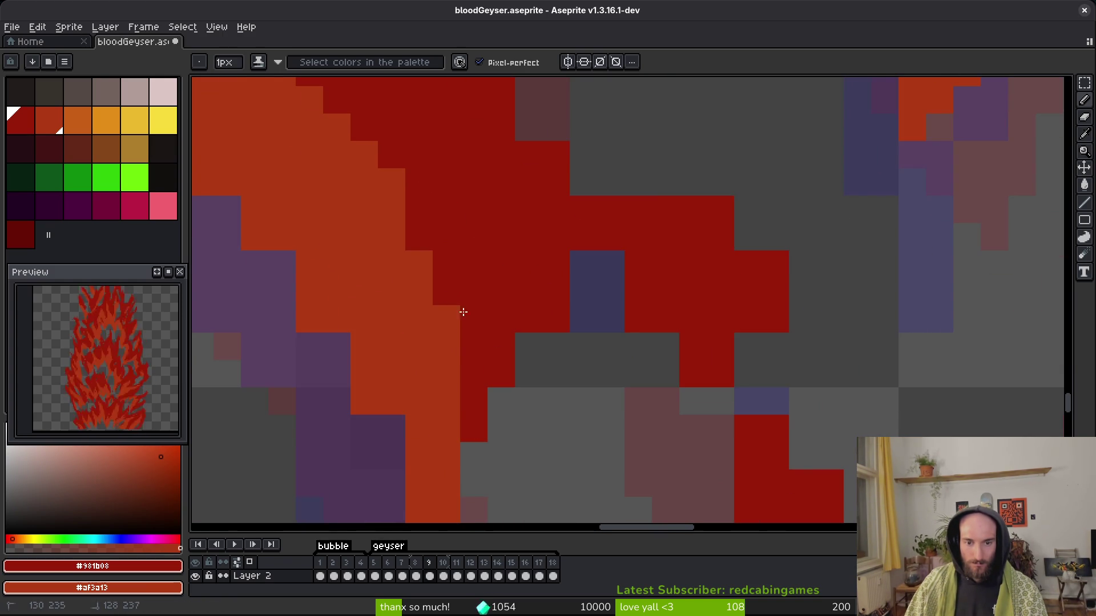
# Erase a few stray orange cells from the flame.
pyautogui.hscroll(-2, 478, 338)
pyautogui.press('e')
pyautogui.moveTo(318, 220); pyautogui.dragTo(455, 384)
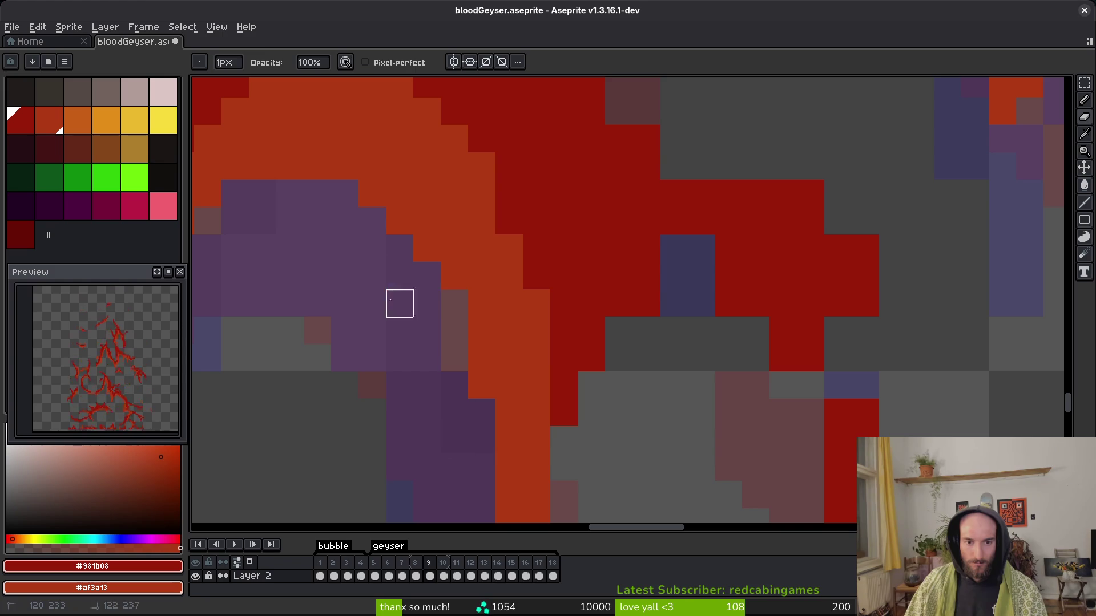
pyautogui.scroll(-5, 460, 298)
pyautogui.hscroll(2, 460, 299)
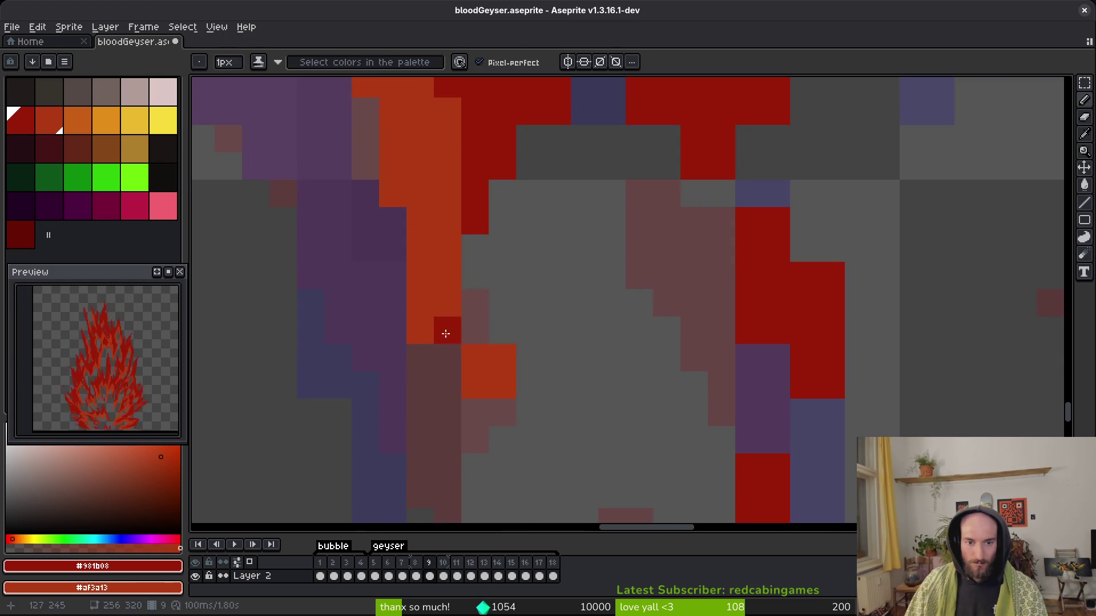
# Repaint edge pixels red and orange, turning stray blue and grey pixels red.
pyautogui.press('b')
pyautogui.click(475, 303)
pyautogui.rightClick(475, 331)
pyautogui.press('e')
pyautogui.click(475, 385)
pyautogui.scroll(2, 528, 385)
pyautogui.press('b')
pyautogui.rightClick(469, 377)
pyautogui.scroll(3, 494, 403)
pyautogui.hscroll(1, 495, 403)
pyautogui.moveTo(560, 237); pyautogui.dragTo(587, 264)
pyautogui.click(711, 345)
pyautogui.scroll(3, 685, 359)
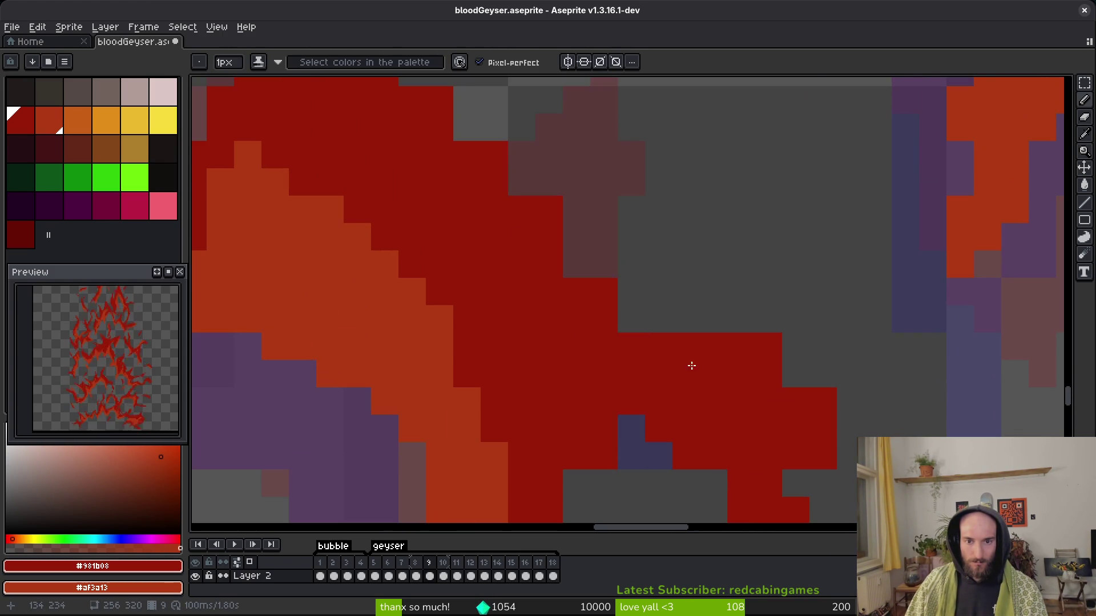
# Darken two stray orange pixels to dark red with shading ink.
pyautogui.press('e')
pyautogui.scroll(1, 716, 311)
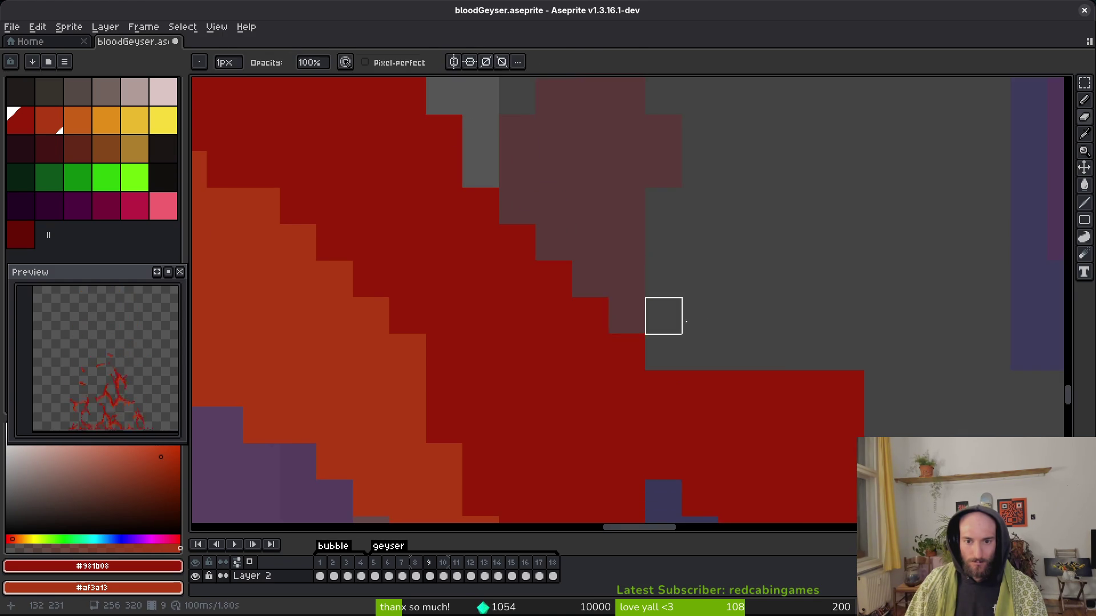
pyautogui.hscroll(2, 586, 343)
pyautogui.scroll(-1, 587, 342)
pyautogui.hscroll(4, 420, 257)
pyautogui.scroll(-3, 662, 451)
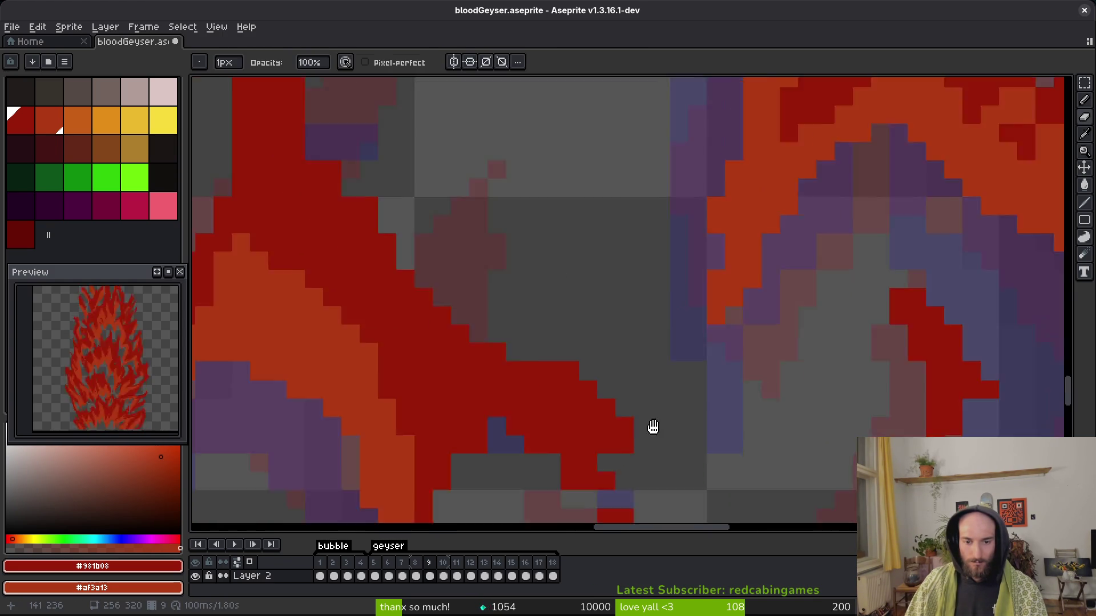
pyautogui.scroll(2, 549, 194)
pyautogui.scroll(2, 622, 267)
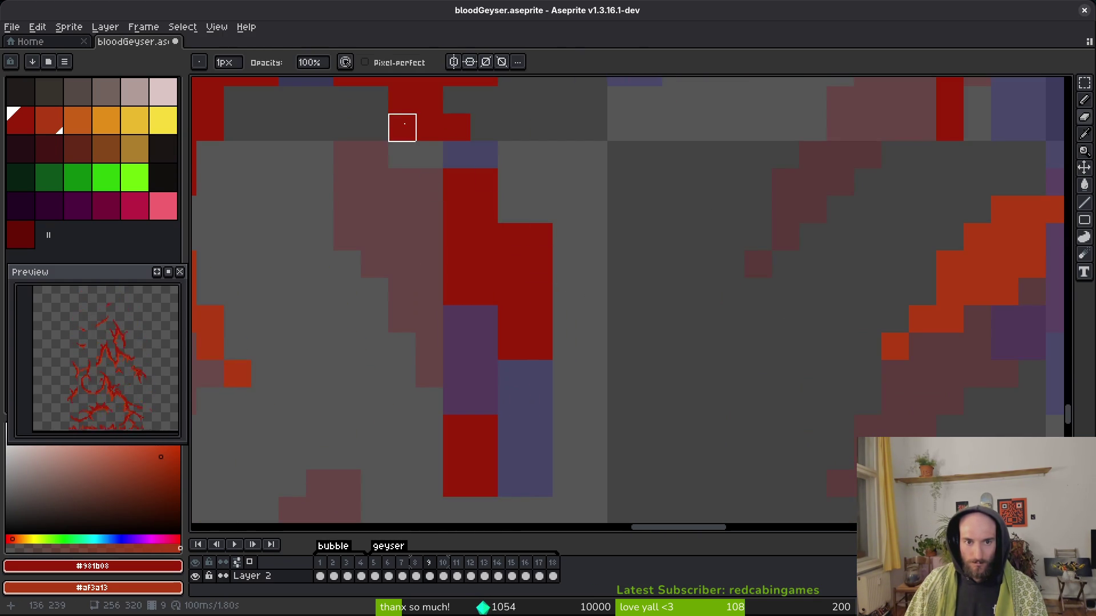
pyautogui.scroll(1, 504, 327)
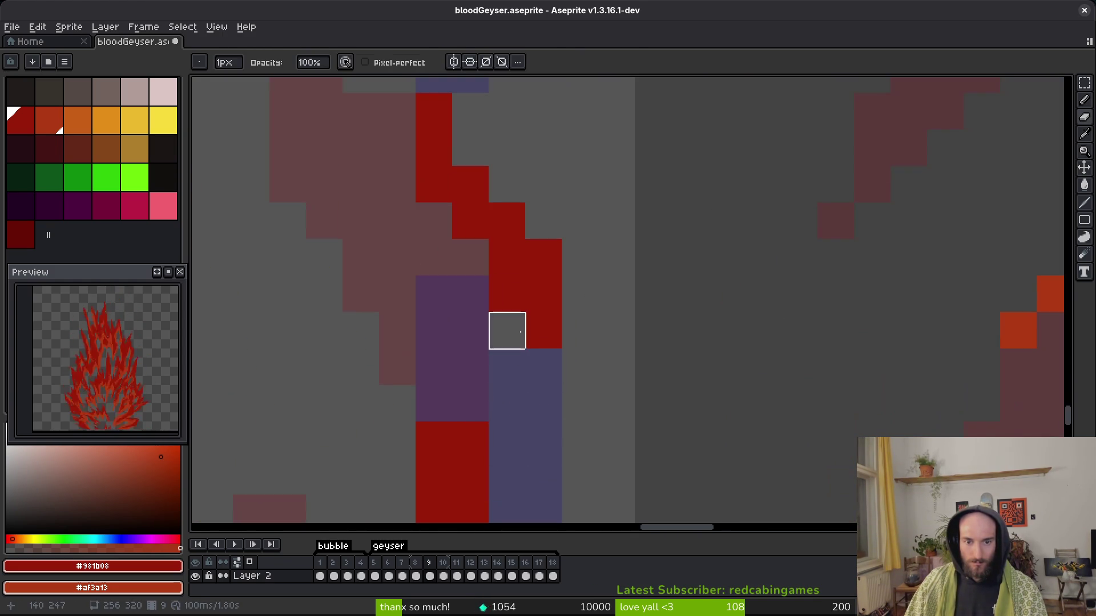
pyautogui.scroll(-2, 510, 337)
pyautogui.scroll(-3, 472, 396)
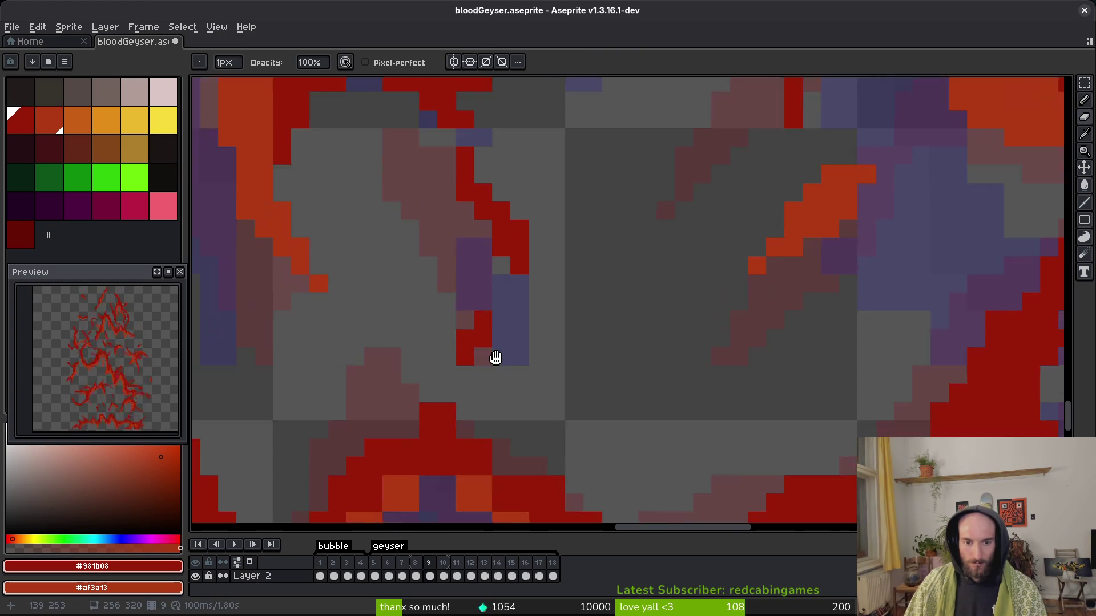
pyautogui.scroll(3, 580, 372)
pyautogui.scroll(-3, 556, 403)
pyautogui.scroll(3, 556, 403)
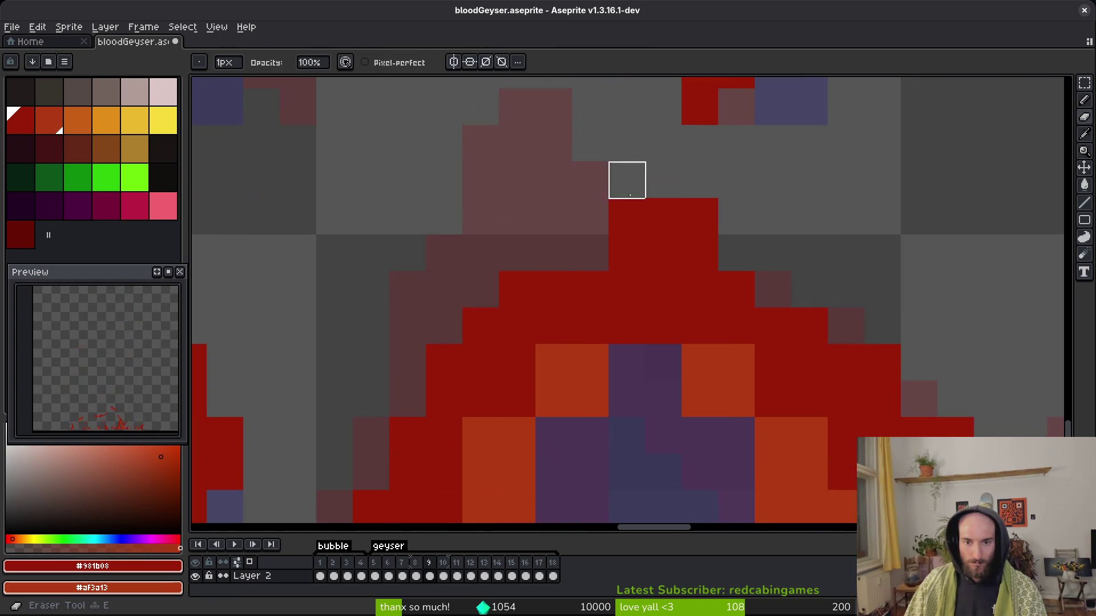
pyautogui.scroll(-2, 591, 253)
pyautogui.scroll(2, 615, 367)
pyautogui.press('b')
pyautogui.moveTo(576, 357); pyautogui.dragTo(514, 354)
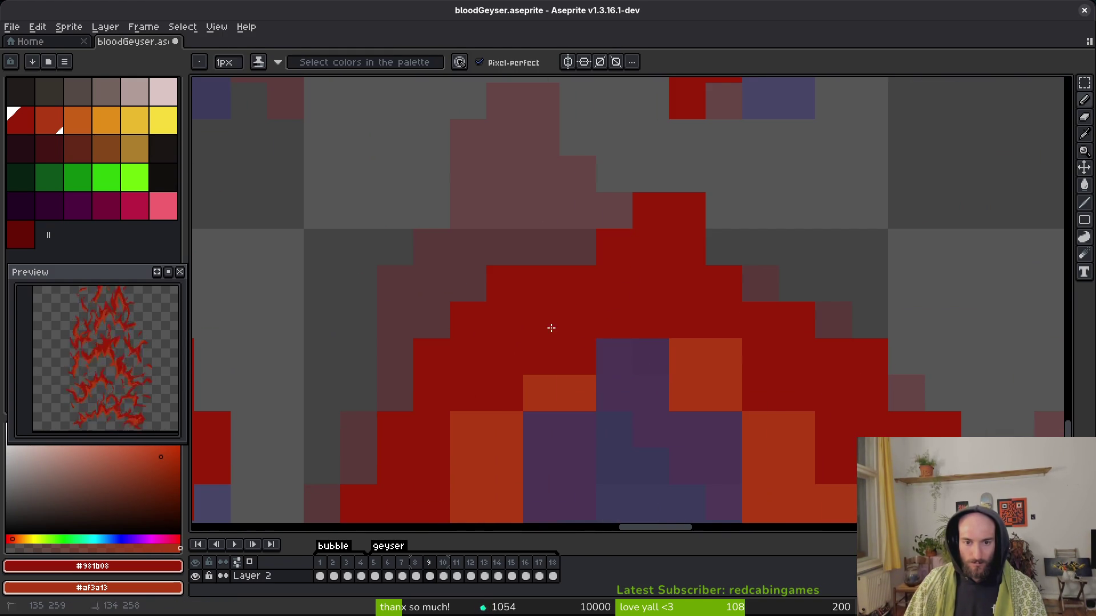
pyautogui.scroll(-2, 628, 365)
pyautogui.scroll(2, 567, 326)
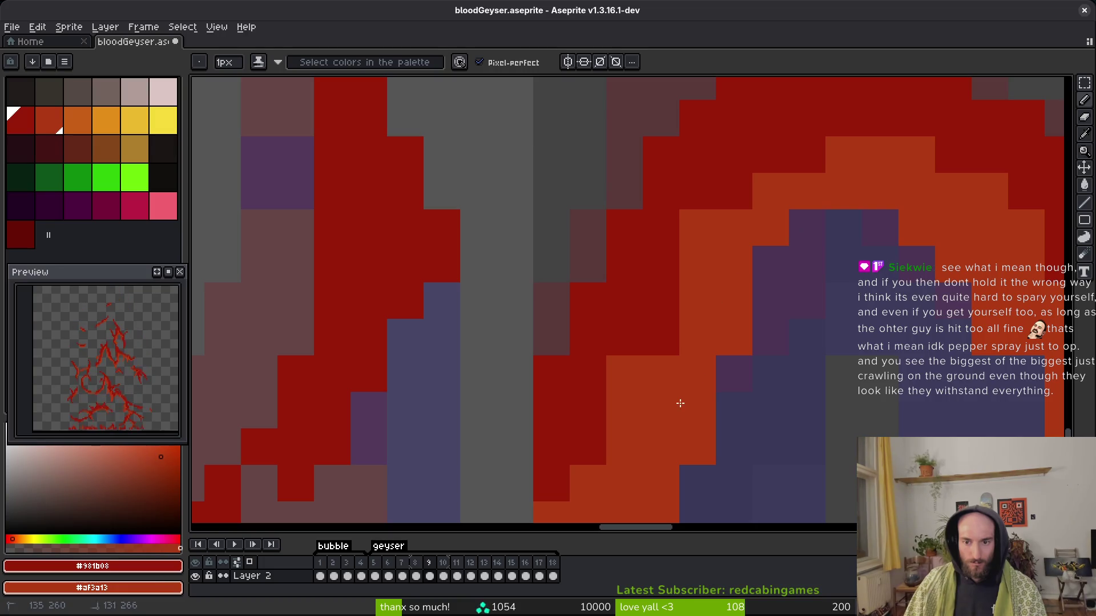
# Darken more pixels along the flame edge, including a single edge pixel.
pyautogui.moveTo(751, 199); pyautogui.dragTo(617, 392)
pyautogui.scroll(-2, 617, 392)
pyautogui.scroll(2, 641, 318)
pyautogui.click(577, 336)
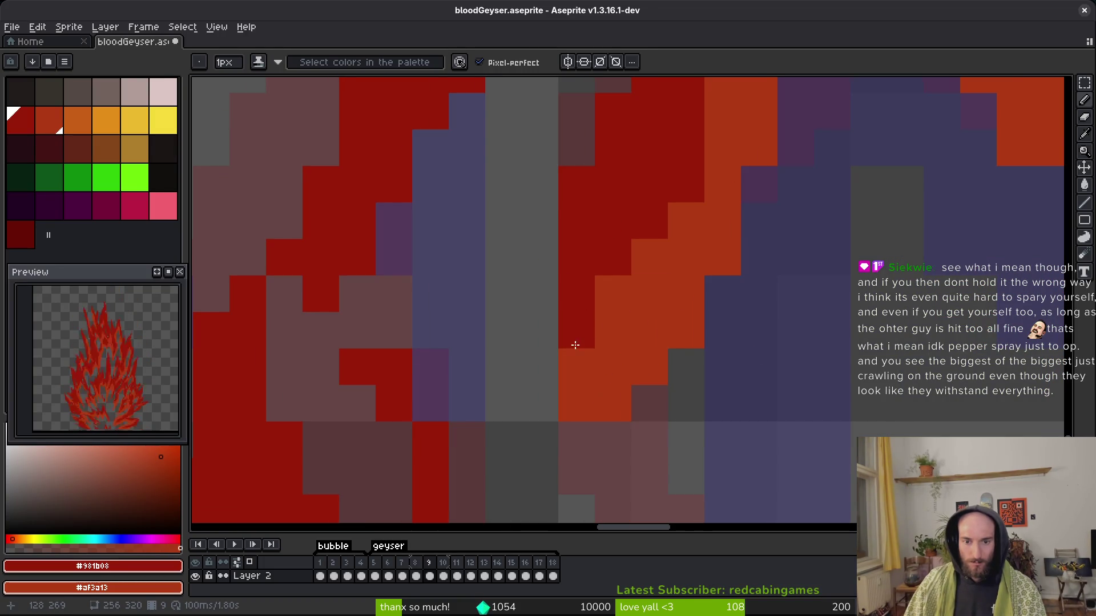
pyautogui.moveTo(577, 343); pyautogui.dragTo(398, 307)
pyautogui.scroll(-2, 624, 299)
pyautogui.scroll(2, 624, 299)
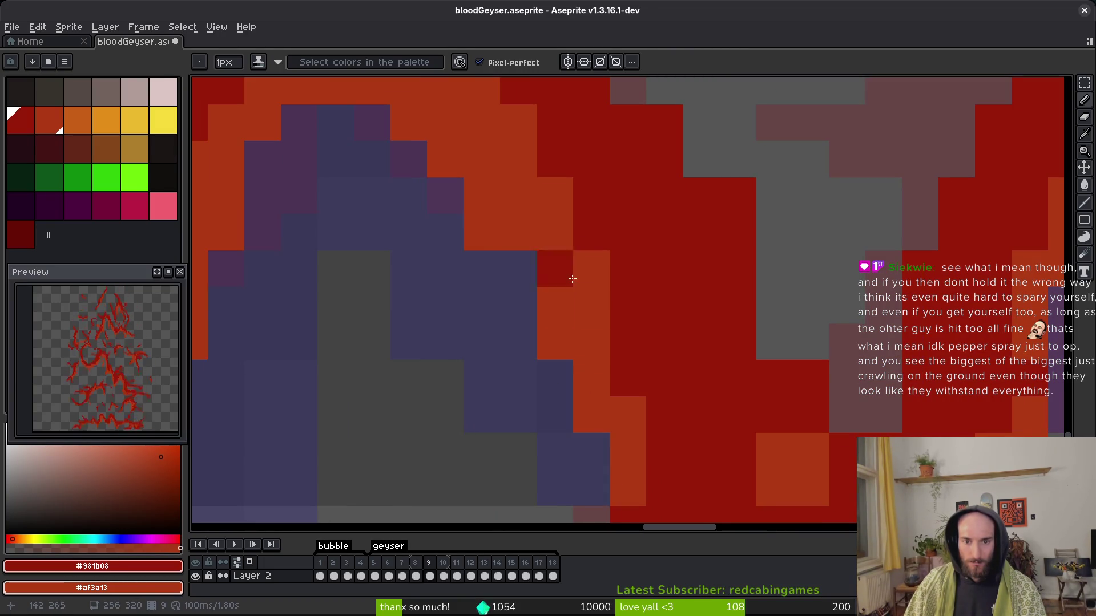
pyautogui.scroll(-2, 799, 470)
pyautogui.scroll(2, 798, 470)
pyautogui.scroll(-2, 798, 470)
pyautogui.scroll(2, 587, 139)
pyautogui.scroll(-2, 632, 362)
pyautogui.scroll(2, 632, 362)
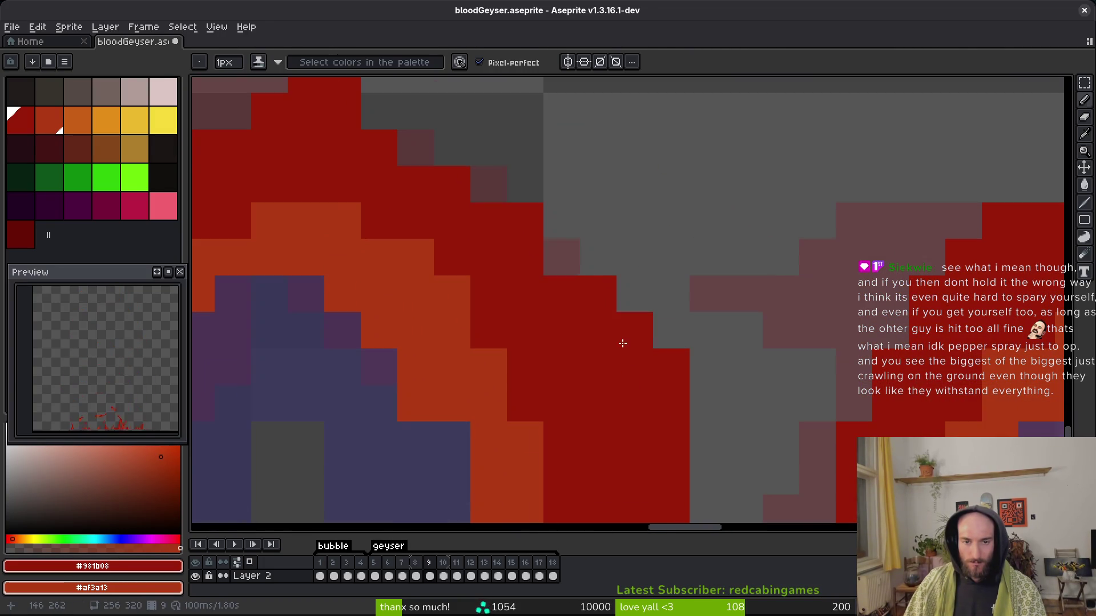
# Erase a stray red pixel near the flame.
pyautogui.press('e')
pyautogui.scroll(-2, 635, 309)
pyautogui.scroll(2, 633, 250)
pyautogui.press('f')
pyautogui.press('e')
pyautogui.click(599, 324)
# Turn the remaining nearby orange pixels dark red and save bloodGeyser.aseprite.
pyautogui.press('f')
pyautogui.click(566, 403)
pyautogui.moveTo(620, 446)
pyautogui.mouseDown()
pyautogui.moveTo(605, 392)
pyautogui.moveTo(564, 431)
pyautogui.mouseUp()
pyautogui.scroll(-2, 613, 411)
pyautogui.scroll(2, 616, 420)
pyautogui.click(608, 384)
pyautogui.scroll(-3, 685, 320)
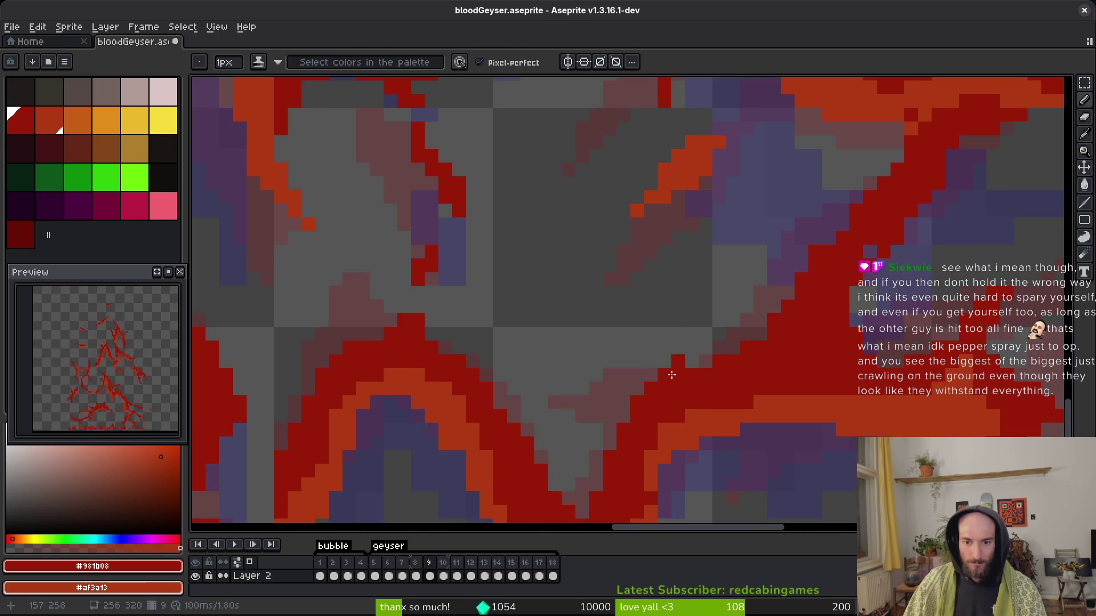
pyautogui.scroll(1, 630, 358)
pyautogui.scroll(-1, 630, 358)
pyautogui.scroll(3, 631, 357)
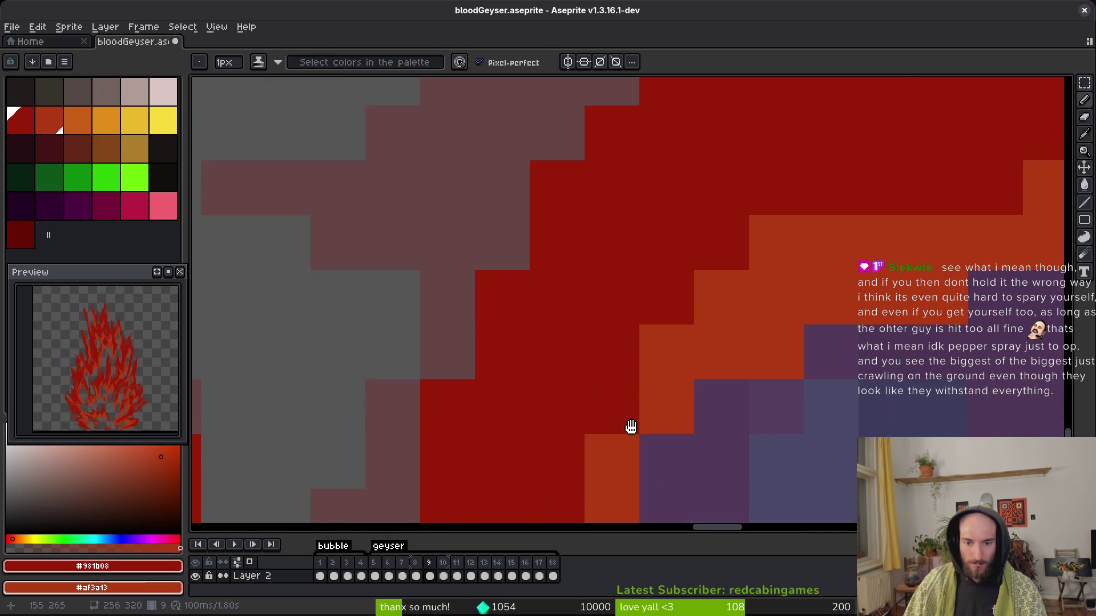
pyautogui.scroll(-2, 487, 404)
pyautogui.hotkey('ctrl', 's')
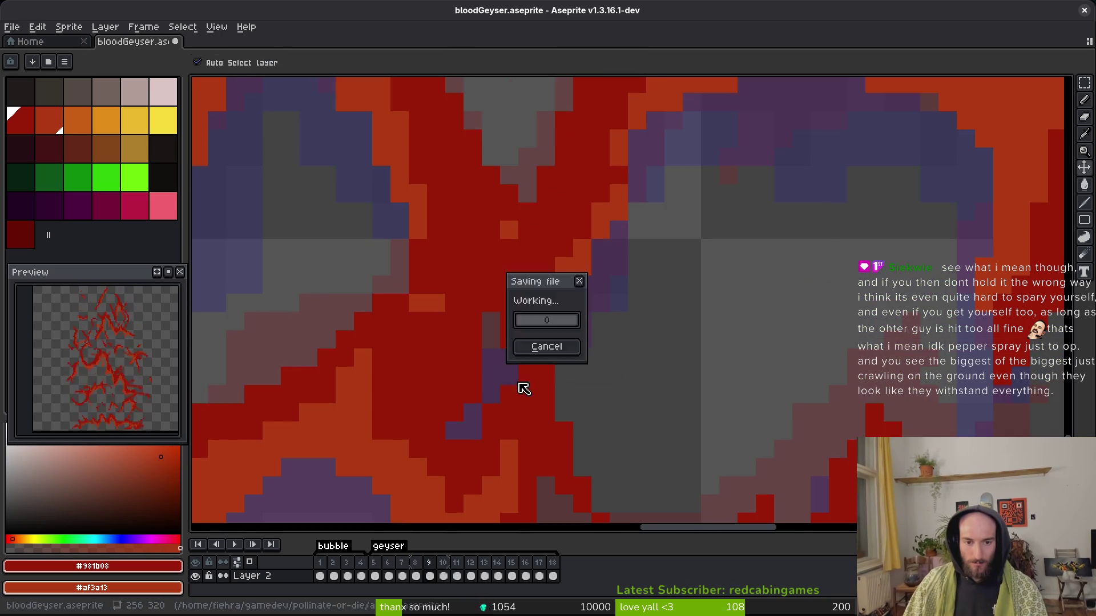
pyautogui.scroll(1, 468, 304)
pyautogui.scroll(2, 468, 305)
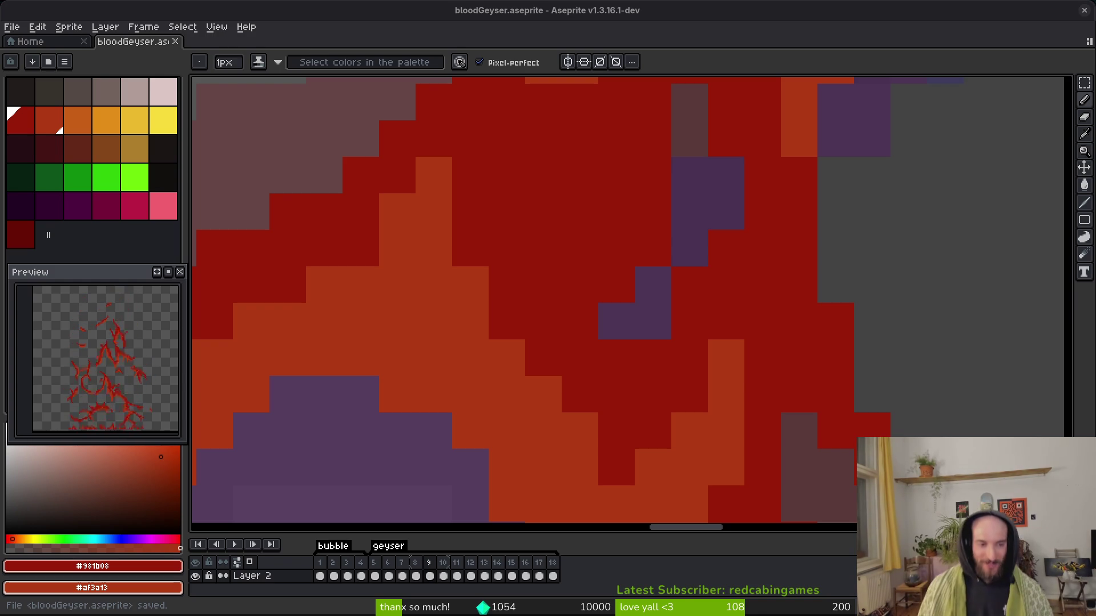
pyautogui.scroll(-3, 675, 367)
# Add single red and dark red pixels to the flame, undoing an overlong stroke, and save.
pyautogui.scroll(3, 675, 418)
pyautogui.scroll(-3, 552, 378)
pyautogui.scroll(3, 656, 293)
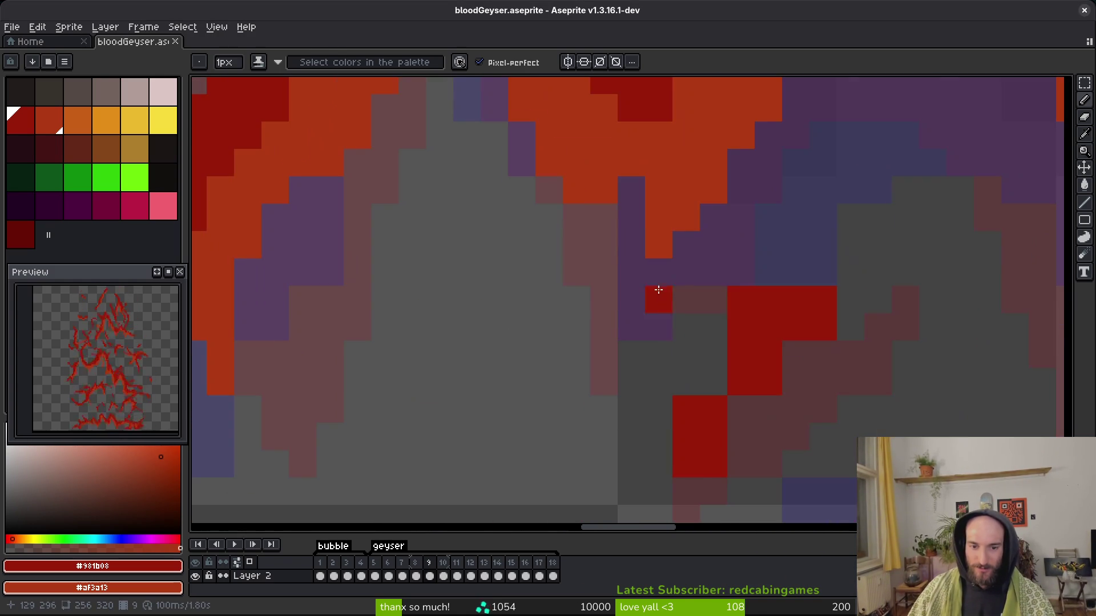
pyautogui.moveTo(766, 320)
pyautogui.mouseDown()
pyautogui.moveTo(700, 396)
pyautogui.moveTo(661, 386)
pyautogui.mouseUp()
pyautogui.hotkey('ctrl', 'z')
pyautogui.scroll(-3, 756, 416)
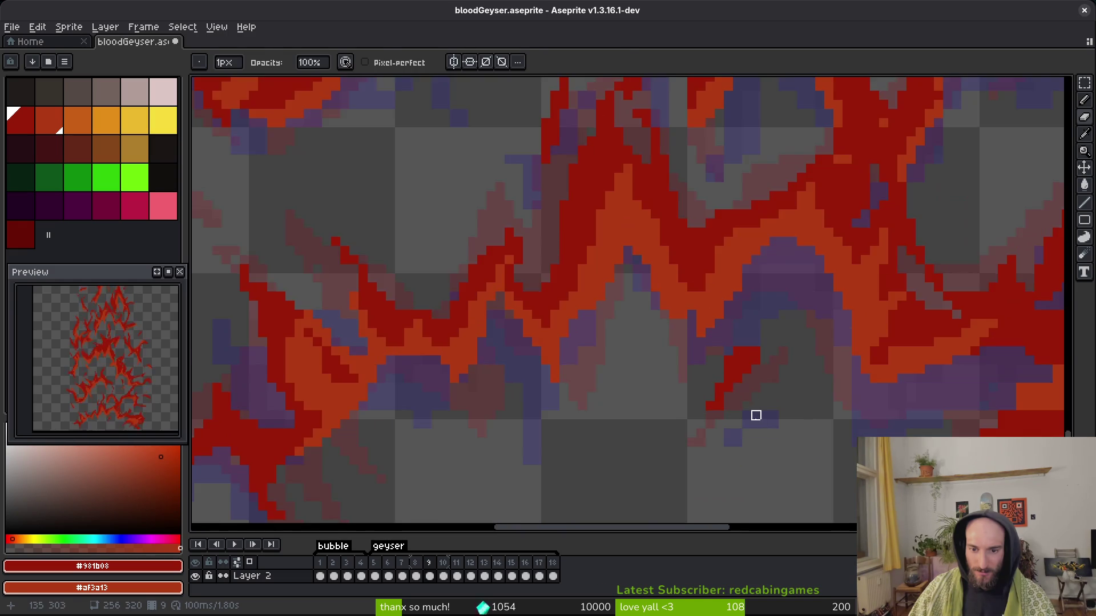
pyautogui.scroll(3, 685, 398)
pyautogui.click(680, 408)
pyautogui.scroll(-3, 801, 408)
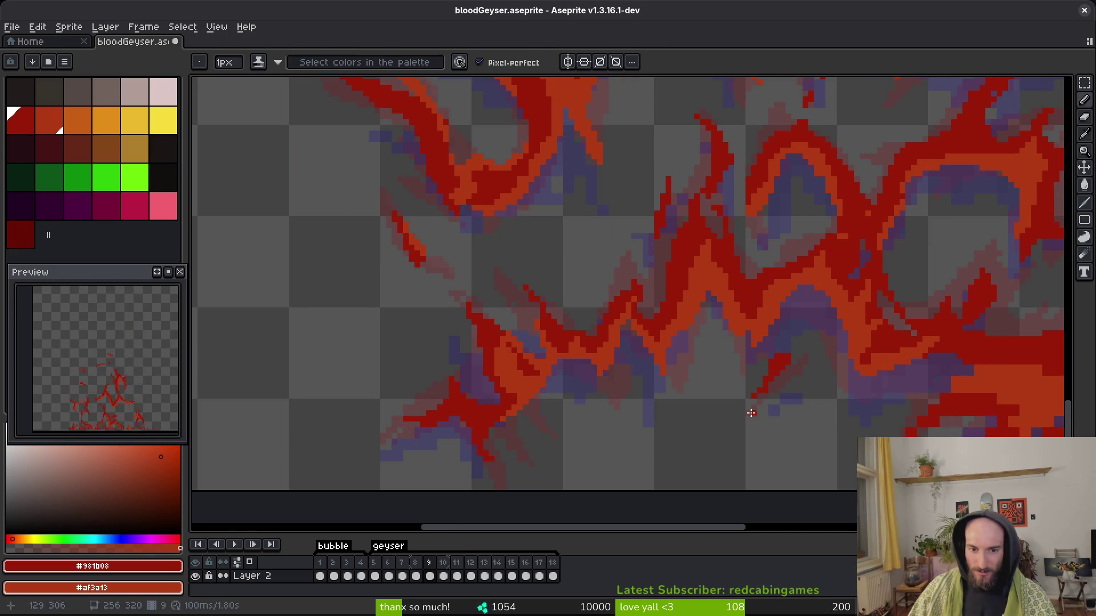
pyautogui.scroll(3, 720, 408)
pyautogui.click(575, 387)
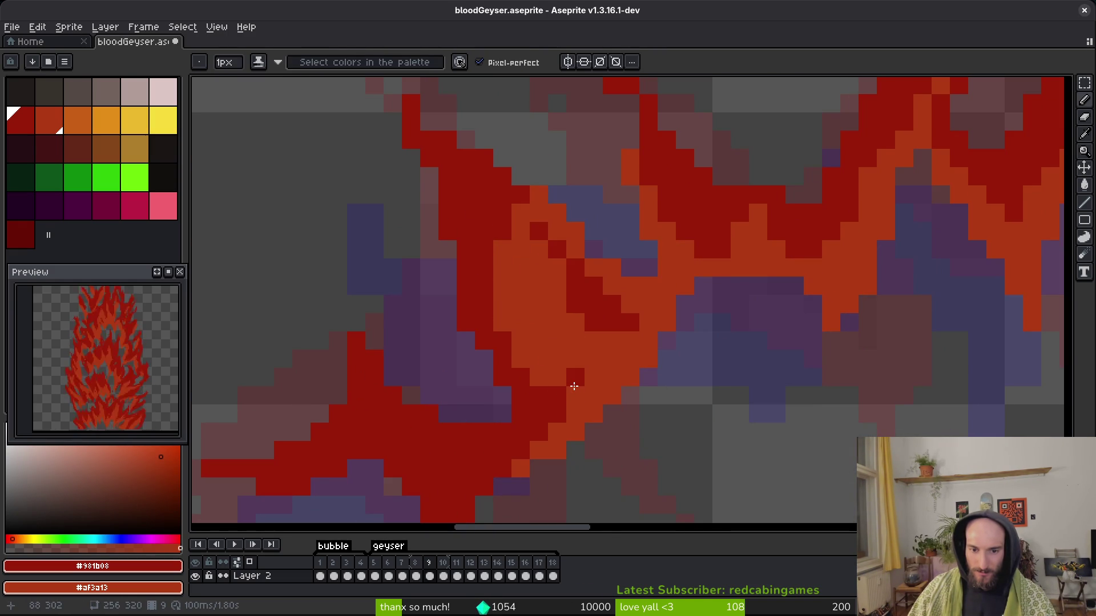
pyautogui.click(667, 378)
pyautogui.scroll(-3, 685, 374)
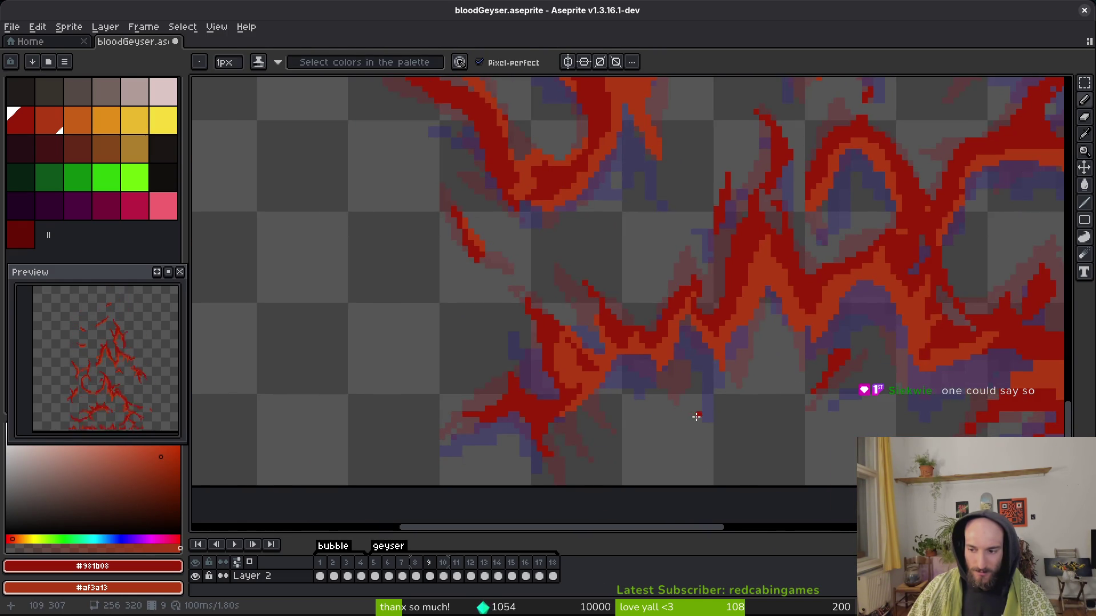
pyautogui.scroll(-1, 594, 385)
pyautogui.hotkey('ctrl', 's')
# Turn dark red edge pixels orange to form a staircase along the flame edge.
pyautogui.scroll(4, 597, 276)
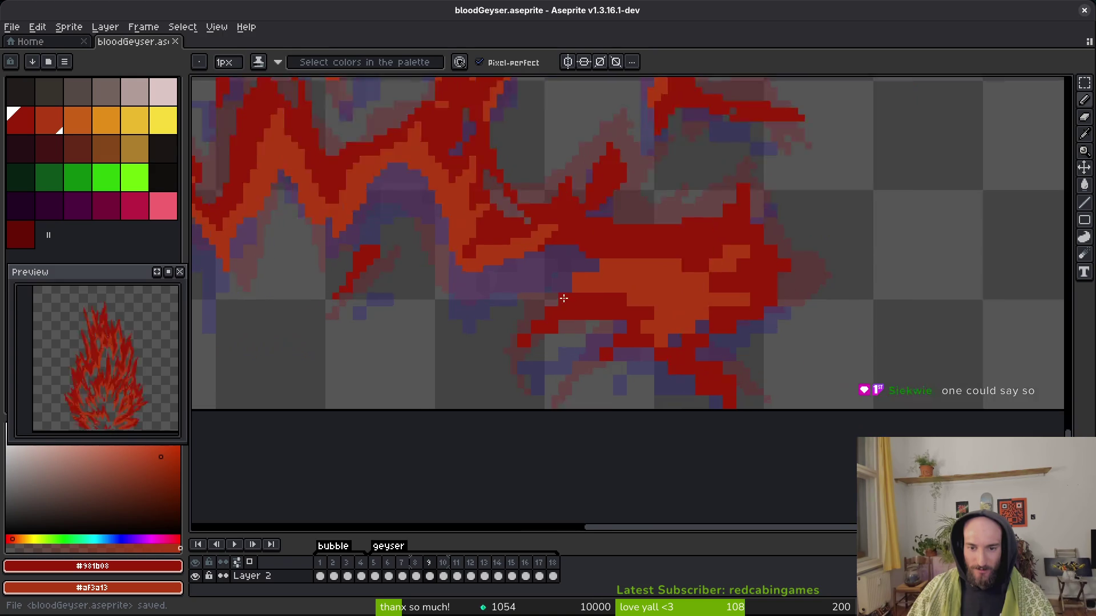
pyautogui.rightClick(597, 276)
pyautogui.scroll(-3, 573, 309)
pyautogui.scroll(3, 477, 299)
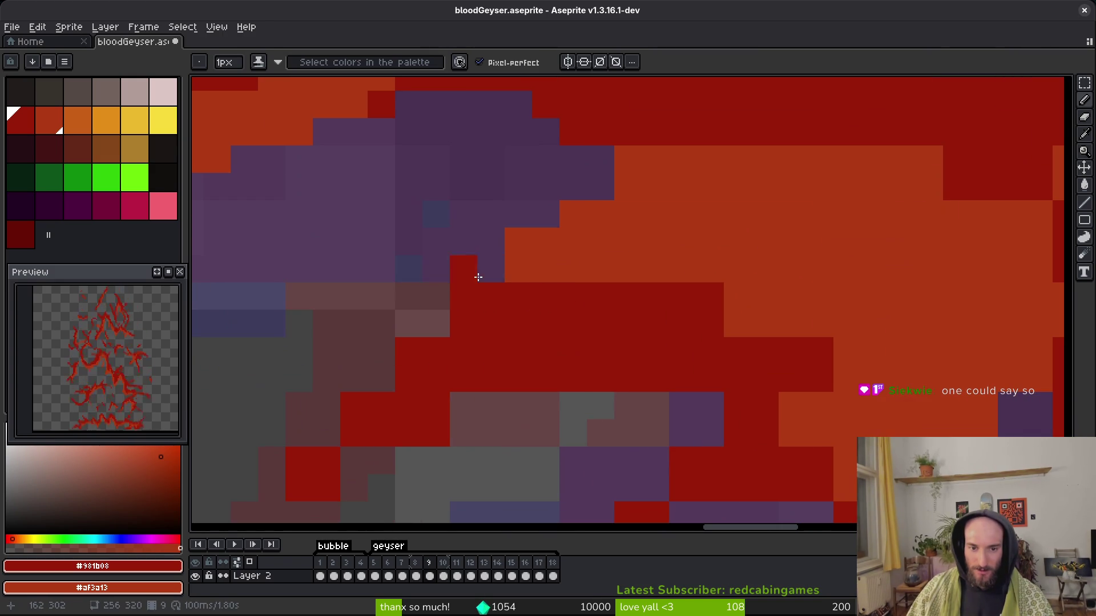
pyautogui.scroll(1, 477, 299)
pyautogui.rightClick(521, 281)
pyautogui.rightClick(448, 324)
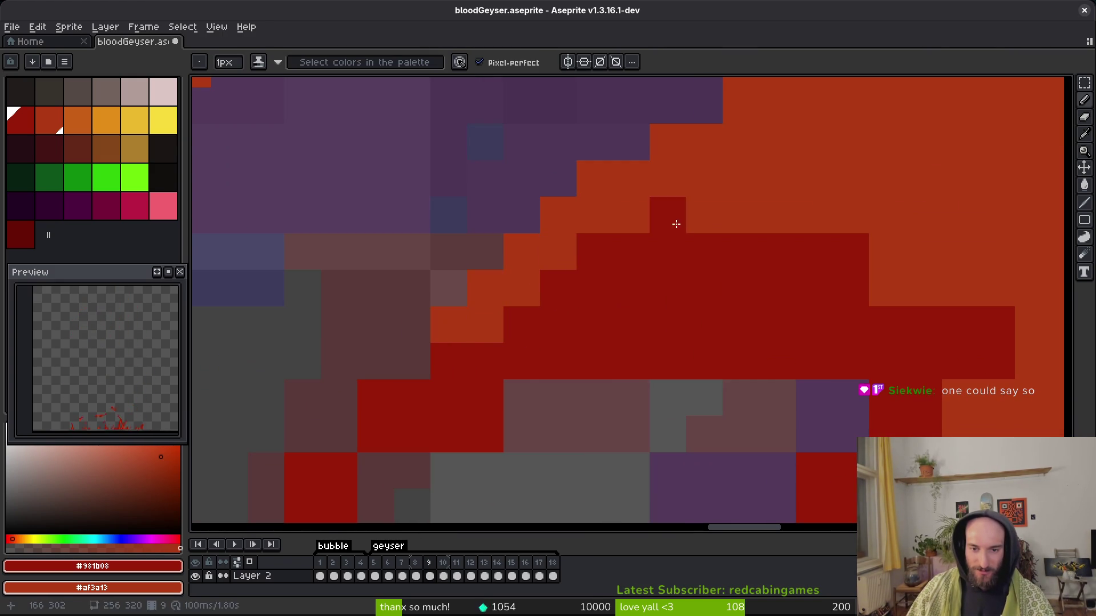
pyautogui.rightClick(634, 252)
pyautogui.scroll(-1, 634, 252)
pyautogui.scroll(1, 499, 291)
# Repaint several pixels on the flame shape with shading ink.
pyautogui.press('e')
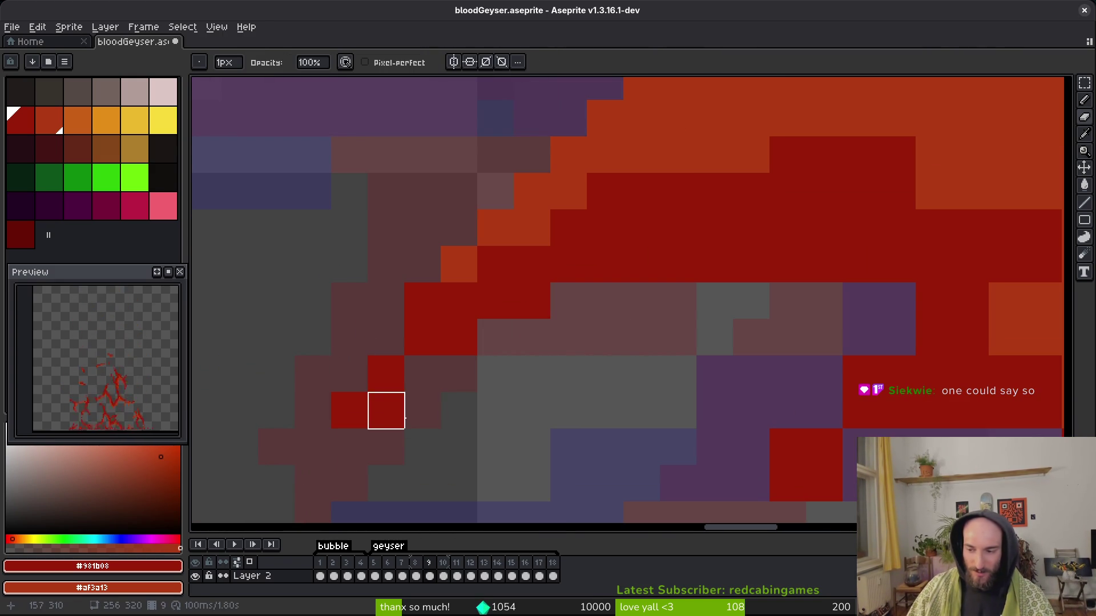
pyautogui.hscroll(3, 451, 370)
pyautogui.hscroll(-3, 465, 377)
pyautogui.press('b')
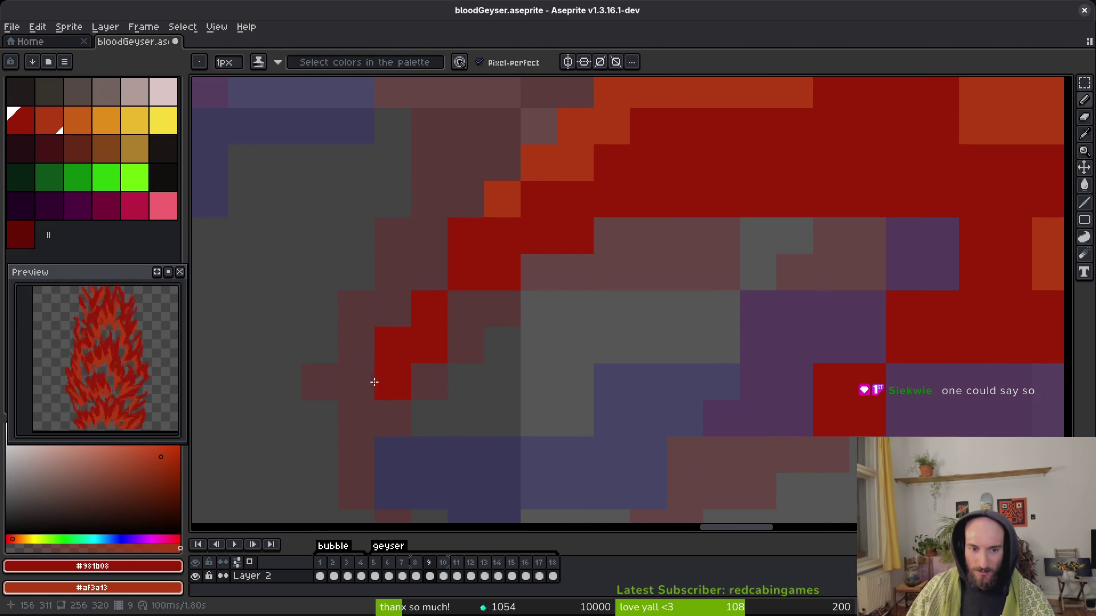
pyautogui.hscroll(3, 452, 350)
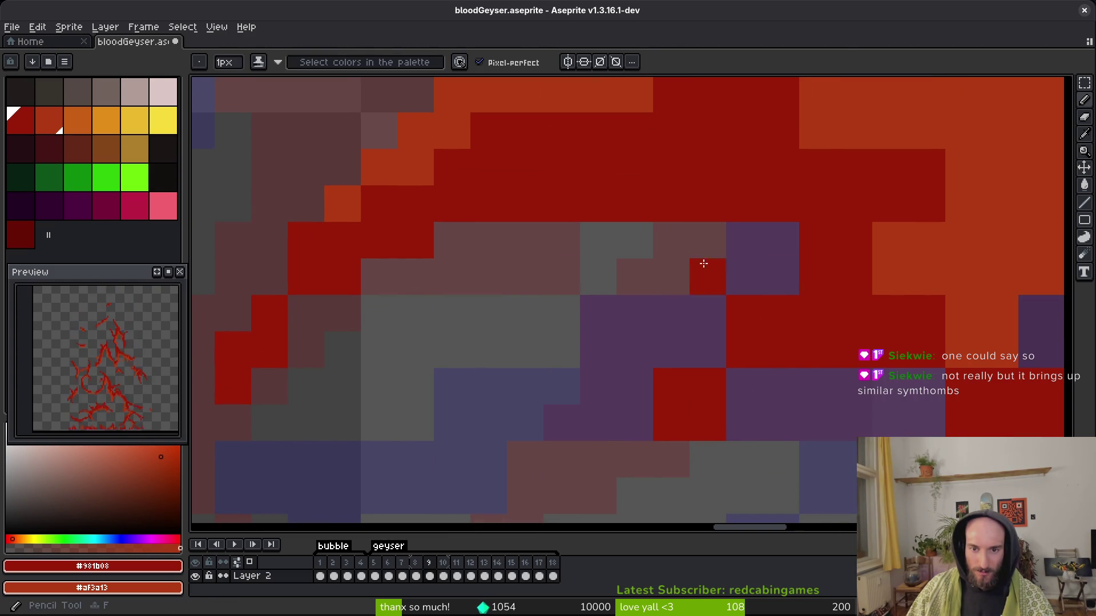
pyautogui.moveTo(479, 247); pyautogui.dragTo(452, 246)
pyautogui.hscroll(2, 452, 246)
pyautogui.moveTo(655, 281)
pyautogui.mouseDown()
pyautogui.moveTo(621, 391)
pyautogui.moveTo(495, 424)
pyautogui.mouseUp()
# Save the sprite and switch to the browser to look up 'symtoms'.
pyautogui.press('e')
pyautogui.hscroll(3, 628, 388)
pyautogui.scroll(-1, 628, 388)
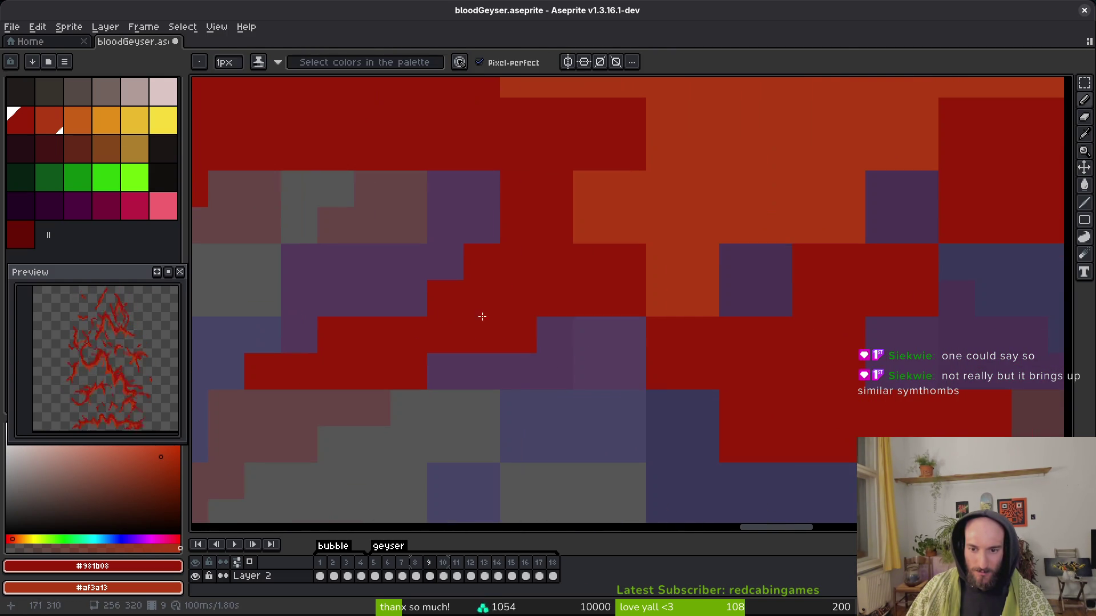
pyautogui.hscroll(4, 774, 481)
pyautogui.scroll(-2, 668, 426)
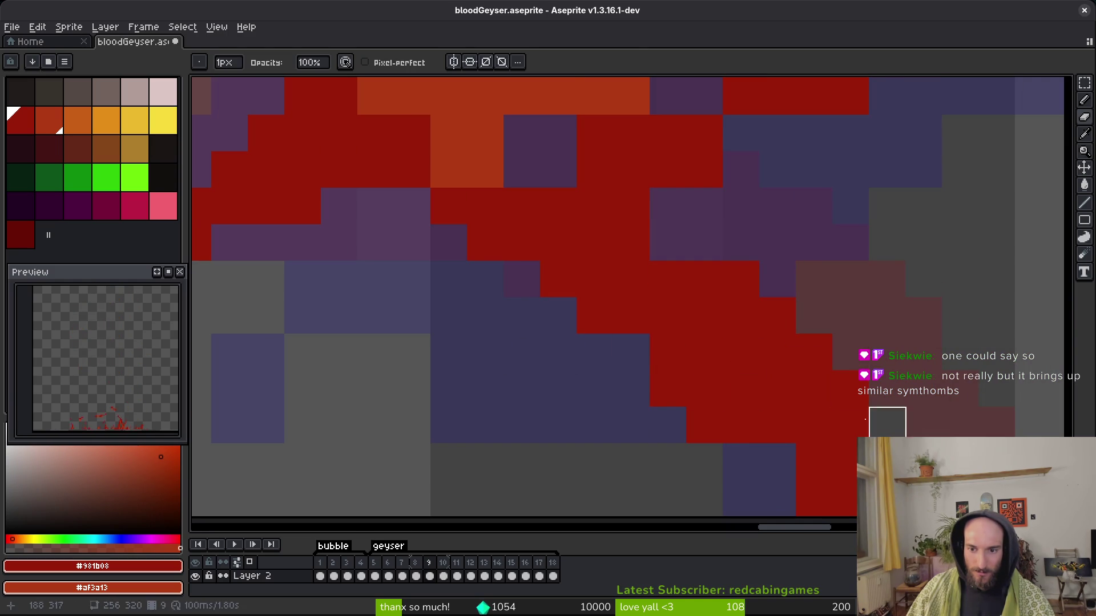
pyautogui.scroll(2, 685, 354)
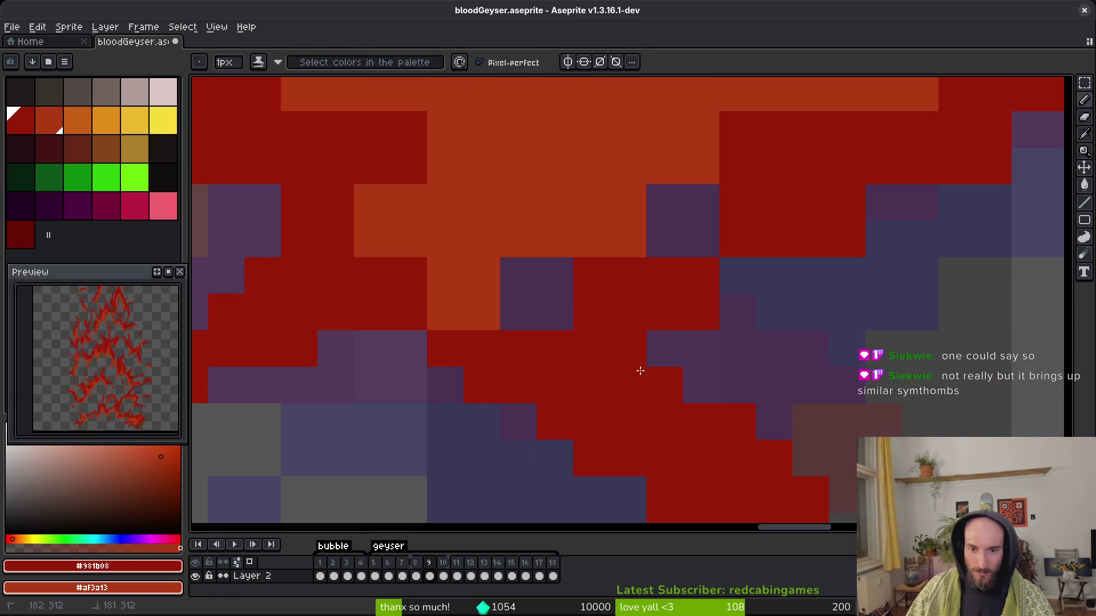
pyautogui.scroll(1, 683, 235)
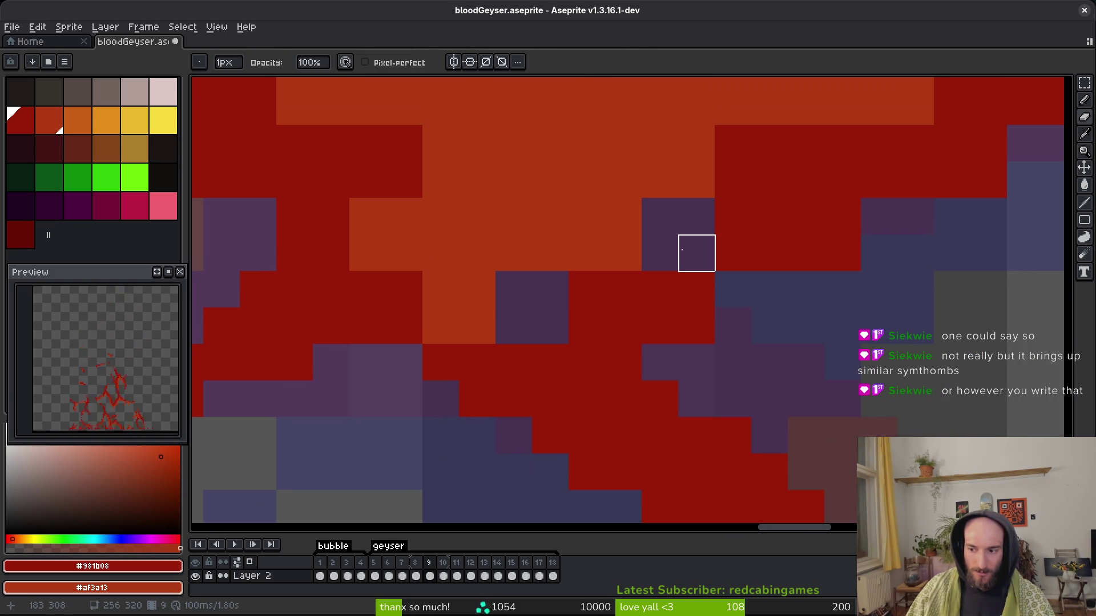
pyautogui.hotkey('ctrl', 's')
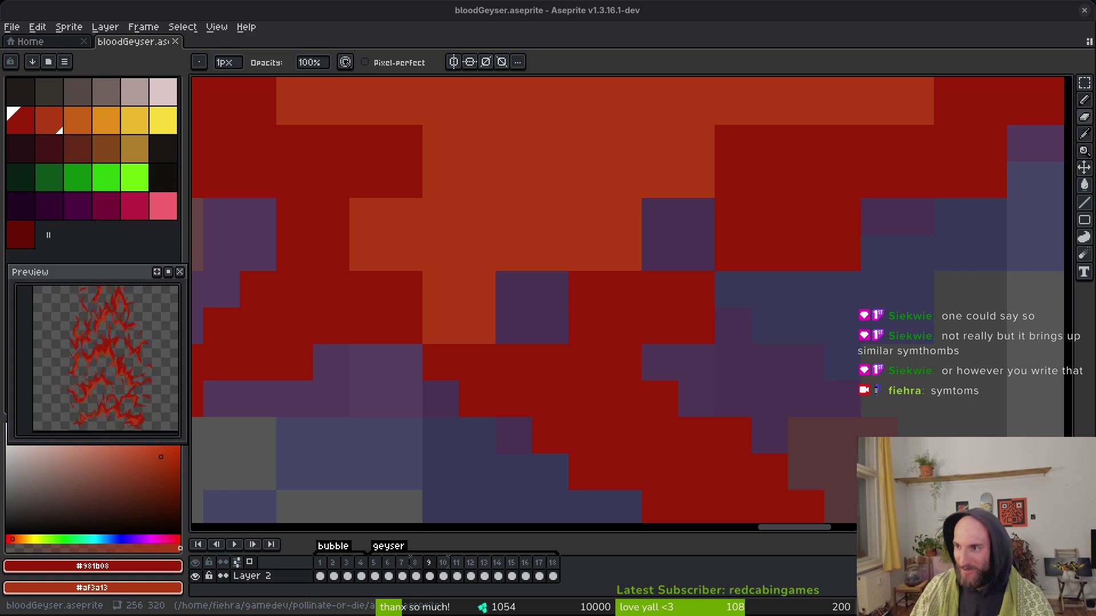
pyautogui.hotkey('alt', 'Tab')
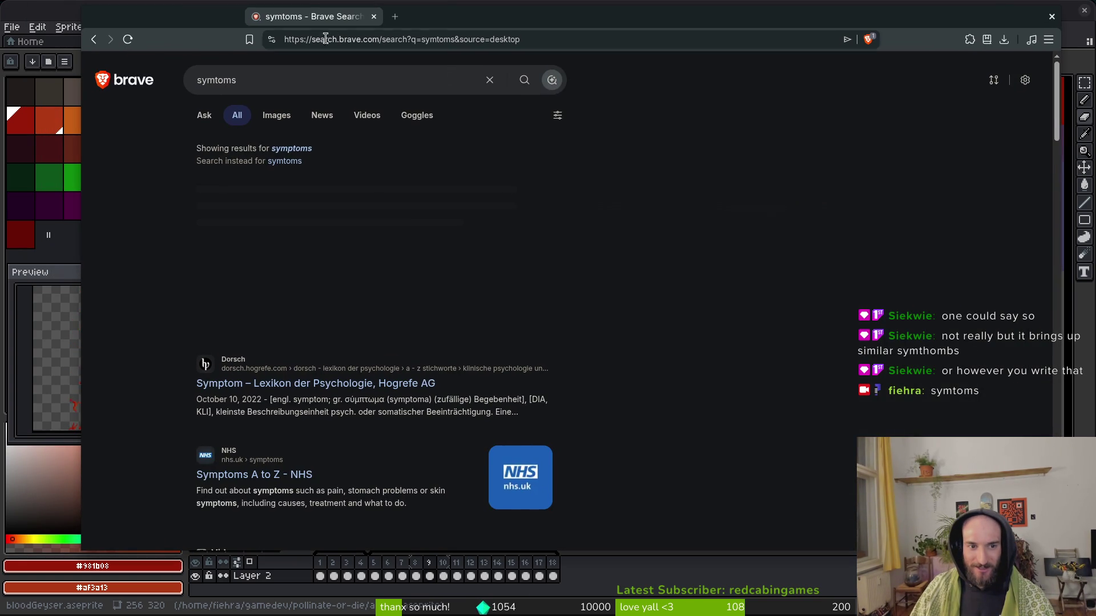
# Search Brave for the corrected spelling 'symptoms', then close the browser window.
pyautogui.click(222, 80)
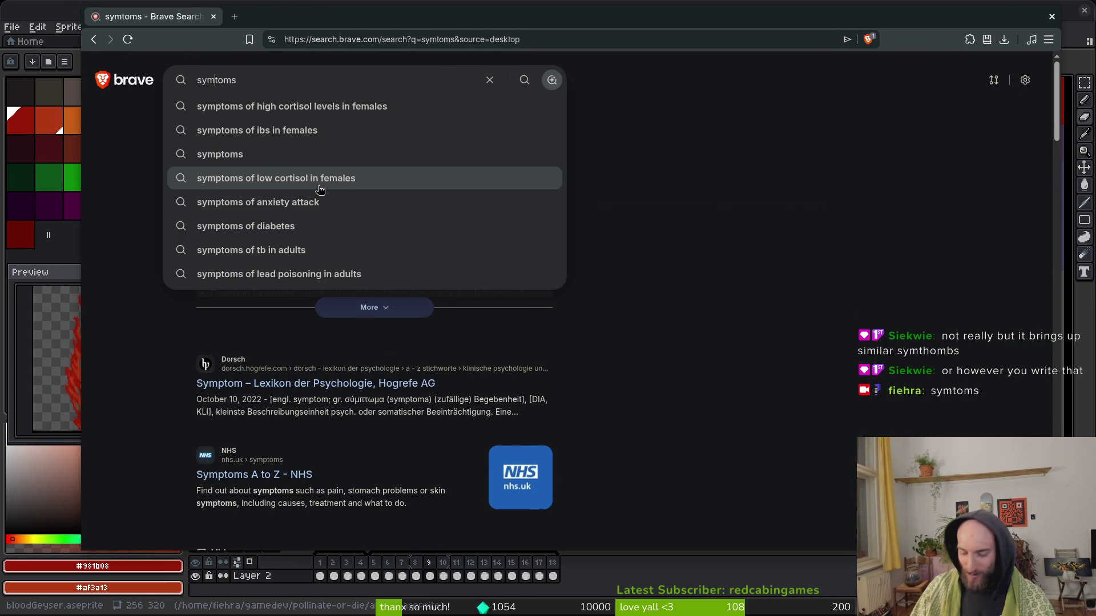
pyautogui.write('p')
pyautogui.press('Return')
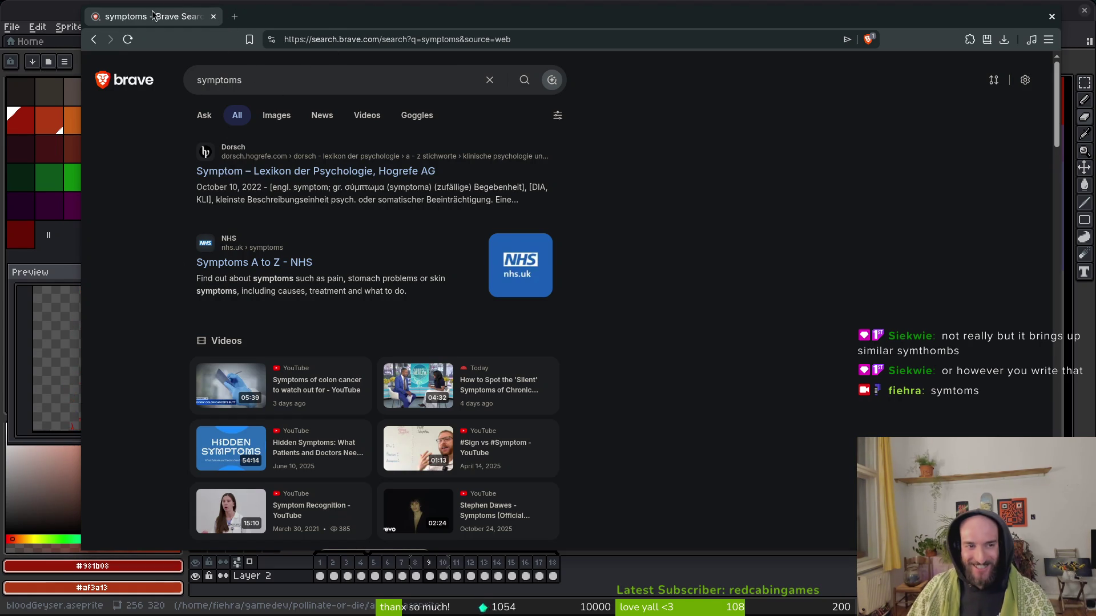
pyautogui.click(214, 16)
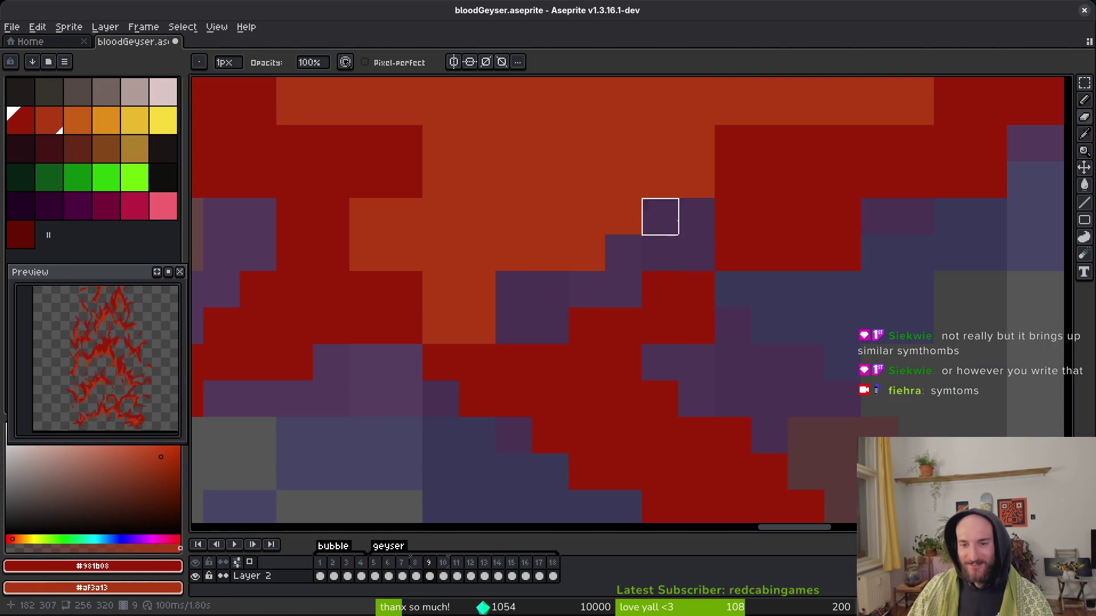
# Shade stray purple and orange flame-edge pixels to red and dark red, then save.
pyautogui.moveTo(842, 144)
pyautogui.mouseDown()
pyautogui.moveTo(732, 144)
pyautogui.moveTo(734, 178)
pyautogui.mouseUp()
pyautogui.press('b')
pyautogui.moveTo(799, 156); pyautogui.dragTo(767, 145)
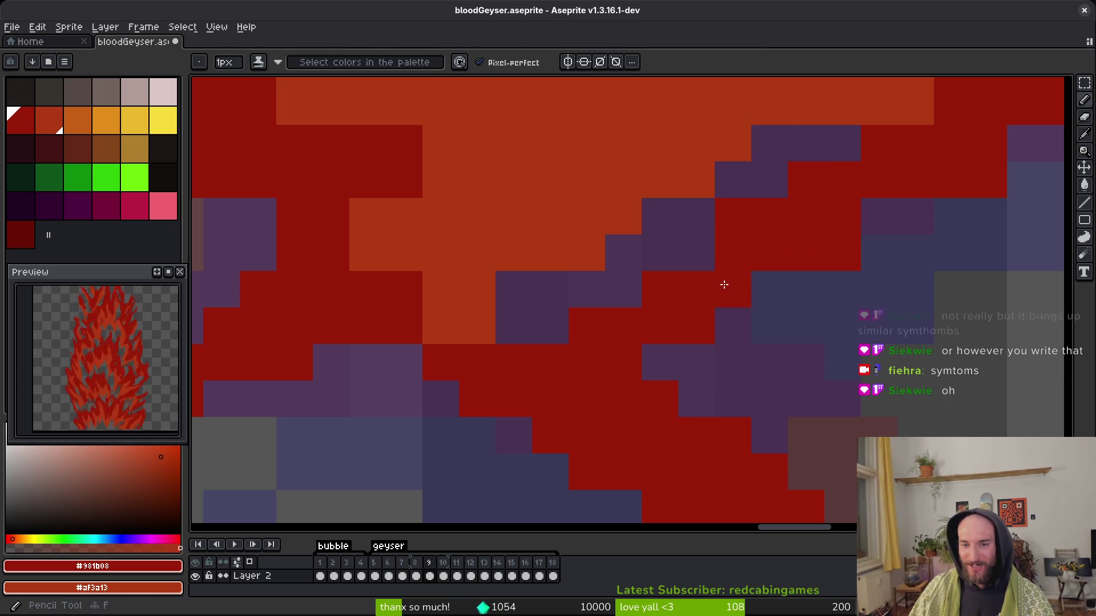
pyautogui.moveTo(919, 223); pyautogui.dragTo(873, 220)
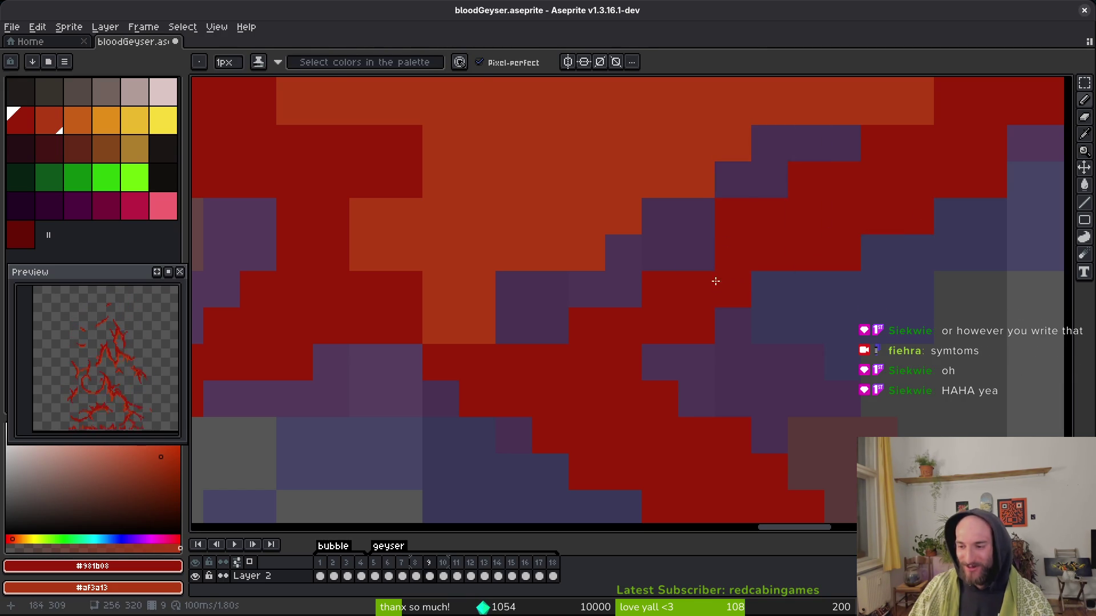
pyautogui.scroll(2, 690, 262)
pyautogui.moveTo(543, 360); pyautogui.dragTo(566, 359)
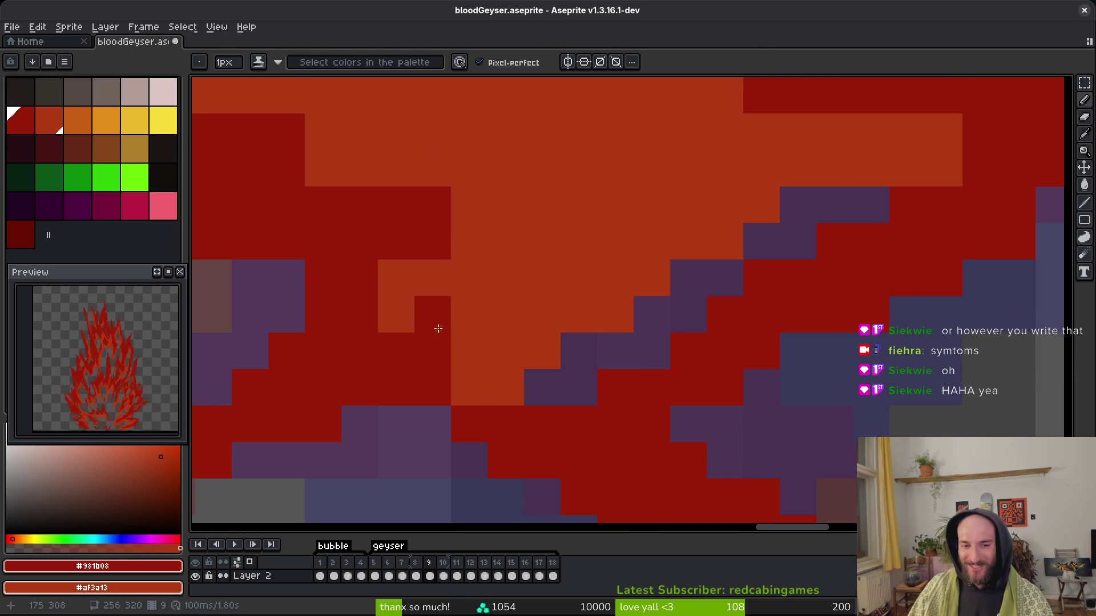
pyautogui.scroll(2, 457, 335)
pyautogui.scroll(-1, 513, 411)
pyautogui.click(537, 430)
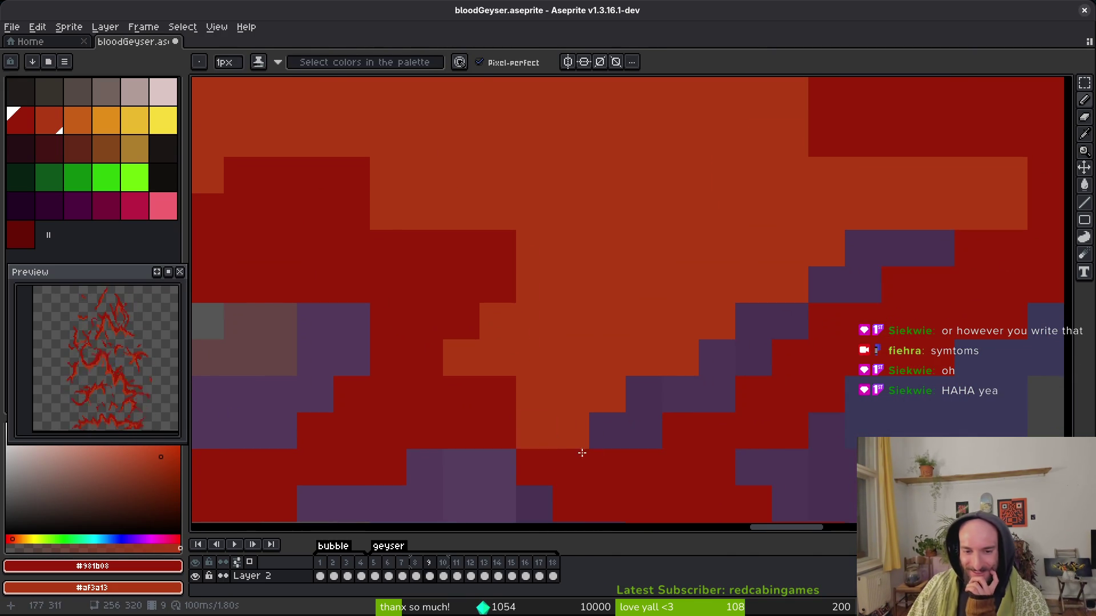
pyautogui.click(554, 439)
pyautogui.hscroll(4, 570, 429)
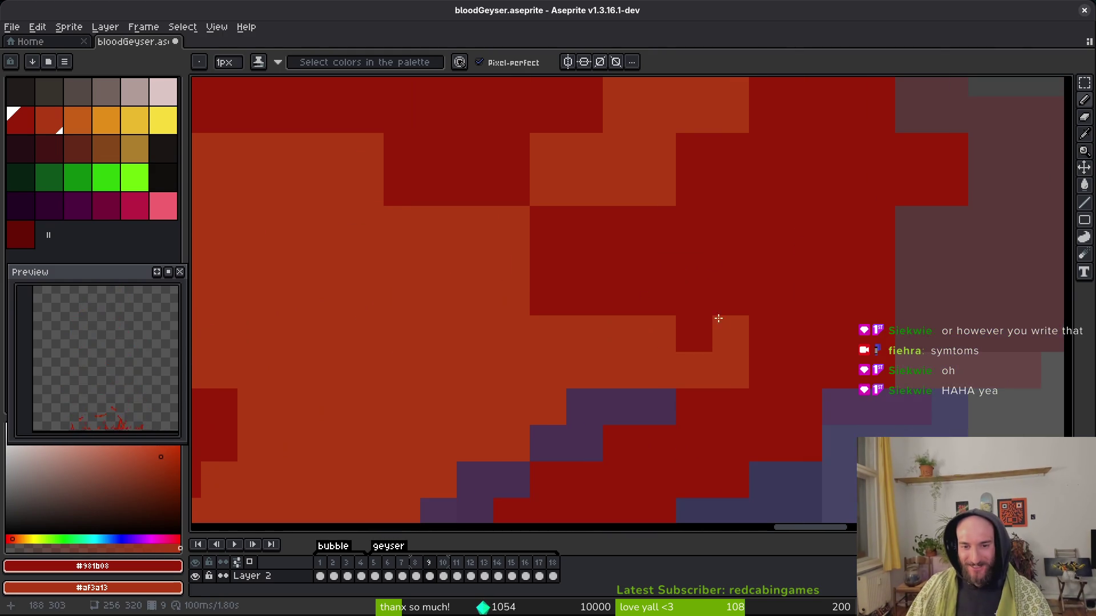
pyautogui.scroll(2, 599, 291)
pyautogui.hscroll(-3, 514, 274)
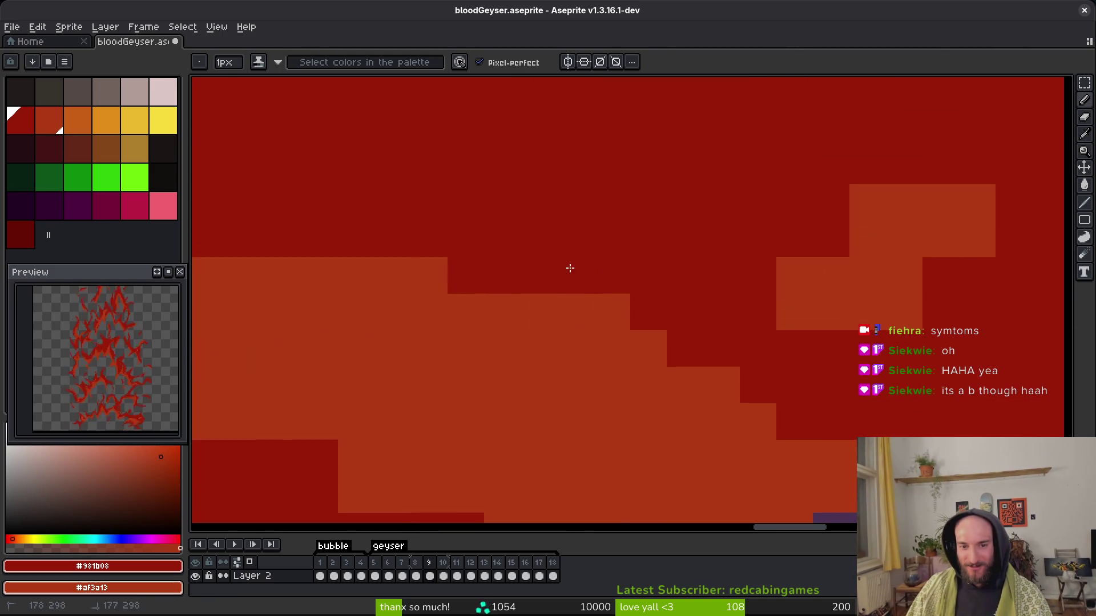
pyautogui.scroll(-1, 467, 256)
pyautogui.hscroll(-2, 611, 274)
pyautogui.hotkey('ctrl', 's')
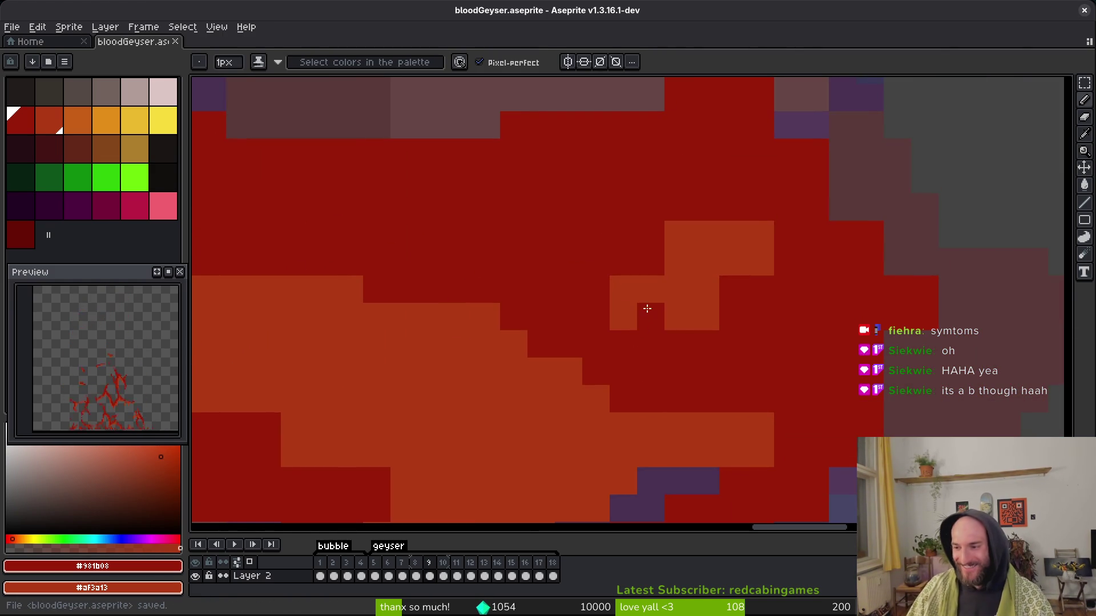
# Repaint stray orange pixels and the maroon column beside the red mass dark red.
pyautogui.moveTo(645, 321); pyautogui.dragTo(440, 286)
pyautogui.click(489, 264)
pyautogui.click(461, 182)
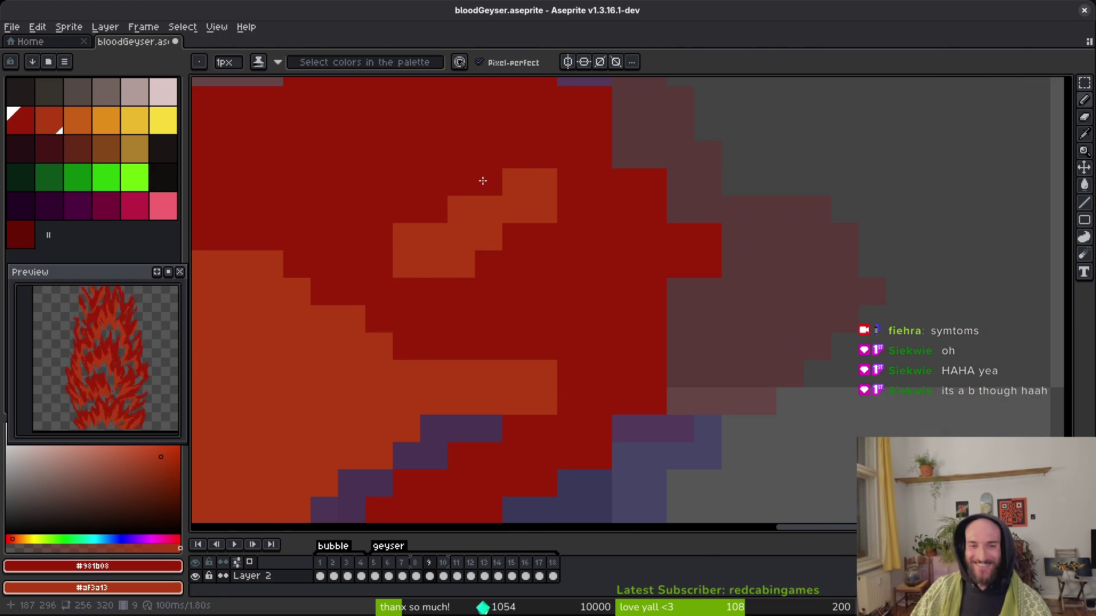
pyautogui.click(406, 264)
pyautogui.click(544, 182)
pyautogui.hotkey('ctrl', 'z')
pyautogui.click(544, 209)
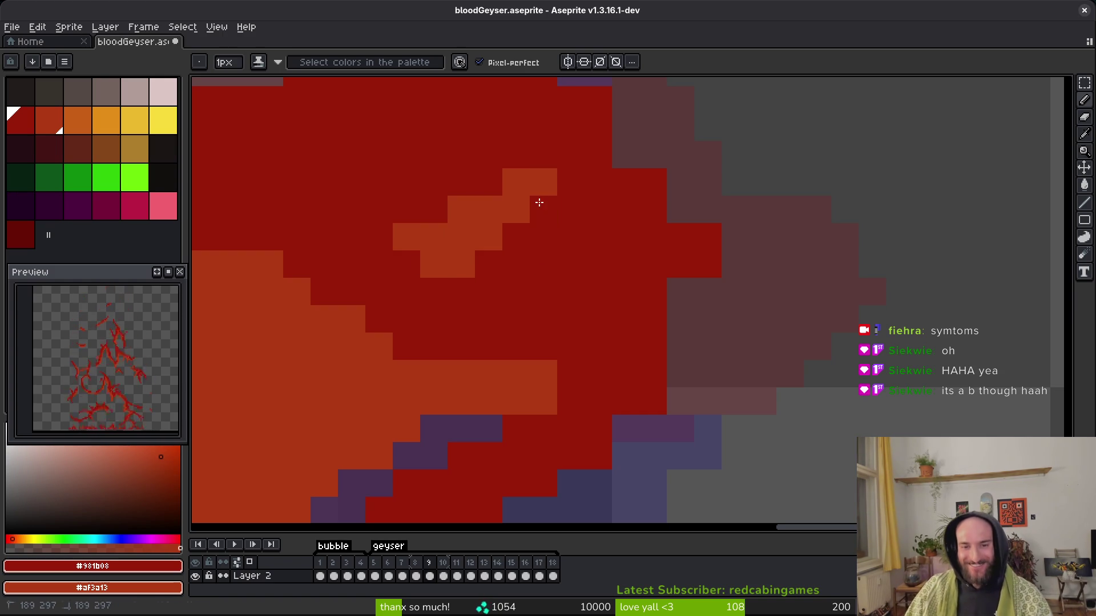
pyautogui.moveTo(665, 303); pyautogui.dragTo(666, 342)
pyautogui.scroll(-1, 640, 320)
pyautogui.moveTo(486, 348); pyautogui.dragTo(543, 348)
pyautogui.scroll(-4, 592, 341)
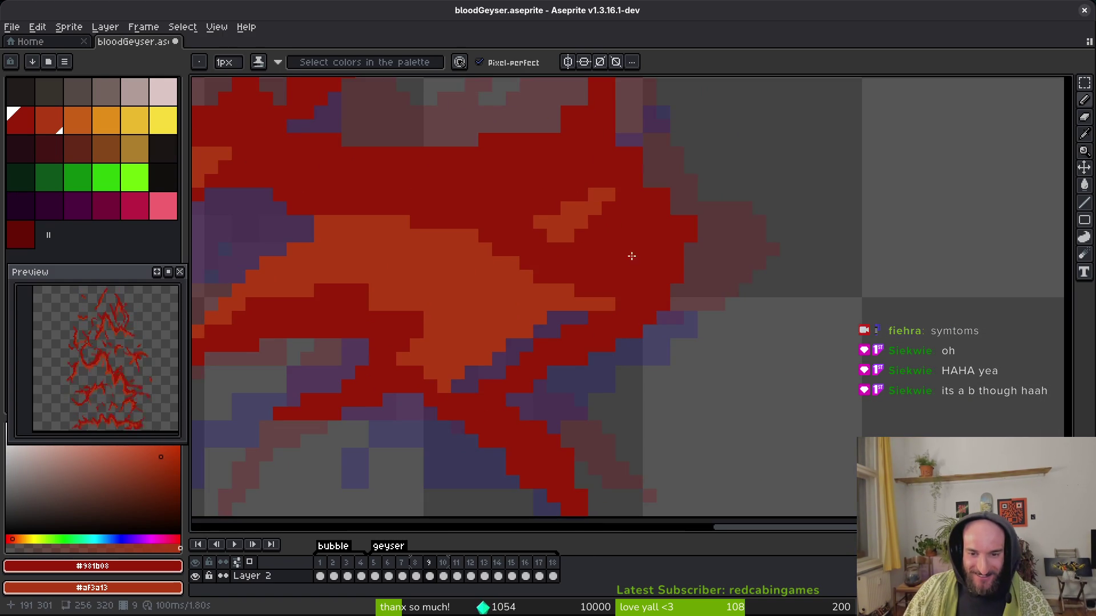
pyautogui.scroll(2, 657, 312)
pyautogui.scroll(1, 670, 298)
pyautogui.moveTo(701, 337); pyautogui.dragTo(710, 383)
# Add red pixels to the flame spike, erase stray pixels beside it, and save.
pyautogui.press('e')
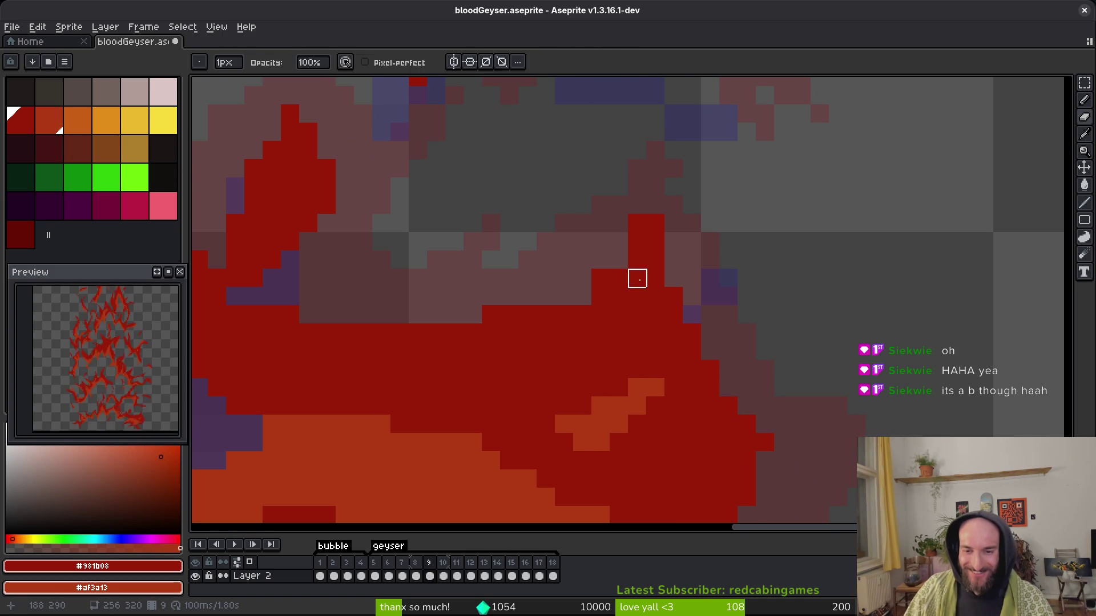
pyautogui.moveTo(673, 223); pyautogui.dragTo(679, 284)
pyautogui.press('f')
pyautogui.moveTo(625, 320); pyautogui.dragTo(589, 357)
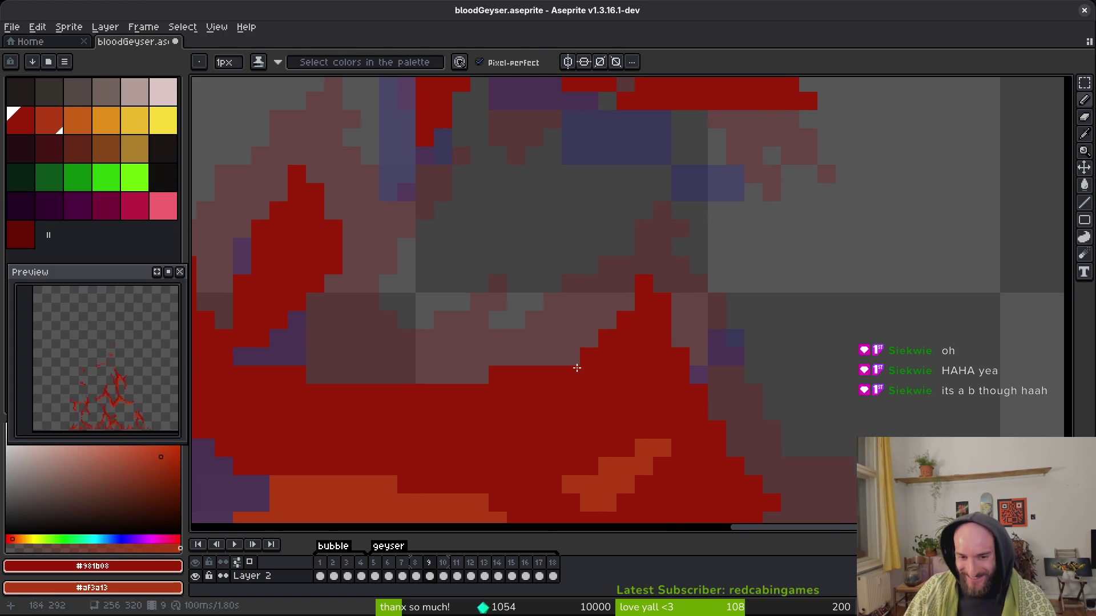
pyautogui.press('e')
pyautogui.moveTo(496, 355); pyautogui.dragTo(590, 336)
pyautogui.click(610, 356)
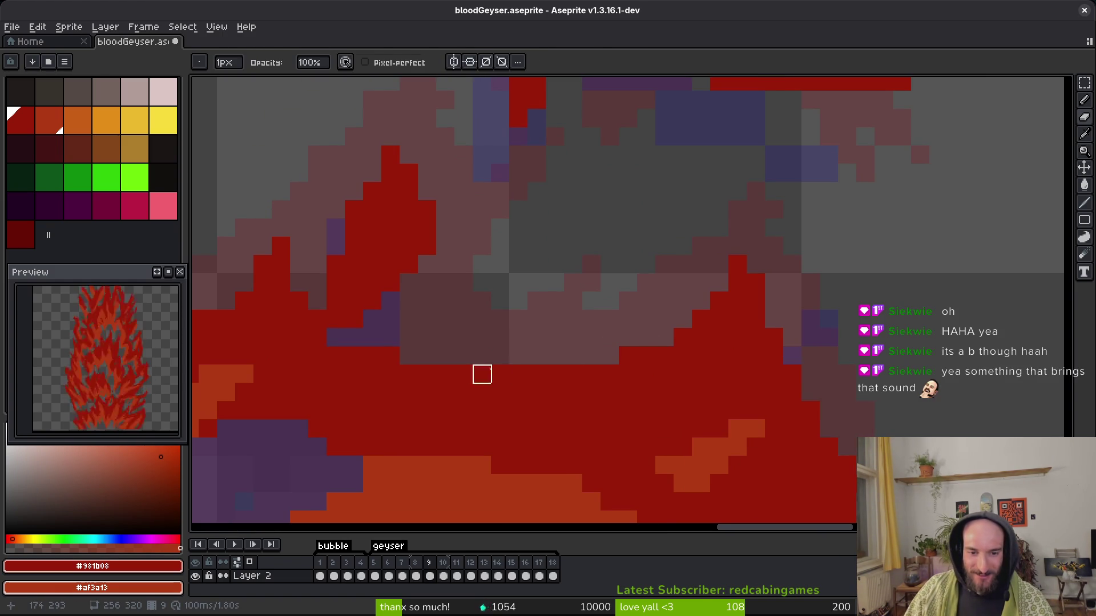
pyautogui.scroll(-3, 620, 343)
pyautogui.hotkey('ctrl', 's')
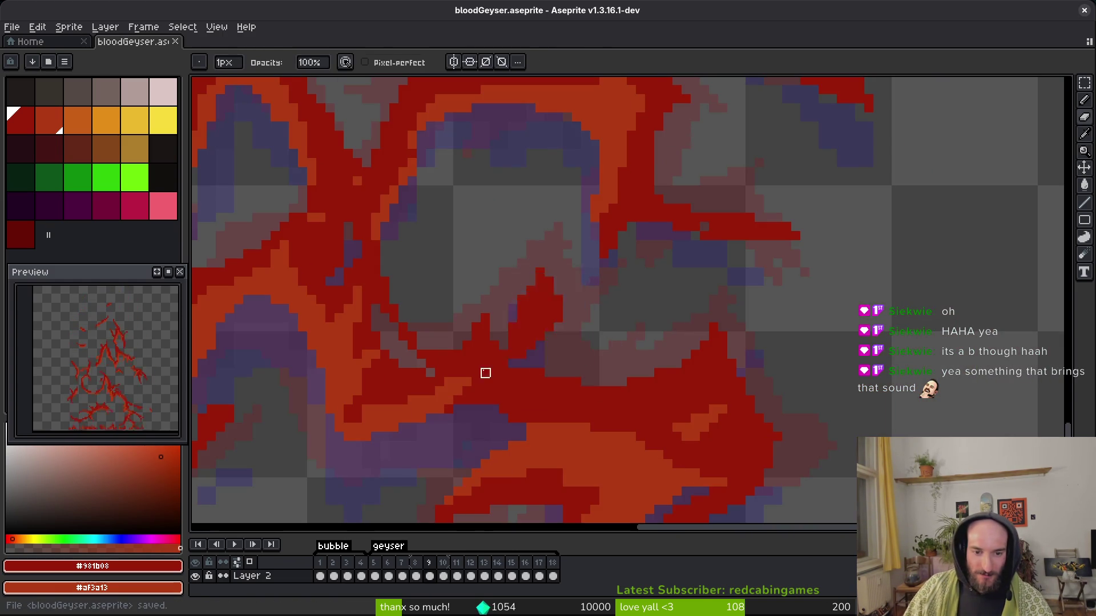
# Tidy the orange streak by adding a pixel, erasing loose pixels around it, and save.
pyautogui.scroll(-3, 560, 337)
pyautogui.moveTo(607, 416); pyautogui.dragTo(517, 332)
pyautogui.scroll(1, 682, 344)
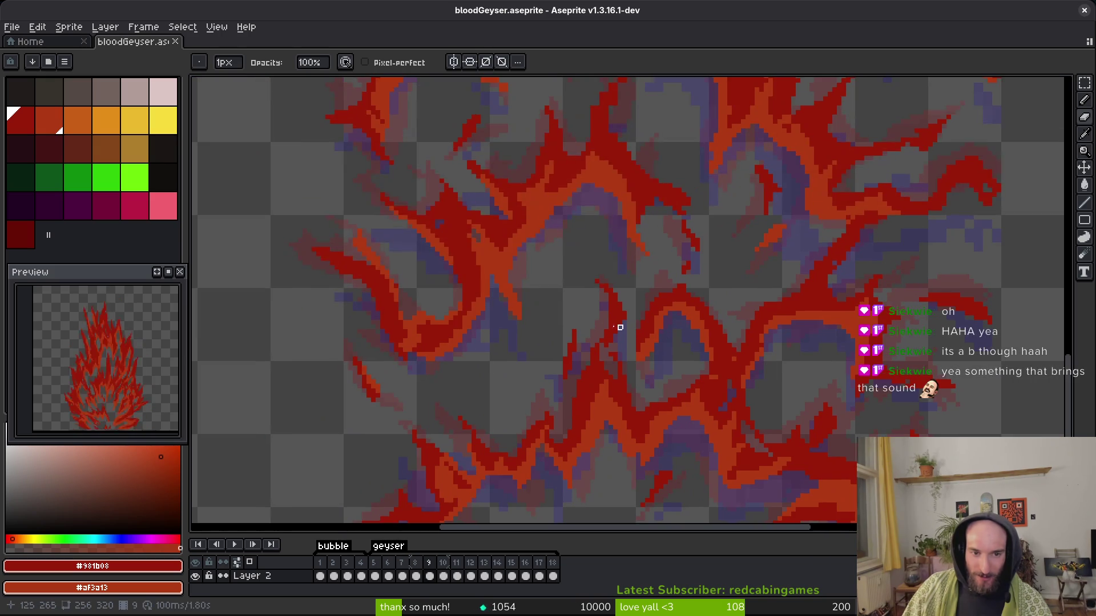
pyautogui.scroll(1, 570, 325)
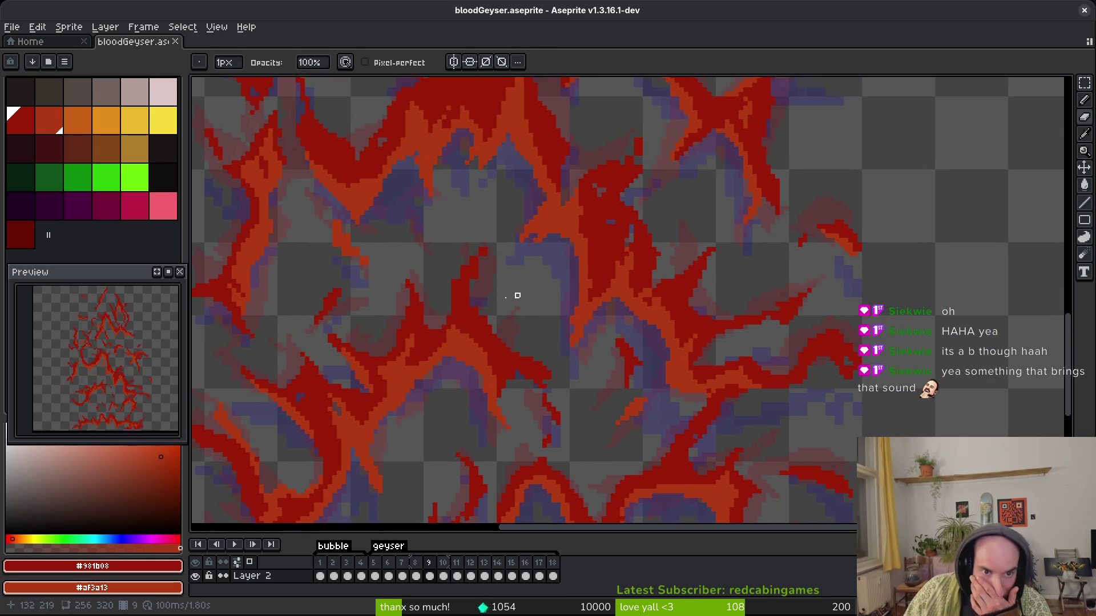
pyautogui.scroll(4, 543, 289)
pyautogui.press('b')
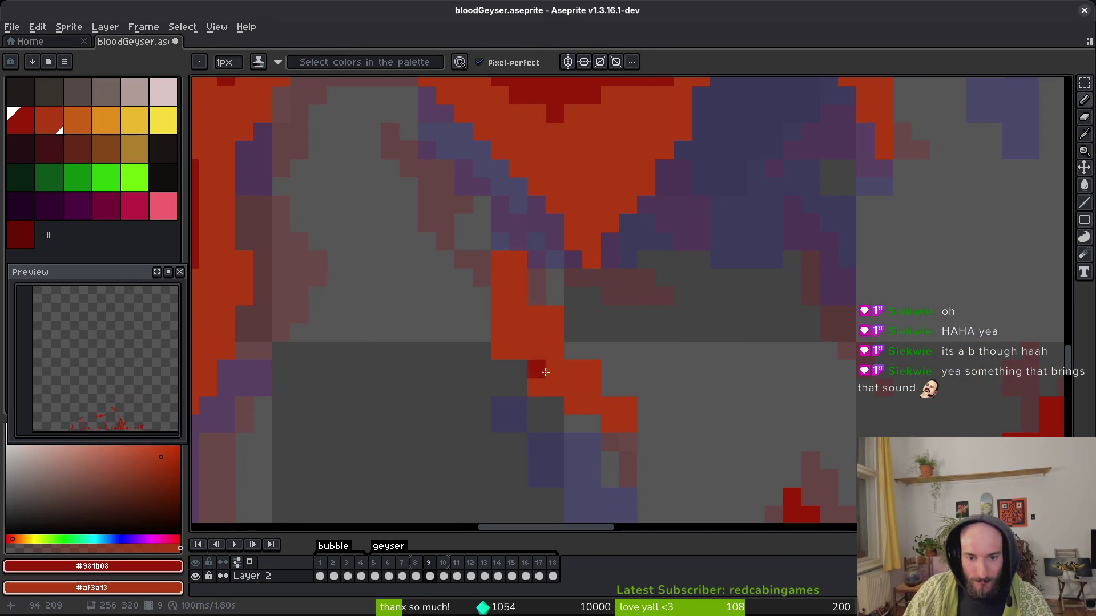
pyautogui.click(554, 333)
pyautogui.press('e')
pyautogui.click(519, 261)
pyautogui.click(591, 350)
pyautogui.press('b')
pyautogui.press('e')
pyautogui.click(491, 342)
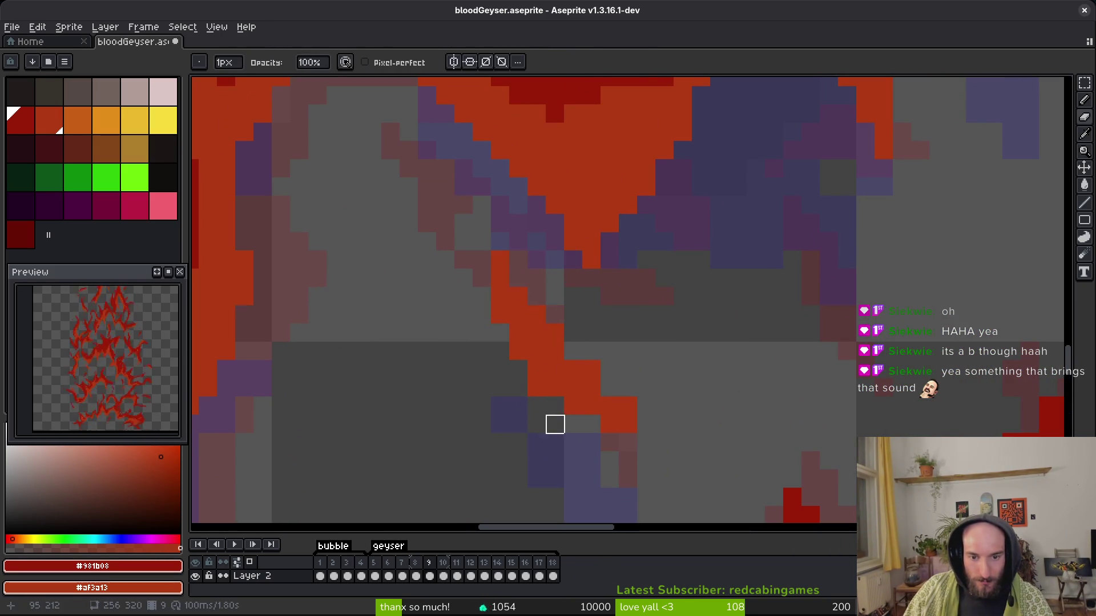
pyautogui.click(537, 387)
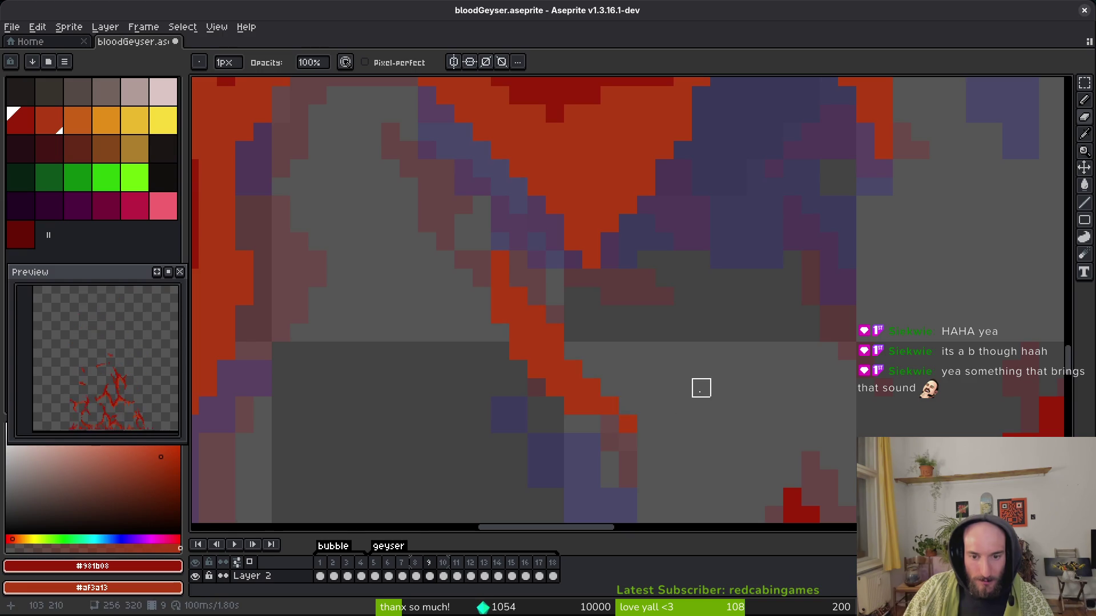
pyautogui.scroll(-9, 701, 388)
pyautogui.hotkey('ctrl', 's')
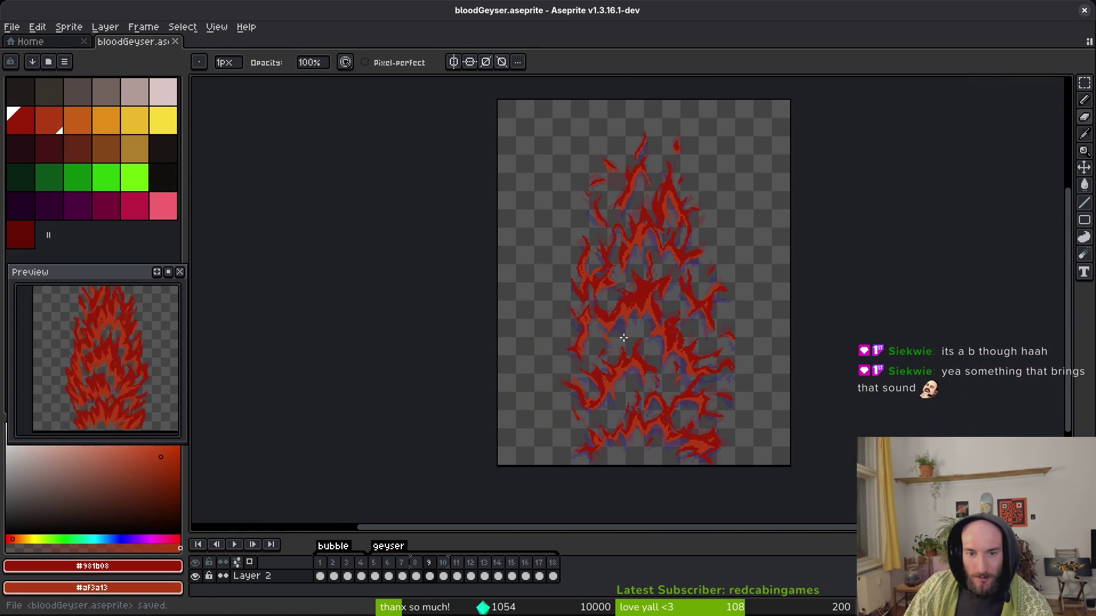
pyautogui.scroll(1, 663, 430)
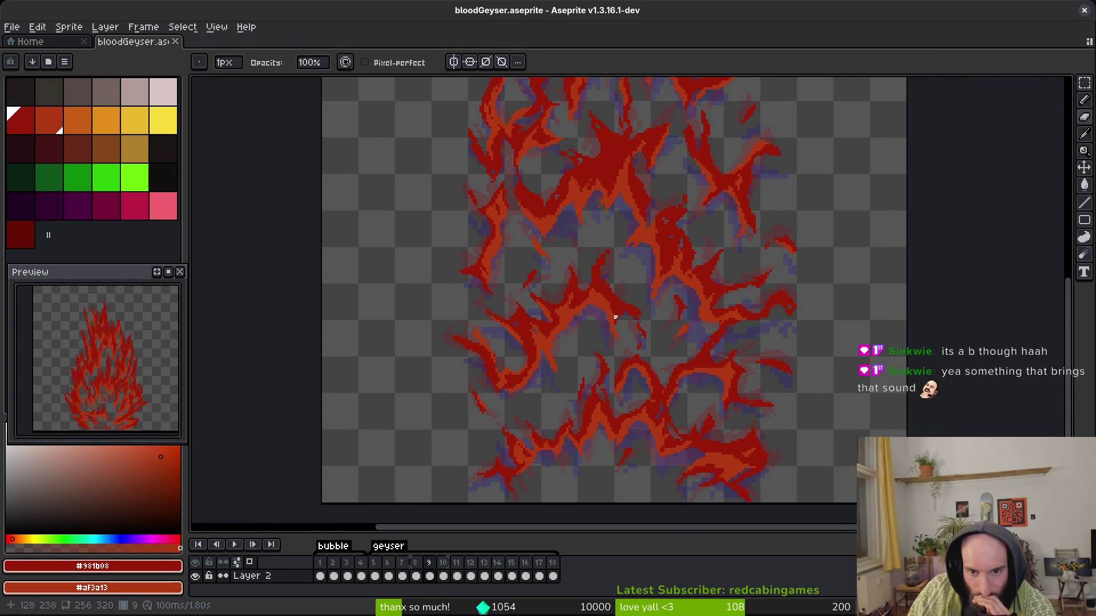
pyautogui.scroll(3, 513, 376)
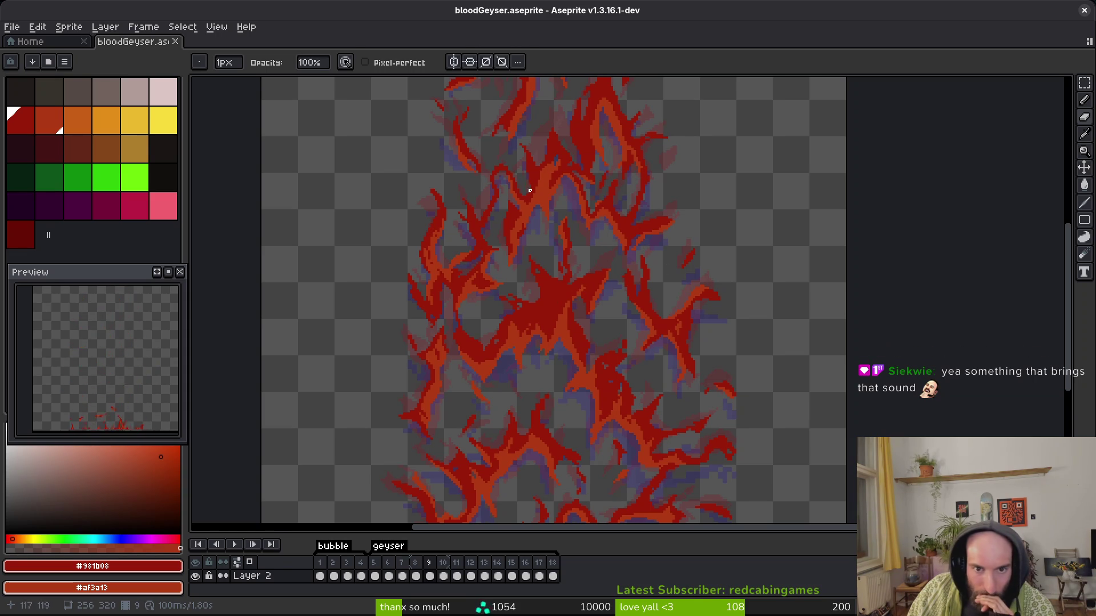
pyautogui.scroll(5, 459, 289)
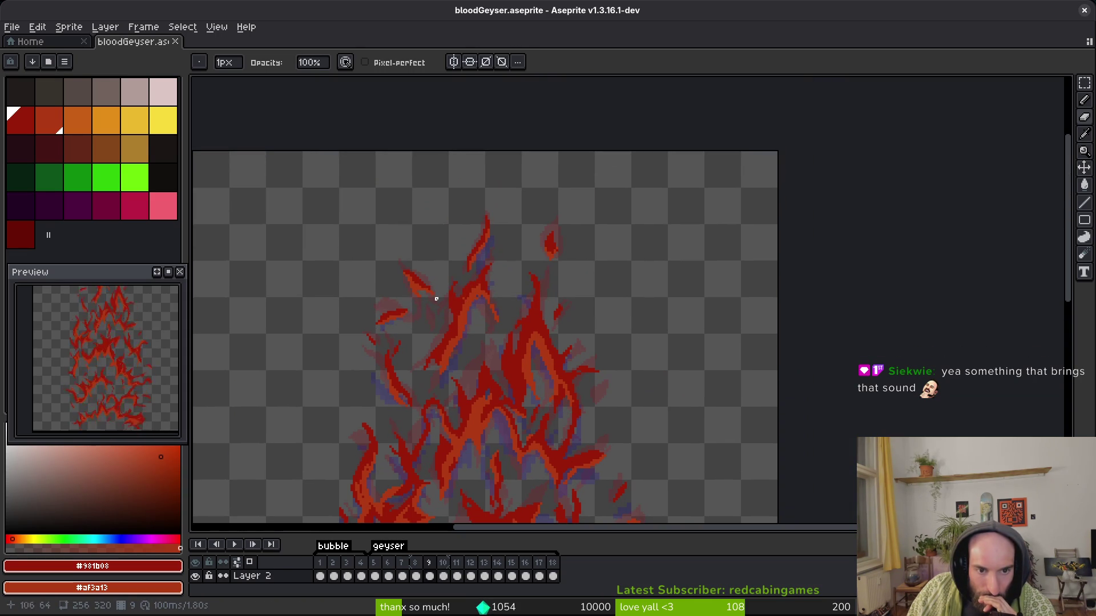
pyautogui.scroll(-2, 543, 349)
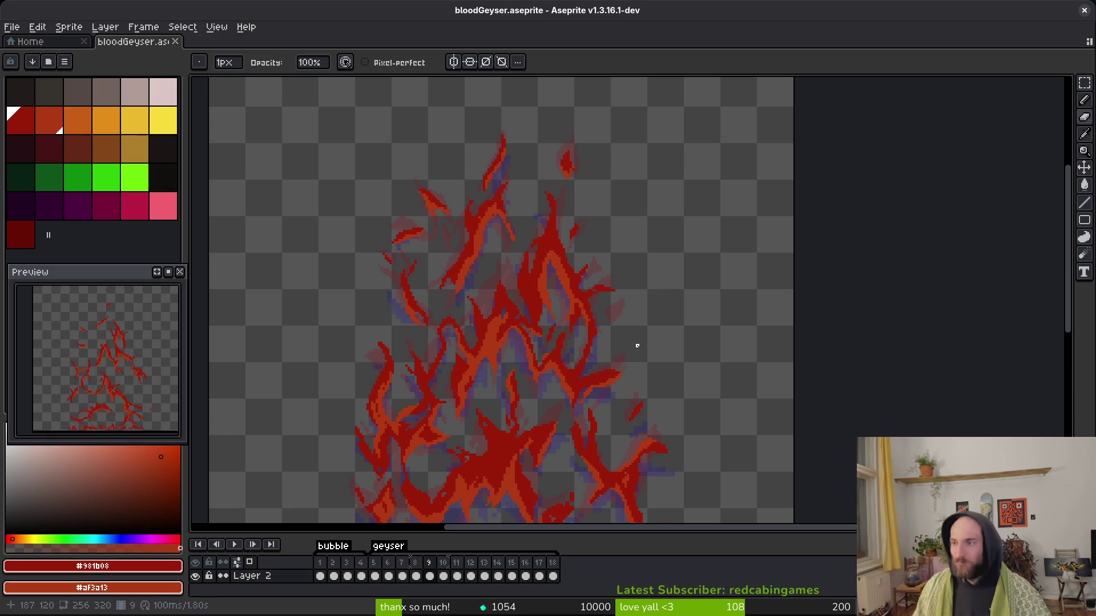
pyautogui.hotkey('ctrl', 's')
pyautogui.scroll(-5, 692, 391)
pyautogui.hscroll(-2, 692, 391)
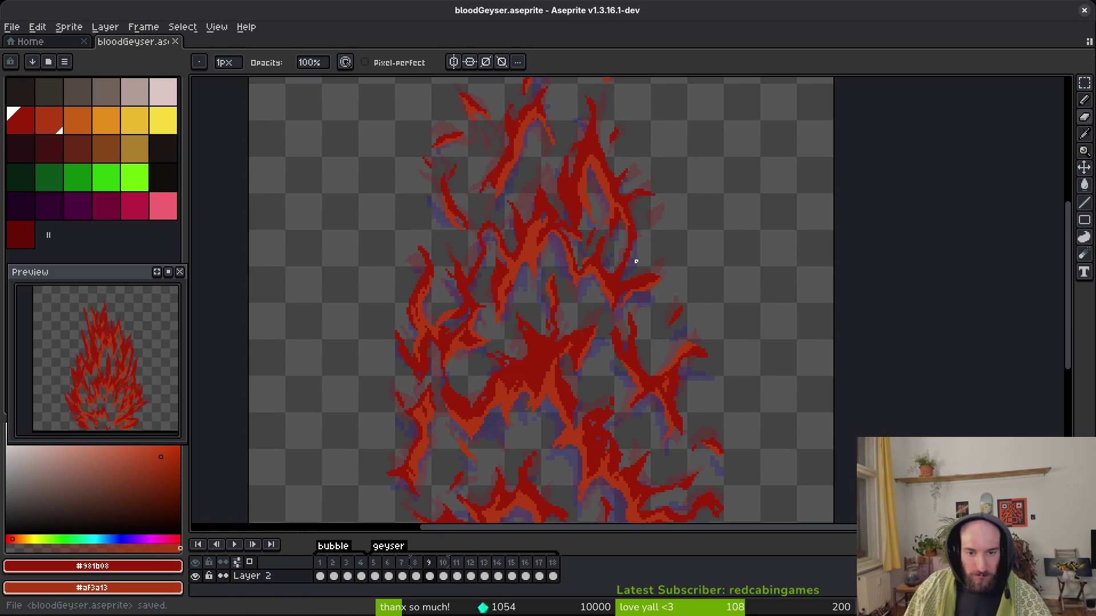
pyautogui.scroll(-3, 594, 252)
pyautogui.scroll(5, 624, 318)
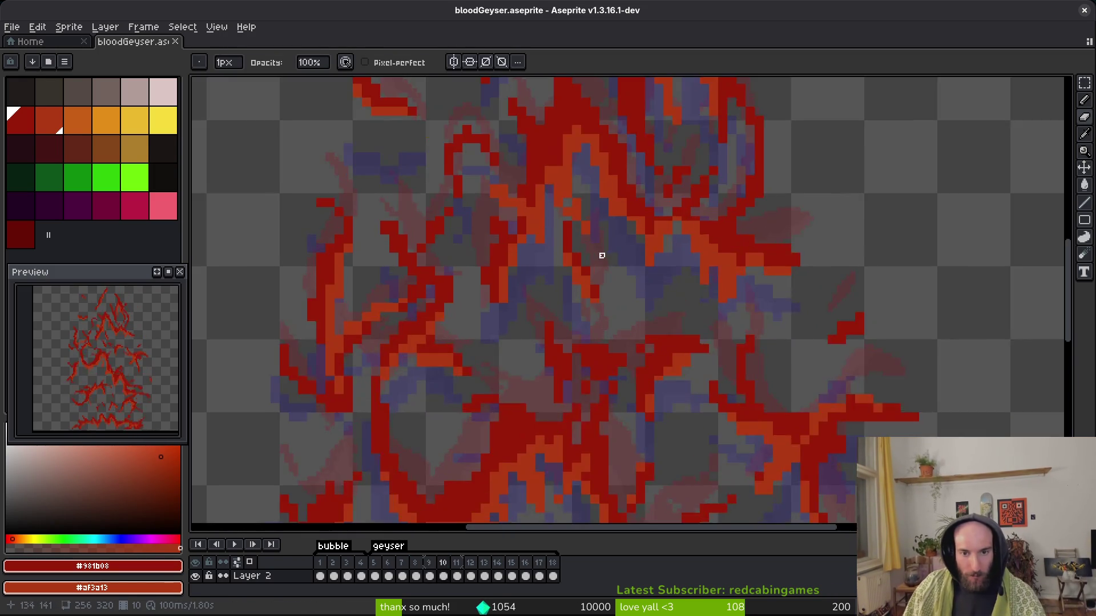
# Paint dark red along the flame stroke, add orange at its lower right, and erase stray pixels.
pyautogui.scroll(-1, 727, 228)
pyautogui.press('b')
pyautogui.scroll(4, 727, 177)
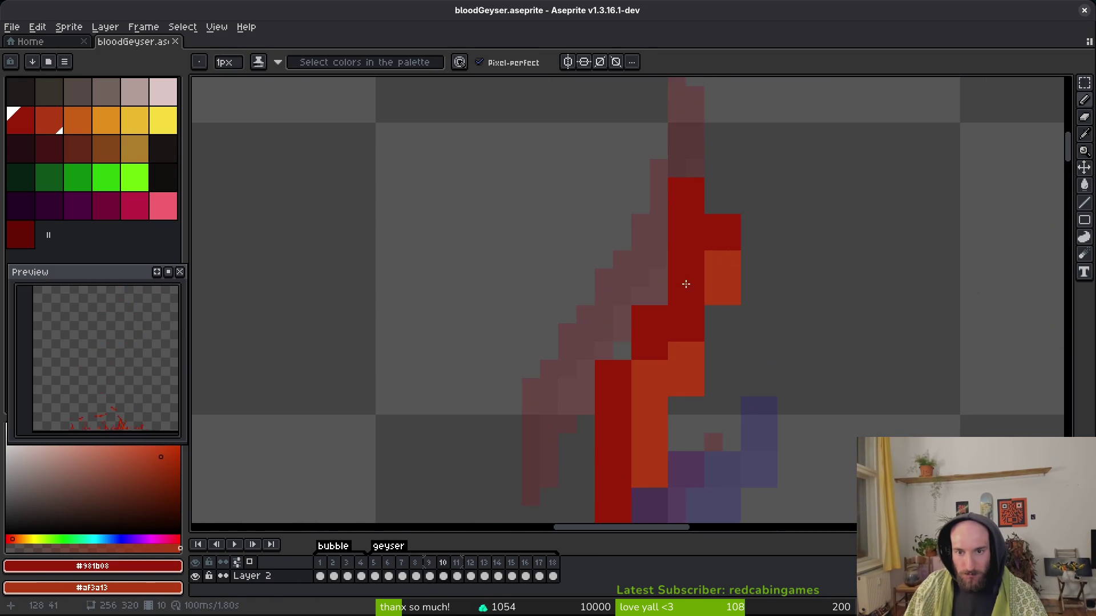
pyautogui.moveTo(657, 382)
pyautogui.mouseDown()
pyautogui.moveTo(641, 370)
pyautogui.moveTo(653, 352)
pyautogui.moveTo(602, 403)
pyautogui.mouseUp()
pyautogui.press('e')
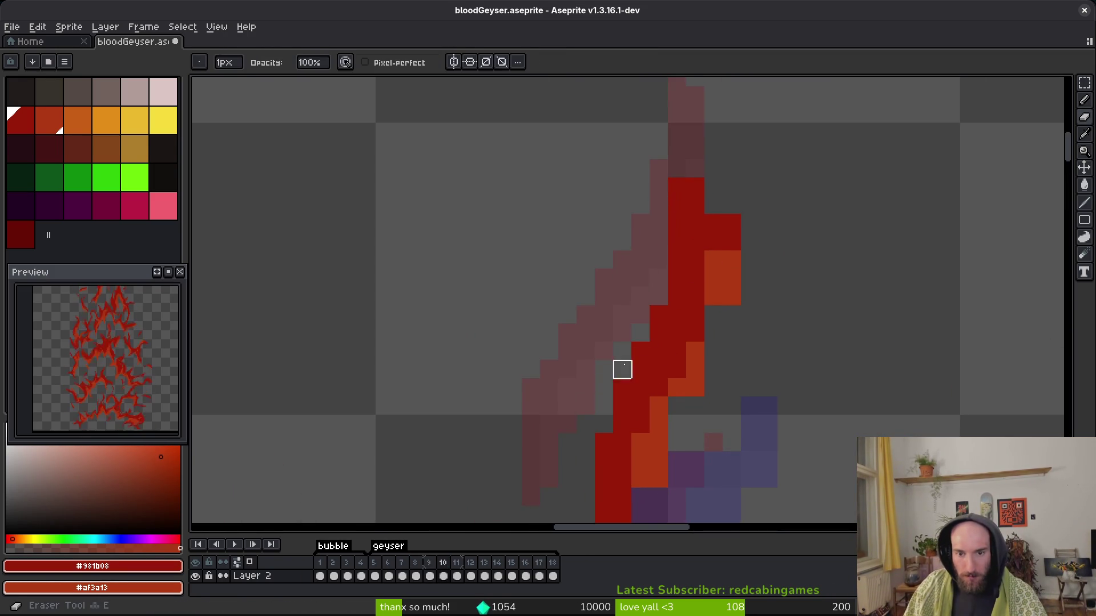
pyautogui.moveTo(731, 229); pyautogui.dragTo(732, 260)
pyautogui.press('b')
pyautogui.moveTo(713, 314); pyautogui.dragTo(713, 351)
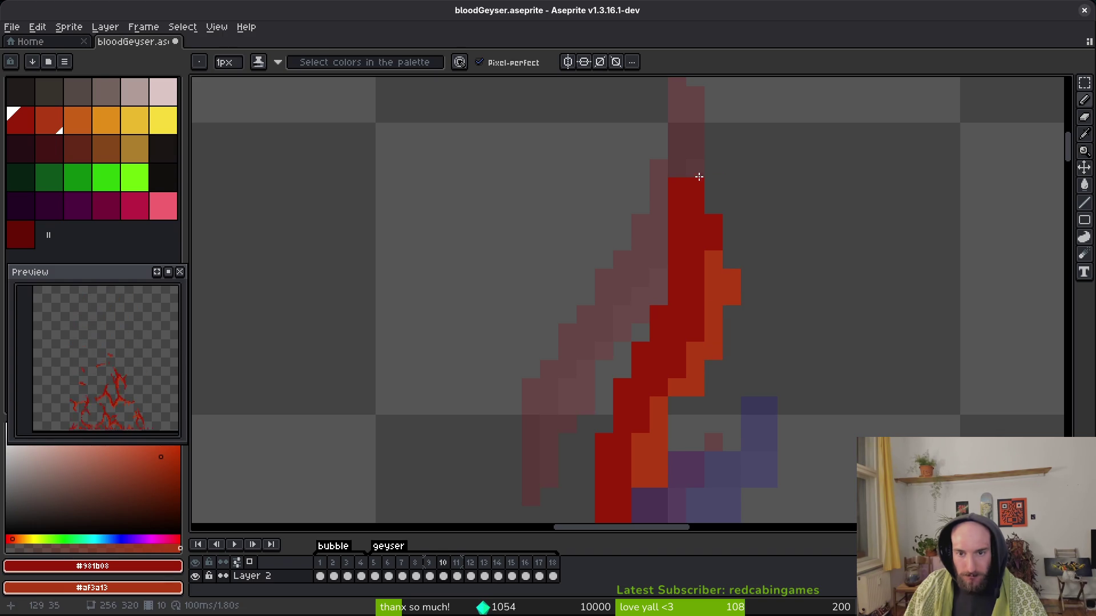
pyautogui.press('e')
pyautogui.moveTo(677, 188); pyautogui.dragTo(677, 224)
# Add two orange pixels to the lower stroke and erase stray orange and dark red pixels.
pyautogui.scroll(-1, 640, 279)
pyautogui.press('b')
pyautogui.click(655, 429)
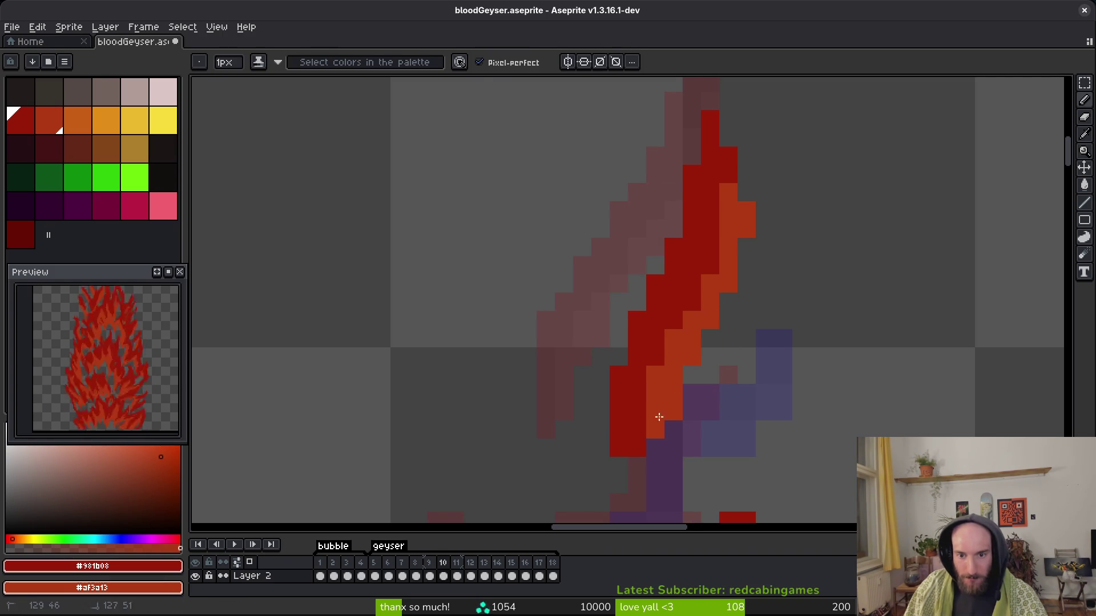
pyautogui.click(637, 445)
pyautogui.press('e')
pyautogui.moveTo(674, 393); pyautogui.dragTo(673, 411)
pyautogui.moveTo(619, 375)
pyautogui.mouseDown()
pyautogui.moveTo(637, 436)
pyautogui.moveTo(618, 448)
pyautogui.moveTo(636, 464)
pyautogui.moveTo(651, 410)
pyautogui.moveTo(636, 436)
pyautogui.moveTo(656, 430)
pyautogui.moveTo(644, 441)
pyautogui.mouseUp()
pyautogui.press('b')
pyautogui.press('e')
pyautogui.press('b')
pyautogui.press('e')
pyautogui.press('b')
pyautogui.scroll(-2, 729, 313)
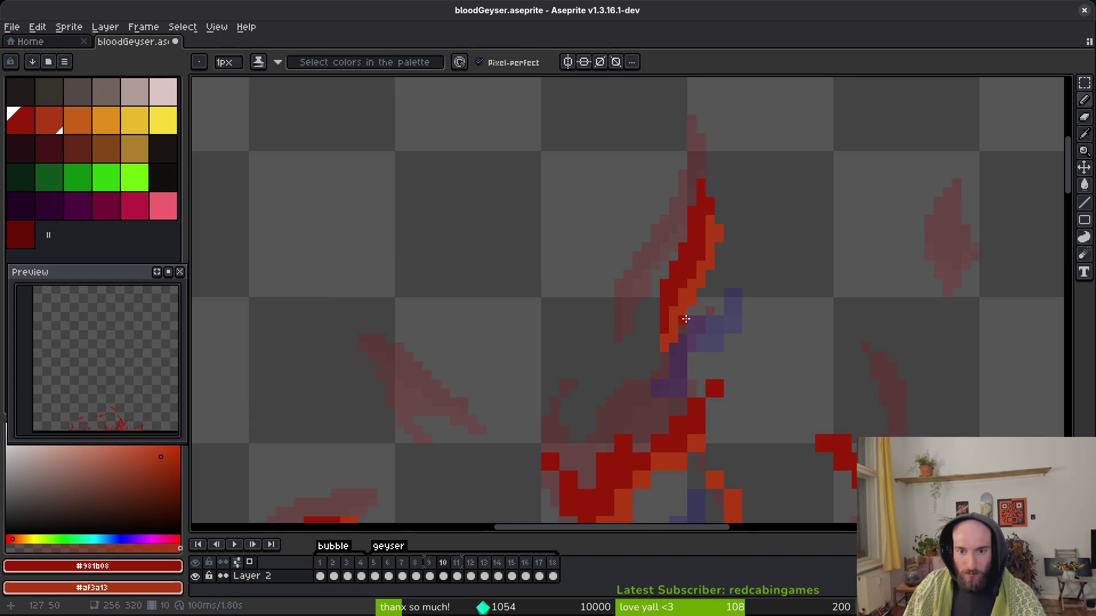
pyautogui.scroll(3, 687, 321)
pyautogui.scroll(1, 687, 309)
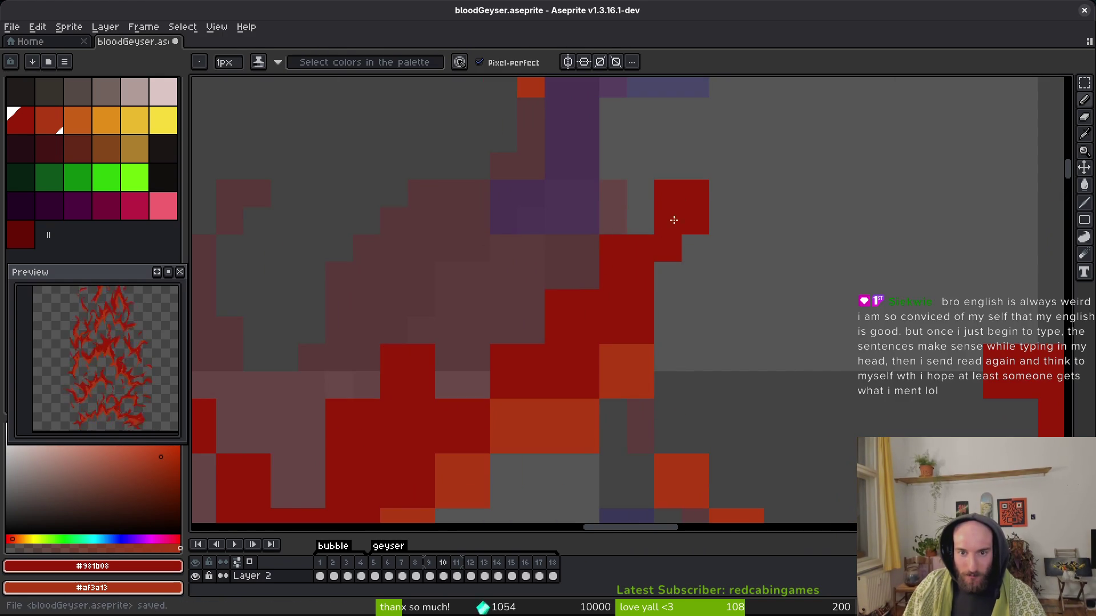
# Erase the two stray red pixels at the flame tip and save the geyser file.
pyautogui.press('e')
pyautogui.moveTo(712, 187); pyautogui.dragTo(665, 193)
pyautogui.scroll(-1, 748, 191)
pyautogui.scroll(1, 732, 247)
pyautogui.hotkey('ctrl', 's')
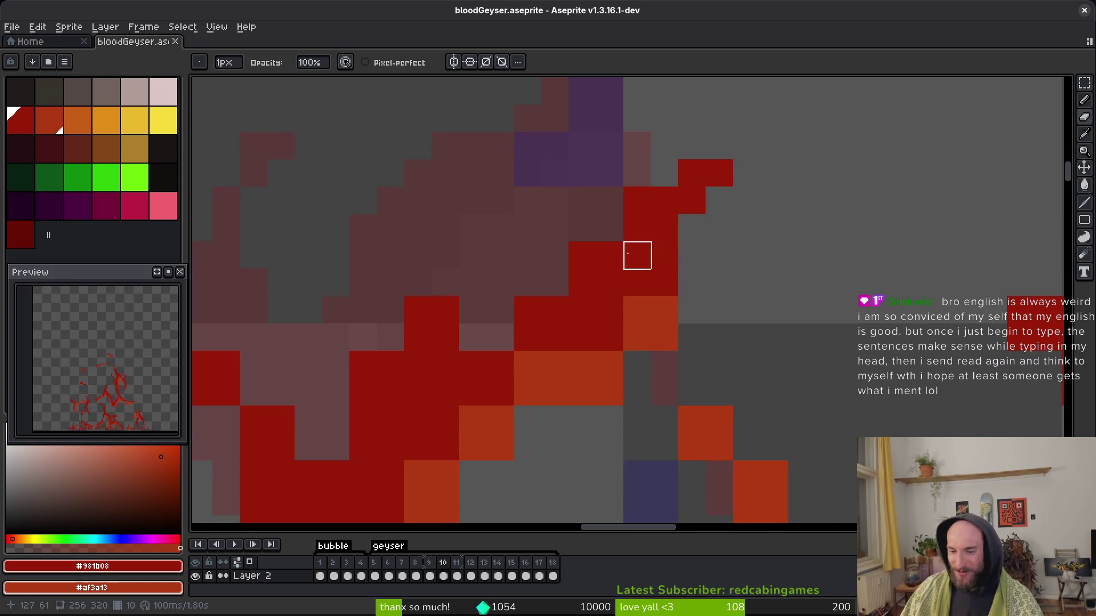
# Paint two diagonal dark red pixels and sample the orange and dark red colours.
pyautogui.scroll(4, 631, 314)
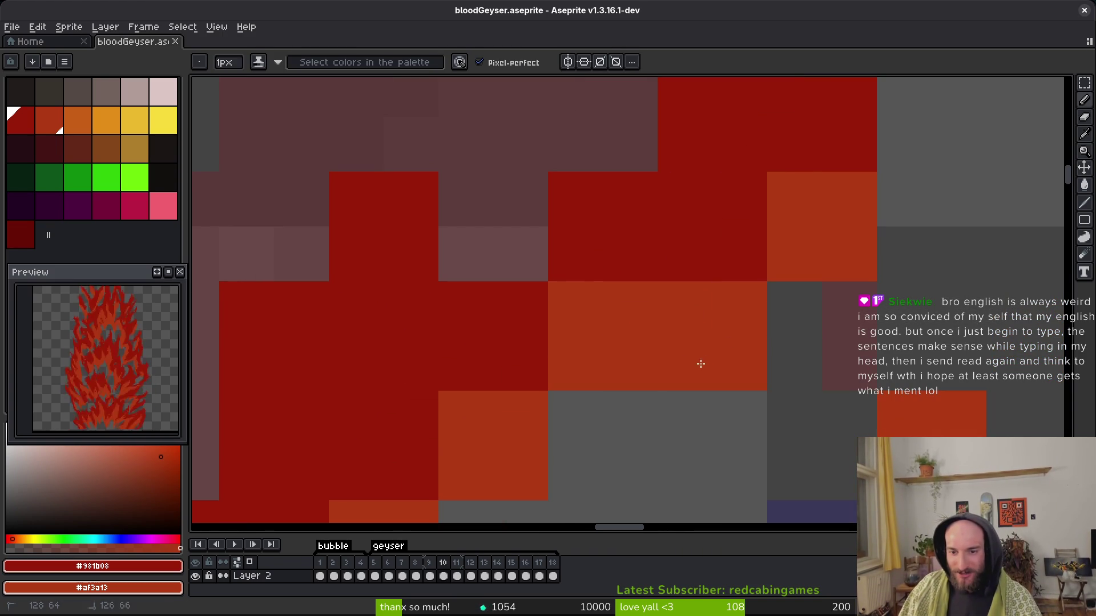
pyautogui.moveTo(795, 296); pyautogui.dragTo(754, 343)
pyautogui.keyDown('alt'); pyautogui.click(815, 252); pyautogui.keyUp('alt')
pyautogui.keyDown('alt'); pyautogui.click(737, 258); pyautogui.keyUp('alt')
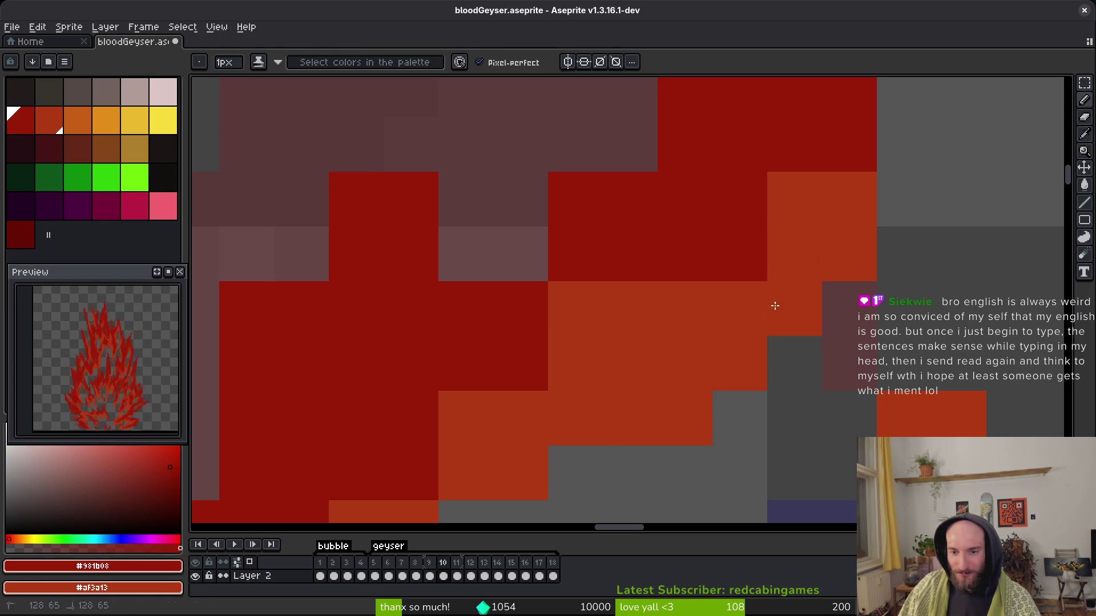
pyautogui.scroll(4, 775, 306)
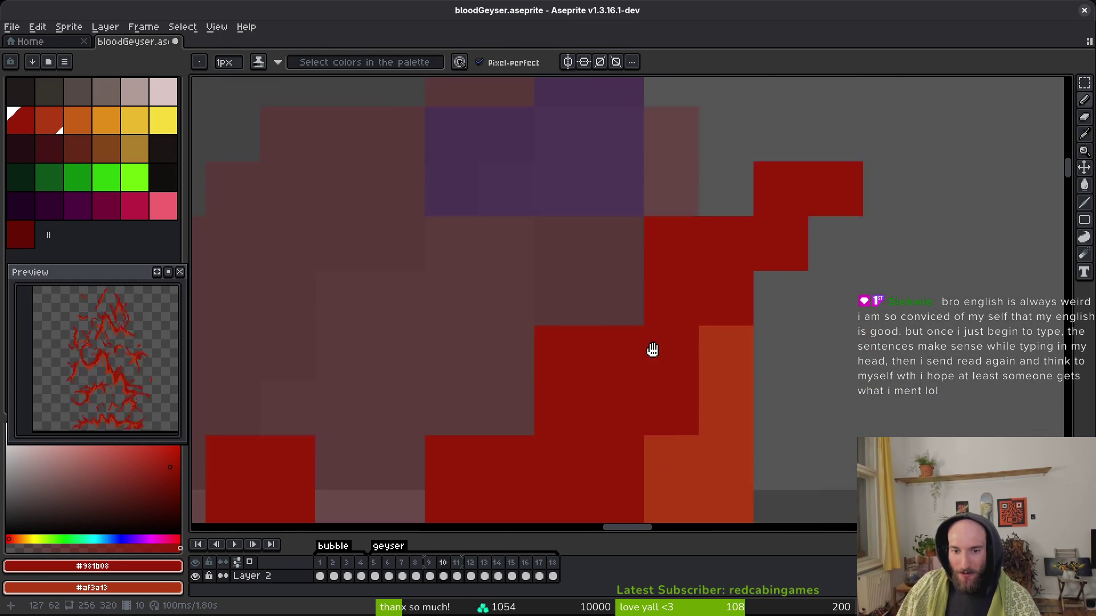
pyautogui.scroll(-3, 607, 433)
# Erase the stray red cells back to transparent.
pyautogui.press('e')
pyautogui.scroll(1, 582, 320)
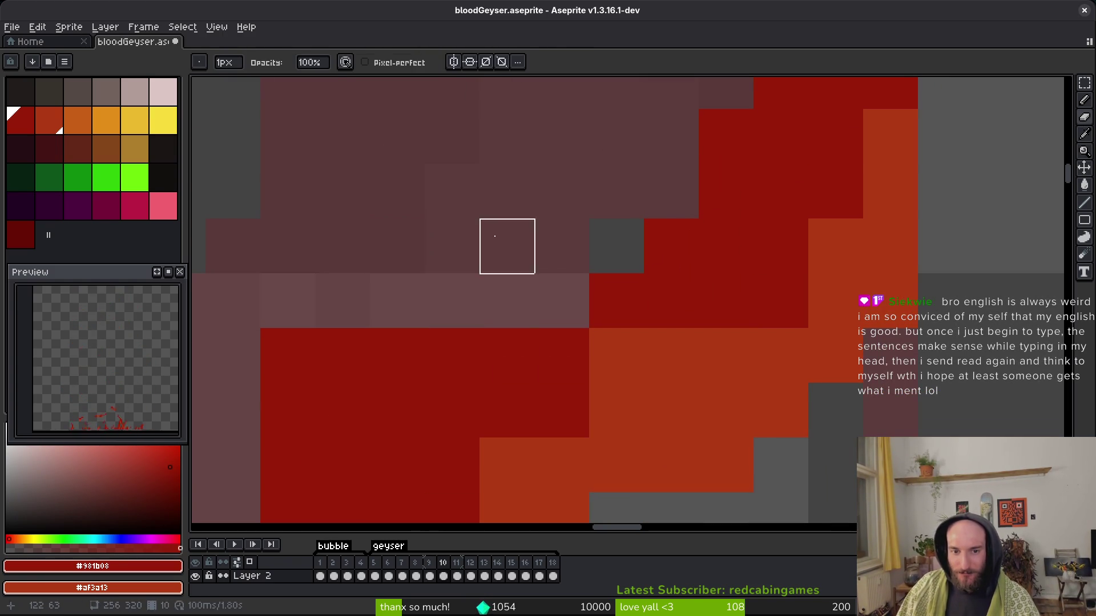
pyautogui.hscroll(-5, 379, 336)
pyautogui.scroll(-2, 569, 272)
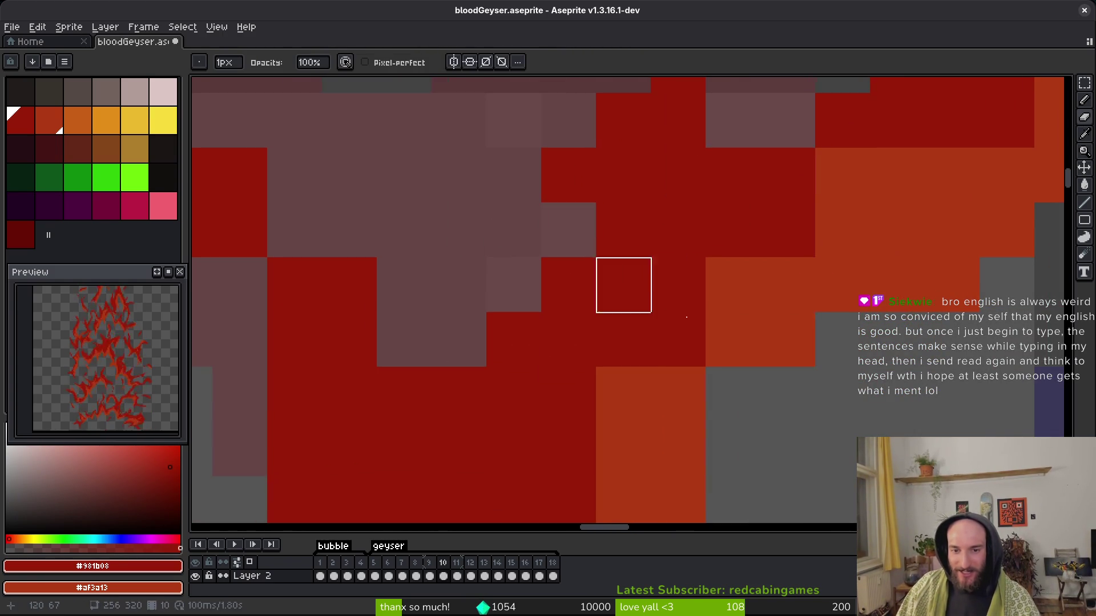
pyautogui.moveTo(624, 284); pyautogui.dragTo(563, 337)
# Shade orange cells along the flame edge darker, save, and switch to the typer.io browser.
pyautogui.press('b')
pyautogui.moveTo(860, 176); pyautogui.dragTo(733, 284)
pyautogui.moveTo(694, 250)
pyautogui.mouseDown()
pyautogui.moveTo(616, 352)
pyautogui.moveTo(631, 365)
pyautogui.mouseUp()
pyautogui.moveTo(734, 345); pyautogui.dragTo(723, 389)
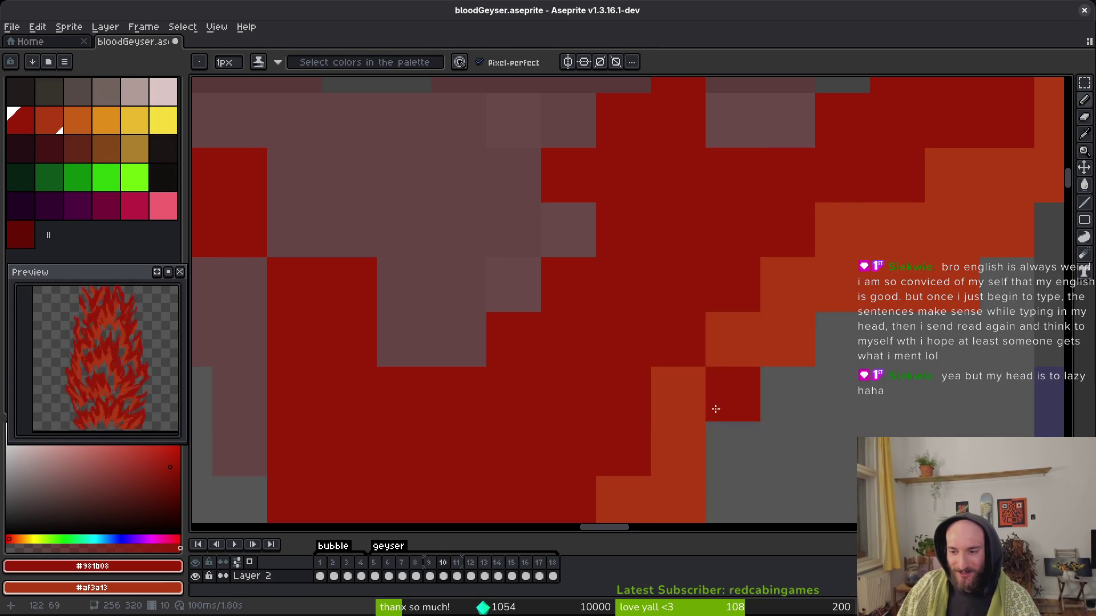
pyautogui.scroll(-1, 719, 319)
pyautogui.hotkey('ctrl', 's')
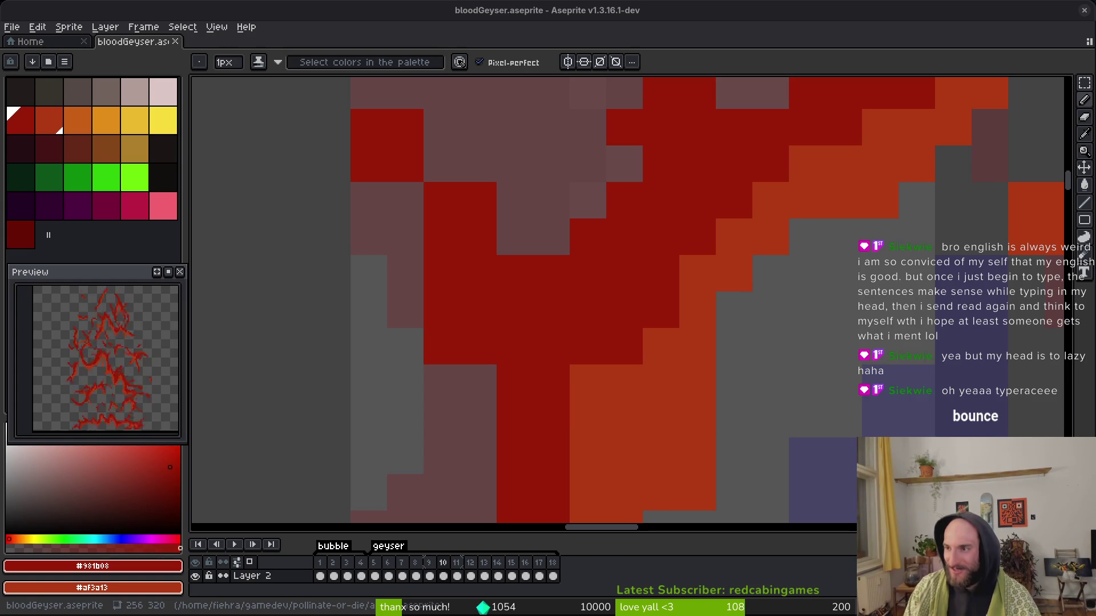
pyautogui.hotkey('alt', 'Tab')
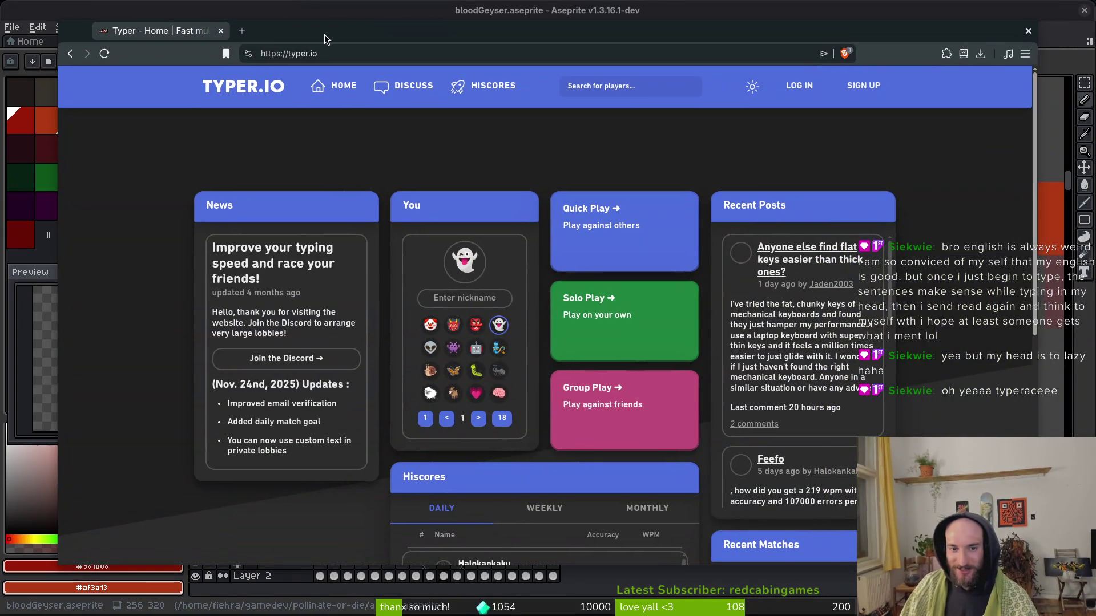
# Create a private lobby with 15 max players and medium difficulty, and copy its invite link.
pyautogui.click(621, 446)
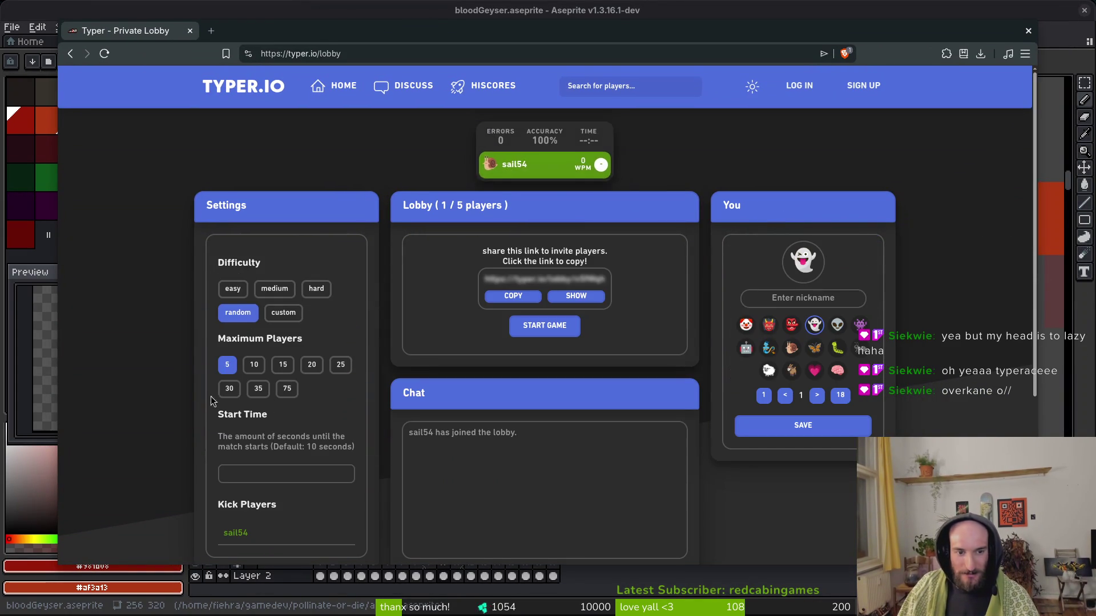
pyautogui.click(282, 366)
pyautogui.click(273, 290)
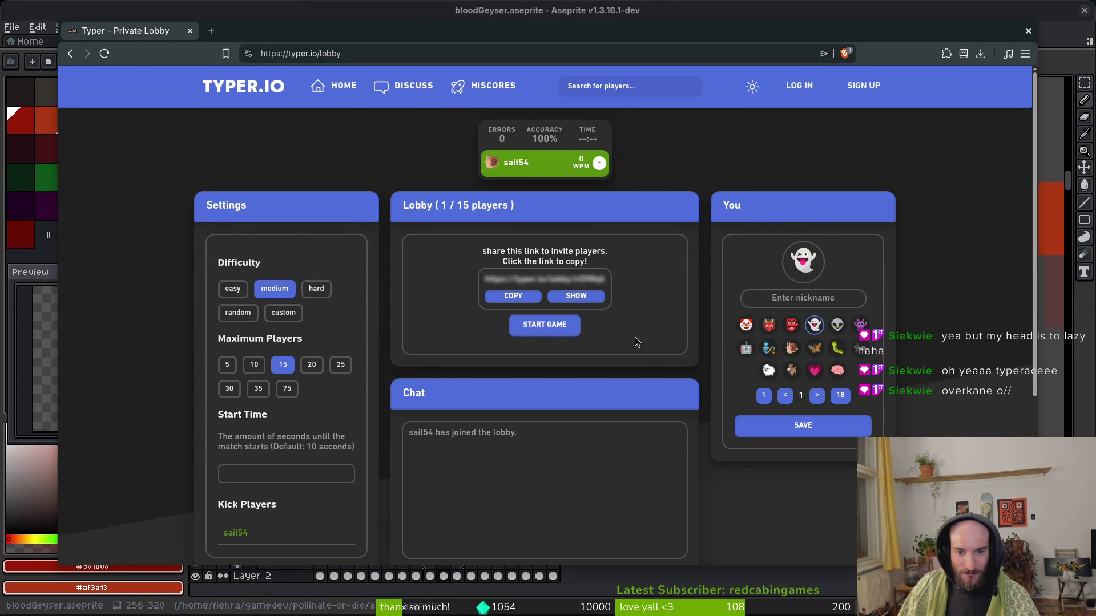
pyautogui.click(550, 305)
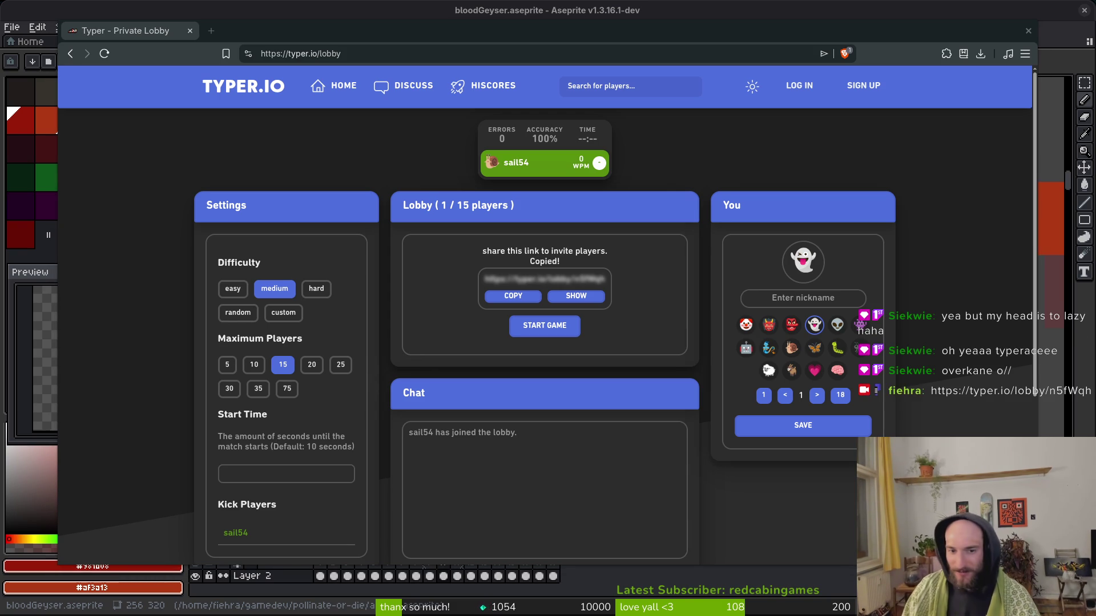
# Enter a nickname, choose the bee avatar, and save the profile.
pyautogui.click(819, 295)
pyautogui.write('fi')
pyautogui.press('BackSpace')
pyautogui.press('BackSpace')
pyautogui.write('ehra')
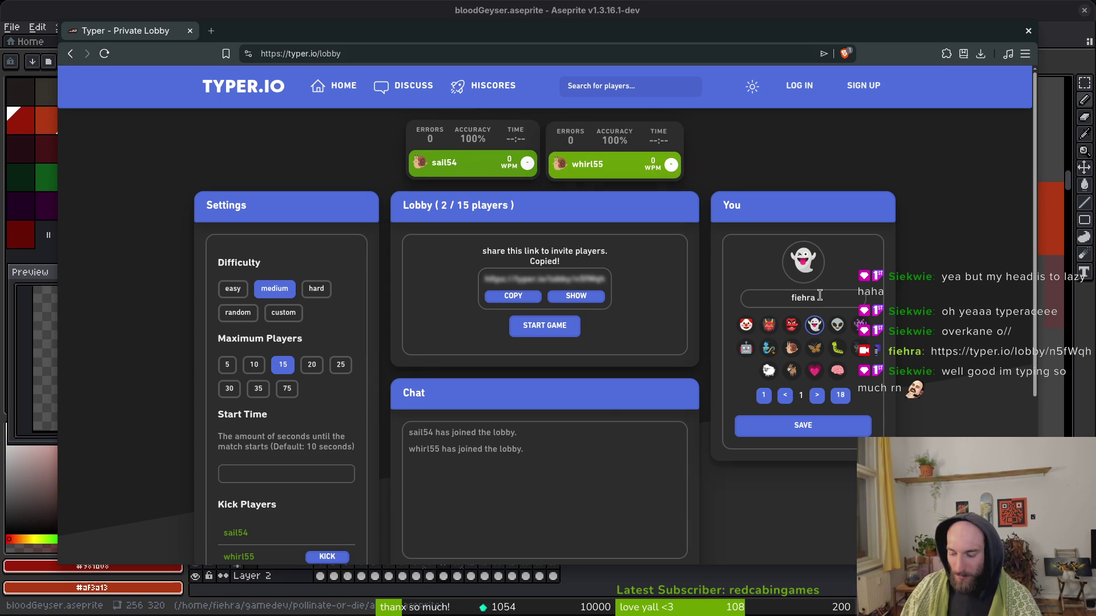
pyautogui.click(818, 395)
pyautogui.click(818, 396)
pyautogui.click(818, 396)
pyautogui.click(818, 396)
pyautogui.click(818, 396)
pyautogui.click(818, 396)
pyautogui.click(818, 395)
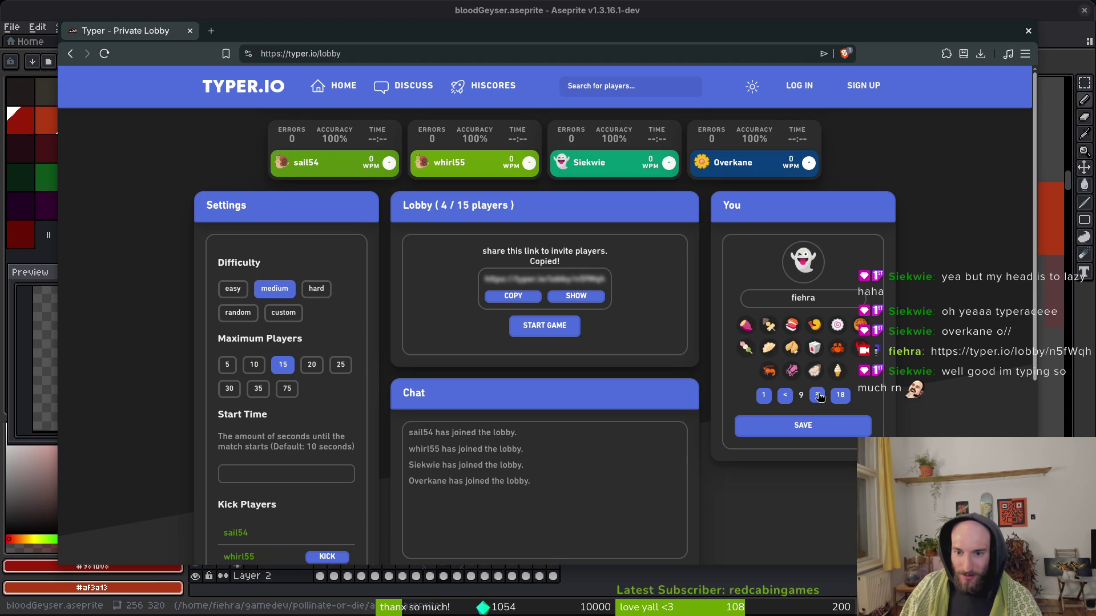
pyautogui.click(785, 396)
pyautogui.click(785, 396)
pyautogui.click(860, 348)
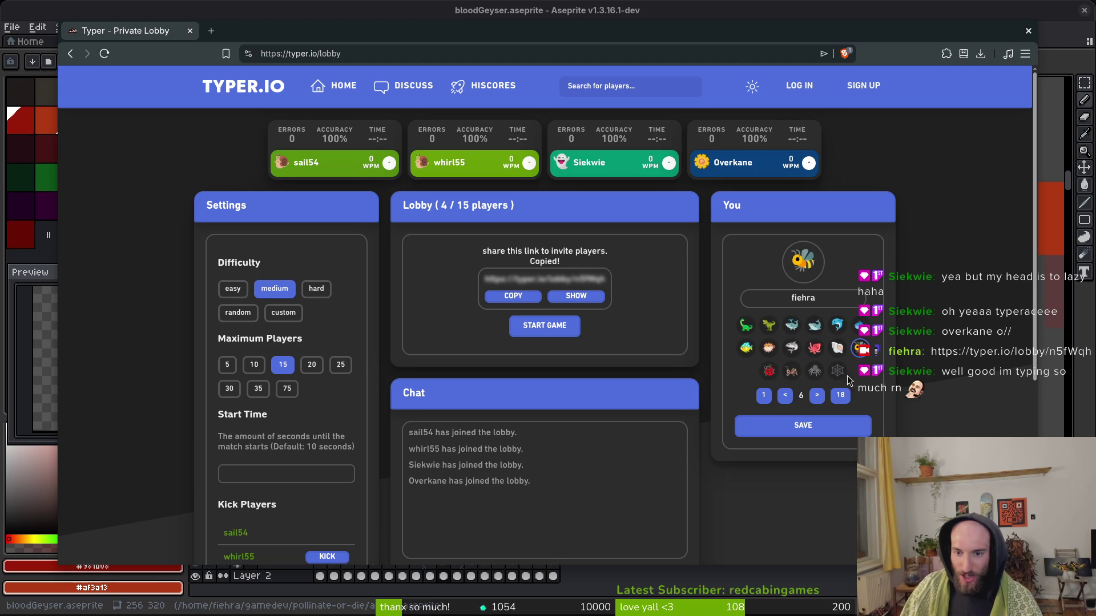
pyautogui.click(833, 425)
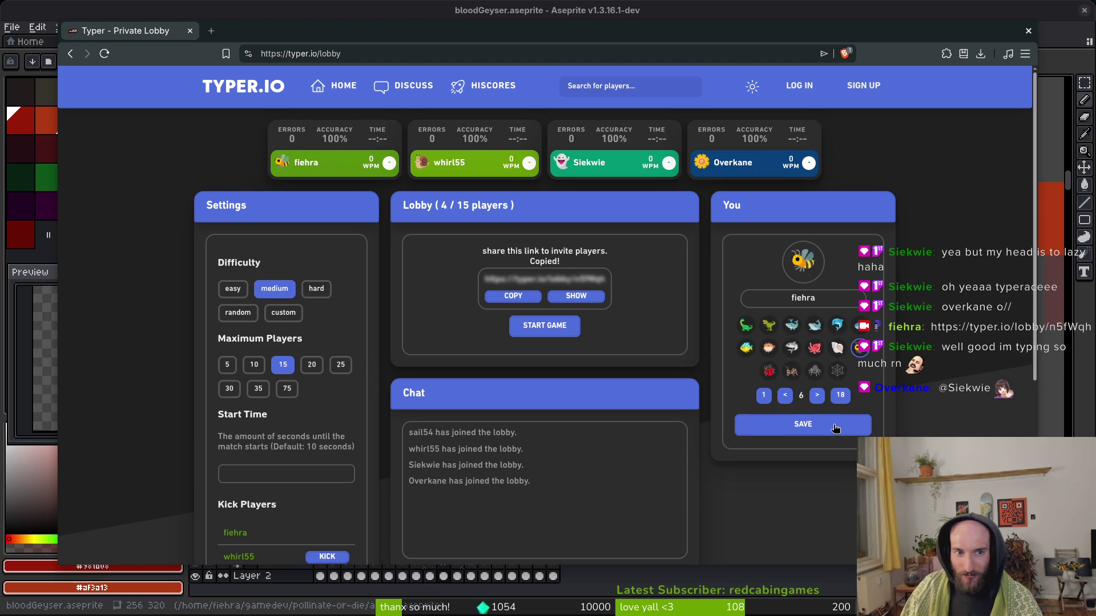
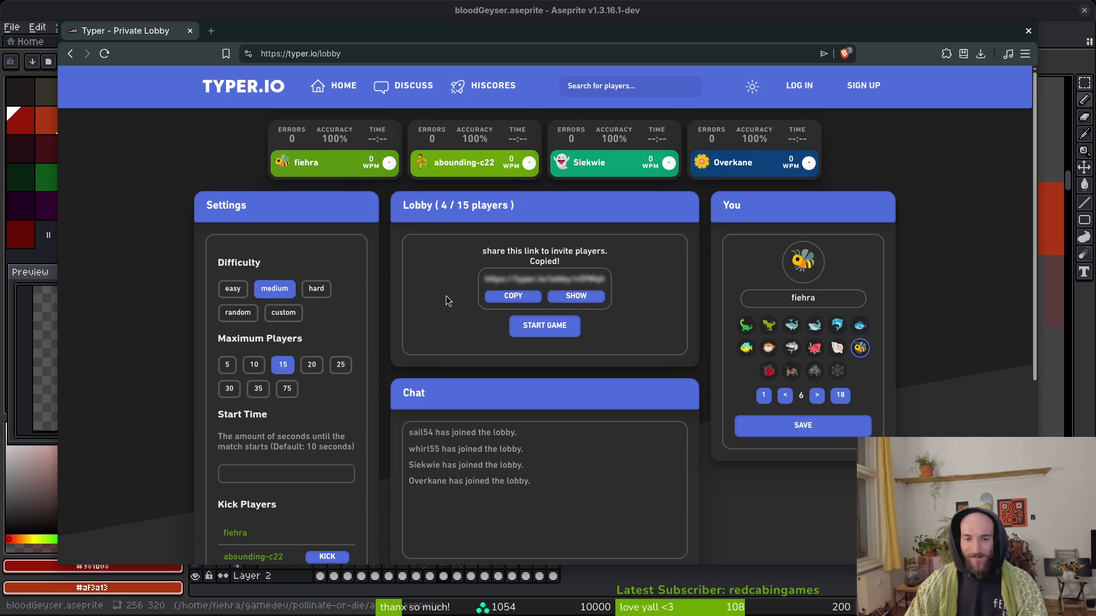
# Start the lobby race and type the Paper Mario 'quest to save a sweet princess' snippet, fixing typos.
pyautogui.click(560, 331)
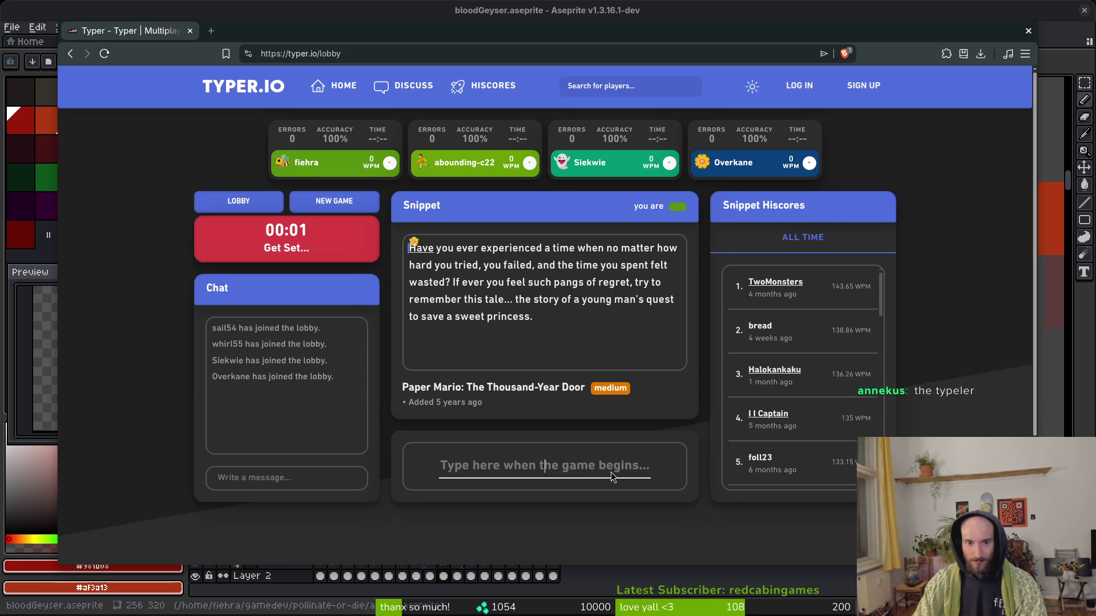
pyautogui.write('Have you ever experienced a time when no matter how hard you tried, you failed, and the time you spent felt wasted? If ever you feel such p')
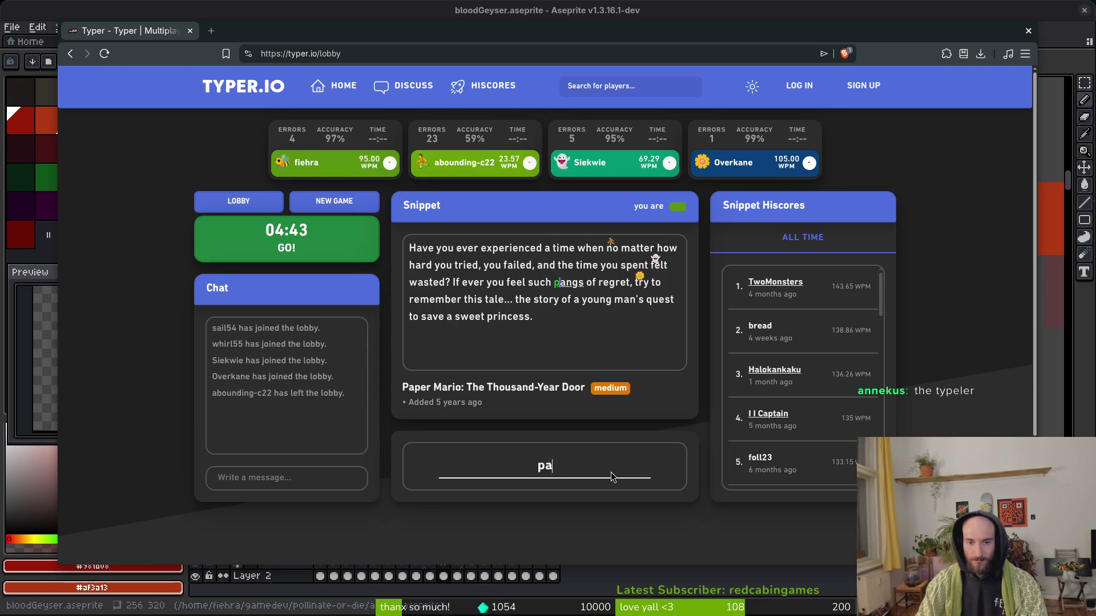
pyautogui.write("angs of regret, try remember this tale... the story of a young man's")
pyautogui.press('BackSpace')
pyautogui.press('BackSpace')
pyautogui.write("'s qw")
pyautogui.press('BackSpace')
pyautogui.write('uest to save a sweet princess.')
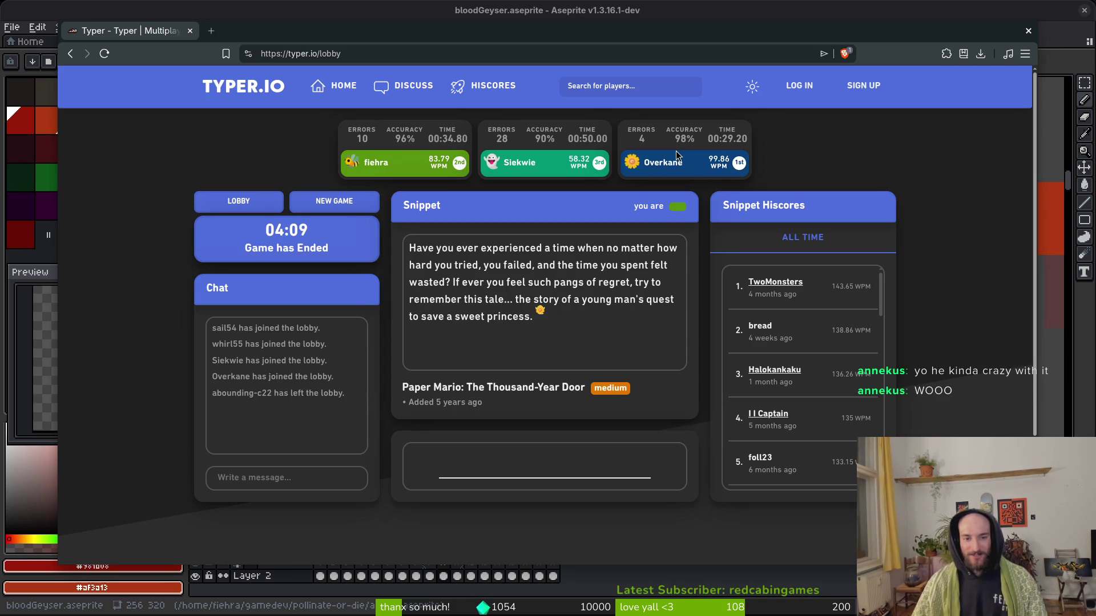
# Start a new race and type the opening of the Let It Happen snippet, fixing typos.
pyautogui.click(334, 200)
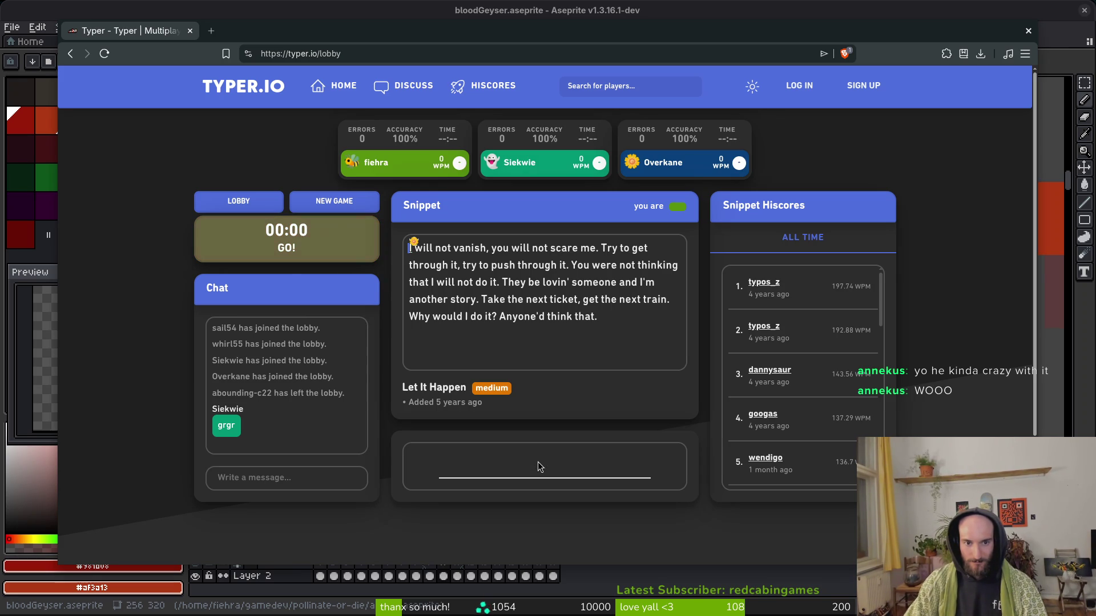
pyautogui.write('will not vanish, yo')
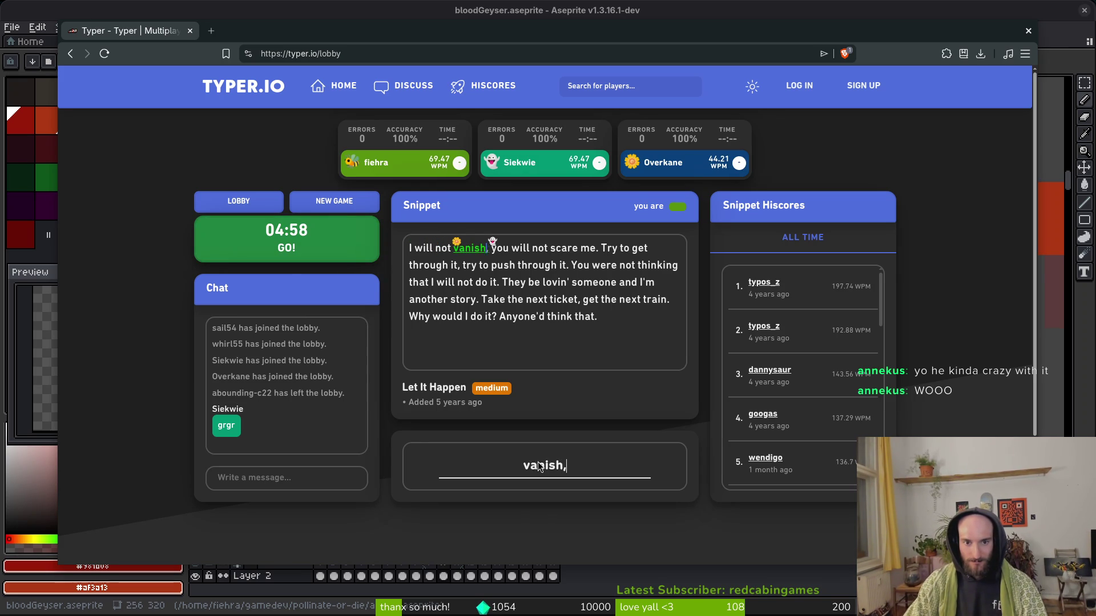
pyautogui.write('u will not scare me.')
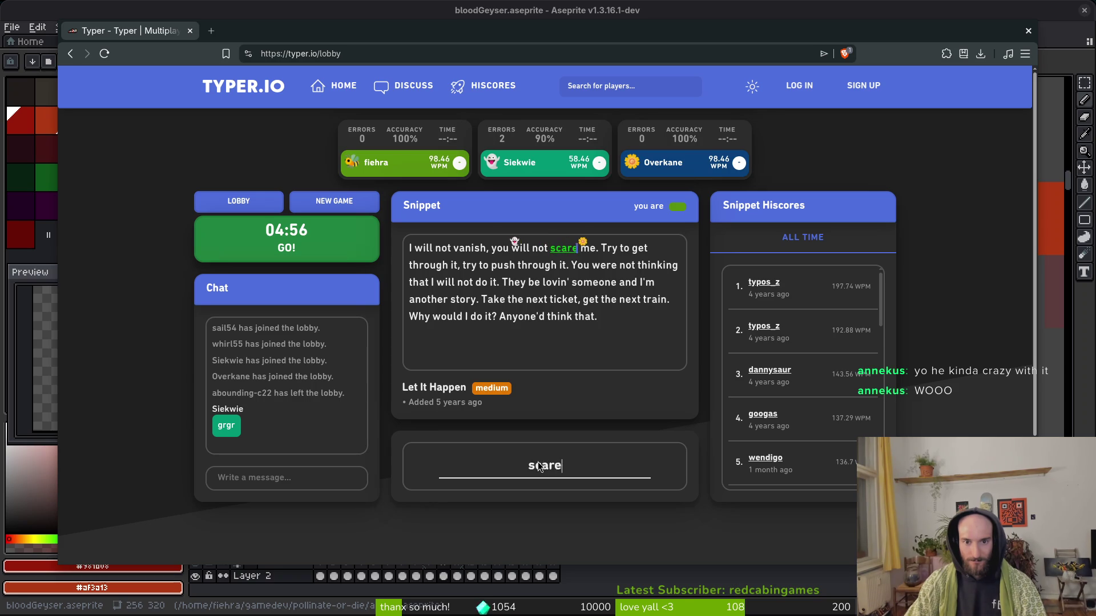
pyautogui.write(' Try to get ')
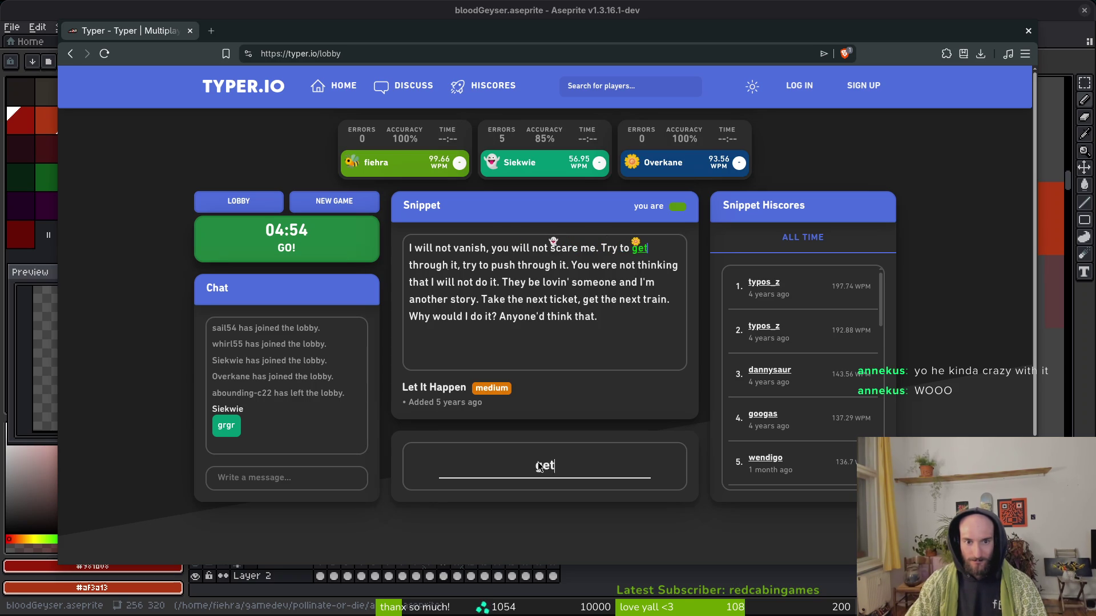
pyautogui.write('through it, try ')
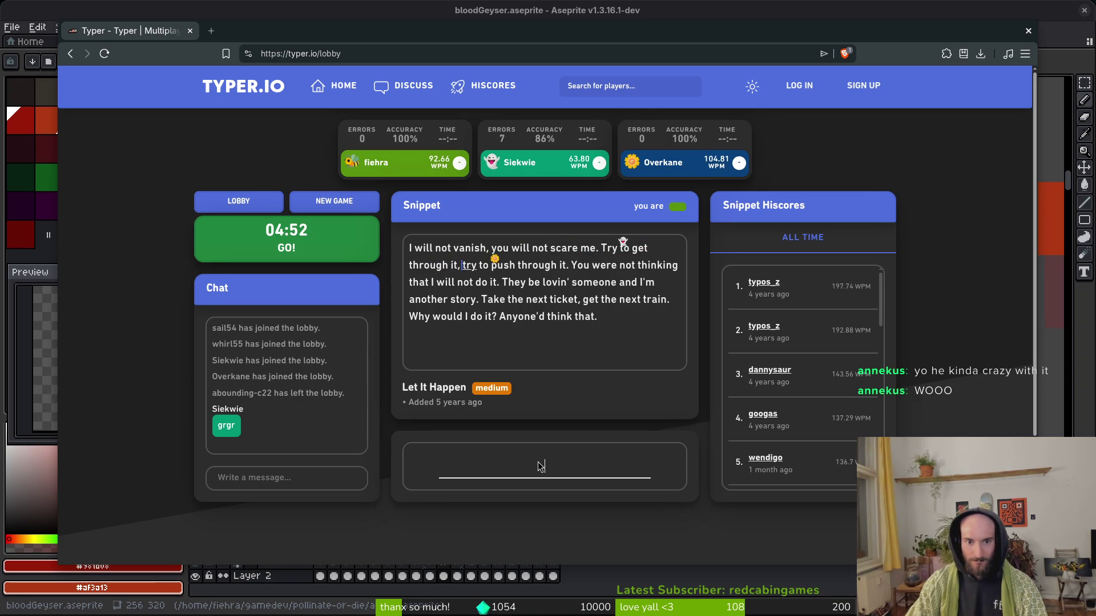
pyautogui.write('to push thr')
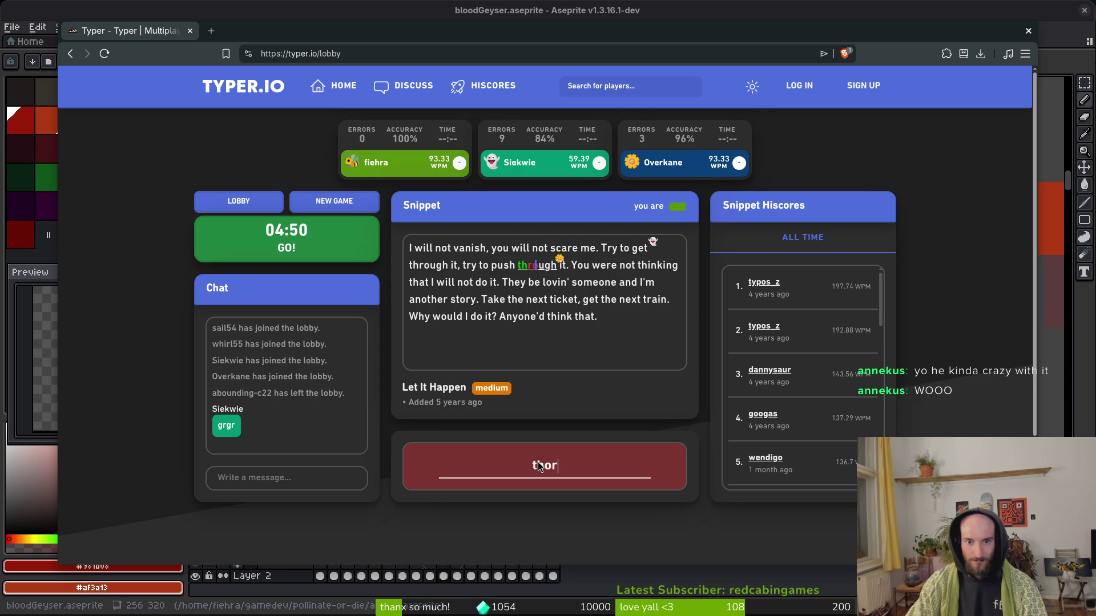
pyautogui.write('ough it. You were')
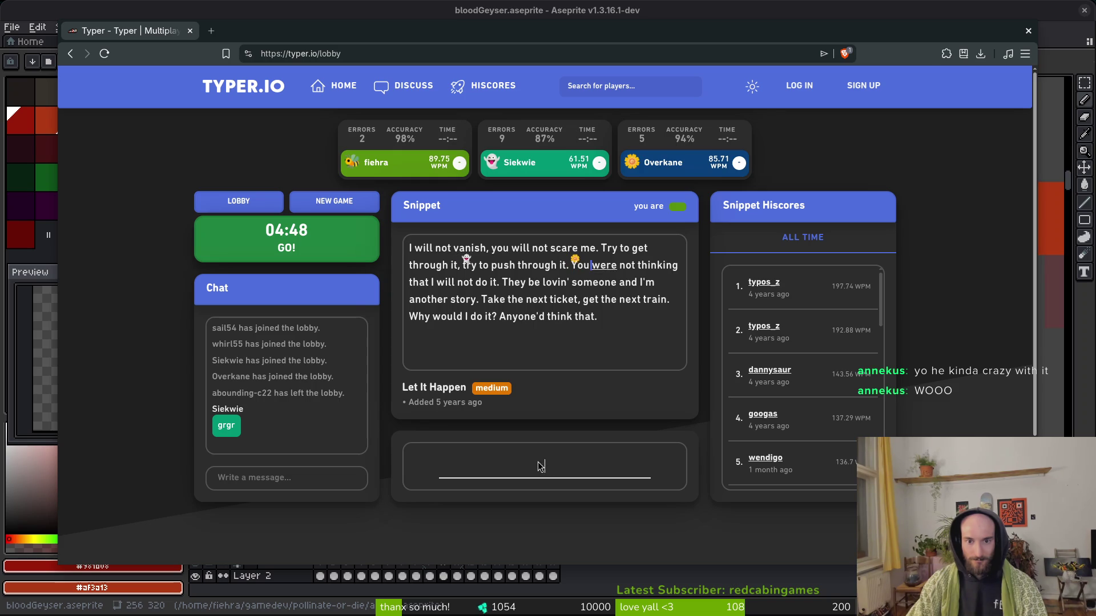
pyautogui.write(' not thinking that')
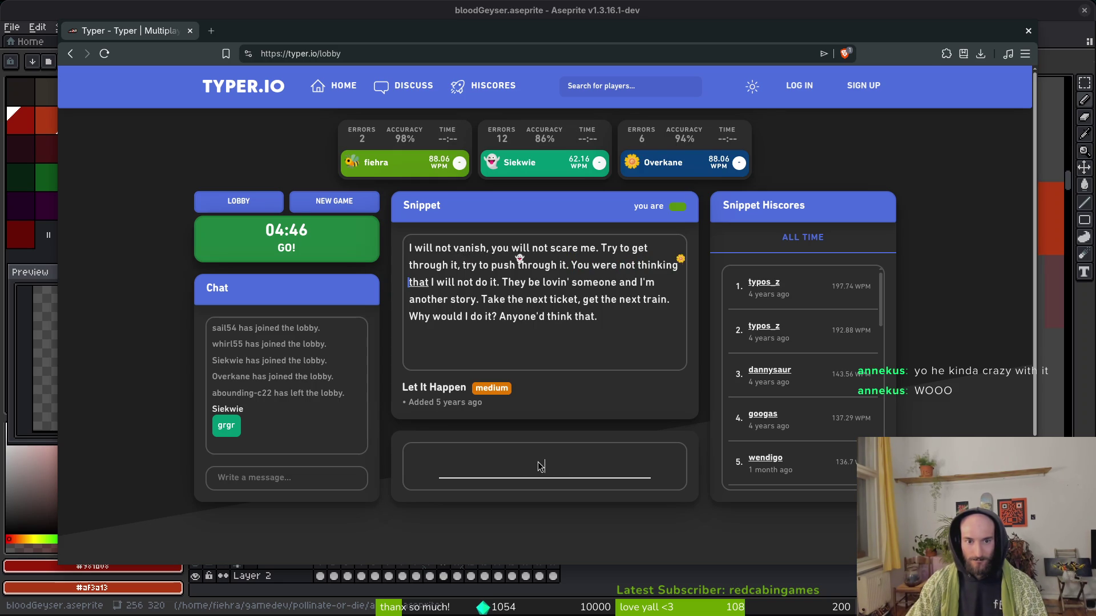
pyautogui.write(' I wil')
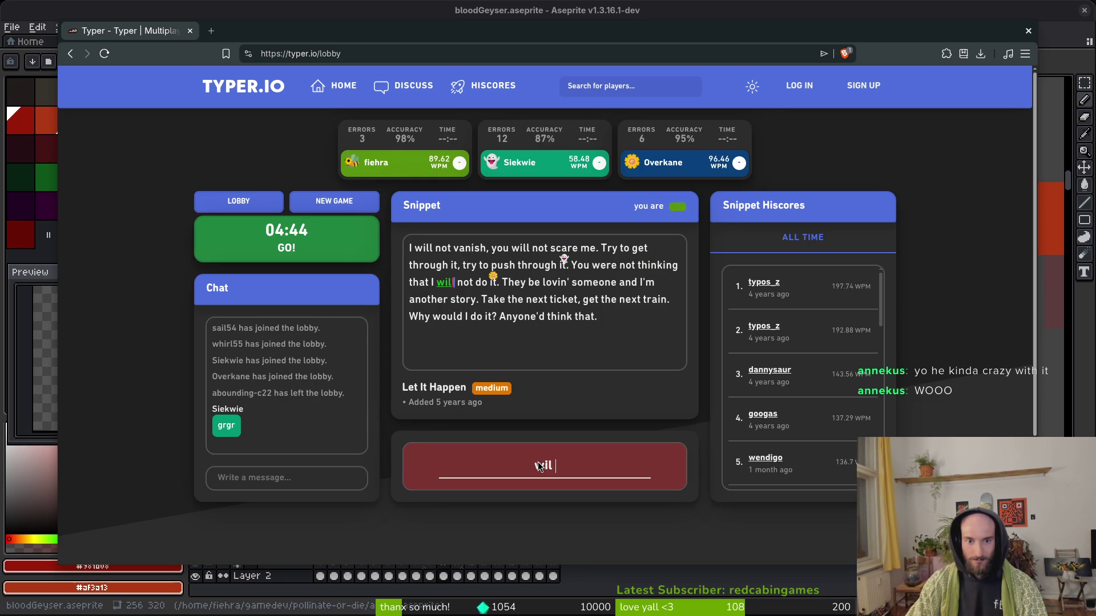
pyautogui.write('k')
pyautogui.press('BackSpace')
pyautogui.write('k')
pyautogui.press('BackSpace')
pyautogui.write('l not do it. ')
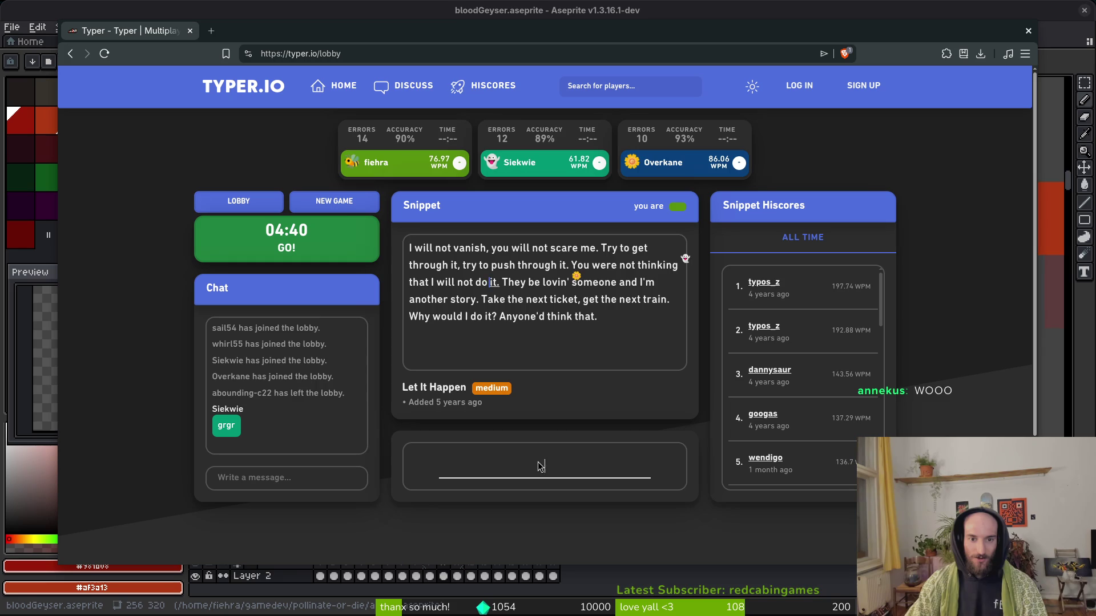
pyautogui.write('Tkey')
# Finish the Let It Happen lyrics, placing 2nd at 71.62 WPM, and start another race.
pyautogui.press('BackSpace')
pyautogui.press('BackSpace')
pyautogui.press('BackSpace')
pyautogui.write("hey be lovin' so")
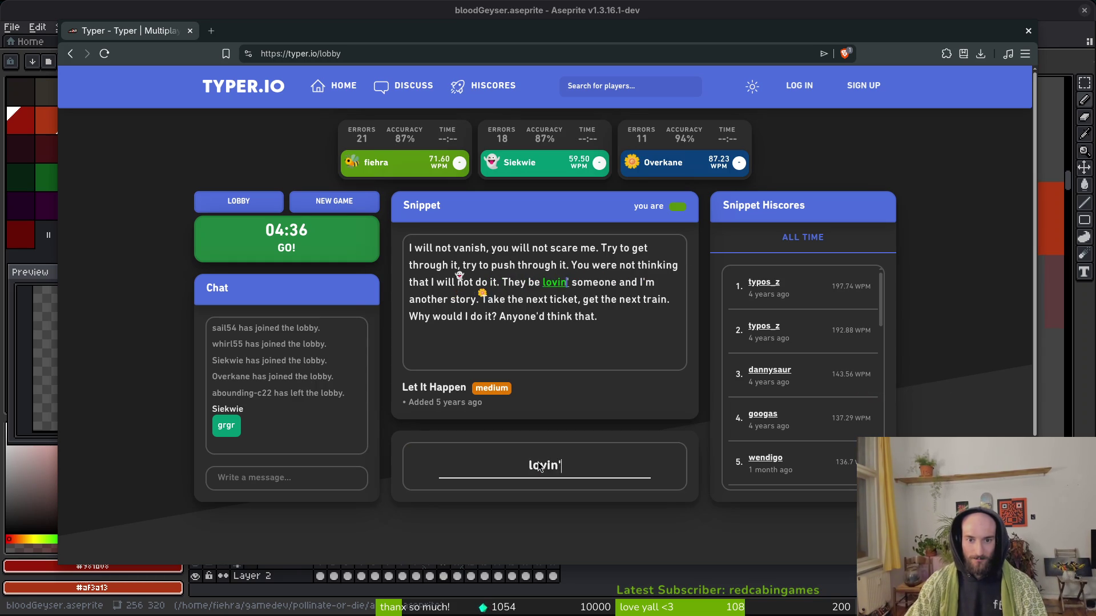
pyautogui.write("meone and I'")
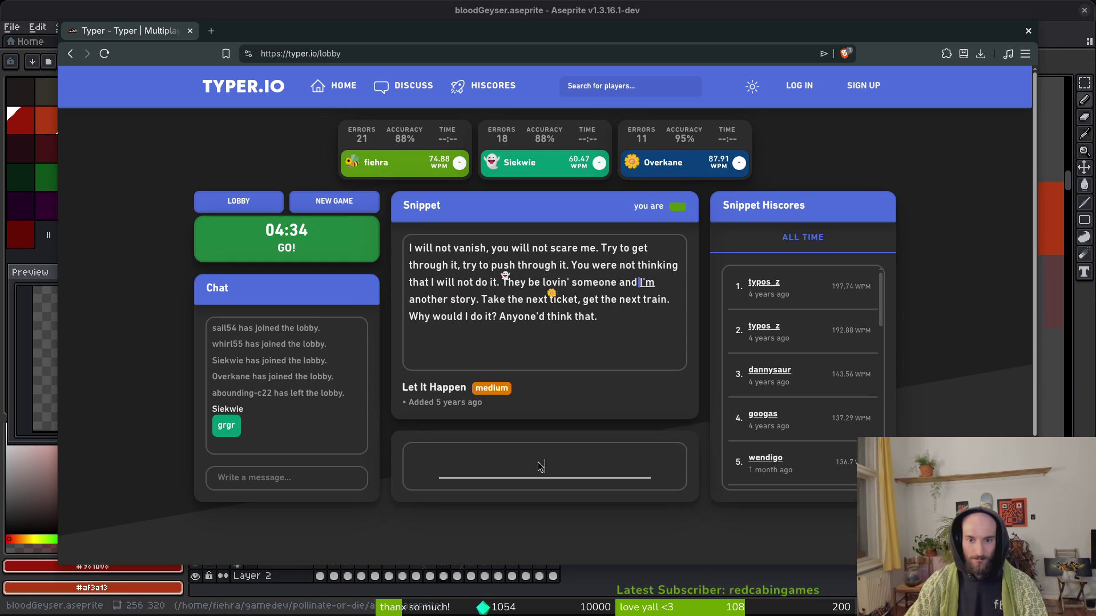
pyautogui.write('n')
pyautogui.press('BackSpace')
pyautogui.write('m an')
pyautogui.write('to')
pyautogui.press('BackSpace')
pyautogui.press('BackSpace')
pyautogui.write('other story. ')
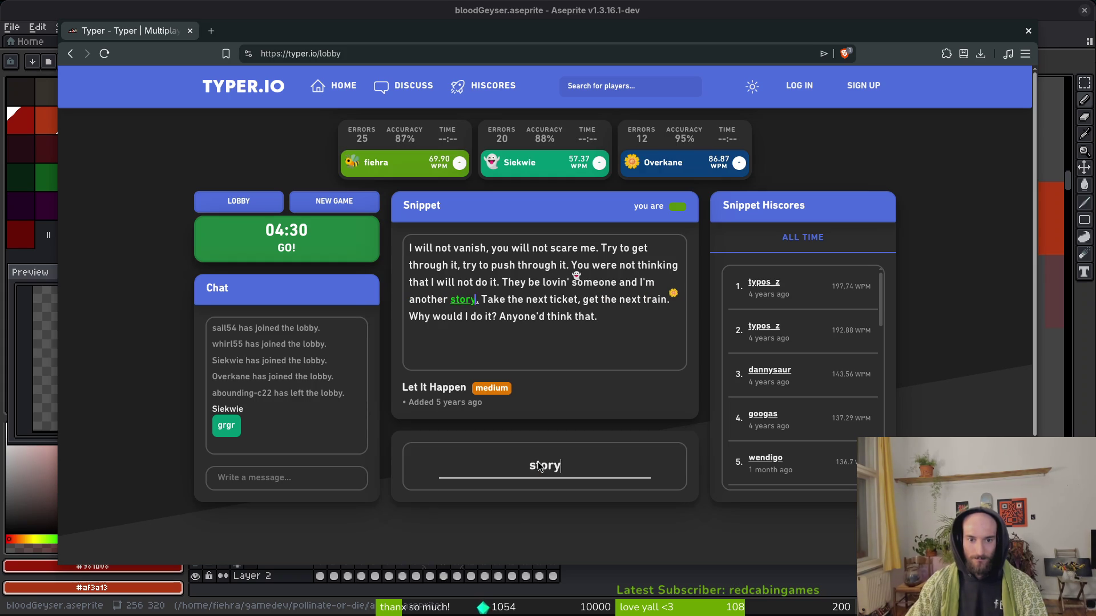
pyautogui.write('Take the next ticket,')
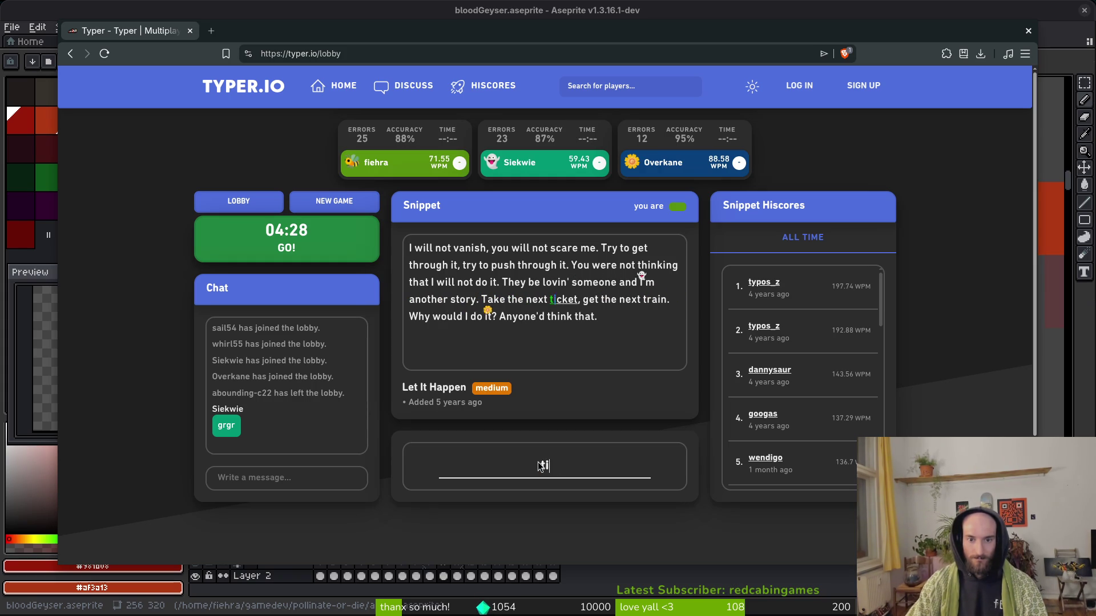
pyautogui.write(' get the nes')
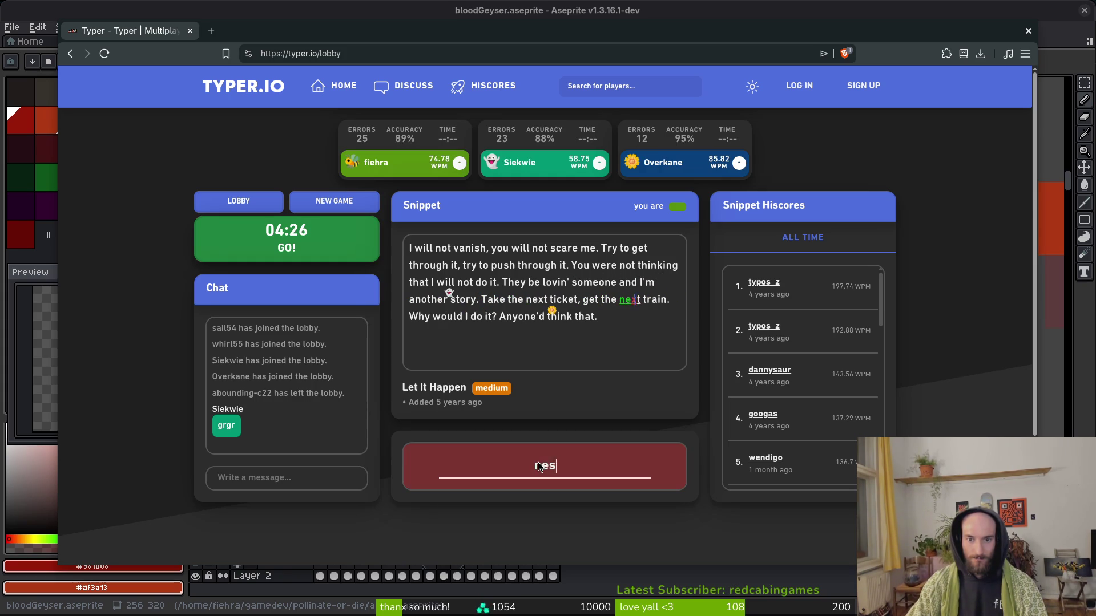
pyautogui.press('BackSpace')
pyautogui.write('xt train. Why')
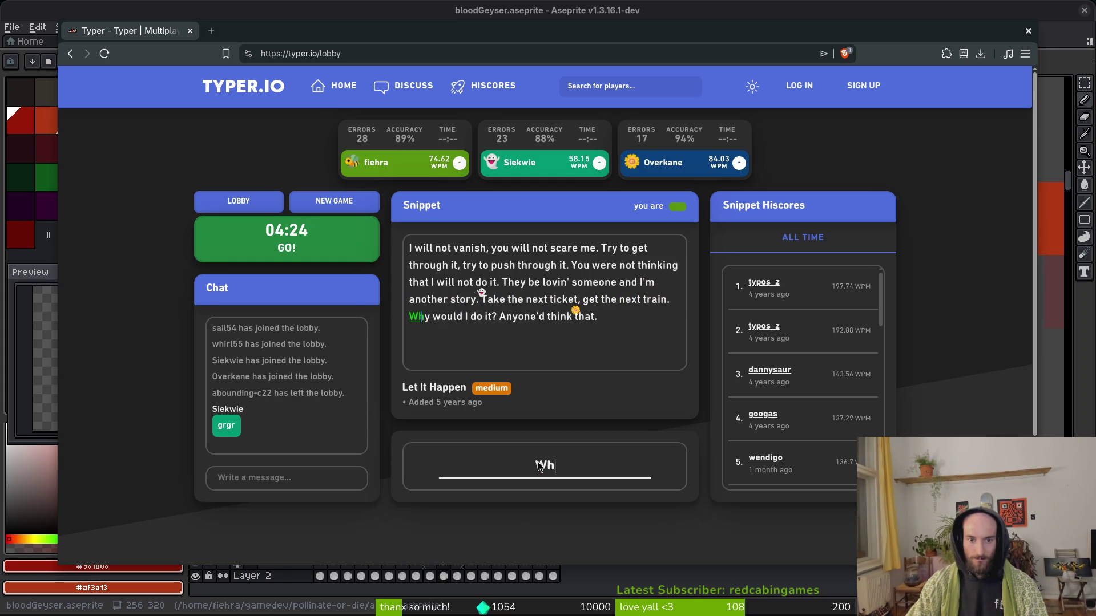
pyautogui.write(' so')
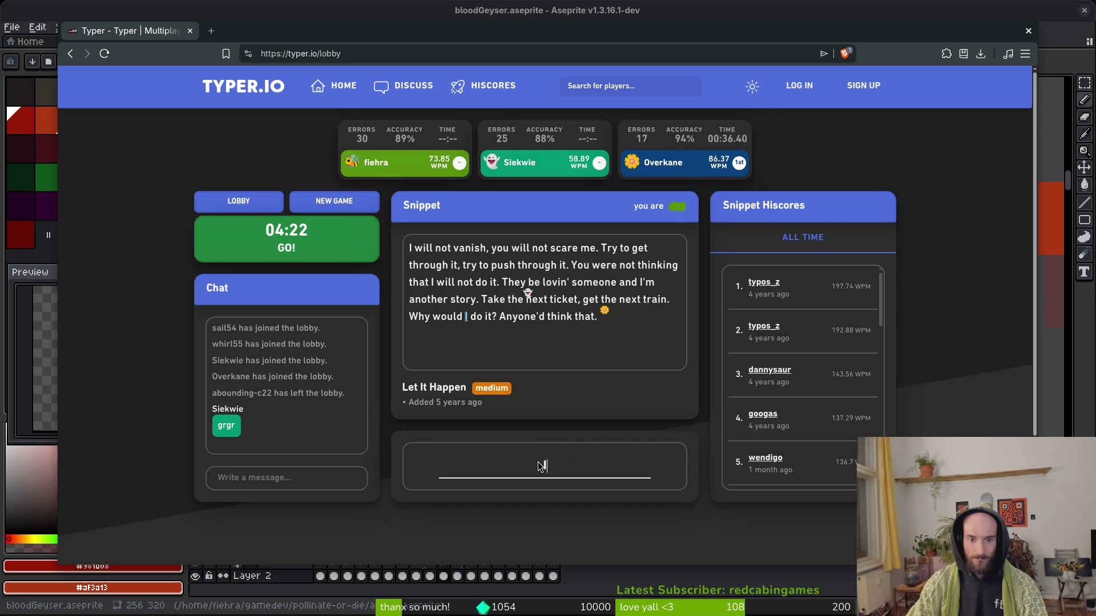
pyautogui.write("Anyone'd think that.")
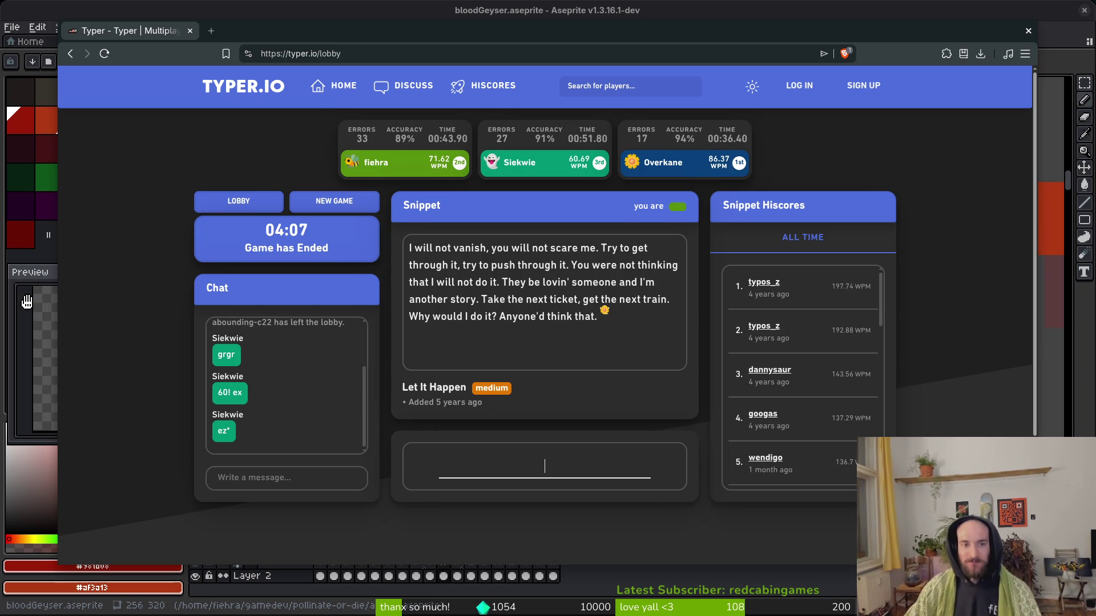
pyautogui.click(331, 199)
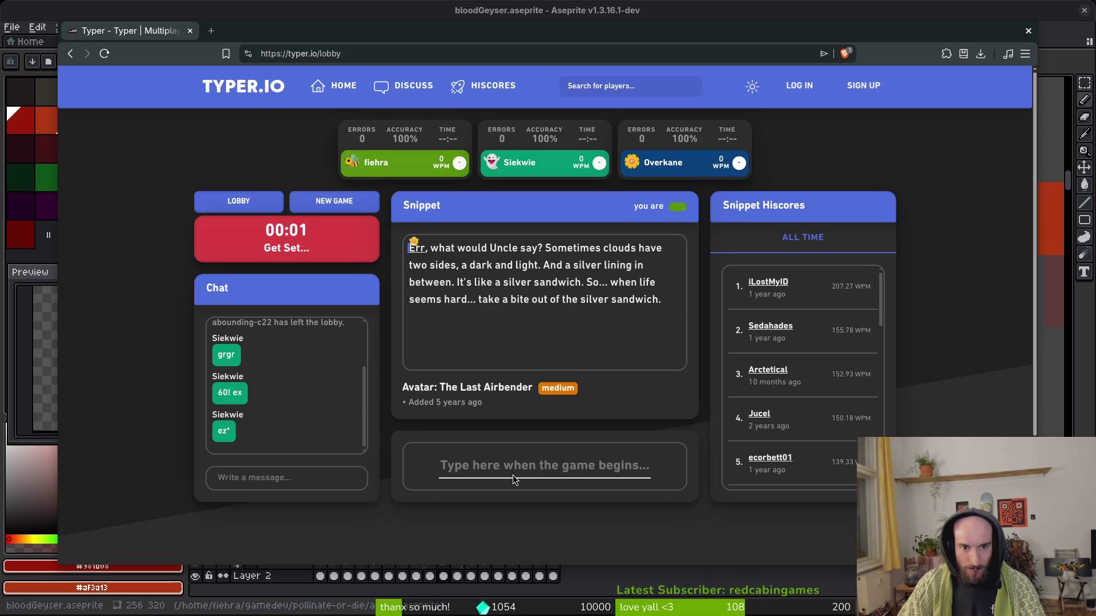
# Type the first half of the Avatar snippet about clouds, correcting mistyped letters.
pyautogui.write('Erwhat wld le s')
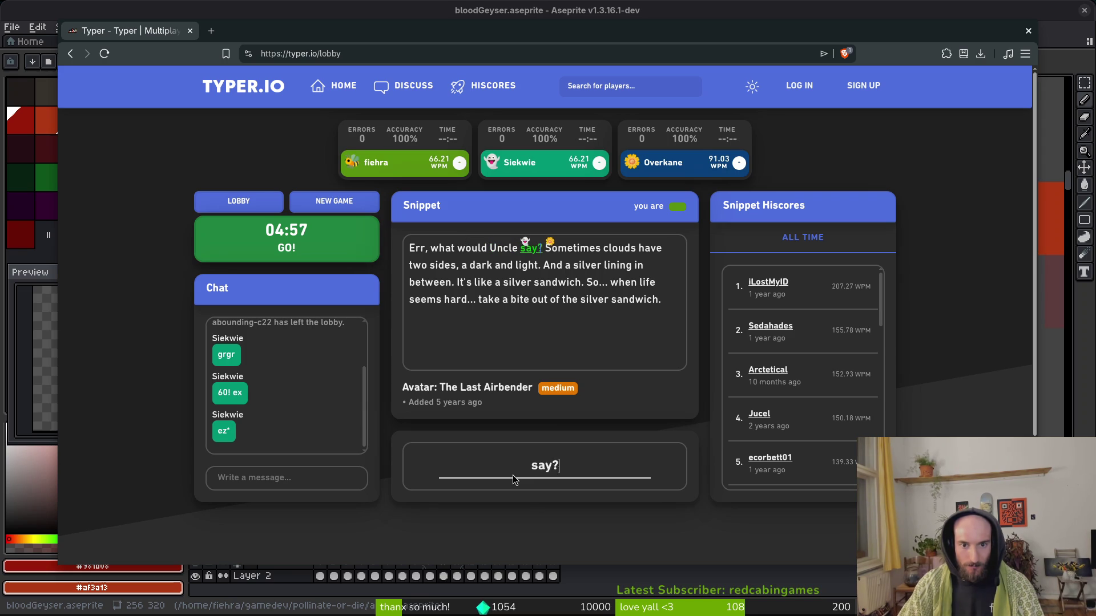
pyautogui.write(' som')
pyautogui.press('BackSpace')
pyautogui.write('mes s')
pyautogui.press('BackSpace')
pyautogui.write('dve tsides,  and lighAndlveing in betweItr')
pyautogui.press('BackSpace')
# Finish the 'silver sandwich' line, placing 2nd at 77.41 WPM, and return to Aseprite.
pyautogui.write('l')
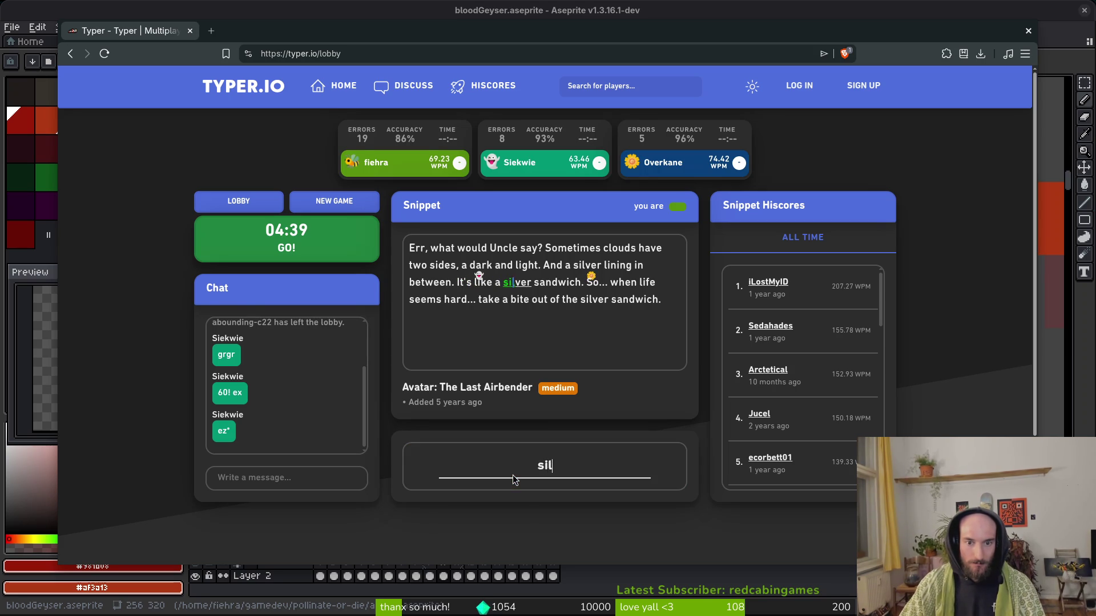
pyautogui.write('ike aver sandt')
pyautogui.press('BackSpace')
pyautogui.write('c')
pyautogui.press('BackSpace')
pyautogui.write('wich. So... wh')
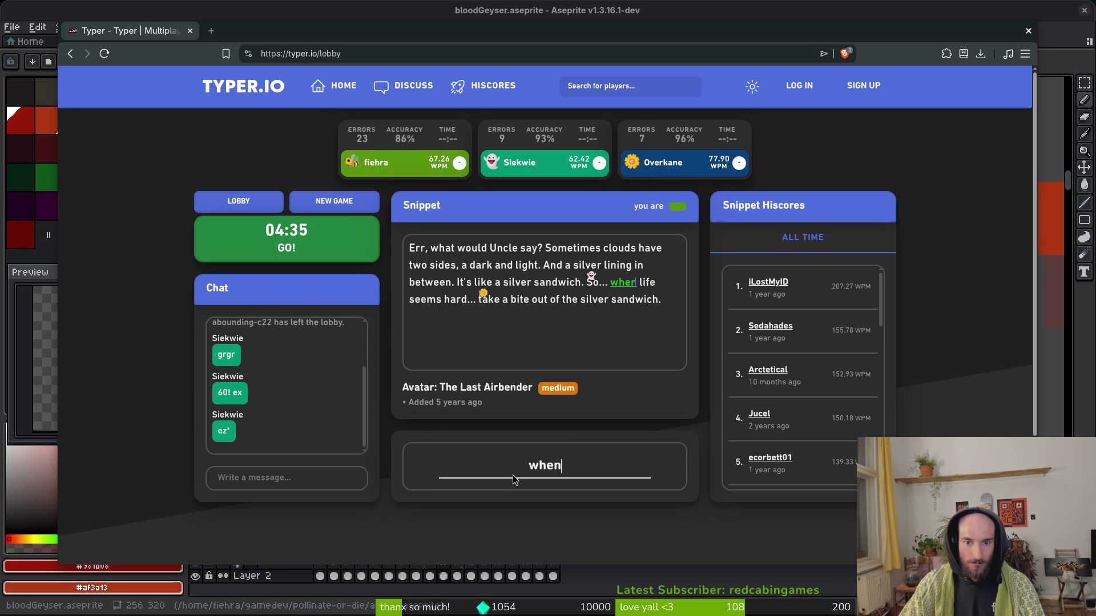
pyautogui.write('en life seems hard... take')
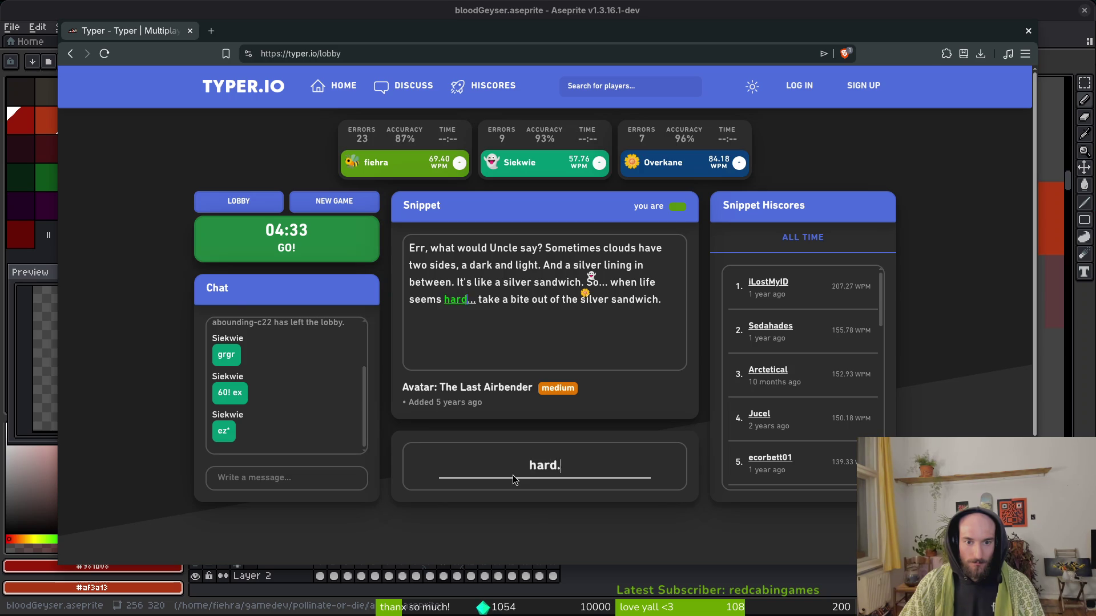
pyautogui.write(' a bite out of the ')
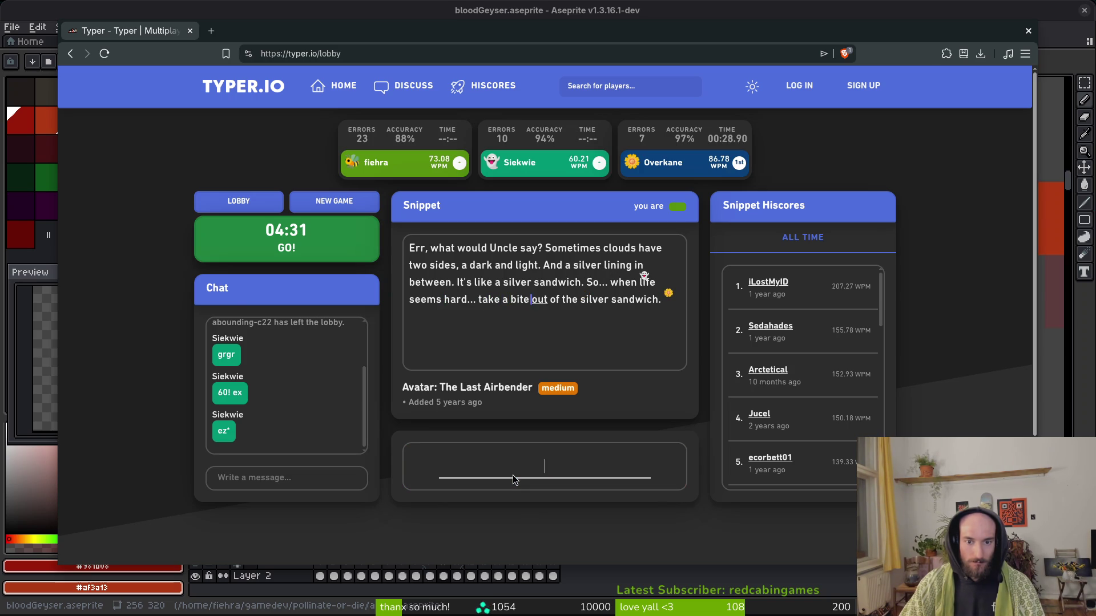
pyautogui.write('silver sandwich.')
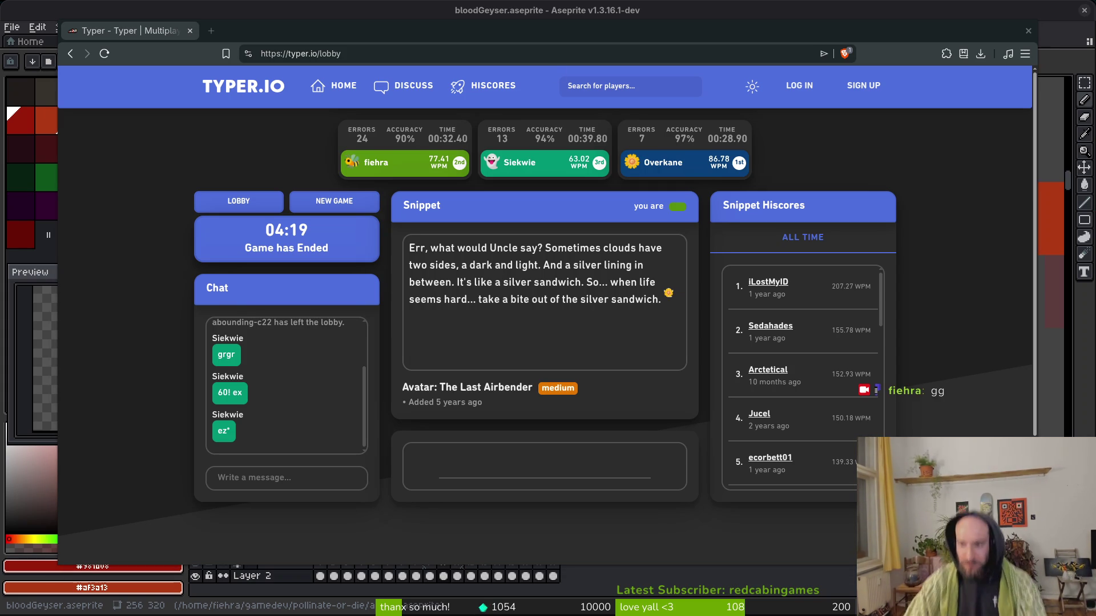
pyautogui.hotkey('alt', 'Tab')
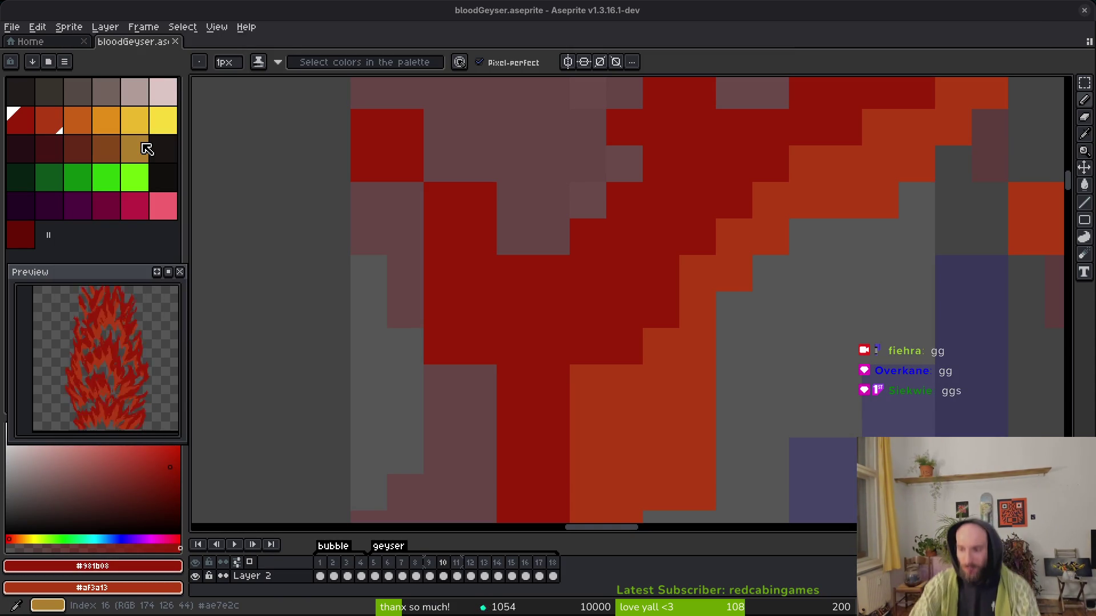
# Erase the stray orange pixels in and beside the blood stroke.
pyautogui.scroll(-4, 665, 361)
pyautogui.scroll(3, 665, 360)
pyautogui.press('e')
pyautogui.scroll(2, 784, 291)
pyautogui.moveTo(802, 336)
pyautogui.mouseDown()
pyautogui.moveTo(820, 382)
pyautogui.moveTo(786, 418)
pyautogui.mouseUp()
pyautogui.moveTo(729, 291); pyautogui.dragTo(766, 289)
# Erase stray dark-red pixels along the stroke, including a single isolated pixel.
pyautogui.scroll(-3, 766, 288)
pyautogui.press('f')
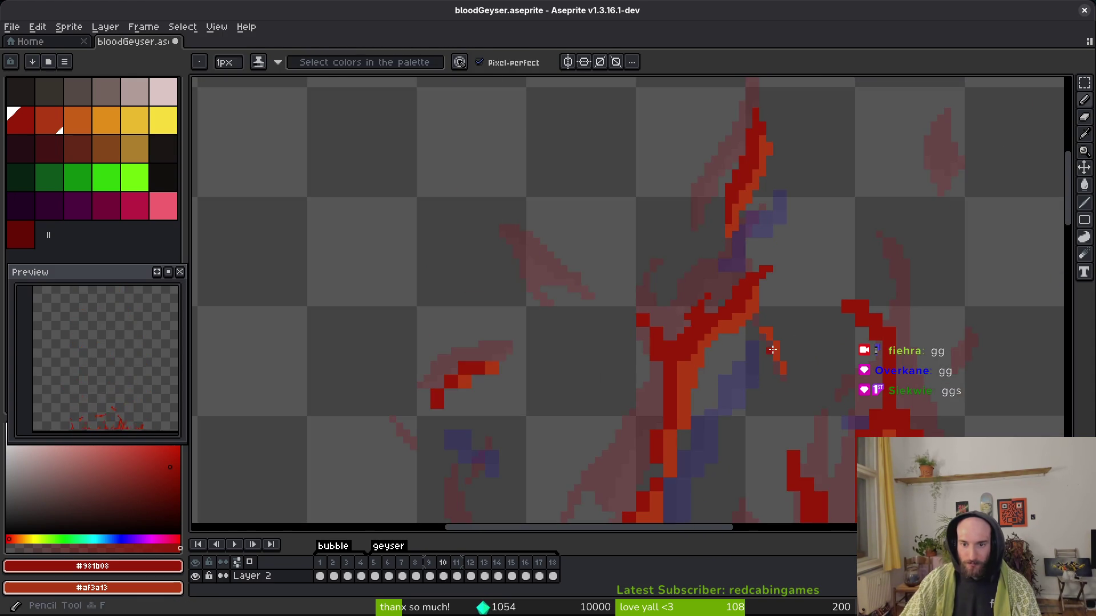
pyautogui.scroll(2, 772, 349)
pyautogui.scroll(2, 726, 289)
pyautogui.scroll(2, 604, 284)
pyautogui.press('e')
pyautogui.moveTo(480, 171); pyautogui.dragTo(508, 166)
pyautogui.moveTo(537, 302); pyautogui.dragTo(537, 334)
pyautogui.click(564, 222)
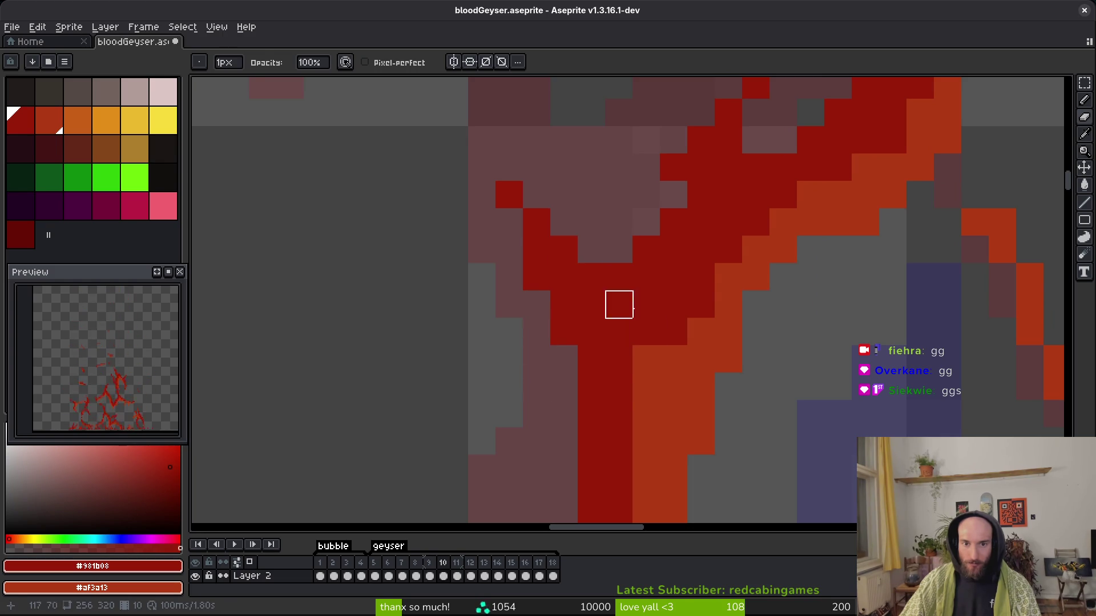
pyautogui.scroll(-2, 619, 249)
pyautogui.press('b')
pyautogui.scroll(2, 617, 309)
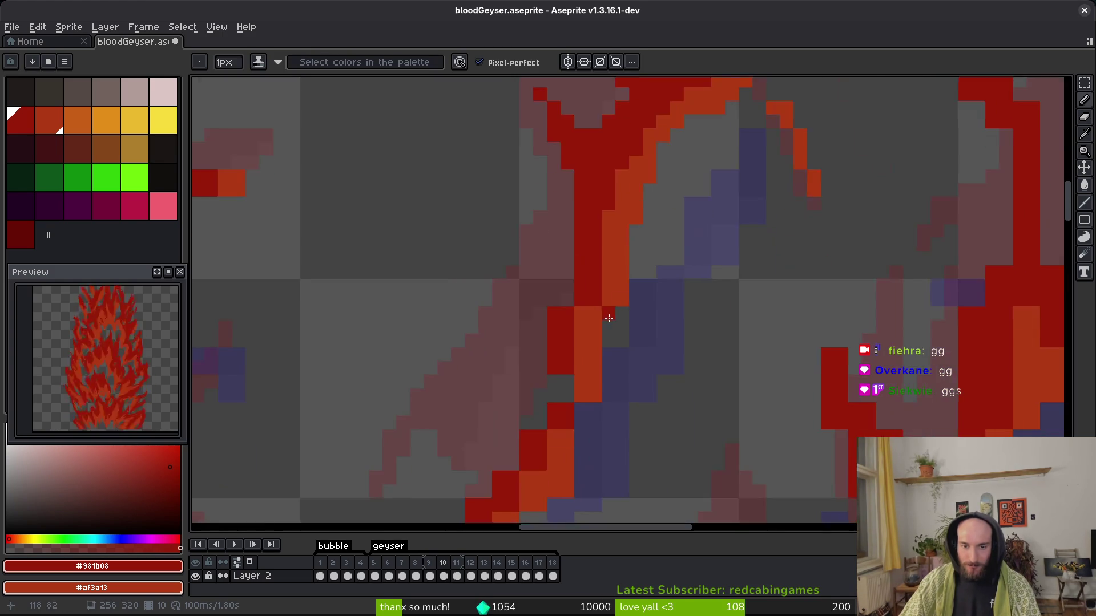
pyautogui.scroll(3, 610, 311)
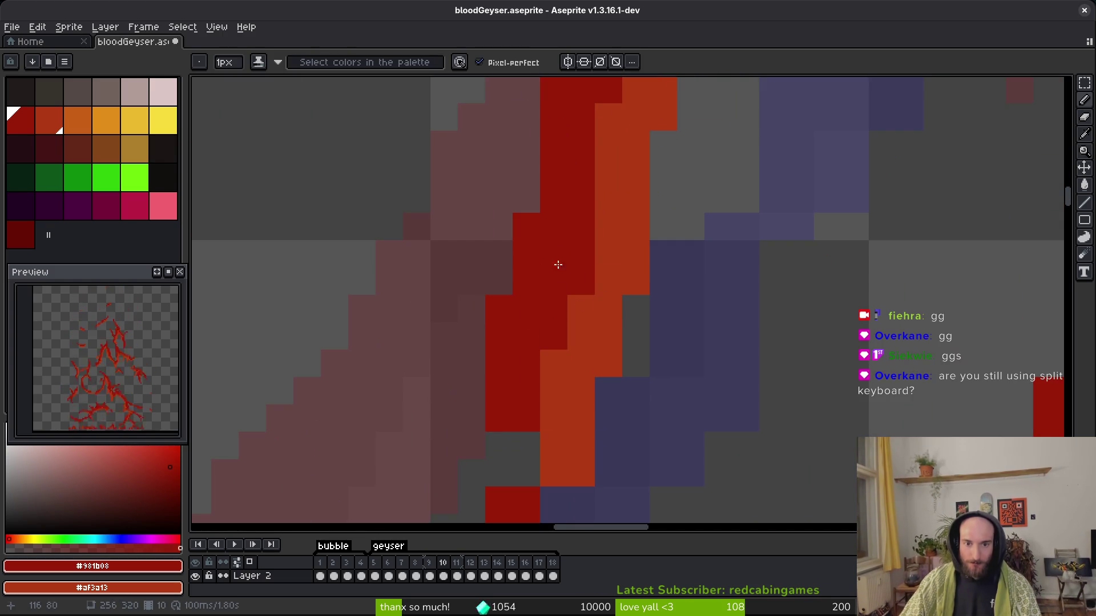
# Paint orange pixels along the stroke's edge, covering a grey pixel.
pyautogui.scroll(-2, 588, 281)
pyautogui.scroll(2, 583, 284)
pyautogui.press('e')
pyautogui.scroll(1, 628, 284)
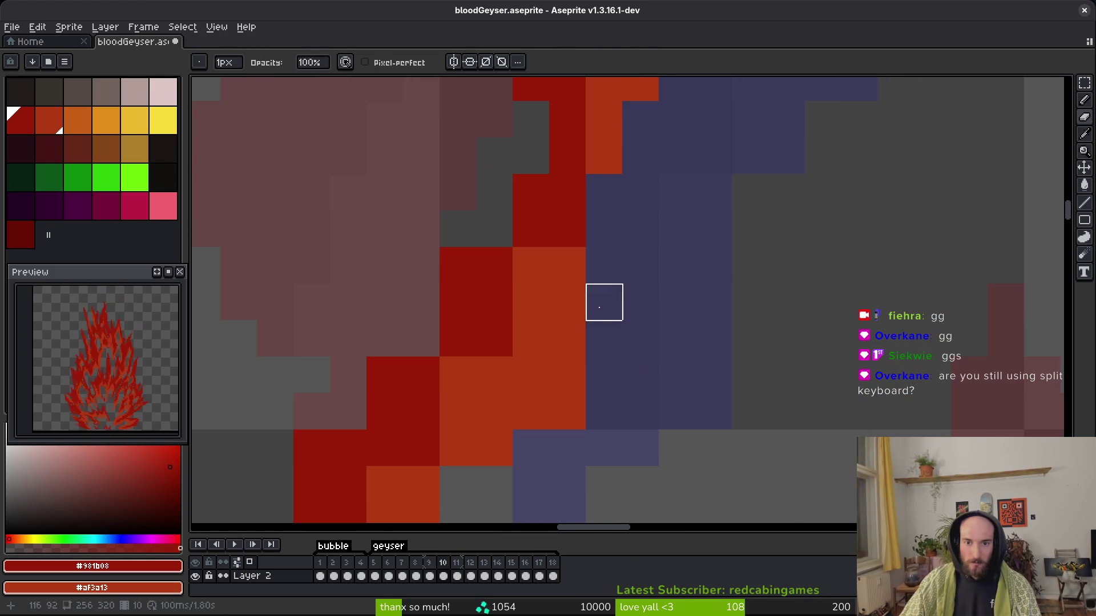
pyautogui.press('b')
pyautogui.scroll(-1, 548, 343)
pyautogui.scroll(1, 545, 319)
pyautogui.rightClick(542, 367)
pyautogui.rightClick(469, 441)
pyautogui.rightClick(506, 404)
pyautogui.rightClick(506, 441)
# Recolour the stroke in orange and dark red, add two orange pixels below, and save.
pyautogui.moveTo(469, 331)
pyautogui.mouseDown()
pyautogui.moveTo(554, 122)
pyautogui.moveTo(502, 156)
pyautogui.moveTo(469, 257)
pyautogui.moveTo(430, 276)
pyautogui.moveTo(341, 358)
pyautogui.mouseUp()
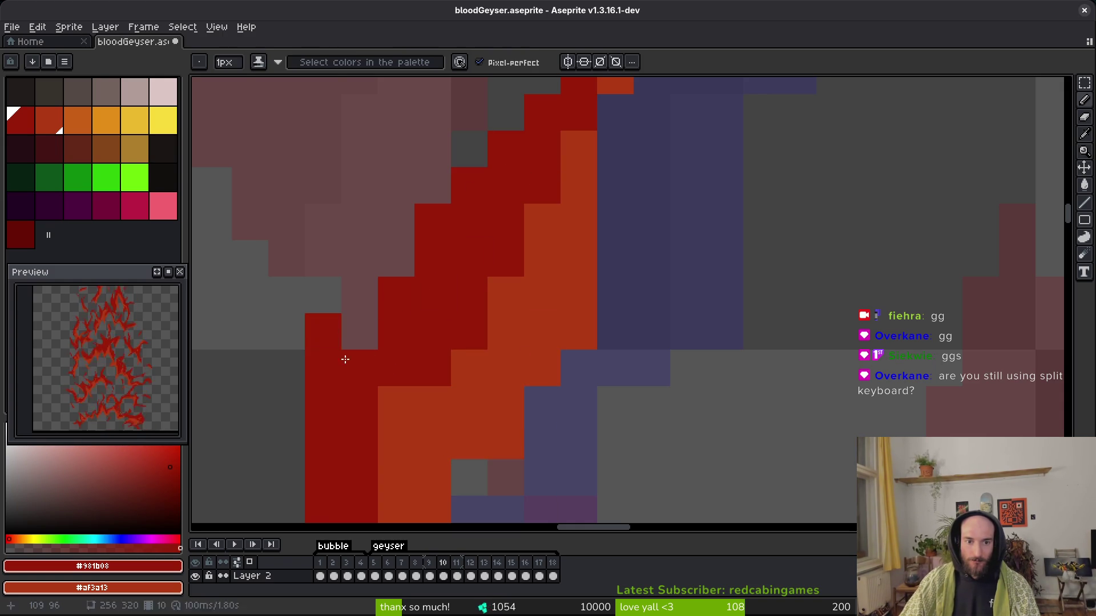
pyautogui.scroll(-2, 334, 413)
pyautogui.scroll(1, 371, 388)
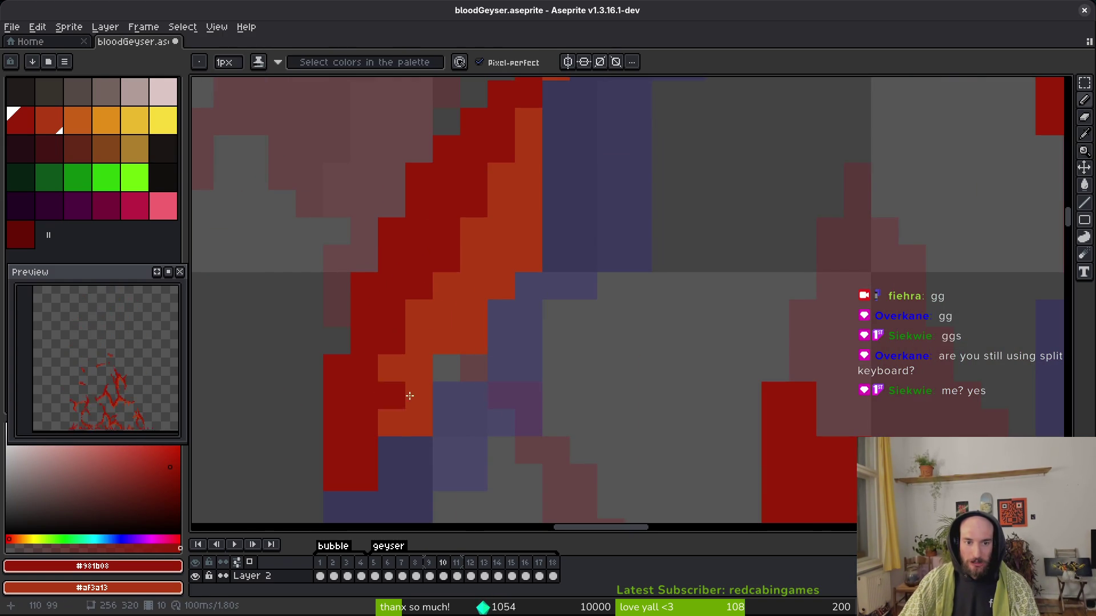
pyautogui.rightClick(364, 464)
pyautogui.rightClick(392, 451)
pyautogui.press('e')
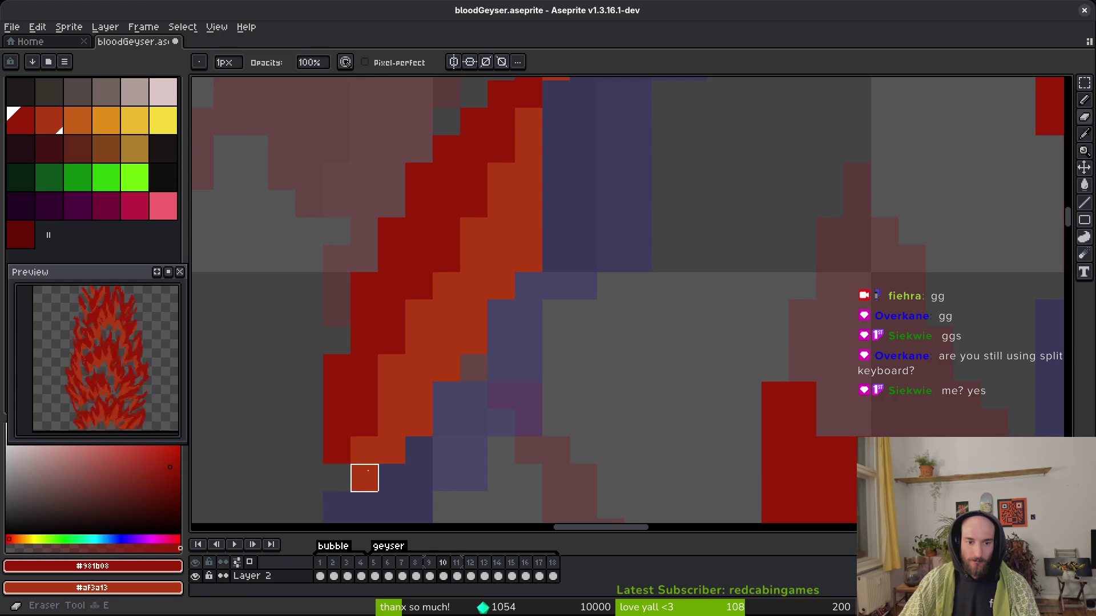
pyautogui.scroll(-2, 428, 451)
pyautogui.hotkey('ctrl', 's')
# Shade three orange pixels of the stroke to dark red.
pyautogui.scroll(-1, 498, 362)
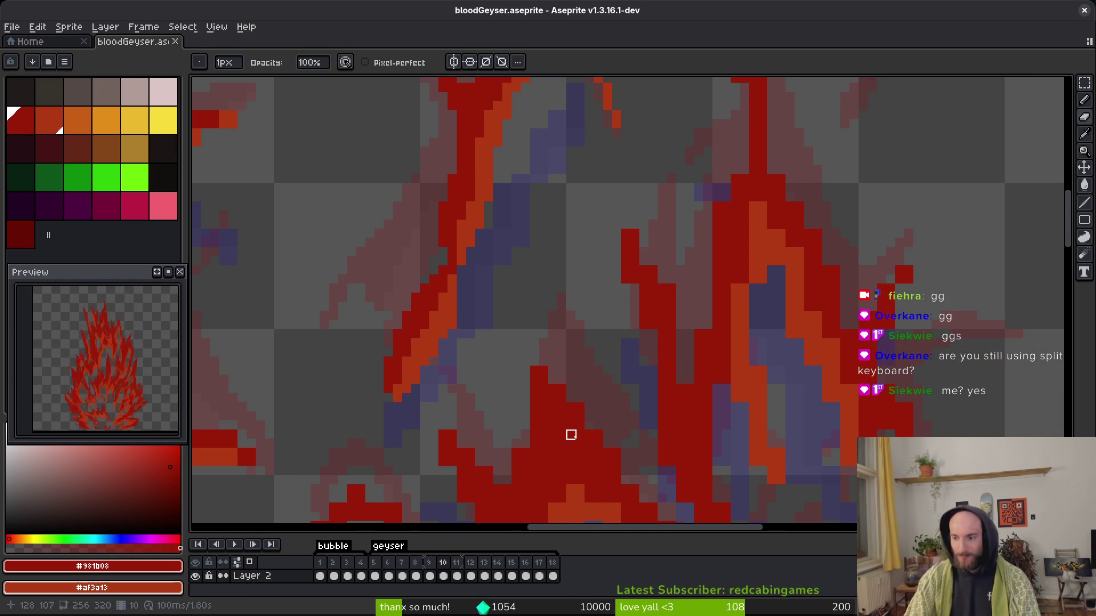
pyautogui.scroll(-3, 498, 316)
pyautogui.press('b')
pyautogui.scroll(3, 597, 304)
pyautogui.click(497, 318)
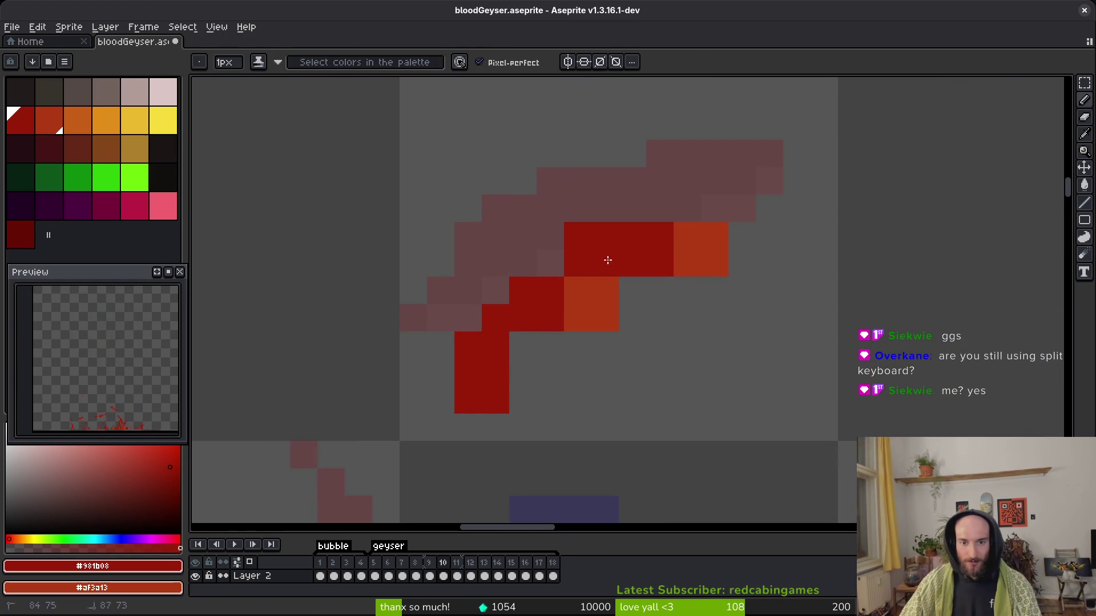
pyautogui.click(592, 290)
pyautogui.click(688, 236)
# Erase the small stroke's top pixels, shade red pixels to orange, and save.
pyautogui.press('e')
pyautogui.moveTo(632, 235); pyautogui.dragTo(578, 236)
pyautogui.press('b')
pyautogui.moveTo(660, 263); pyautogui.dragTo(597, 306)
pyautogui.click(496, 373)
pyautogui.click(550, 345)
pyautogui.click(495, 400)
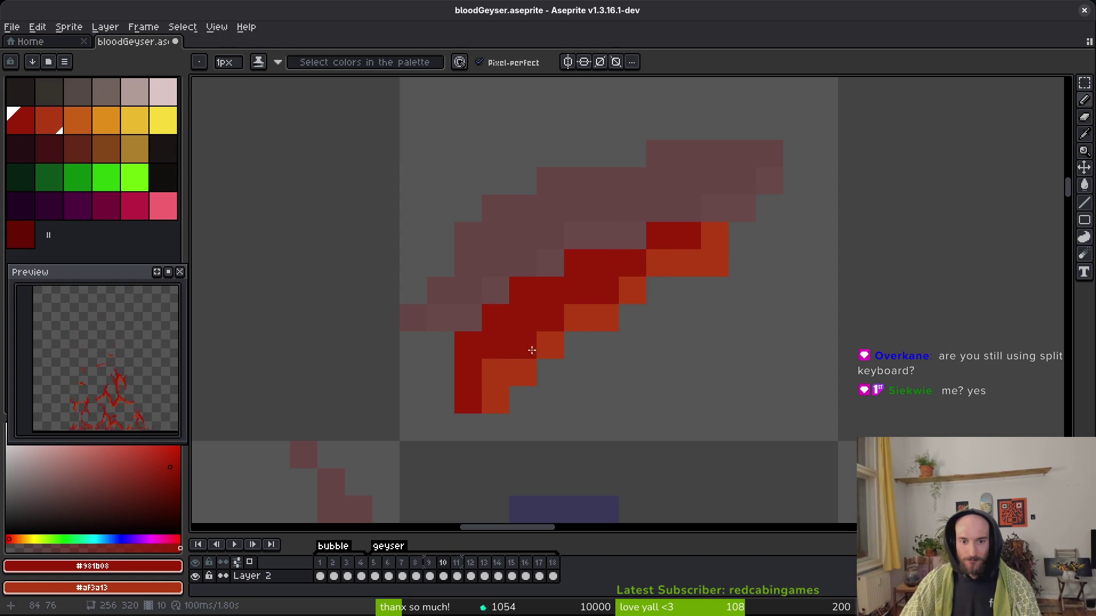
pyautogui.scroll(-5, 710, 302)
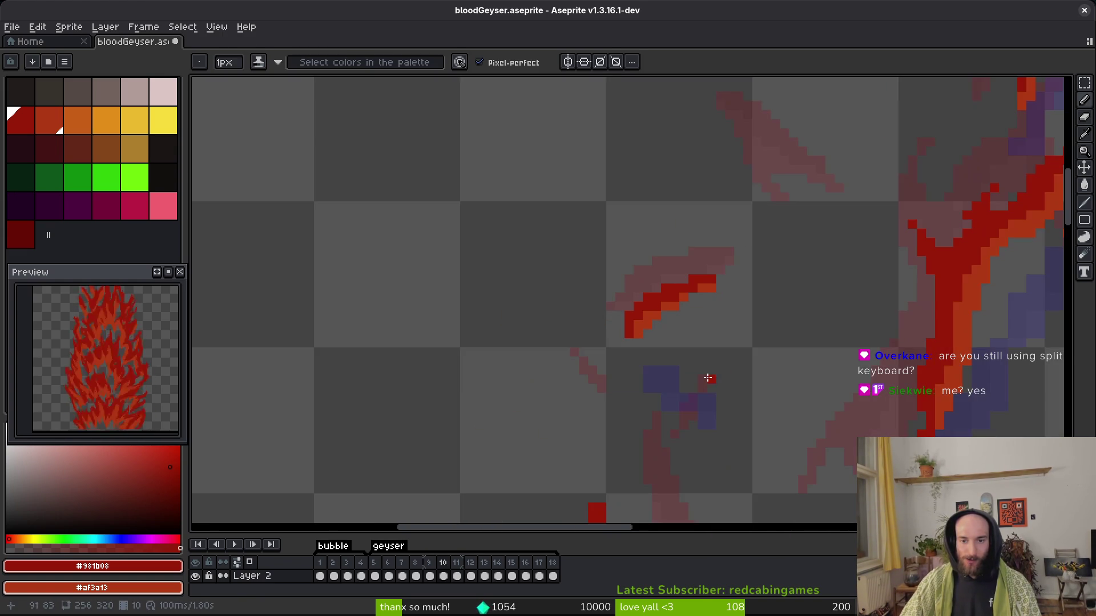
pyautogui.press('e')
pyautogui.scroll(5, 709, 377)
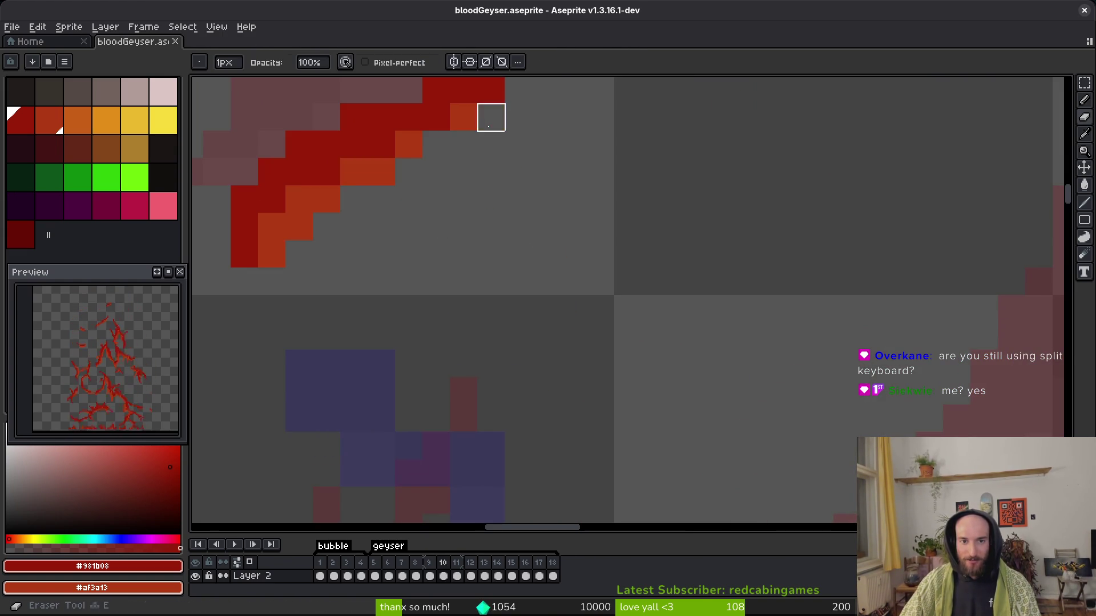
pyautogui.hotkey('ctrl', 's')
# Reshade the curved stroke, turning its lower and bottom edge pixels orange.
pyautogui.scroll(-4, 577, 286)
pyautogui.press('b')
pyautogui.scroll(4, 490, 306)
pyautogui.moveTo(389, 241)
pyautogui.mouseDown()
pyautogui.moveTo(423, 245)
pyautogui.moveTo(509, 331)
pyautogui.moveTo(634, 396)
pyautogui.mouseUp()
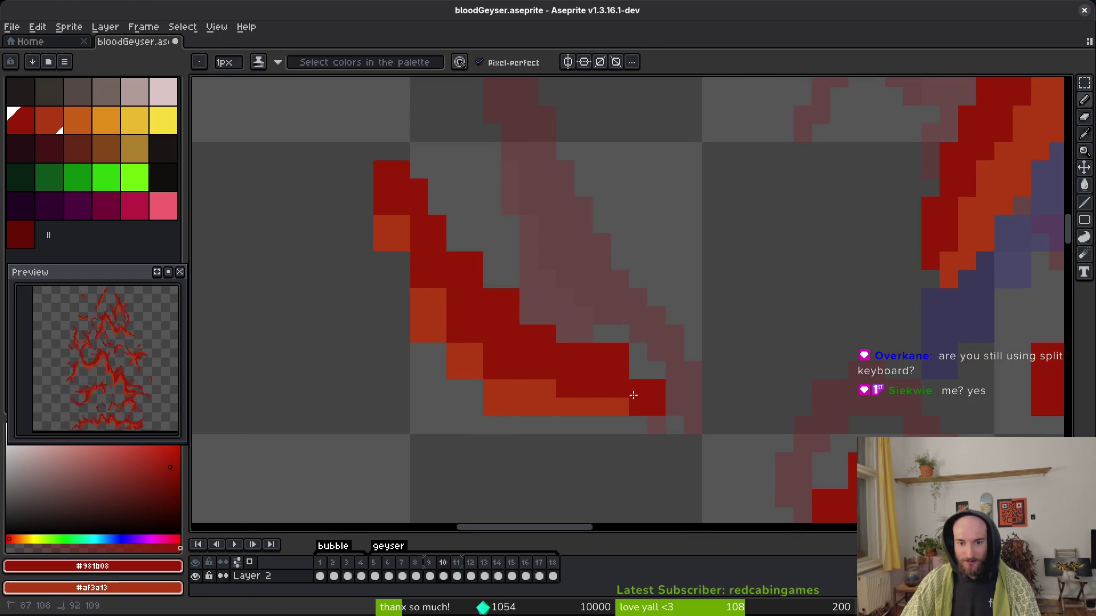
pyautogui.moveTo(392, 237)
pyautogui.mouseDown()
pyautogui.moveTo(443, 330)
pyautogui.moveTo(529, 387)
pyautogui.moveTo(343, 257)
pyautogui.mouseUp()
pyautogui.press('e')
pyautogui.press('b')
pyautogui.moveTo(602, 414)
pyautogui.mouseDown()
pyautogui.moveTo(656, 407)
pyautogui.moveTo(623, 423)
pyautogui.mouseUp()
# Erase stray pixels at the stroke's bottom, lower-right edge and tip.
pyautogui.press('e')
pyautogui.click(583, 425)
pyautogui.press('b')
pyautogui.press('e')
pyautogui.moveTo(675, 369)
pyautogui.mouseDown()
pyautogui.moveTo(748, 369)
pyautogui.moveTo(641, 399)
pyautogui.moveTo(666, 386)
pyautogui.mouseUp()
pyautogui.click(565, 352)
pyautogui.press('b')
pyautogui.press('e')
pyautogui.click(675, 371)
pyautogui.press('b')
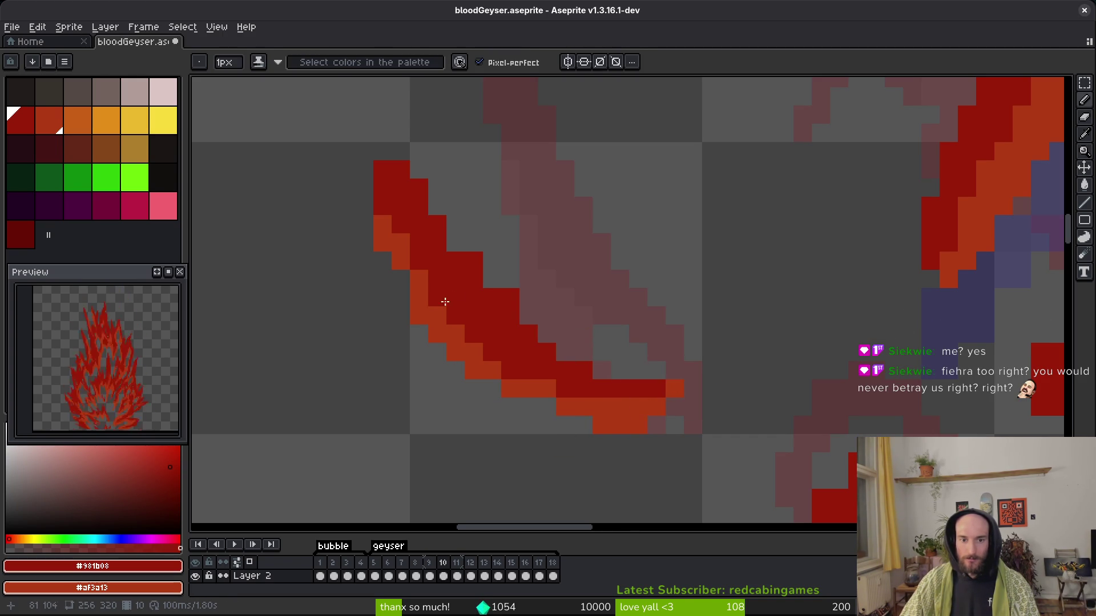
# Touch up the red stroke's edge by reshading, erasing and adding single pixels.
pyautogui.click(442, 309)
pyautogui.click(546, 334)
pyautogui.press('e')
pyautogui.click(501, 297)
pyautogui.click(473, 260)
pyautogui.press('b')
pyautogui.click(528, 316)
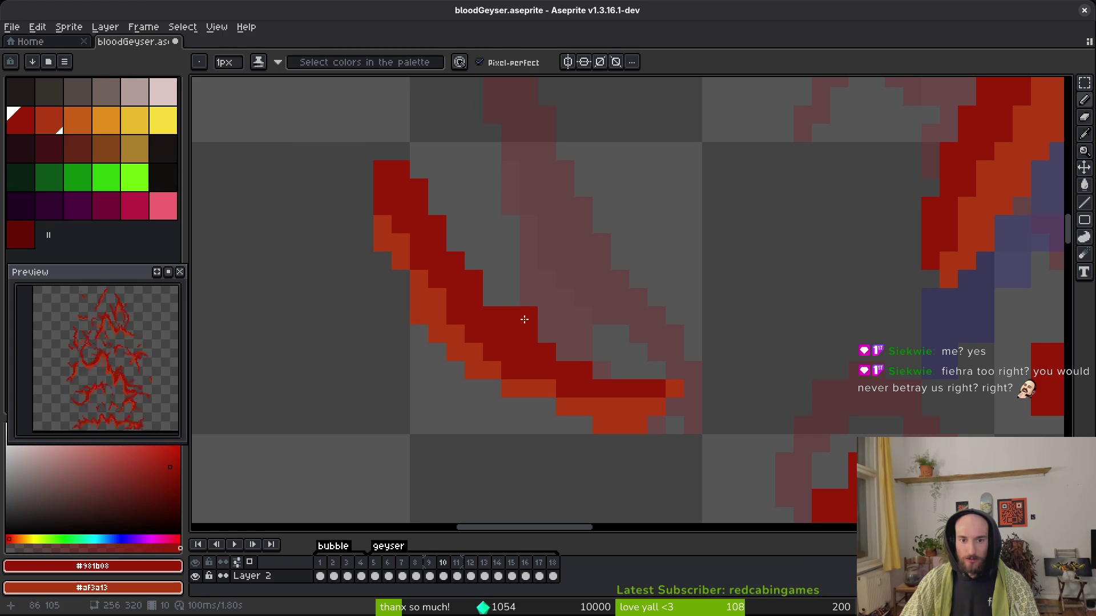
# Save the sprite and move the view to the geyser's arch.
pyautogui.moveTo(585, 331); pyautogui.dragTo(570, 272)
pyautogui.hotkey('ctrl', 's')
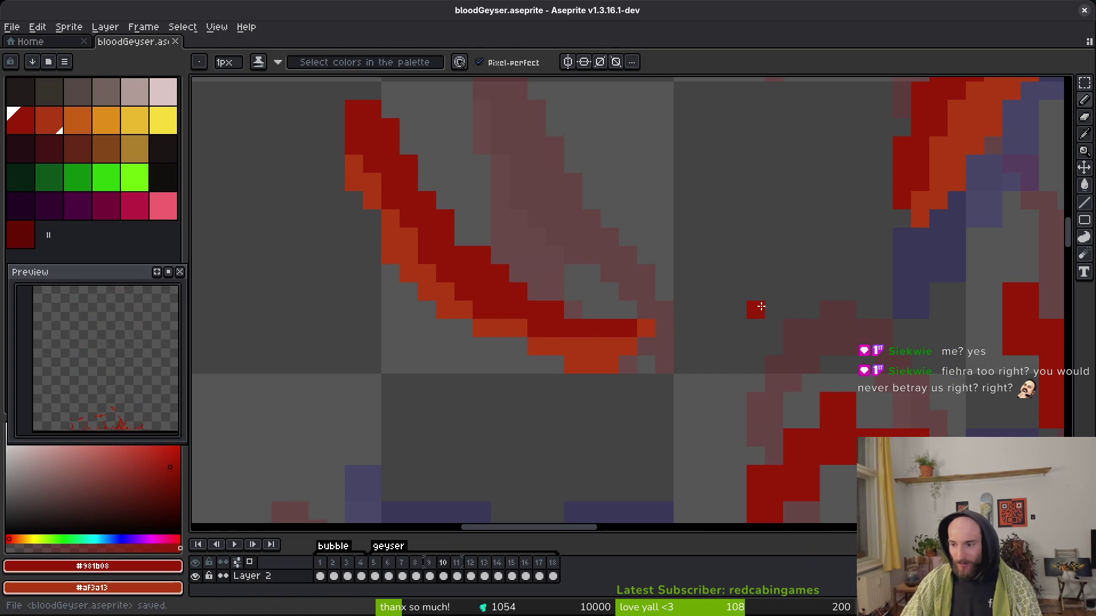
pyautogui.moveTo(678, 399)
pyautogui.mouseDown()
pyautogui.moveTo(549, 350)
pyautogui.moveTo(332, 191)
pyautogui.mouseUp()
pyautogui.hotkey('ctrl', 's')
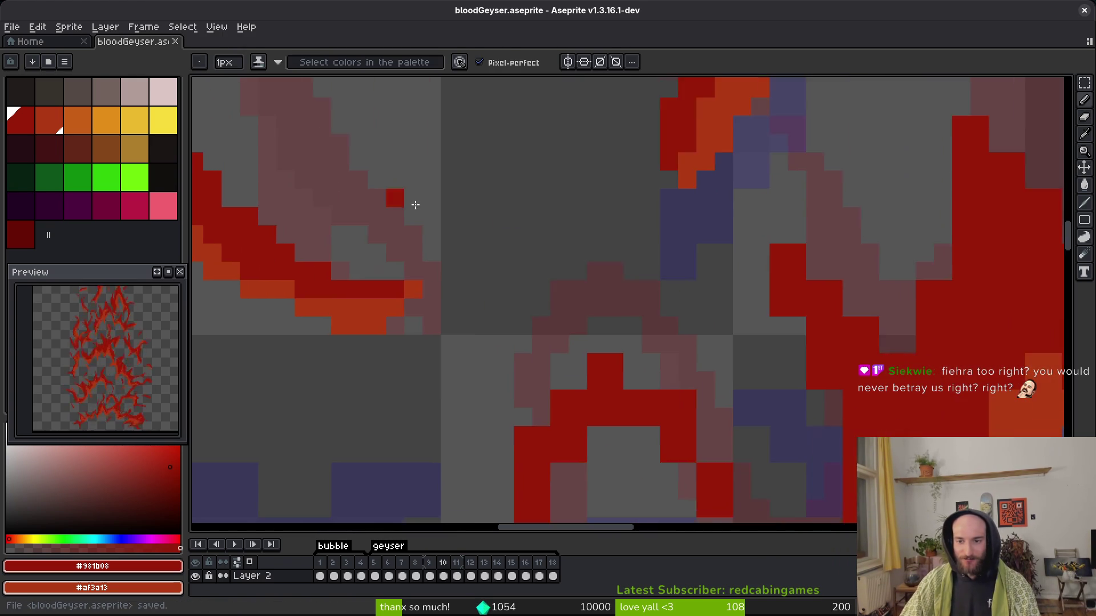
pyautogui.scroll(3, 480, 240)
# Draw red pixels along the arch, filling gaps on its sides.
pyautogui.click(543, 234)
pyautogui.click(498, 231)
pyautogui.moveTo(499, 231); pyautogui.dragTo(581, 240)
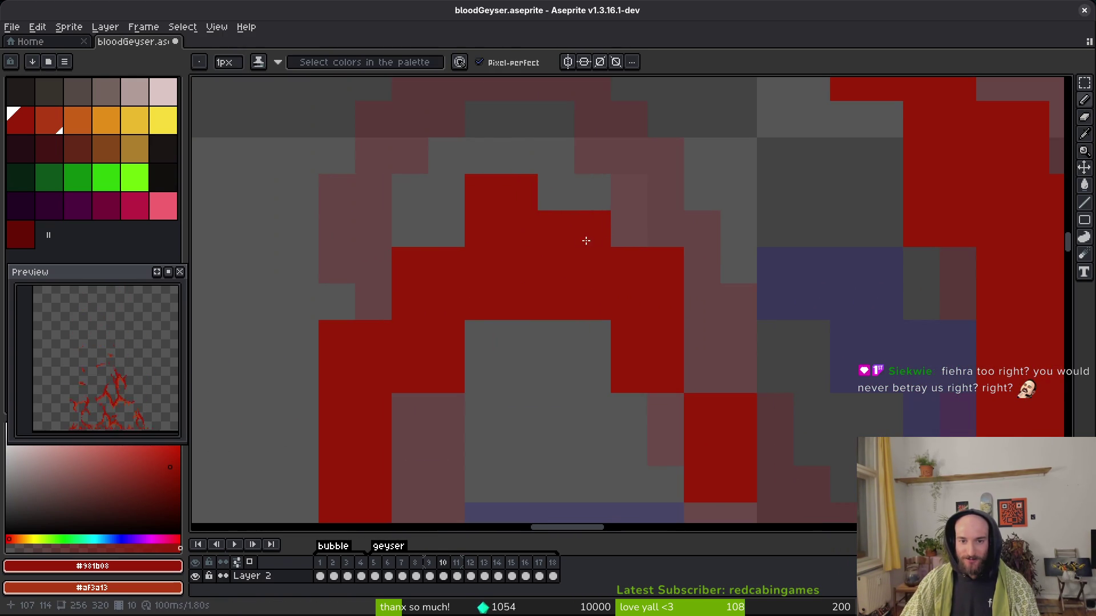
pyautogui.click(627, 228)
pyautogui.click(447, 228)
pyautogui.click(374, 303)
pyautogui.click(374, 265)
pyautogui.click(483, 339)
# Erase a row of red pixels and stray pixels from the arch, undoing one erase.
pyautogui.press('e')
pyautogui.moveTo(482, 339)
pyautogui.mouseDown()
pyautogui.moveTo(451, 374)
pyautogui.moveTo(629, 374)
pyautogui.moveTo(568, 347)
pyautogui.mouseUp()
pyautogui.scroll(-3, 568, 347)
pyautogui.hscroll(3, 568, 348)
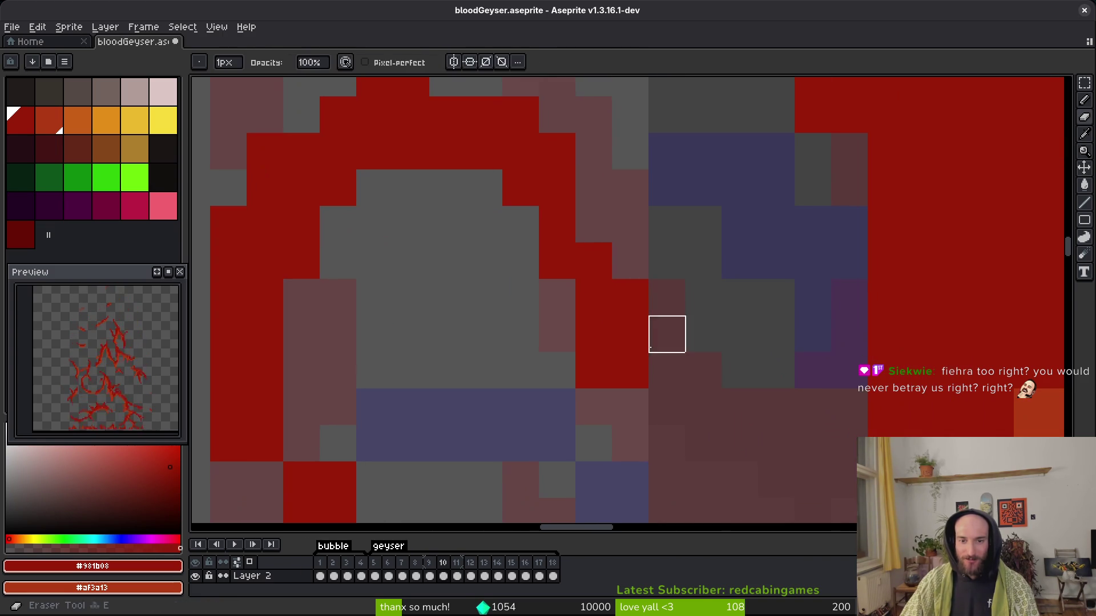
pyautogui.moveTo(667, 334); pyautogui.dragTo(631, 332)
pyautogui.hotkey('ctrl', 'z')
pyautogui.click(629, 343)
pyautogui.scroll(-2, 560, 357)
pyautogui.hscroll(-2, 560, 357)
pyautogui.click(648, 314)
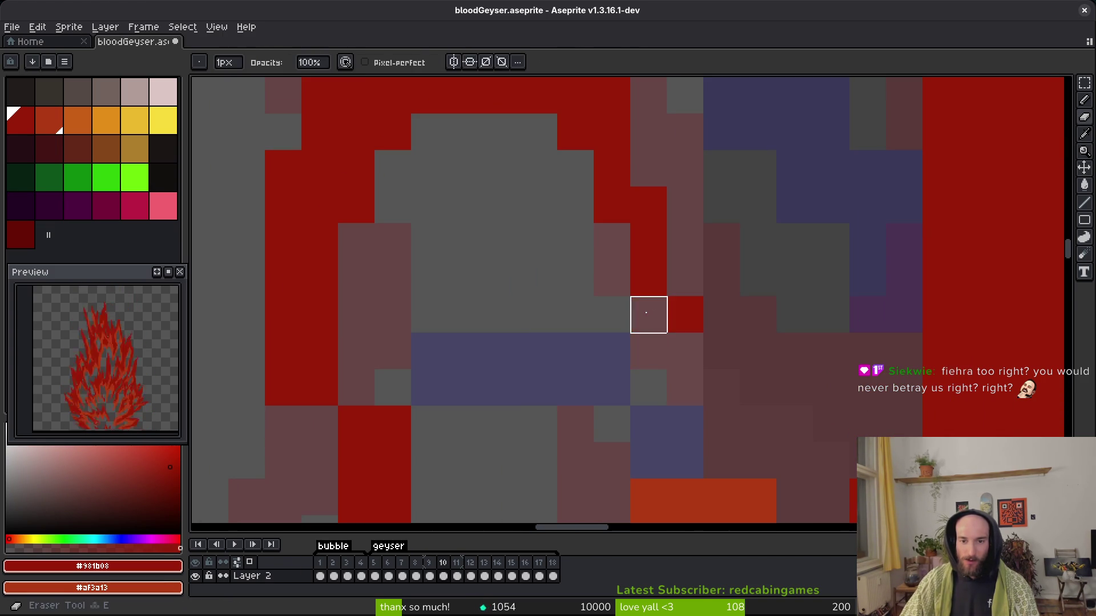
# Draw a column of red pixels on the arch's left edge.
pyautogui.press('b')
pyautogui.hscroll(-4, 526, 325)
pyautogui.moveTo(464, 337); pyautogui.dragTo(427, 488)
pyautogui.click(467, 299)
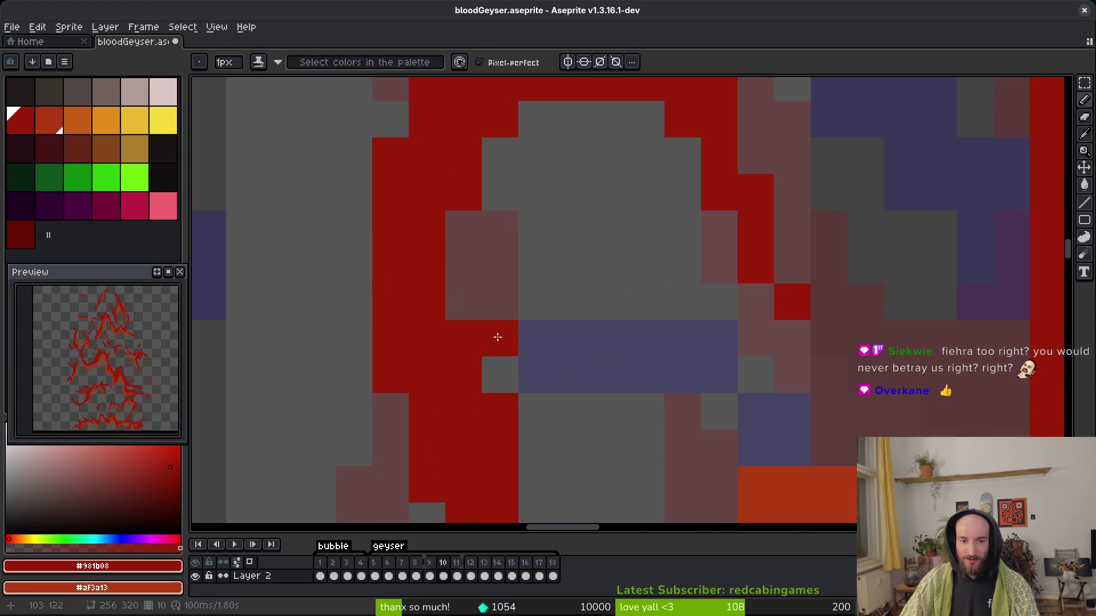
# Add a diagonal run of red pixels beside the arch.
pyautogui.scroll(-7, 545, 417)
pyautogui.click(513, 351)
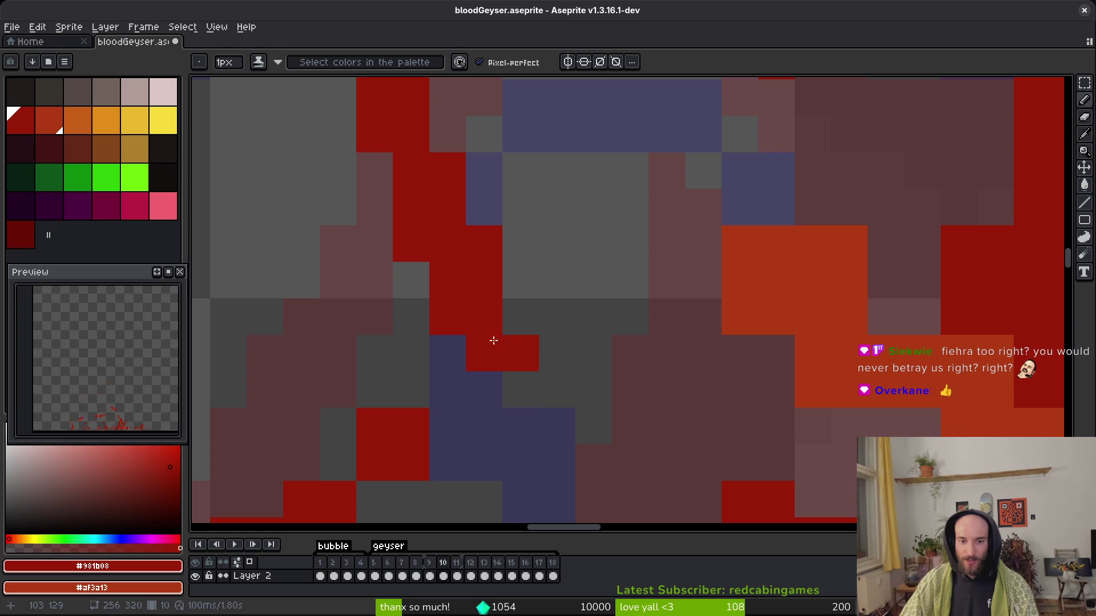
pyautogui.click(520, 317)
pyautogui.click(556, 390)
pyautogui.click(521, 389)
pyautogui.click(593, 426)
pyautogui.scroll(-2, 660, 335)
pyautogui.hscroll(3, 661, 336)
pyautogui.click(660, 342)
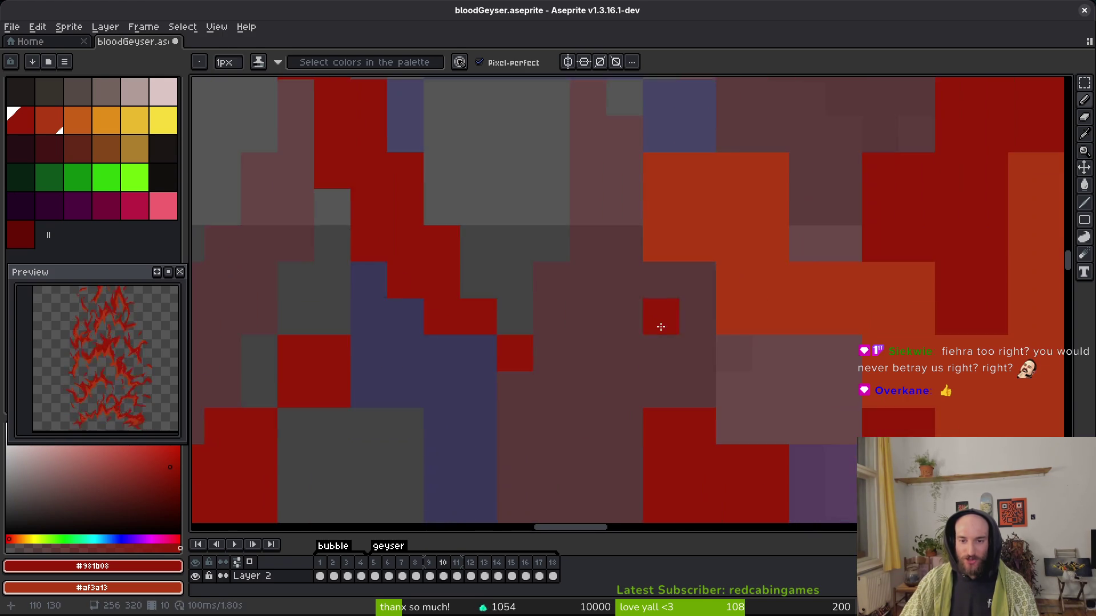
# Add a red pixel and paint two pixels dark red on the stroke further right.
pyautogui.scroll(2, 680, 314)
pyautogui.hscroll(2, 679, 314)
pyautogui.press('e')
pyautogui.hscroll(4, 543, 366)
pyautogui.scroll(-2, 542, 365)
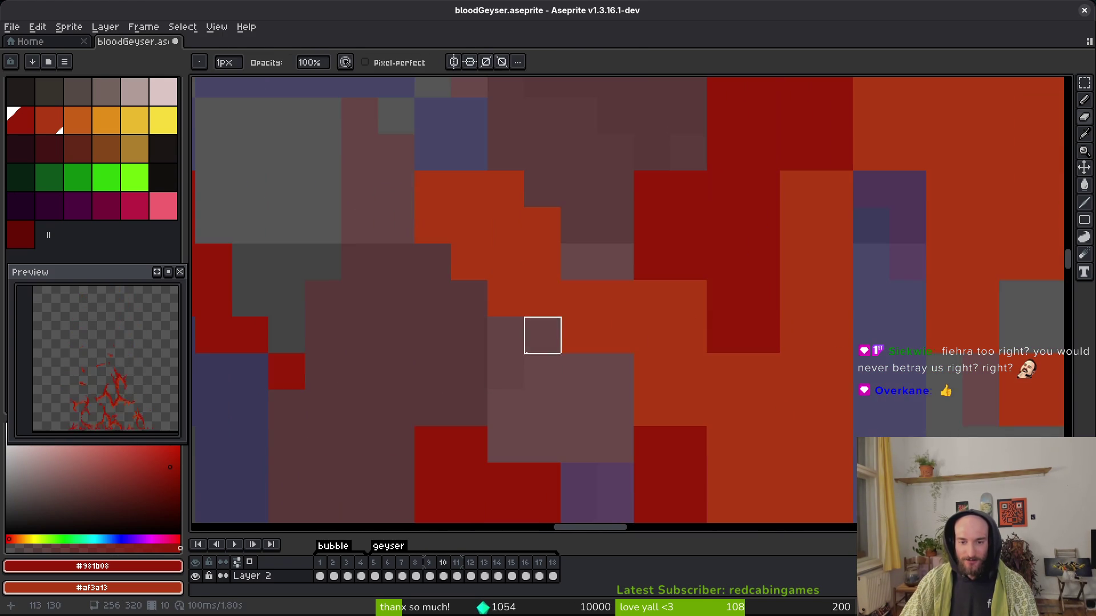
pyautogui.scroll(1, 570, 359)
pyautogui.hscroll(1, 571, 359)
pyautogui.press('b')
pyautogui.hscroll(3, 639, 325)
pyautogui.scroll(3, 600, 274)
pyautogui.click(573, 229)
pyautogui.moveTo(573, 233); pyautogui.dragTo(572, 279)
# Turn four pixels dark red and a purple pixel orange.
pyautogui.hscroll(1, 631, 347)
pyautogui.click(677, 357)
pyautogui.click(678, 325)
pyautogui.scroll(1, 765, 251)
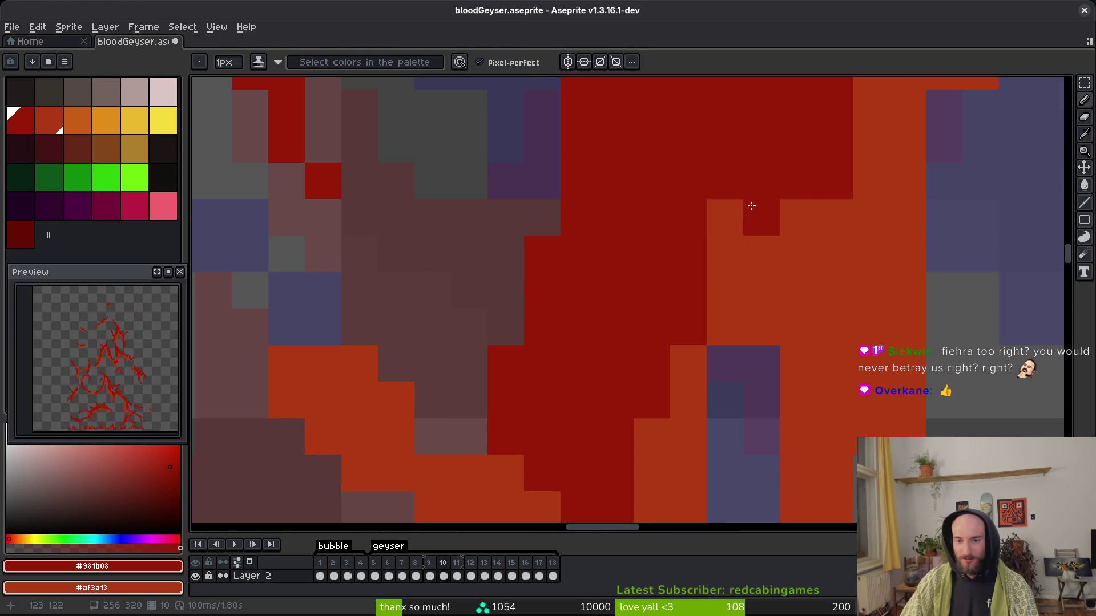
pyautogui.click(725, 217)
pyautogui.click(725, 253)
pyautogui.hscroll(2, 742, 268)
pyautogui.scroll(-1, 742, 269)
pyautogui.rightClick(655, 355)
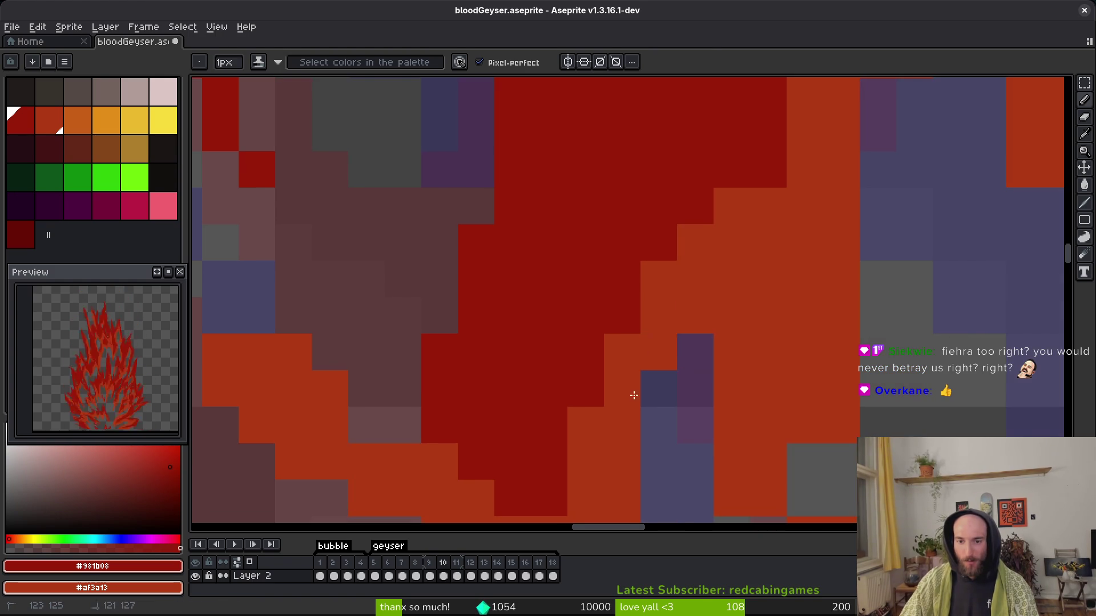
# Pan across the sprite and save bloodGeyser.aseprite.
pyautogui.scroll(-3, 628, 220)
pyautogui.hscroll(3, 627, 219)
pyautogui.scroll(-3, 628, 291)
pyautogui.hscroll(1, 628, 291)
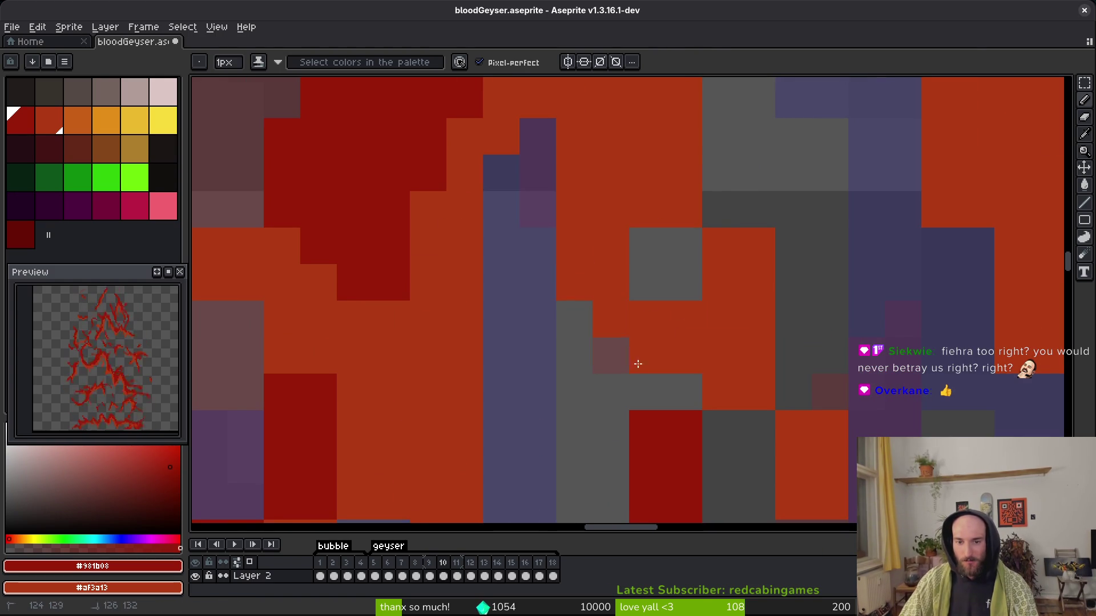
pyautogui.scroll(5, 633, 320)
pyautogui.hscroll(2, 622, 349)
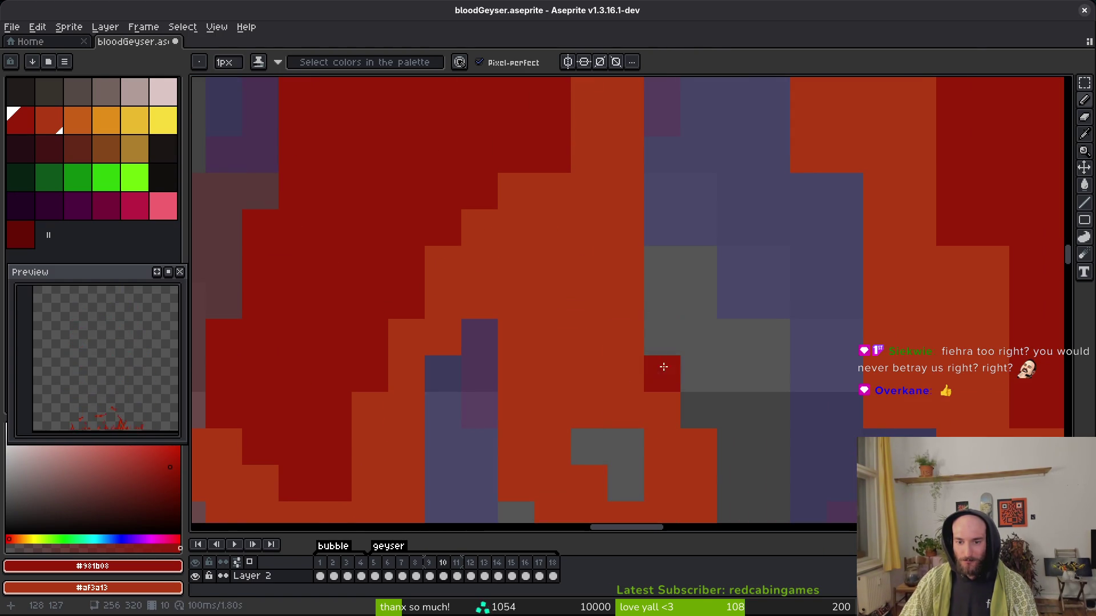
pyautogui.scroll(-3, 649, 234)
pyautogui.scroll(-3, 631, 259)
pyautogui.hotkey('ctrl', 's')
# Scroll across frame 10 to review the remaining blood strokes.
pyautogui.scroll(-2, 639, 379)
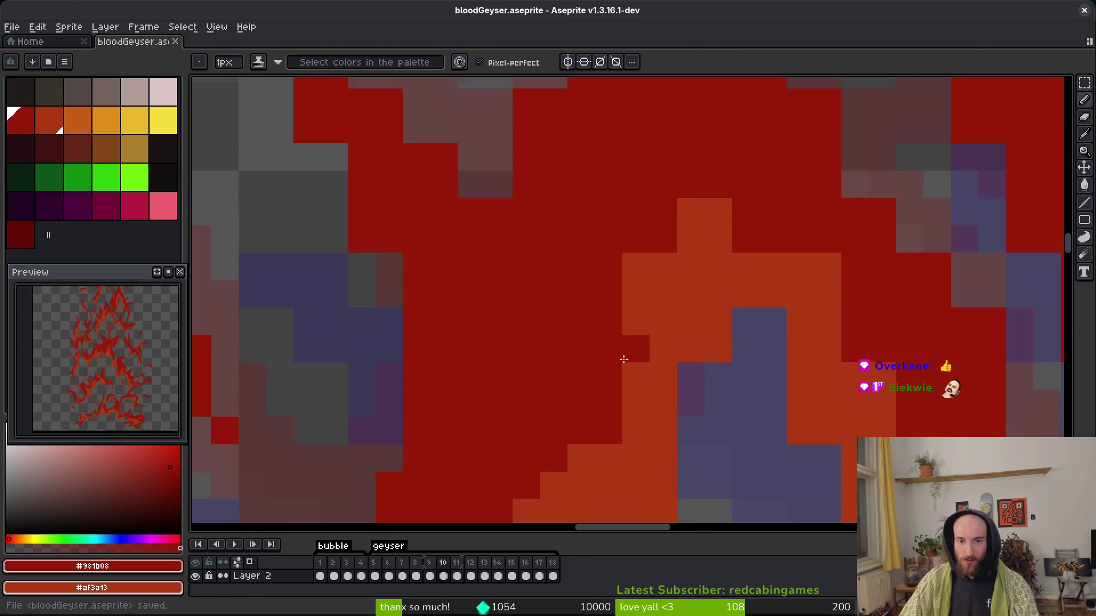
pyautogui.scroll(1, 639, 379)
pyautogui.scroll(1, 619, 252)
pyautogui.hscroll(3, 721, 286)
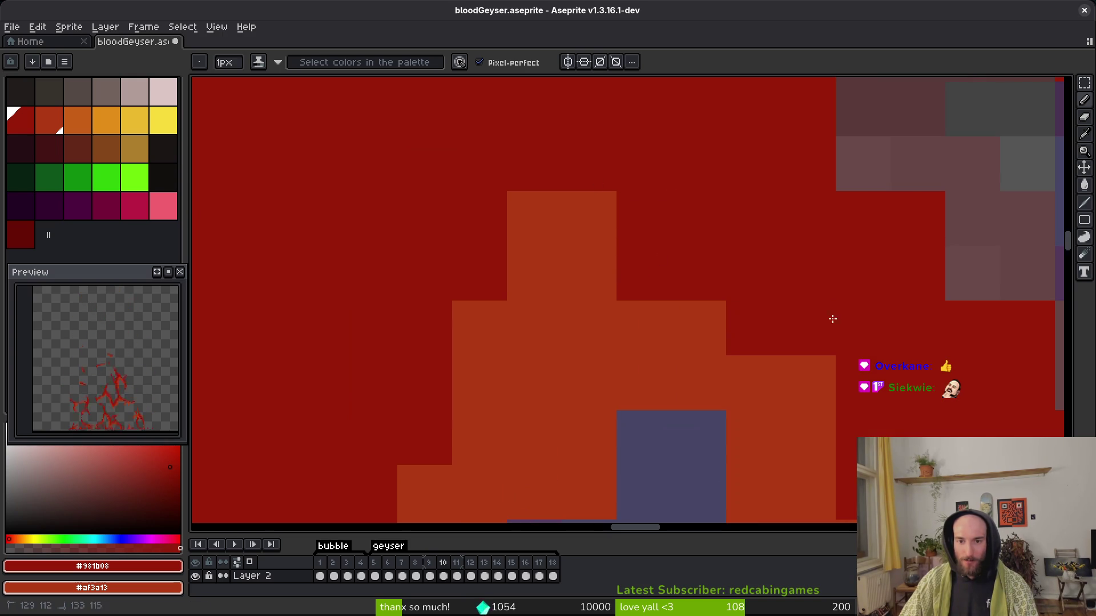
pyautogui.scroll(-2, 588, 224)
pyautogui.hscroll(3, 588, 224)
pyautogui.scroll(-2, 588, 223)
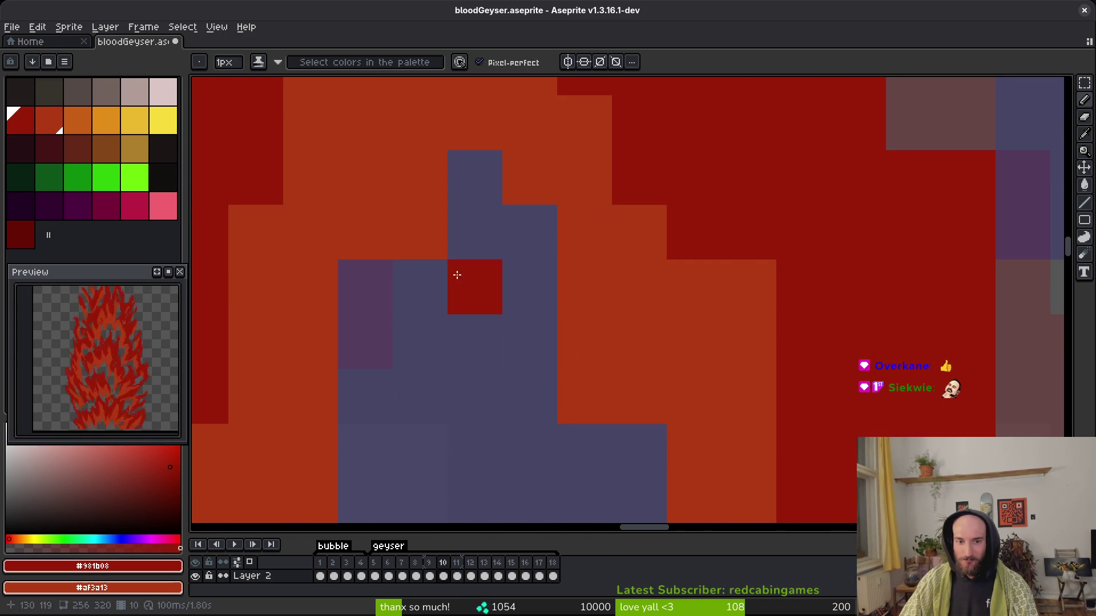
pyautogui.scroll(-2, 465, 345)
pyautogui.hscroll(1, 465, 345)
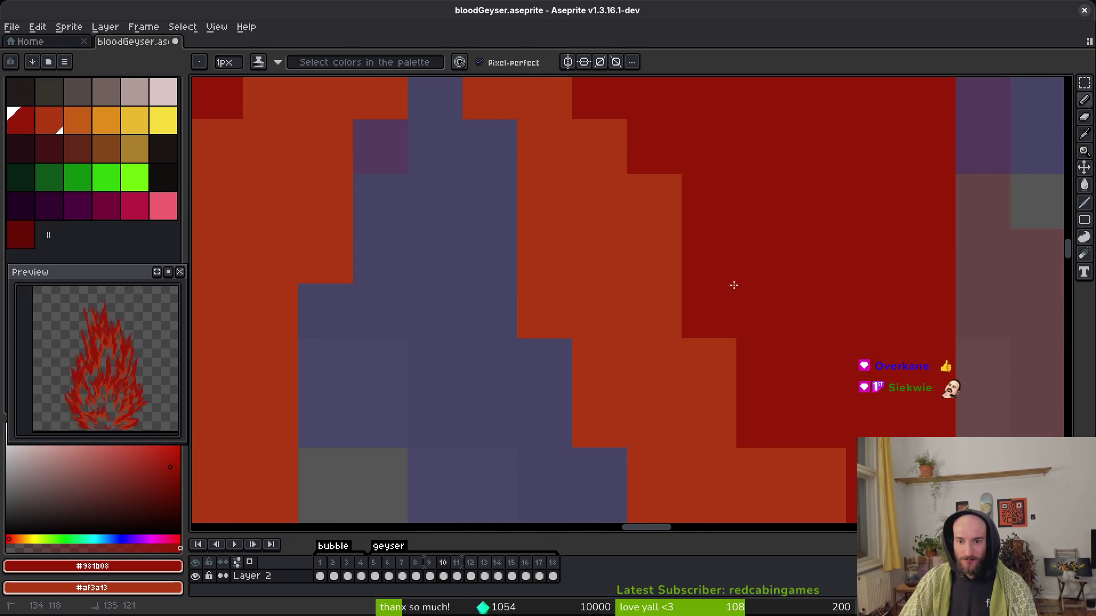
pyautogui.hscroll(2, 717, 343)
pyautogui.scroll(-2, 640, 250)
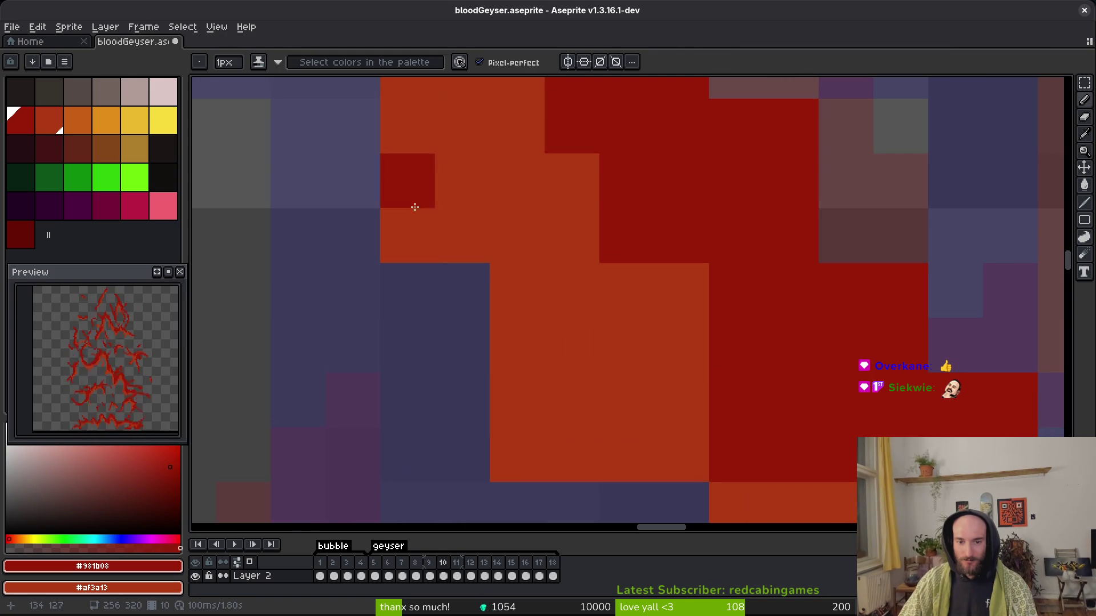
pyautogui.scroll(-5, 620, 373)
pyautogui.scroll(3, 621, 421)
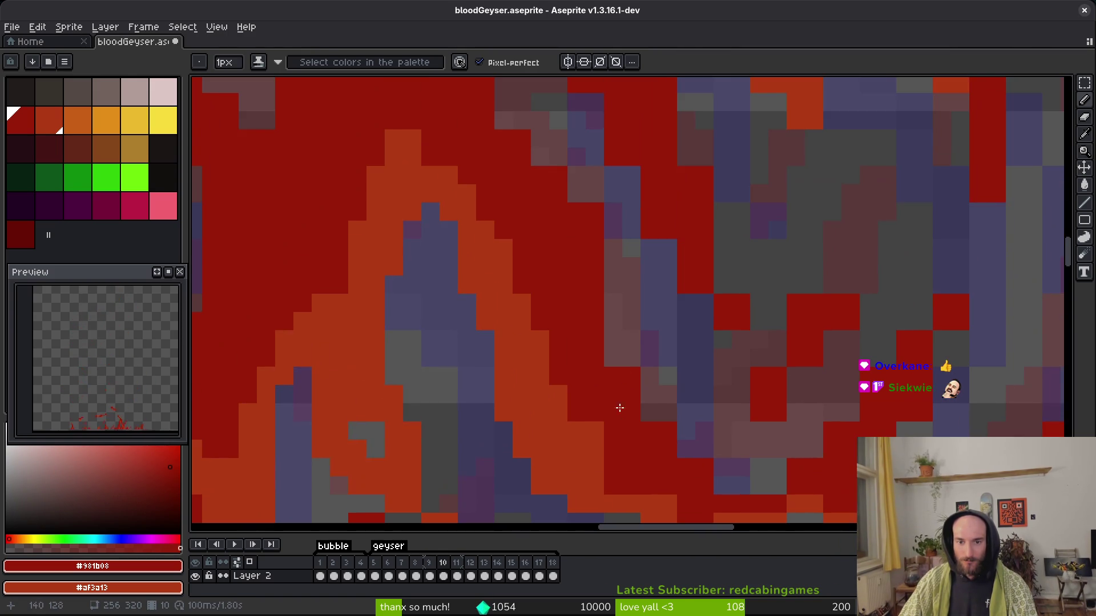
# Pan and zoom across frame 10's blood strokes to find stray edge pixels.
pyautogui.press('e')
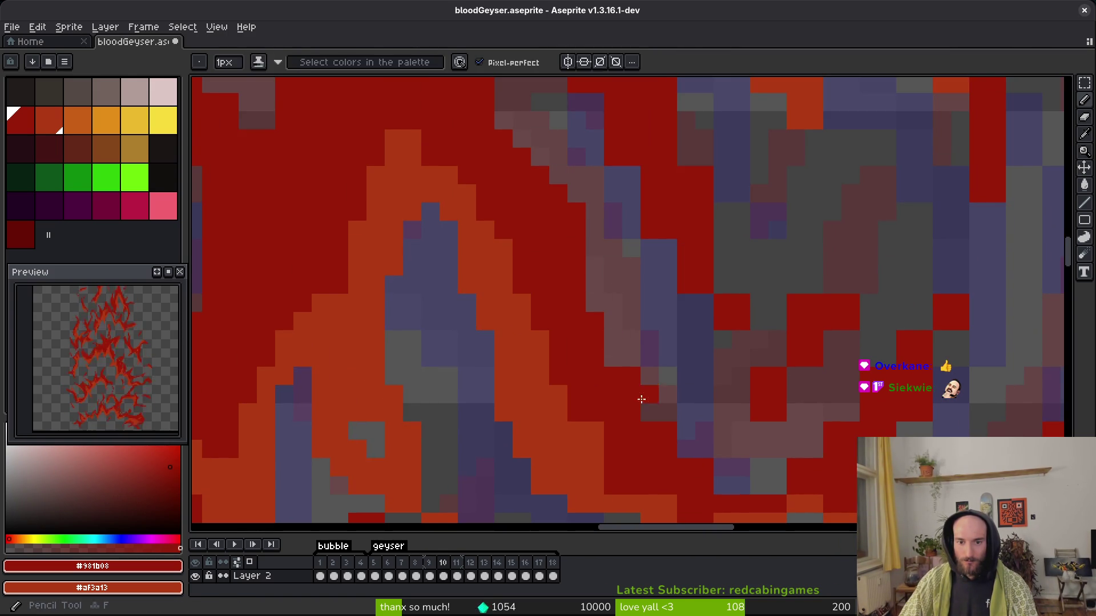
pyautogui.press('b')
pyautogui.moveTo(722, 485); pyautogui.dragTo(591, 370)
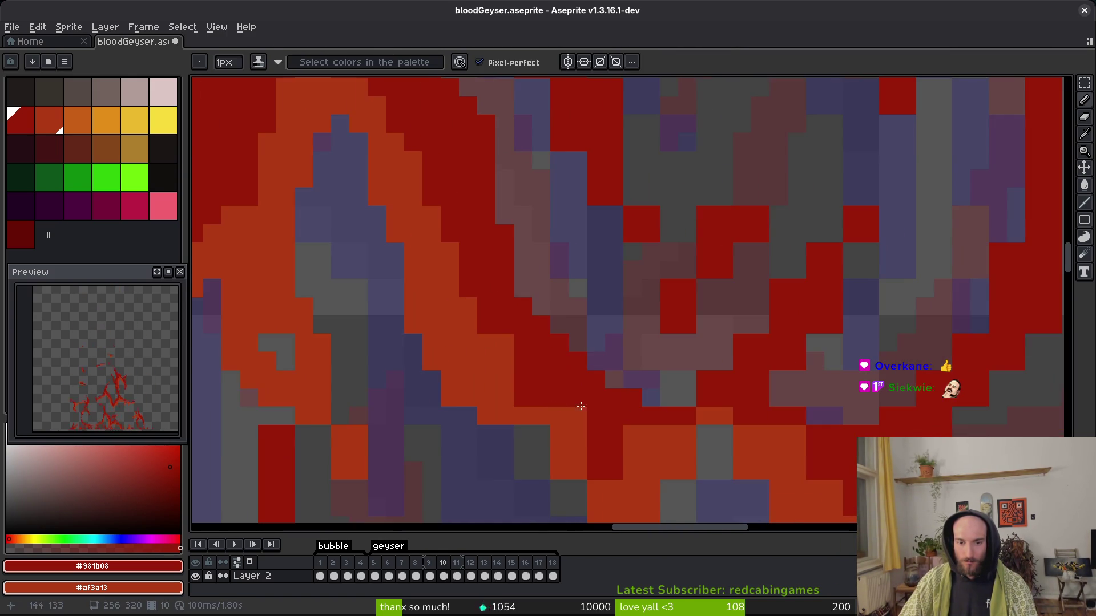
pyautogui.scroll(1, 630, 413)
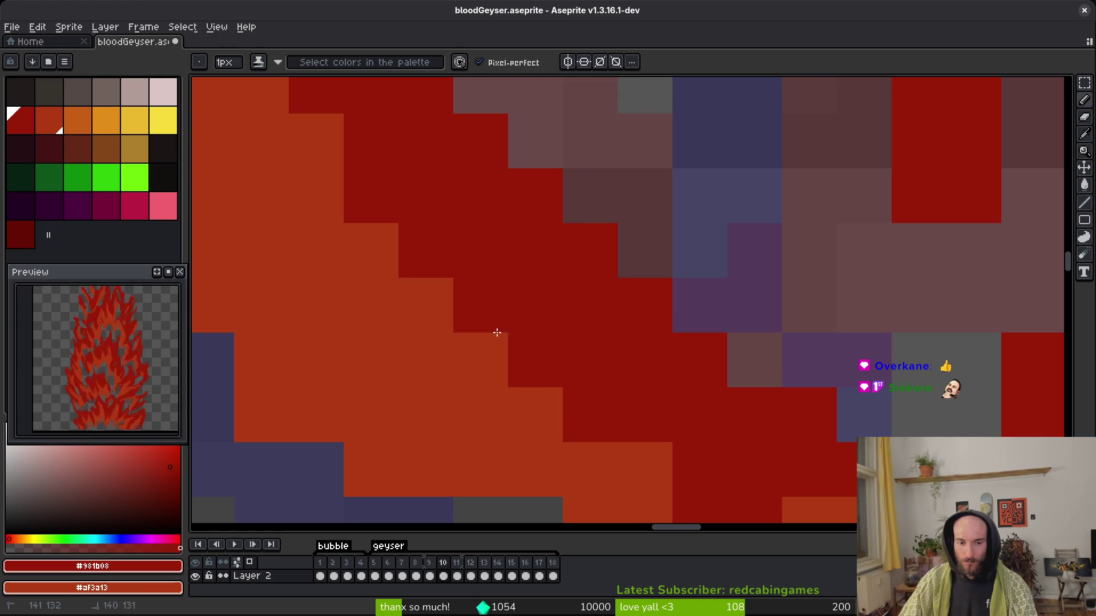
pyautogui.scroll(-1, 548, 360)
pyautogui.scroll(1, 443, 295)
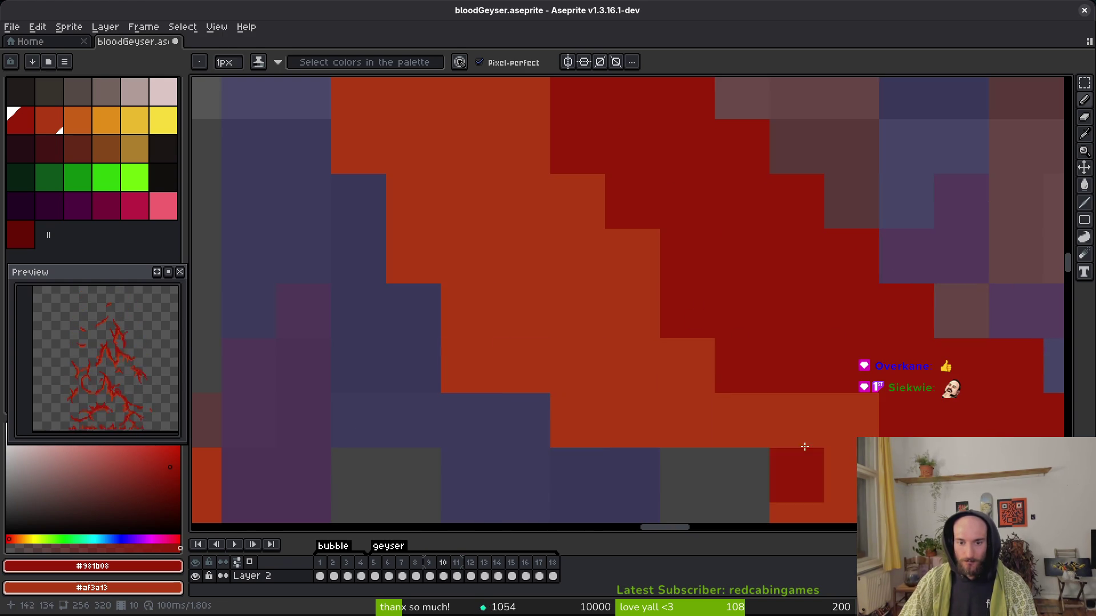
pyautogui.moveTo(834, 464); pyautogui.dragTo(588, 299)
pyautogui.moveTo(665, 487); pyautogui.dragTo(593, 323)
pyautogui.scroll(-1, 592, 322)
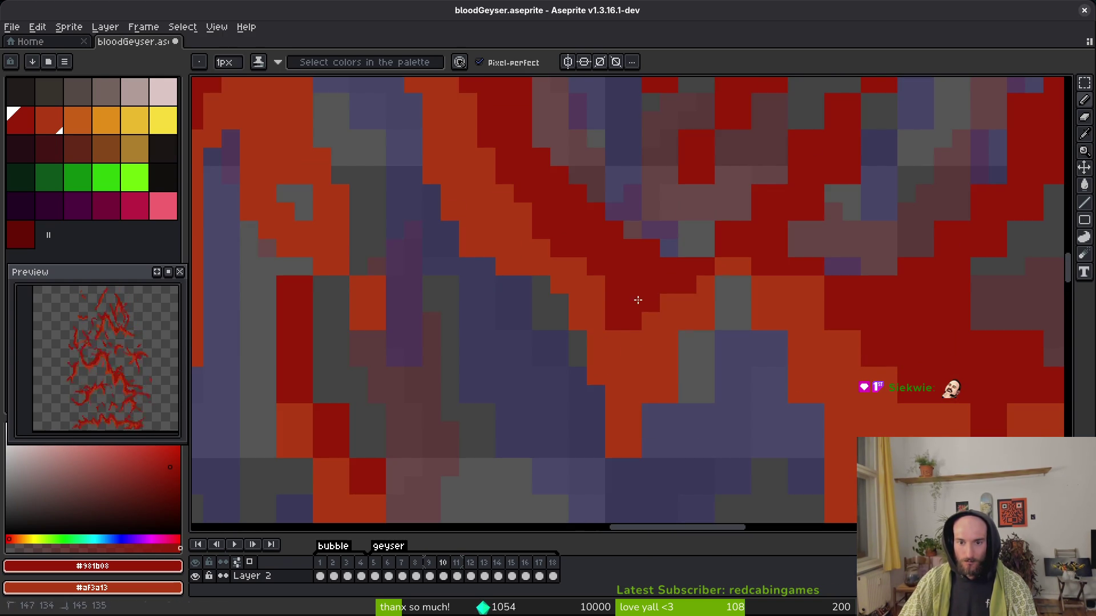
# Fill a gap in a neighbouring stroke with a single #931b08 dark-red pixel.
pyautogui.press('e')
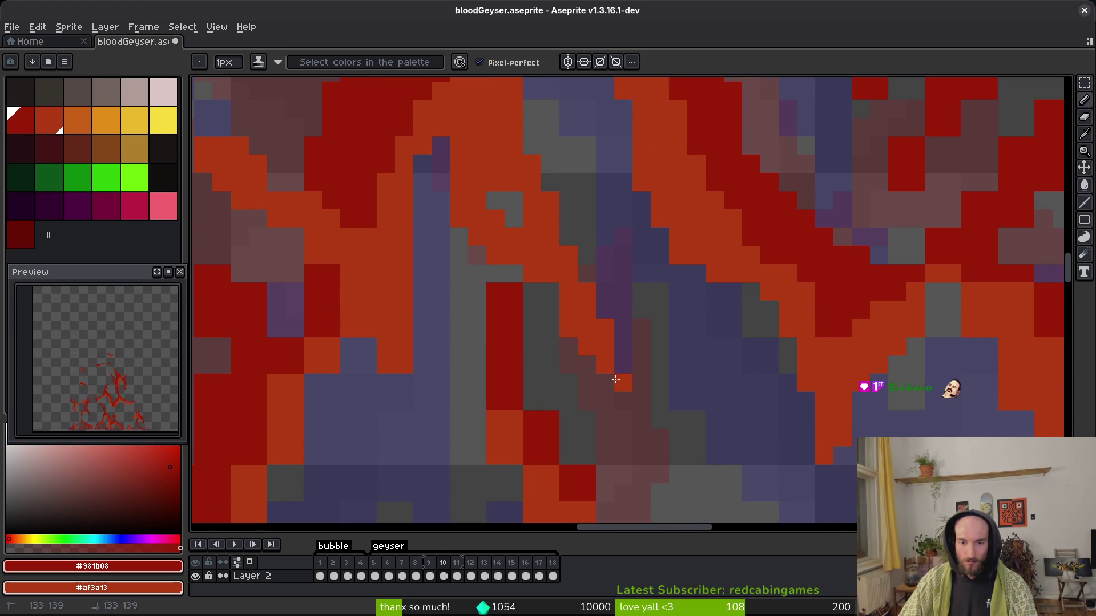
pyautogui.press('e')
pyautogui.press('f')
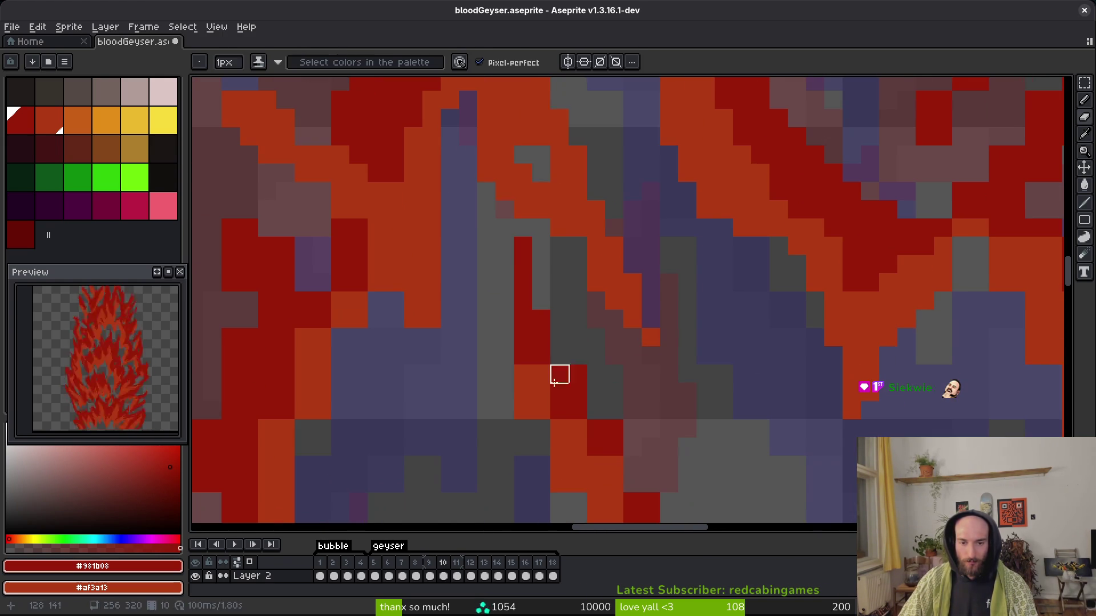
pyautogui.scroll(-1, 580, 419)
pyautogui.scroll(-1, 497, 298)
pyautogui.scroll(1, 574, 387)
pyautogui.press('e')
pyautogui.press('f')
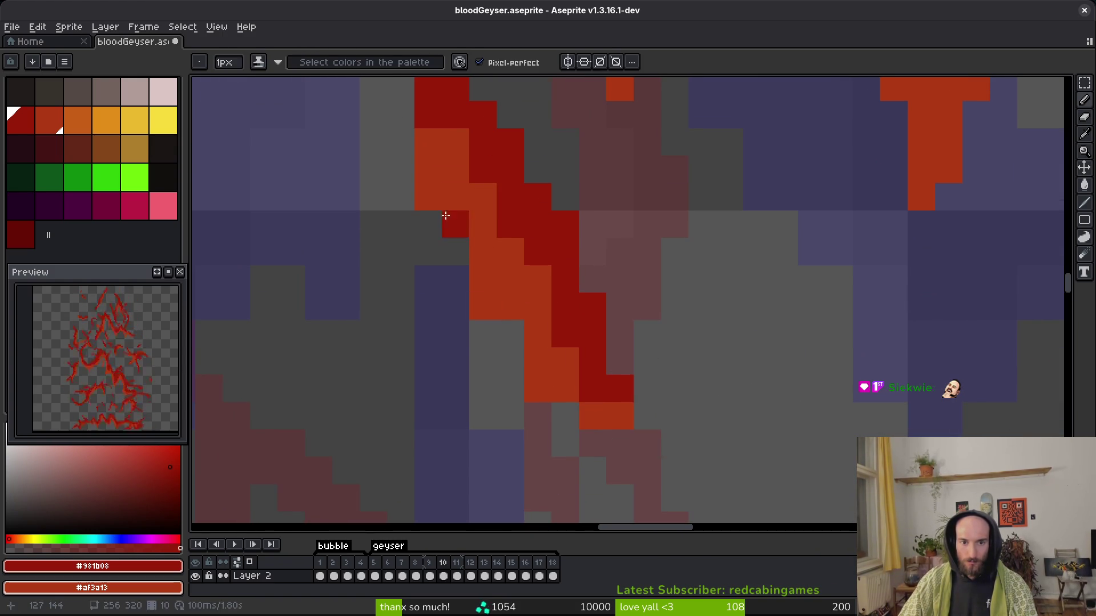
pyautogui.press('e')
pyautogui.moveTo(458, 235); pyautogui.dragTo(531, 323)
pyautogui.press('b')
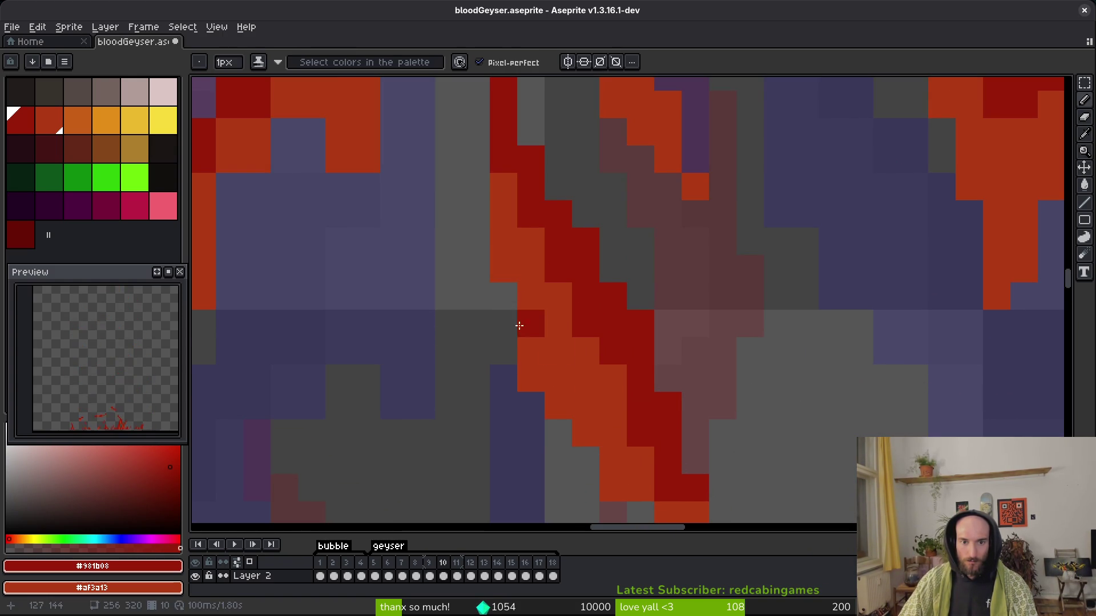
pyautogui.scroll(-2, 571, 365)
pyautogui.scroll(2, 627, 357)
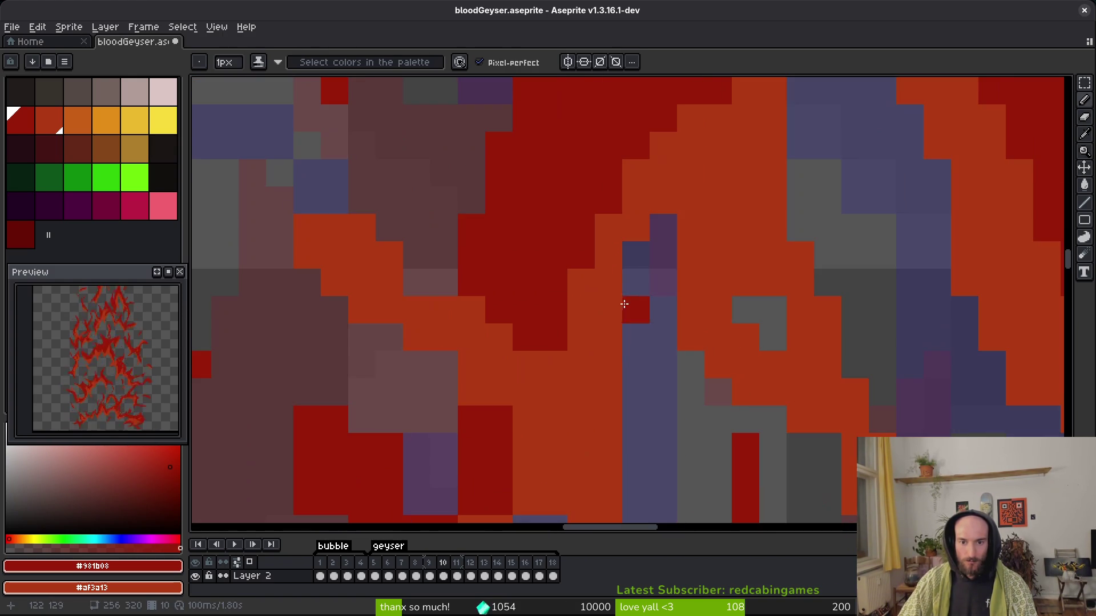
pyautogui.press('e')
pyautogui.press('b')
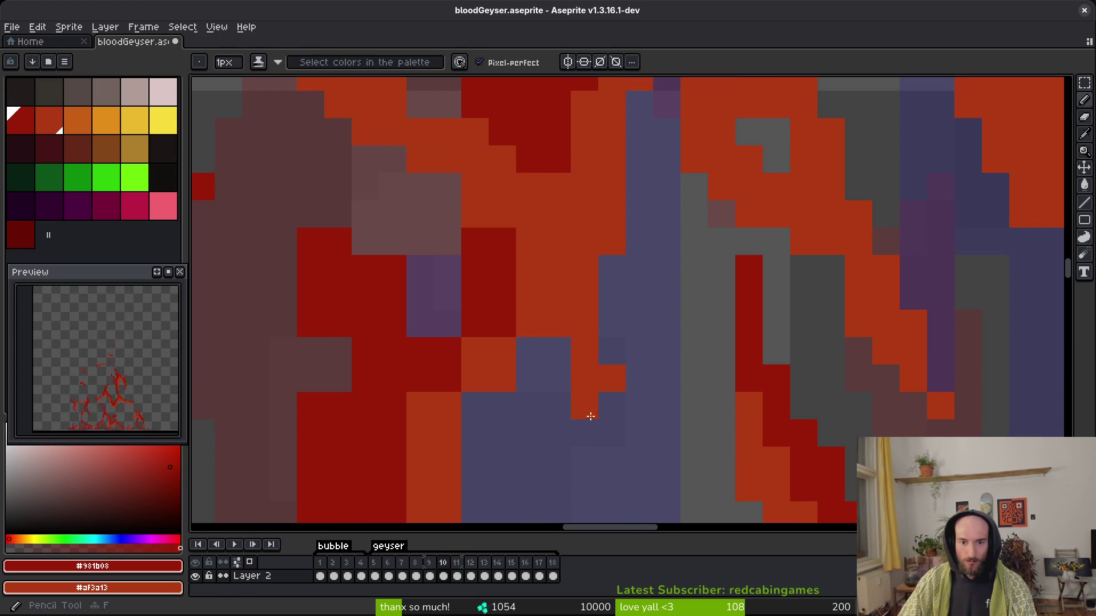
pyautogui.click(497, 268)
# Paint orange pixels along the stroke edge, adding a dark-red pixel and recolouring dark-red edge pixels orange.
pyautogui.moveTo(496, 265); pyautogui.dragTo(578, 154)
pyautogui.click(546, 285)
pyautogui.moveTo(604, 225)
pyautogui.mouseDown()
pyautogui.moveTo(576, 279)
pyautogui.moveTo(537, 239)
pyautogui.mouseUp()
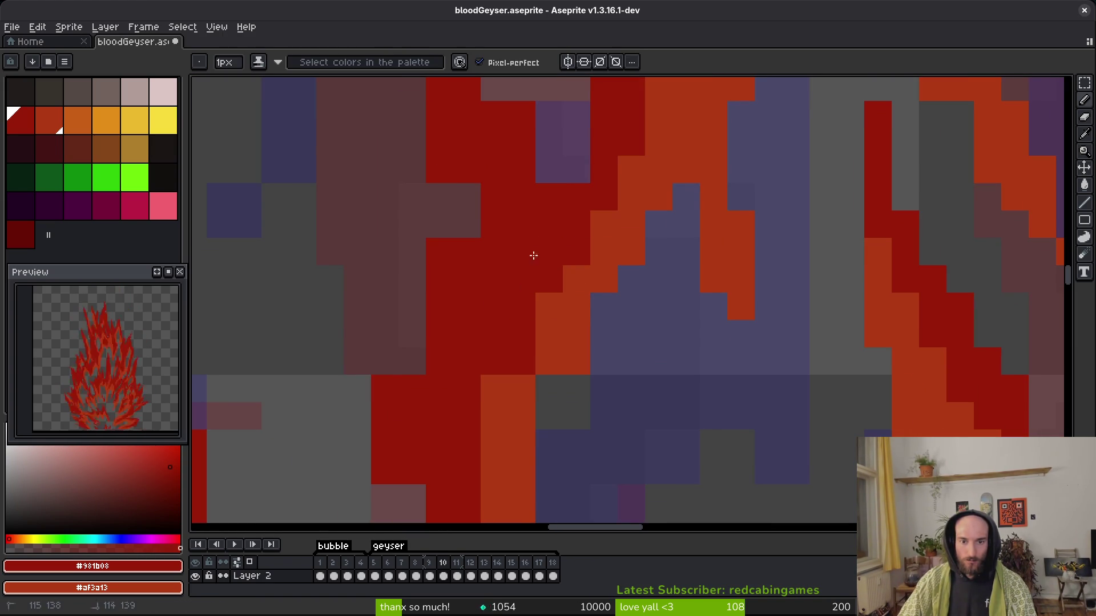
pyautogui.moveTo(577, 436); pyautogui.dragTo(591, 323)
pyautogui.moveTo(570, 269); pyautogui.dragTo(552, 362)
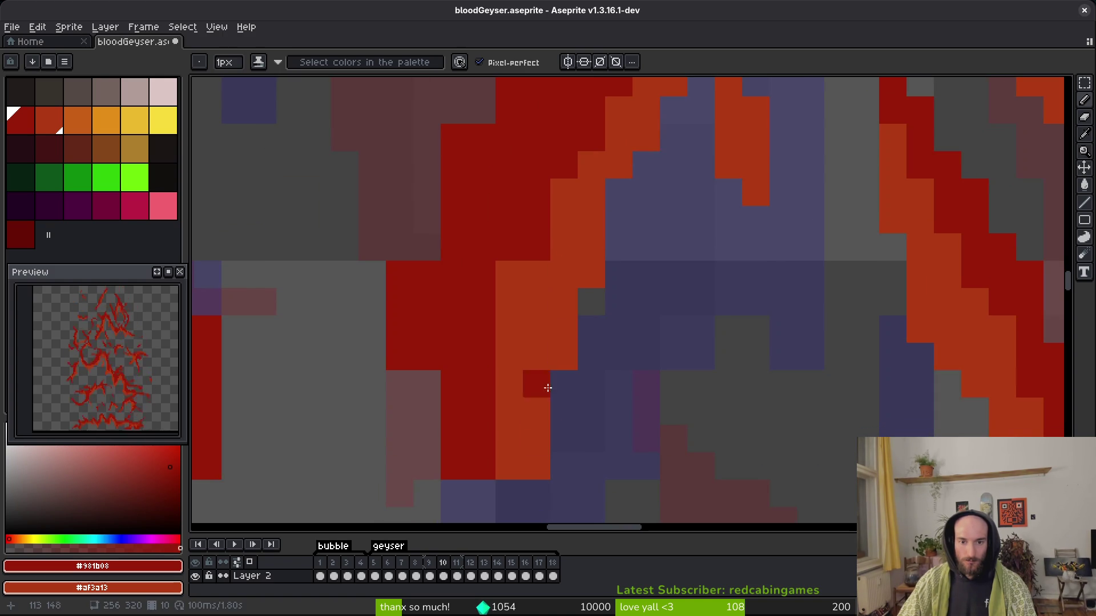
pyautogui.moveTo(548, 430)
pyautogui.mouseDown()
pyautogui.moveTo(536, 495)
pyautogui.moveTo(511, 466)
pyautogui.mouseUp()
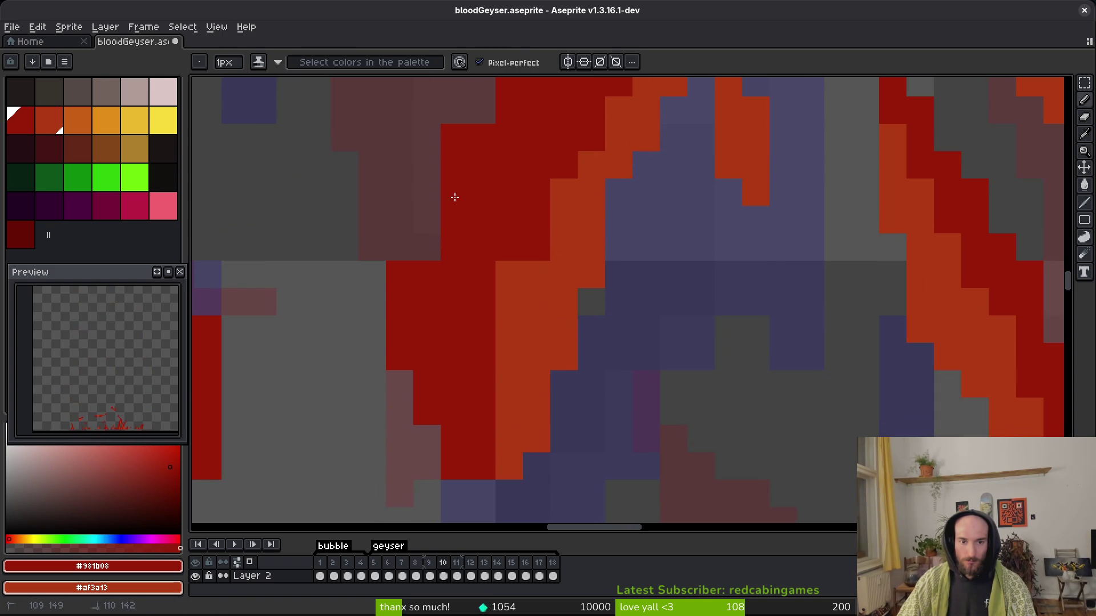
# Repaint several orange pixels in the stroke dark red.
pyautogui.moveTo(509, 269); pyautogui.dragTo(509, 337)
pyautogui.scroll(5, 509, 249)
pyautogui.press('e')
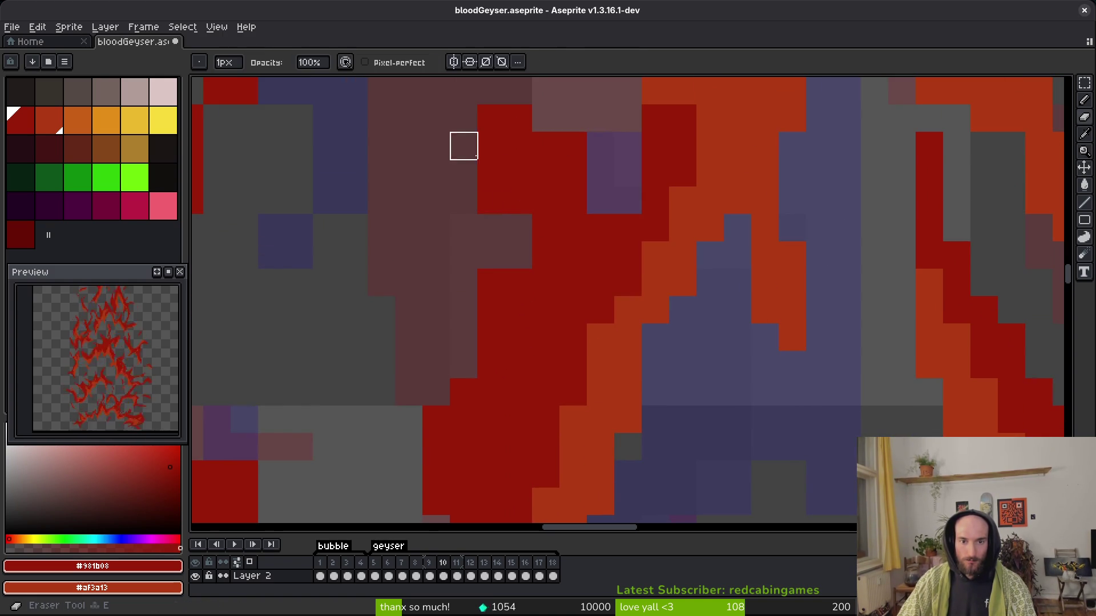
pyautogui.scroll(3, 542, 310)
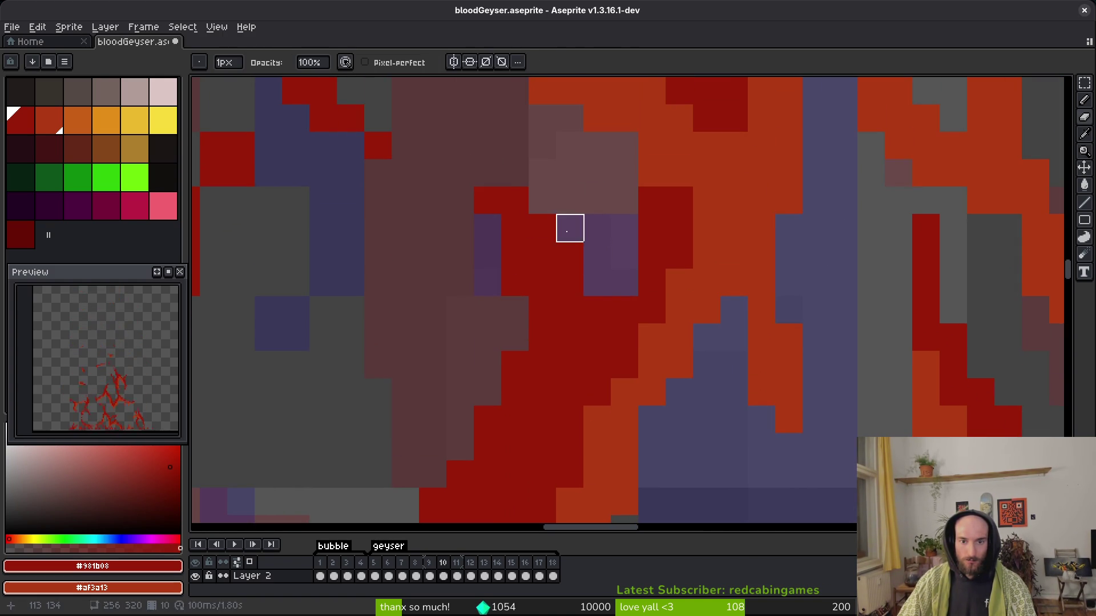
pyautogui.scroll(2, 542, 255)
pyautogui.press('b')
pyautogui.click(654, 235)
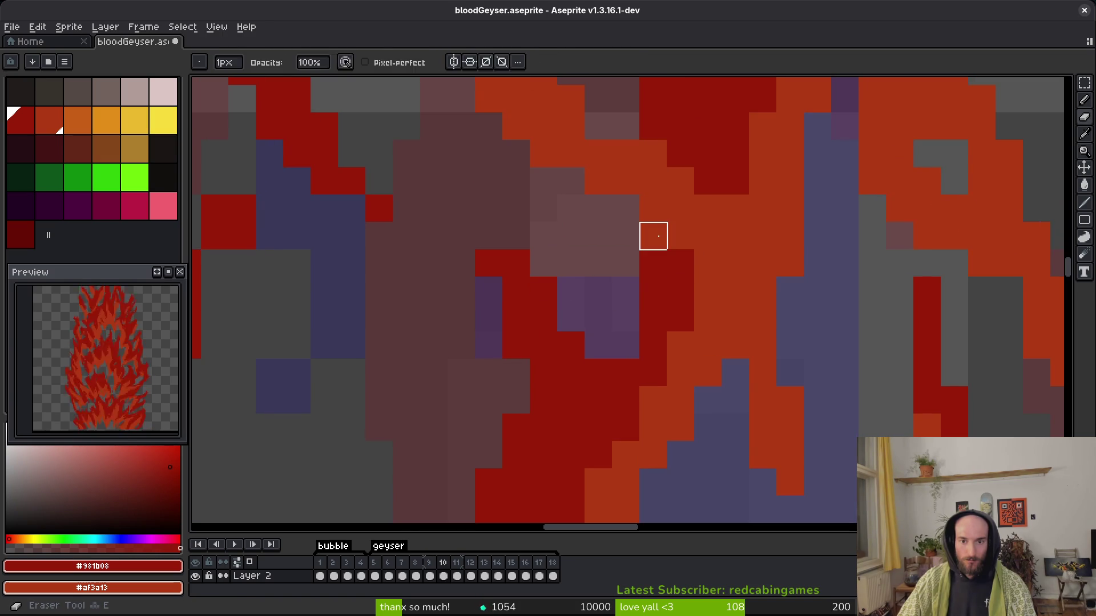
# Erase two stray red pixels from another area of the strokes.
pyautogui.scroll(-2, 726, 298)
pyautogui.moveTo(595, 331)
pyautogui.mouseDown()
pyautogui.moveTo(583, 350)
pyautogui.moveTo(649, 454)
pyautogui.mouseUp()
pyautogui.scroll(-3, 634, 371)
pyautogui.scroll(5, 619, 287)
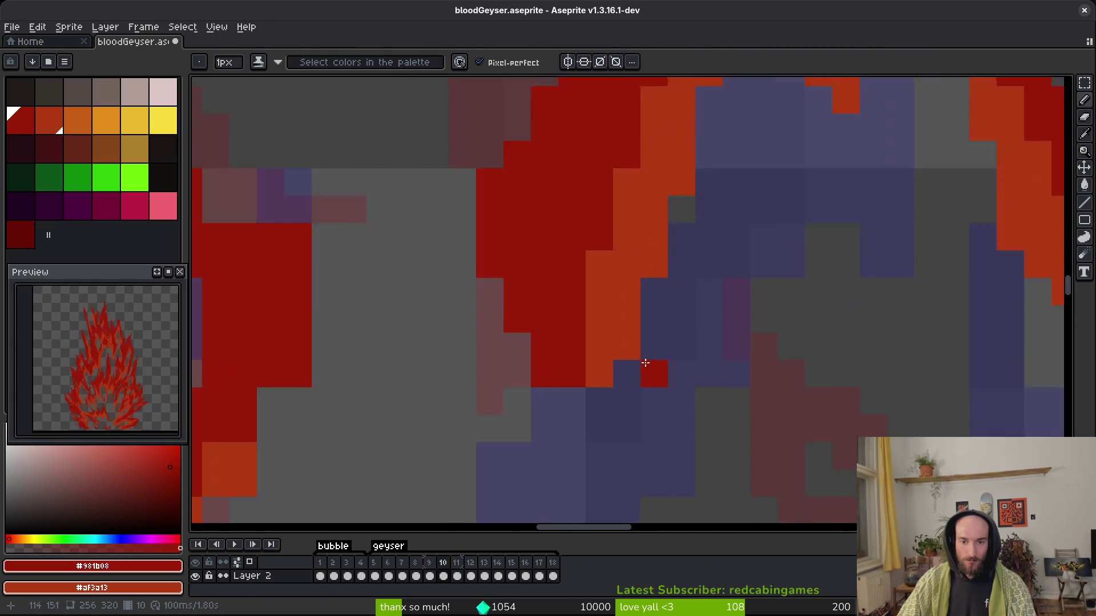
pyautogui.press('e')
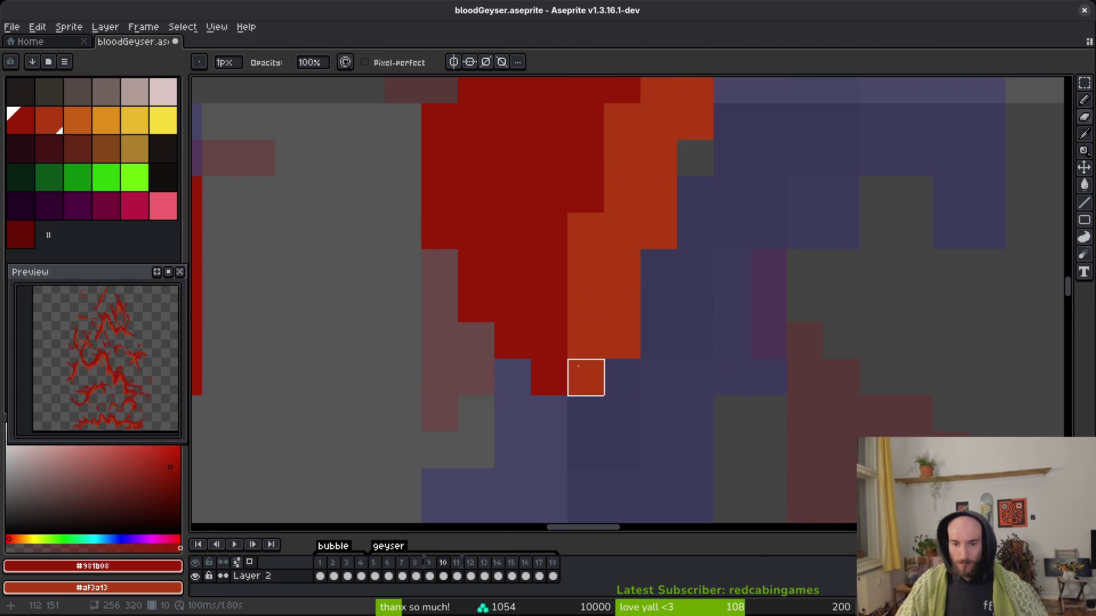
pyautogui.scroll(-3, 620, 376)
pyautogui.scroll(1, 622, 342)
pyautogui.scroll(-1, 783, 318)
pyautogui.scroll(-2, 719, 311)
pyautogui.scroll(1, 724, 379)
pyautogui.scroll(1, 636, 293)
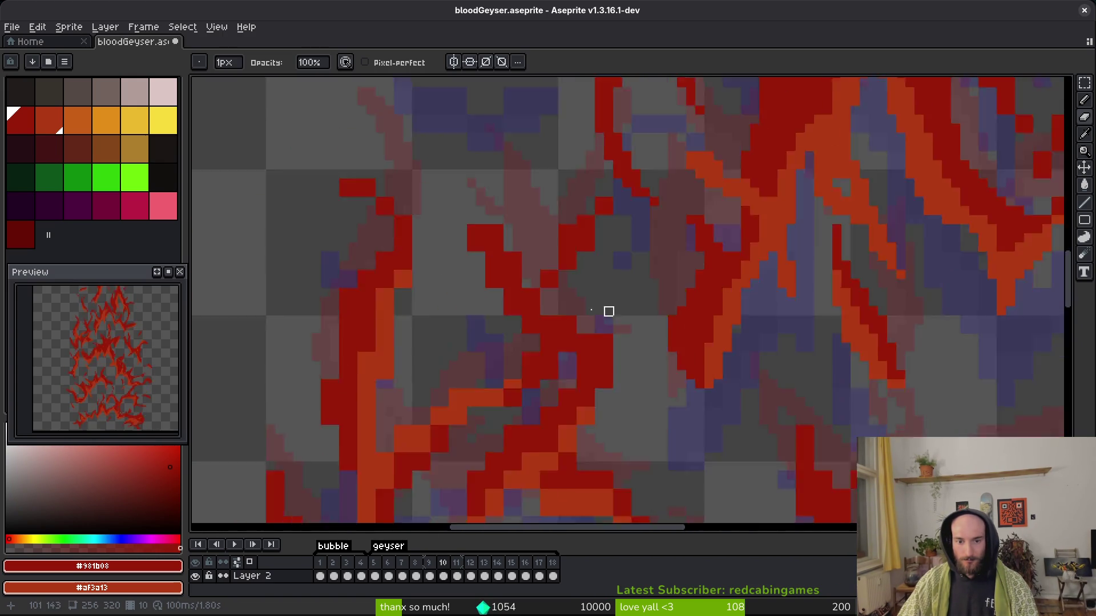
pyautogui.scroll(2, 780, 318)
pyautogui.press('e')
pyautogui.moveTo(644, 262); pyautogui.dragTo(644, 235)
# Erase diagonal runs of stray red pixels from the strokes.
pyautogui.press('b')
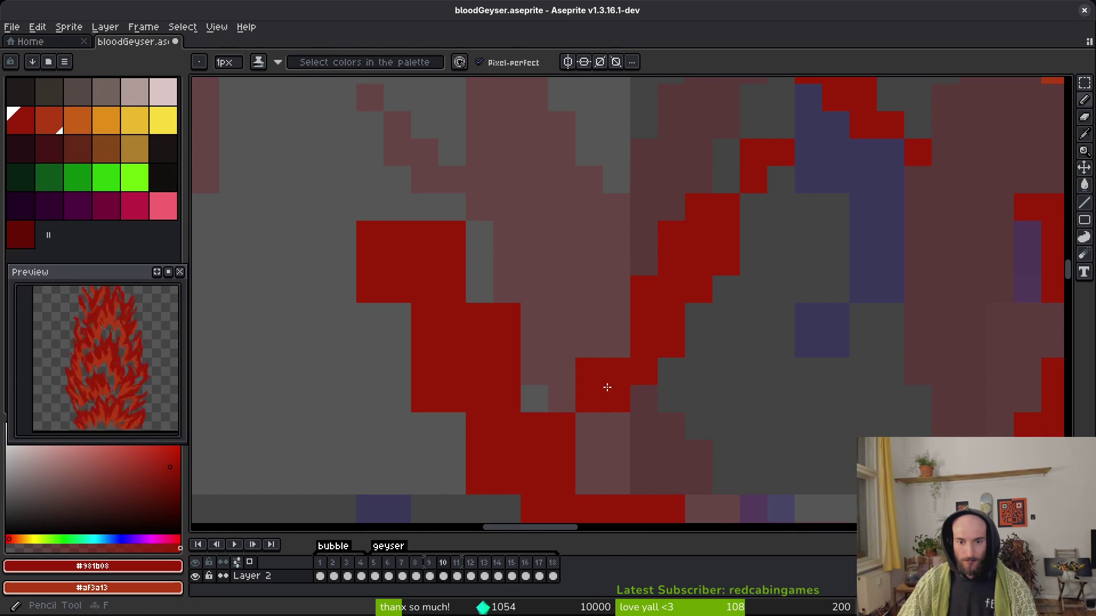
pyautogui.scroll(-3, 705, 284)
pyautogui.press('e')
pyautogui.moveTo(577, 117); pyautogui.dragTo(658, 284)
pyautogui.press('b')
pyautogui.press('e')
pyautogui.moveTo(513, 172)
pyautogui.mouseDown()
pyautogui.moveTo(522, 231)
pyautogui.moveTo(641, 384)
pyautogui.mouseUp()
pyautogui.scroll(-3, 537, 262)
pyautogui.scroll(-3, 657, 319)
pyautogui.press('b')
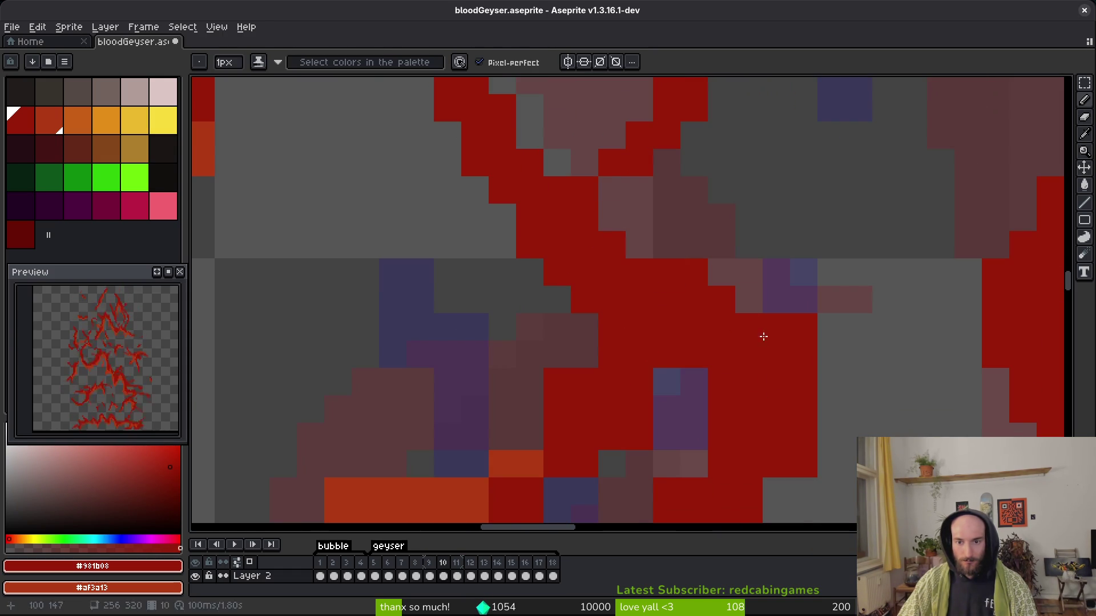
pyautogui.press('e')
pyautogui.moveTo(766, 348); pyautogui.dragTo(831, 435)
pyautogui.press('b')
# Paint a diagonal run of orange pixels higher up and turn one brown pixel dark red.
pyautogui.scroll(-3, 734, 298)
pyautogui.moveTo(734, 299); pyautogui.dragTo(722, 326)
pyautogui.scroll(-1, 692, 292)
pyautogui.moveTo(691, 292); pyautogui.dragTo(703, 246)
pyautogui.moveTo(750, 234); pyautogui.dragTo(697, 346)
pyautogui.scroll(-3, 681, 162)
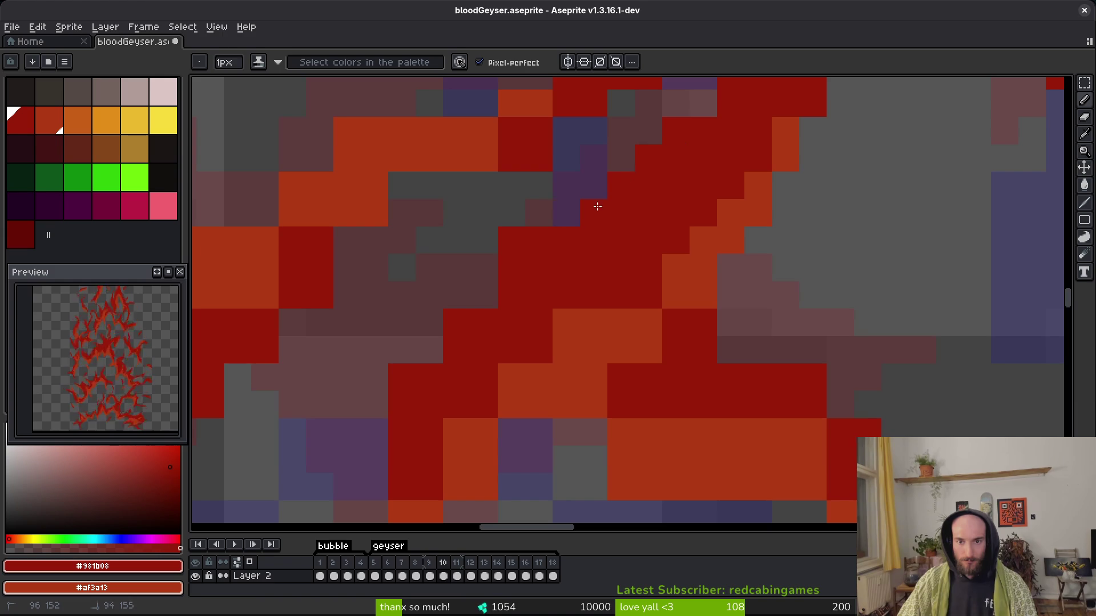
pyautogui.hscroll(-3, 571, 208)
pyautogui.click(572, 258)
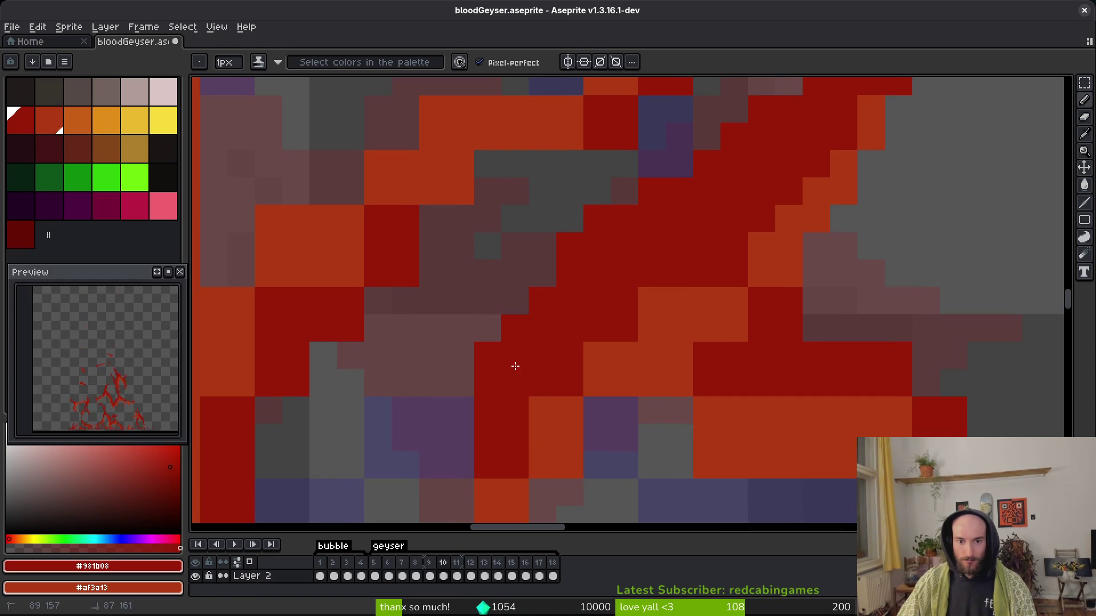
# Repaint three orange pixels dark red, fill three empty pixels orange, and darken another orange run.
pyautogui.scroll(-2, 594, 289)
pyautogui.moveTo(648, 240)
pyautogui.mouseDown()
pyautogui.moveTo(672, 222)
pyautogui.moveTo(613, 243)
pyautogui.mouseUp()
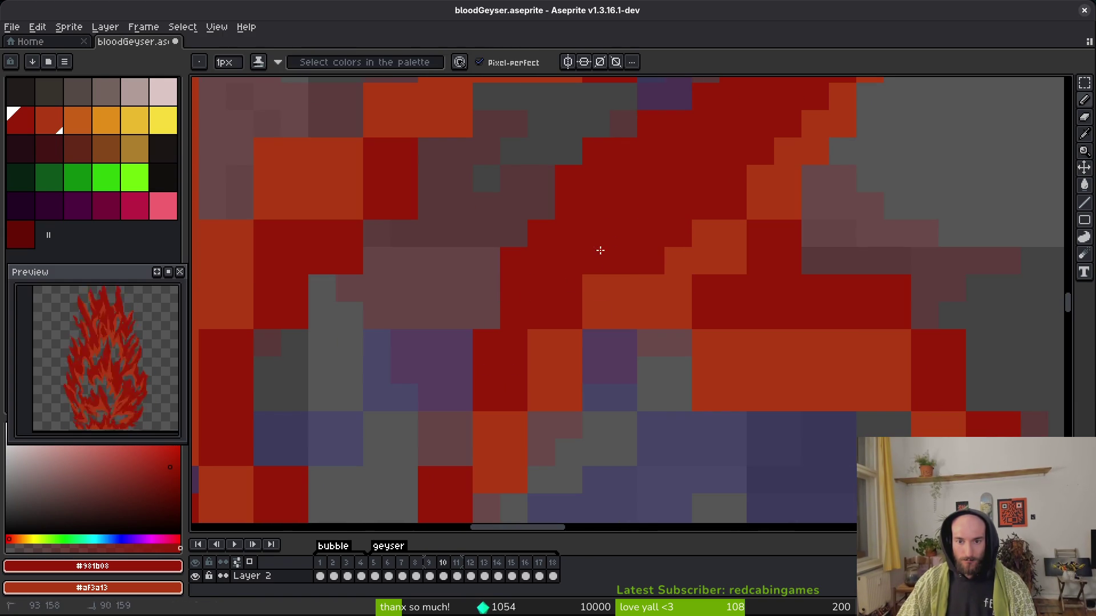
pyautogui.moveTo(544, 338); pyautogui.dragTo(589, 359)
pyautogui.rightClick(678, 284)
pyautogui.press('e')
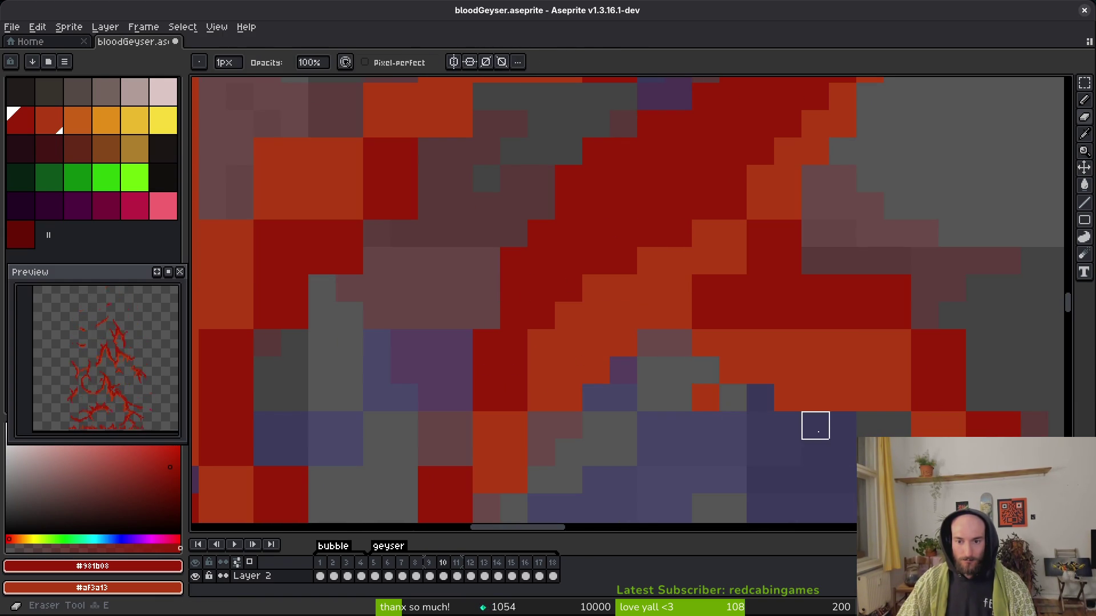
pyautogui.press('b')
pyautogui.moveTo(759, 342)
pyautogui.mouseDown()
pyautogui.moveTo(695, 310)
pyautogui.moveTo(836, 361)
pyautogui.moveTo(952, 384)
pyautogui.mouseUp()
# Erase stray pixels along the stroke edge and darken the remaining edge pixels.
pyautogui.scroll(2, 636, 289)
pyautogui.press('e')
pyautogui.moveTo(627, 186)
pyautogui.mouseDown()
pyautogui.moveTo(885, 386)
pyautogui.moveTo(682, 306)
pyautogui.mouseUp()
pyautogui.press('b')
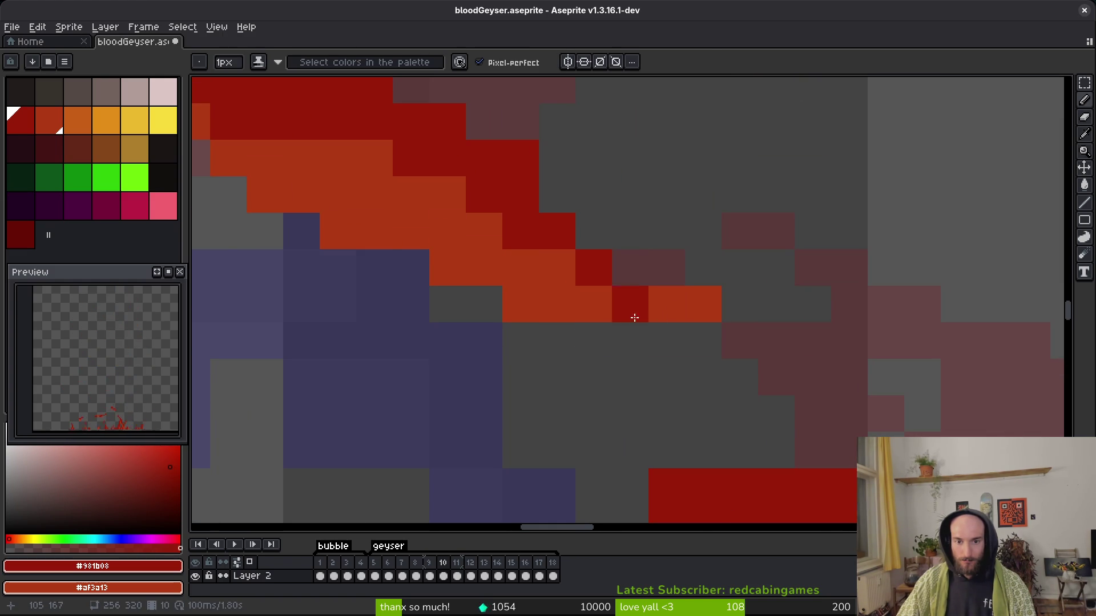
pyautogui.moveTo(611, 270); pyautogui.dragTo(675, 335)
# Paint a single orange pixel with dark-red pixels above it.
pyautogui.scroll(-2, 748, 328)
pyautogui.press('e')
pyautogui.scroll(1, 738, 320)
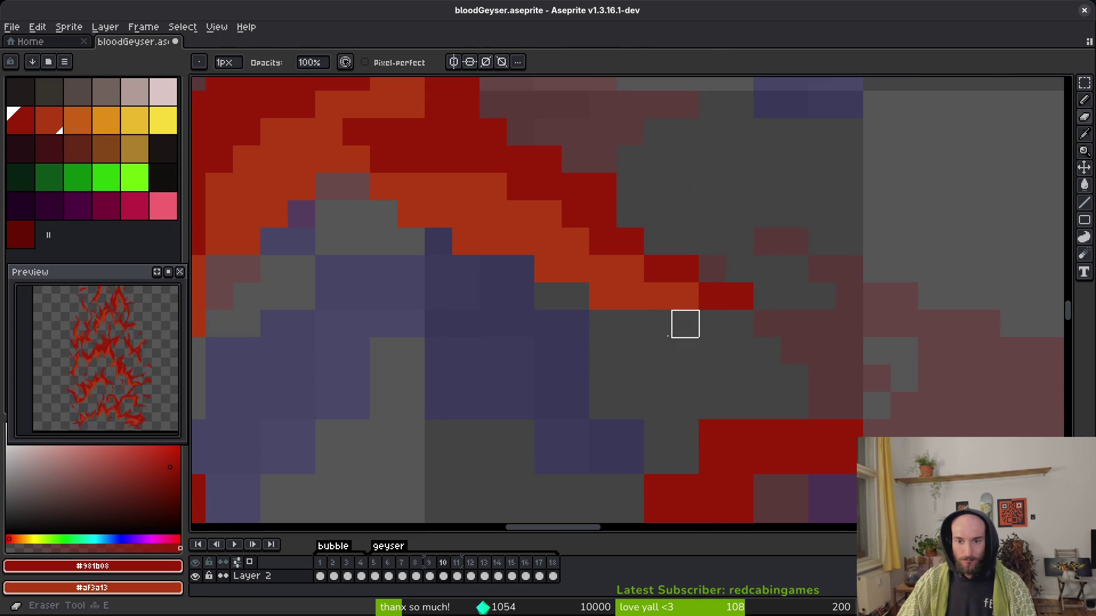
pyautogui.hscroll(-5, 736, 276)
pyautogui.press('b')
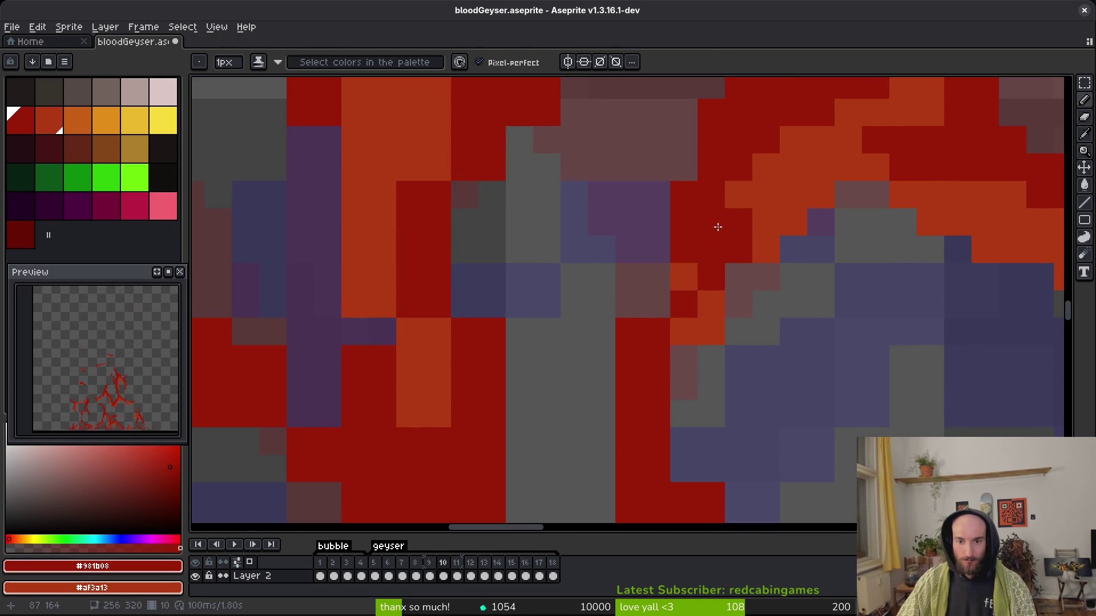
pyautogui.rightClick(669, 454)
pyautogui.moveTo(683, 303)
pyautogui.mouseDown()
pyautogui.moveTo(656, 355)
pyautogui.moveTo(656, 394)
pyautogui.mouseUp()
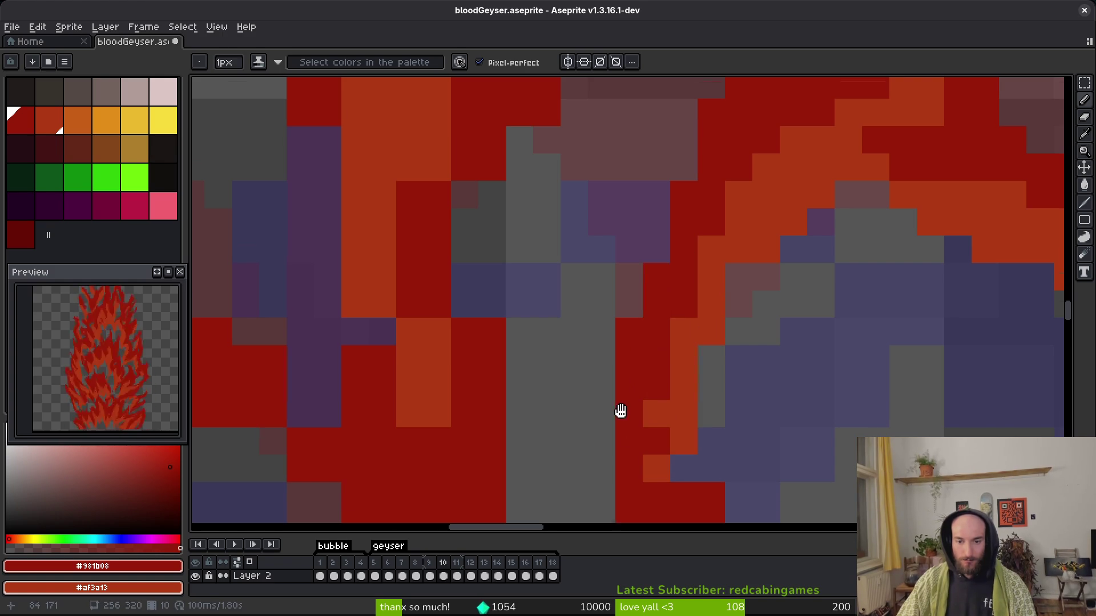
# Paint dark red over a run of orange pixels and add a single #931b08 pixel.
pyautogui.scroll(-1, 619, 430)
pyautogui.scroll(-2, 671, 411)
pyautogui.press('e')
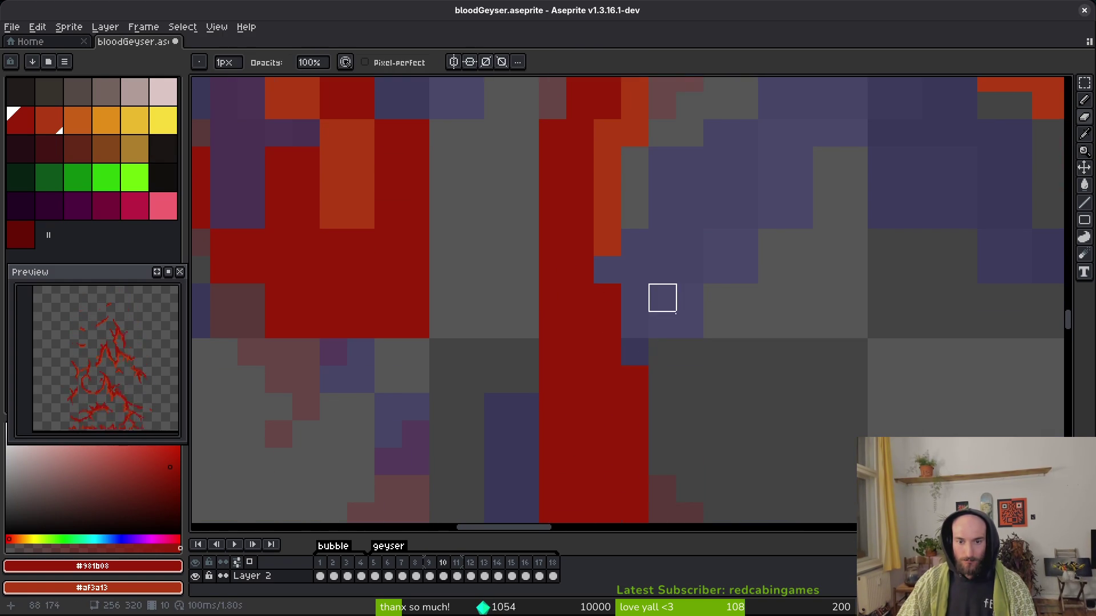
pyautogui.scroll(-2, 690, 362)
pyautogui.scroll(3, 586, 377)
pyautogui.scroll(-2, 642, 449)
pyautogui.press('b')
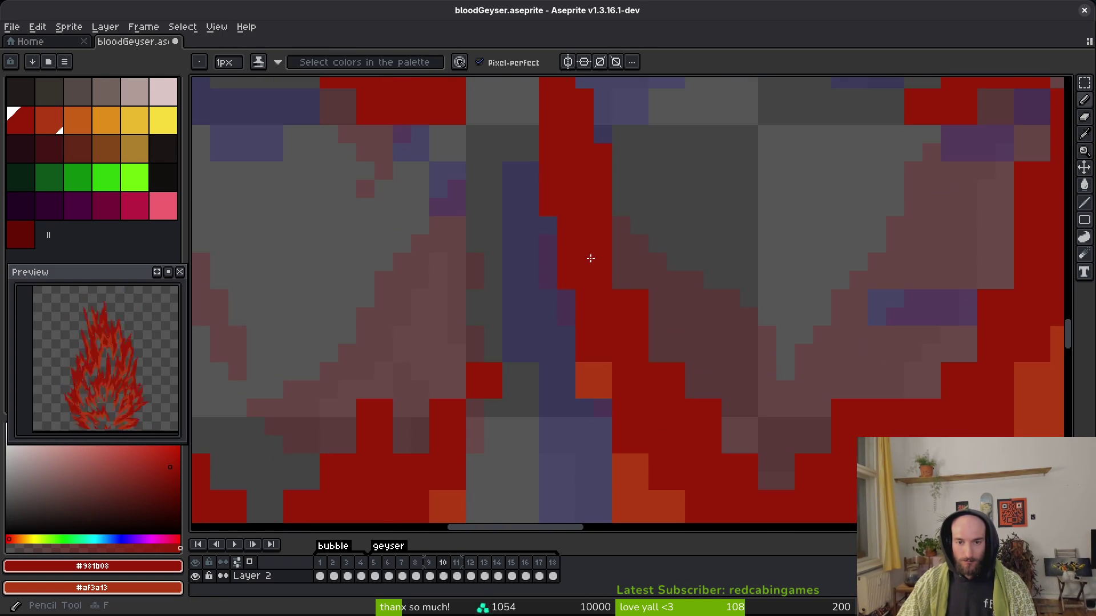
pyautogui.scroll(-3, 654, 369)
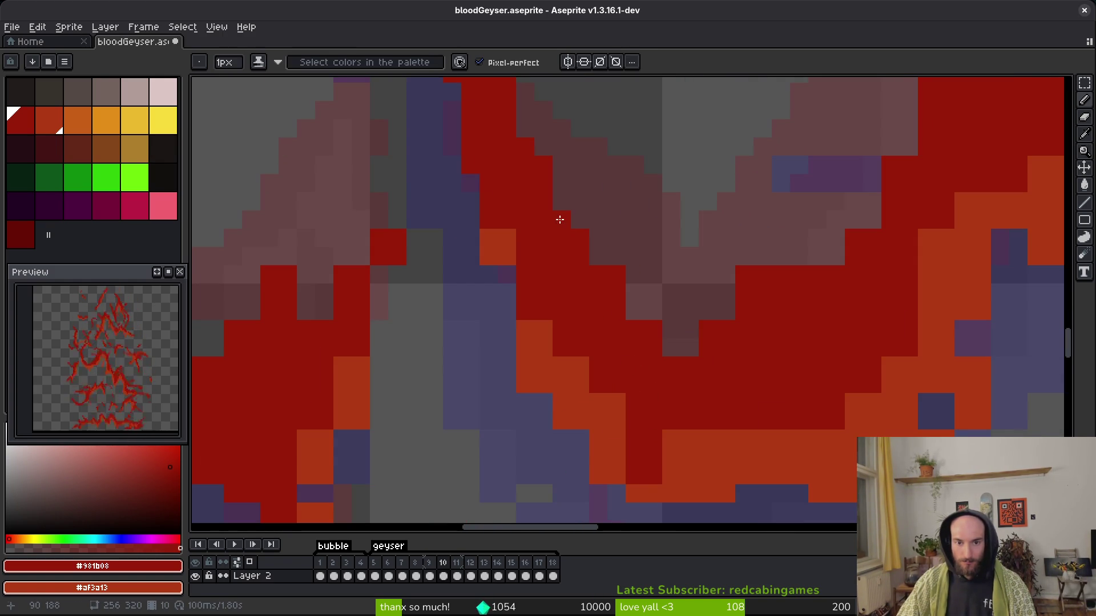
pyautogui.press('e')
pyautogui.scroll(2, 835, 257)
pyautogui.press('b')
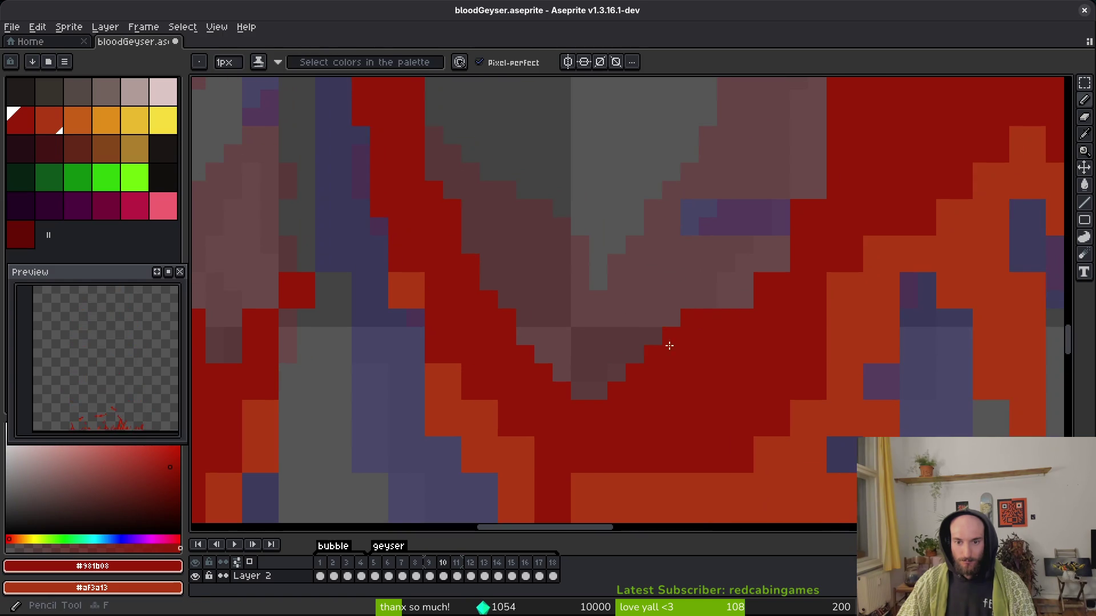
pyautogui.scroll(3, 724, 331)
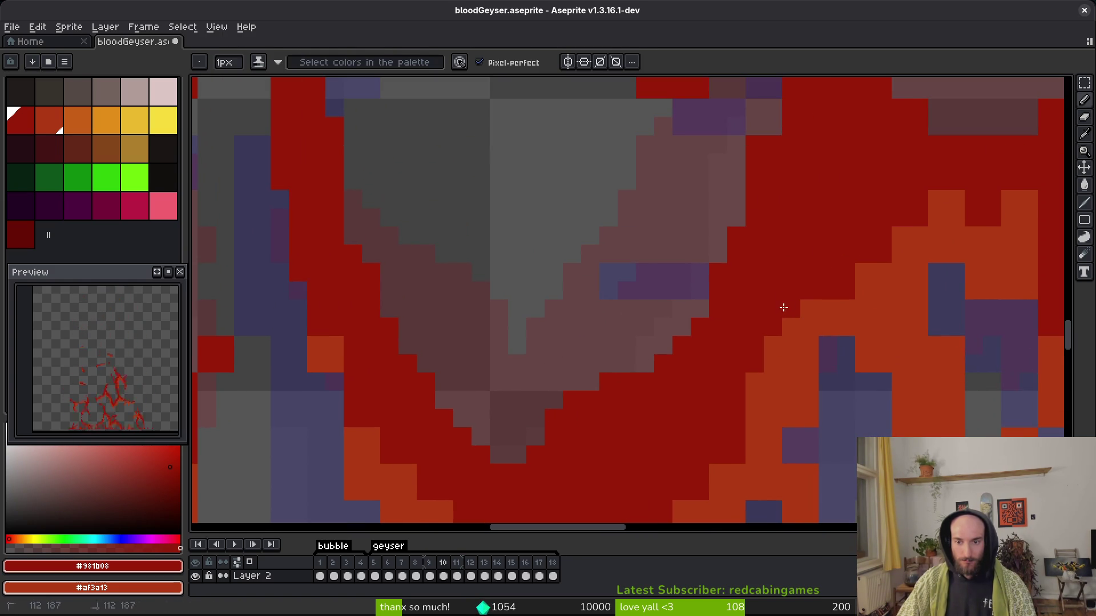
pyautogui.scroll(2, 782, 308)
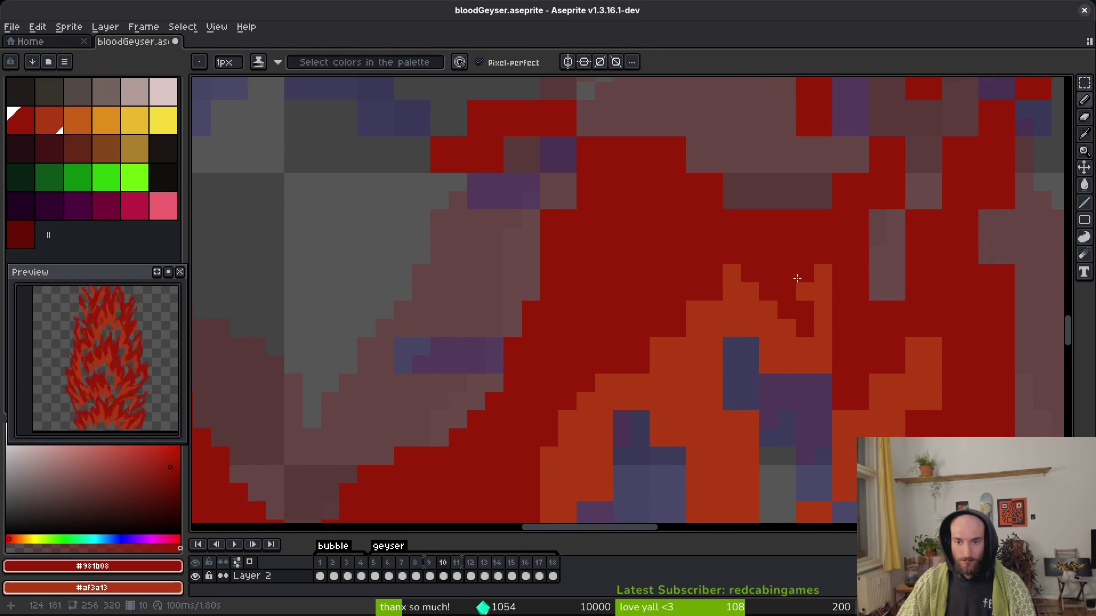
pyautogui.scroll(-2, 857, 336)
pyautogui.scroll(1, 703, 318)
pyautogui.scroll(-1, 721, 288)
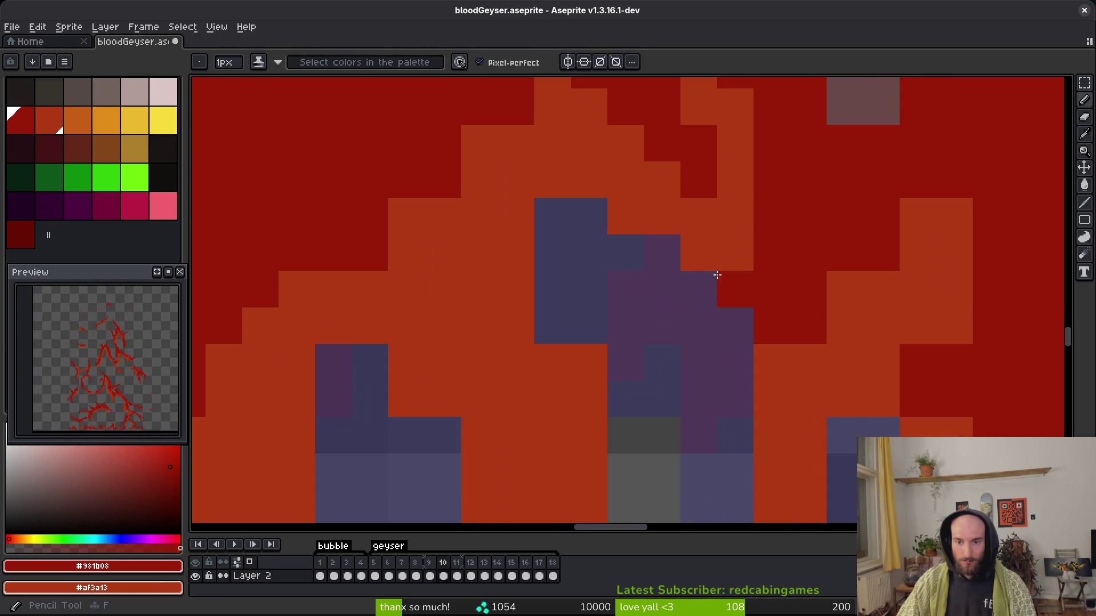
pyautogui.hscroll(2, 826, 191)
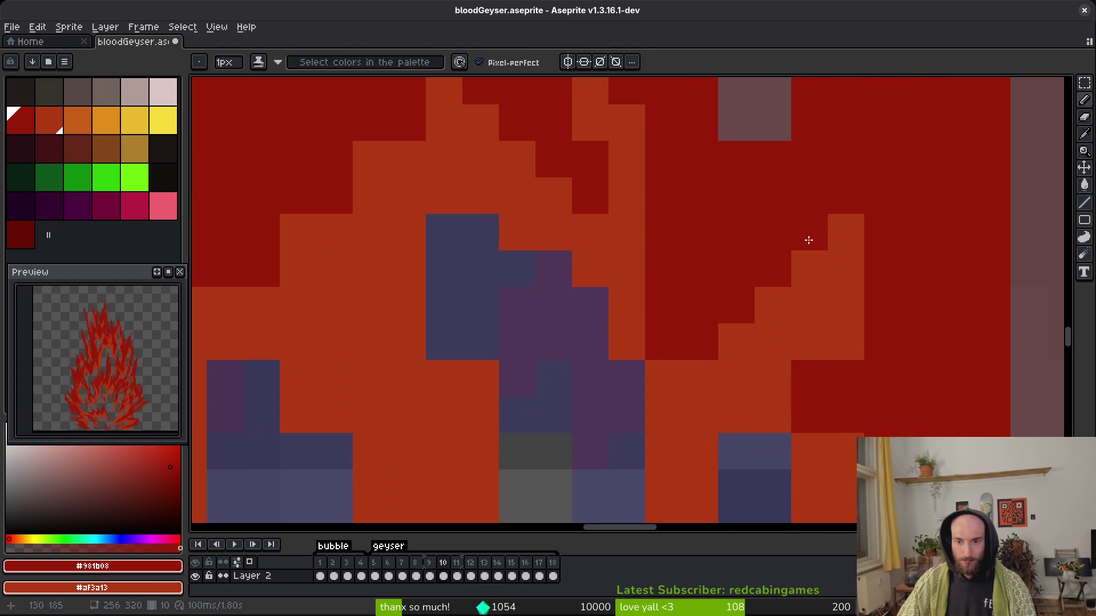
pyautogui.scroll(-2, 839, 247)
pyautogui.moveTo(862, 236)
pyautogui.mouseDown()
pyautogui.moveTo(856, 343)
pyautogui.moveTo(726, 293)
pyautogui.mouseUp()
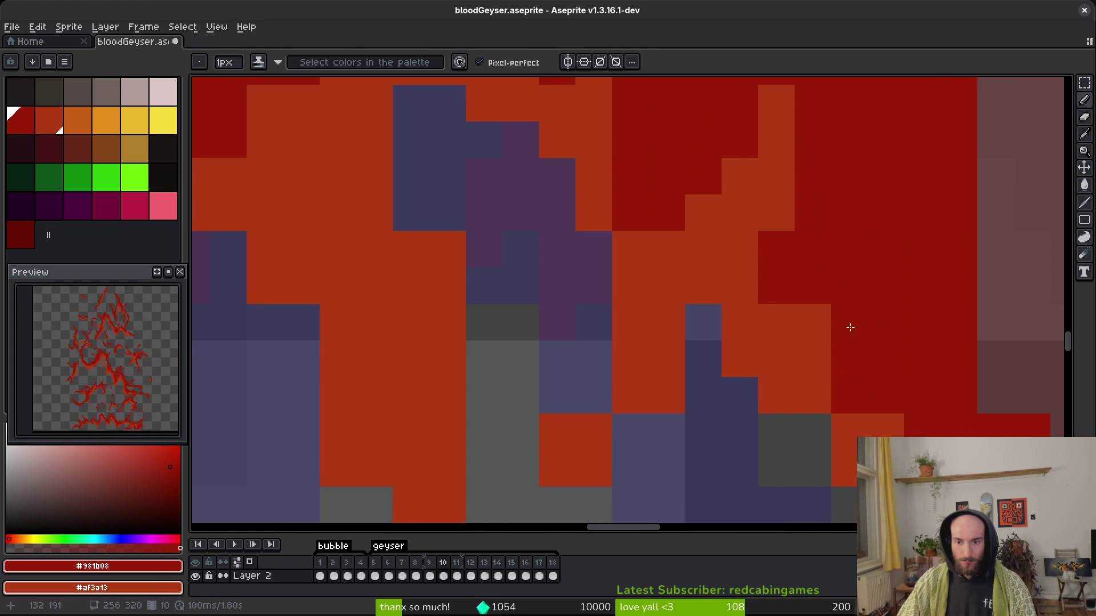
pyautogui.hscroll(2, 854, 332)
pyautogui.click(726, 286)
# Paint two neighbouring pixel columns dark red, extending the lower stroke tip downward.
pyautogui.moveTo(831, 404); pyautogui.dragTo(531, 191)
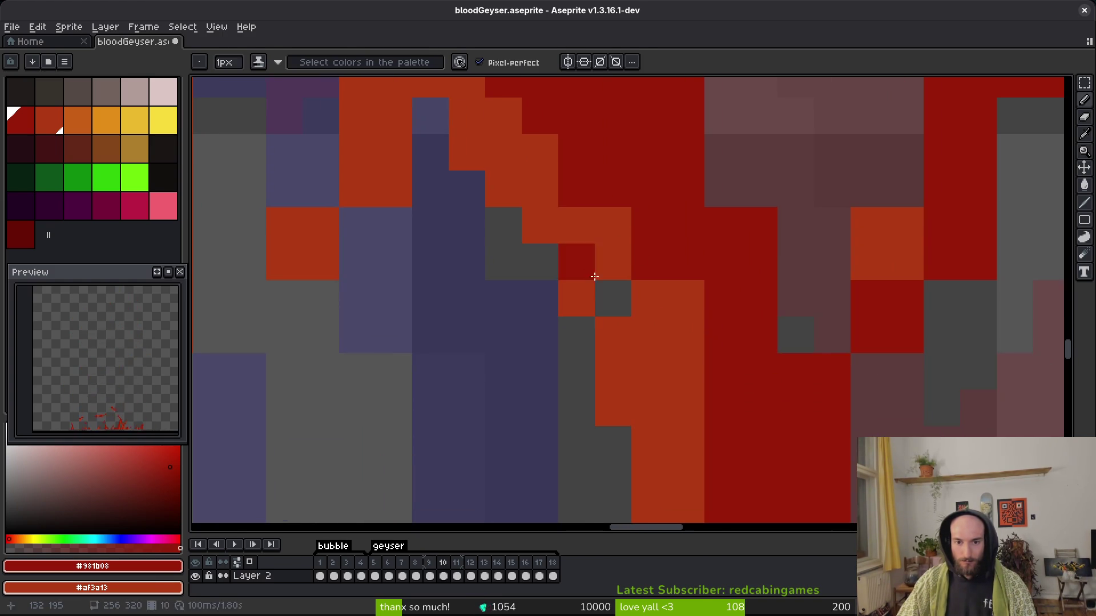
pyautogui.moveTo(685, 283); pyautogui.dragTo(685, 426)
pyautogui.scroll(-3, 731, 280)
pyautogui.moveTo(767, 251); pyautogui.dragTo(785, 445)
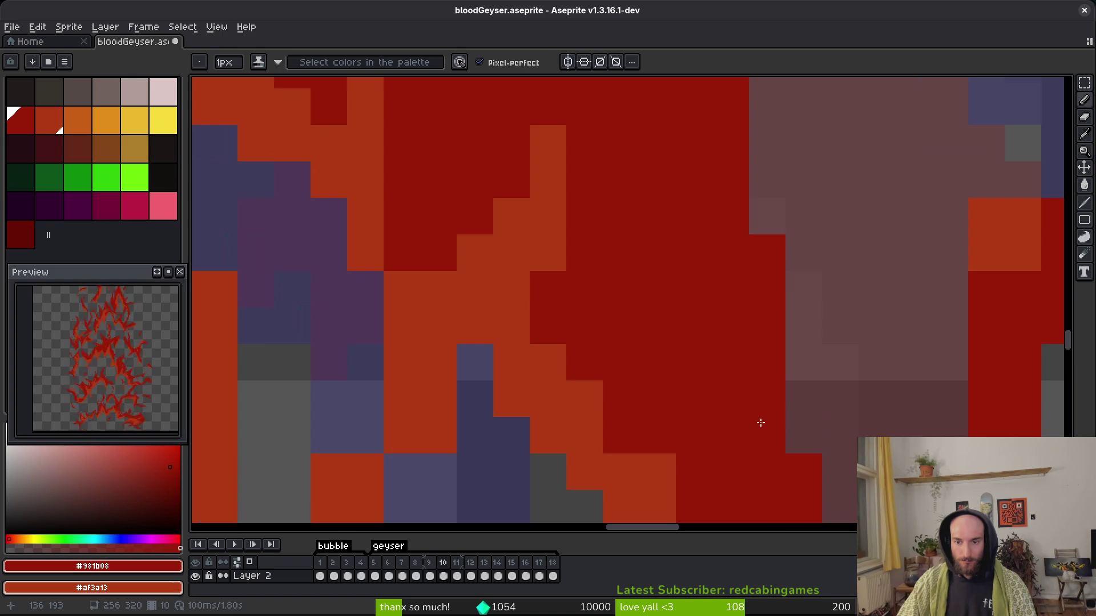
pyautogui.scroll(-3, 753, 411)
pyautogui.scroll(-3, 725, 375)
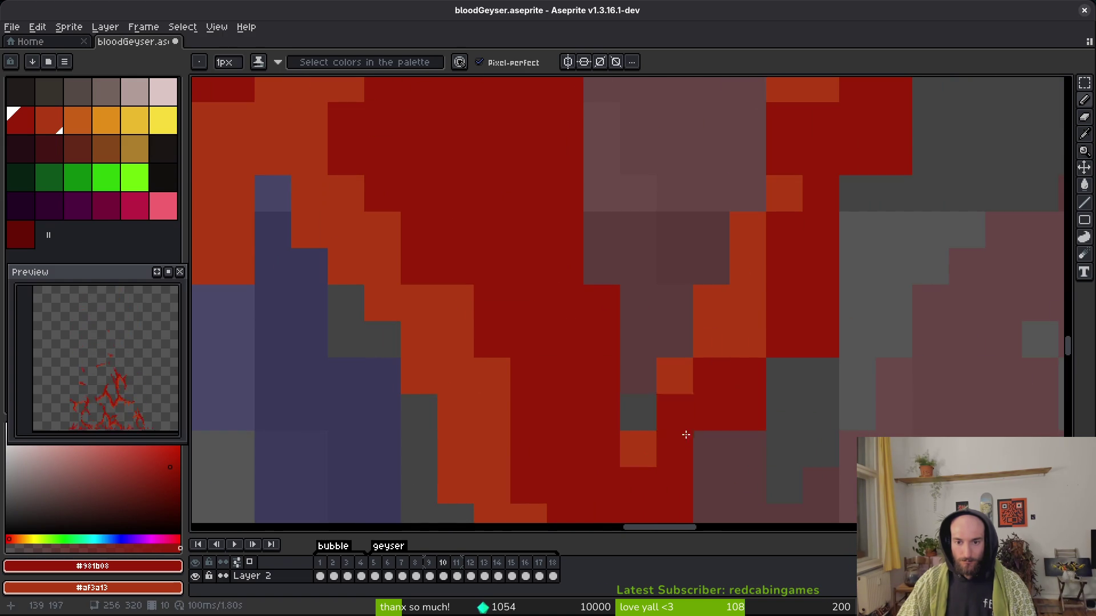
pyautogui.moveTo(736, 410); pyautogui.dragTo(746, 403)
pyautogui.scroll(3, 746, 294)
# Erase one stray pixel at the stroke tip and review the result.
pyautogui.press('e')
pyautogui.click(714, 423)
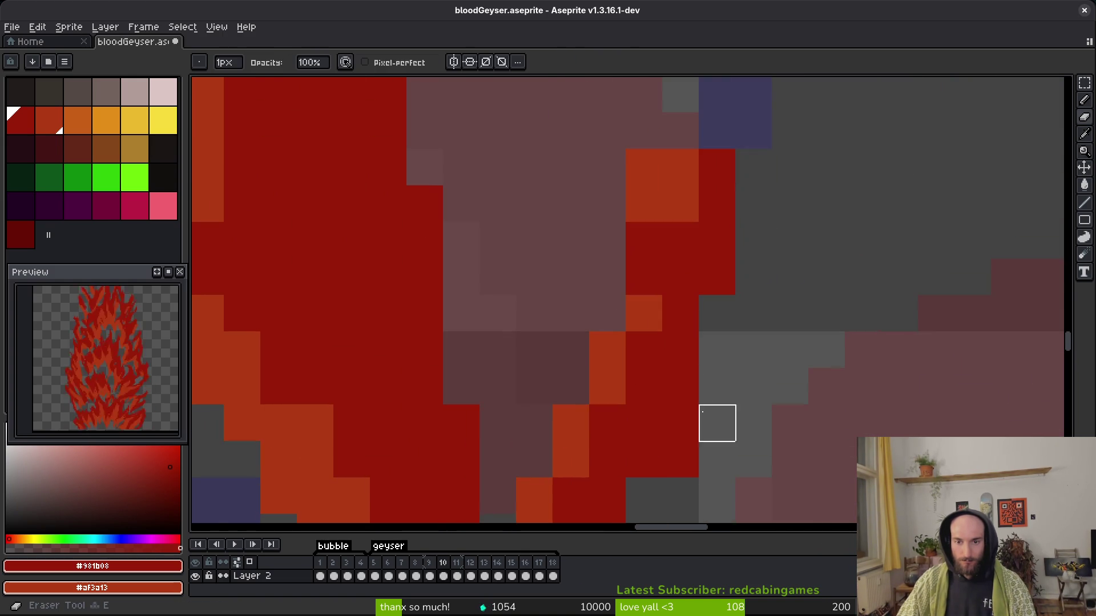
pyautogui.hscroll(2, 634, 370)
pyautogui.press('b')
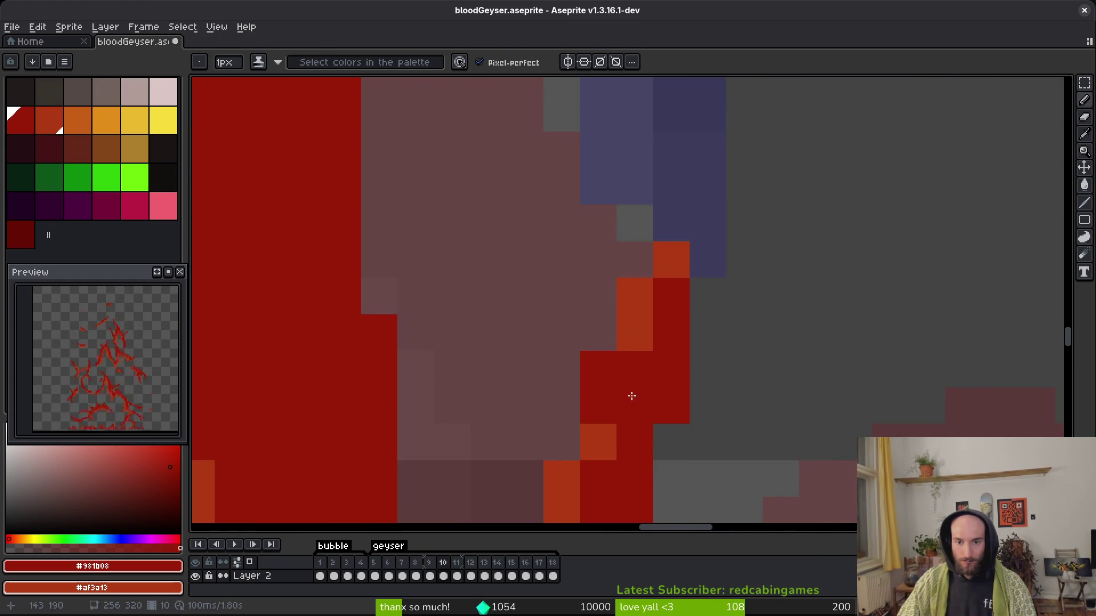
pyautogui.scroll(-5, 697, 252)
pyautogui.scroll(5, 696, 310)
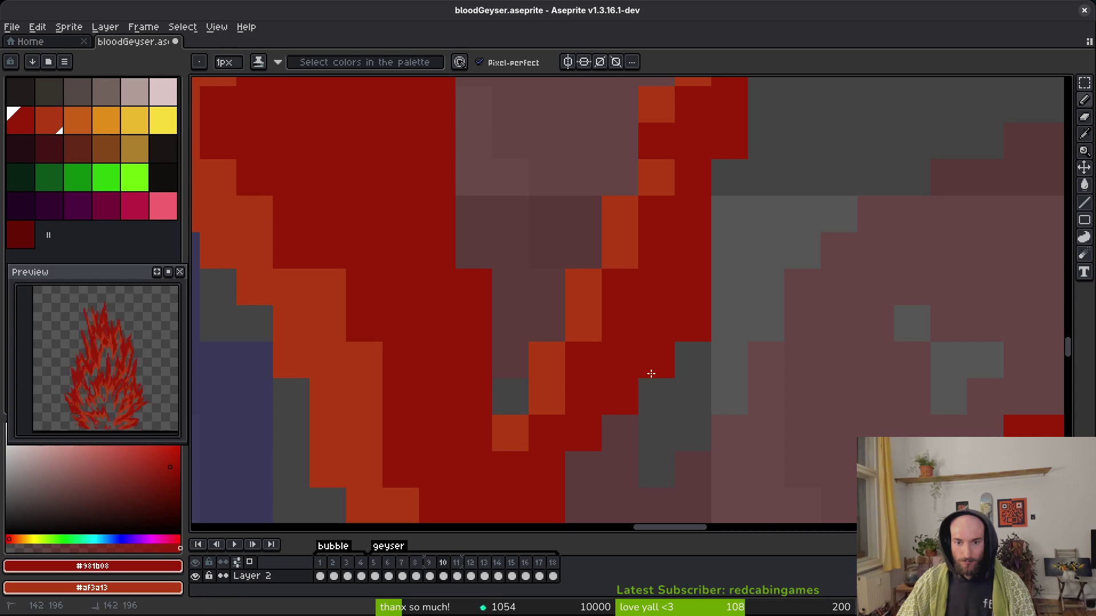
pyautogui.scroll(-4, 587, 453)
pyautogui.scroll(4, 611, 435)
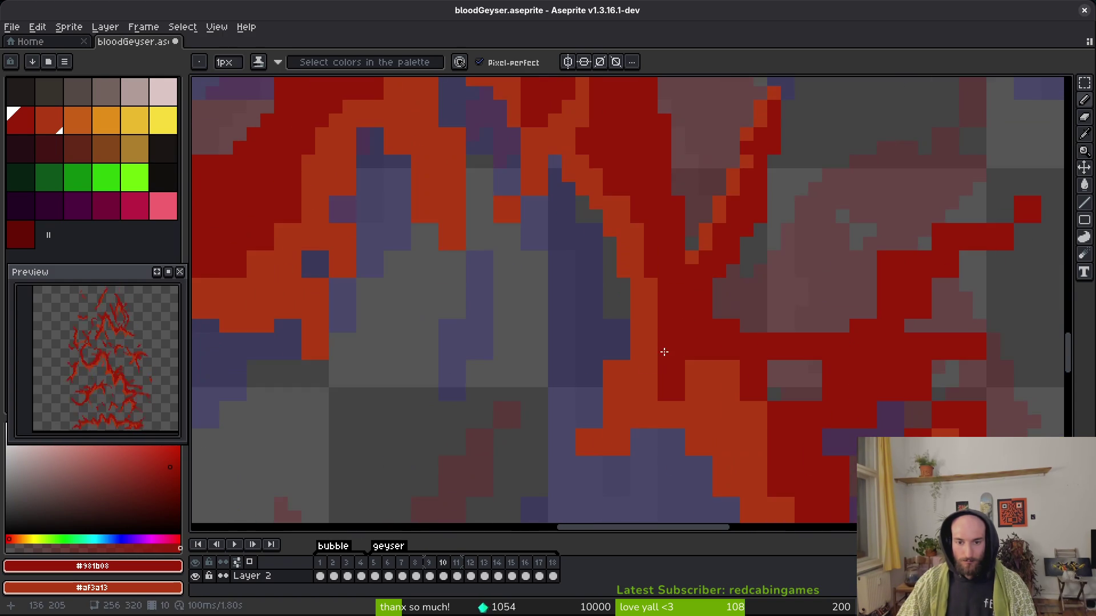
# Paint a line of dark red pixels into frame 10's orange blood stroke.
pyautogui.press('e')
pyautogui.press('b')
pyautogui.scroll(-4, 609, 268)
pyautogui.scroll(4, 700, 203)
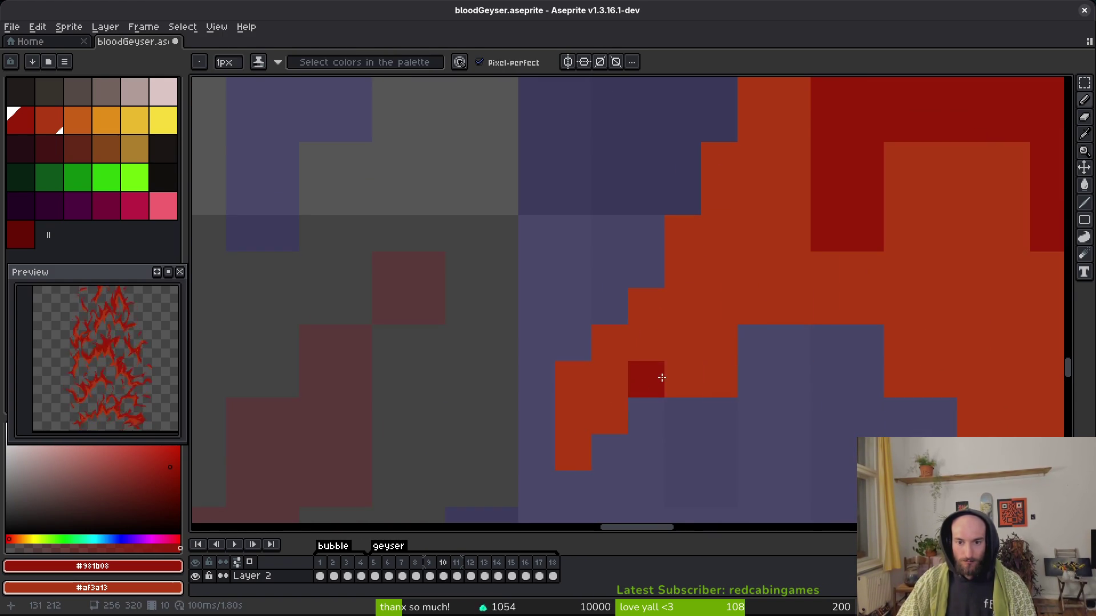
pyautogui.scroll(-4, 643, 377)
pyautogui.scroll(4, 538, 345)
pyautogui.press('e')
pyautogui.scroll(-4, 394, 343)
pyautogui.scroll(4, 550, 226)
pyautogui.press('b')
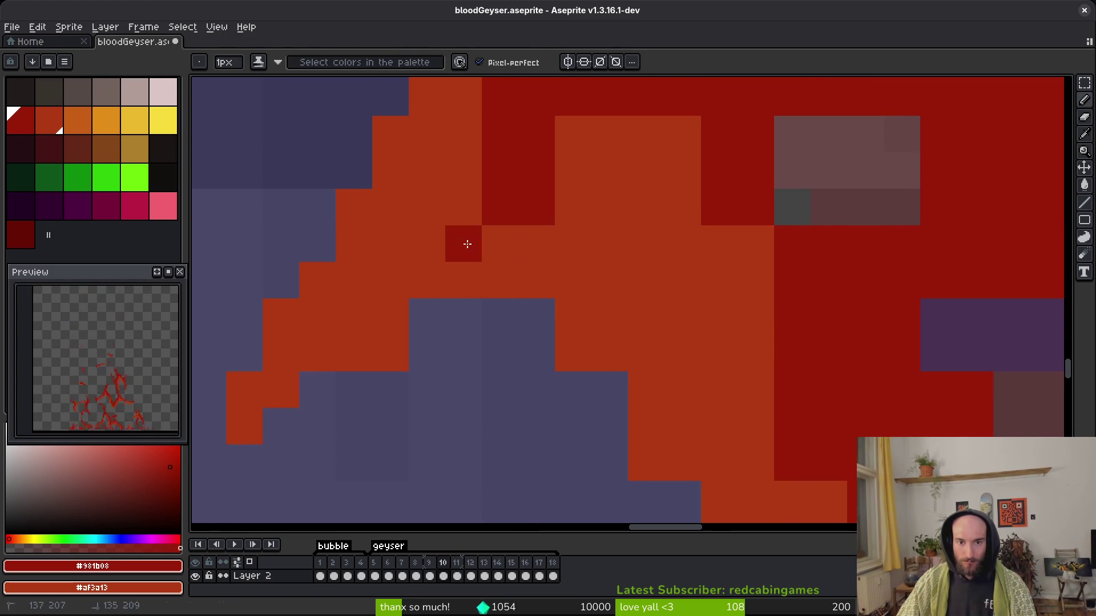
pyautogui.moveTo(467, 245); pyautogui.dragTo(477, 174)
# Add a second run of dark red pixels just beside that stroke.
pyautogui.scroll(3, 560, 213)
pyautogui.hscroll(4, 560, 213)
pyautogui.moveTo(439, 284); pyautogui.dragTo(500, 237)
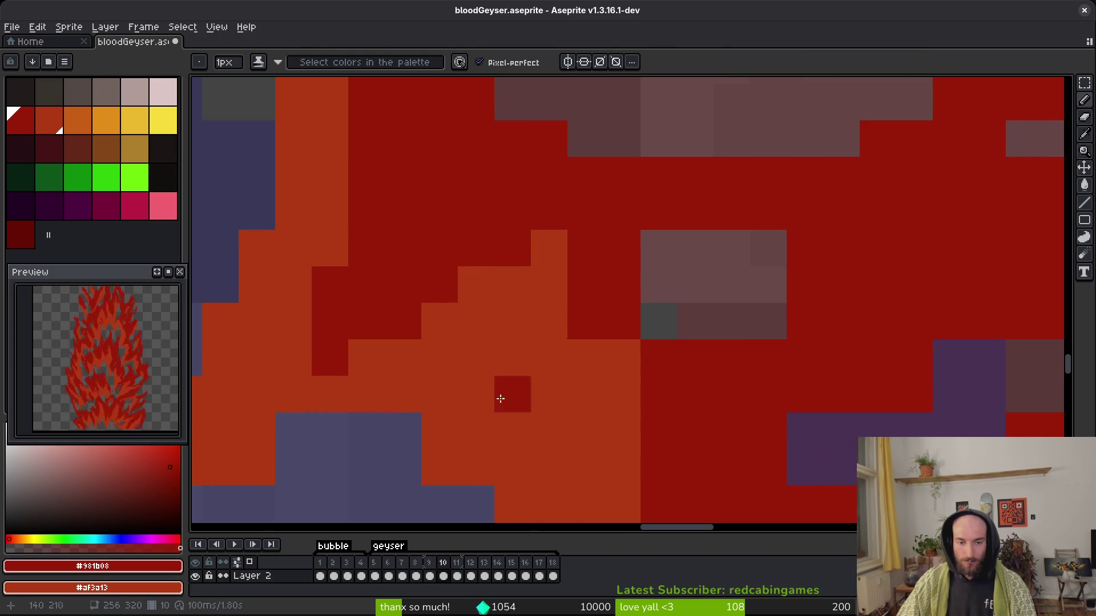
pyautogui.scroll(-3, 555, 326)
pyautogui.hscroll(-3, 555, 326)
# Paint rows of red pixels into the grey block and its bottom brownish row.
pyautogui.press('e')
pyautogui.press('b')
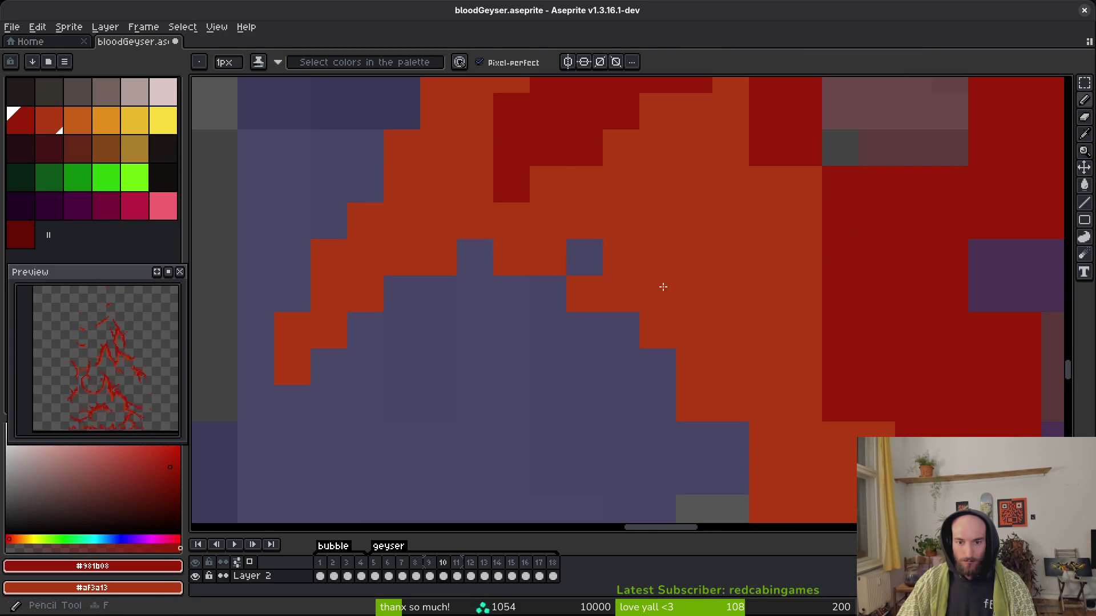
pyautogui.press('.')
pyautogui.hscroll(4, 819, 264)
pyautogui.scroll(1, 820, 264)
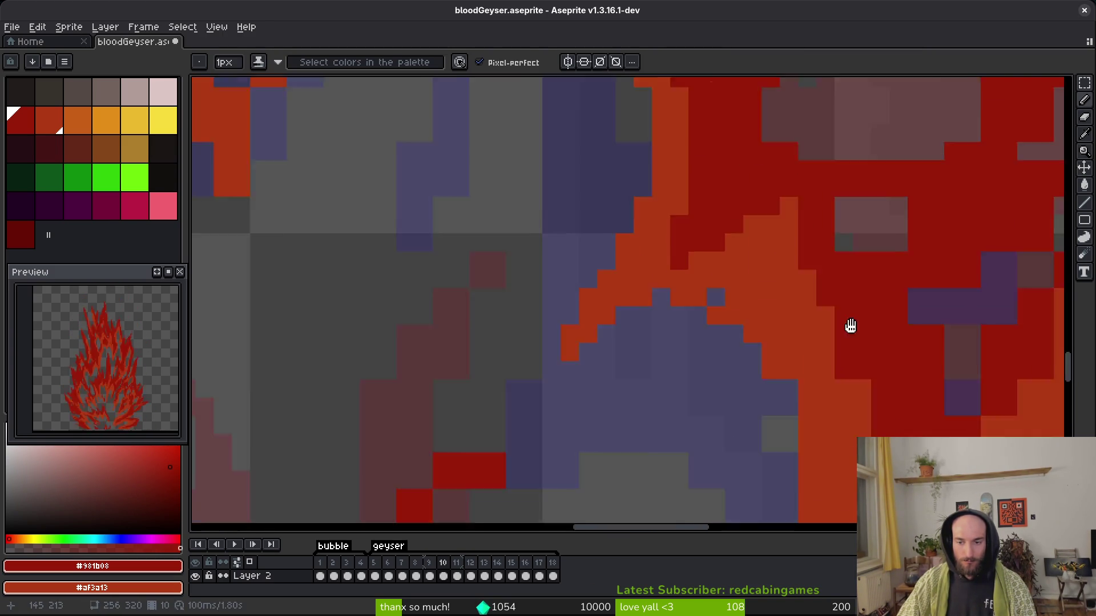
pyautogui.scroll(2, 706, 106)
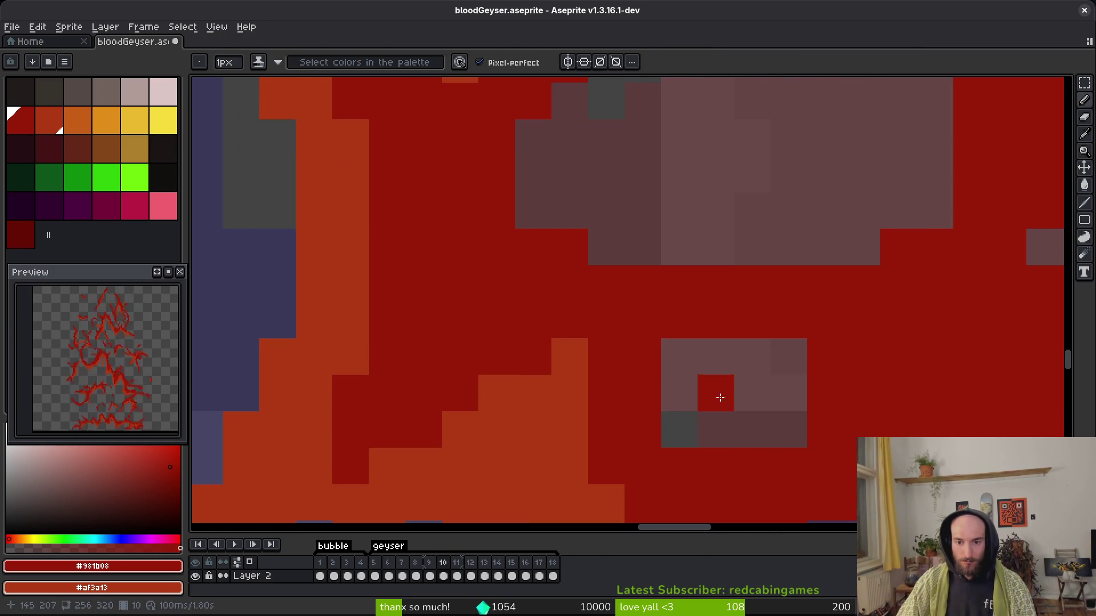
pyautogui.moveTo(752, 393); pyautogui.dragTo(809, 392)
pyautogui.moveTo(796, 429); pyautogui.dragTo(714, 429)
# Retry recolouring the brownish rows red, undoing attempts and fixing single grey pixels instead.
pyautogui.hotkey('ctrl', 'z')
pyautogui.hotkey('ctrl', 'z')
pyautogui.moveTo(802, 429); pyautogui.dragTo(714, 429)
pyautogui.hotkey('ctrl', 'z')
pyautogui.moveTo(679, 357); pyautogui.dragTo(758, 350)
pyautogui.hotkey('ctrl', 'z')
pyautogui.click(759, 429)
pyautogui.hotkey('ctrl', 'z')
pyautogui.click(675, 433)
# Turn a grey pixel red, then add scattered dark red and orange pixels.
pyautogui.scroll(-3, 676, 432)
pyautogui.scroll(3, 832, 323)
pyautogui.click(833, 324)
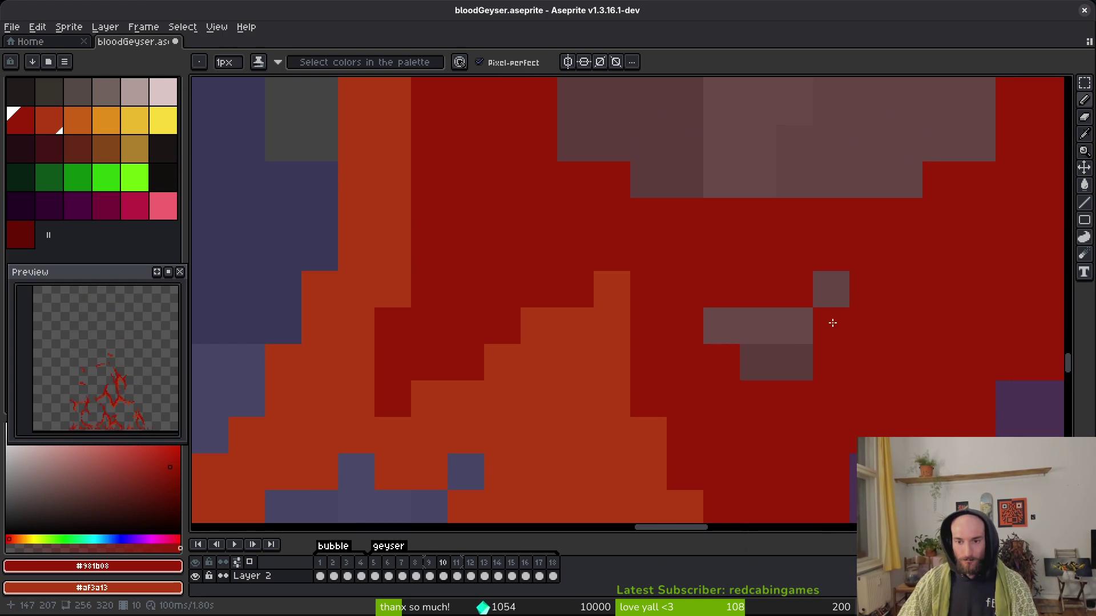
pyautogui.scroll(-3, 817, 393)
pyautogui.scroll(3, 788, 334)
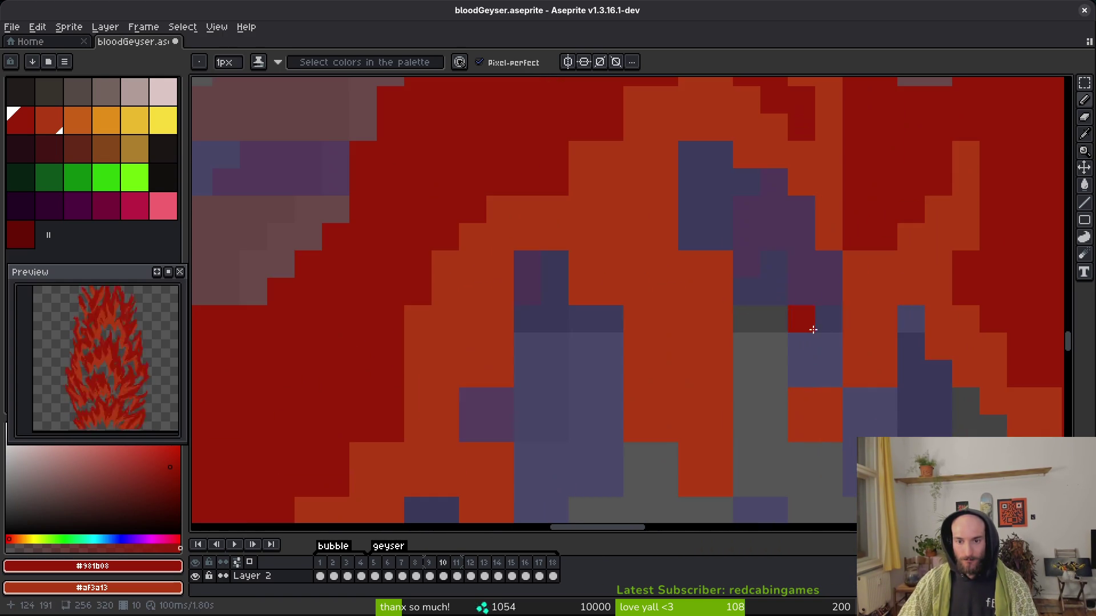
pyautogui.click(856, 403)
pyautogui.click(829, 373)
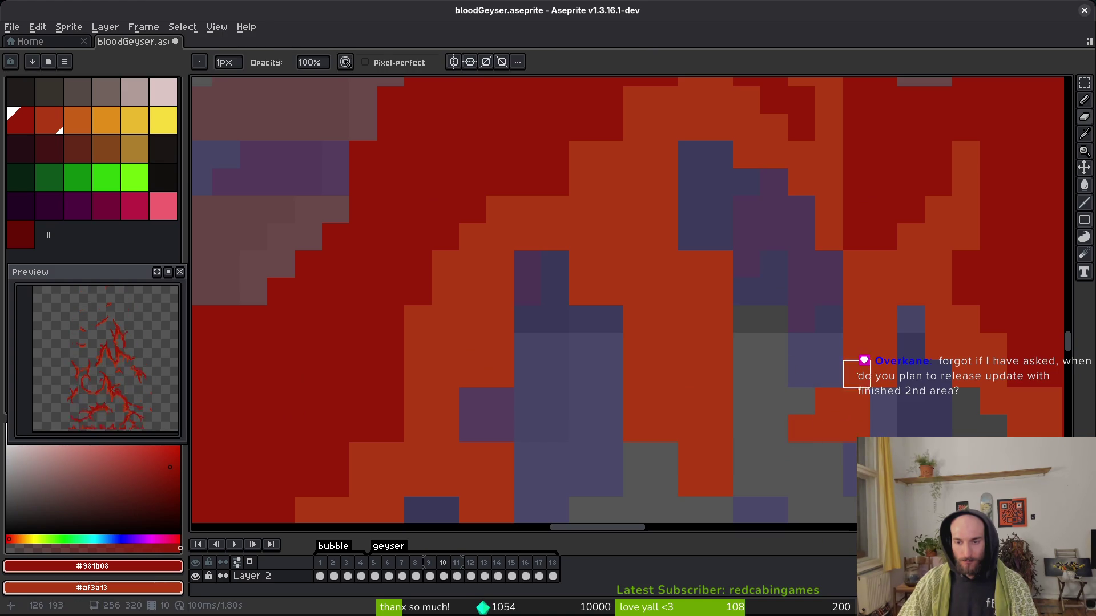
pyautogui.click(829, 400)
pyautogui.rightClick(857, 237)
pyautogui.rightClick(856, 194)
pyautogui.click(863, 290)
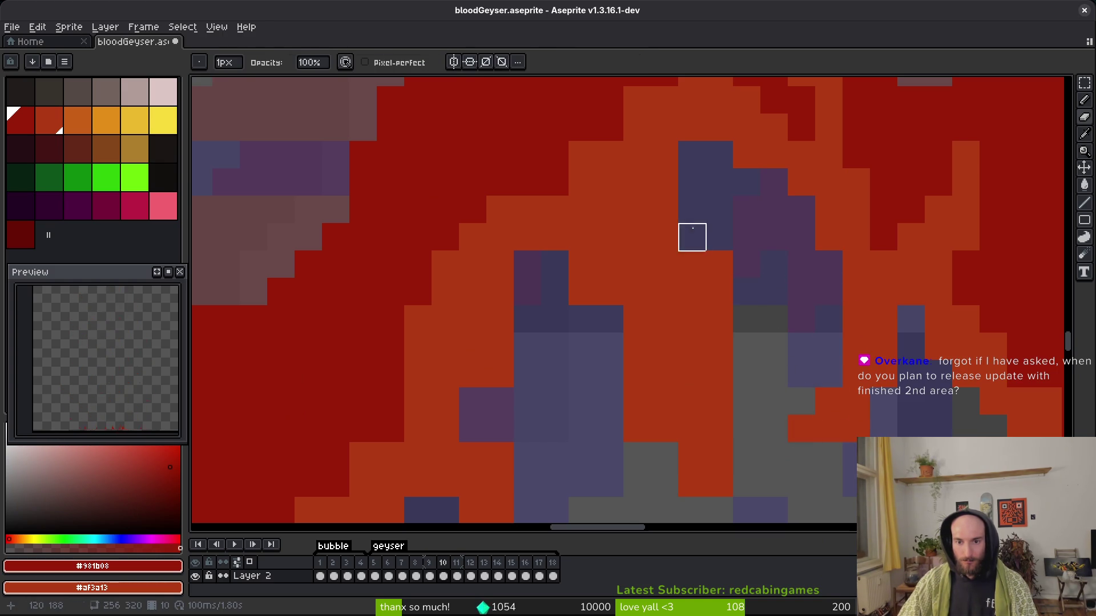
# Paint dark red pixels over the orange column.
pyautogui.press('e')
pyautogui.scroll(-3, 714, 262)
pyautogui.scroll(3, 529, 172)
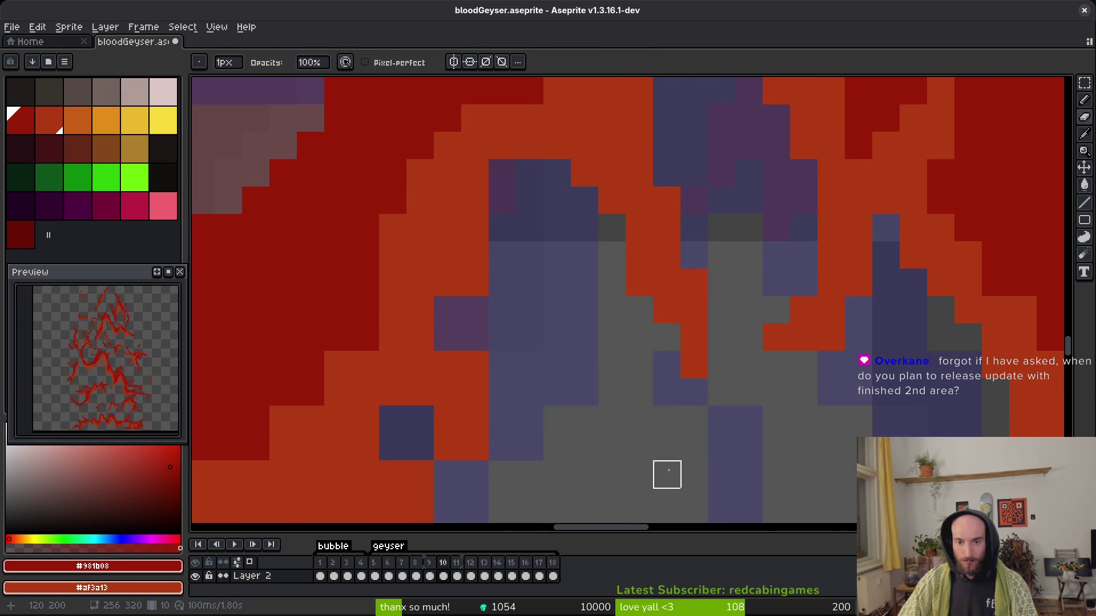
pyautogui.scroll(-3, 667, 475)
pyautogui.scroll(3, 624, 257)
pyautogui.press('b')
pyautogui.scroll(-3, 604, 283)
pyautogui.scroll(3, 604, 283)
pyautogui.click(578, 312)
# Extend the dark red stroke downward, erase stray orange pixels, and reshape the stroke edge.
pyautogui.press('e')
pyautogui.scroll(-3, 604, 311)
pyautogui.scroll(3, 599, 311)
pyautogui.moveTo(598, 312); pyautogui.dragTo(625, 394)
pyautogui.moveTo(625, 285); pyautogui.dragTo(597, 475)
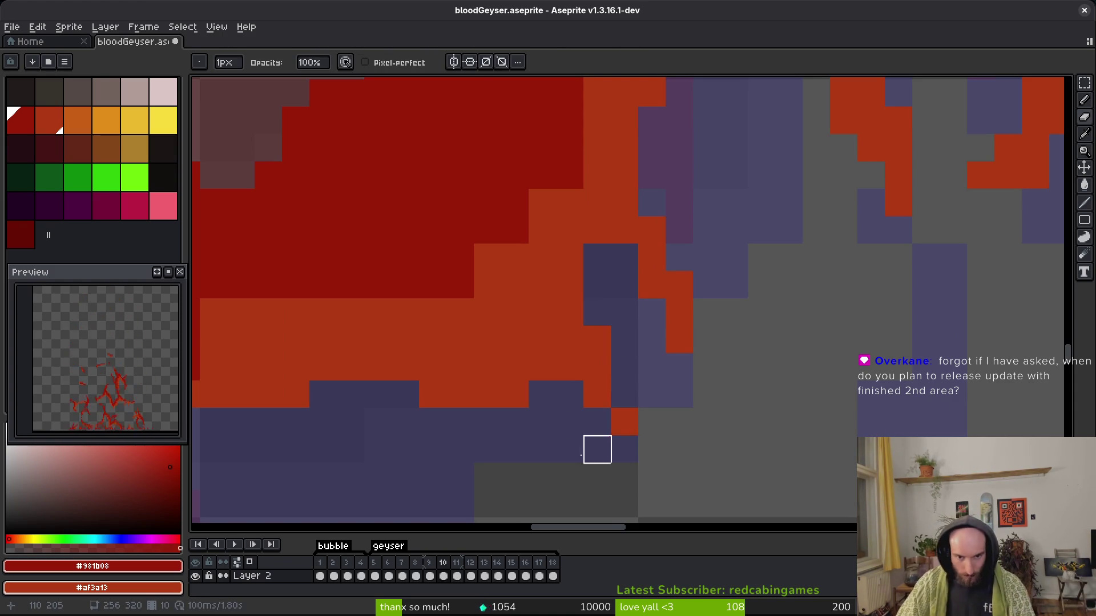
pyautogui.scroll(-3, 597, 474)
pyautogui.scroll(3, 790, 347)
pyautogui.press('b')
pyautogui.moveTo(790, 346); pyautogui.dragTo(762, 375)
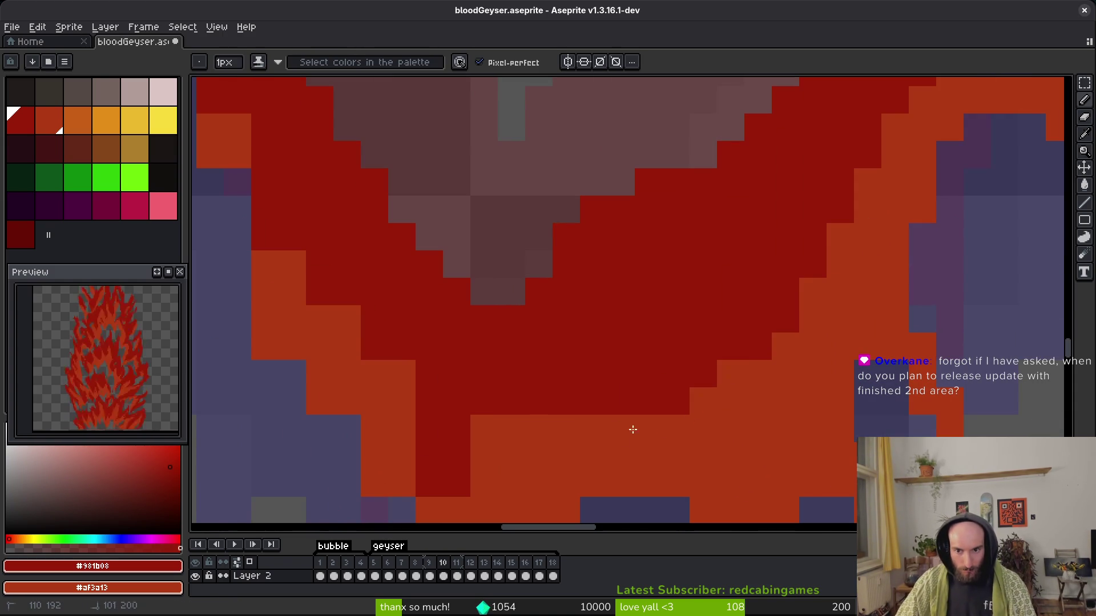
pyautogui.press('e')
pyautogui.moveTo(868, 345); pyautogui.dragTo(868, 374)
# Draw a short orange stroke and turn one extra pixel orange.
pyautogui.scroll(-5, 840, 347)
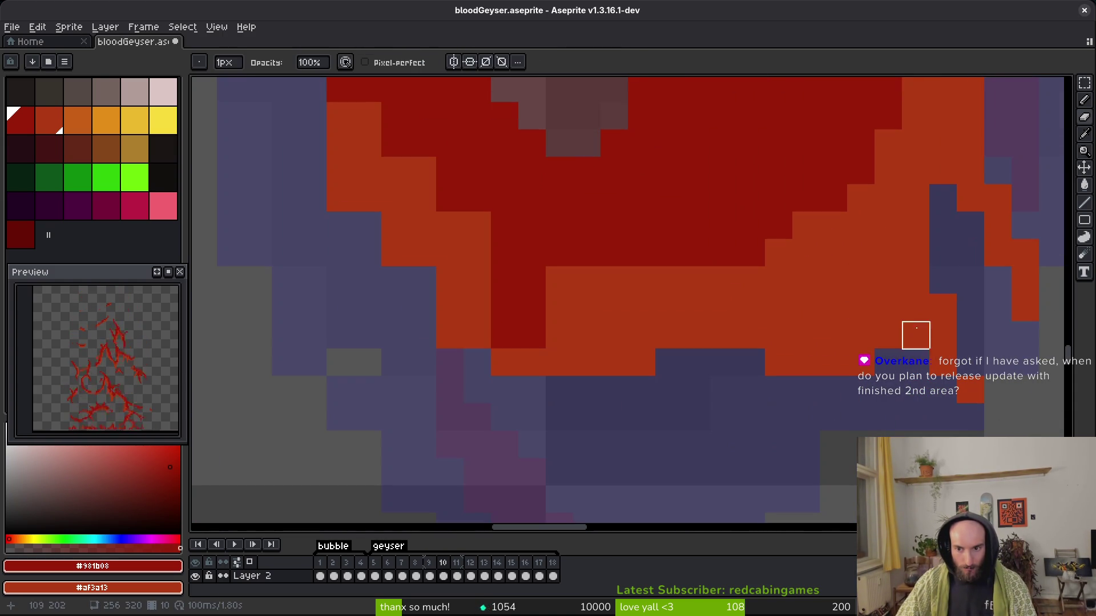
pyautogui.press('b')
pyautogui.scroll(3, 866, 298)
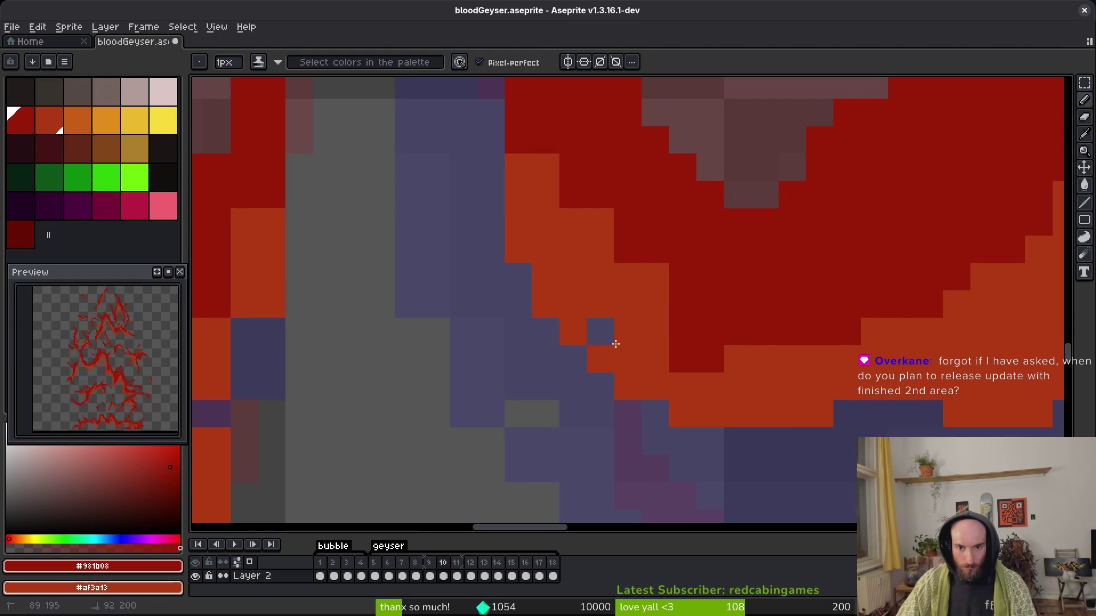
pyautogui.scroll(3, 628, 399)
pyautogui.scroll(3, 516, 189)
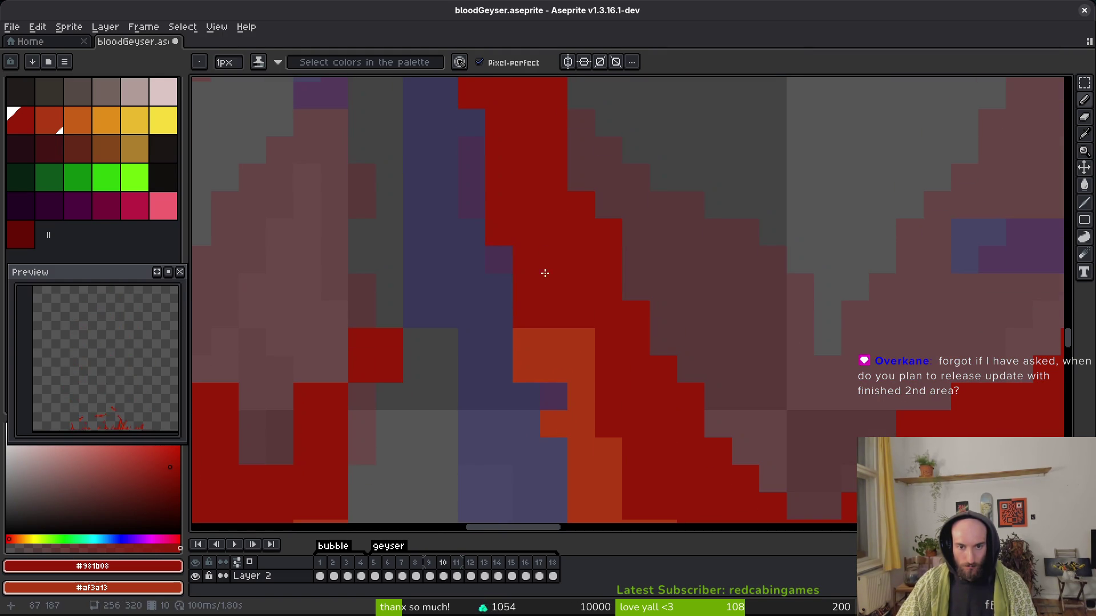
pyautogui.moveTo(498, 177); pyautogui.dragTo(525, 261)
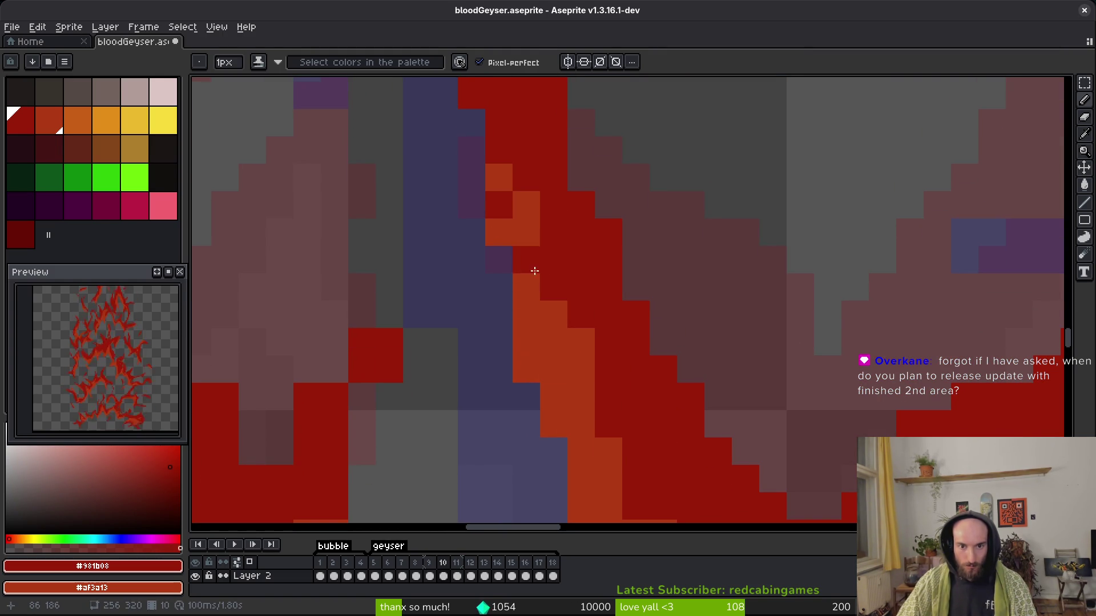
pyautogui.click(500, 240)
pyautogui.scroll(-2, 514, 217)
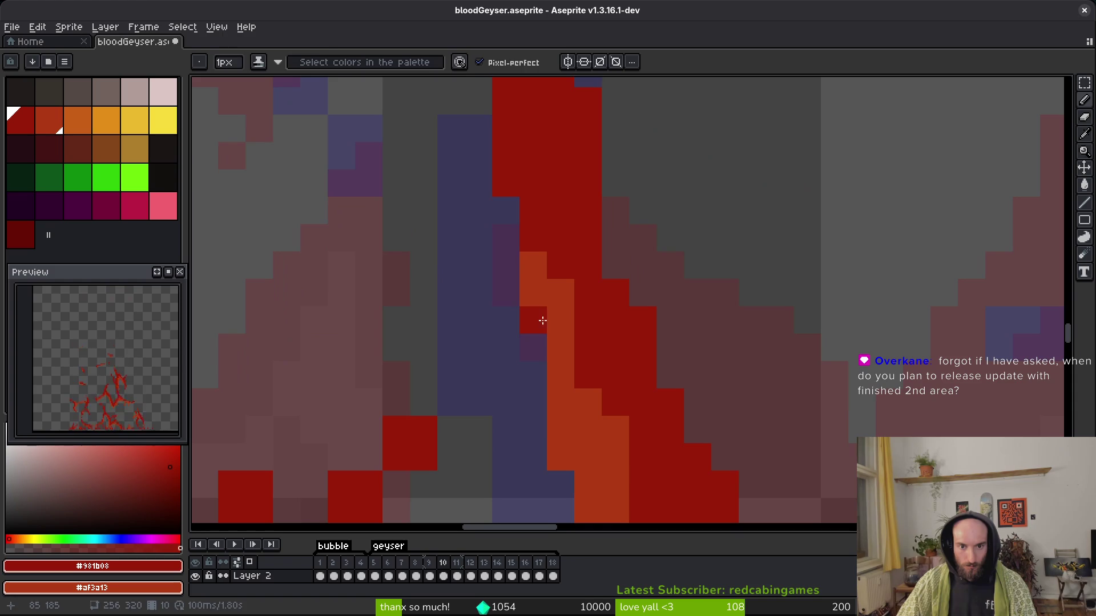
# Save the geyser sprite with Ctrl+S.
pyautogui.press('e')
pyautogui.scroll(-1, 745, 437)
pyautogui.scroll(-2, 745, 438)
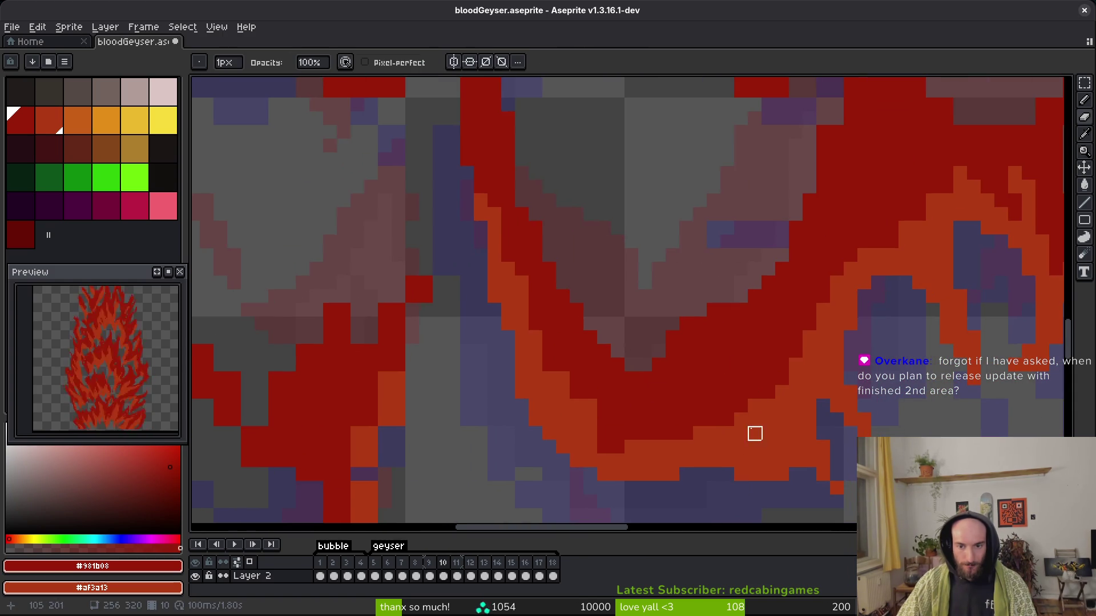
pyautogui.scroll(5, 641, 333)
pyautogui.press('b')
pyautogui.scroll(-1, 599, 217)
pyautogui.scroll(1, 553, 166)
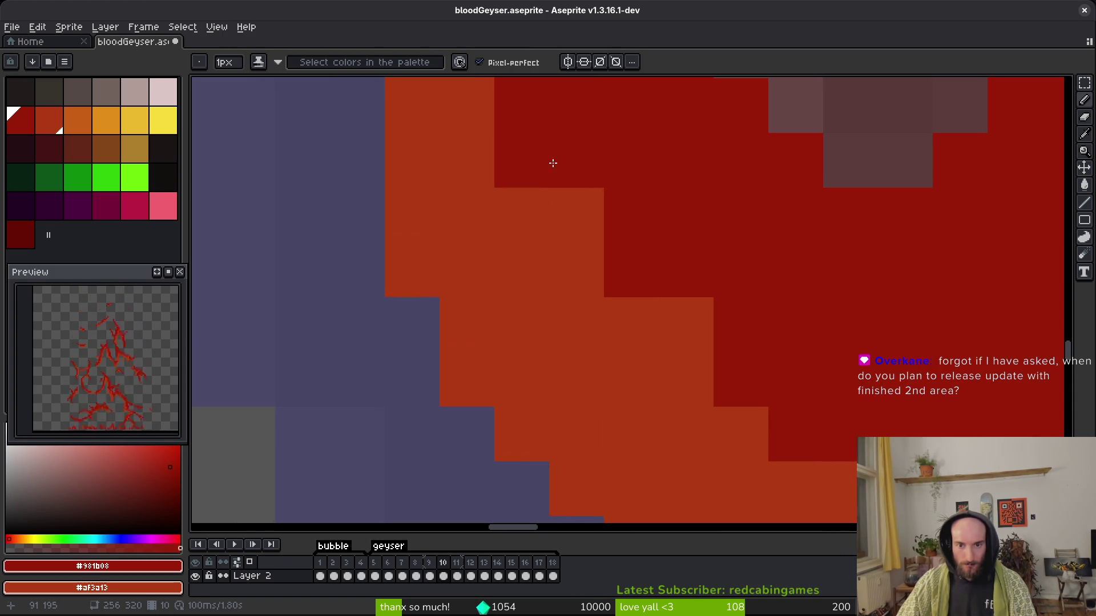
pyautogui.scroll(-3, 702, 310)
pyautogui.scroll(3, 758, 360)
pyautogui.scroll(-1, 825, 423)
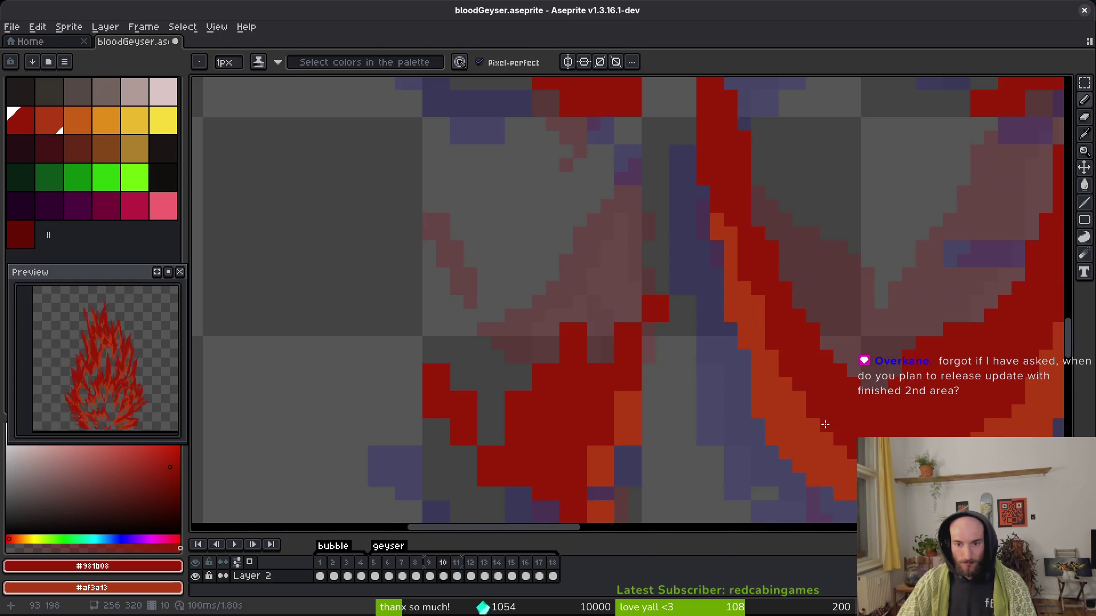
pyautogui.scroll(1, 770, 342)
pyautogui.hotkey('ctrl', 's')
pyautogui.scroll(-3, 696, 330)
pyautogui.scroll(5, 728, 350)
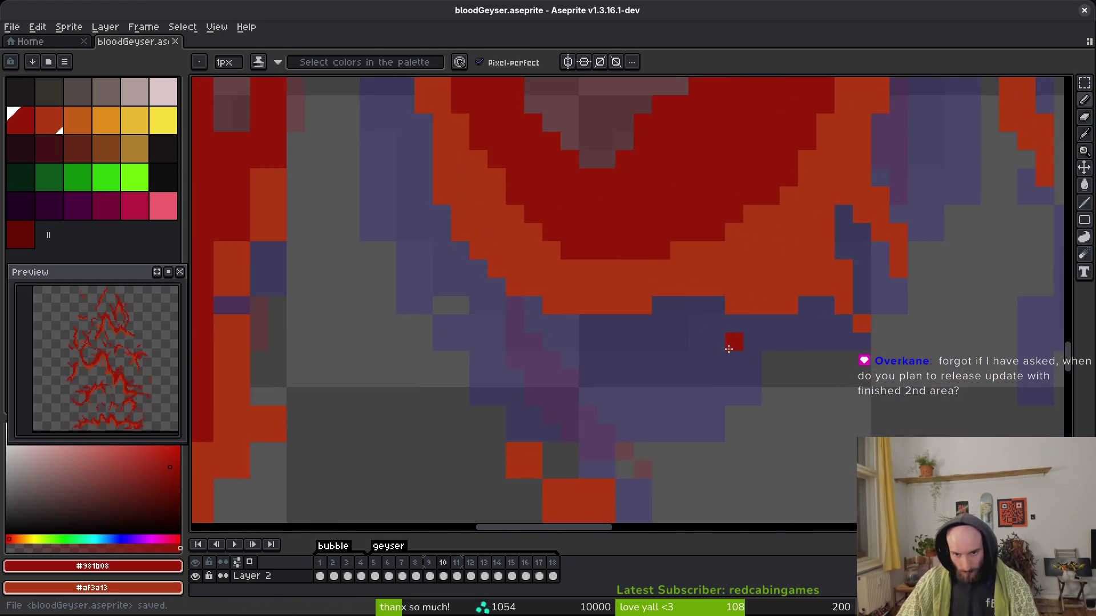
# Erase a stray dark red pixel and the orange blocks below the stroke edge.
pyautogui.press('e')
pyautogui.click(694, 307)
pyautogui.moveTo(684, 262)
pyautogui.mouseDown()
pyautogui.moveTo(611, 298)
pyautogui.moveTo(647, 335)
pyautogui.mouseUp()
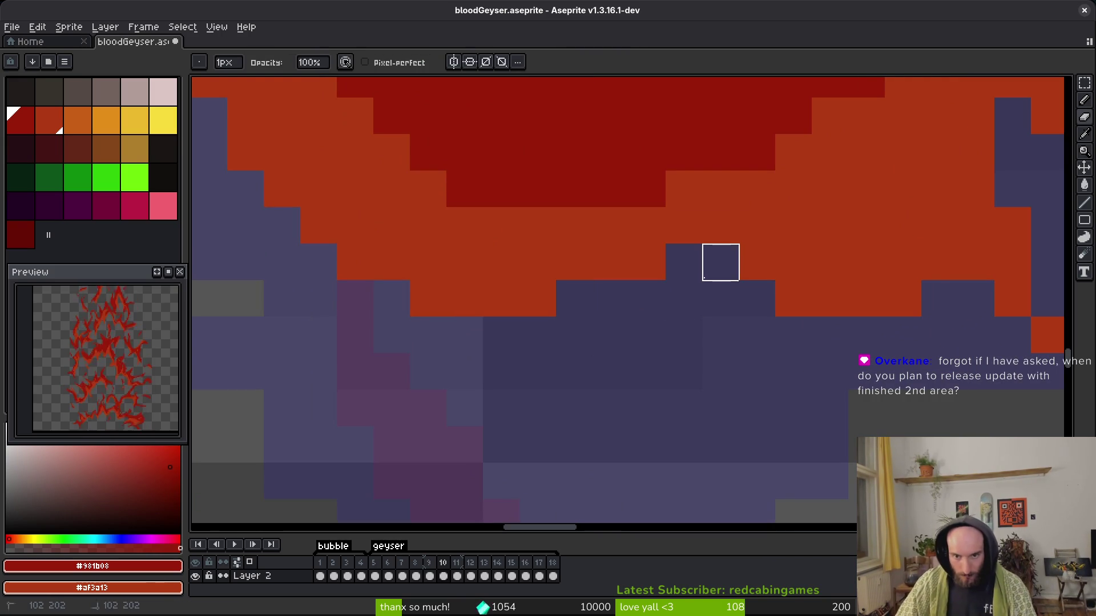
pyautogui.scroll(-3, 719, 259)
pyautogui.press('b')
pyautogui.scroll(3, 713, 338)
pyautogui.scroll(1, 713, 337)
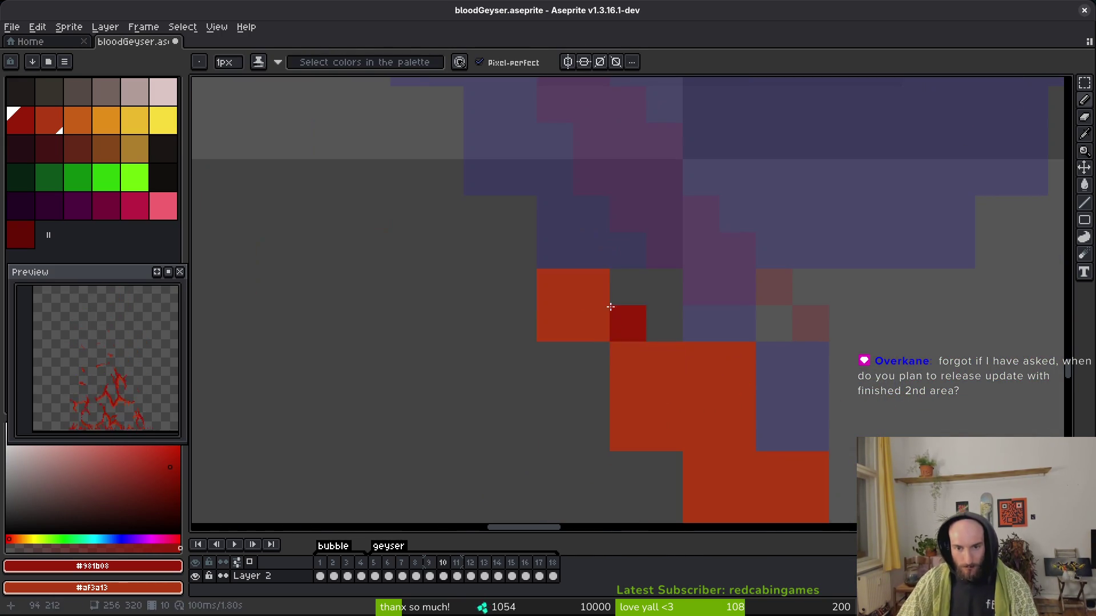
# Erase small stray orange squares and loose red pixels around the stroke.
pyautogui.press('e')
pyautogui.scroll(-2, 733, 429)
pyautogui.click(587, 391)
pyautogui.click(440, 210)
pyautogui.scroll(2, 650, 326)
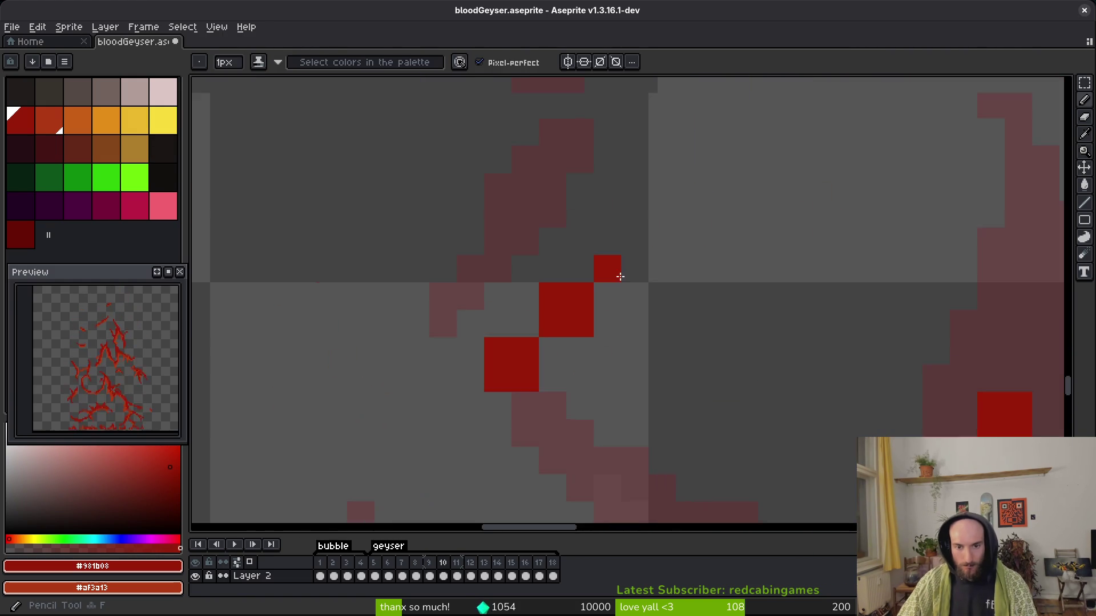
pyautogui.click(565, 303)
pyautogui.click(530, 303)
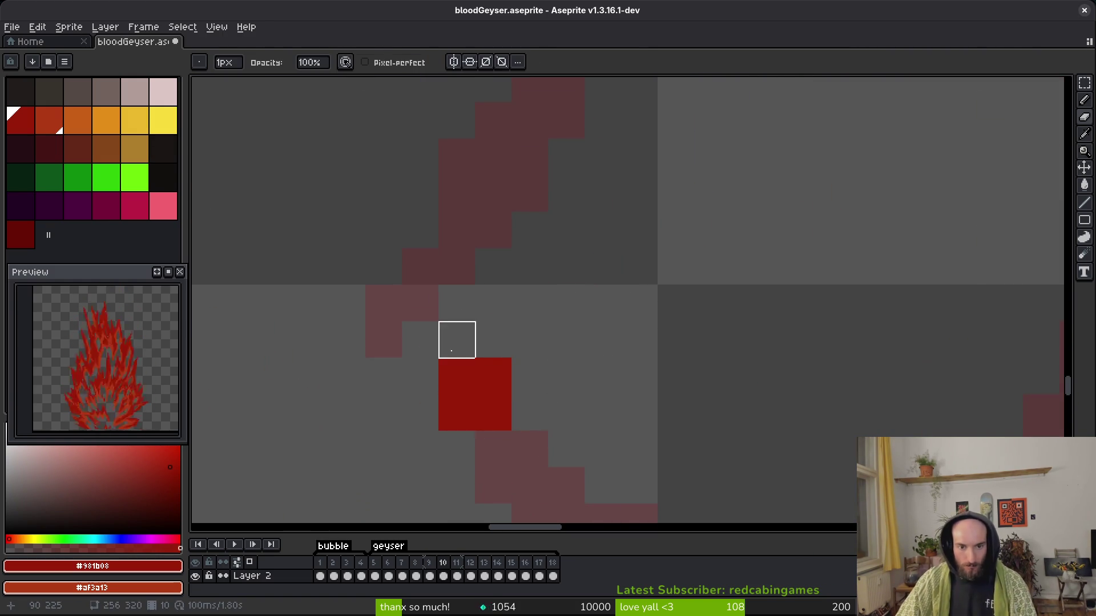
# Redraw red pixels to extend the stroke and erase two stray pixels on the left.
pyautogui.press('b')
pyautogui.click(566, 302)
pyautogui.click(542, 301)
pyautogui.click(603, 266)
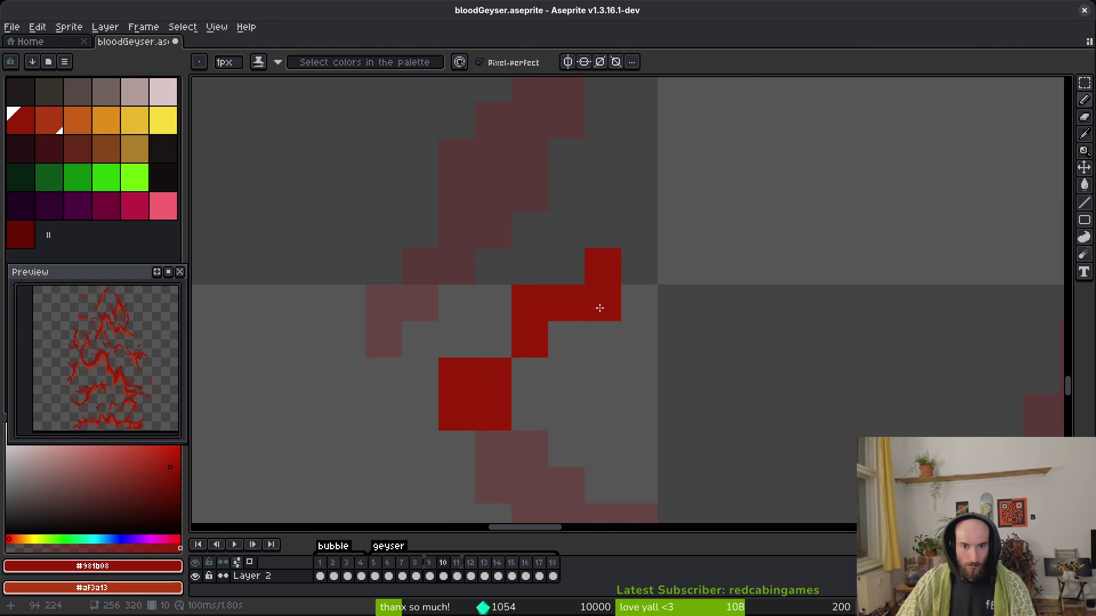
pyautogui.press('e')
pyautogui.click(457, 411)
pyautogui.click(457, 377)
pyautogui.scroll(-3, 639, 412)
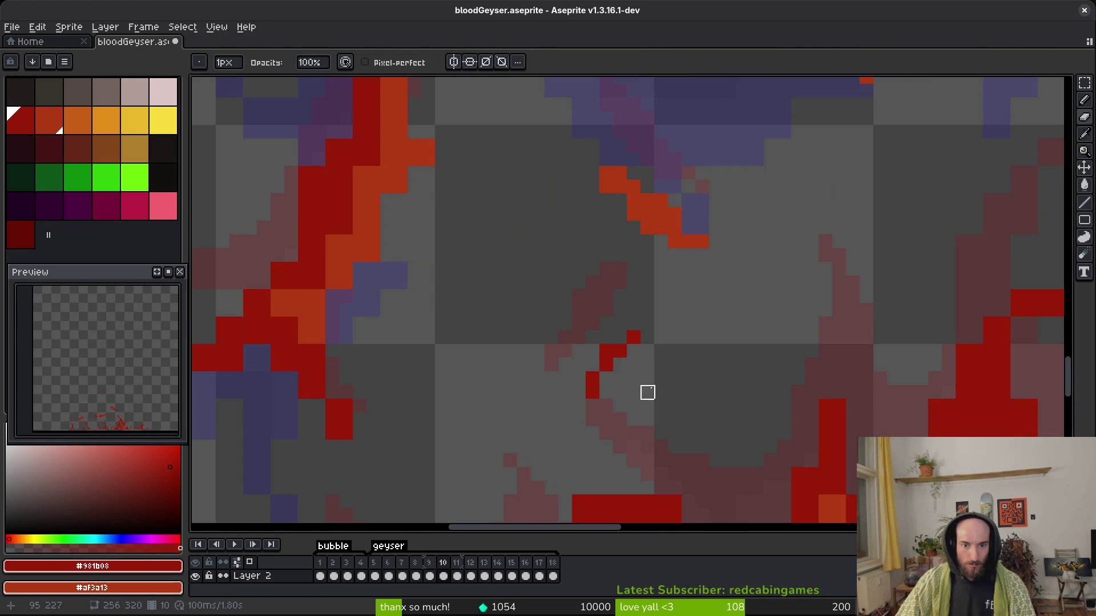
pyautogui.press('b')
# Move the view to bring the geyser's upper flame on screen.
pyautogui.hscroll(-3, 598, 308)
pyautogui.scroll(-1, 636, 326)
pyautogui.scroll(2, 725, 266)
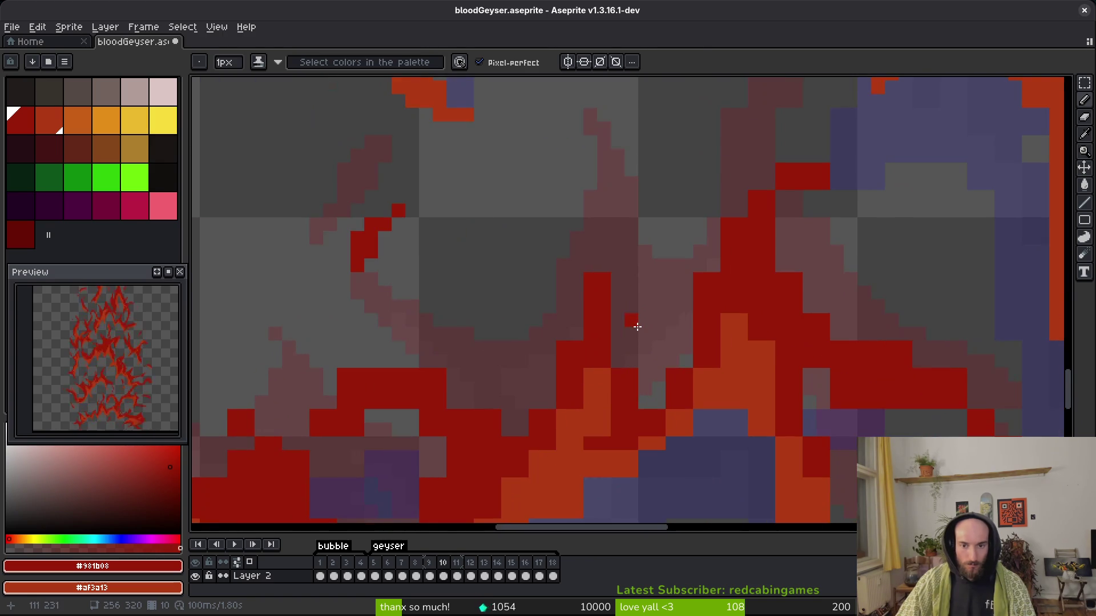
pyautogui.scroll(-3, 685, 274)
pyautogui.hscroll(1, 657, 278)
pyautogui.moveTo(657, 278)
pyautogui.mouseDown()
pyautogui.moveTo(629, 436)
pyautogui.moveTo(649, 497)
pyautogui.moveTo(686, 380)
pyautogui.mouseUp()
pyautogui.scroll(2, 636, 313)
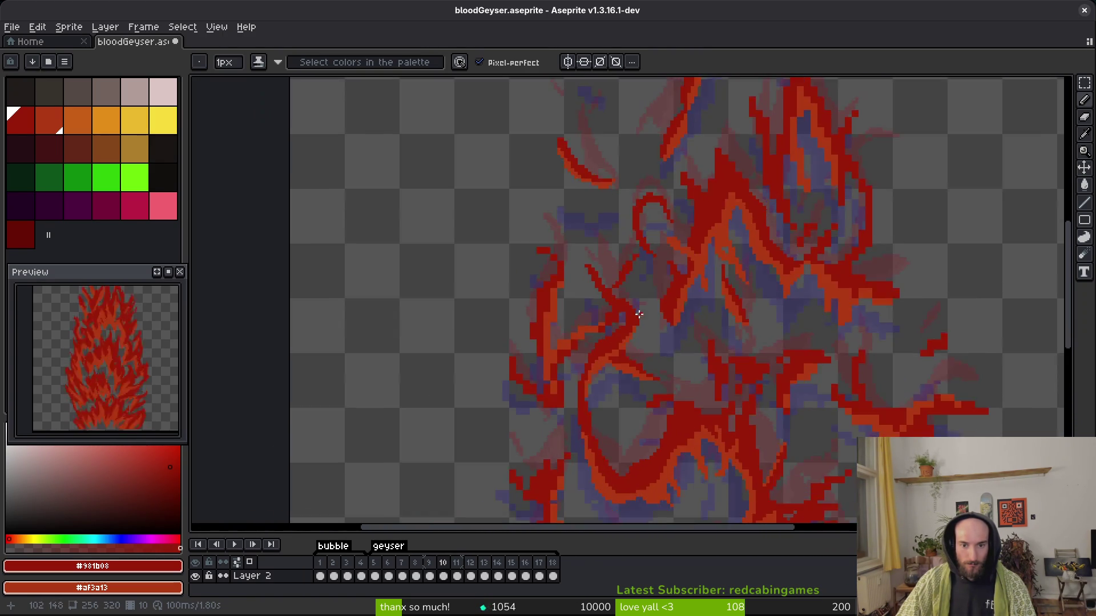
# Paint a stray pink pixel red and erase three stray red pixels on frame 10.
pyautogui.scroll(2, 617, 350)
pyautogui.scroll(2, 724, 310)
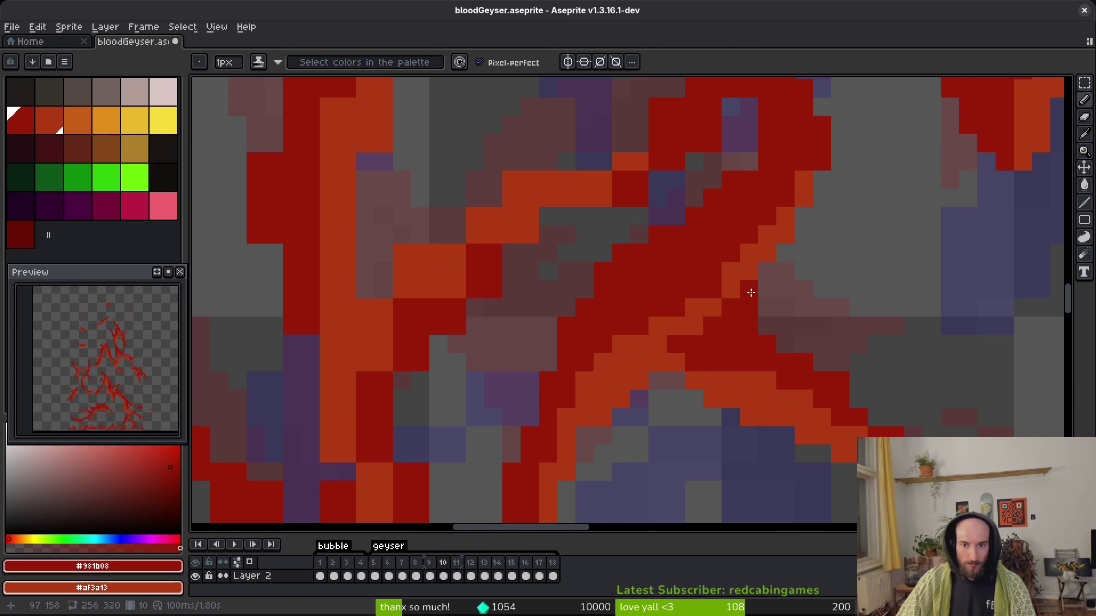
pyautogui.scroll(3, 676, 358)
pyautogui.press('e')
pyautogui.press('b')
pyautogui.click(784, 282)
pyautogui.scroll(2, 758, 312)
pyautogui.press('e')
pyautogui.moveTo(746, 319); pyautogui.dragTo(729, 300)
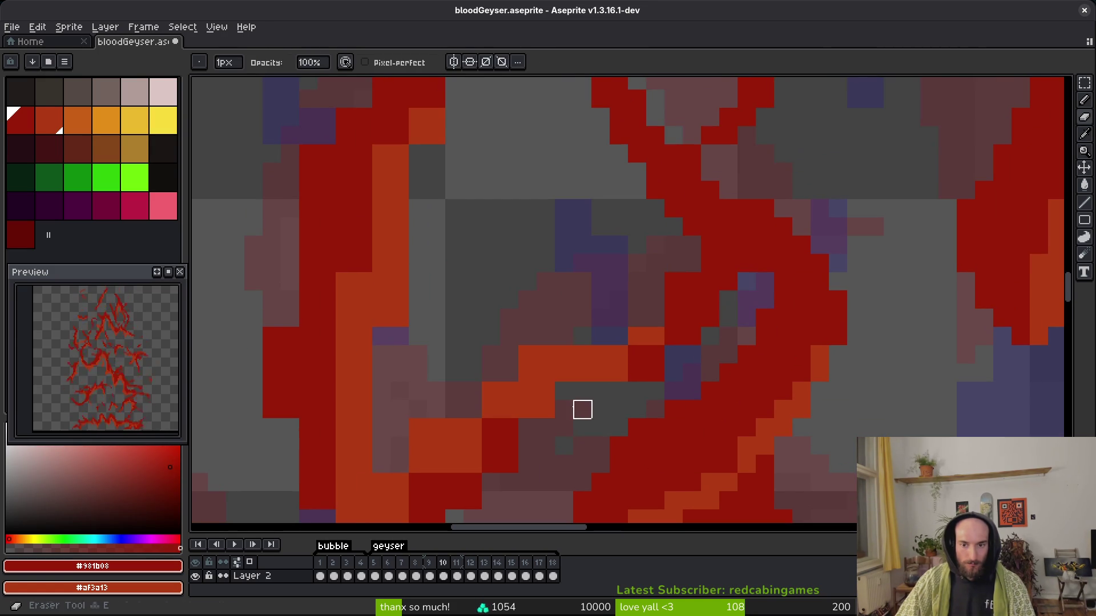
# Erase two stray orange pixels, then shade the diagonal stroke with orange and red pixels.
pyautogui.scroll(-2, 656, 321)
pyautogui.hscroll(-2, 656, 321)
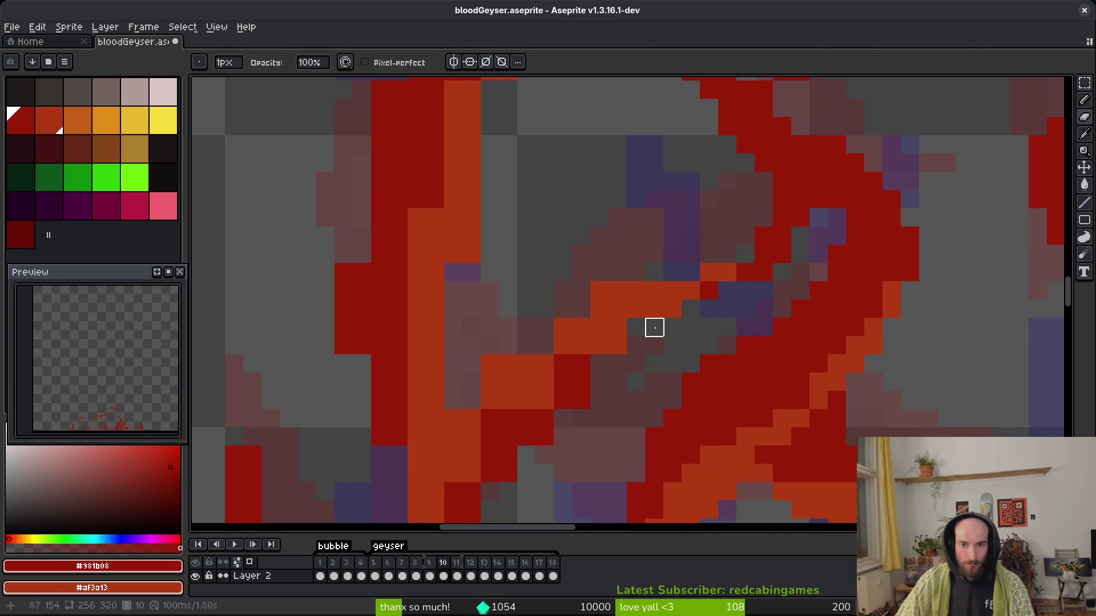
pyautogui.moveTo(617, 291); pyautogui.dragTo(599, 291)
pyautogui.press('b')
pyautogui.moveTo(545, 345); pyautogui.dragTo(558, 328)
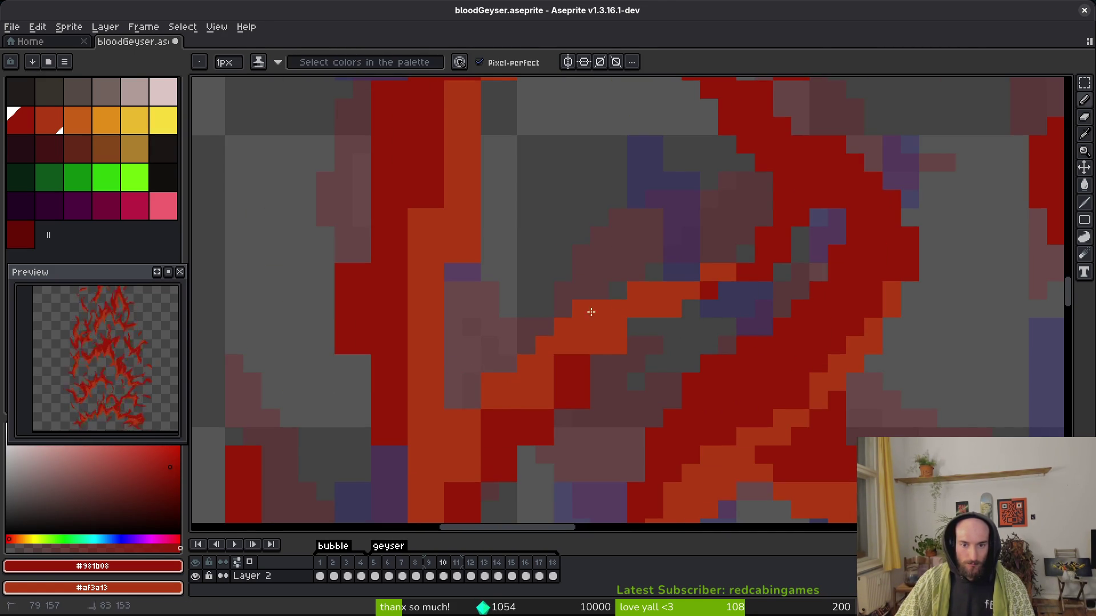
pyautogui.moveTo(662, 310); pyautogui.dragTo(576, 381)
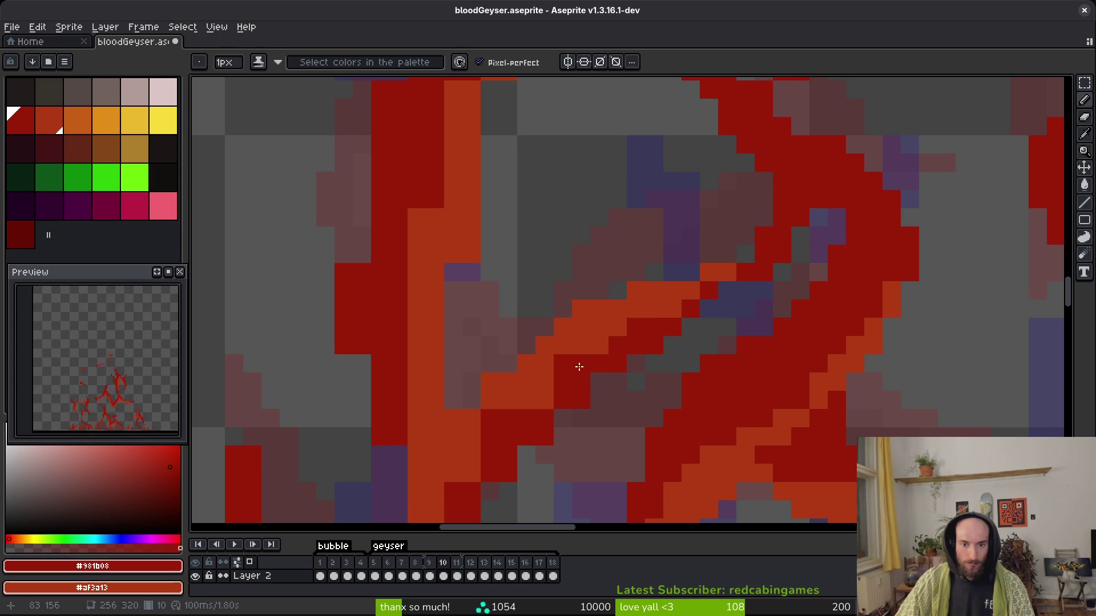
pyautogui.moveTo(612, 343); pyautogui.dragTo(515, 417)
# Brighten a vertical run of red pixels to orange and darken a neighbouring column.
pyautogui.scroll(-3, 557, 351)
pyautogui.hscroll(-4, 557, 351)
pyautogui.press('e')
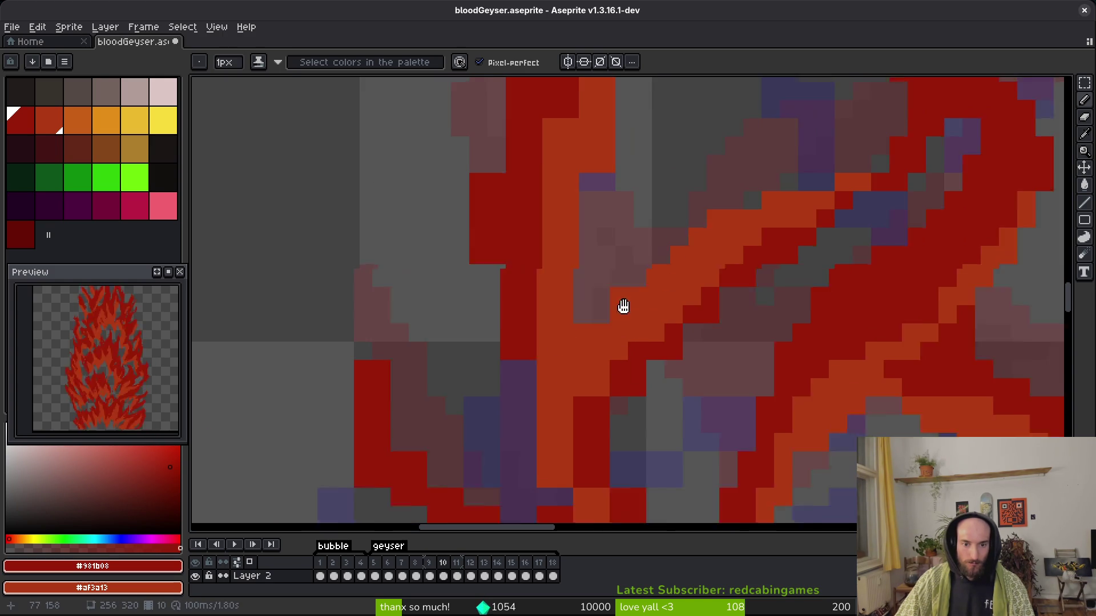
pyautogui.scroll(3, 594, 274)
pyautogui.hscroll(2, 594, 274)
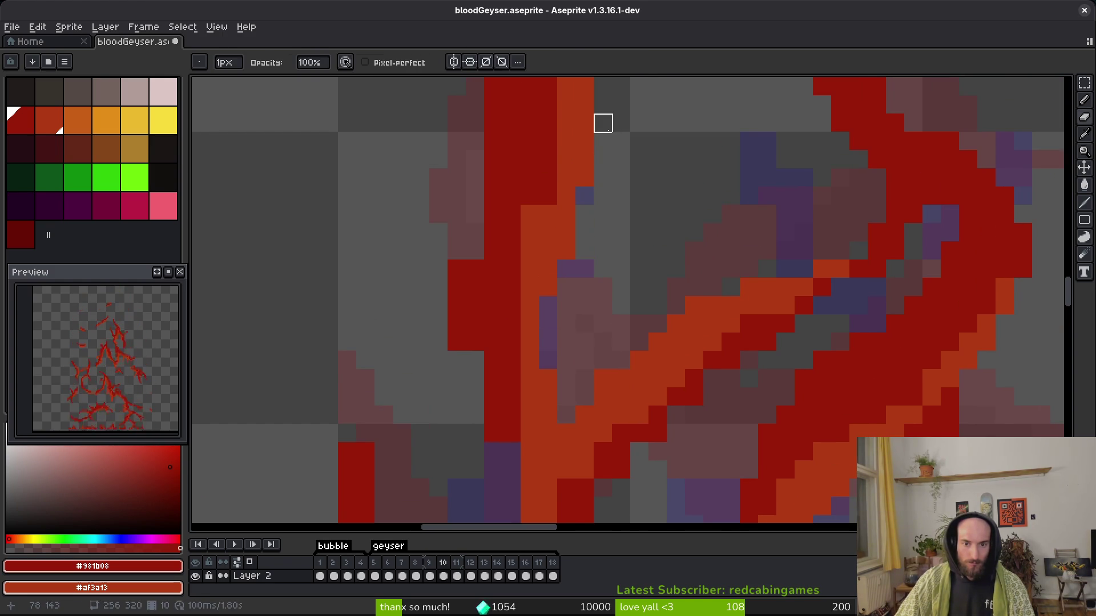
pyautogui.press('b')
pyautogui.moveTo(526, 235); pyautogui.dragTo(512, 339)
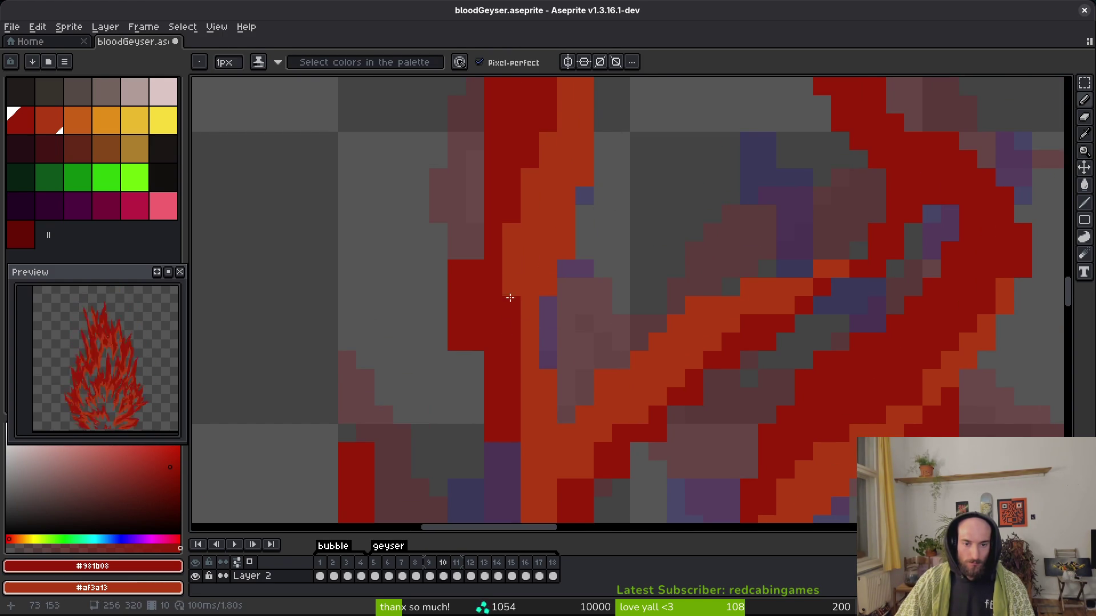
pyautogui.moveTo(474, 160); pyautogui.dragTo(470, 286)
pyautogui.scroll(-3, 470, 286)
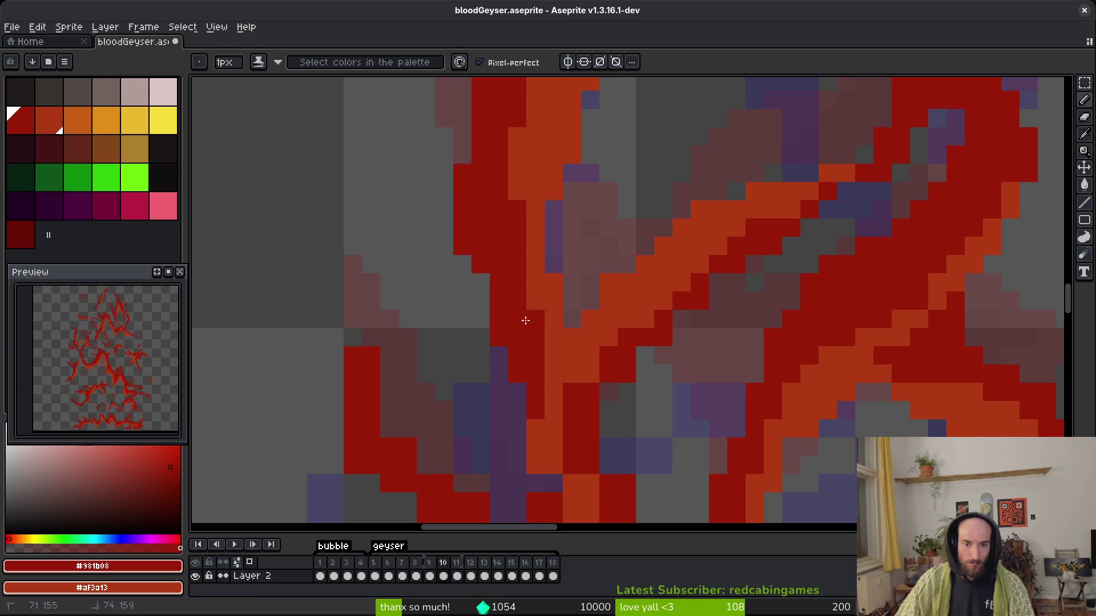
pyautogui.click(530, 336)
# Darken pixels along the stroke's diagonal edge and shade a few stray pixels.
pyautogui.scroll(-3, 504, 325)
pyautogui.hscroll(1, 602, 233)
pyautogui.moveTo(602, 233); pyautogui.dragTo(585, 235)
pyautogui.press('e')
pyautogui.scroll(2, 510, 295)
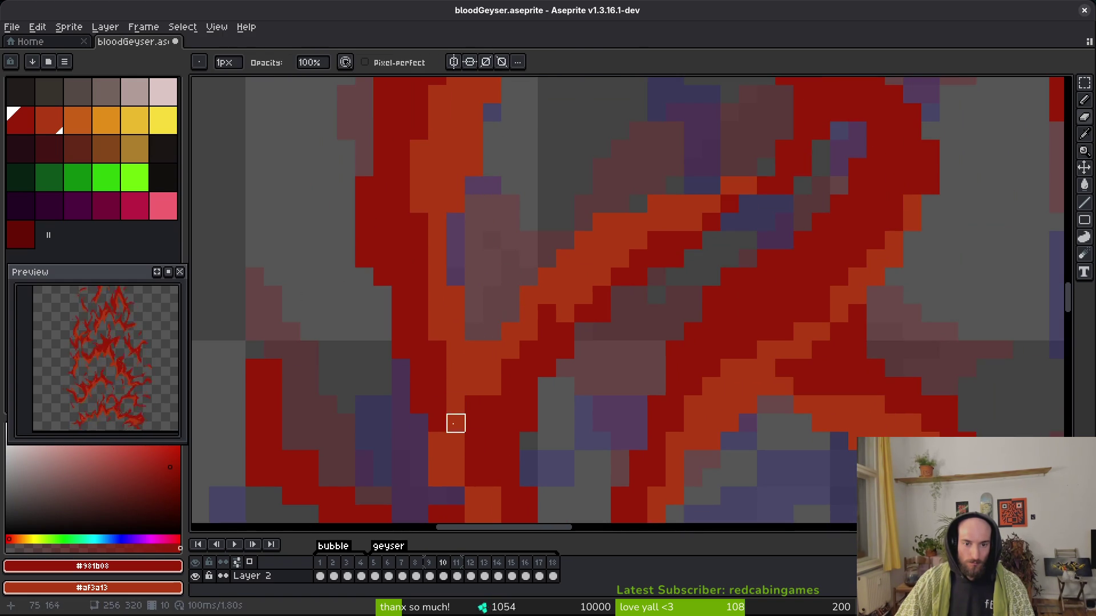
pyautogui.scroll(-2, 539, 362)
pyautogui.hscroll(-1, 539, 362)
pyautogui.press('b')
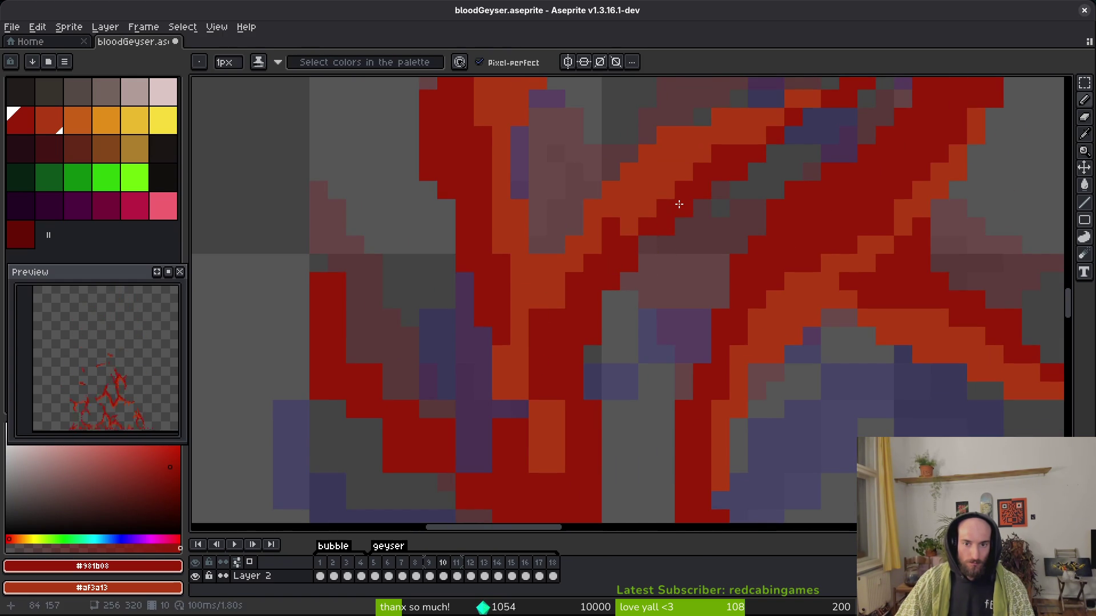
pyautogui.moveTo(655, 205); pyautogui.dragTo(630, 230)
pyautogui.moveTo(686, 176); pyautogui.dragTo(686, 277)
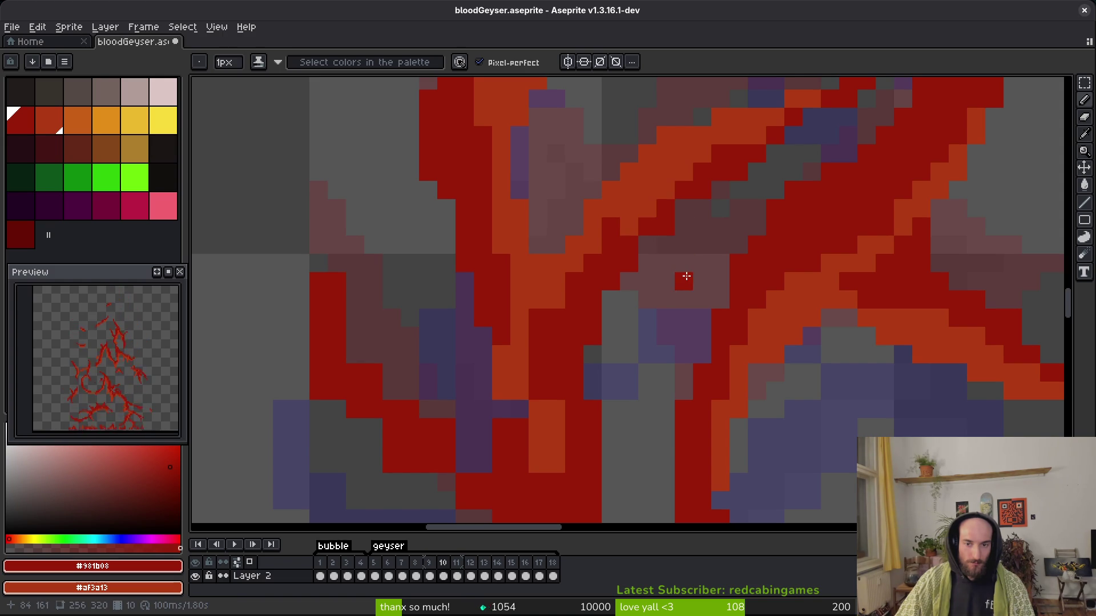
# Recolour red pixels beside the orange stripe and paint a short column red.
pyautogui.scroll(2, 624, 274)
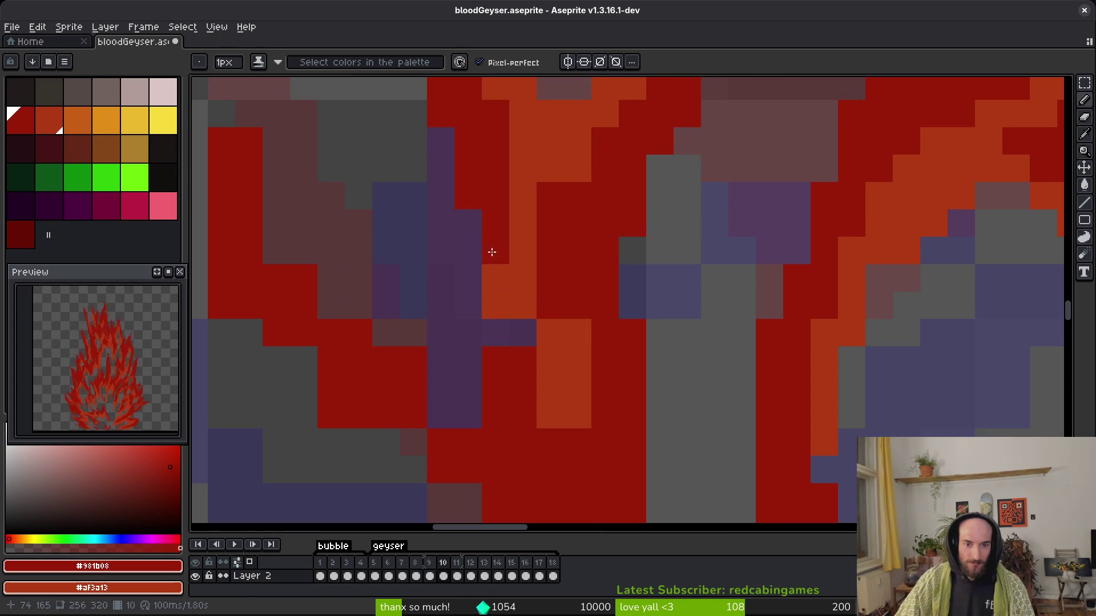
pyautogui.moveTo(508, 278)
pyautogui.mouseDown()
pyautogui.moveTo(565, 386)
pyautogui.moveTo(577, 335)
pyautogui.moveTo(565, 396)
pyautogui.moveTo(590, 365)
pyautogui.moveTo(589, 347)
pyautogui.mouseUp()
pyautogui.click(564, 309)
pyautogui.moveTo(478, 274); pyautogui.dragTo(511, 399)
pyautogui.scroll(3, 341, 310)
pyautogui.hscroll(-4, 342, 310)
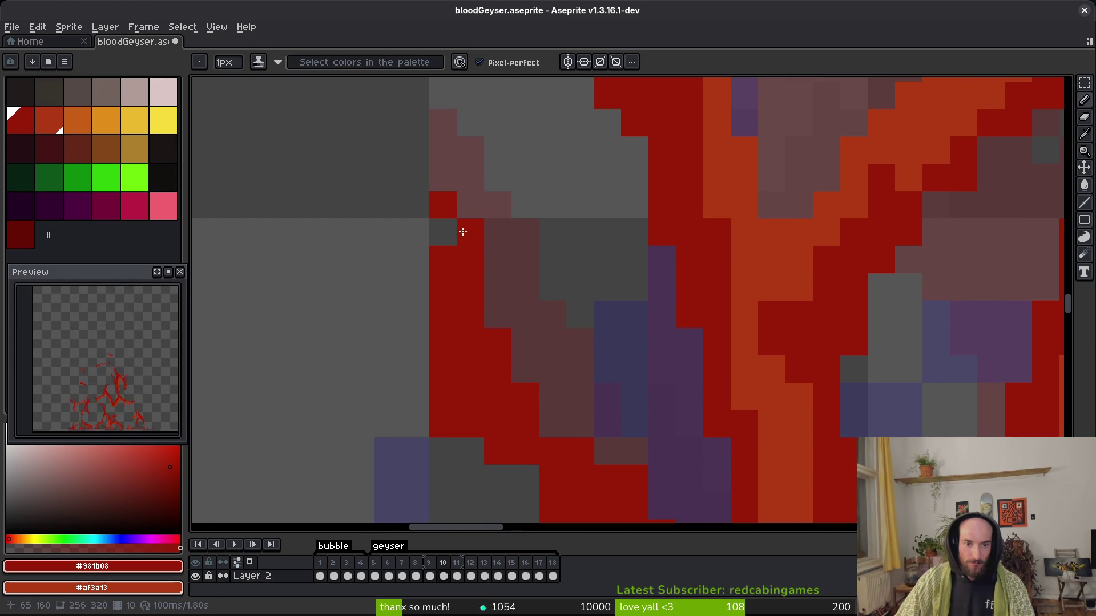
pyautogui.moveTo(465, 240); pyautogui.dragTo(467, 171)
# Pan over frame 10's blood strokes, toggling Eraser and Pencil, to check for remaining stray pixels.
pyautogui.press('e')
pyautogui.scroll(-2, 431, 254)
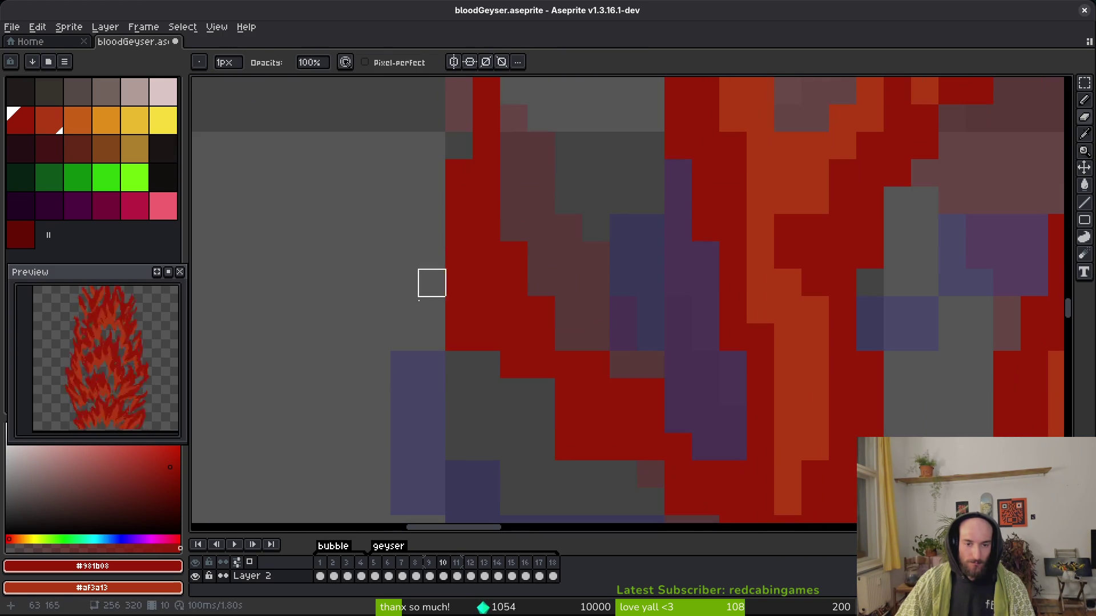
pyautogui.scroll(-2, 405, 303)
pyautogui.hscroll(2, 405, 303)
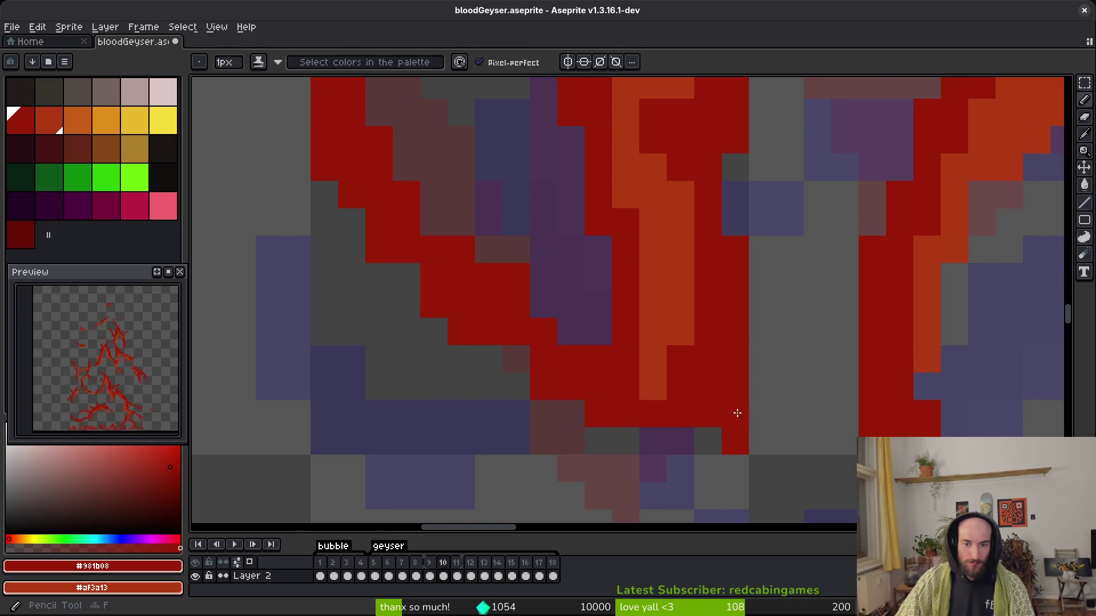
pyautogui.scroll(1, 548, 335)
pyautogui.hscroll(1, 548, 335)
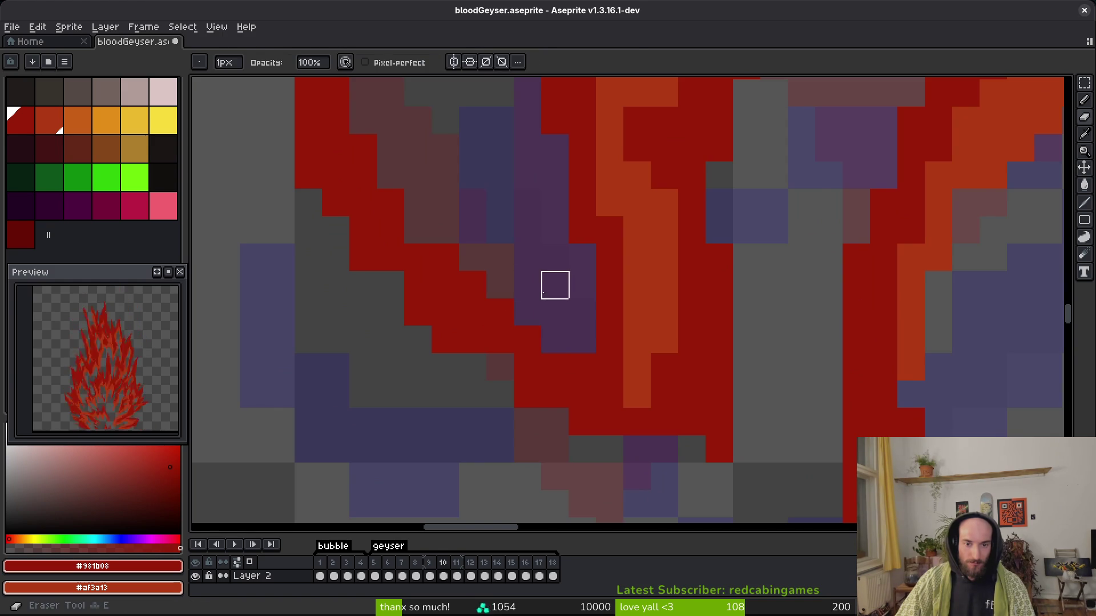
pyautogui.press('f')
pyautogui.scroll(-2, 531, 317)
pyautogui.scroll(2, 592, 326)
pyautogui.press('e')
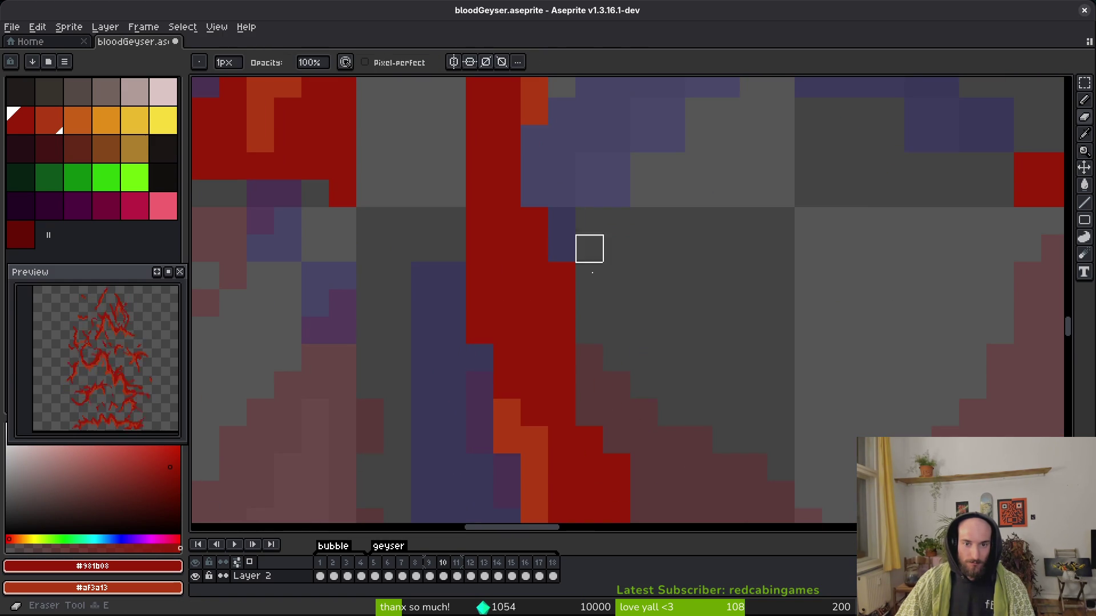
pyautogui.scroll(1, 559, 371)
pyautogui.scroll(-1, 560, 372)
pyautogui.scroll(1, 877, 264)
# Fill in a few red pixels on the stroke and erase one stray red pixel.
pyautogui.press('f')
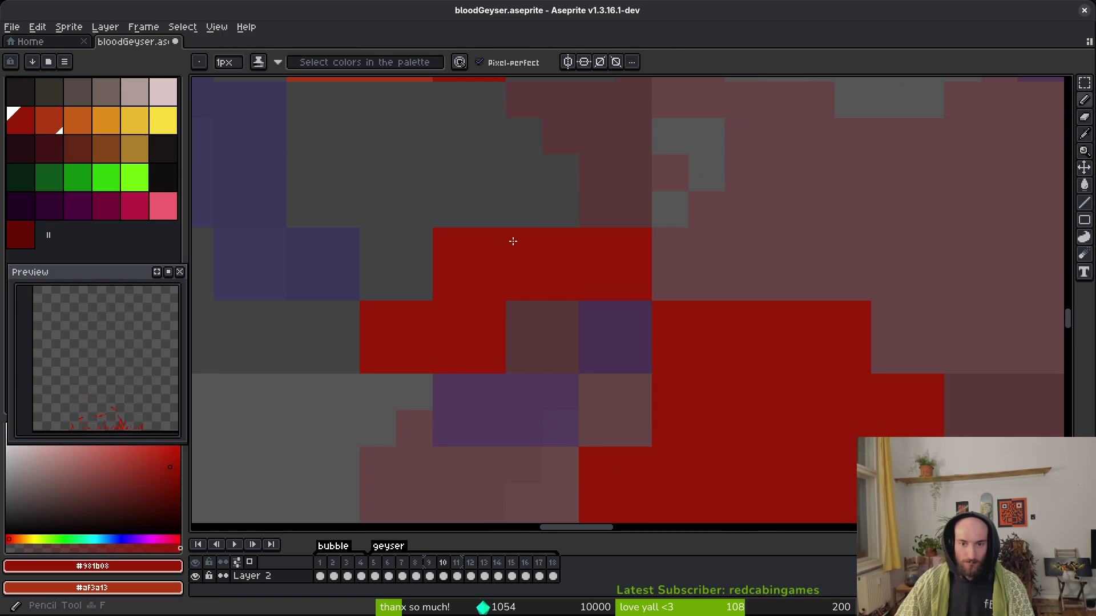
pyautogui.moveTo(597, 209); pyautogui.dragTo(563, 209)
pyautogui.moveTo(414, 283); pyautogui.dragTo(342, 319)
pyautogui.press('e')
pyautogui.click(488, 355)
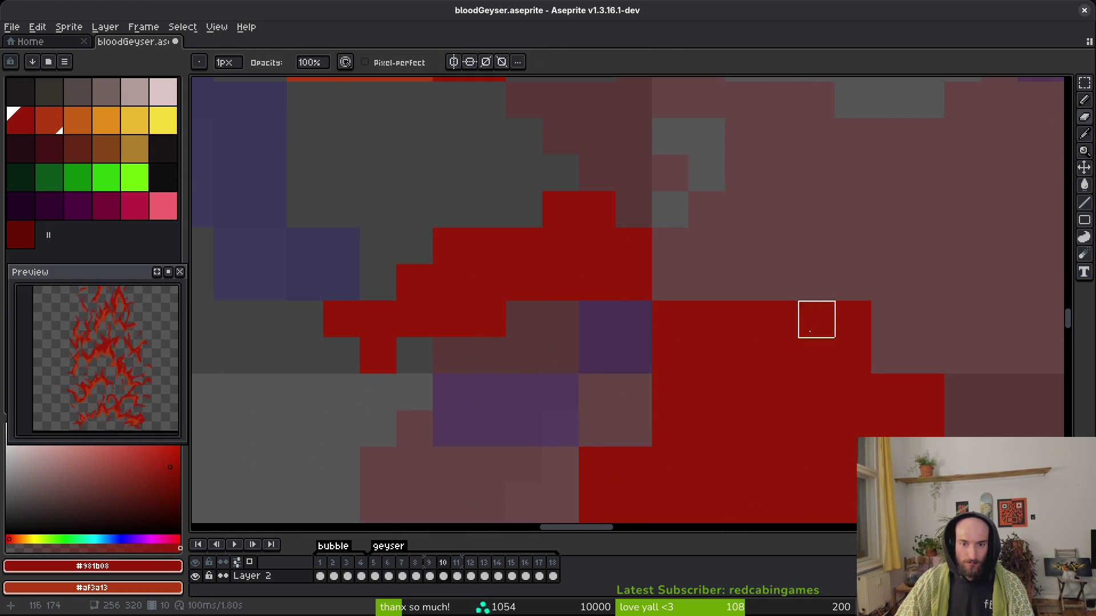
# Erase stray red pixels along the stroke edge and trim the red column.
pyautogui.hscroll(3, 778, 357)
pyautogui.press('f')
pyautogui.scroll(-1, 399, 297)
pyautogui.scroll(1, 516, 272)
pyautogui.scroll(-1, 555, 313)
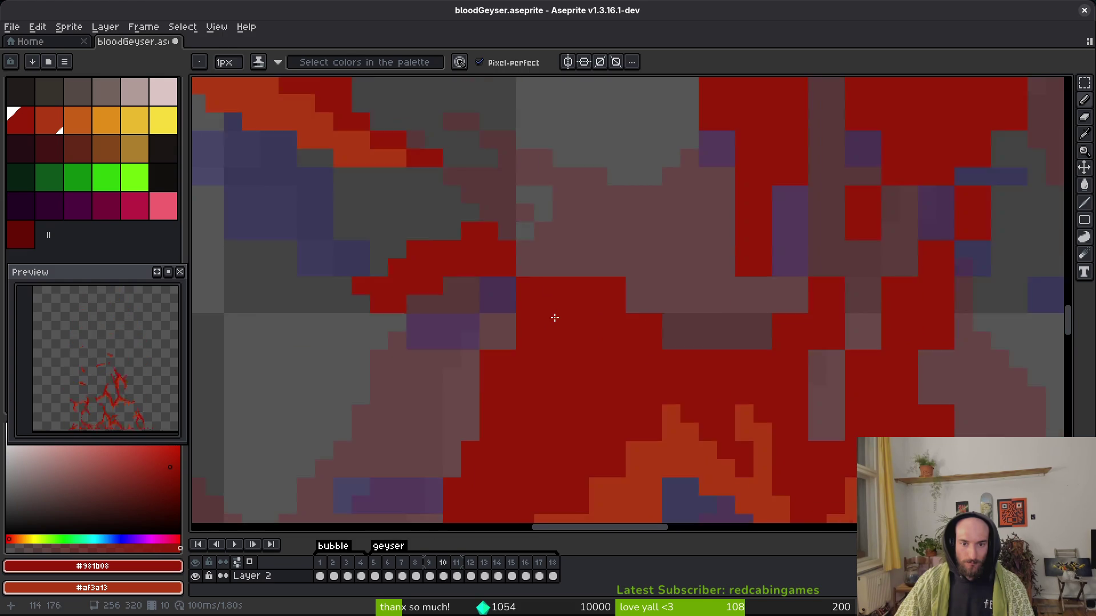
pyautogui.scroll(1, 499, 289)
pyautogui.press('e')
pyautogui.moveTo(645, 253)
pyautogui.mouseDown()
pyautogui.moveTo(790, 326)
pyautogui.moveTo(504, 320)
pyautogui.moveTo(835, 323)
pyautogui.moveTo(798, 433)
pyautogui.mouseUp()
pyautogui.scroll(-1, 742, 457)
pyautogui.scroll(1, 687, 482)
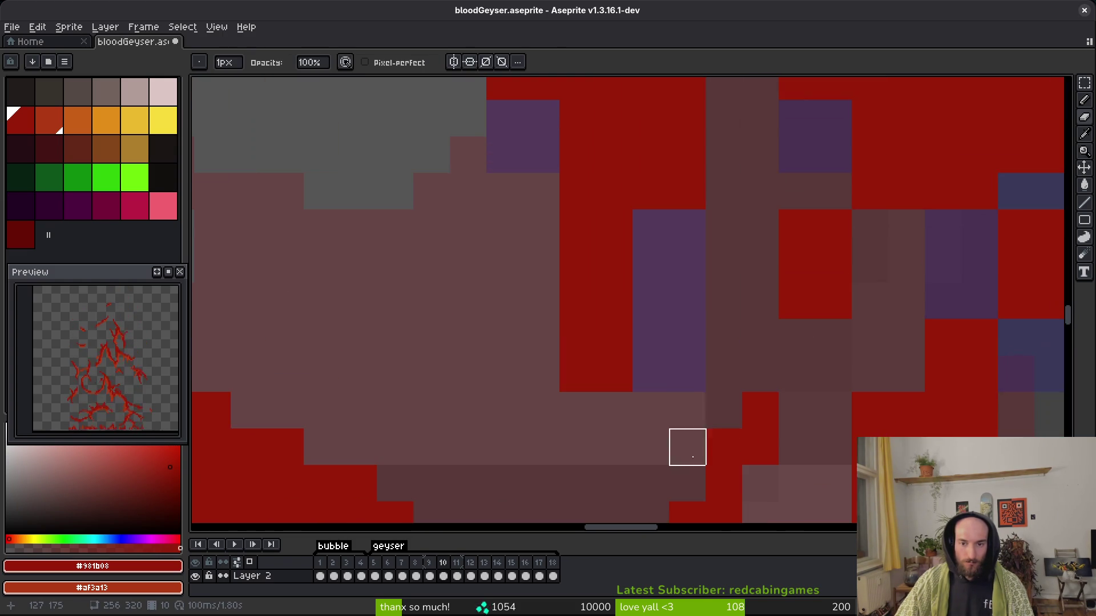
pyautogui.scroll(-1, 611, 342)
pyautogui.scroll(1, 611, 206)
pyautogui.moveTo(611, 268); pyautogui.dragTo(609, 353)
# Pan across frame 10's blood strokes to find the next area needing cleanup.
pyautogui.scroll(3, 350, 245)
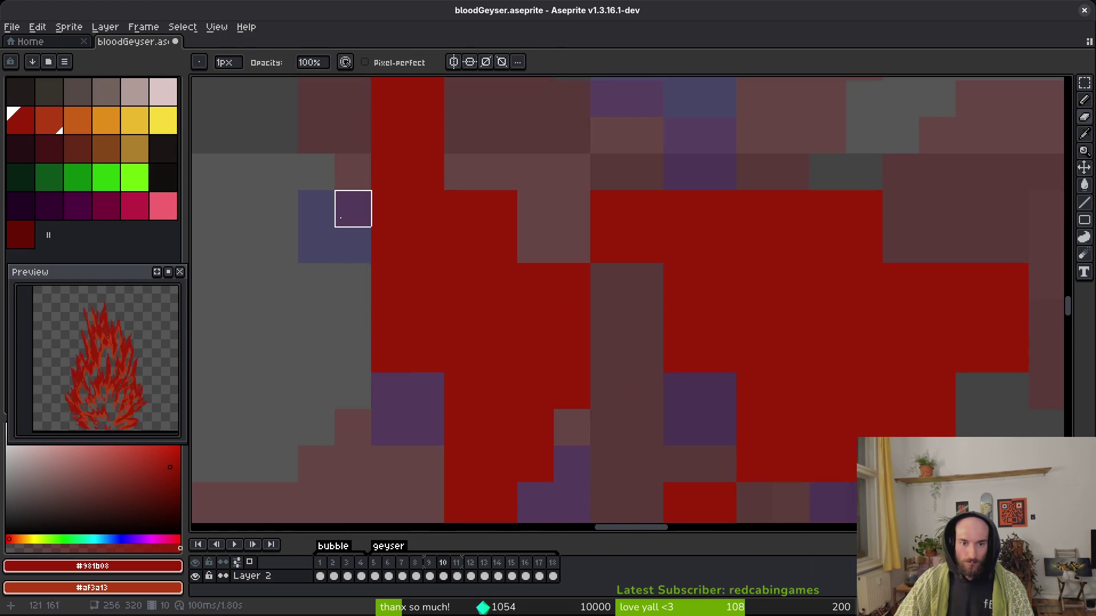
pyautogui.scroll(1, 409, 359)
pyautogui.scroll(2, 464, 209)
pyautogui.moveTo(646, 462); pyautogui.dragTo(491, 313)
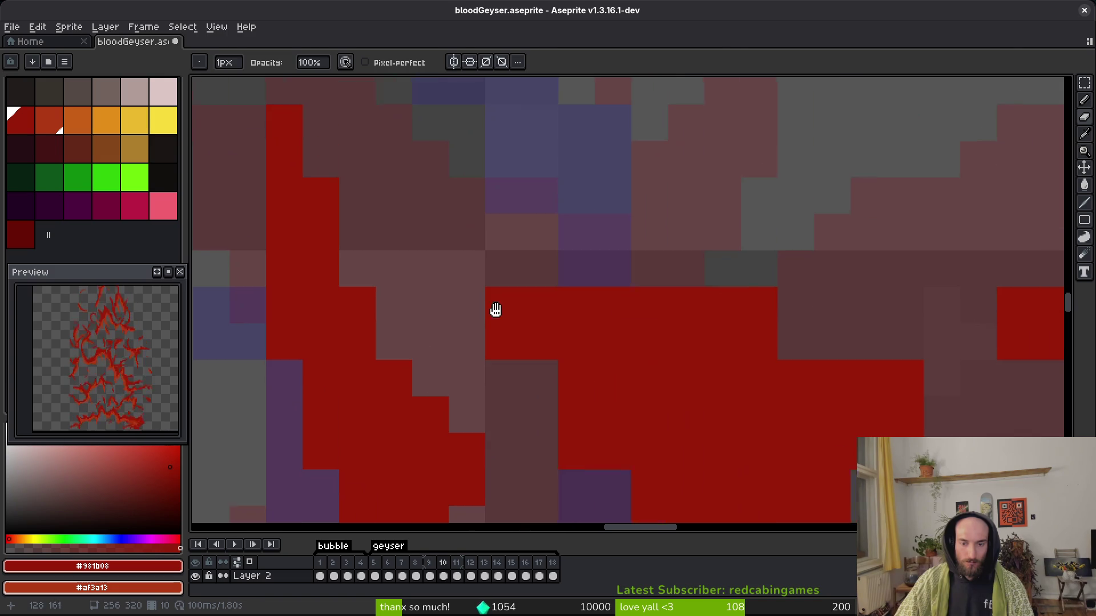
pyautogui.moveTo(889, 328)
pyautogui.mouseDown()
pyautogui.moveTo(607, 298)
pyautogui.moveTo(399, 365)
pyautogui.mouseUp()
pyautogui.scroll(2, 399, 365)
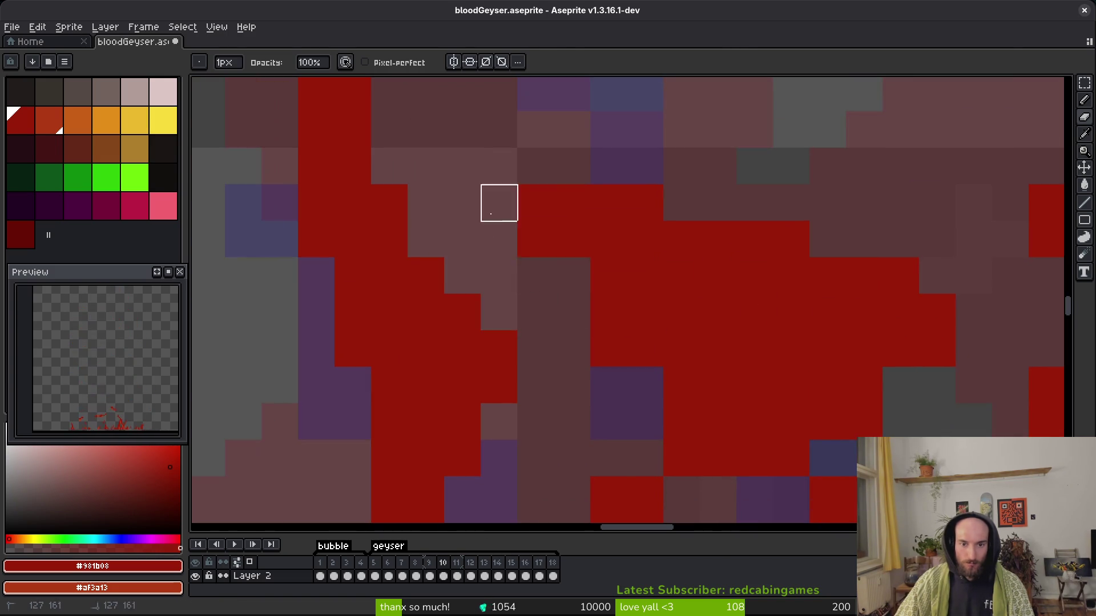
pyautogui.scroll(-2, 499, 200)
pyautogui.scroll(-2, 592, 374)
pyautogui.hscroll(3, 683, 448)
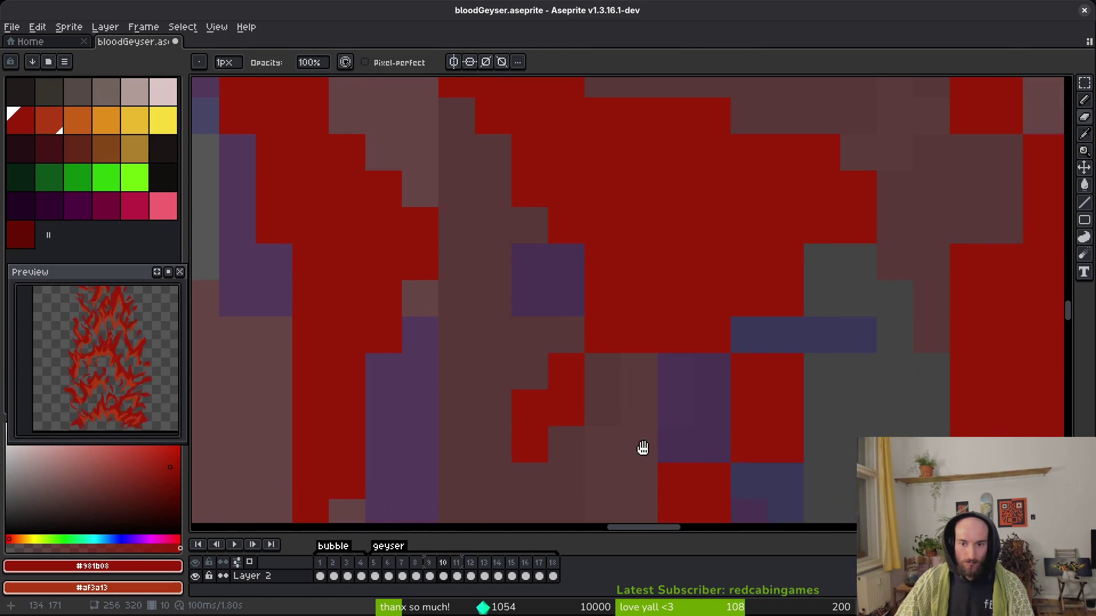
pyautogui.scroll(-2, 680, 360)
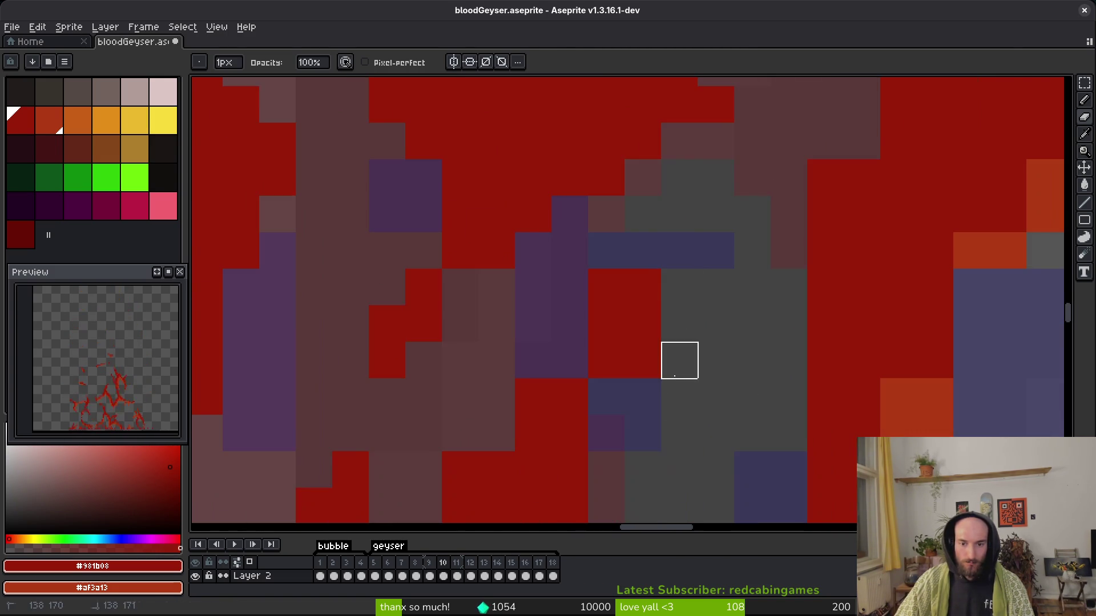
pyautogui.scroll(-3, 658, 254)
pyautogui.scroll(-3, 658, 291)
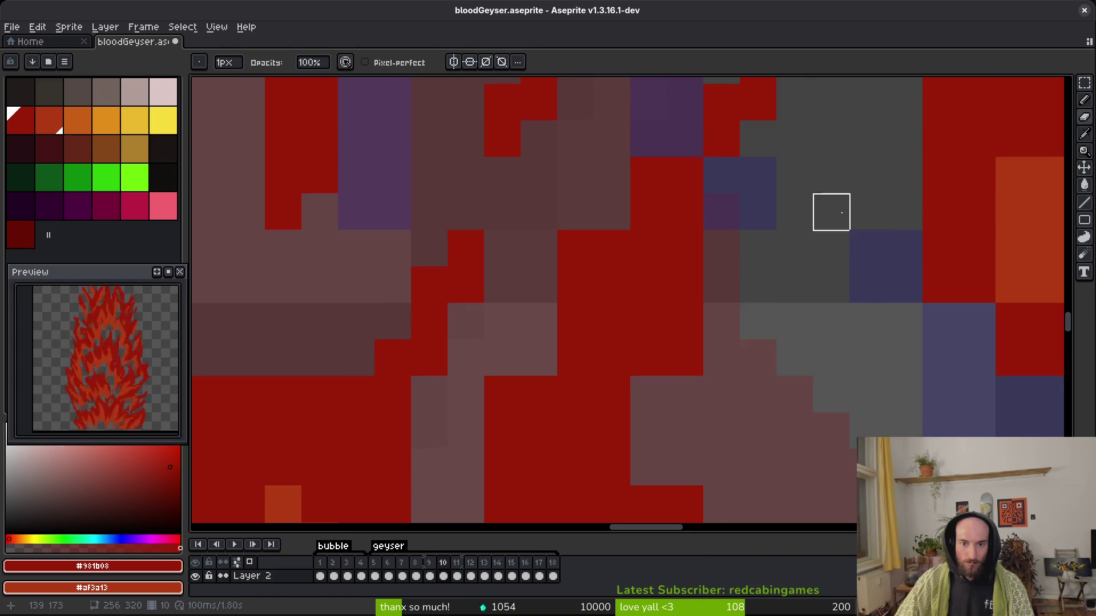
pyautogui.scroll(-3, 465, 391)
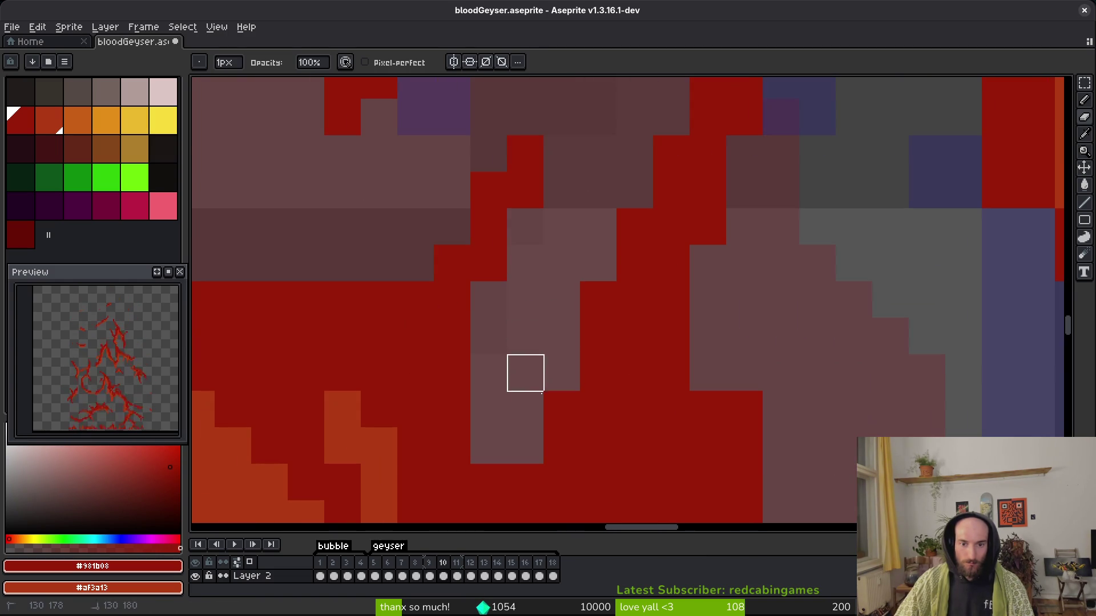
pyautogui.scroll(-2, 685, 249)
pyautogui.scroll(-2, 685, 250)
pyautogui.scroll(-3, 742, 329)
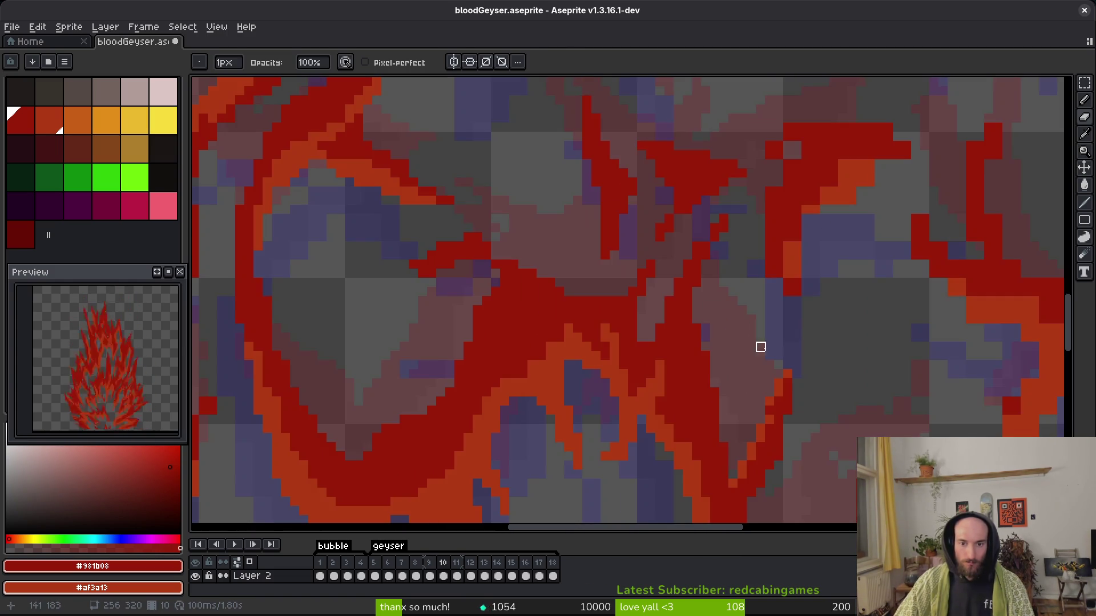
pyautogui.scroll(3, 642, 346)
pyautogui.scroll(-3, 597, 343)
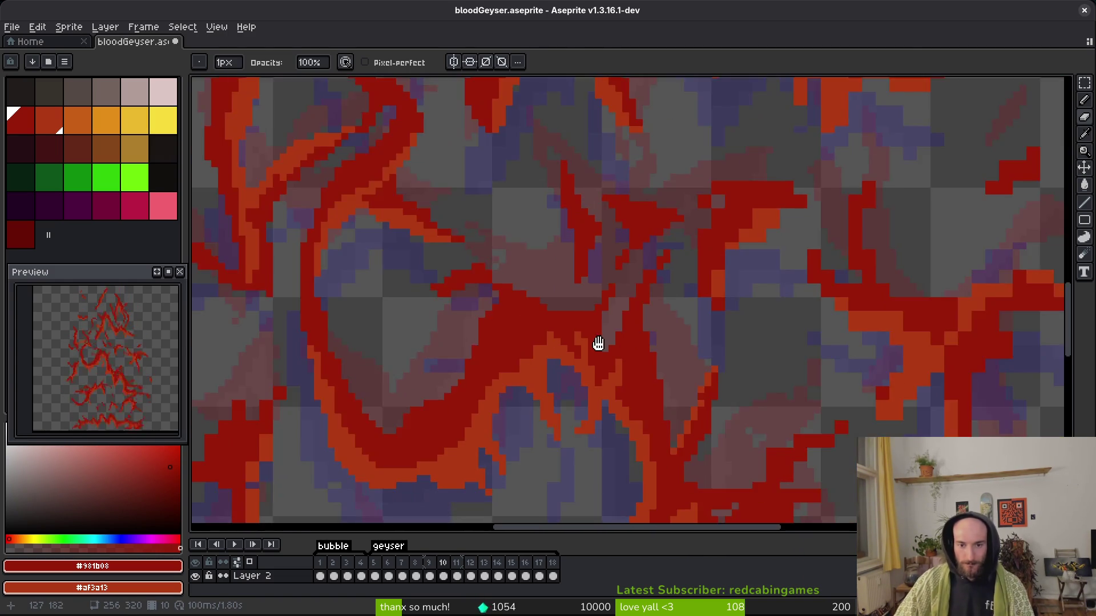
pyautogui.scroll(3, 597, 343)
# Switch back to the Pencil and save the sprite.
pyautogui.press('b')
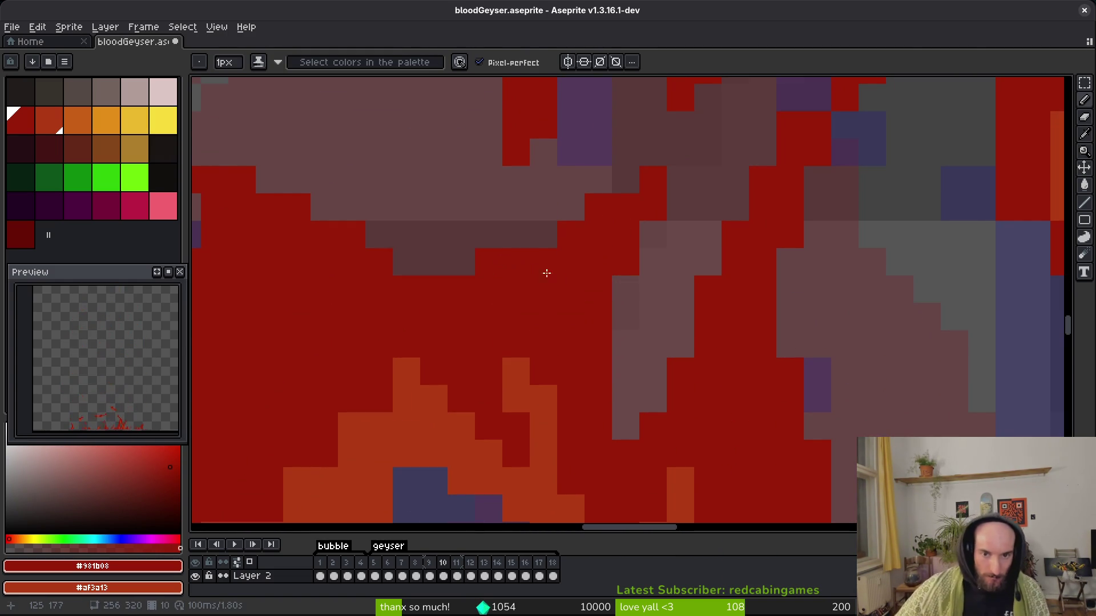
pyautogui.scroll(-2, 559, 303)
pyautogui.hotkey('ctrl', 's')
# Add a red pixel, turn an orange pixel dark red, and extend the dark-red shape downward.
pyautogui.scroll(2, 540, 308)
pyautogui.scroll(-3, 548, 285)
pyautogui.scroll(9, 533, 313)
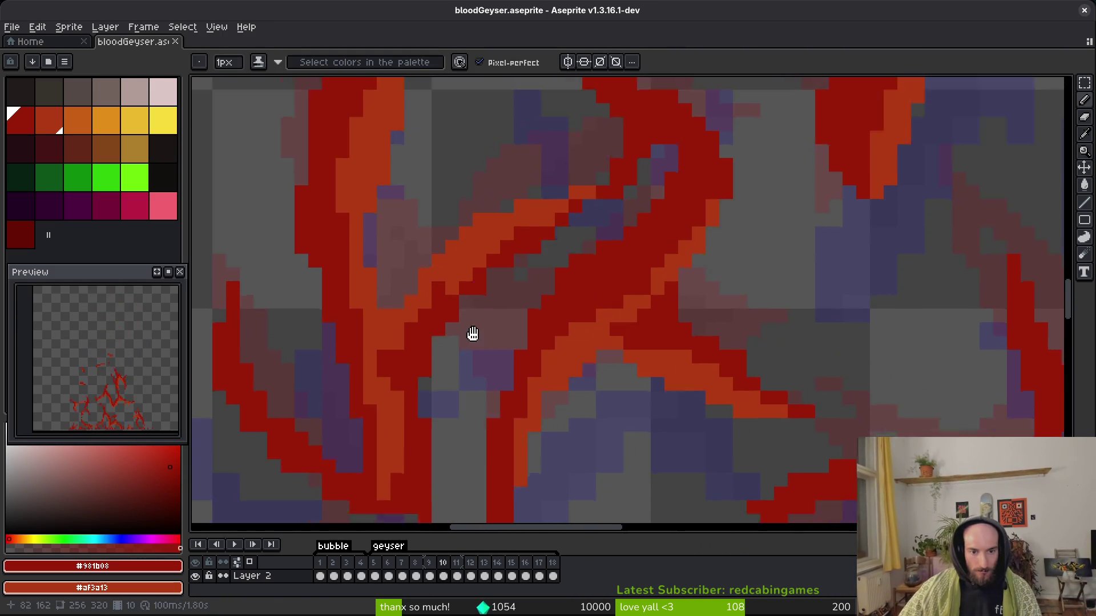
pyautogui.click(620, 411)
pyautogui.scroll(-1, 621, 412)
pyautogui.click(556, 295)
pyautogui.moveTo(607, 451)
pyautogui.mouseDown()
pyautogui.moveTo(581, 427)
pyautogui.moveTo(651, 492)
pyautogui.mouseUp()
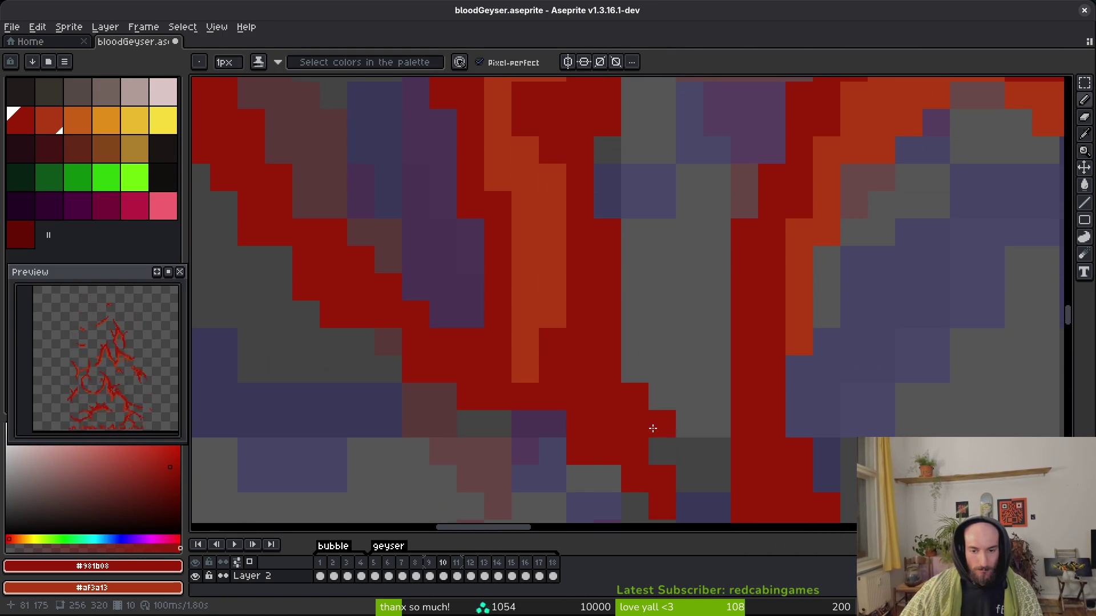
# Recolour pixels along the diagonal stroke edge dark red and save the sprite.
pyautogui.scroll(-3, 655, 443)
pyautogui.scroll(4, 564, 377)
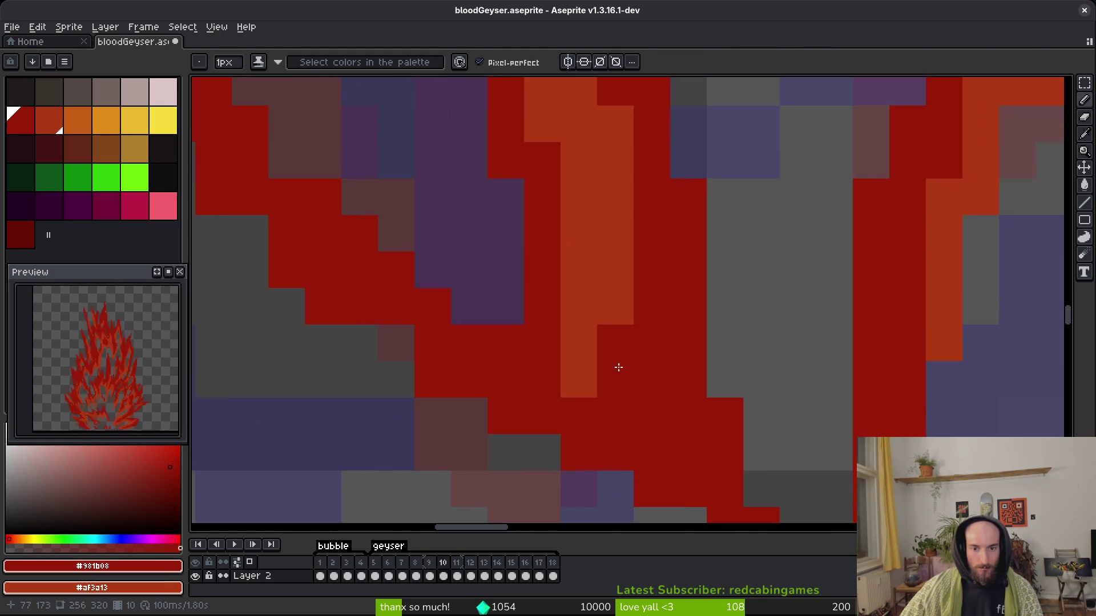
pyautogui.scroll(-1, 619, 377)
pyautogui.click(592, 347)
pyautogui.moveTo(592, 347); pyautogui.dragTo(636, 403)
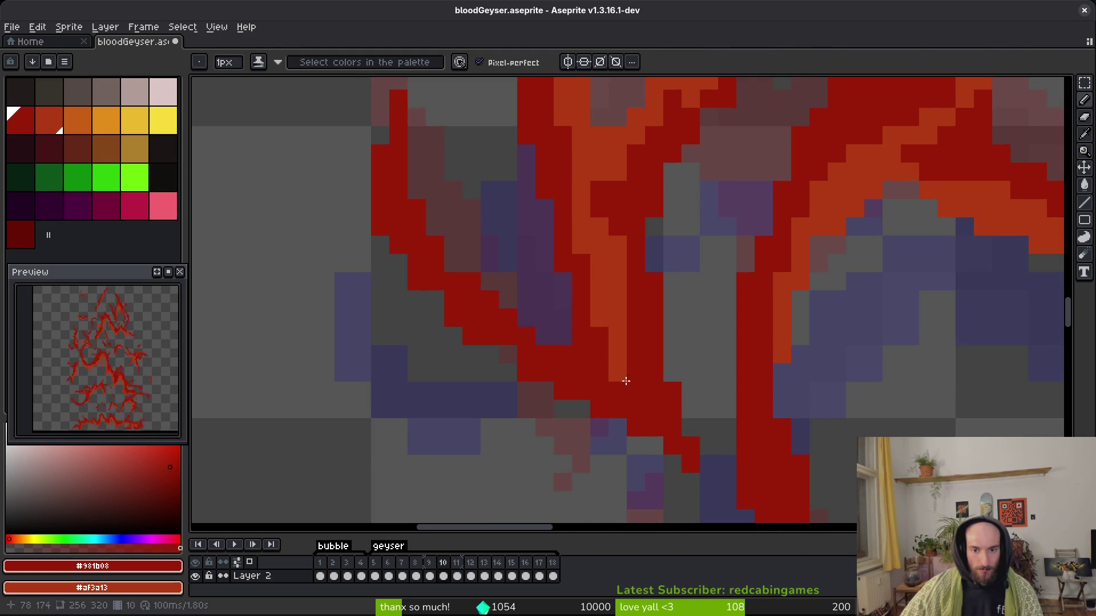
pyautogui.scroll(1, 543, 377)
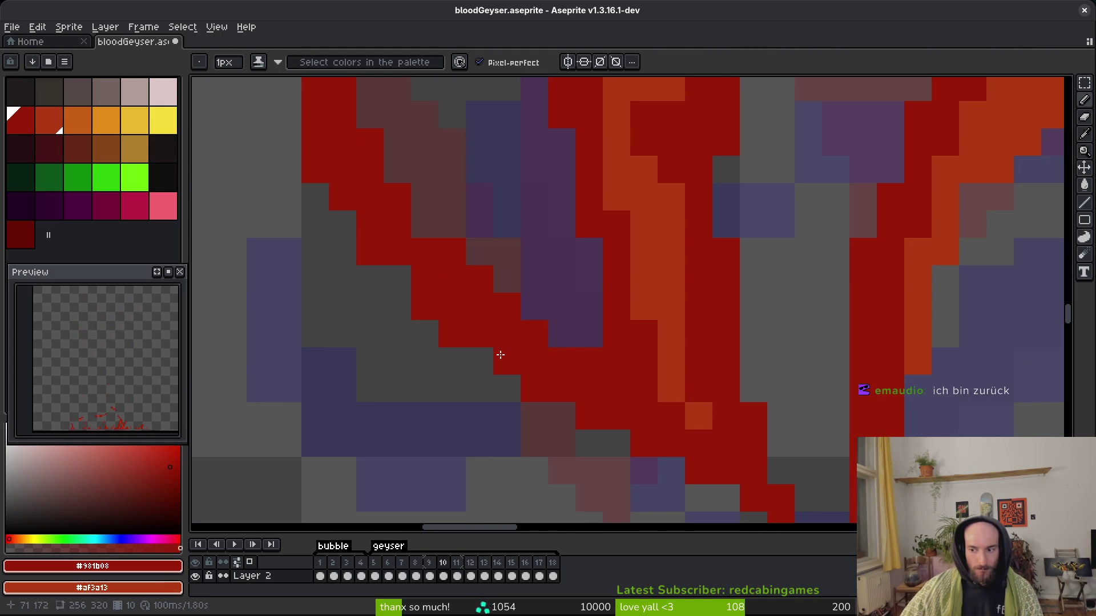
pyautogui.hotkey('ctrl', 's')
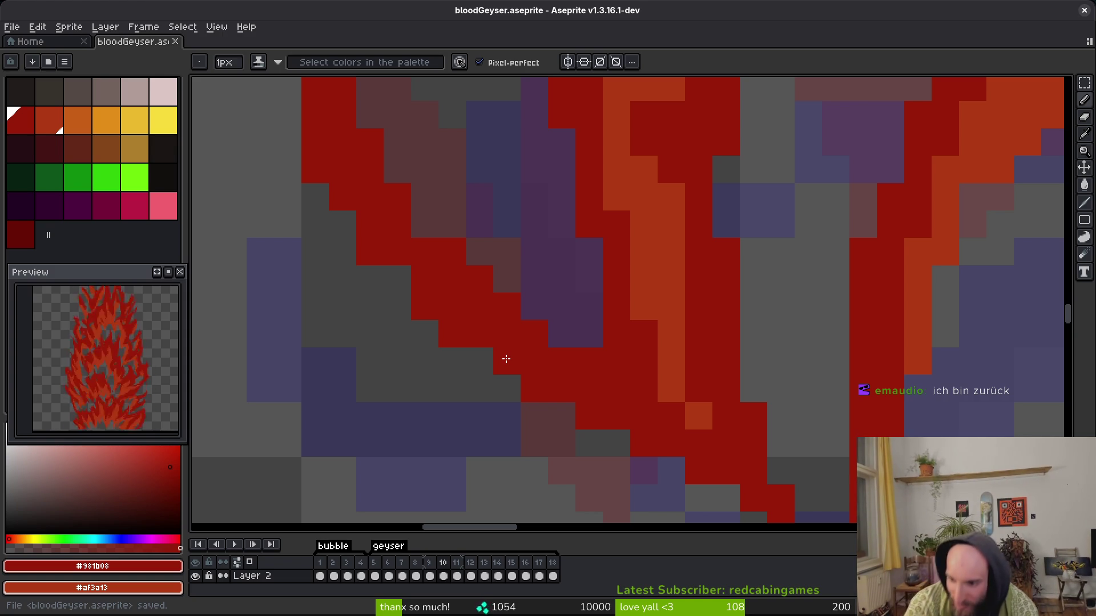
# Erase a stray edge pixel, add a red pixel to the stroke edge, and save again.
pyautogui.moveTo(562, 390); pyautogui.dragTo(628, 500)
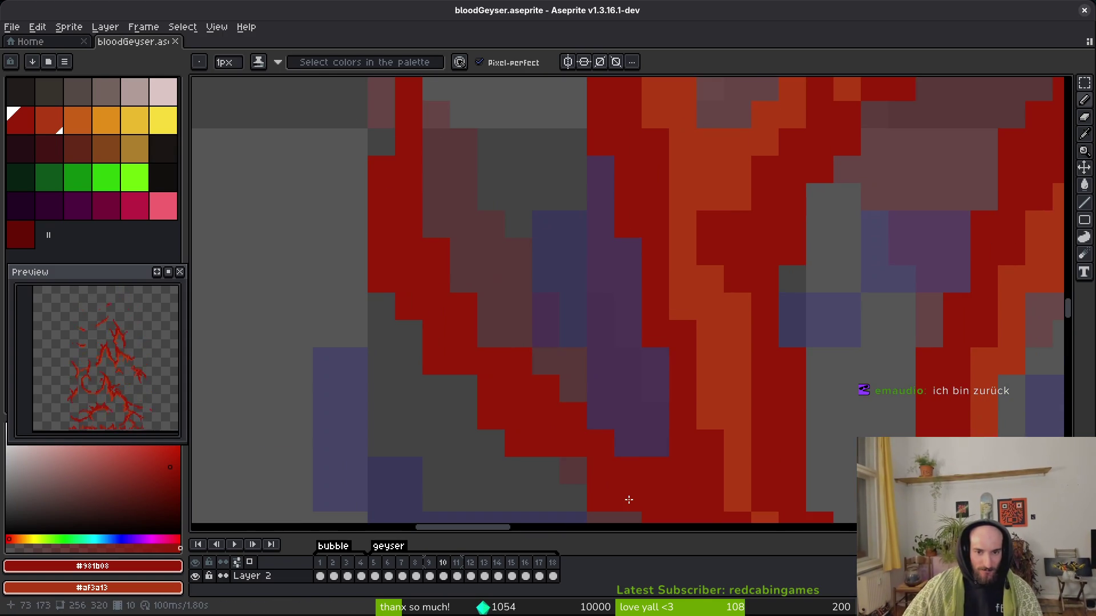
pyautogui.hscroll(3, 570, 371)
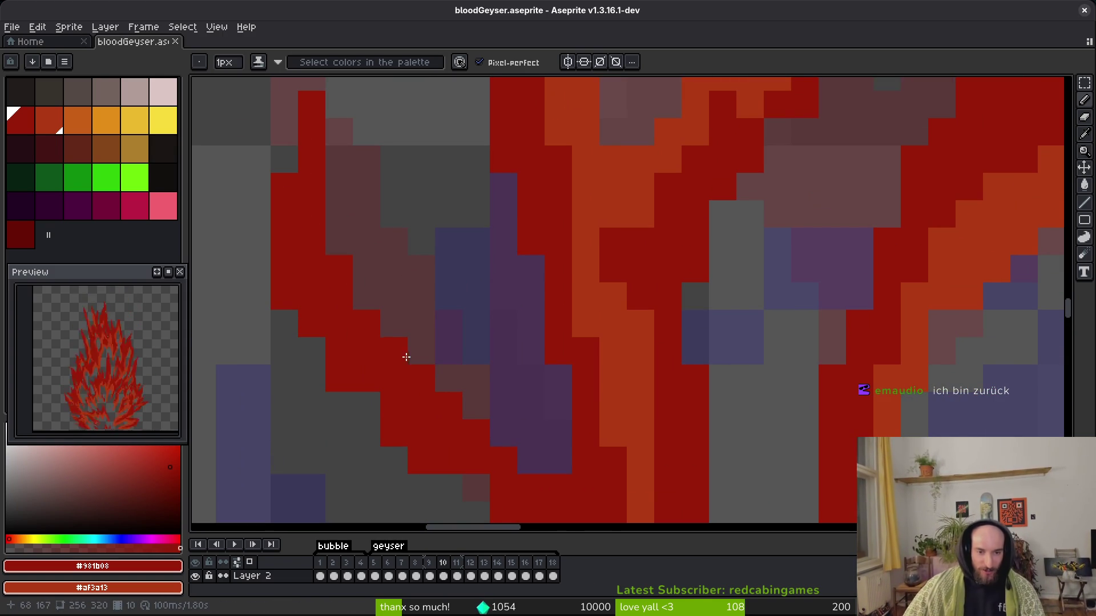
pyautogui.click(409, 357)
pyautogui.press('e')
pyautogui.press('b')
pyautogui.press('e')
pyautogui.press('b')
pyautogui.click(366, 399)
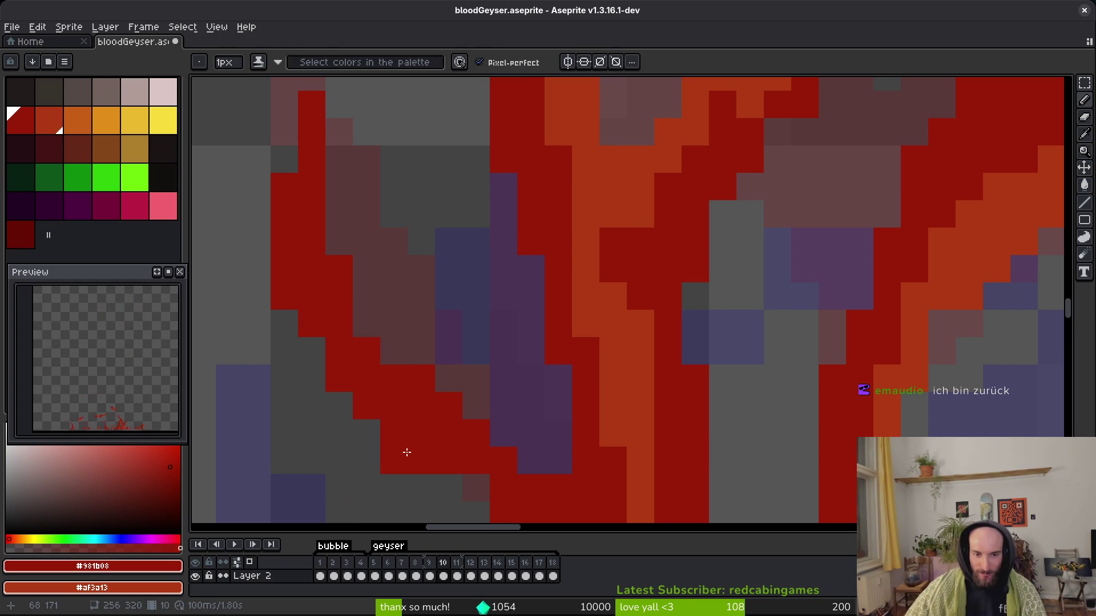
pyautogui.scroll(-2, 451, 451)
pyautogui.scroll(3, 440, 454)
pyautogui.press('e')
pyautogui.hotkey('ctrl', 's')
pyautogui.scroll(-3, 494, 416)
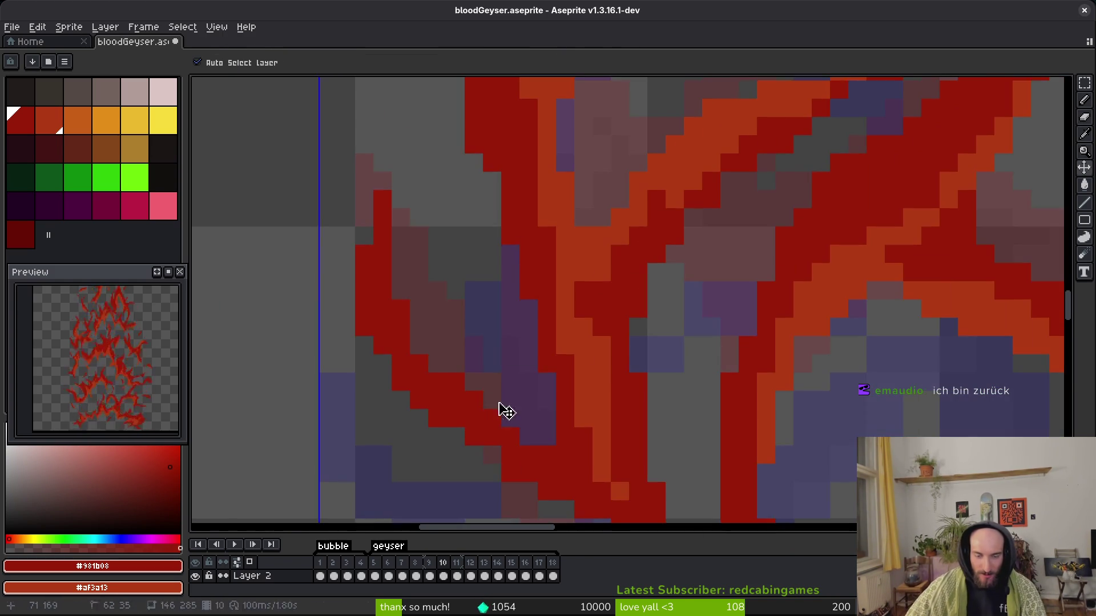
# Add a red pixel to a stroke tip with the Pencil and save the sprite.
pyautogui.scroll(1, 470, 310)
pyautogui.scroll(-2, 499, 362)
pyautogui.scroll(3, 472, 283)
pyautogui.scroll(-2, 471, 283)
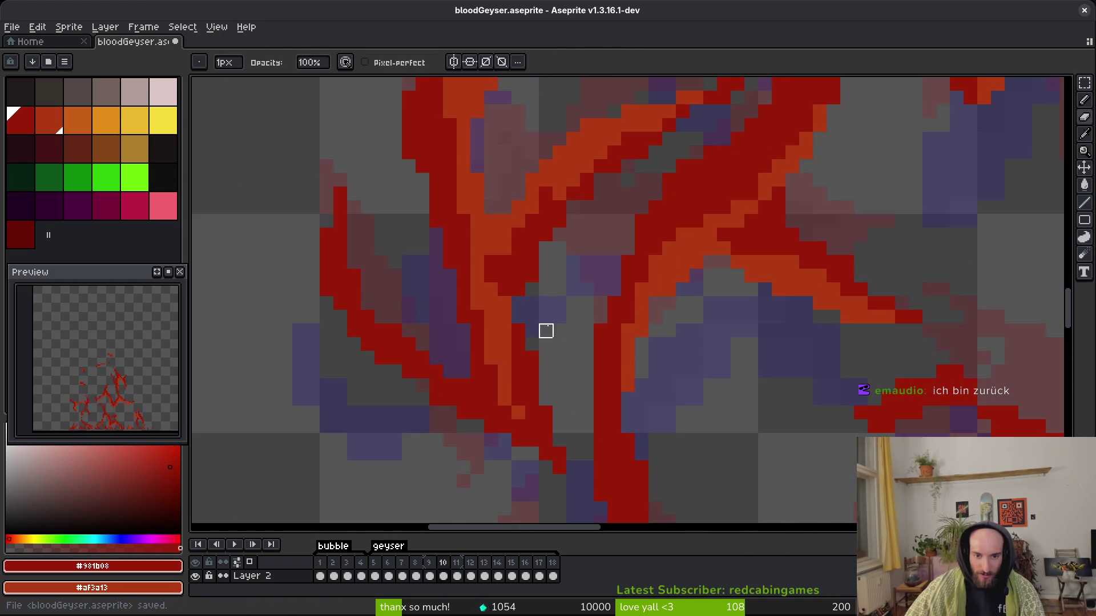
pyautogui.scroll(2, 557, 328)
pyautogui.press('b')
pyautogui.click(513, 308)
pyautogui.scroll(-2, 571, 359)
pyautogui.hotkey('ctrl', 's')
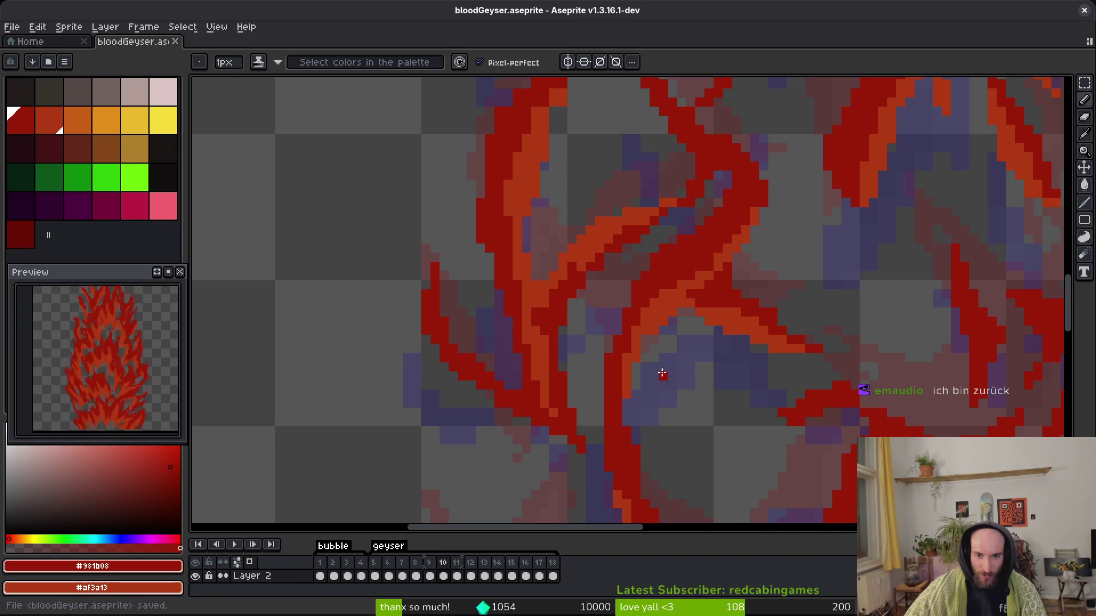
# Paint a short run of red pixels along the stroke's upper edge.
pyautogui.scroll(3, 580, 335)
pyautogui.scroll(-3, 571, 285)
pyautogui.scroll(-2, 582, 287)
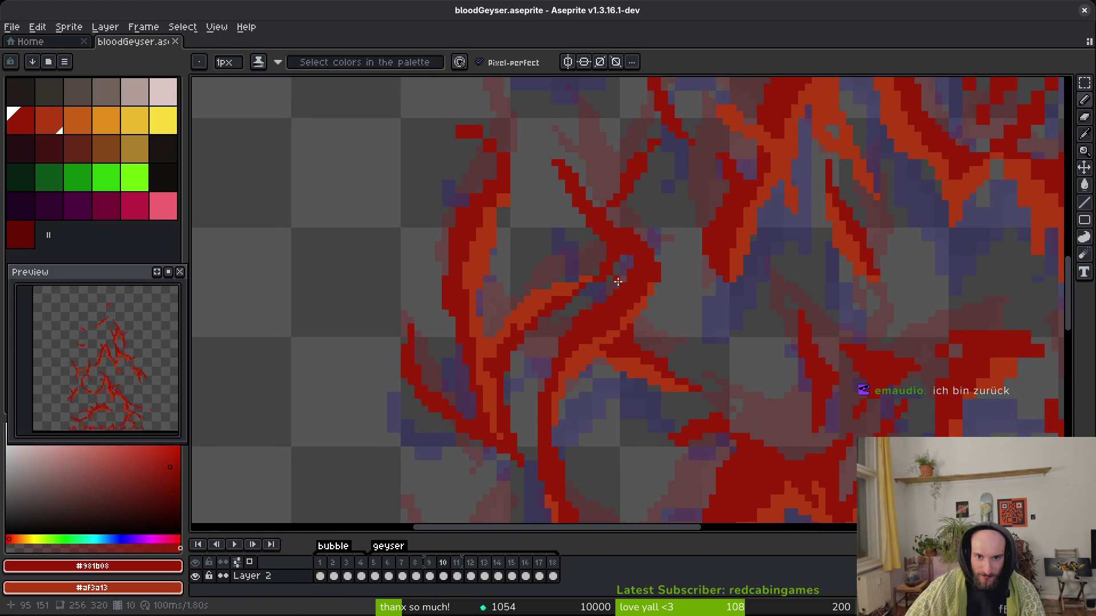
pyautogui.scroll(3, 627, 289)
pyautogui.scroll(-3, 653, 294)
pyautogui.scroll(2, 640, 275)
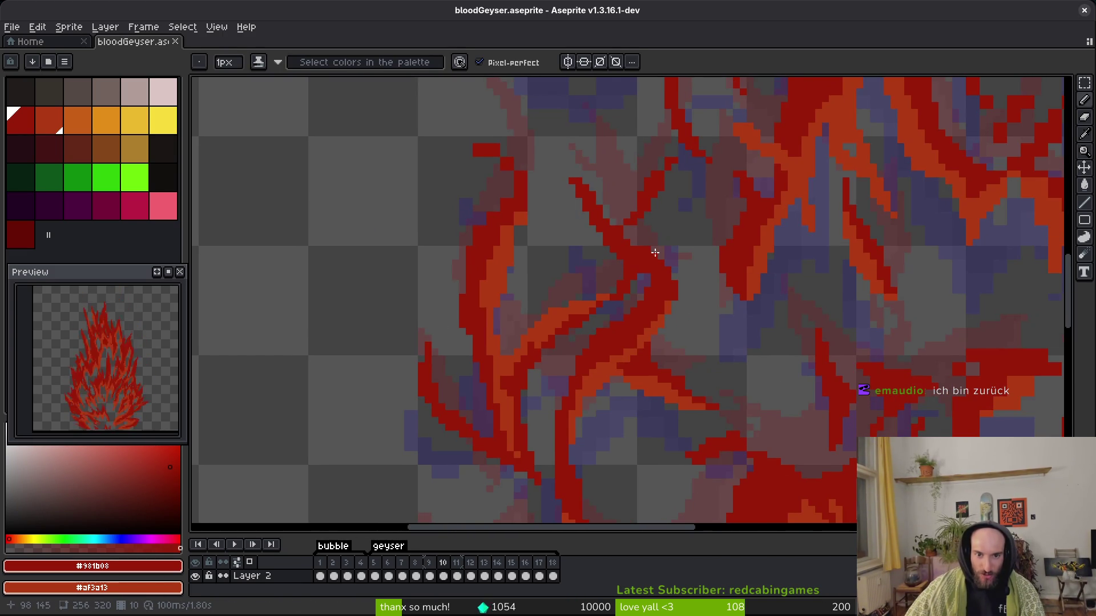
pyautogui.scroll(-1, 467, 272)
pyautogui.scroll(2, 614, 393)
pyautogui.scroll(2, 594, 391)
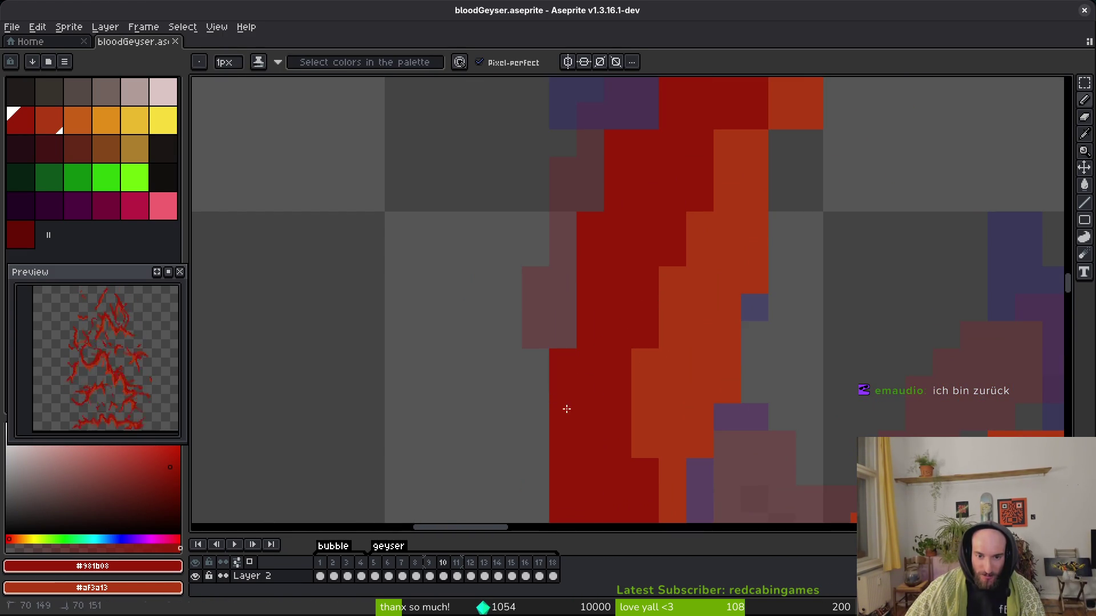
pyautogui.scroll(-1, 628, 342)
pyautogui.scroll(1, 599, 320)
pyautogui.moveTo(631, 242)
pyautogui.mouseDown()
pyautogui.moveTo(631, 225)
pyautogui.moveTo(659, 224)
pyautogui.mouseUp()
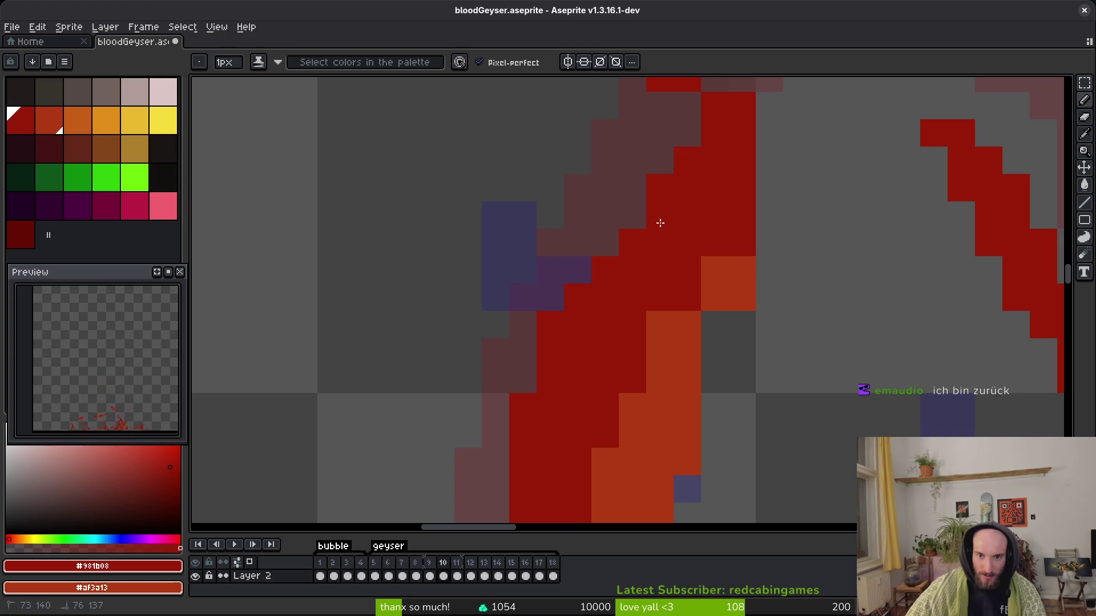
pyautogui.scroll(2, 675, 318)
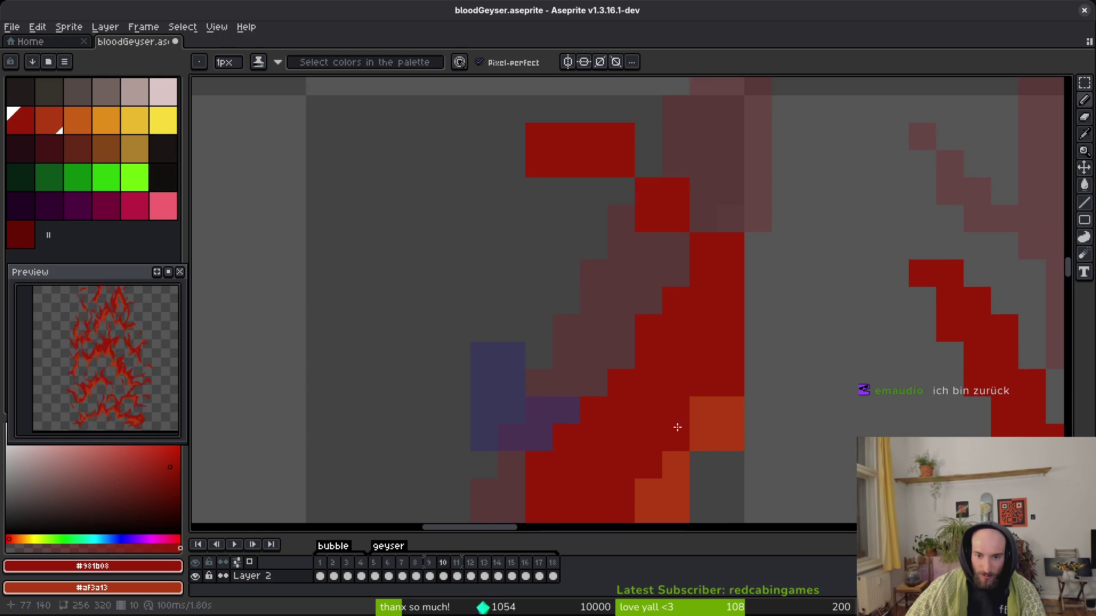
pyautogui.scroll(1, 700, 417)
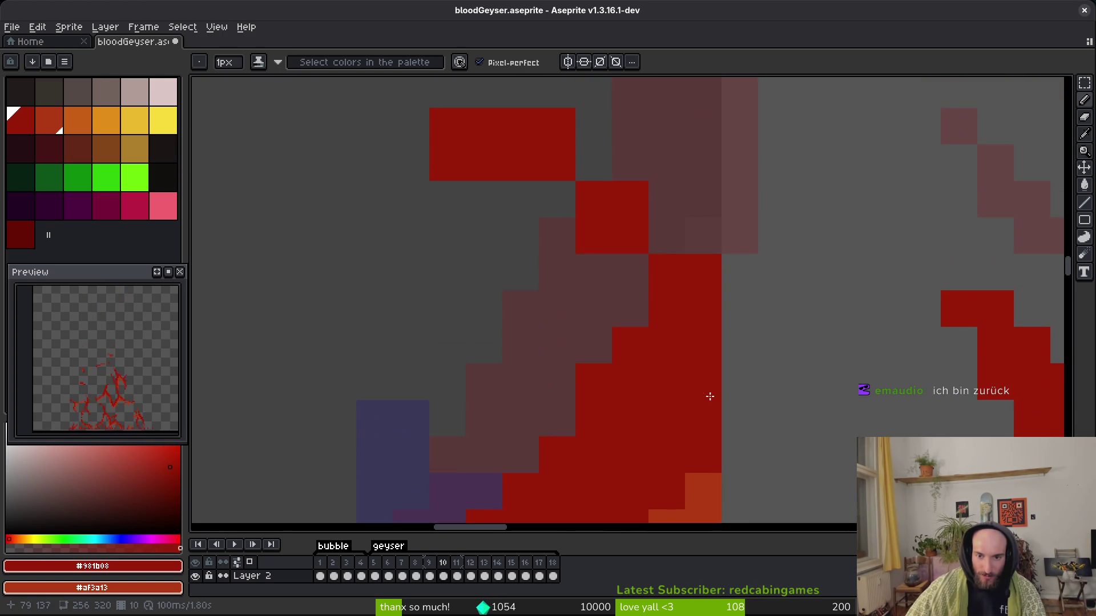
pyautogui.scroll(2, 631, 350)
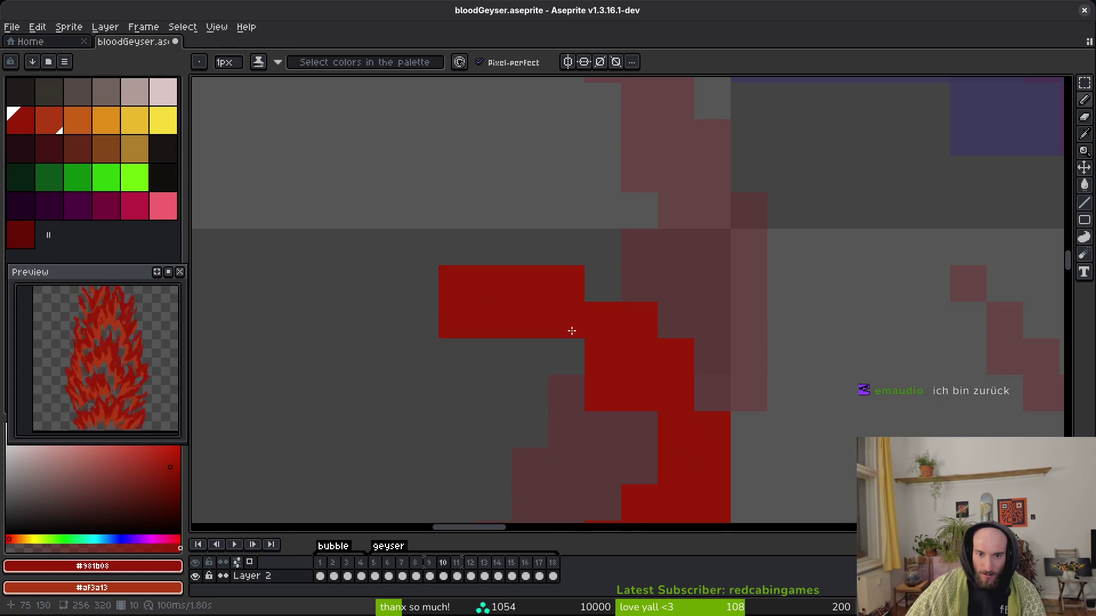
# Erase two red pixels at the stroke's tip to narrow it.
pyautogui.press('e')
pyautogui.click(494, 284)
pyautogui.click(454, 284)
pyautogui.scroll(-1, 633, 335)
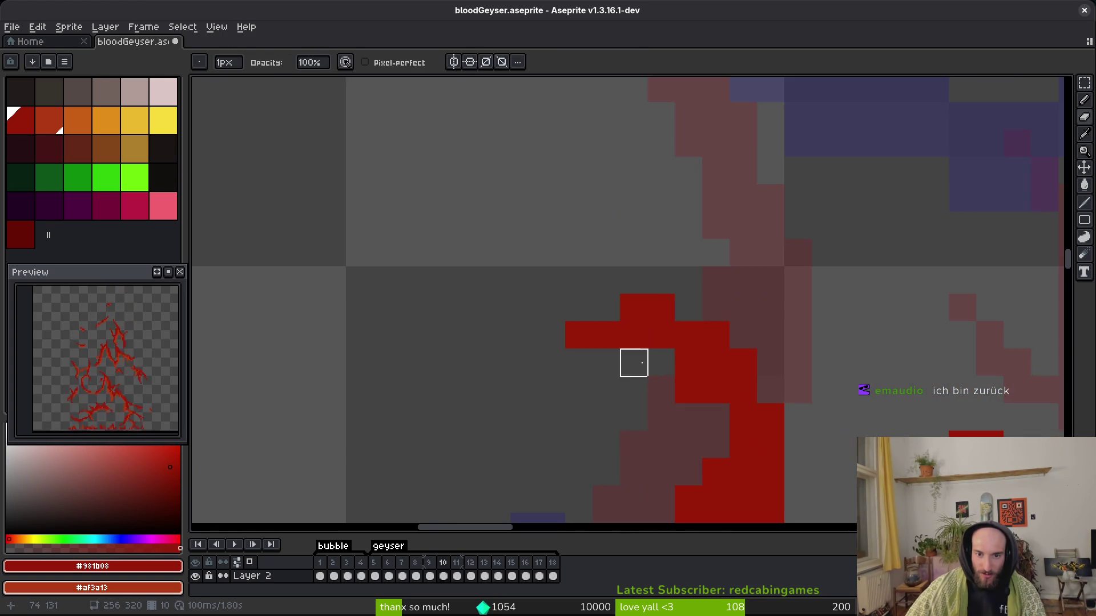
# Toggle Advanced Mode off and back, then add a red pixel beside the red shape.
pyautogui.hotkey('ctrl', 'f')
pyautogui.press('Return')
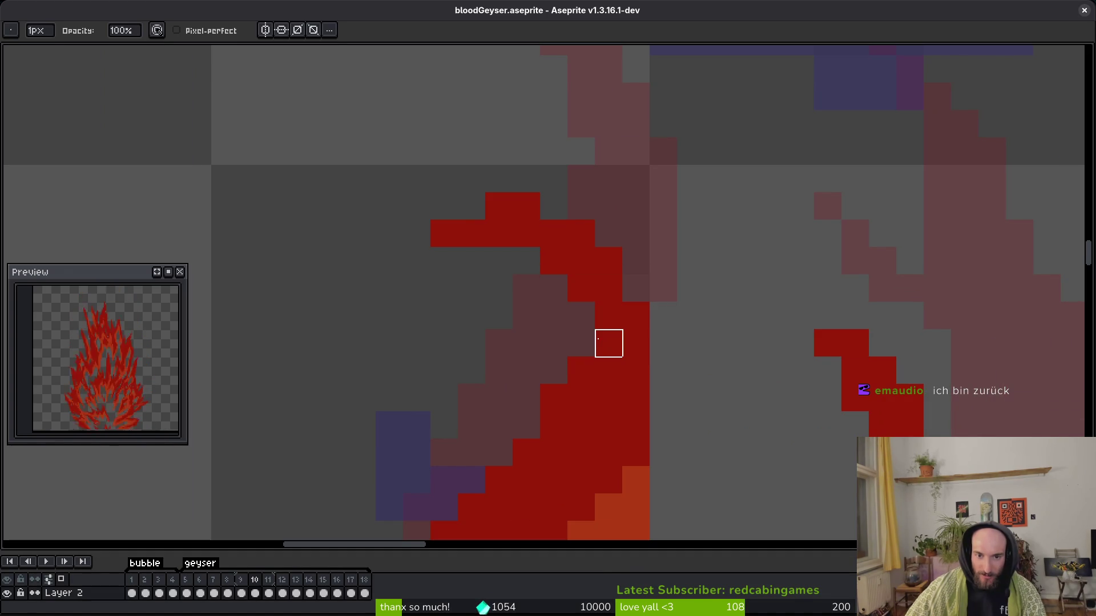
pyautogui.hotkey('ctrl', 'f')
pyautogui.press('b')
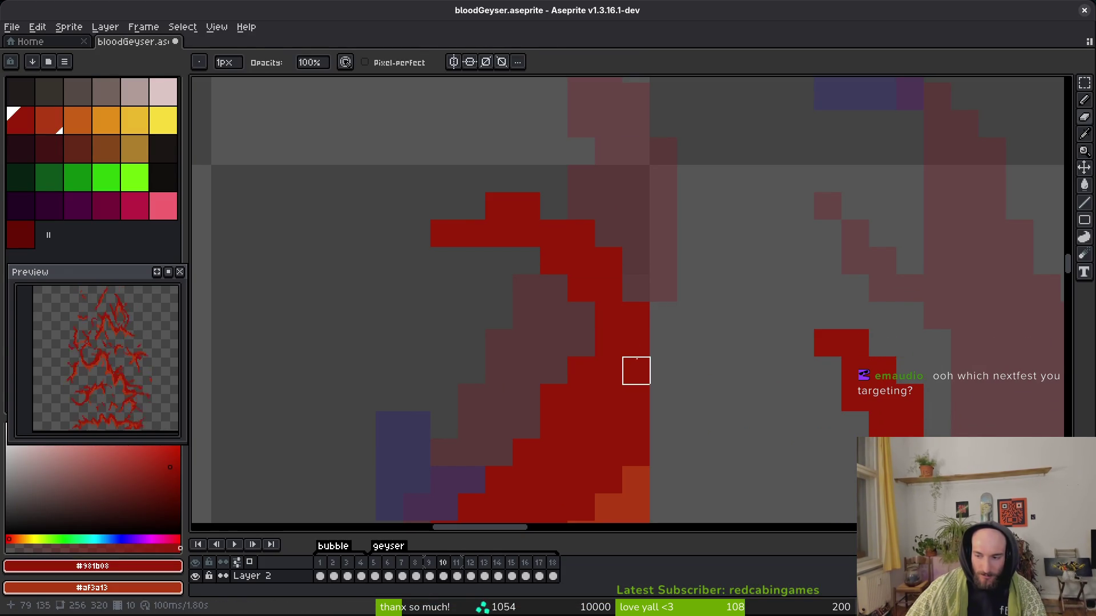
pyautogui.click(653, 370)
pyautogui.scroll(-1, 605, 336)
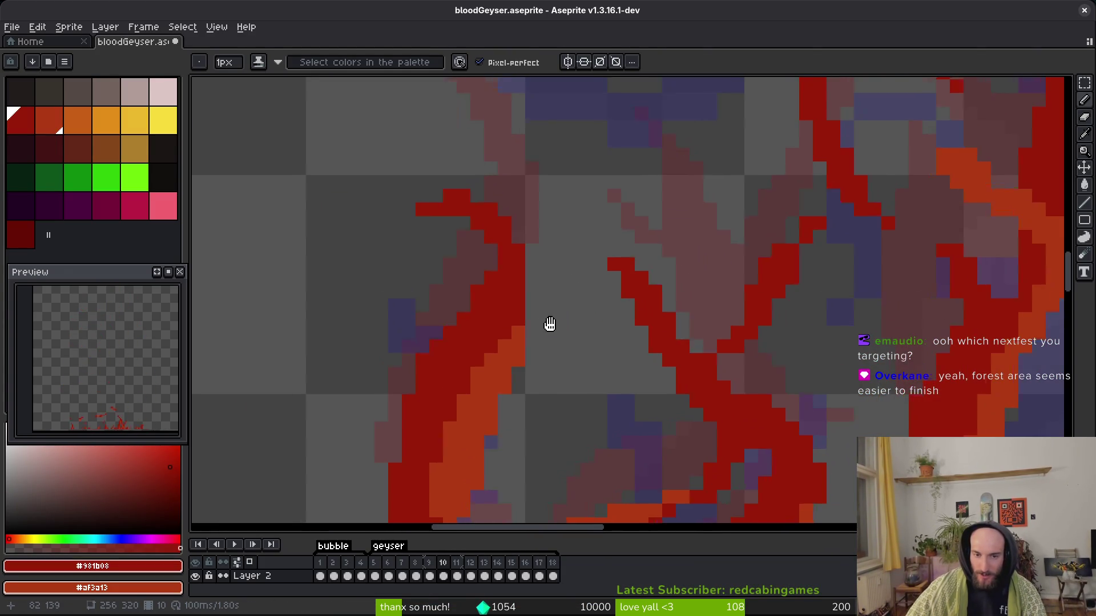
# Fill gaps in two red strokes with single pixels, undoing one misplaced pixel, and save.
pyautogui.scroll(1, 553, 328)
pyautogui.click(532, 342)
pyautogui.hotkey('ctrl', 'z')
pyautogui.scroll(-1, 579, 333)
pyautogui.scroll(1, 579, 333)
pyautogui.click(578, 333)
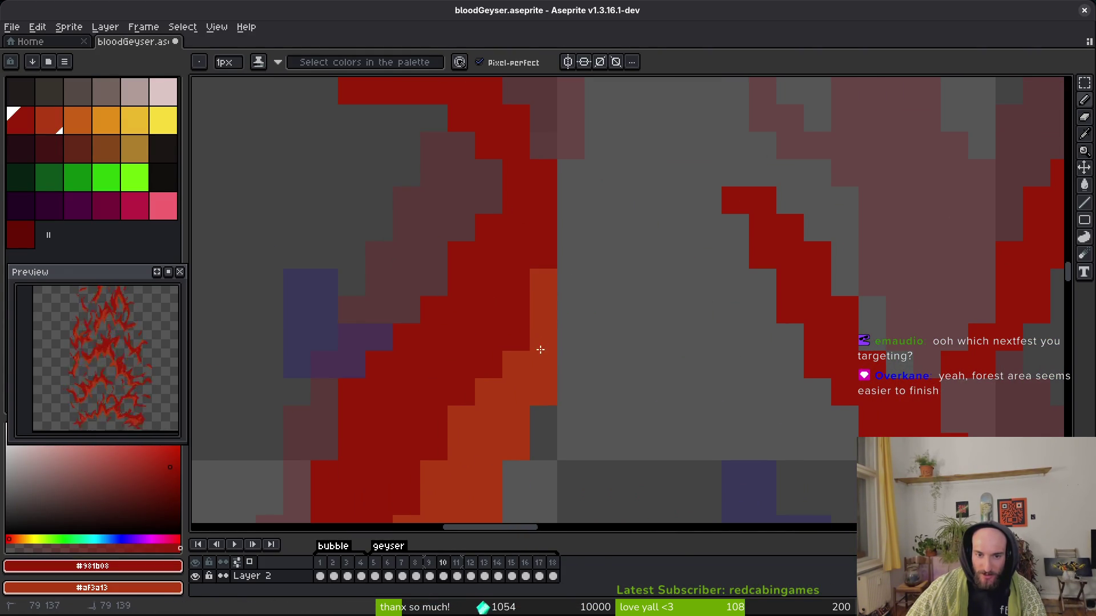
pyautogui.scroll(-2, 582, 377)
pyautogui.click(570, 366)
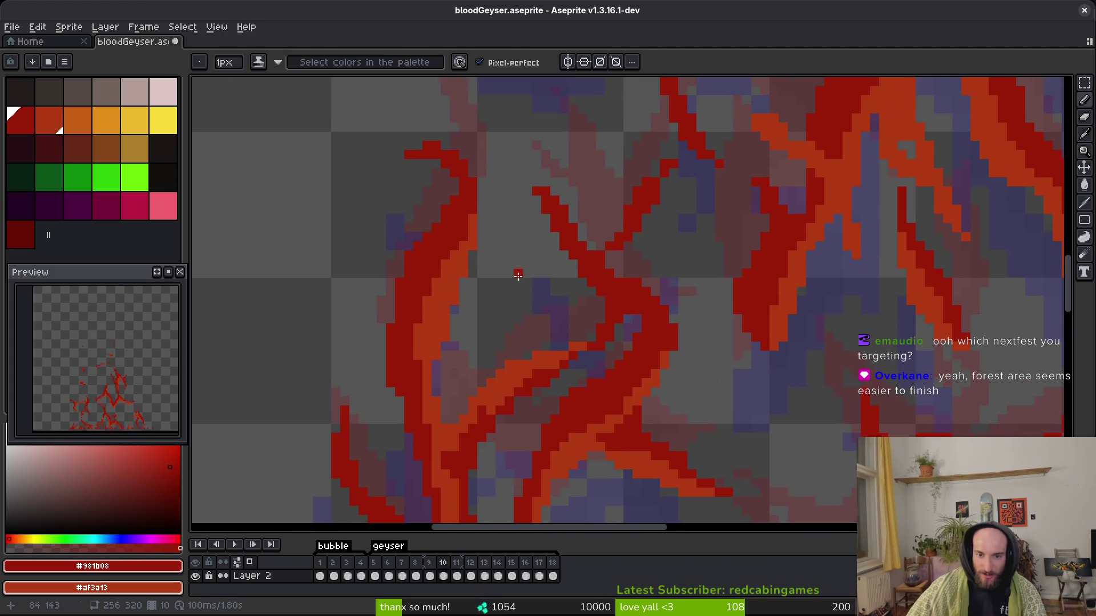
pyautogui.hotkey('ctrl', 's')
# Paint dark red pixels into and along another stroke, then save the sprite.
pyautogui.scroll(6, 497, 366)
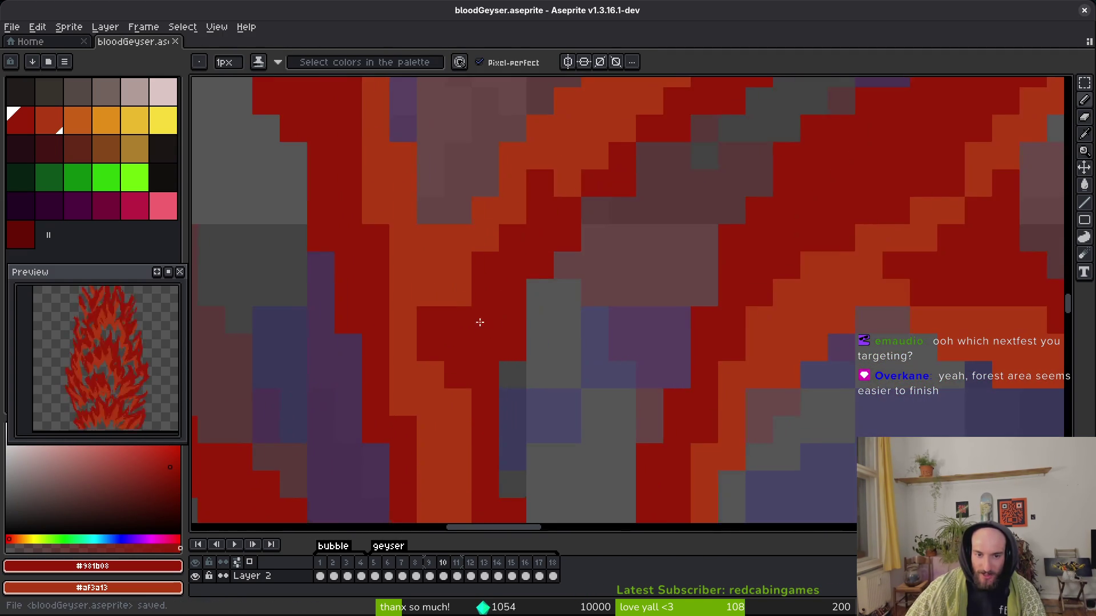
pyautogui.click(572, 328)
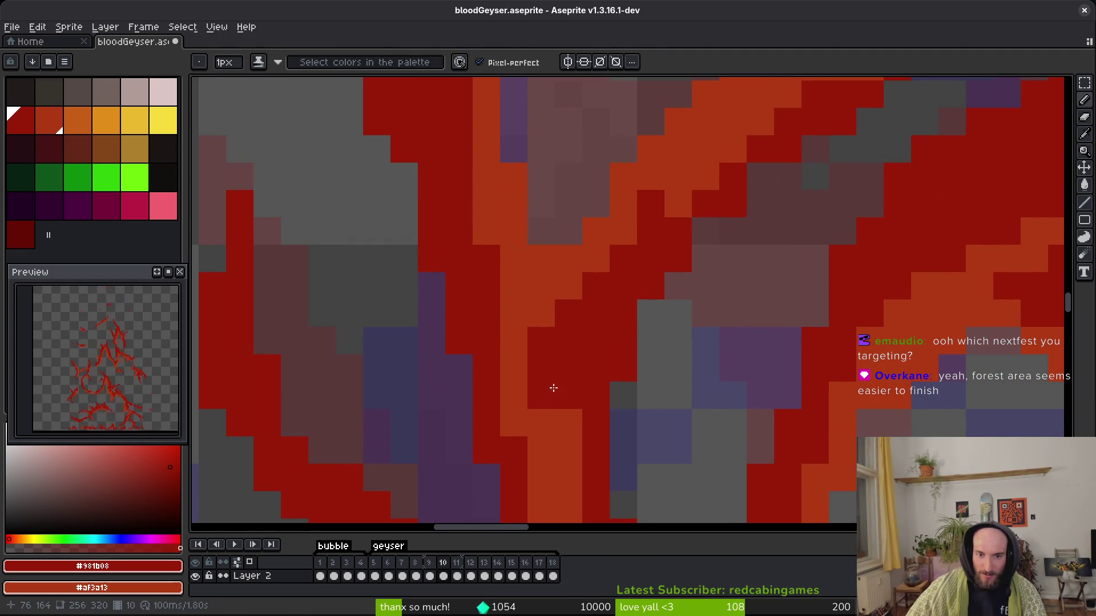
pyautogui.scroll(-4, 580, 362)
pyautogui.scroll(4, 568, 340)
pyautogui.moveTo(506, 266); pyautogui.dragTo(537, 339)
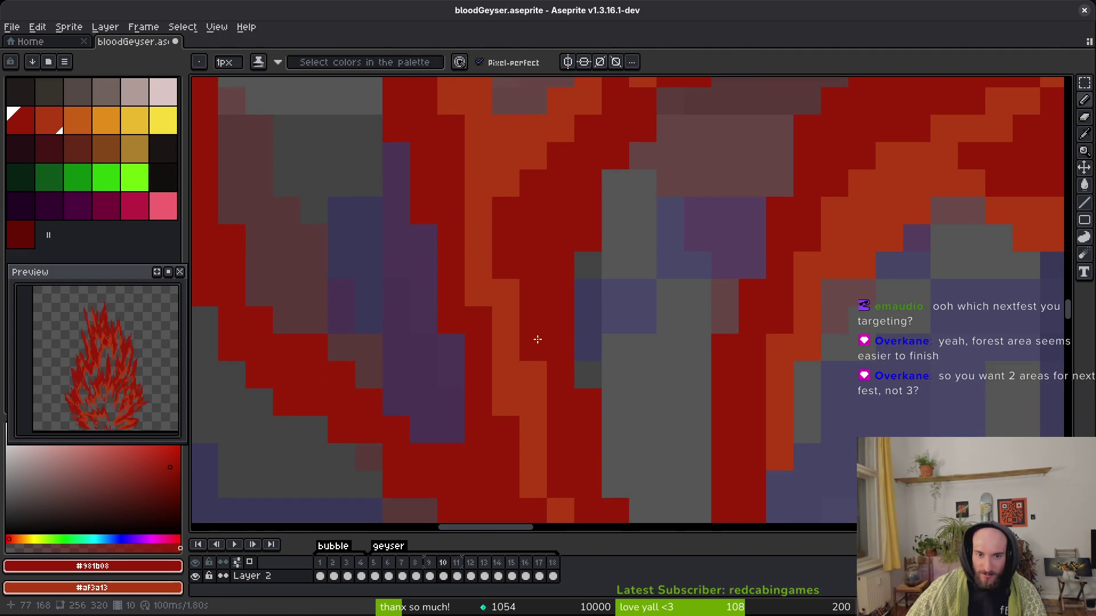
pyautogui.hotkey('ctrl', 's')
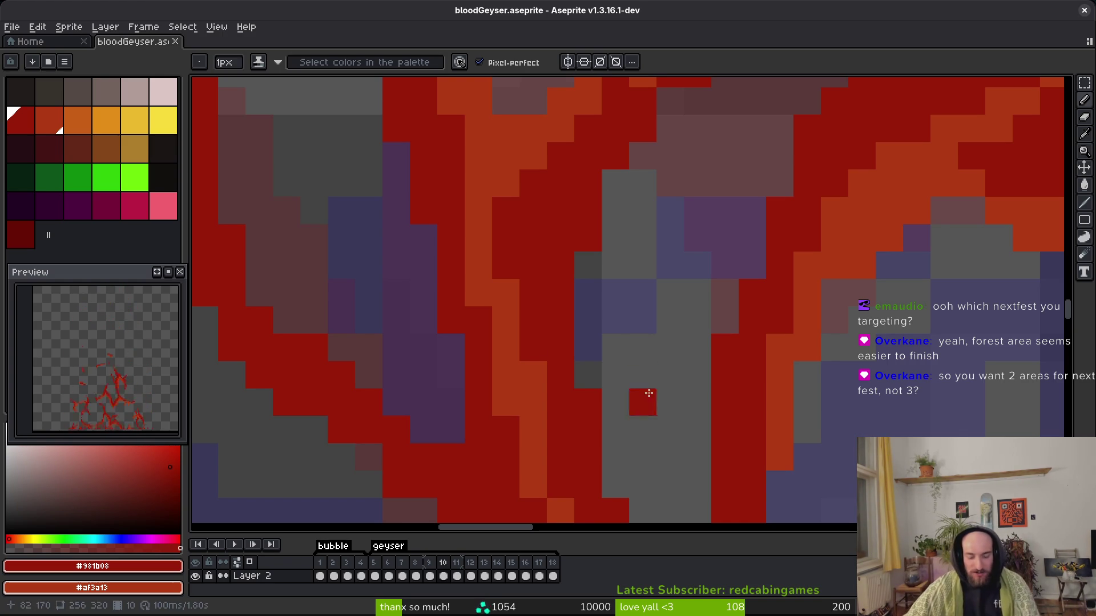
pyautogui.moveTo(464, 375); pyautogui.dragTo(466, 352)
# Erase the stray red pixel in the grey gap and touch up the nearby stroke.
pyautogui.click(482, 434)
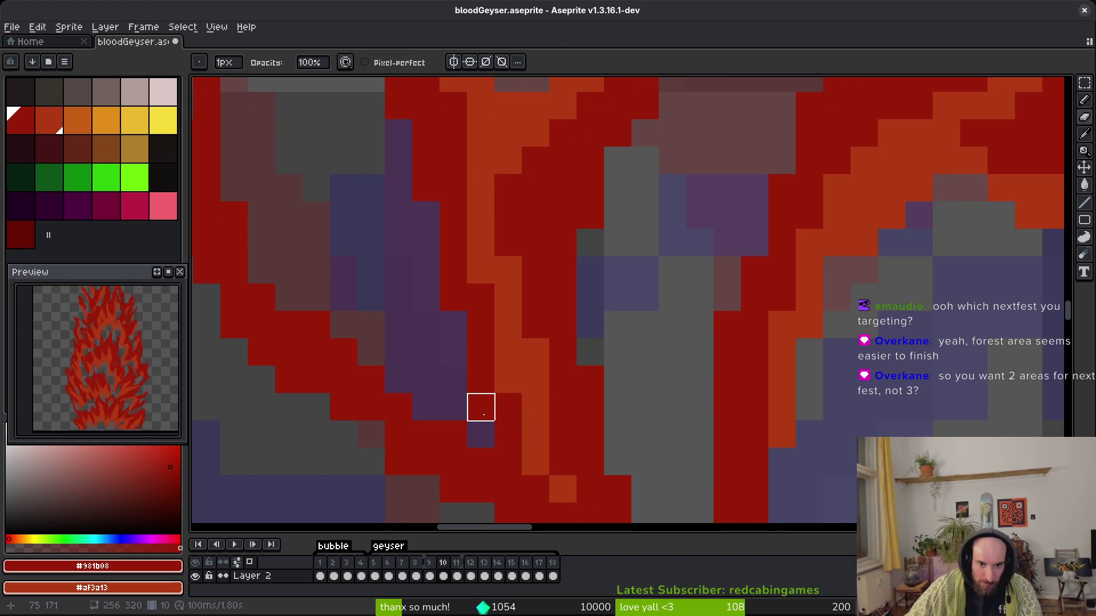
pyautogui.scroll(-3, 668, 403)
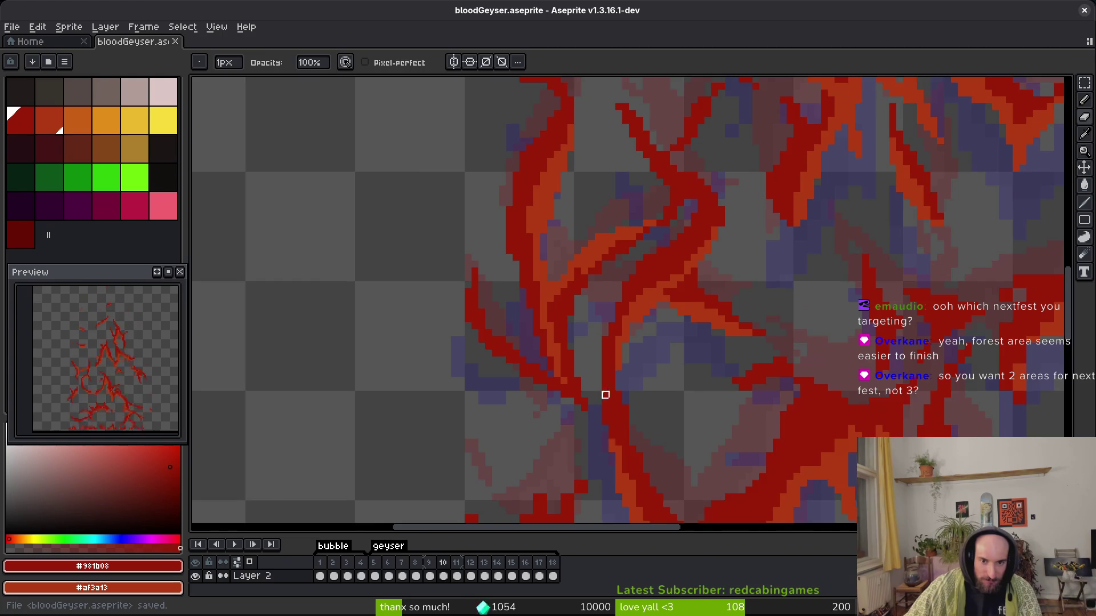
pyautogui.press('f')
pyautogui.moveTo(590, 408); pyautogui.dragTo(556, 317)
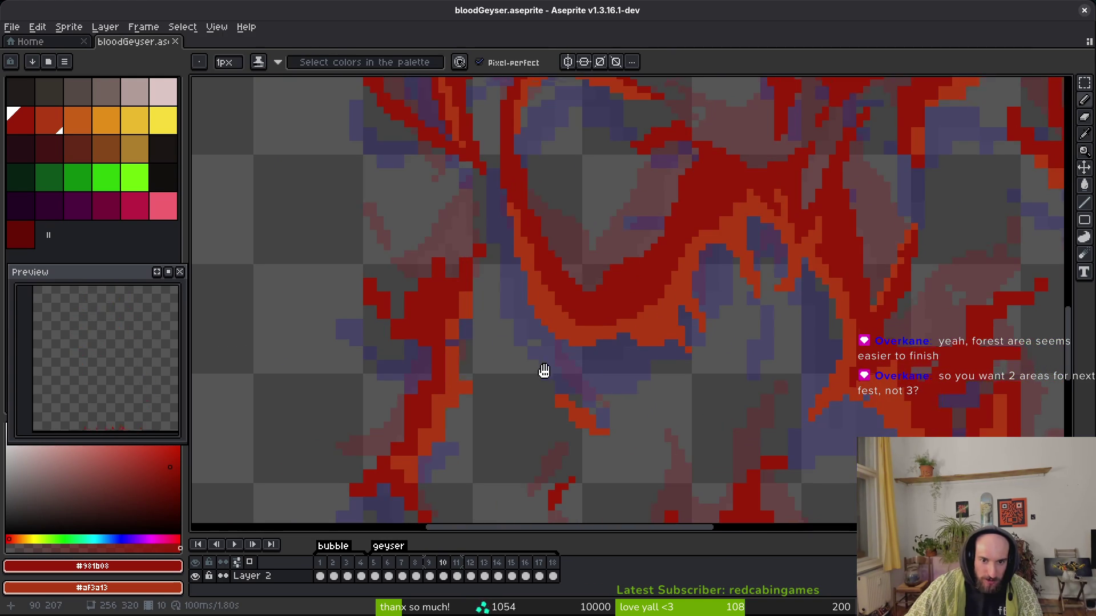
pyautogui.scroll(4, 546, 371)
pyautogui.press('e')
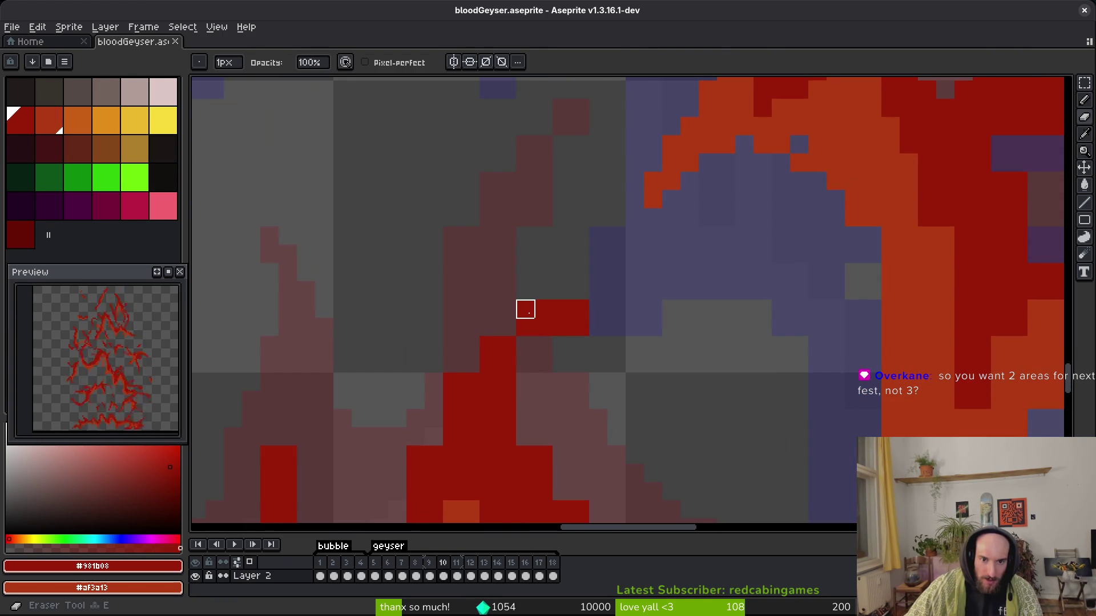
pyautogui.press('f')
pyautogui.press('e')
pyautogui.press('f')
# Reshape the small stroke's tip into a smoother diagonal step by adding and erasing pixels.
pyautogui.click(507, 328)
pyautogui.press('e')
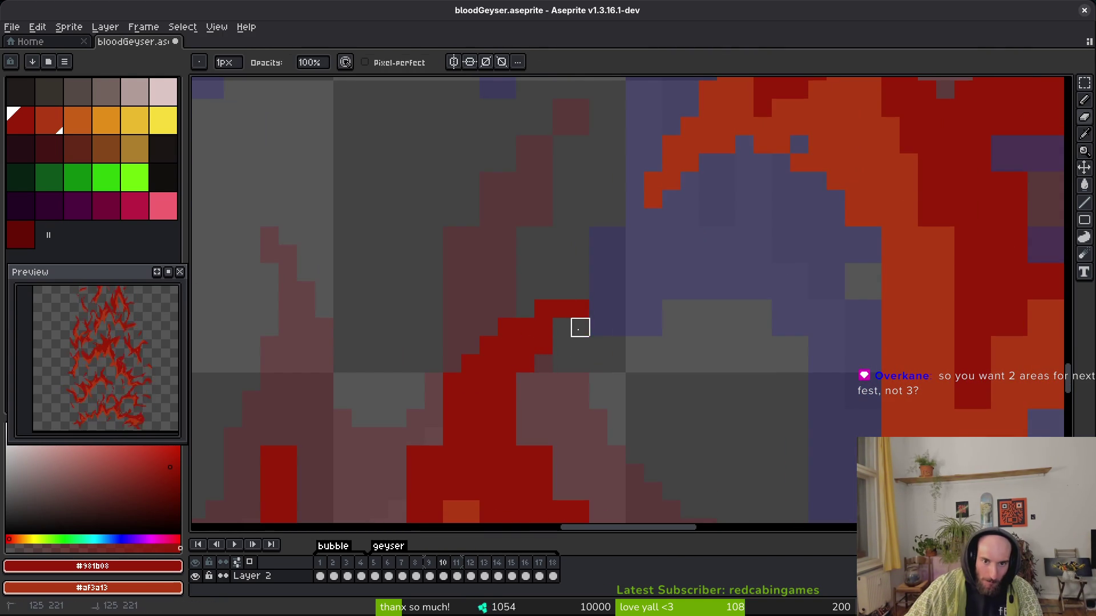
pyautogui.moveTo(580, 328); pyautogui.dragTo(599, 335)
pyautogui.press('f')
pyautogui.click(611, 284)
pyautogui.scroll(-3, 599, 365)
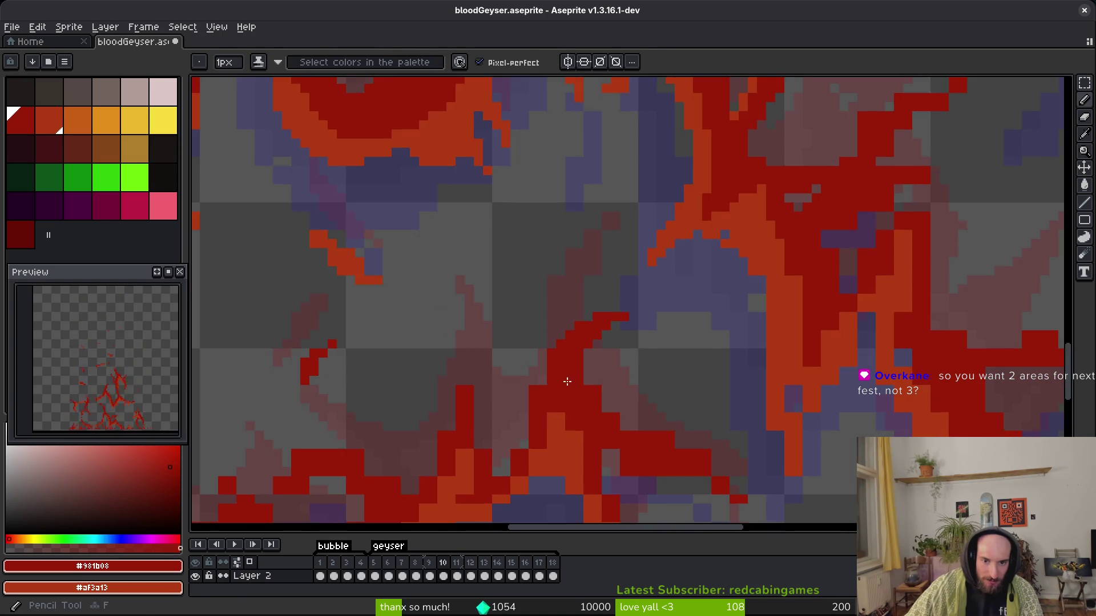
pyautogui.scroll(2, 516, 301)
pyautogui.scroll(1, 531, 396)
pyautogui.press('e')
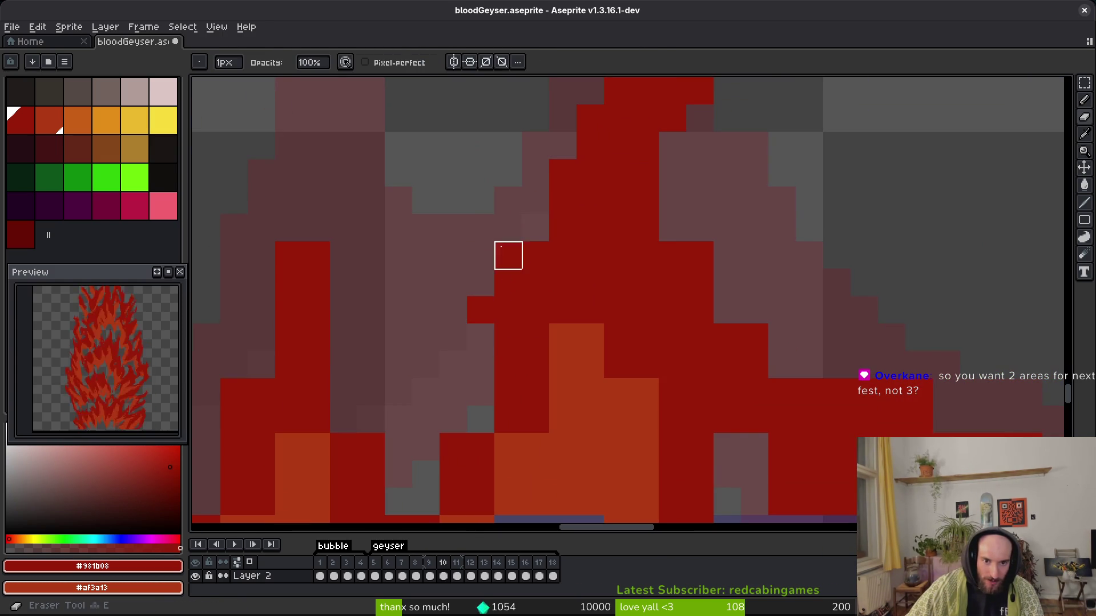
pyautogui.moveTo(1029, 392); pyautogui.dragTo(790, 348)
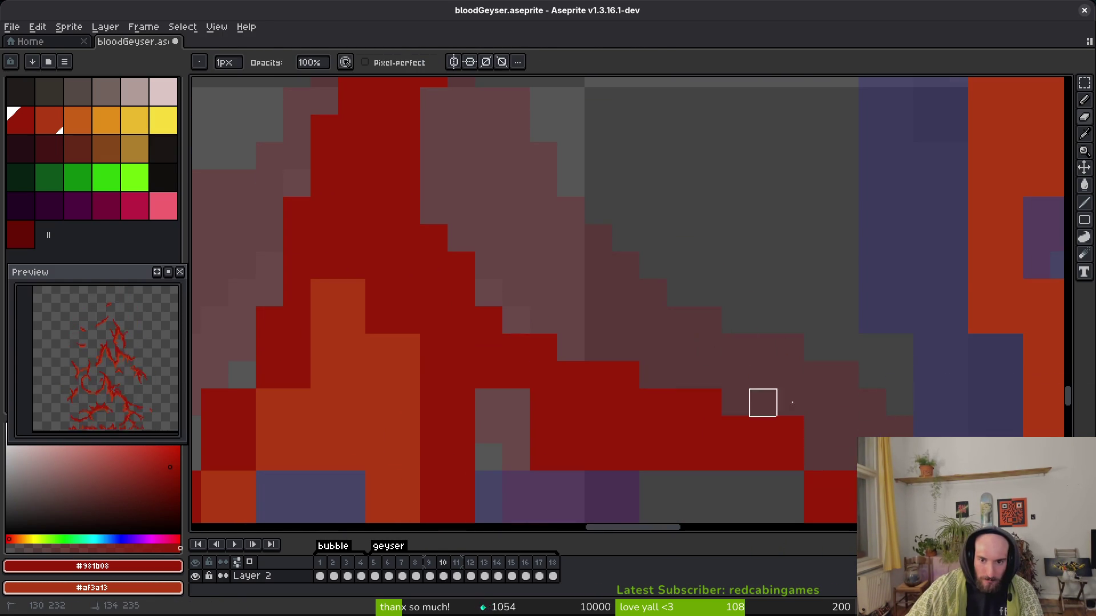
pyautogui.scroll(-2, 706, 394)
pyautogui.scroll(1, 703, 366)
pyautogui.scroll(3, 728, 354)
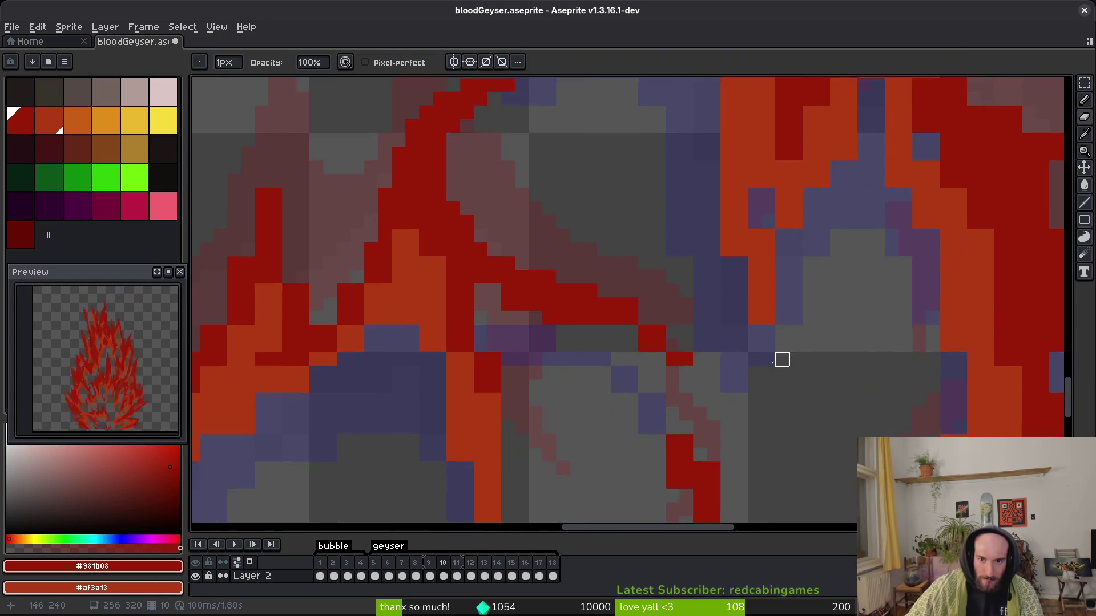
# Redraw a pixel of the stair-step red line and extend it further left.
pyautogui.press('b')
pyautogui.hotkey('ctrl', 'z')
pyautogui.press('e')
pyautogui.click(608, 340)
pyautogui.press('b')
pyautogui.moveTo(581, 313); pyautogui.dragTo(523, 335)
# Save the sprite and play the geyser animation to review it.
pyautogui.hotkey('ctrl', 's')
pyautogui.press('Return')
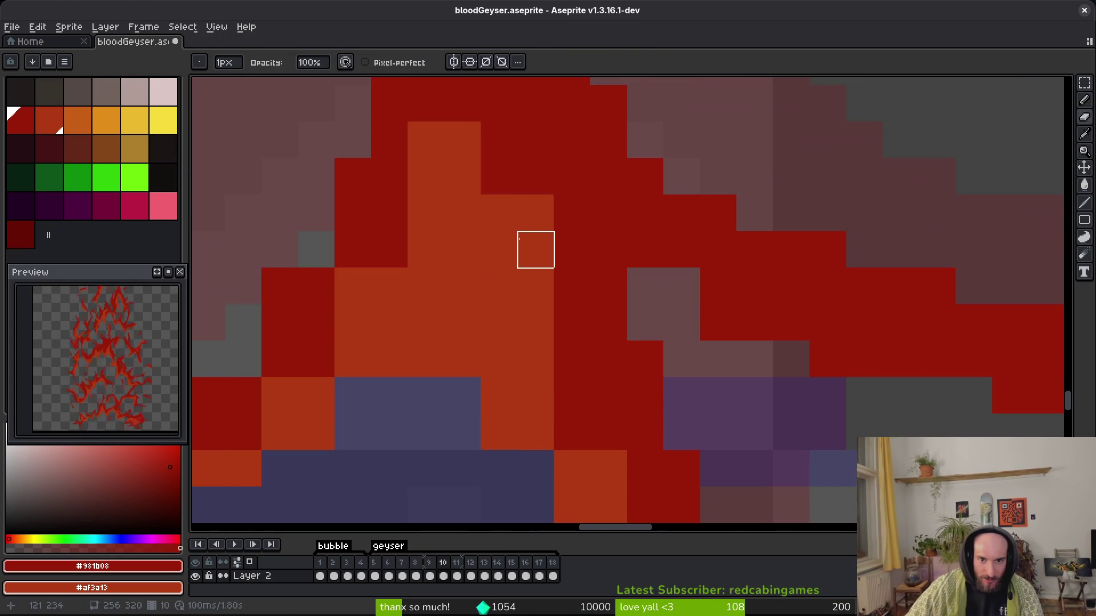
pyautogui.press('Return')
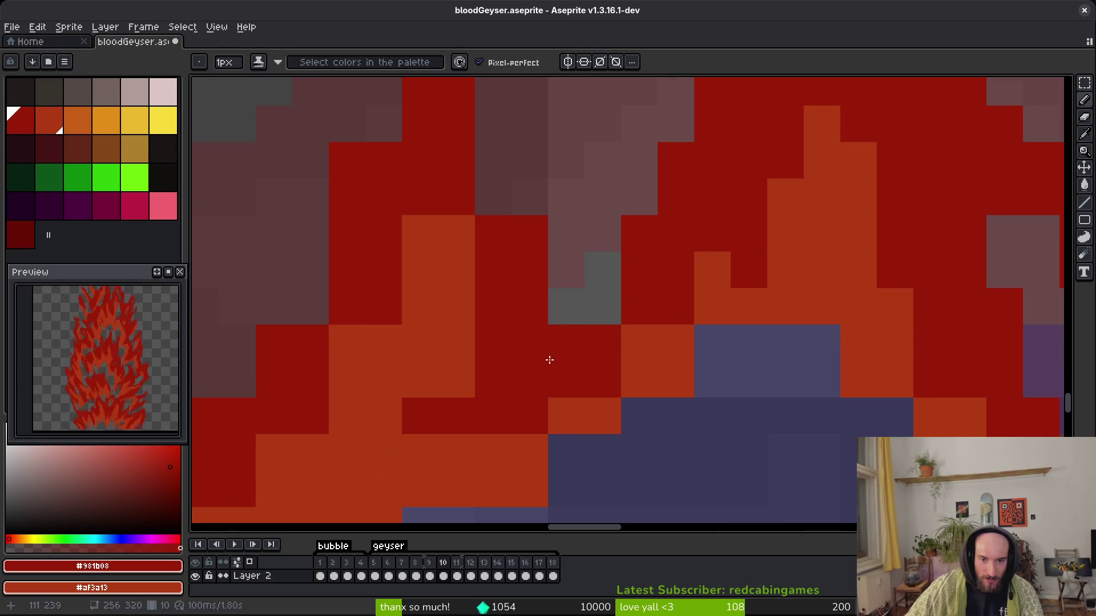
# Add a column and two single red pixels to the stroke, and shade a column orange.
pyautogui.press('e')
pyautogui.press('b')
pyautogui.moveTo(481, 282)
pyautogui.mouseDown()
pyautogui.moveTo(521, 426)
pyautogui.moveTo(666, 482)
pyautogui.moveTo(679, 526)
pyautogui.mouseUp()
pyautogui.click(621, 153)
pyautogui.click(548, 369)
pyautogui.press('e')
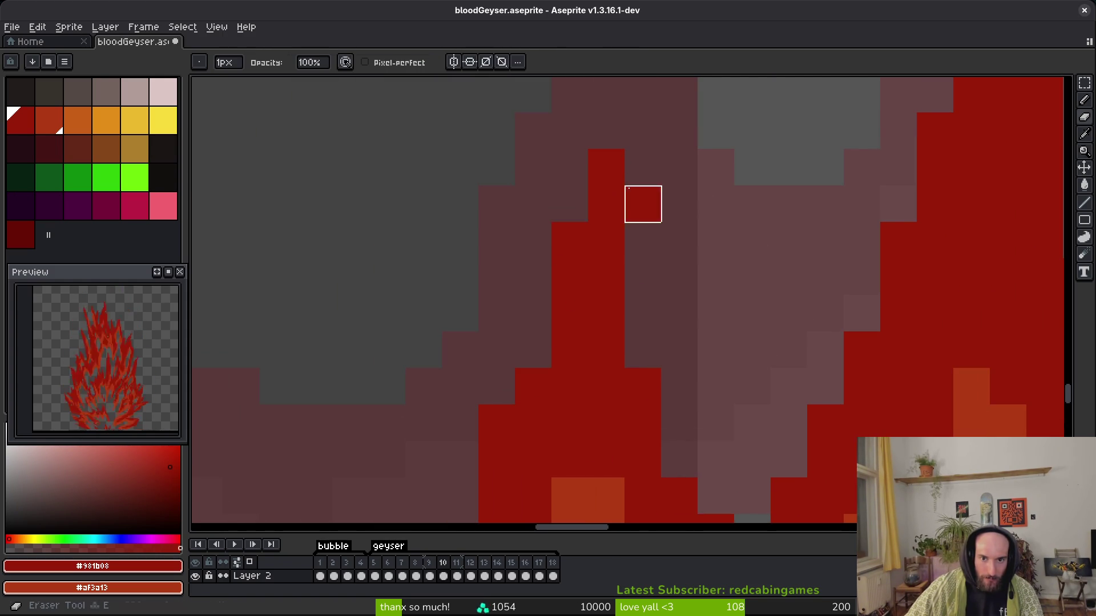
pyautogui.scroll(-2, 617, 360)
pyautogui.scroll(3, 617, 359)
pyautogui.press('b')
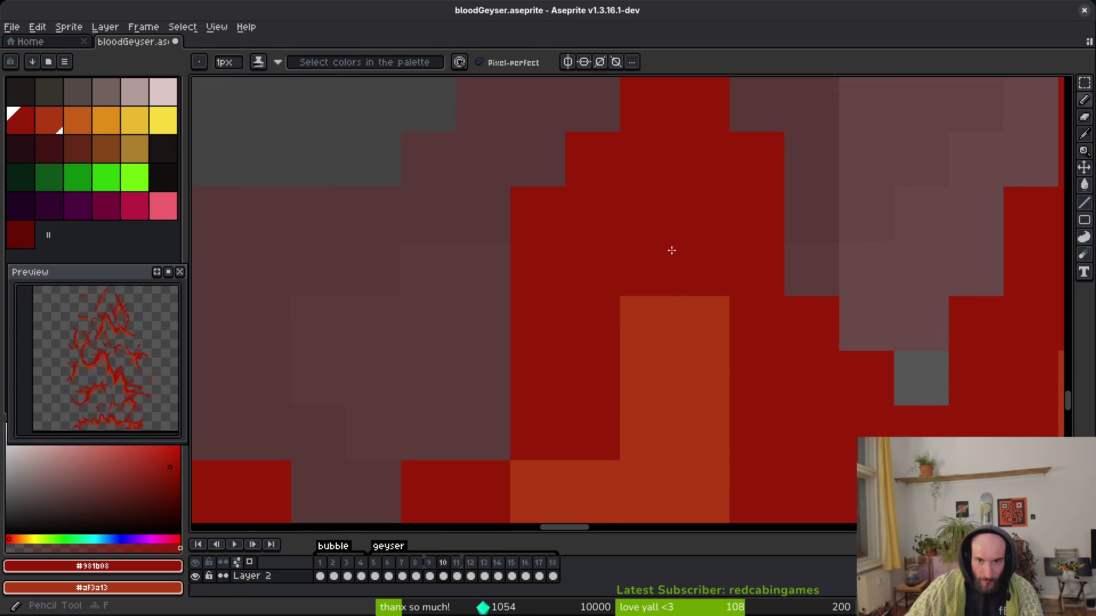
pyautogui.moveTo(662, 262); pyautogui.dragTo(662, 205)
# Recolour and shade several pixels along the red stroke's edge in another area.
pyautogui.moveTo(627, 442)
pyautogui.mouseDown()
pyautogui.moveTo(572, 332)
pyautogui.moveTo(500, 229)
pyautogui.moveTo(479, 144)
pyautogui.mouseUp()
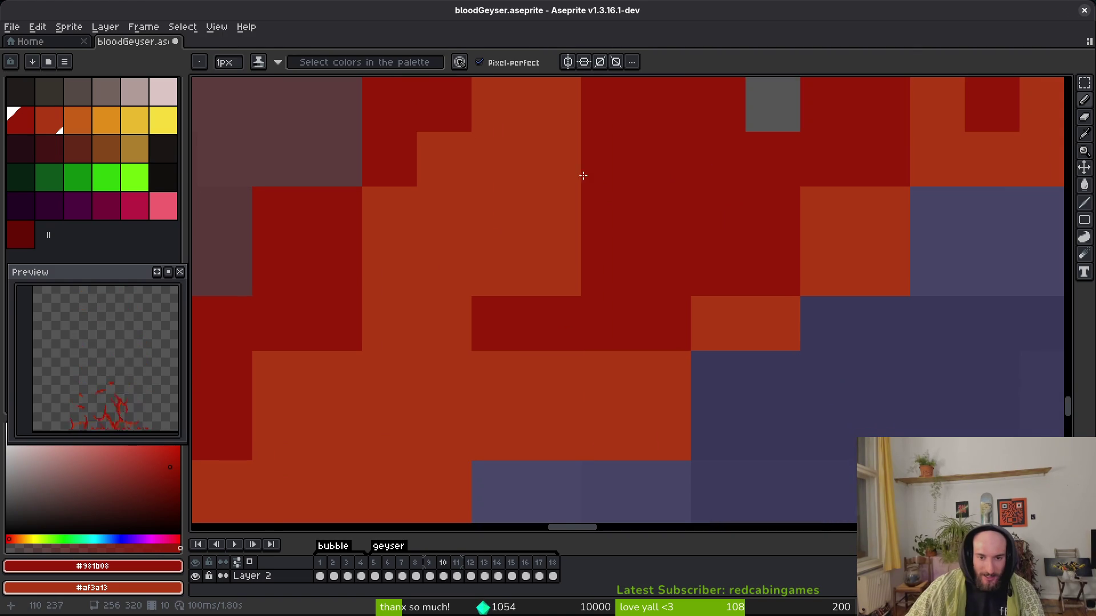
pyautogui.moveTo(580, 183); pyautogui.dragTo(531, 294)
pyautogui.click(554, 268)
pyautogui.click(512, 313)
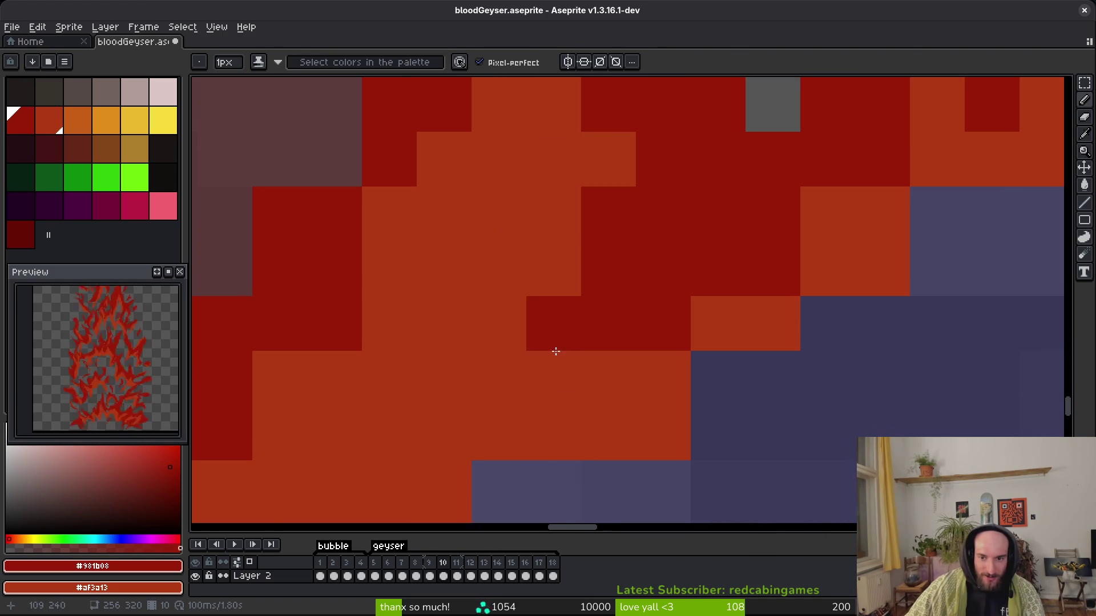
pyautogui.scroll(-1, 569, 337)
pyautogui.click(773, 297)
pyautogui.click(736, 261)
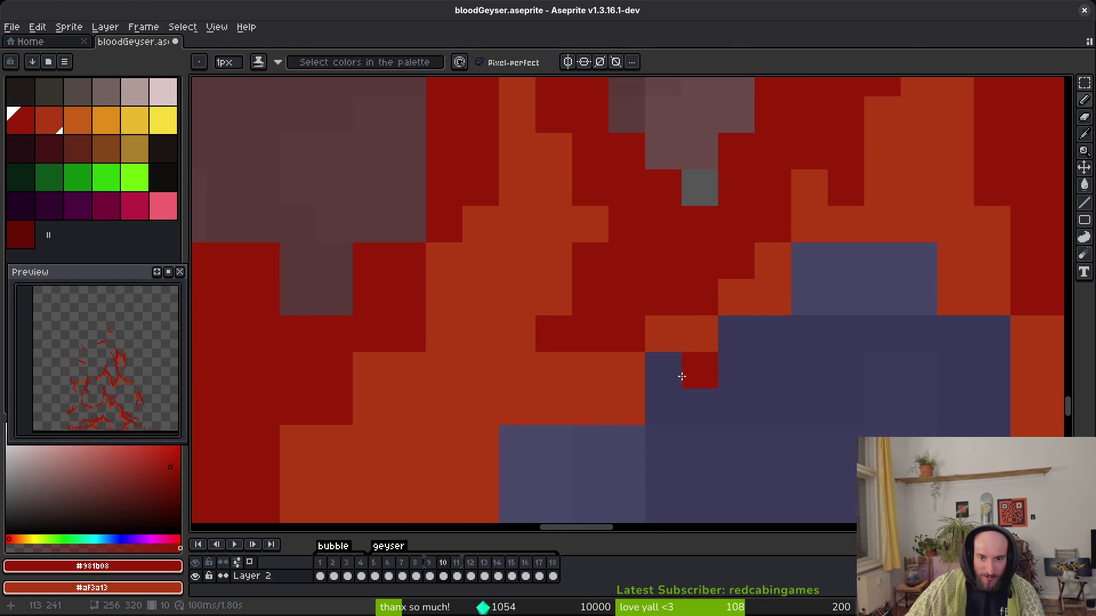
pyautogui.moveTo(664, 371)
pyautogui.mouseDown()
pyautogui.moveTo(631, 416)
pyautogui.moveTo(590, 407)
pyautogui.mouseUp()
# Replace a misplaced dark pixel with a dark-red one and paint a dark-red edge stroke.
pyautogui.moveTo(734, 443)
pyautogui.mouseDown()
pyautogui.moveTo(605, 436)
pyautogui.moveTo(810, 171)
pyautogui.moveTo(648, 238)
pyautogui.mouseUp()
pyautogui.click(792, 286)
pyautogui.hotkey('ctrl', 'z')
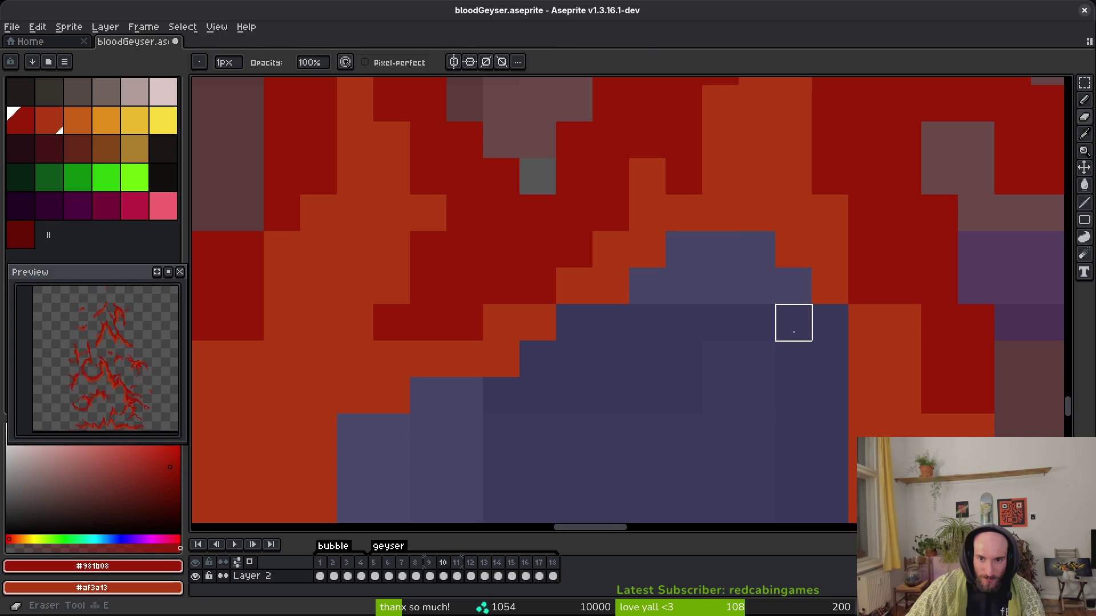
pyautogui.click(774, 336)
pyautogui.scroll(-2, 747, 301)
pyautogui.scroll(1, 685, 215)
pyautogui.moveTo(685, 215); pyautogui.dragTo(737, 339)
# Erase a short vertical run of red pixels, add a single red pixel, and save.
pyautogui.scroll(-1, 737, 339)
pyautogui.scroll(1, 641, 306)
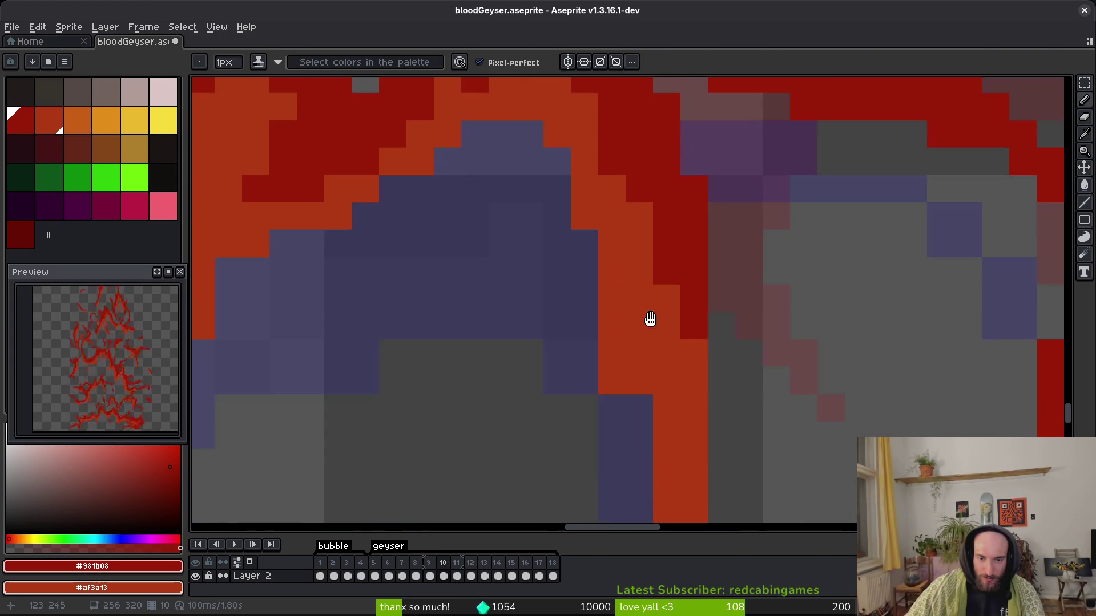
pyautogui.press('e')
pyautogui.scroll(-2, 615, 359)
pyautogui.scroll(-2, 604, 318)
pyautogui.keyDown('shift'); pyautogui.click(660, 374); pyautogui.keyUp('shift')
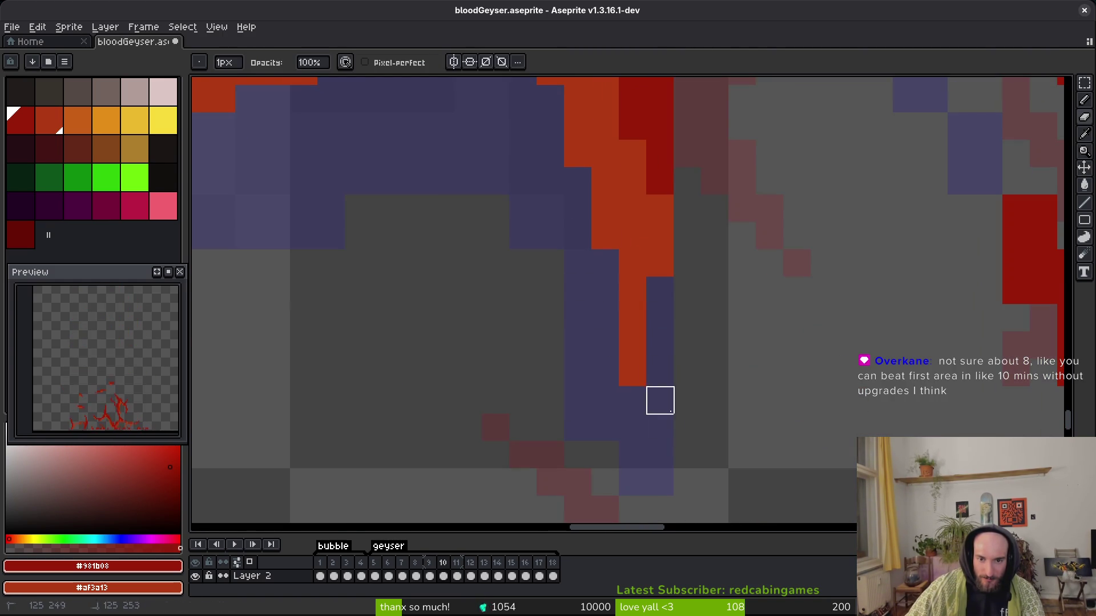
pyautogui.press('b')
pyautogui.hotkey('ctrl', 's')
pyautogui.hscroll(1, 742, 399)
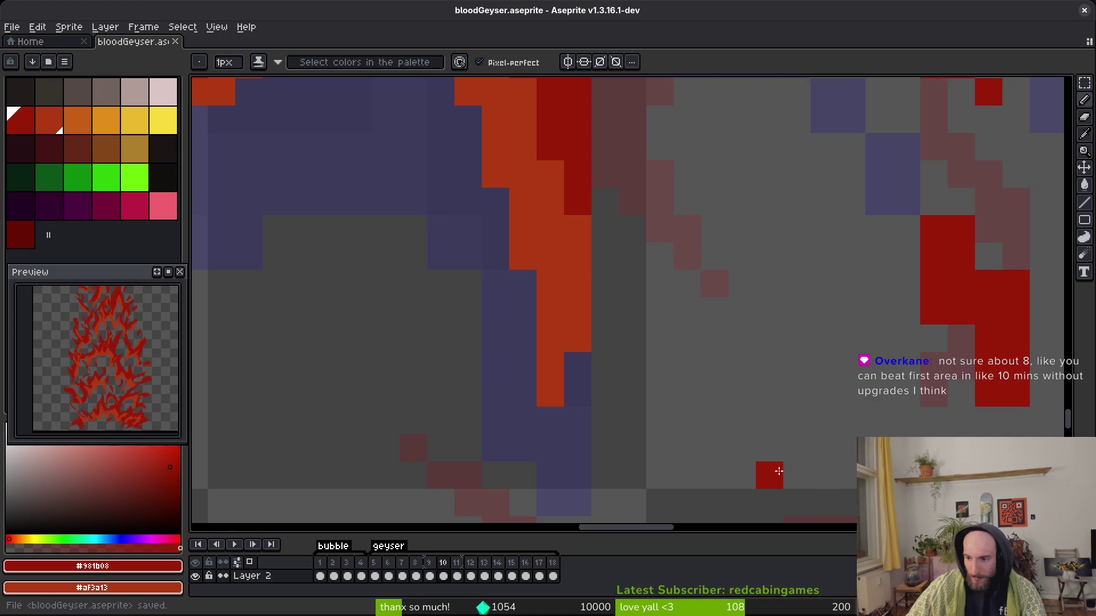
pyautogui.click(787, 442)
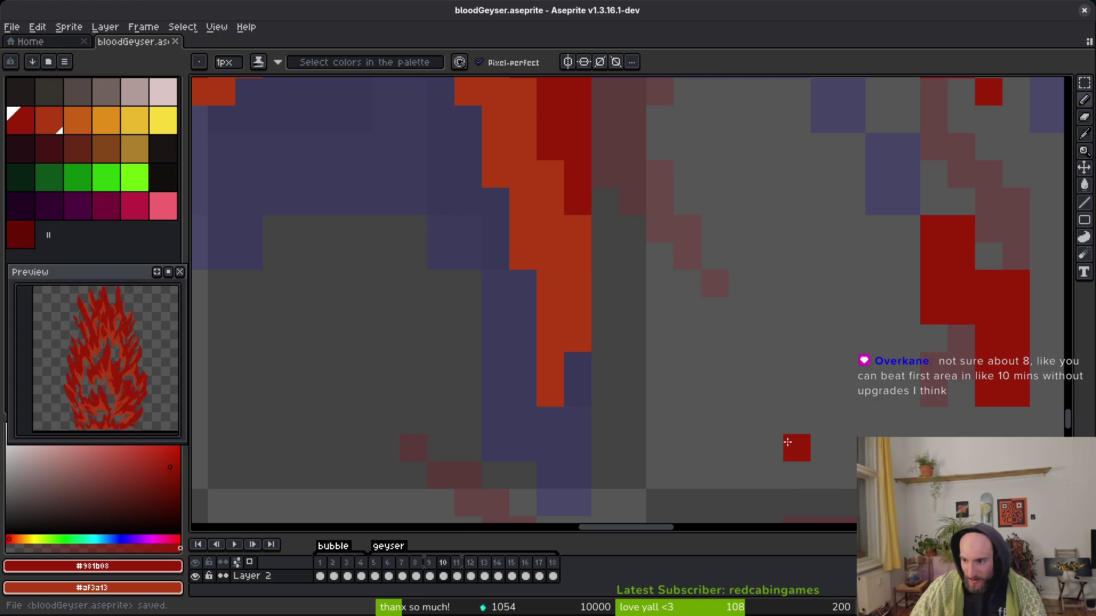
pyautogui.scroll(5, 714, 274)
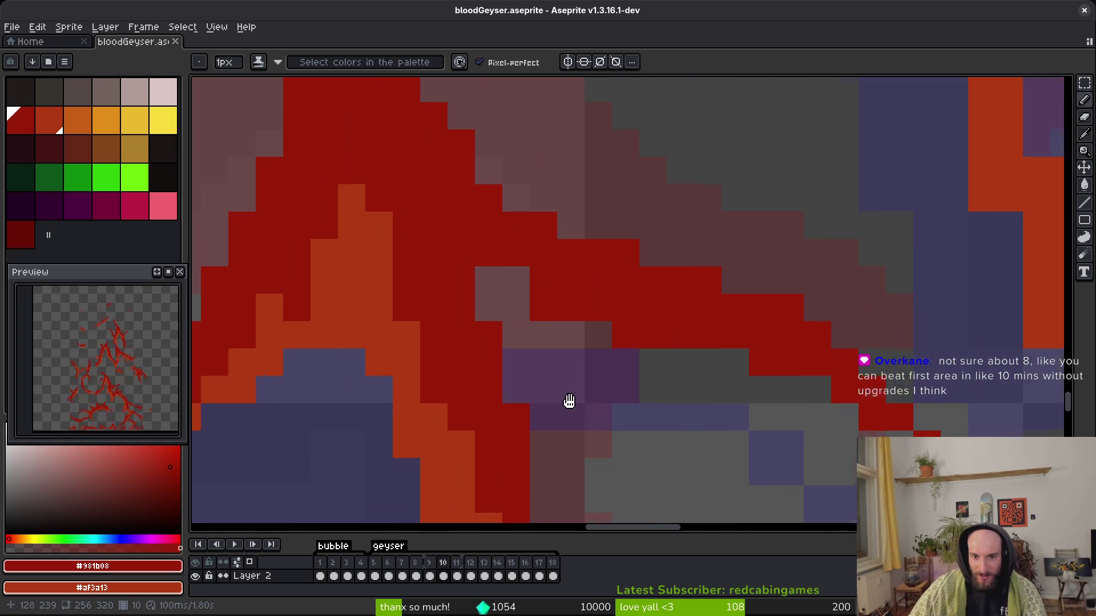
pyautogui.scroll(-5, 502, 283)
pyautogui.hotkey('ctrl', 's')
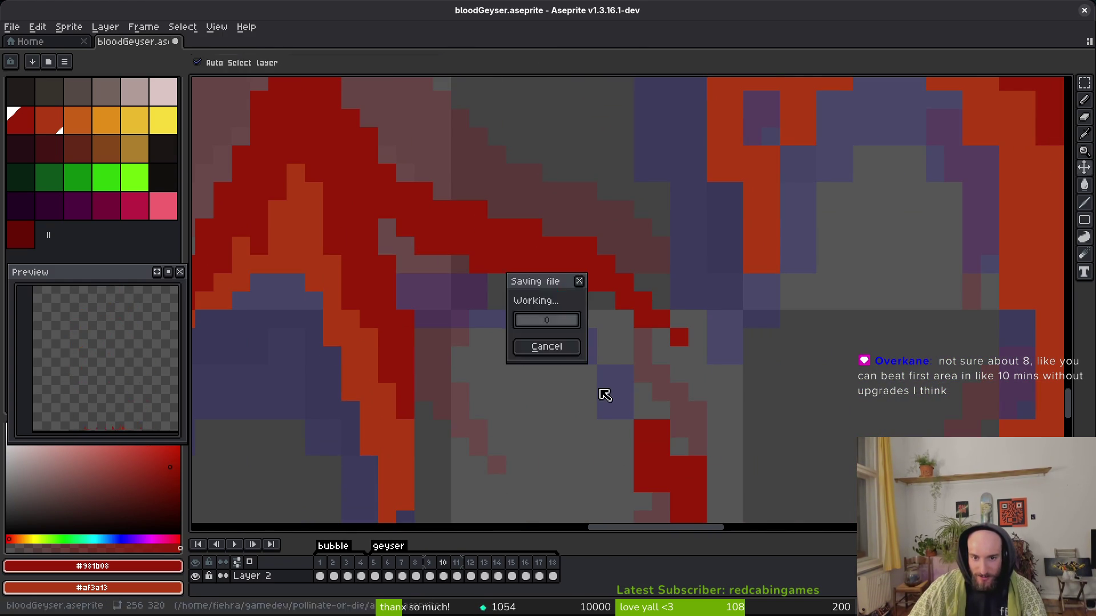
# Erase a stray red pixel and several red stroke pixels, then save.
pyautogui.scroll(-4, 628, 394)
pyautogui.scroll(-3, 597, 338)
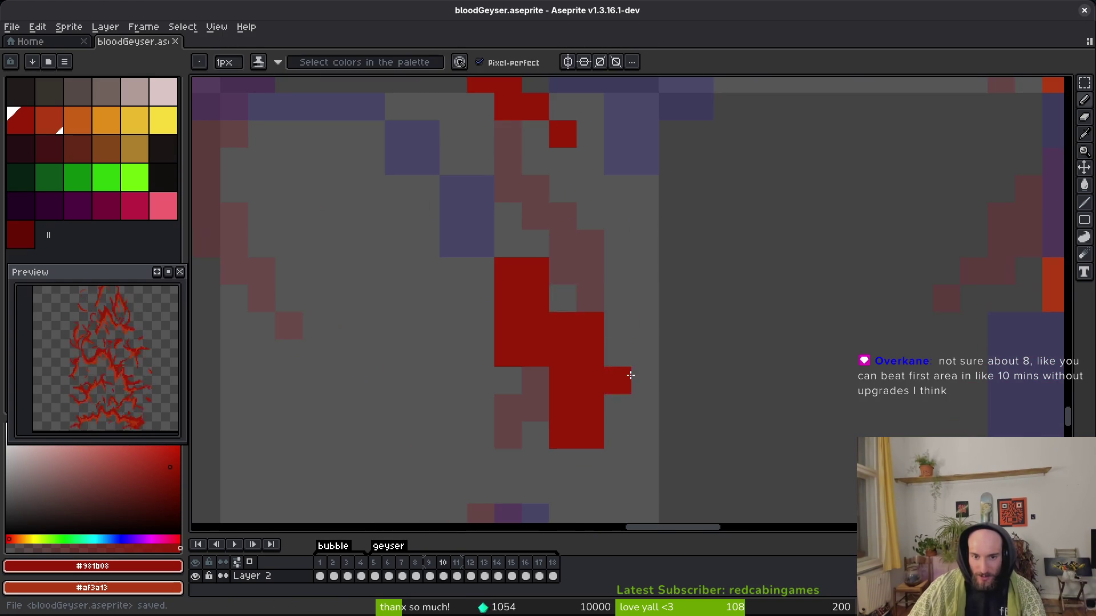
pyautogui.press('e')
pyautogui.click(535, 271)
pyautogui.moveTo(590, 381); pyautogui.dragTo(596, 329)
pyautogui.press('b')
pyautogui.press('e')
pyautogui.press('b')
pyautogui.scroll(-1, 580, 417)
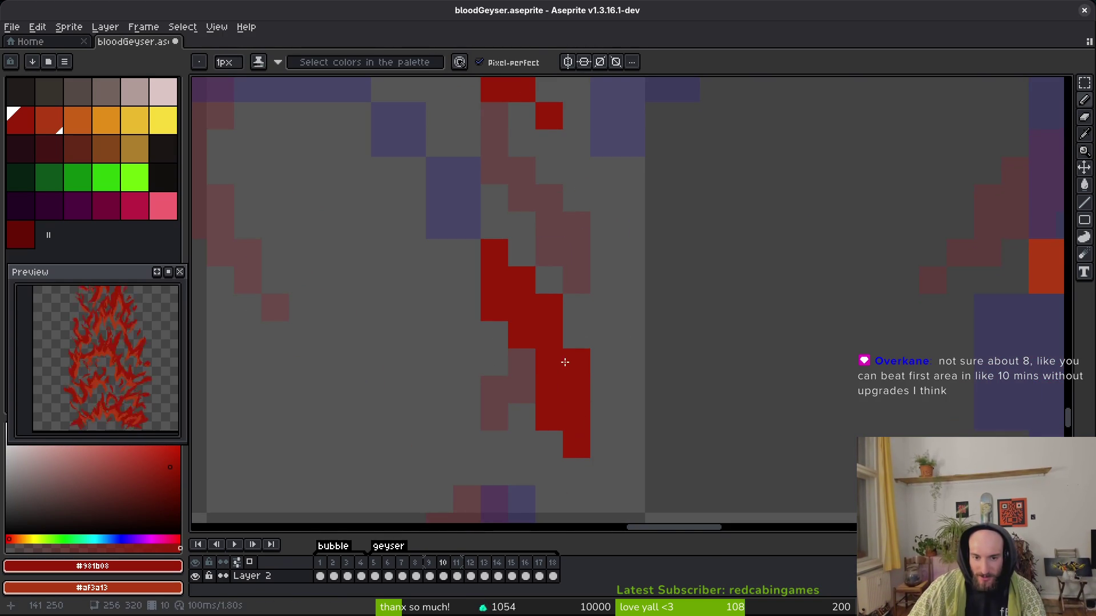
pyautogui.press('e')
pyautogui.scroll(-2, 570, 382)
pyautogui.scroll(3, 527, 289)
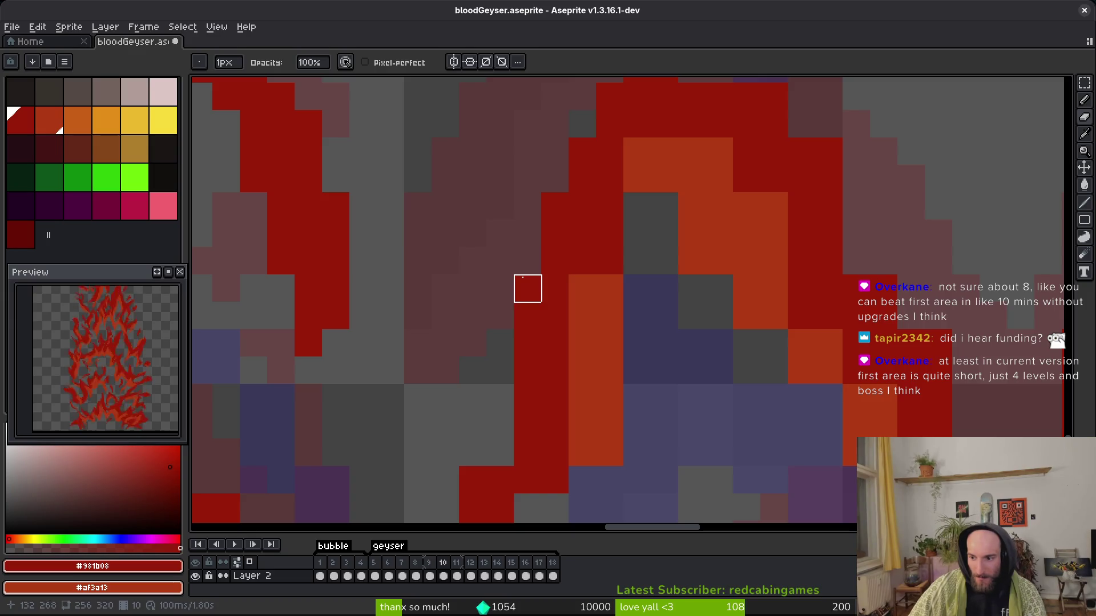
pyautogui.hotkey('ctrl', 's')
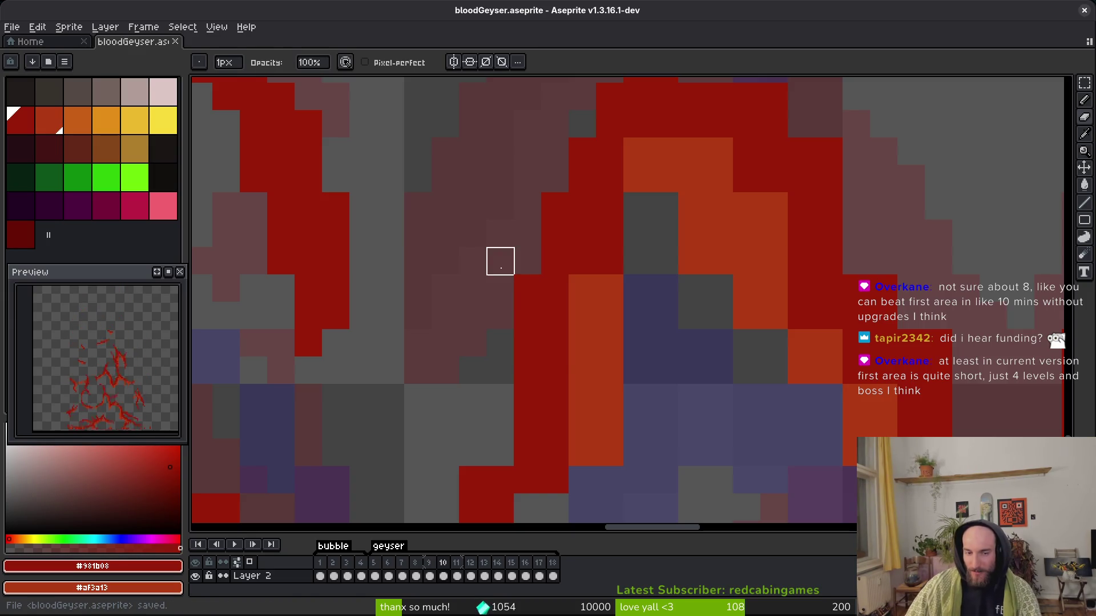
# Paint an orange stroke over the grey cells and dark-red pixels over the orange arch.
pyautogui.press('b')
pyautogui.moveTo(636, 205)
pyautogui.mouseDown()
pyautogui.moveTo(601, 253)
pyautogui.moveTo(586, 309)
pyautogui.mouseUp()
pyautogui.hscroll(3, 590, 330)
pyautogui.scroll(2, 589, 330)
pyautogui.moveTo(701, 298)
pyautogui.mouseDown()
pyautogui.moveTo(683, 298)
pyautogui.moveTo(641, 206)
pyautogui.moveTo(722, 311)
pyautogui.mouseUp()
pyautogui.scroll(1, 673, 323)
pyautogui.scroll(-3, 674, 323)
pyautogui.hscroll(3, 674, 324)
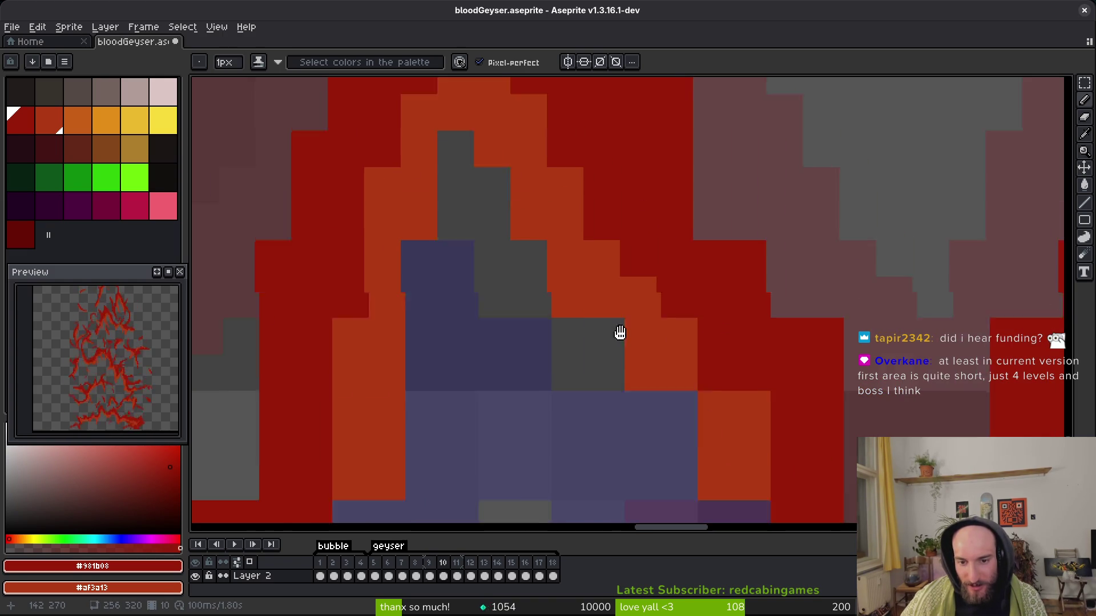
# Erase cells along a diagonal path and three orange cells in a column.
pyautogui.press('e')
pyautogui.moveTo(742, 453); pyautogui.dragTo(607, 327)
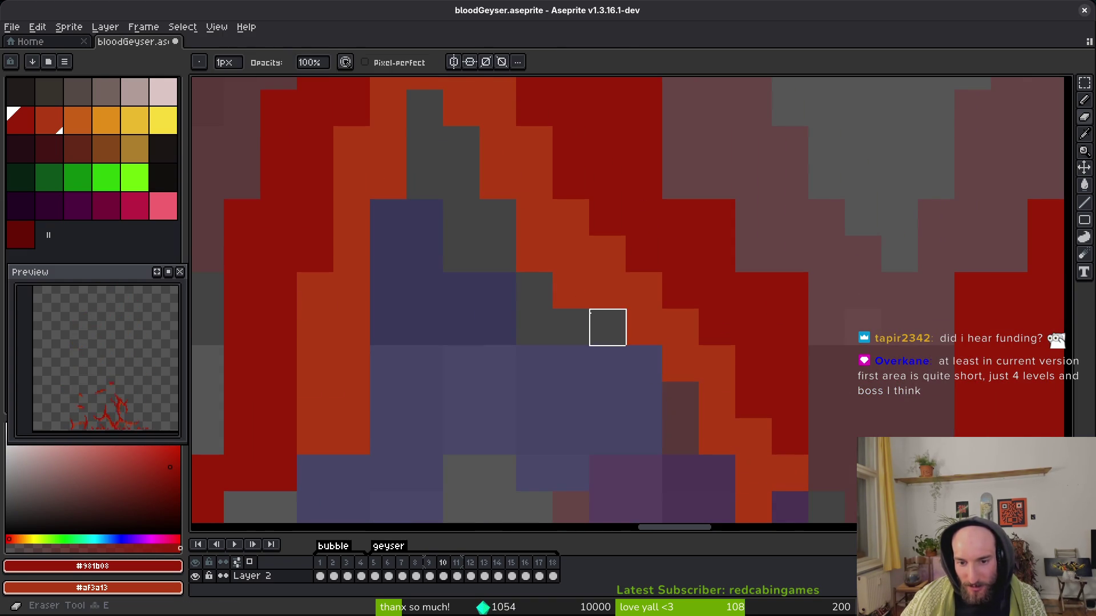
pyautogui.scroll(-1, 559, 350)
pyautogui.hscroll(-3, 559, 350)
pyautogui.moveTo(489, 320); pyautogui.dragTo(488, 400)
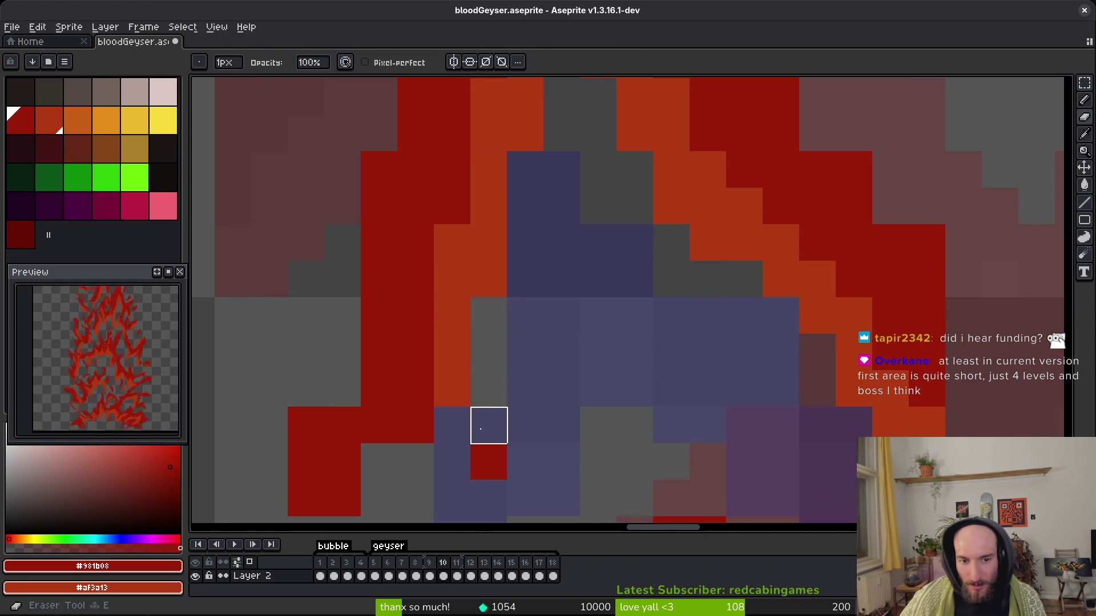
pyautogui.scroll(-2, 489, 463)
pyautogui.hscroll(-2, 489, 463)
# Darken cells of the stroke with shading ink and save bloodGeyser.aseprite.
pyautogui.press('b')
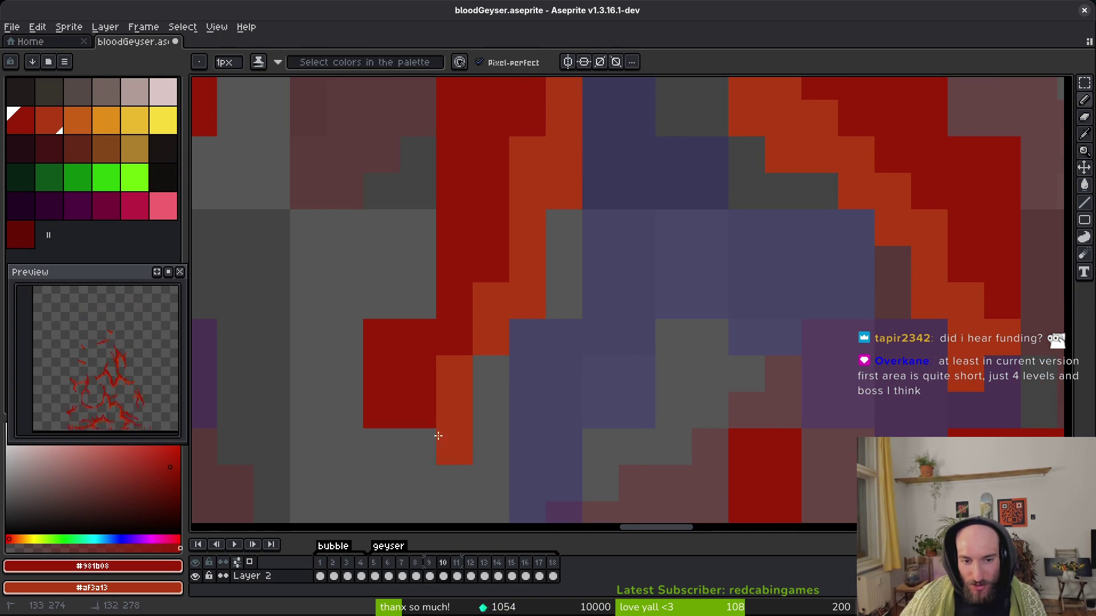
pyautogui.moveTo(406, 467)
pyautogui.mouseDown()
pyautogui.moveTo(413, 486)
pyautogui.moveTo(467, 217)
pyautogui.mouseUp()
pyautogui.scroll(2, 451, 479)
pyautogui.scroll(-3, 466, 217)
pyautogui.hotkey('ctrl', 's')
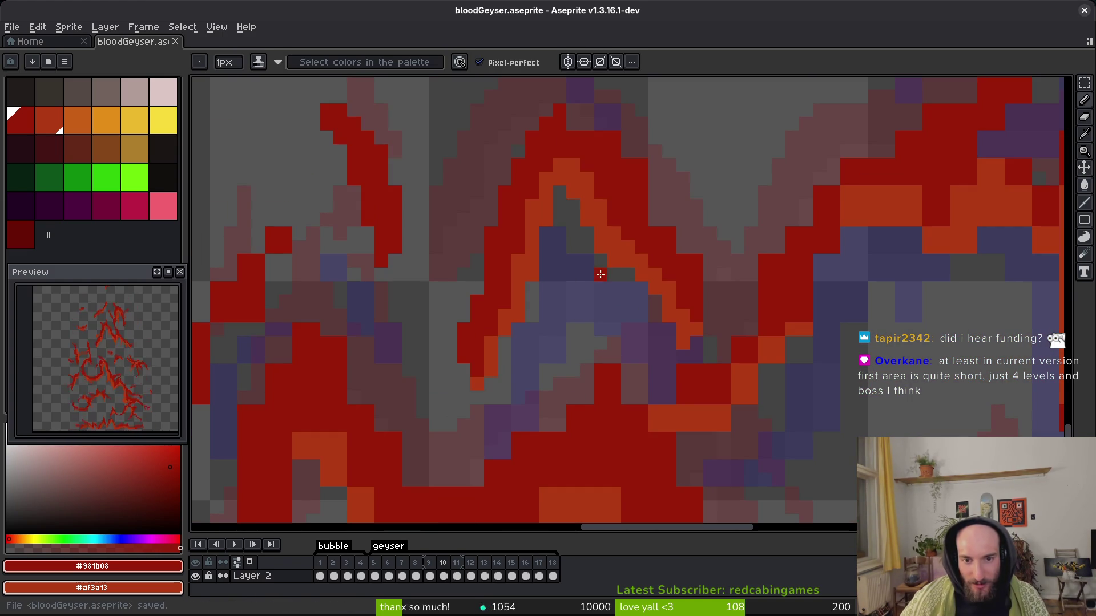
# Shade one cell of the stroke and save the sprite.
pyautogui.scroll(2, 665, 223)
pyautogui.scroll(-2, 665, 223)
pyautogui.scroll(2, 560, 237)
pyautogui.click(514, 230)
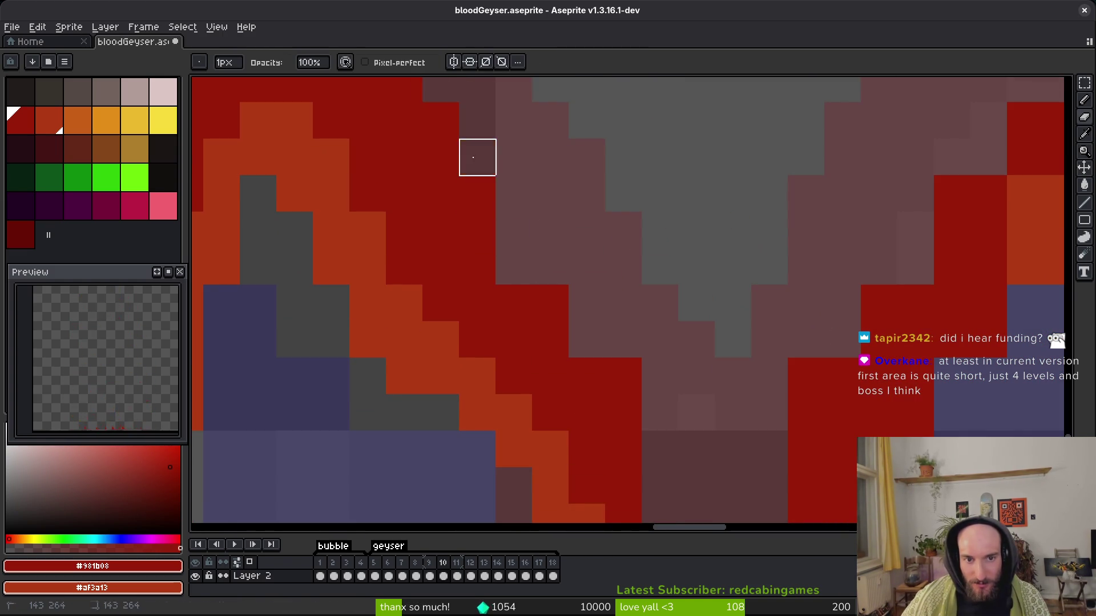
pyautogui.scroll(-1, 587, 301)
pyautogui.scroll(-2, 651, 384)
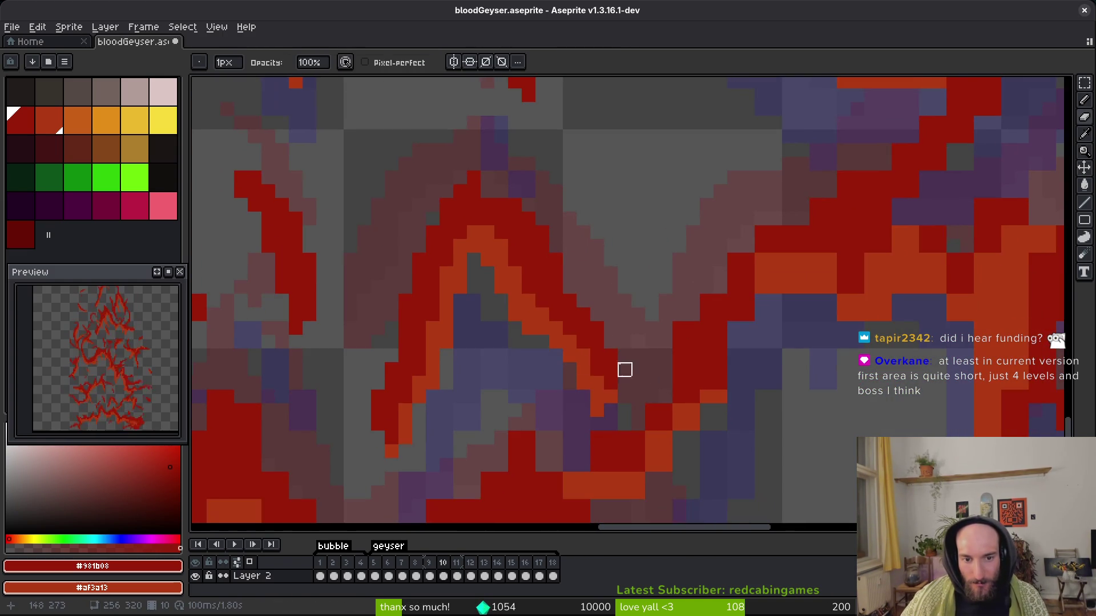
pyautogui.hotkey('ctrl', 's')
# Darken two stroke cells and paint three grey cells red.
pyautogui.scroll(3, 577, 220)
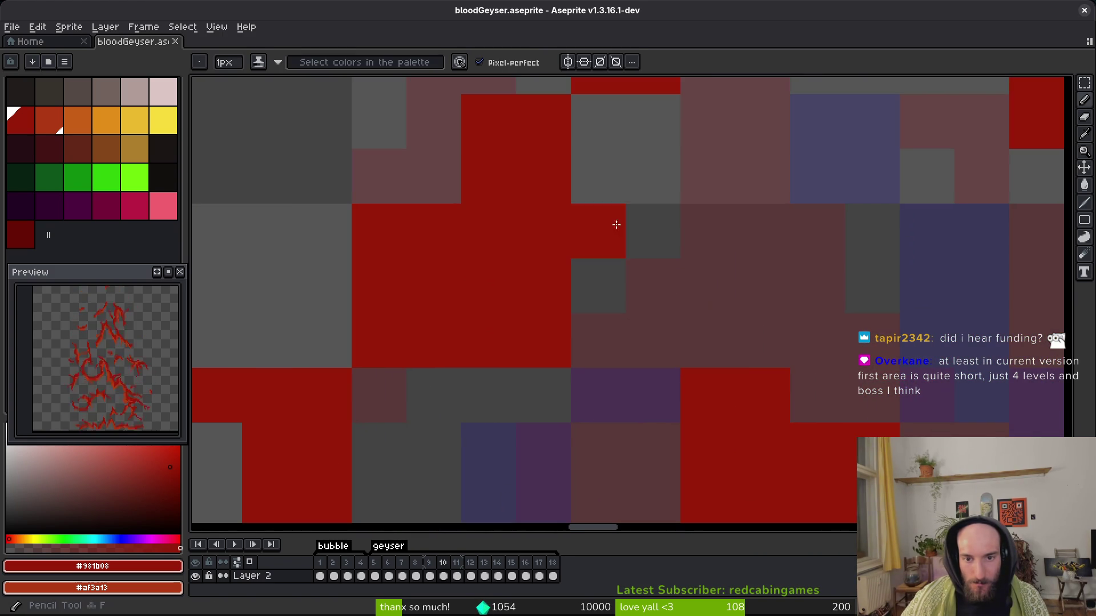
pyautogui.click(588, 178)
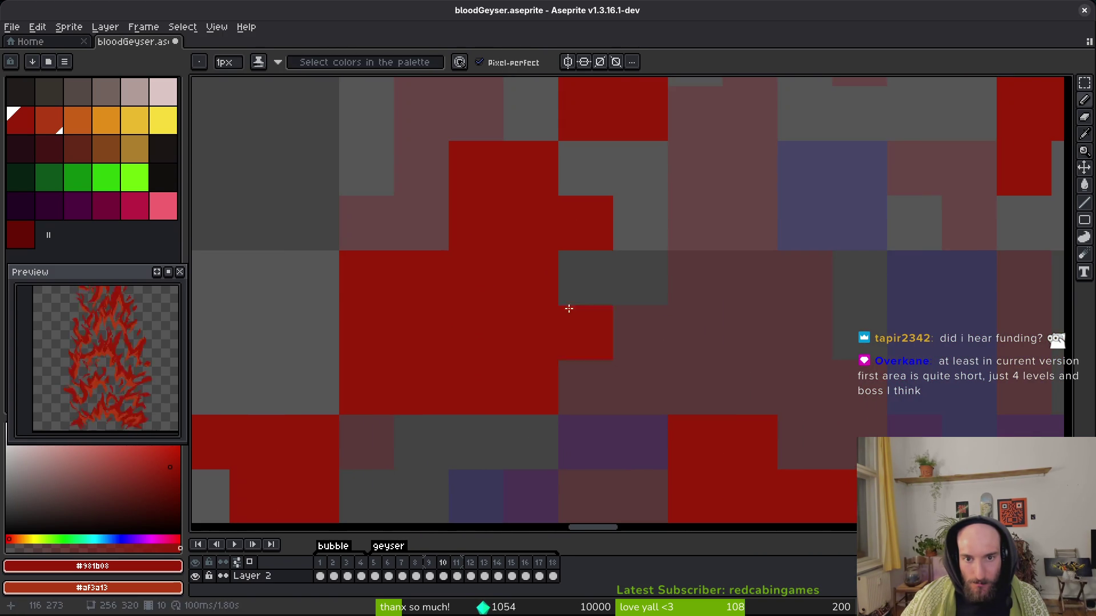
pyautogui.click(645, 150)
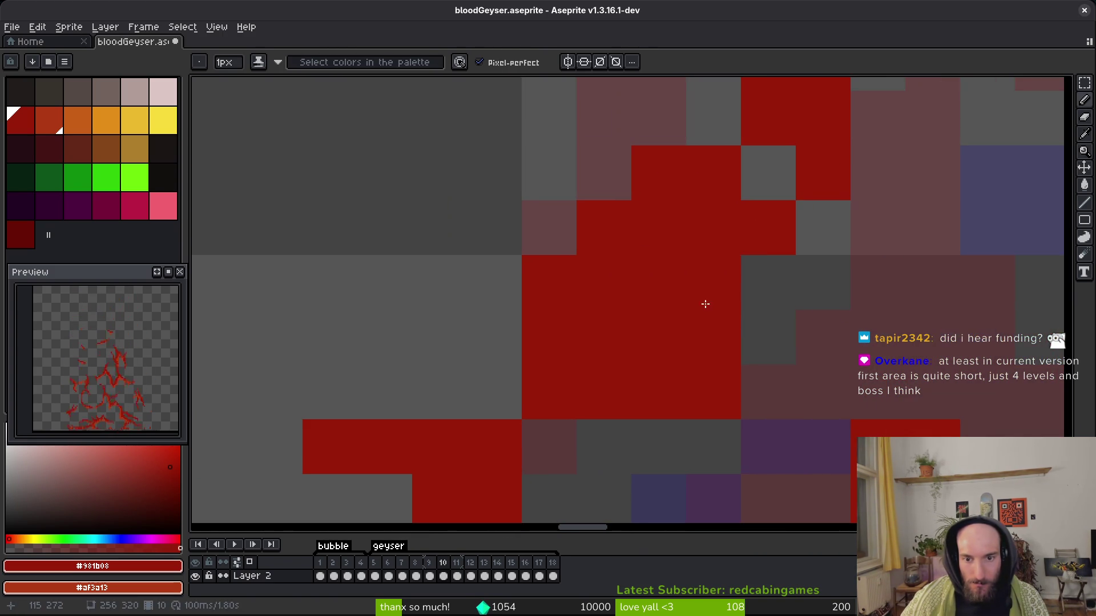
pyautogui.click(697, 303)
pyautogui.press('f')
pyautogui.moveTo(600, 354); pyautogui.dragTo(503, 362)
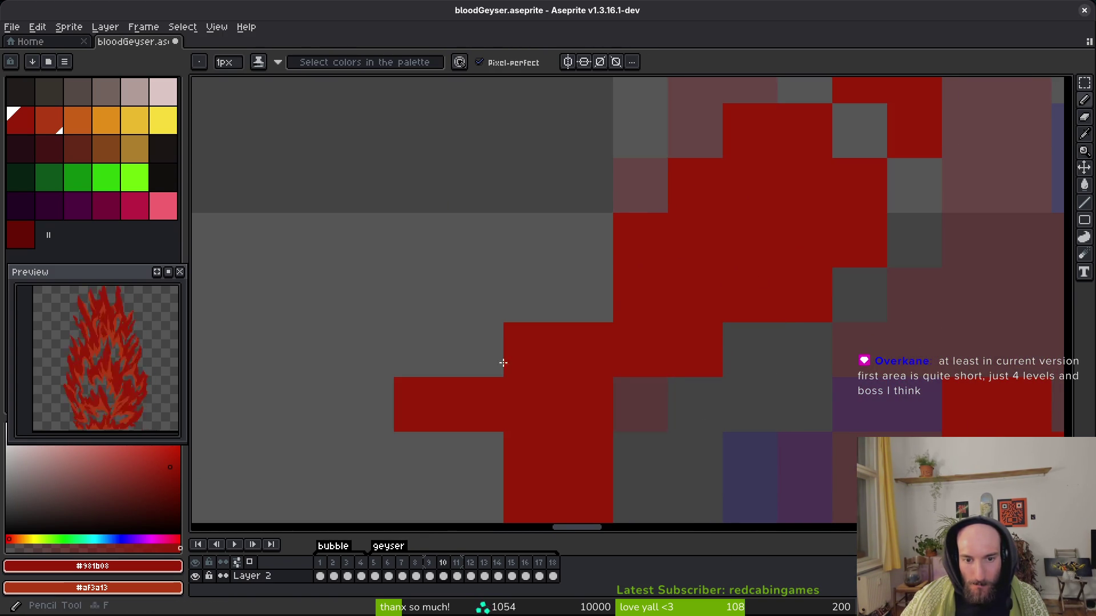
pyautogui.scroll(-2, 632, 361)
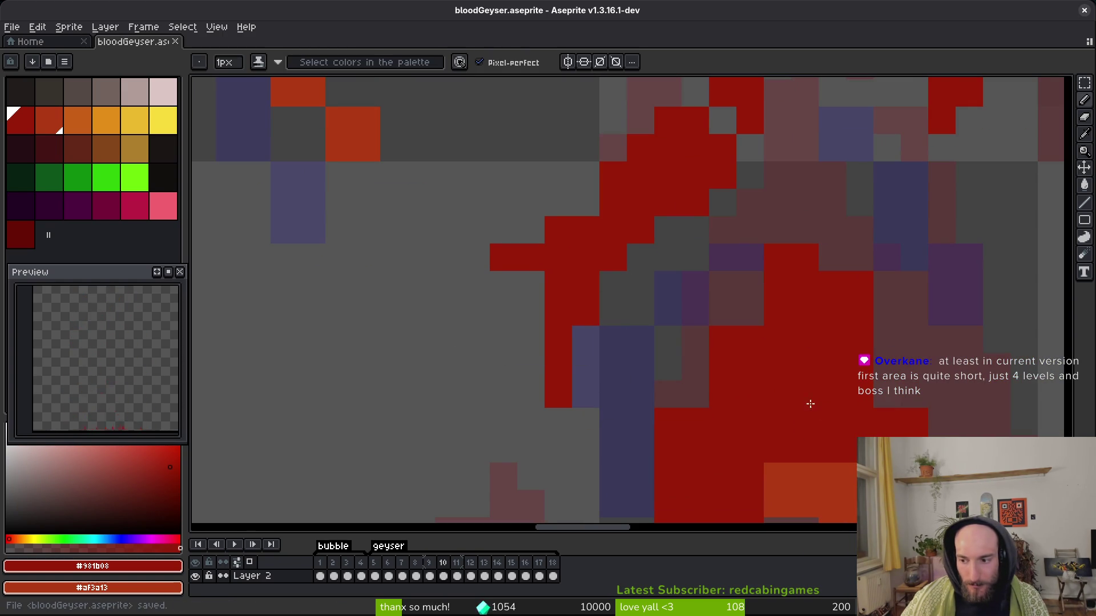
# Fill a purple gap pixel with red and erase the stepped red edge pixels.
pyautogui.moveTo(811, 404); pyautogui.dragTo(740, 331)
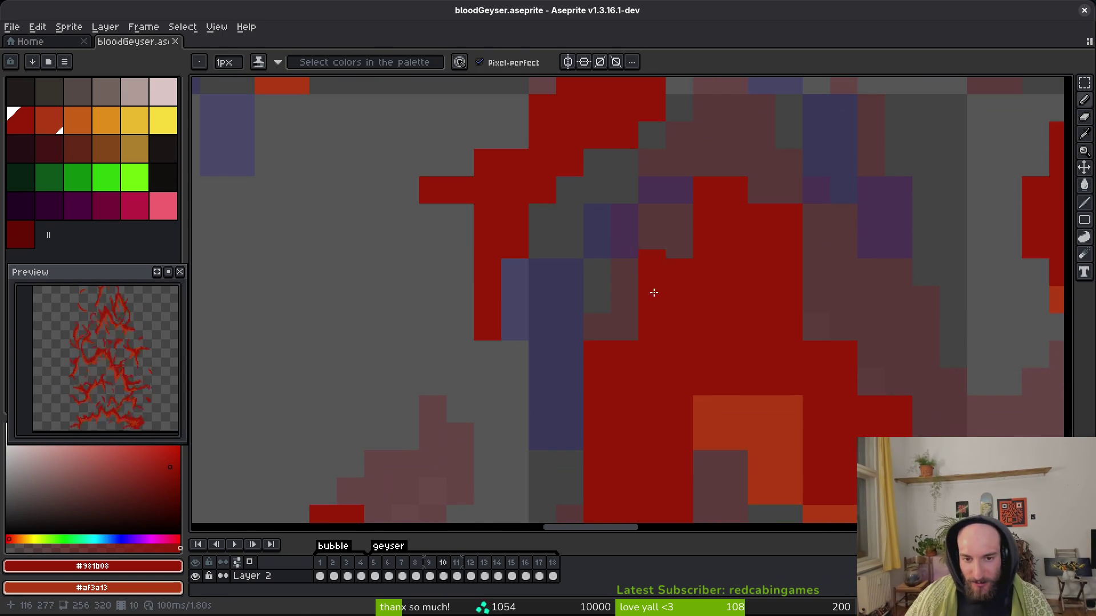
pyautogui.hscroll(-1, 628, 257)
pyautogui.click(711, 201)
pyautogui.press('e')
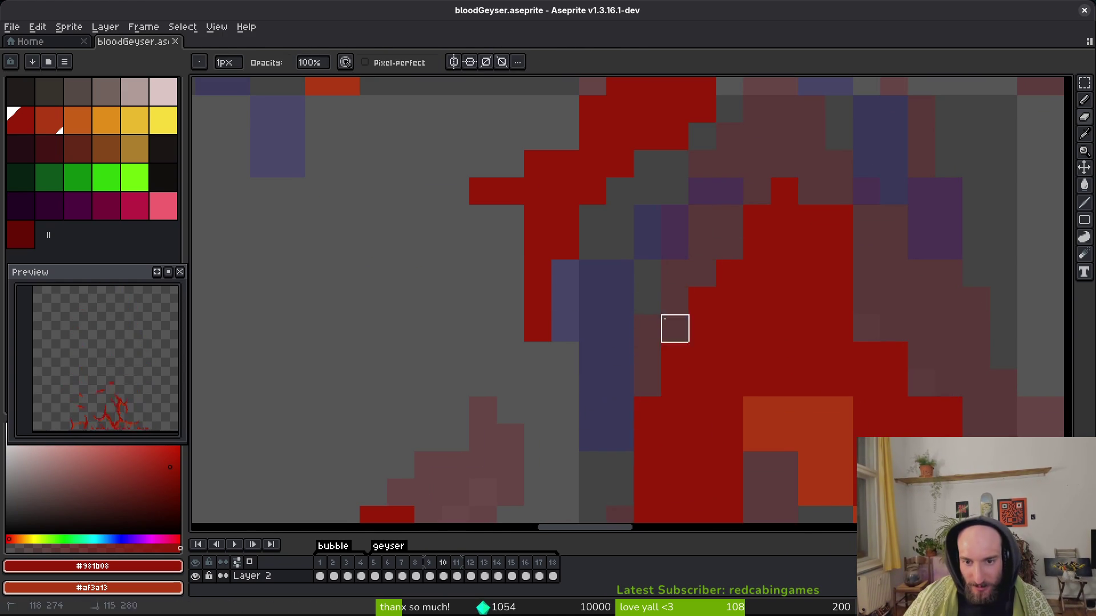
pyautogui.hscroll(4, 587, 379)
pyautogui.moveTo(586, 151); pyautogui.dragTo(613, 206)
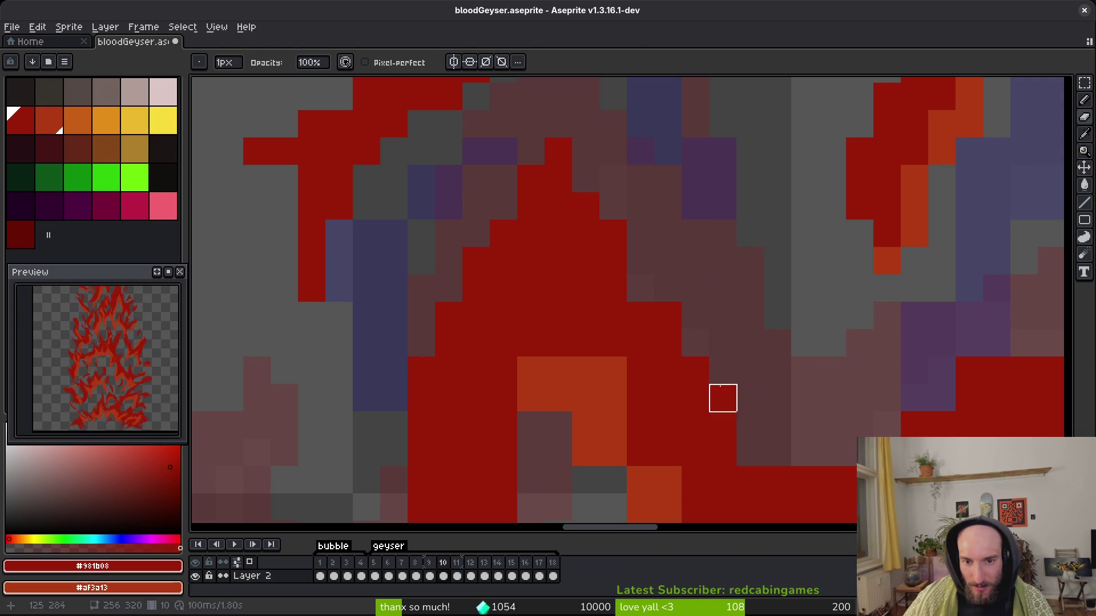
# Paint two stray orange pixels red, then pan across toward the lower strokes.
pyautogui.moveTo(631, 274)
pyautogui.mouseDown()
pyautogui.moveTo(649, 331)
pyautogui.moveTo(578, 318)
pyautogui.moveTo(509, 242)
pyautogui.mouseUp()
pyautogui.press('b')
pyautogui.click(536, 268)
pyautogui.click(508, 322)
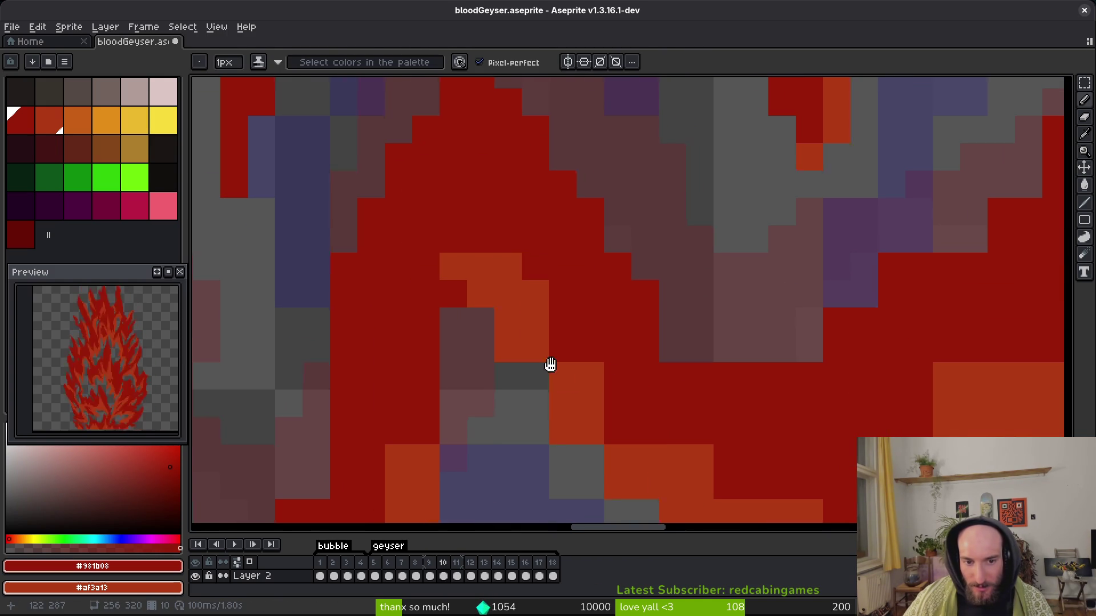
pyautogui.moveTo(557, 375); pyautogui.dragTo(458, 289)
pyautogui.moveTo(496, 325); pyautogui.dragTo(491, 301)
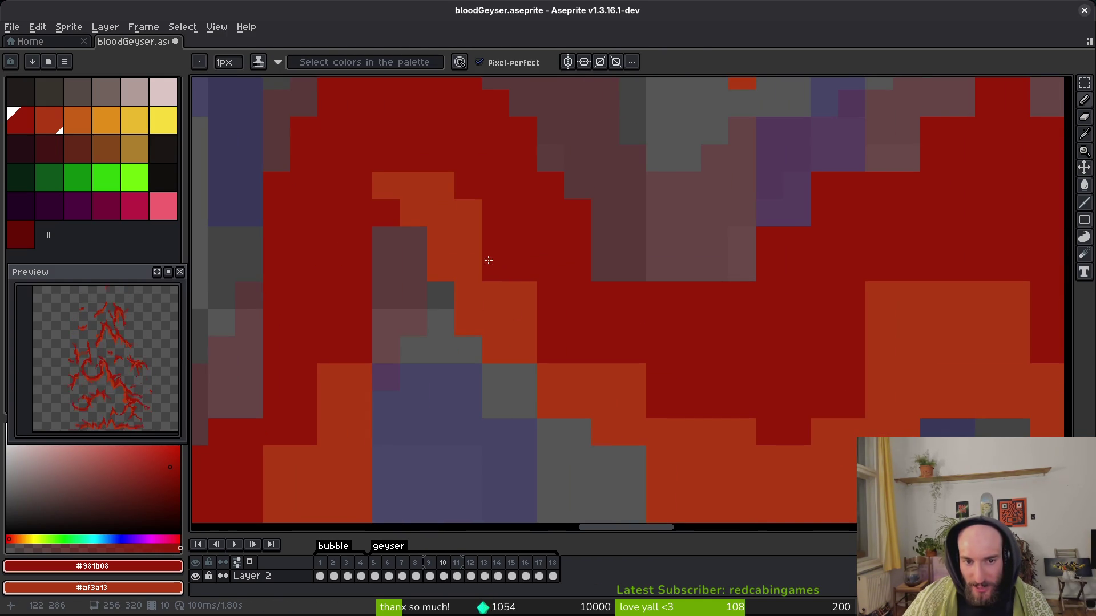
pyautogui.moveTo(602, 376); pyautogui.dragTo(504, 332)
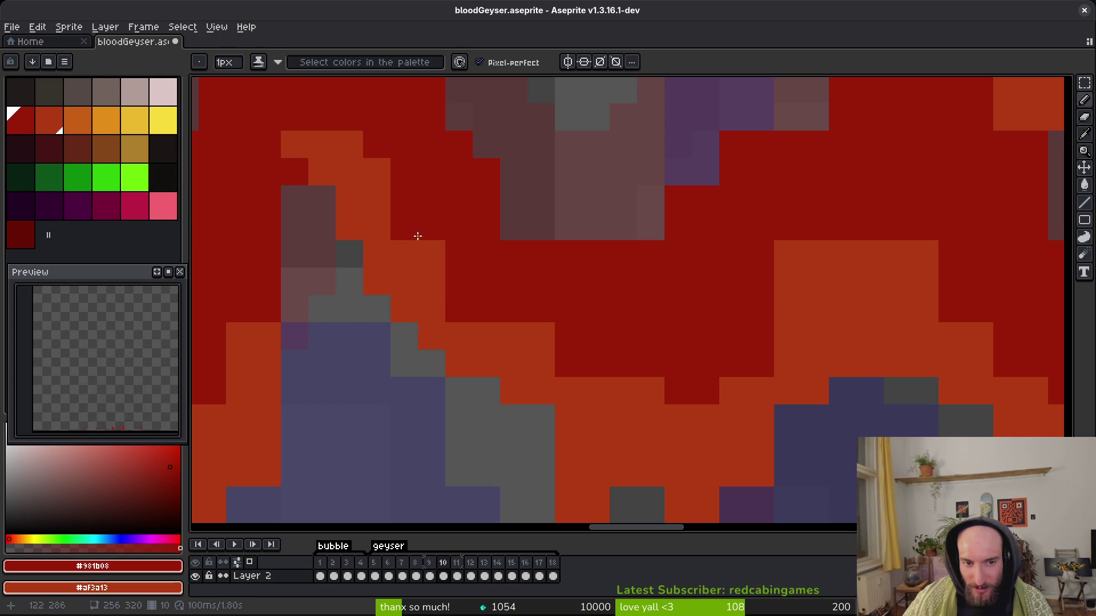
pyautogui.moveTo(623, 391); pyautogui.dragTo(489, 356)
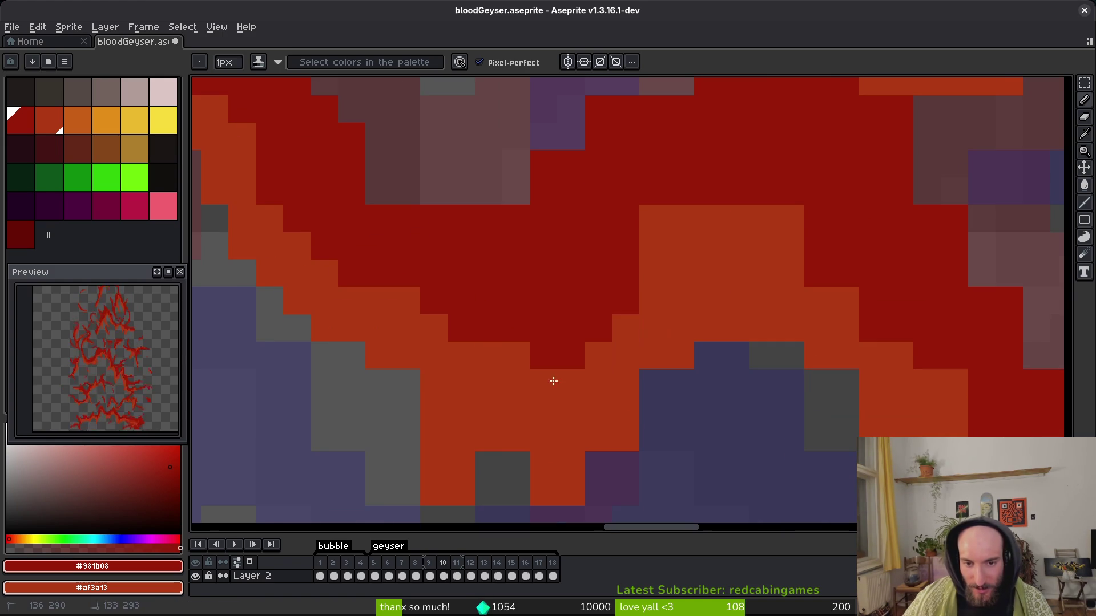
pyautogui.moveTo(766, 277); pyautogui.dragTo(730, 283)
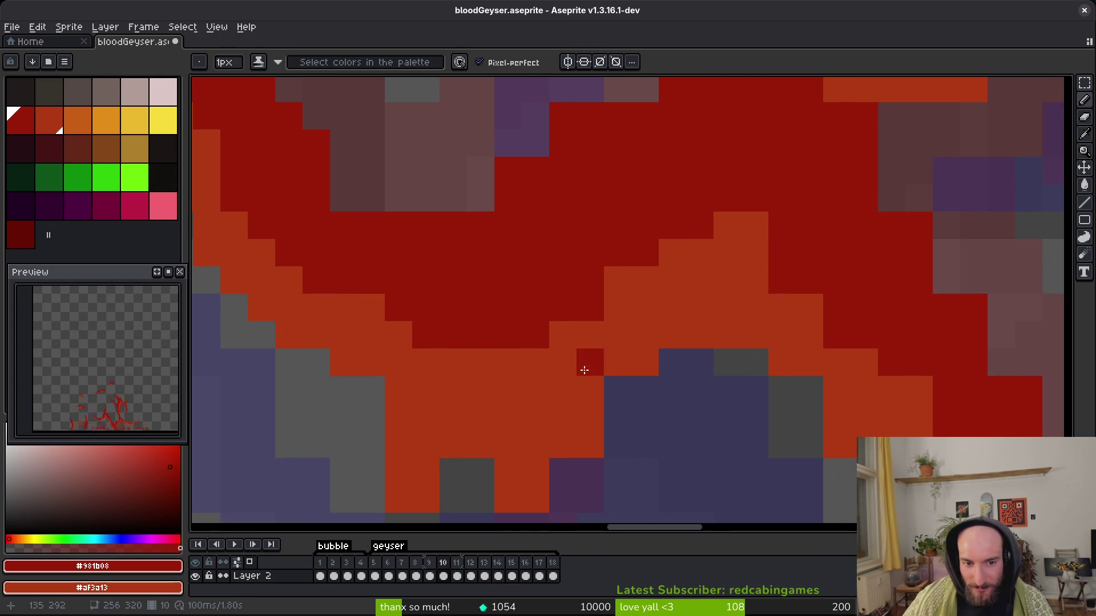
pyautogui.moveTo(589, 363); pyautogui.dragTo(581, 273)
# Erase the stray orange stub pixels under and beside the lower blood stroke.
pyautogui.press('e')
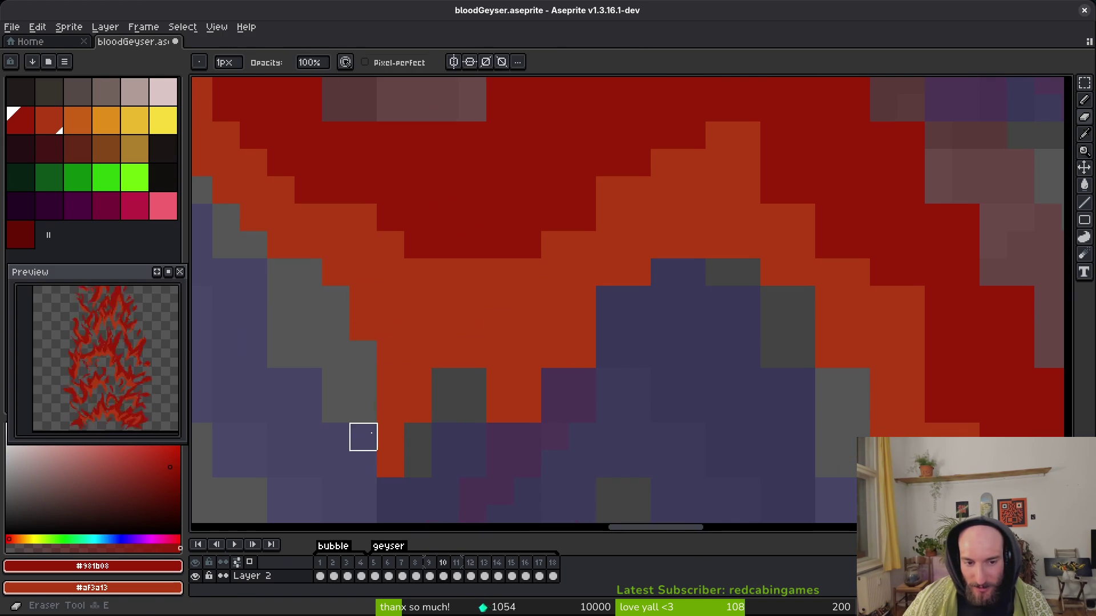
pyautogui.moveTo(445, 464); pyautogui.dragTo(425, 477)
pyautogui.moveTo(479, 367); pyautogui.dragTo(480, 394)
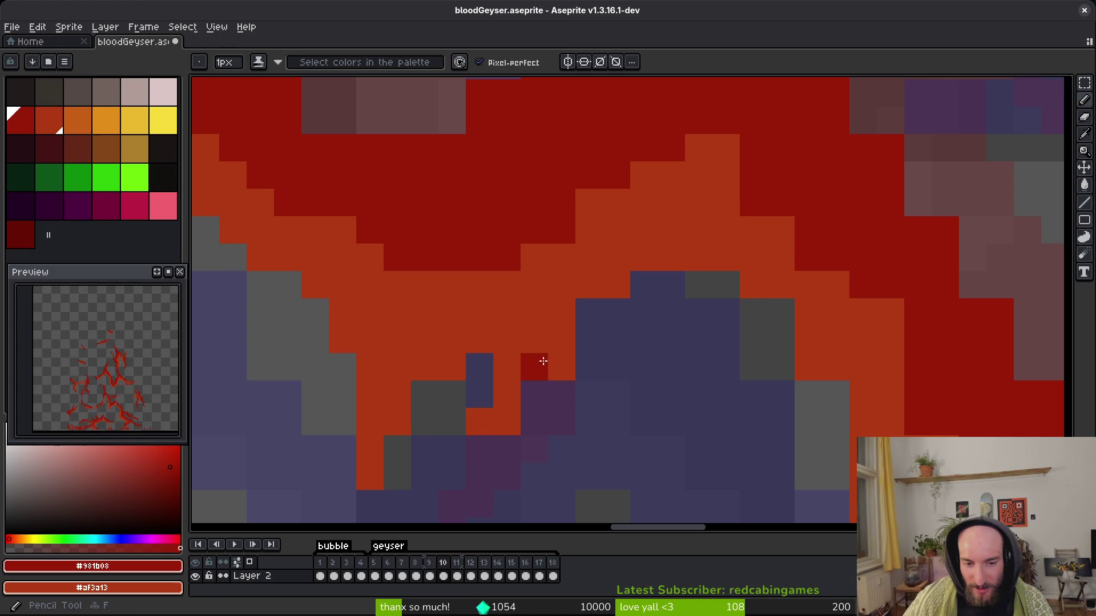
pyautogui.press('b')
# Fill gap pixels with red and dark red, plus two orange pixels along the diagonal.
pyautogui.click(481, 447)
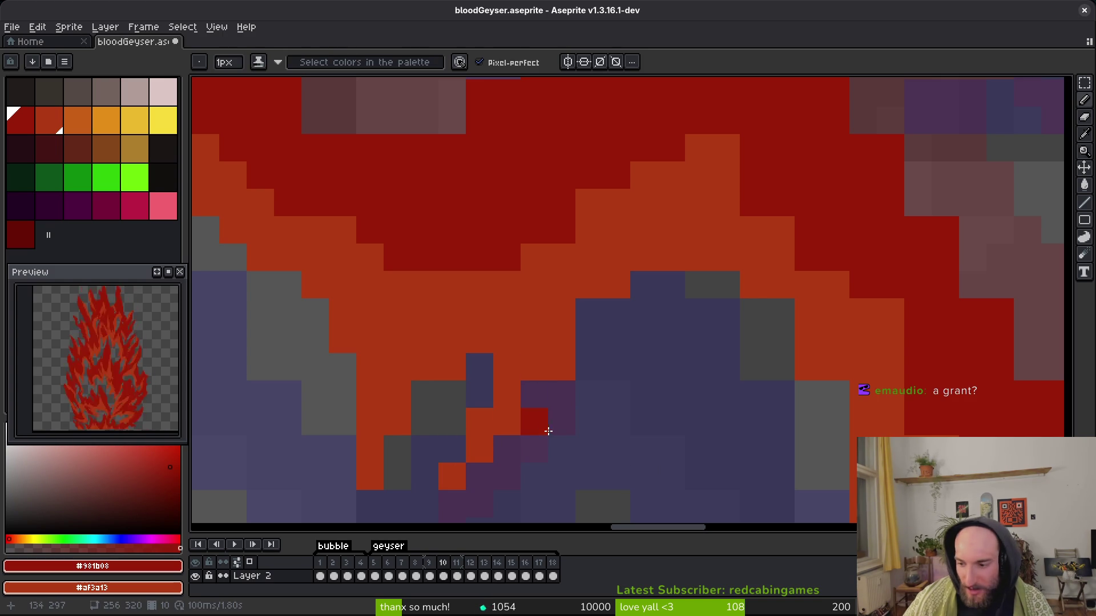
pyautogui.moveTo(546, 432)
pyautogui.mouseDown()
pyautogui.moveTo(582, 367)
pyautogui.moveTo(584, 327)
pyautogui.mouseUp()
pyautogui.click(547, 374)
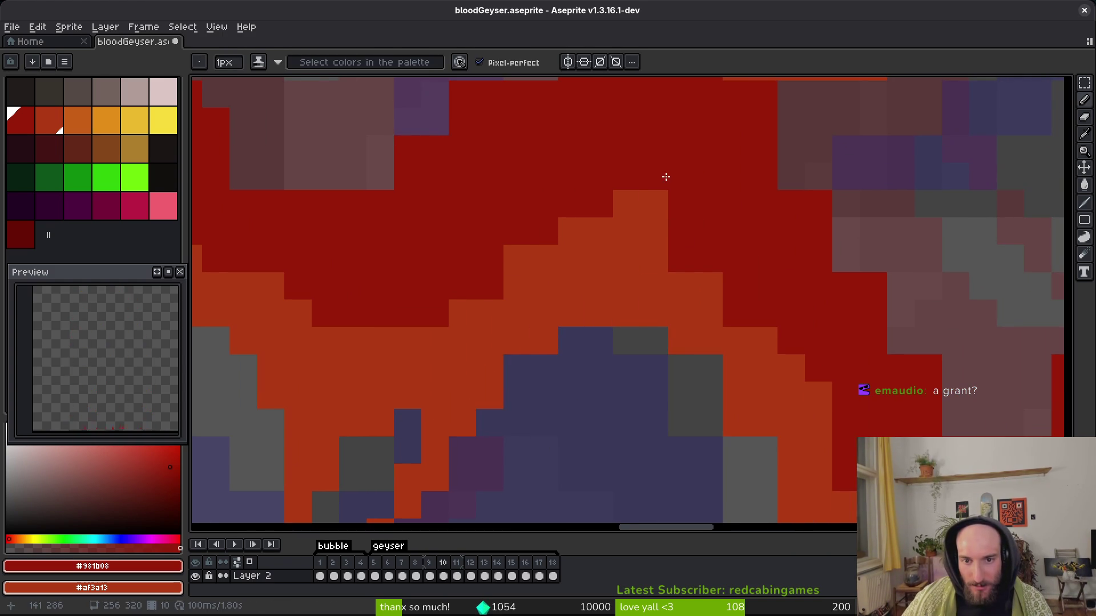
pyautogui.moveTo(691, 289)
pyautogui.mouseDown()
pyautogui.moveTo(624, 326)
pyautogui.moveTo(548, 275)
pyautogui.mouseUp()
pyautogui.moveTo(491, 165); pyautogui.dragTo(582, 313)
# Draw a staircase of red pixels on the upper red stroke.
pyautogui.scroll(2, 584, 354)
pyautogui.scroll(3, 657, 400)
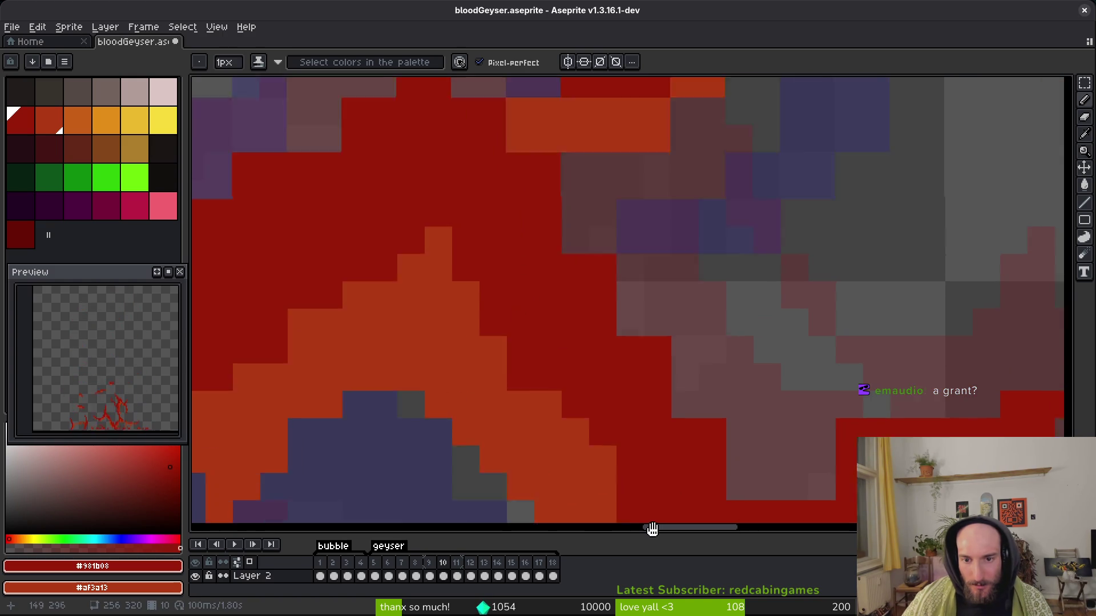
pyautogui.moveTo(617, 452); pyautogui.dragTo(491, 335)
pyautogui.press('e')
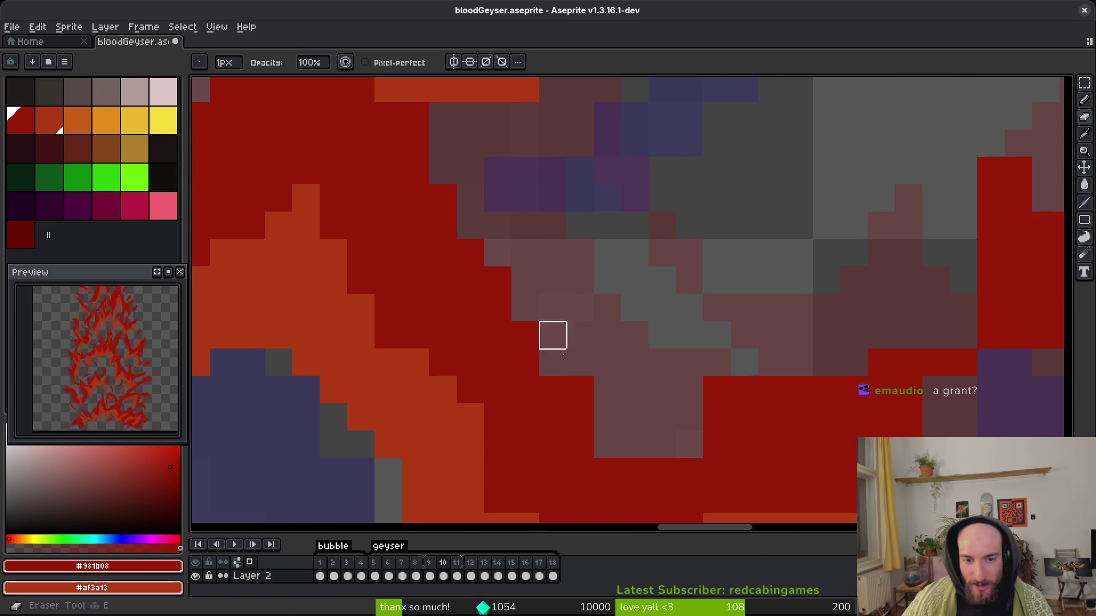
pyautogui.hscroll(5, 742, 308)
pyautogui.press('b')
pyautogui.moveTo(673, 340)
pyautogui.mouseDown()
pyautogui.moveTo(624, 409)
pyautogui.moveTo(700, 369)
pyautogui.mouseUp()
# Erase a stray red pixel beside the staircase.
pyautogui.press('e')
pyautogui.press('b')
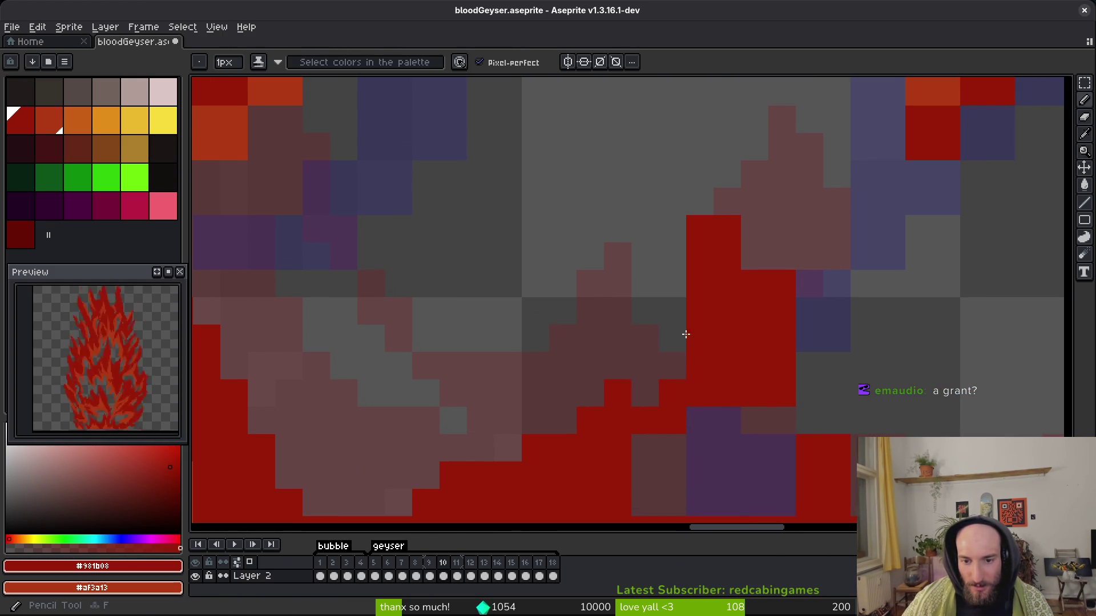
pyautogui.press('e')
pyautogui.press('b')
pyautogui.press('e')
pyautogui.click(673, 366)
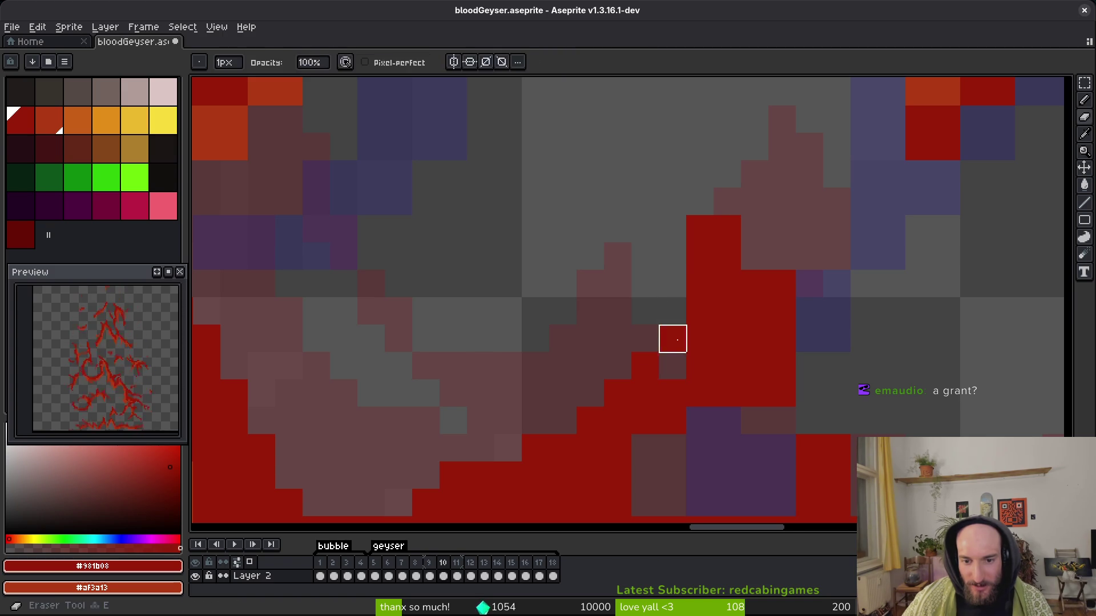
pyautogui.press('b')
# Erase the red pixels sticking out of the upper stroke.
pyautogui.hscroll(3, 662, 381)
pyautogui.scroll(3, 654, 343)
pyautogui.hscroll(2, 651, 319)
pyautogui.press('e')
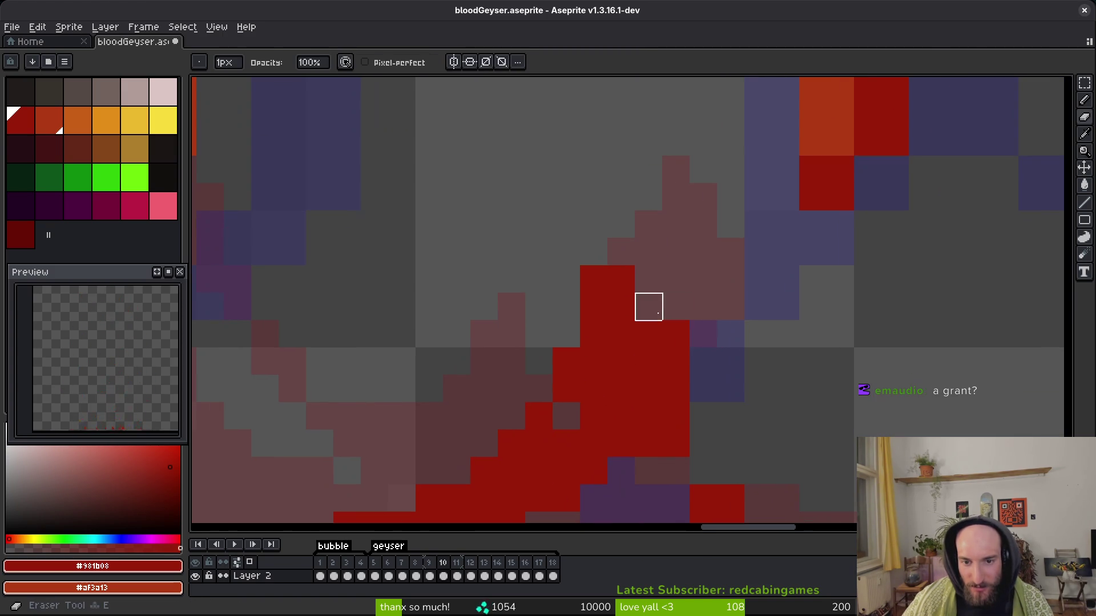
pyautogui.moveTo(594, 362); pyautogui.dragTo(651, 334)
# Add two red pixels at the tip of the upper stroke.
pyautogui.press('b')
pyautogui.press('e')
pyautogui.press('b')
pyautogui.click(649, 263)
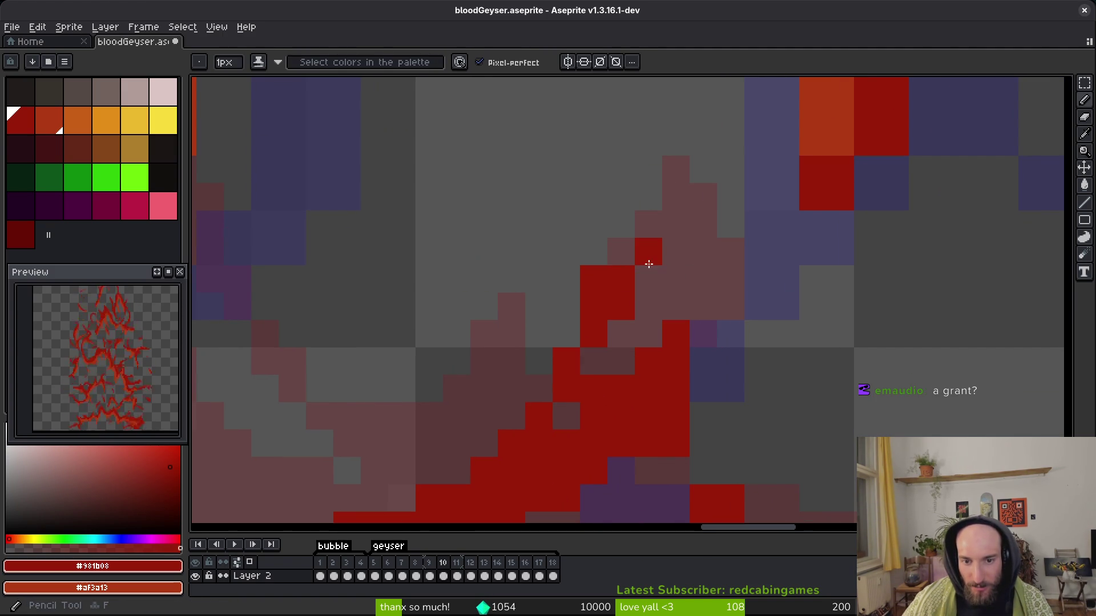
pyautogui.click(645, 279)
# Erase two stray red pixels and fill a dark gap pixel with red.
pyautogui.scroll(-3, 708, 297)
pyautogui.hscroll(3, 514, 171)
pyautogui.press('e')
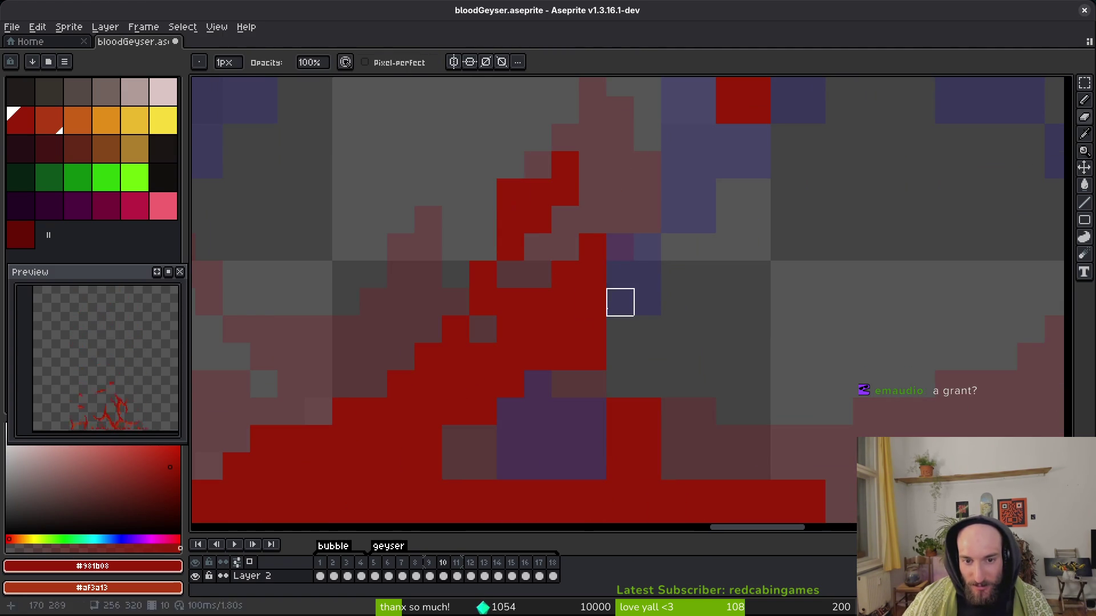
pyautogui.moveTo(591, 327); pyautogui.dragTo(594, 360)
pyautogui.press('b')
pyautogui.scroll(-2, 619, 362)
pyautogui.hscroll(-1, 619, 362)
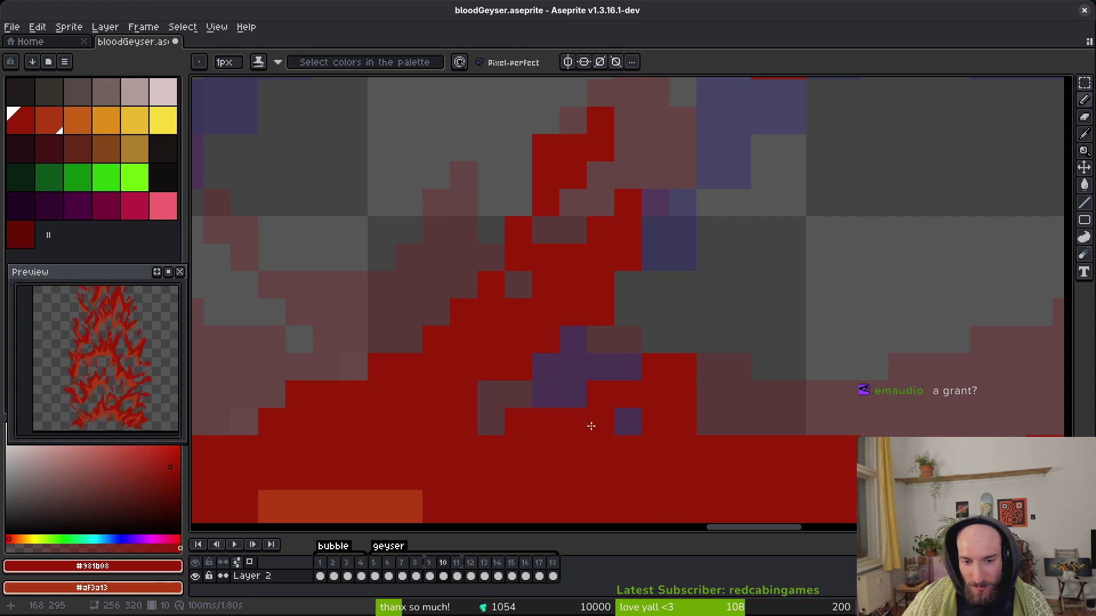
pyautogui.click(494, 396)
# Save bloodGeyser.aseprite.
pyautogui.scroll(-1, 611, 379)
pyautogui.hscroll(2, 611, 379)
pyautogui.hotkey('ctrl', 's')
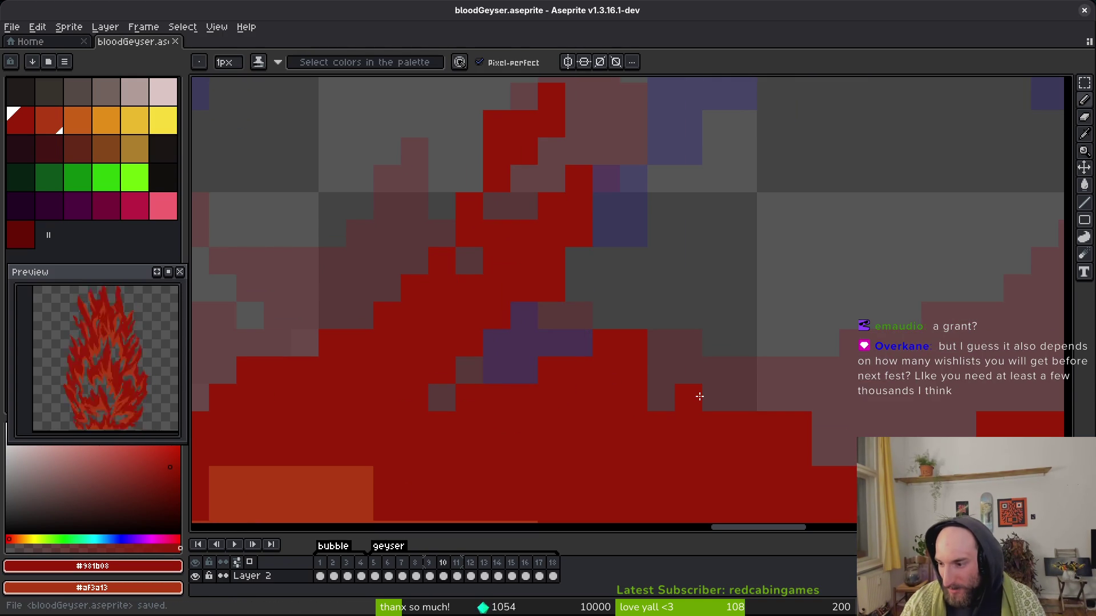
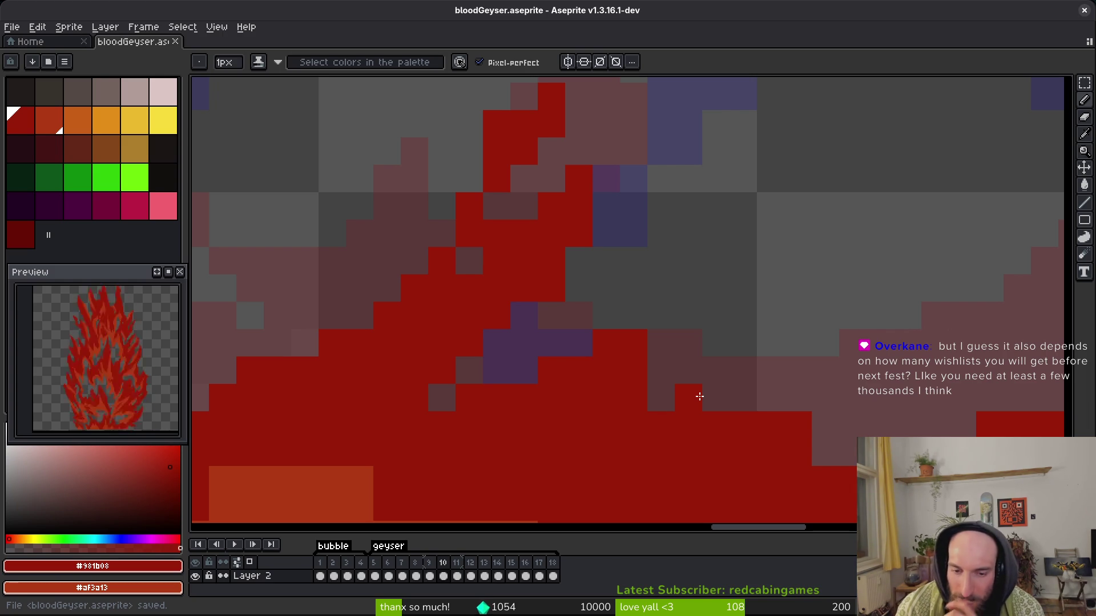
# Undo the last edit and add two dark red pixels at the strand edge.
pyautogui.hotkey('ctrl', 'z')
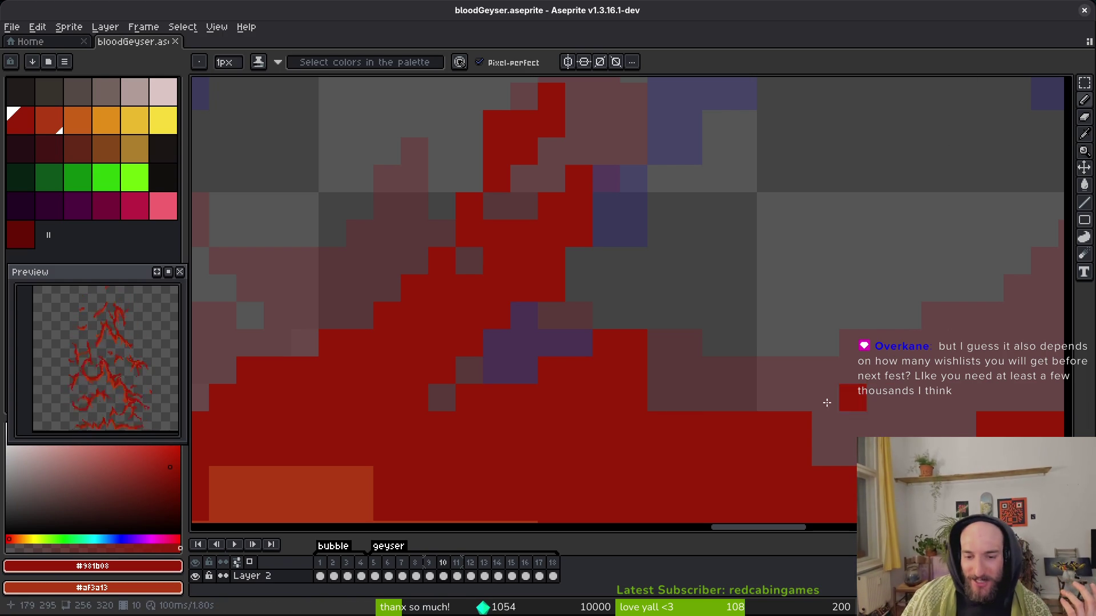
pyautogui.scroll(-2, 705, 348)
pyautogui.press('e')
pyautogui.hscroll(1, 731, 373)
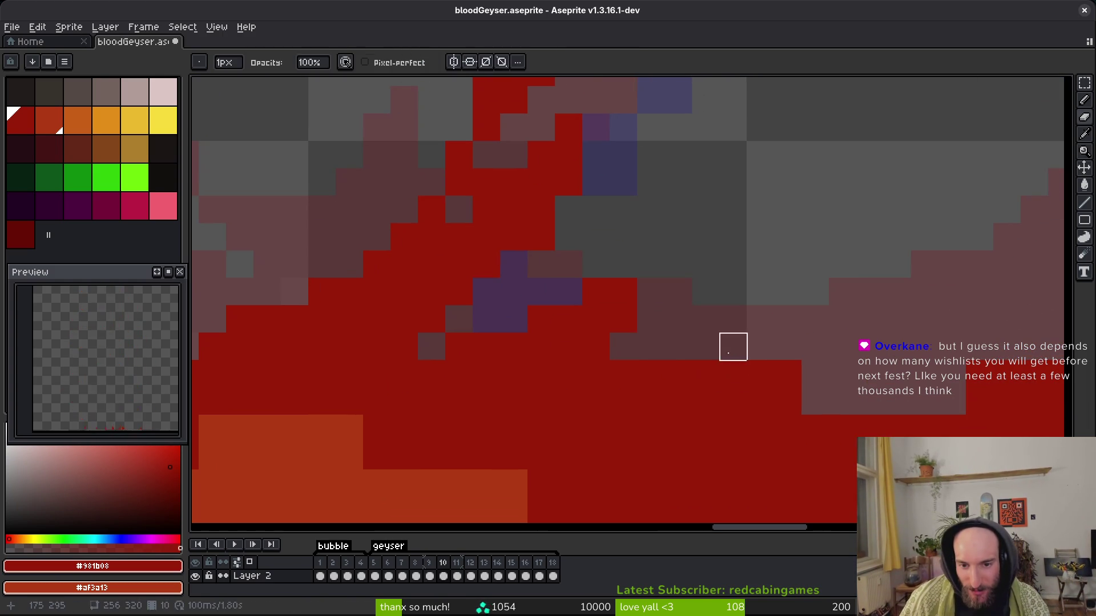
pyautogui.press('b')
pyautogui.click(650, 264)
pyautogui.click(647, 297)
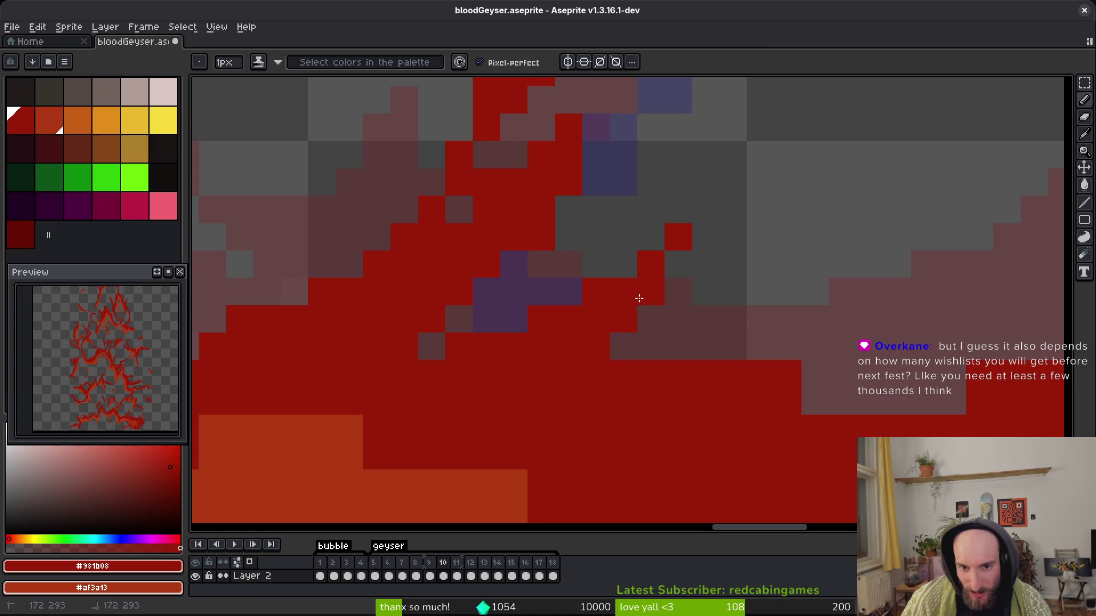
# Paint three orange strokes along the strand near the geyser base.
pyautogui.scroll(-2, 735, 325)
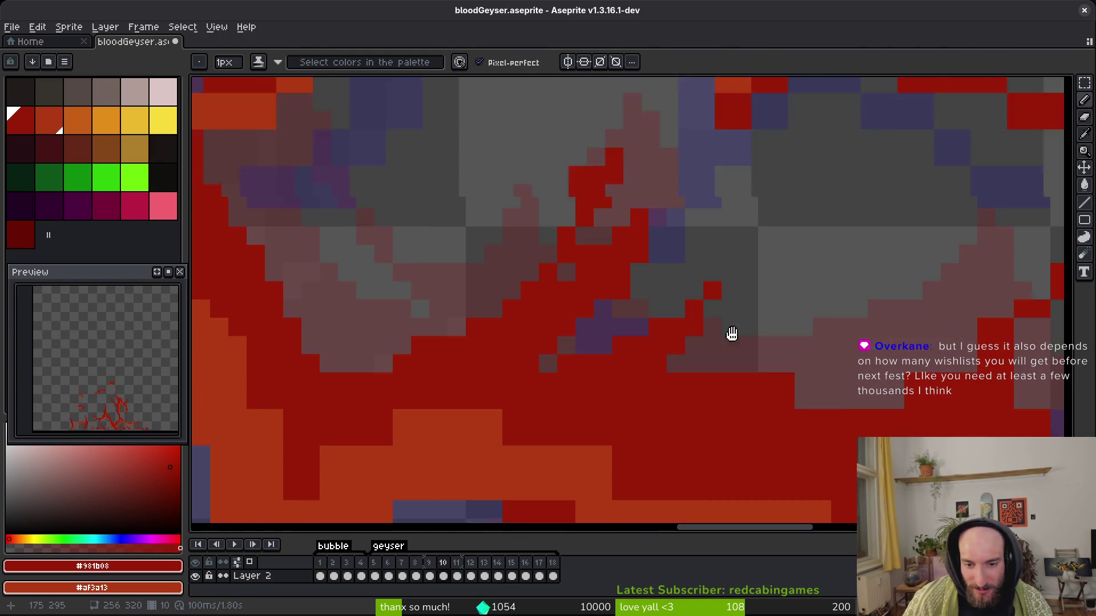
pyautogui.scroll(-5, 776, 378)
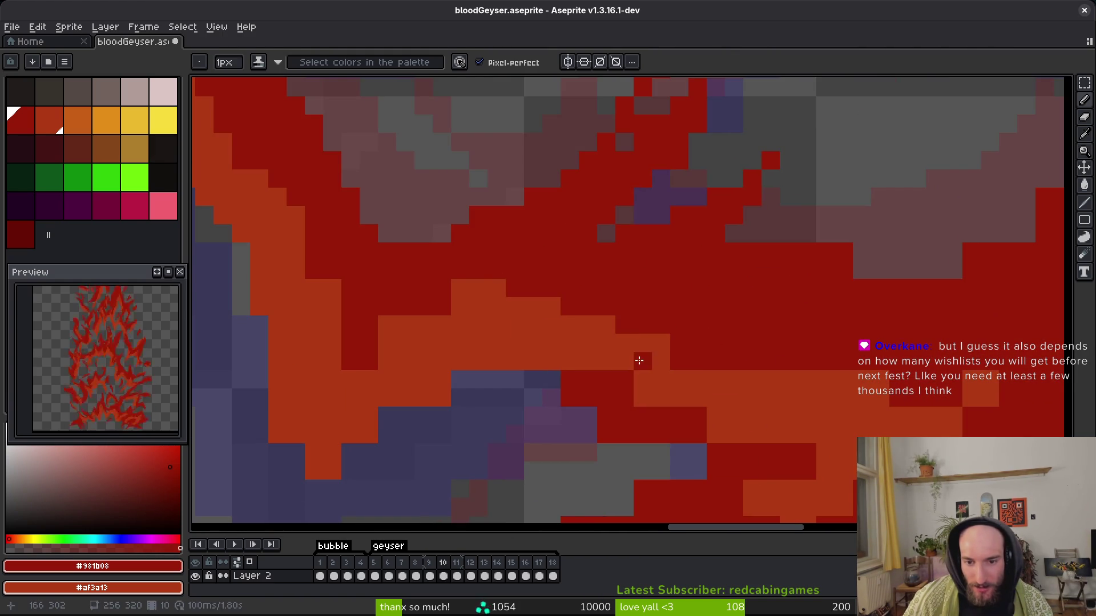
pyautogui.moveTo(640, 361); pyautogui.dragTo(810, 360)
pyautogui.hscroll(-2, 685, 343)
pyautogui.moveTo(581, 305); pyautogui.dragTo(499, 360)
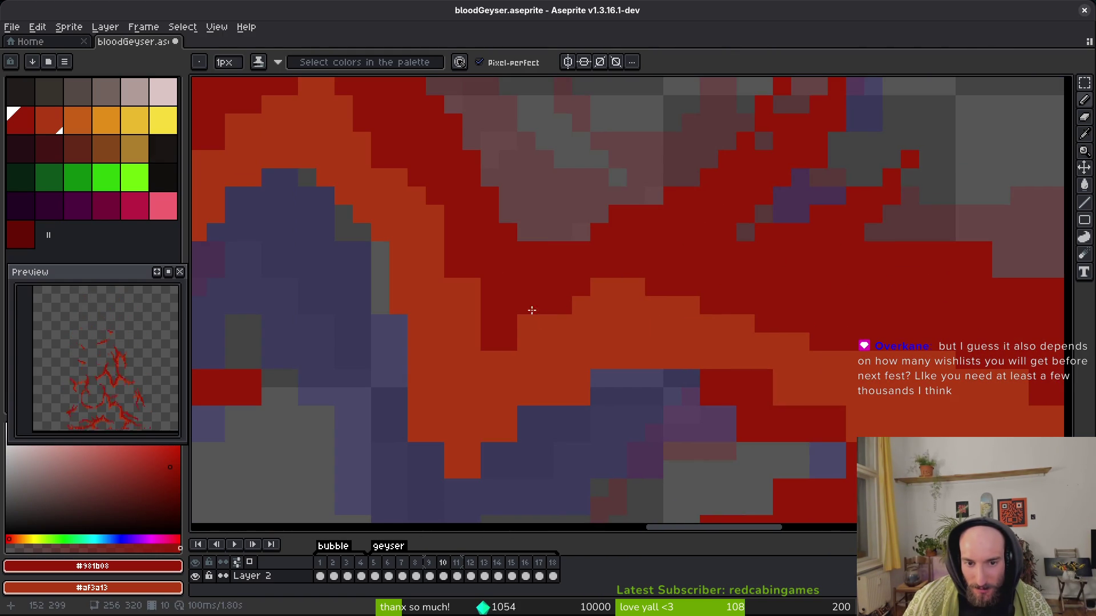
pyautogui.scroll(3, 496, 320)
pyautogui.hscroll(-2, 519, 342)
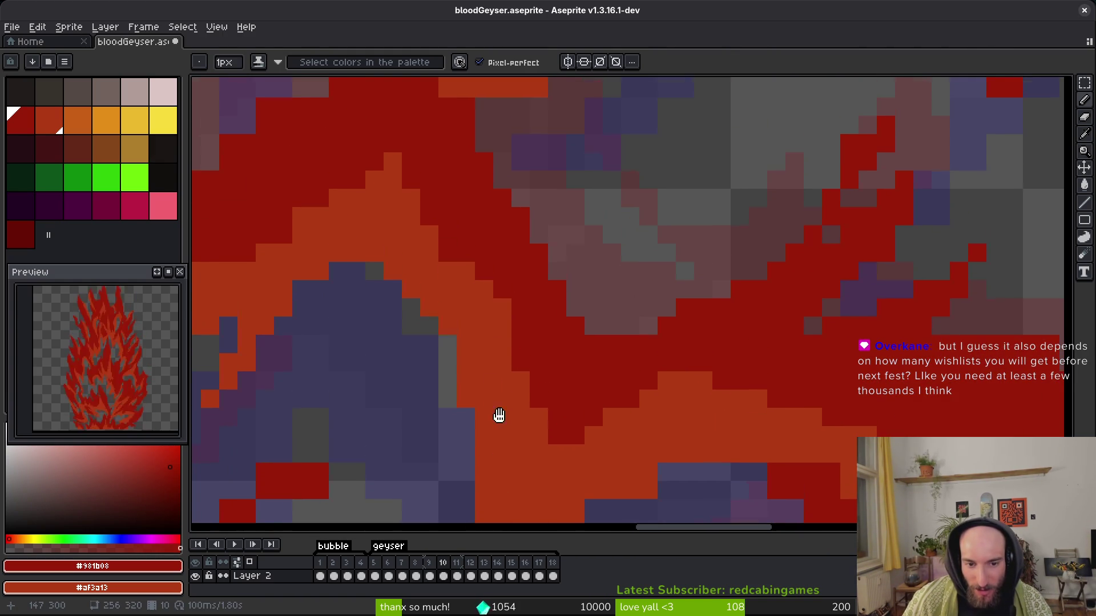
pyautogui.scroll(-3, 533, 316)
pyautogui.scroll(-2, 326, 343)
pyautogui.moveTo(507, 359); pyautogui.dragTo(558, 323)
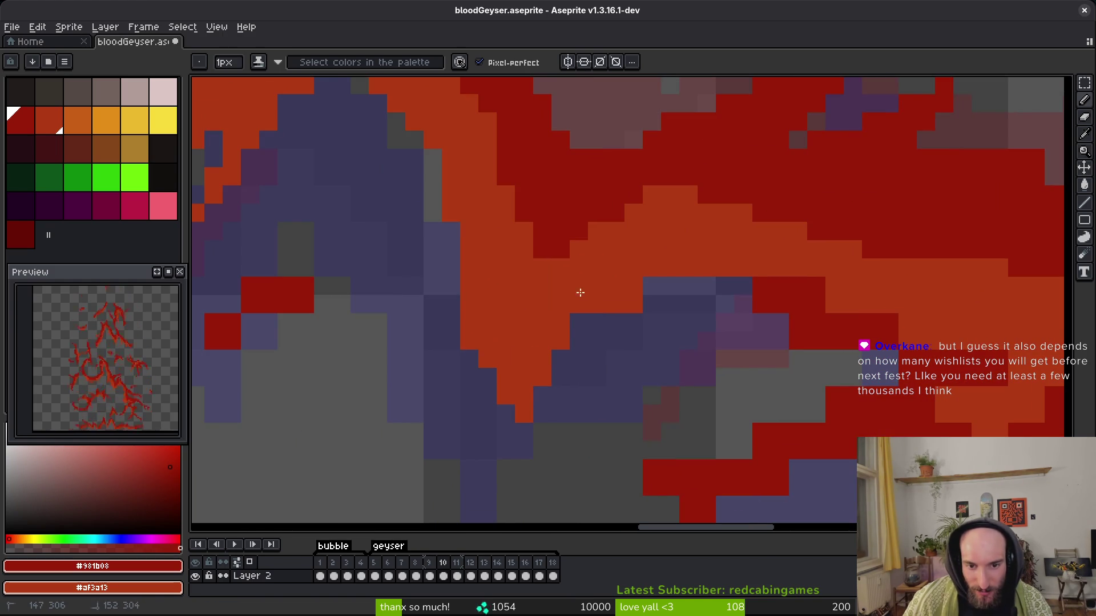
pyautogui.scroll(-2, 671, 319)
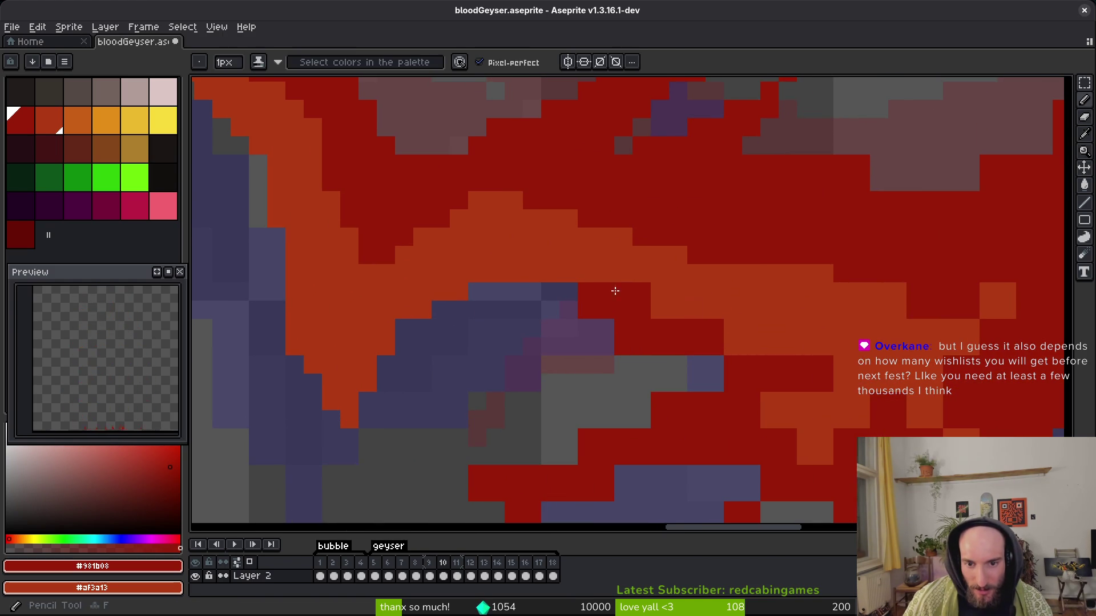
pyautogui.hscroll(2, 600, 289)
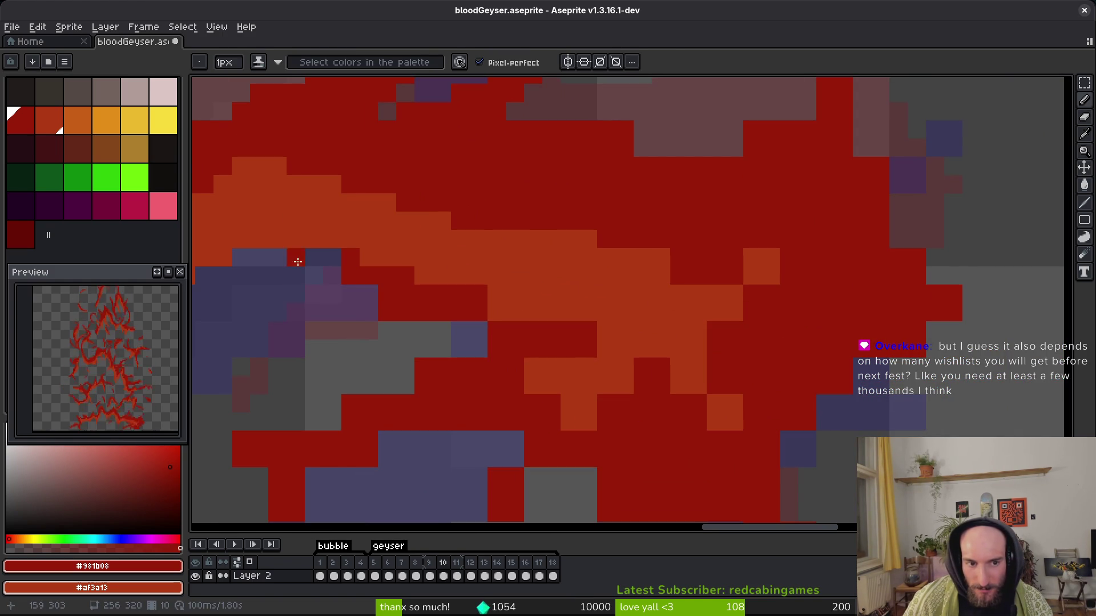
# Cross the orange with a dark red stroke and turn two dark red pixels orange.
pyautogui.press('e')
pyautogui.press('b')
pyautogui.moveTo(496, 294); pyautogui.dragTo(546, 312)
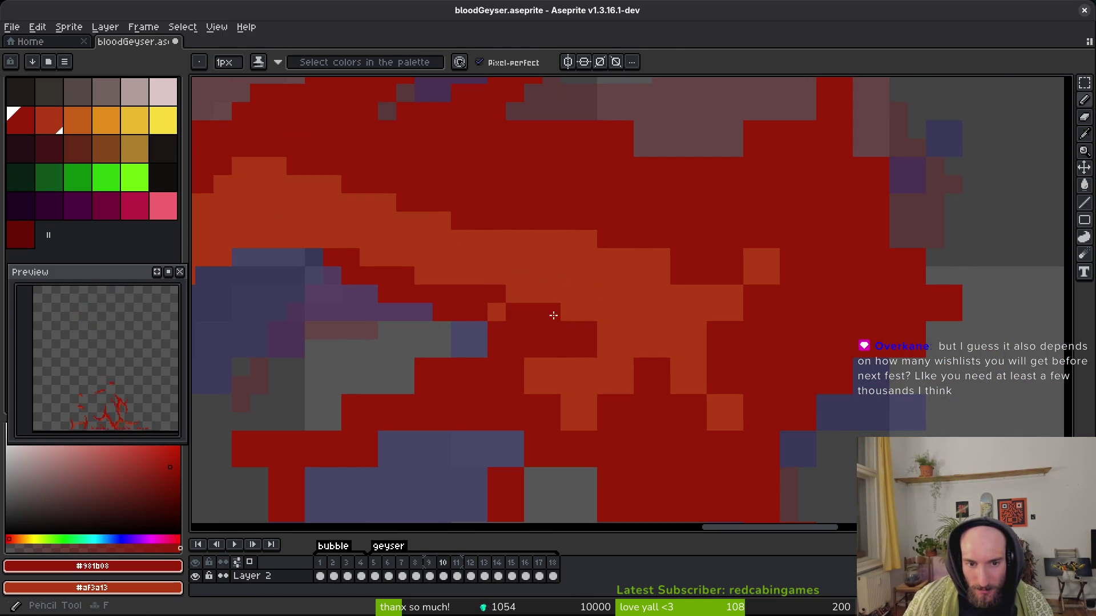
pyautogui.hscroll(-2, 493, 308)
pyautogui.scroll(-1, 493, 307)
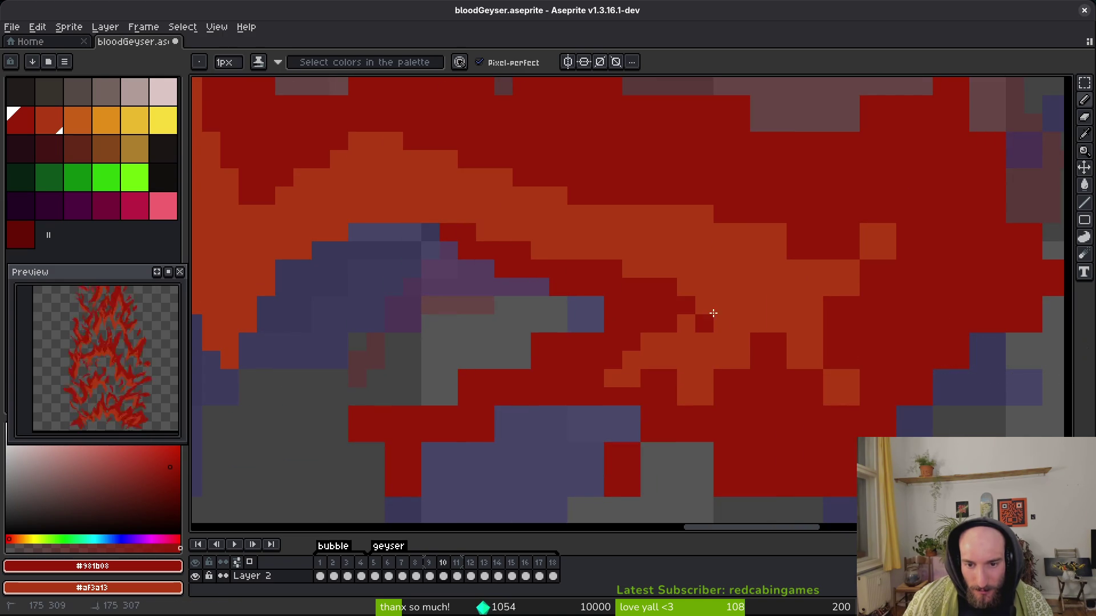
pyautogui.rightClick(705, 342)
pyautogui.rightClick(723, 378)
pyautogui.moveTo(768, 334); pyautogui.dragTo(737, 377)
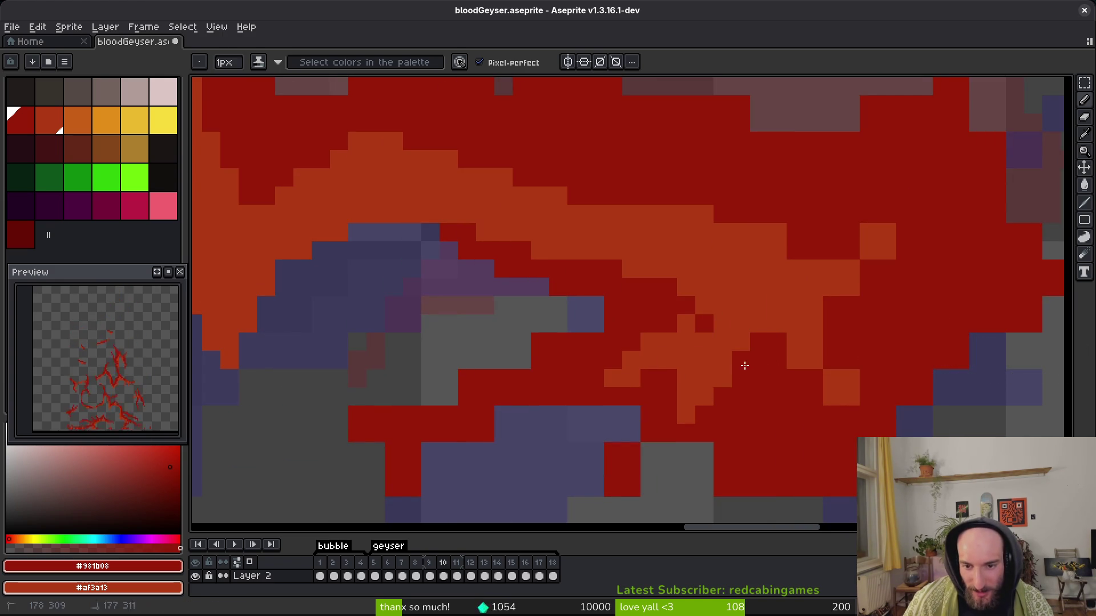
pyautogui.scroll(-1, 727, 337)
pyautogui.hscroll(1, 767, 310)
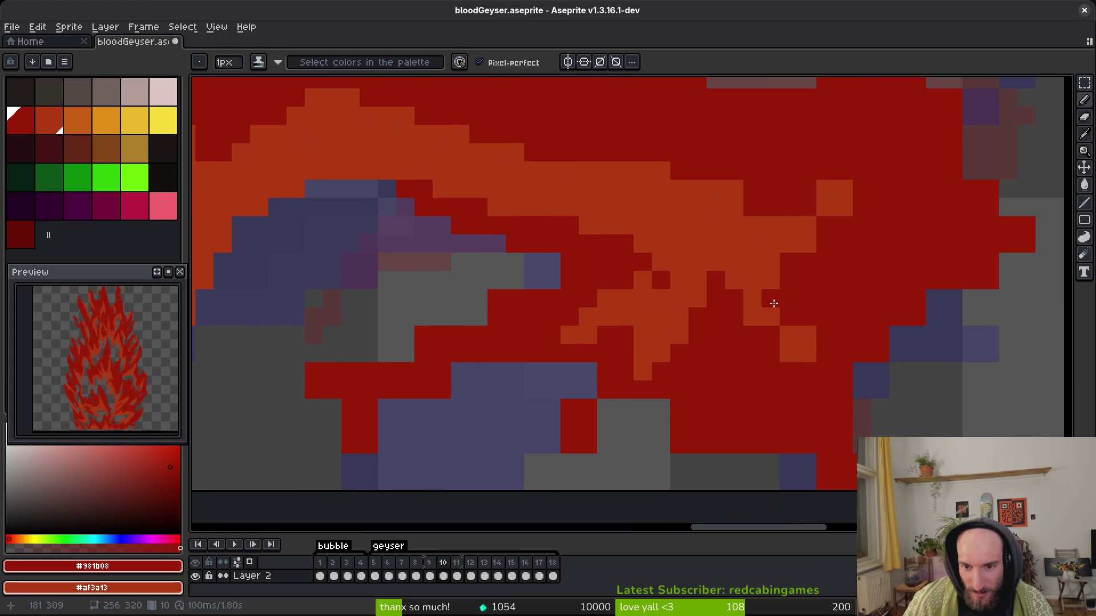
# Turn two orange pixels dark red and add orange pixels along the strand edge.
pyautogui.moveTo(805, 328); pyautogui.dragTo(815, 348)
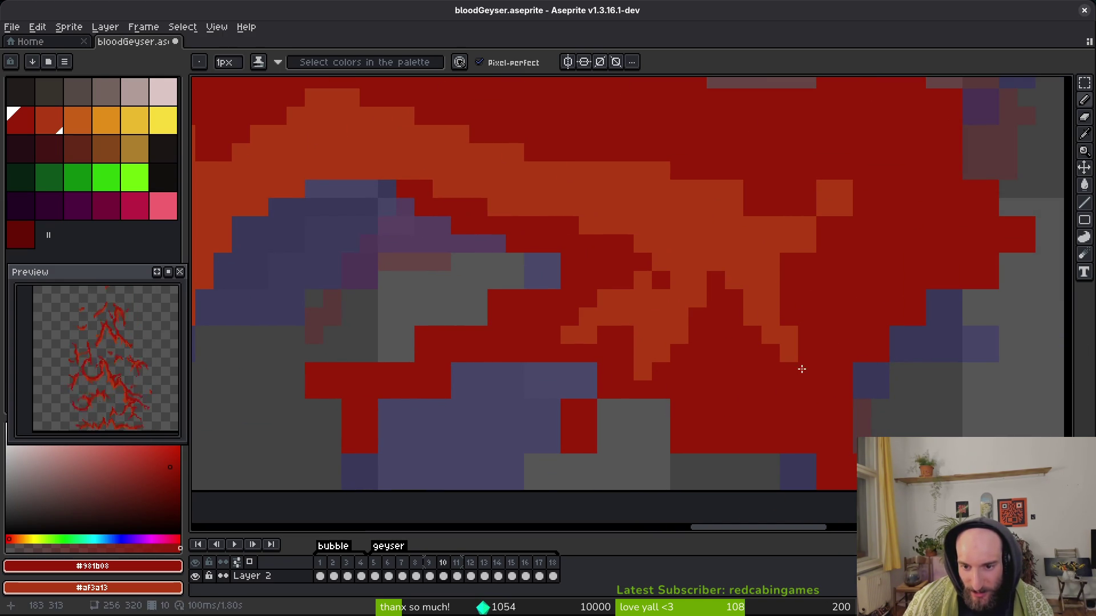
pyautogui.scroll(2, 738, 440)
pyautogui.hscroll(1, 740, 332)
pyautogui.moveTo(740, 332); pyautogui.dragTo(711, 307)
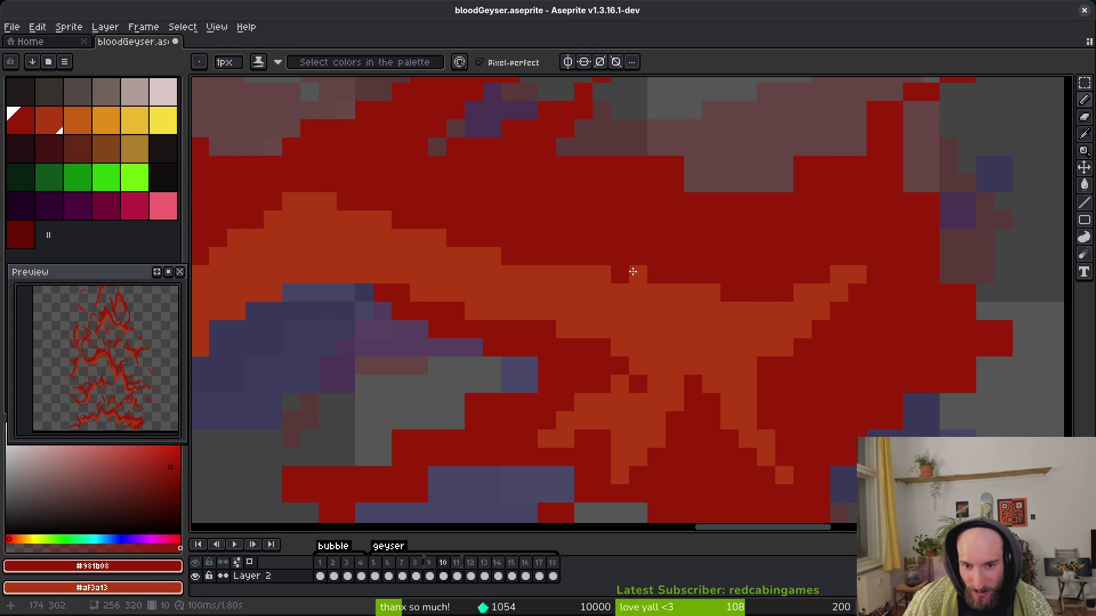
pyautogui.scroll(-5, 731, 360)
pyautogui.hscroll(-3, 731, 359)
pyautogui.press('e')
pyautogui.press('b')
pyautogui.scroll(-3, 635, 370)
pyautogui.hscroll(2, 634, 370)
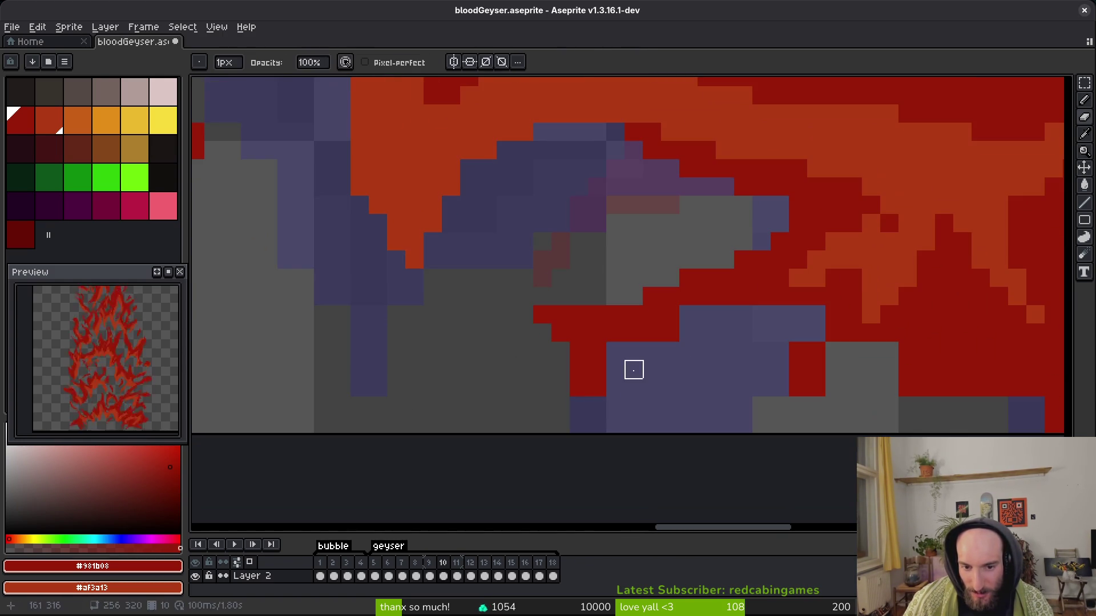
# Fill one pixel red, erase two stray red pixels, and save the sprite.
pyautogui.press('e')
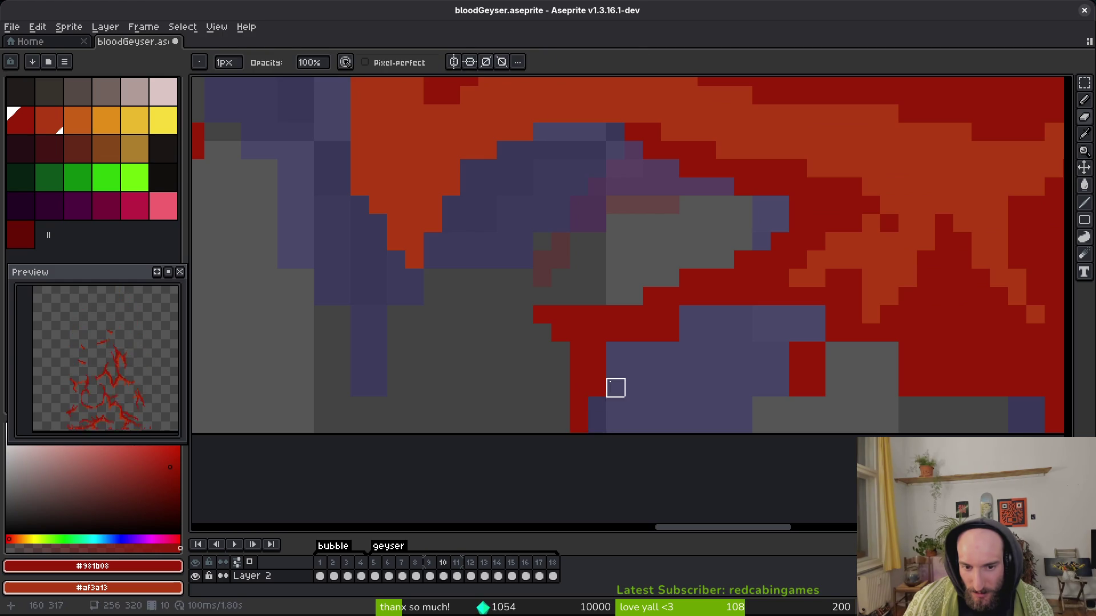
pyautogui.press('b')
pyautogui.click(577, 398)
pyautogui.hscroll(3, 693, 329)
pyautogui.press('e')
pyautogui.click(680, 368)
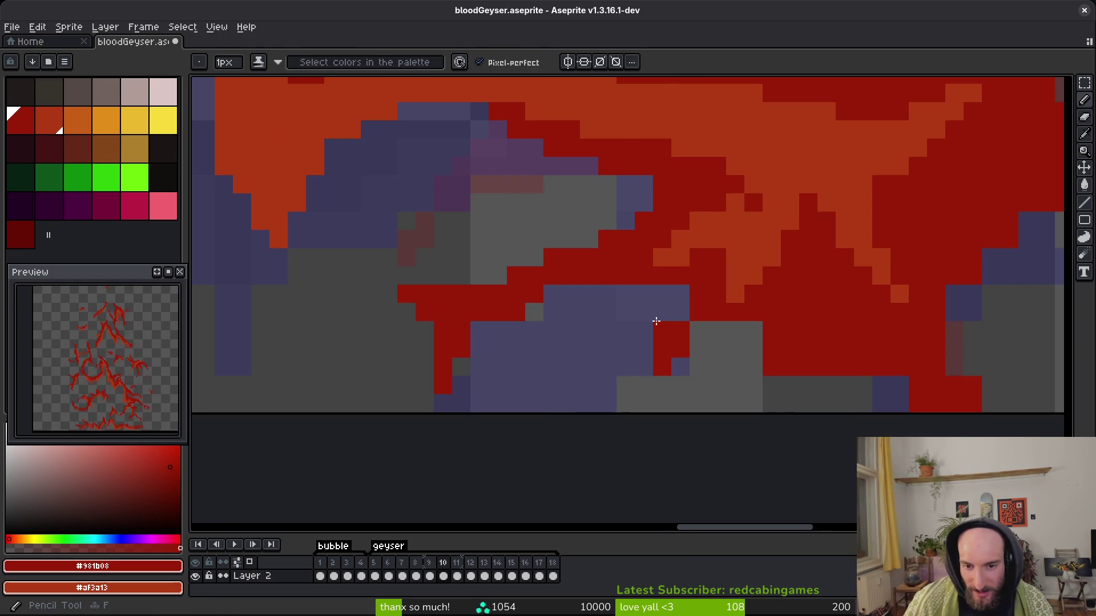
pyautogui.click(660, 328)
pyautogui.hotkey('ctrl', 's')
# Erase a row of red pixels near the bottom and stray pixels along the right edge.
pyautogui.hscroll(3, 697, 362)
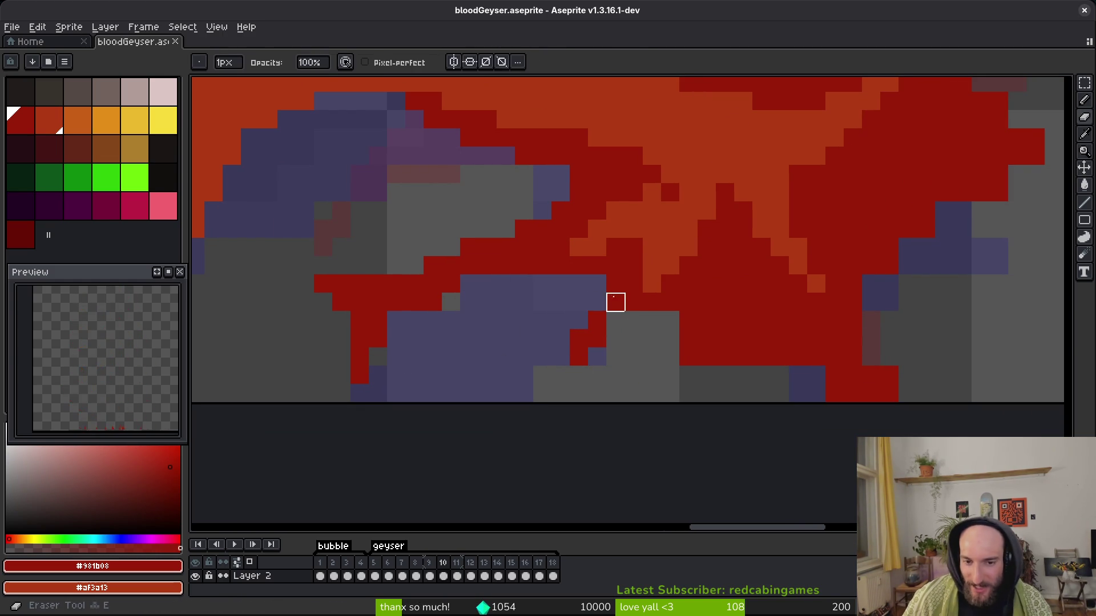
pyautogui.moveTo(721, 357)
pyautogui.mouseDown()
pyautogui.moveTo(781, 374)
pyautogui.moveTo(799, 365)
pyautogui.mouseUp()
pyautogui.hscroll(3, 575, 357)
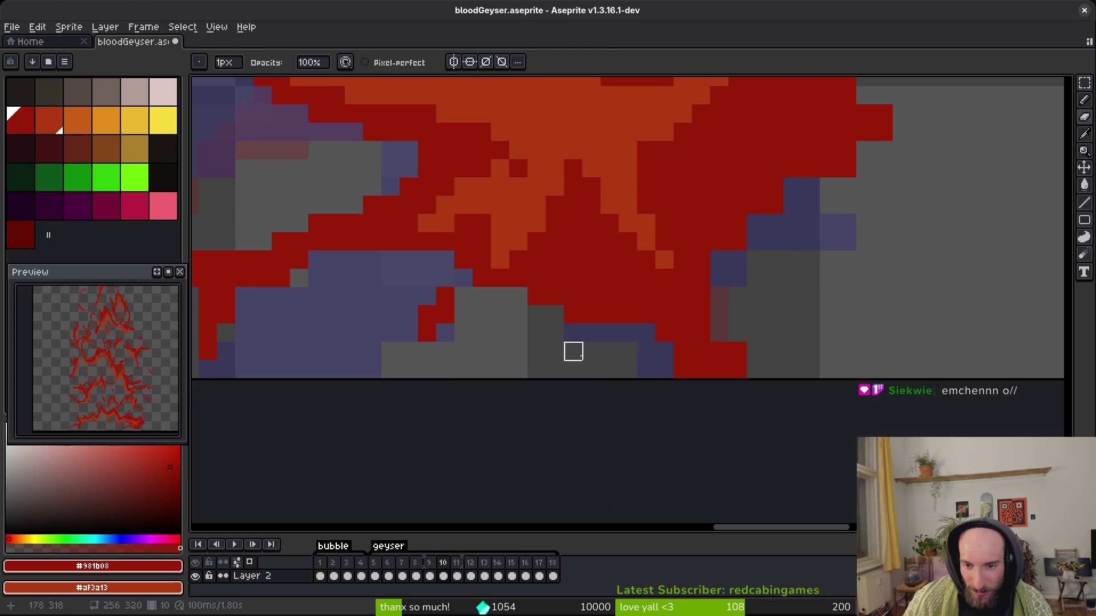
pyautogui.moveTo(737, 242); pyautogui.dragTo(756, 224)
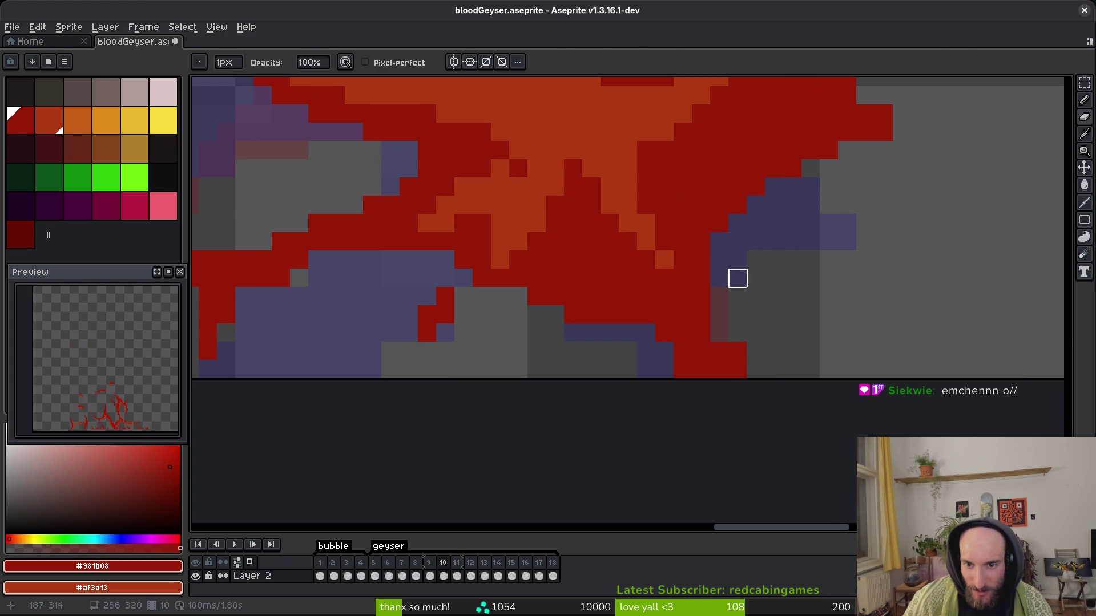
pyautogui.scroll(2, 717, 205)
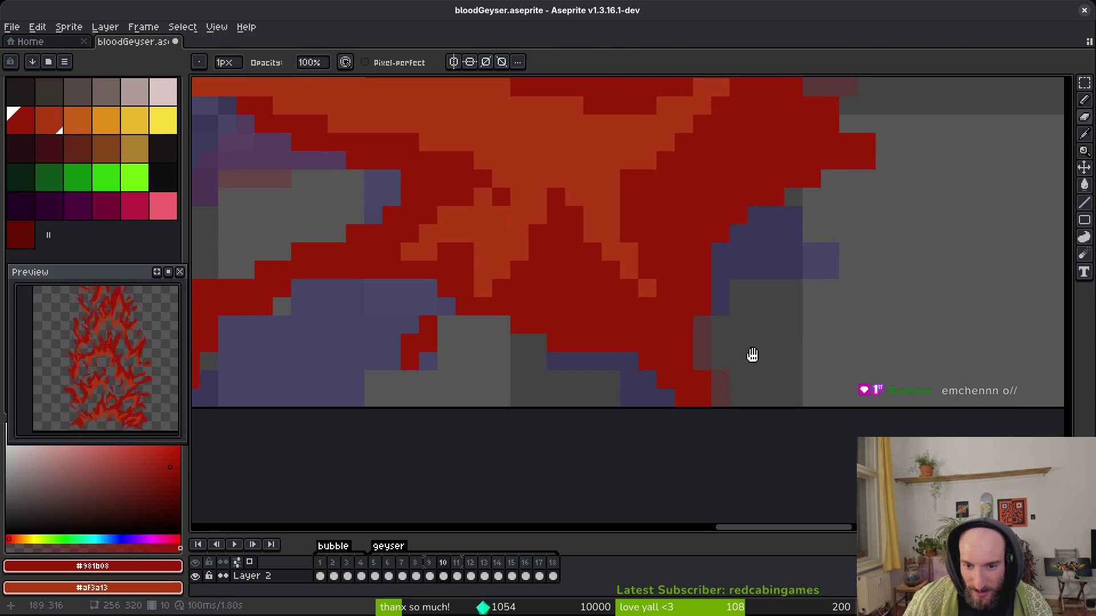
pyautogui.press('b')
pyautogui.scroll(3, 755, 347)
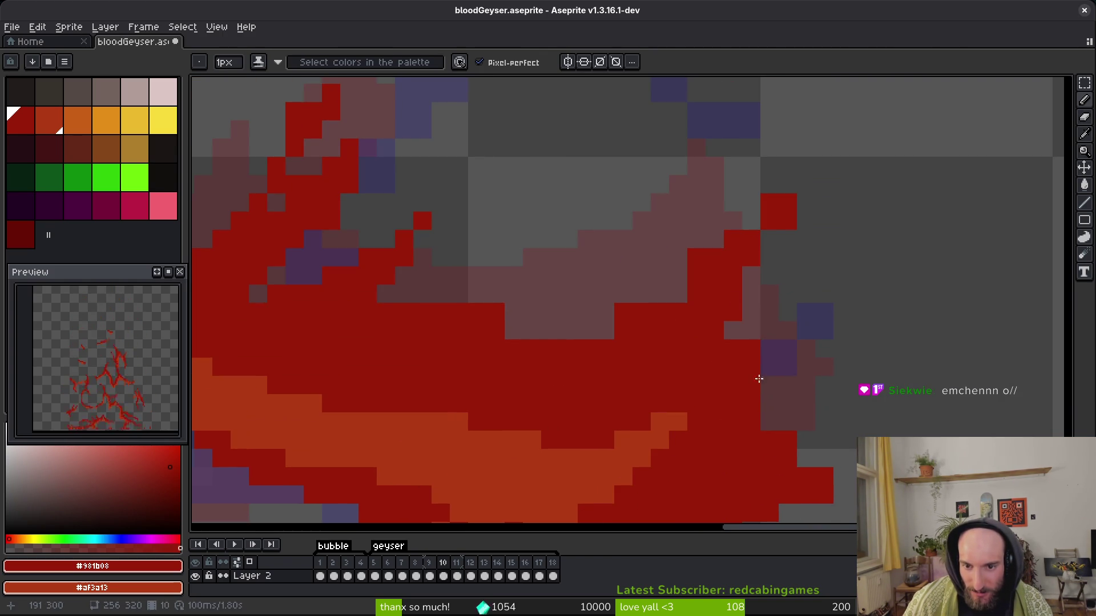
pyautogui.press('e')
pyautogui.moveTo(752, 365); pyautogui.dragTo(752, 384)
pyautogui.scroll(-2, 755, 369)
pyautogui.click(702, 313)
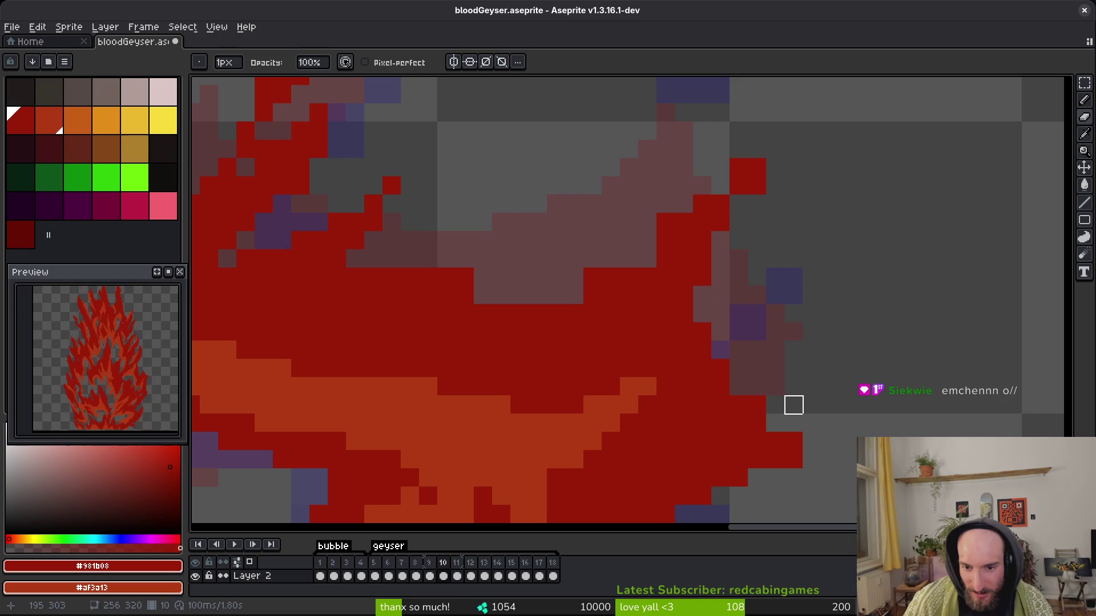
pyautogui.click(757, 405)
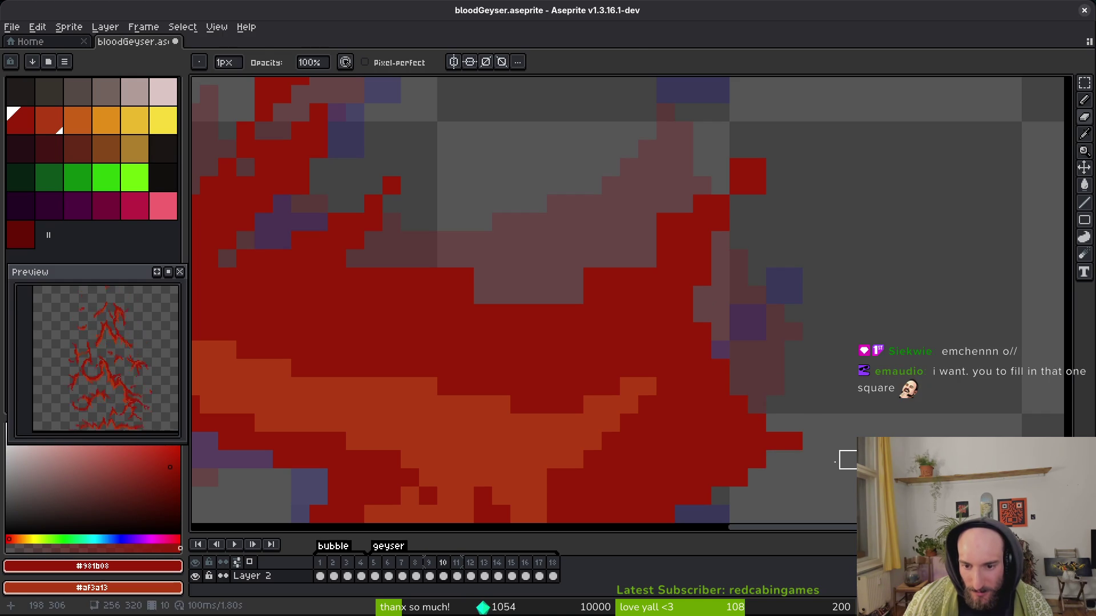
# Fill the lone empty square red, save, and pick bright green as the drawing colour.
pyautogui.press('b')
pyautogui.click(777, 387)
pyautogui.hotkey('ctrl', 's')
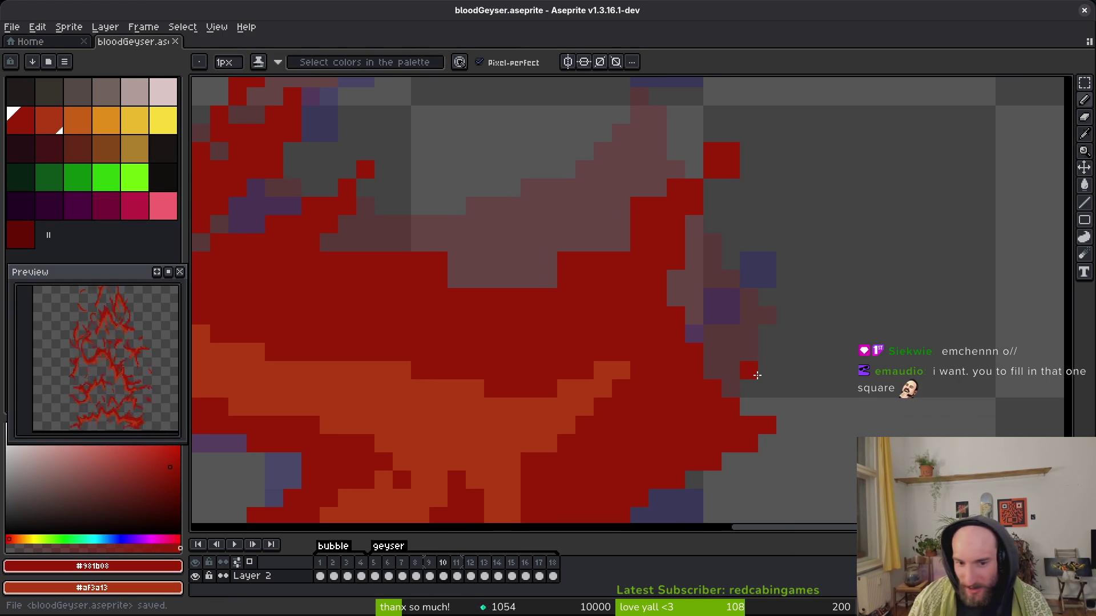
pyautogui.scroll(-5, 746, 232)
pyautogui.hscroll(-4, 746, 232)
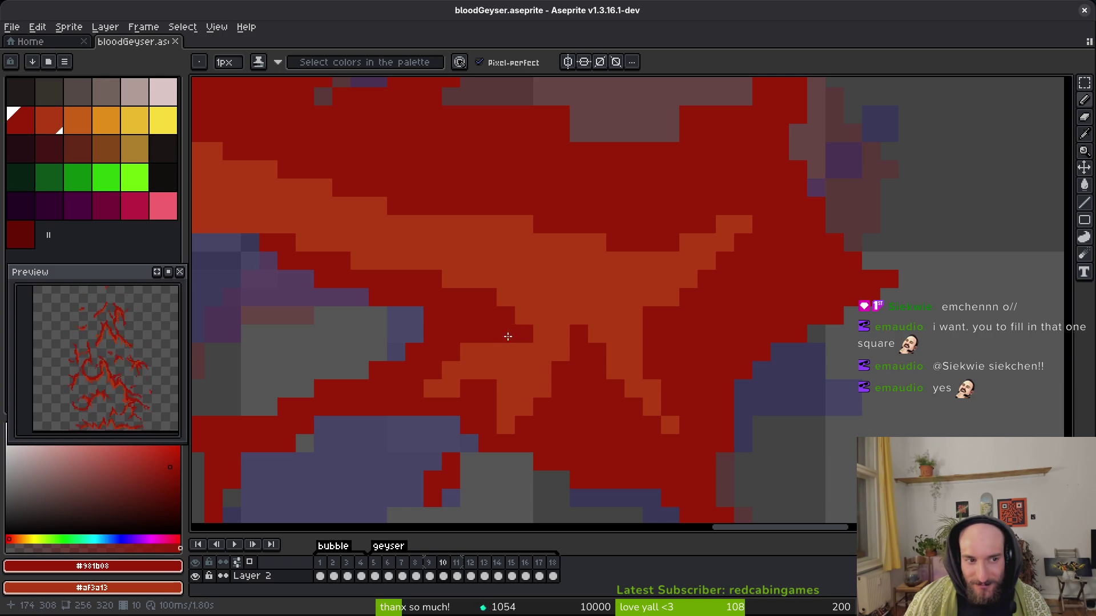
pyautogui.click(133, 182)
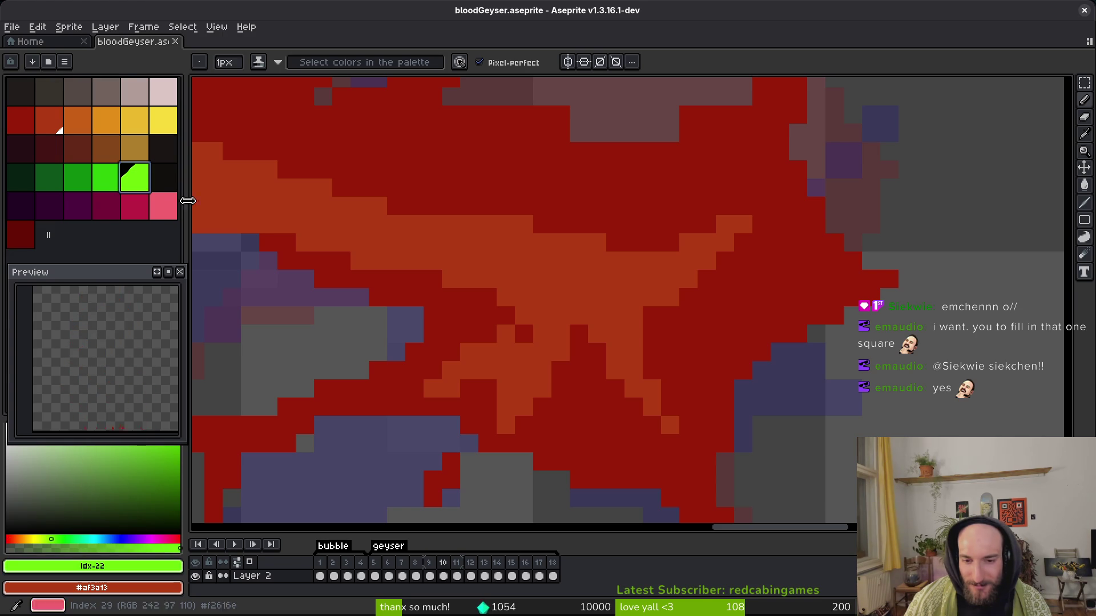
# Mark a spot with a green pixel, then make dark red the drawing colour again.
pyautogui.click(521, 336)
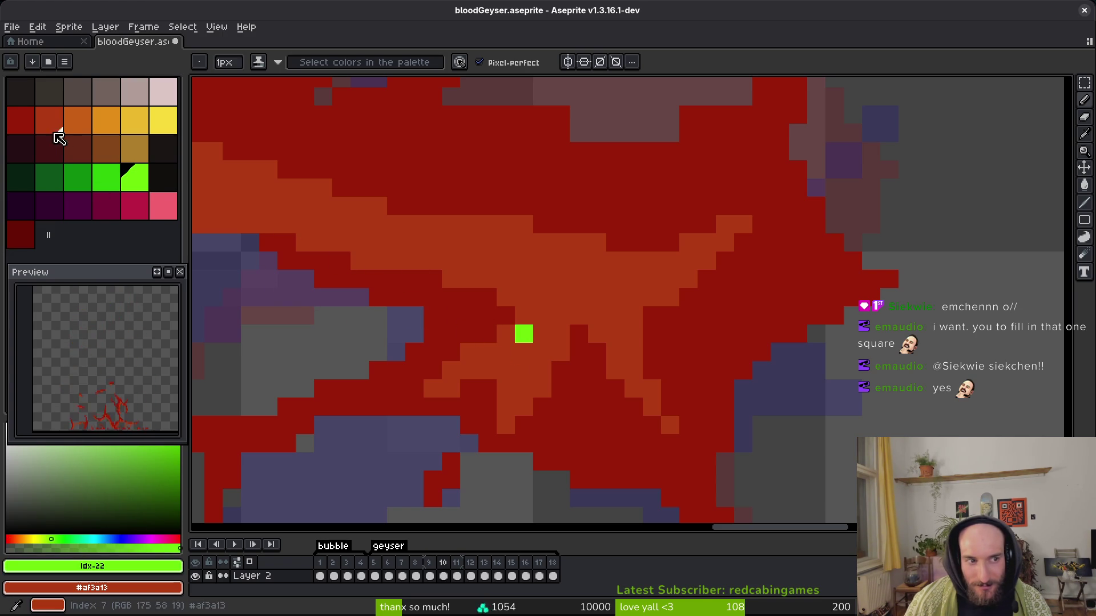
pyautogui.click(29, 120)
pyautogui.moveTo(707, 297); pyautogui.dragTo(853, 386)
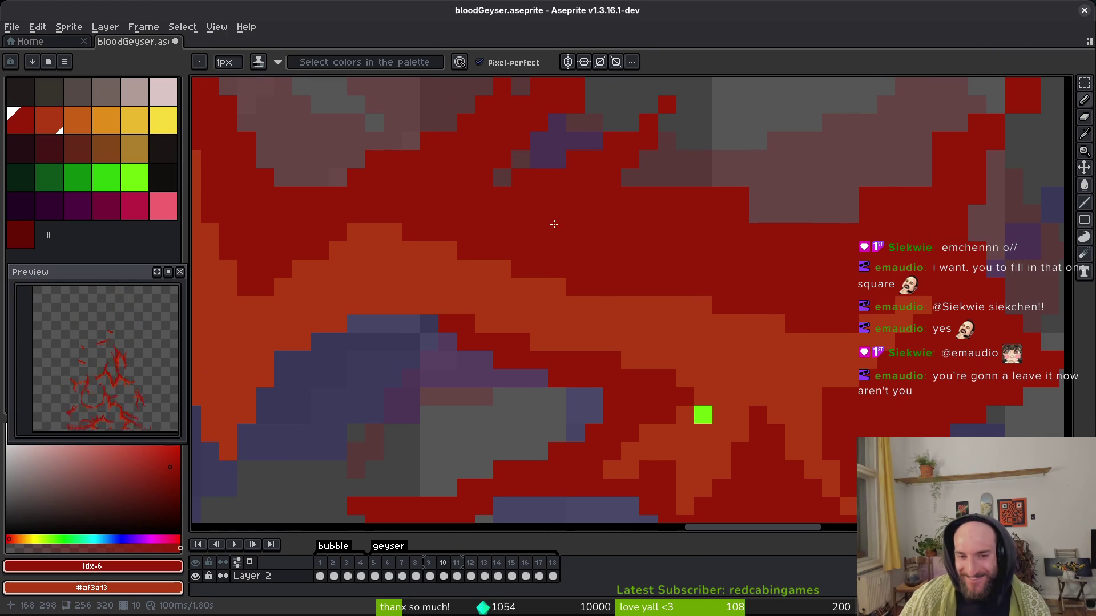
pyautogui.scroll(2, 726, 269)
pyautogui.scroll(5, 726, 269)
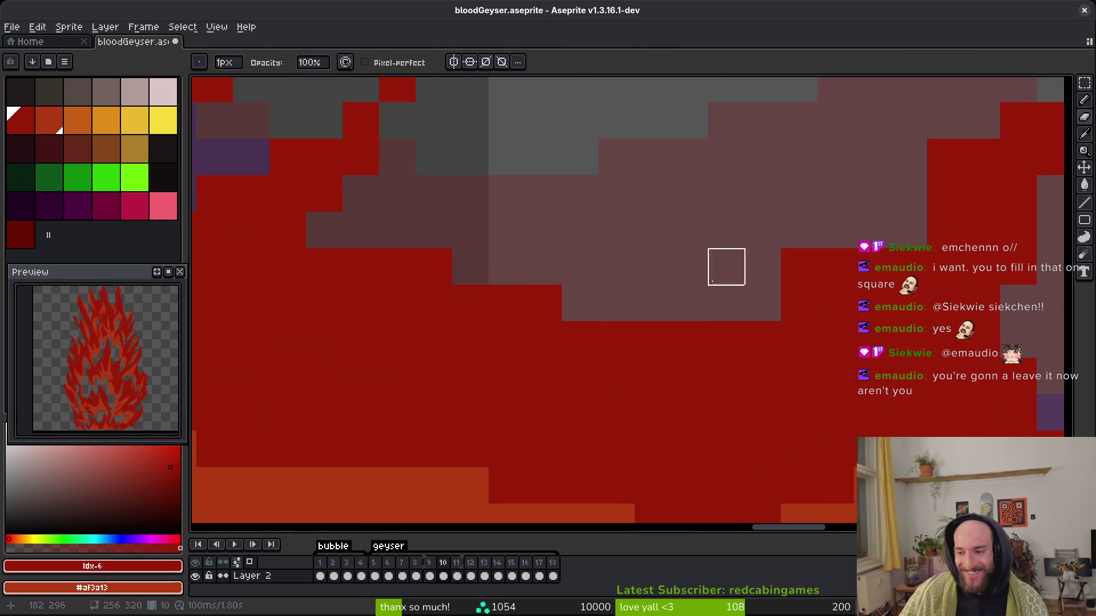
pyautogui.hscroll(5, 746, 305)
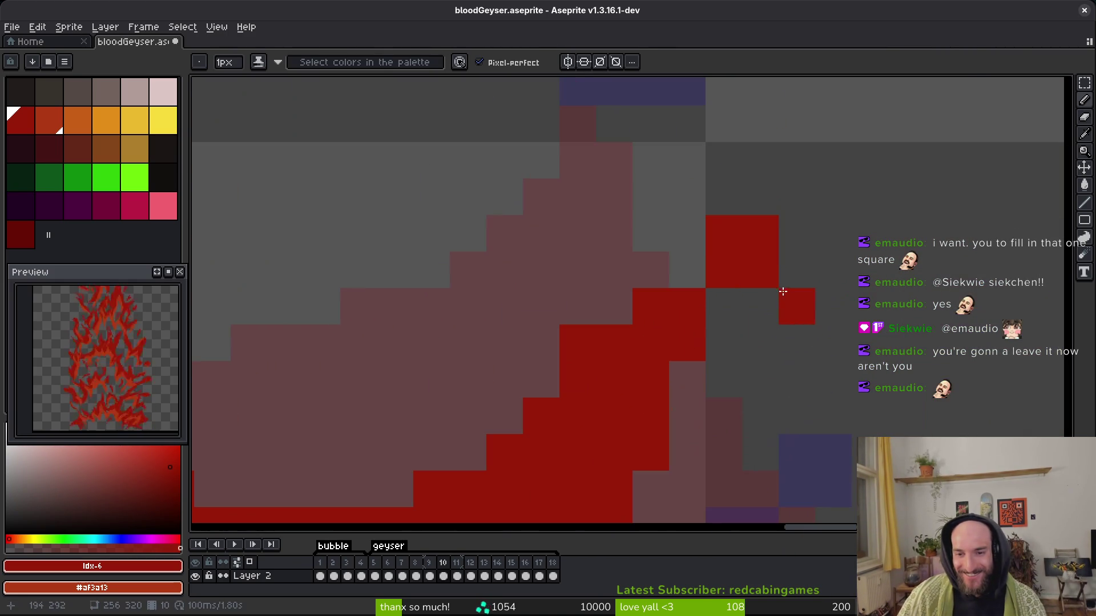
# Erase two stray red pixels from the strands and save bloodGeyser.aseprite.
pyautogui.press('e')
pyautogui.click(783, 292)
pyautogui.click(724, 233)
pyautogui.scroll(-10, 811, 365)
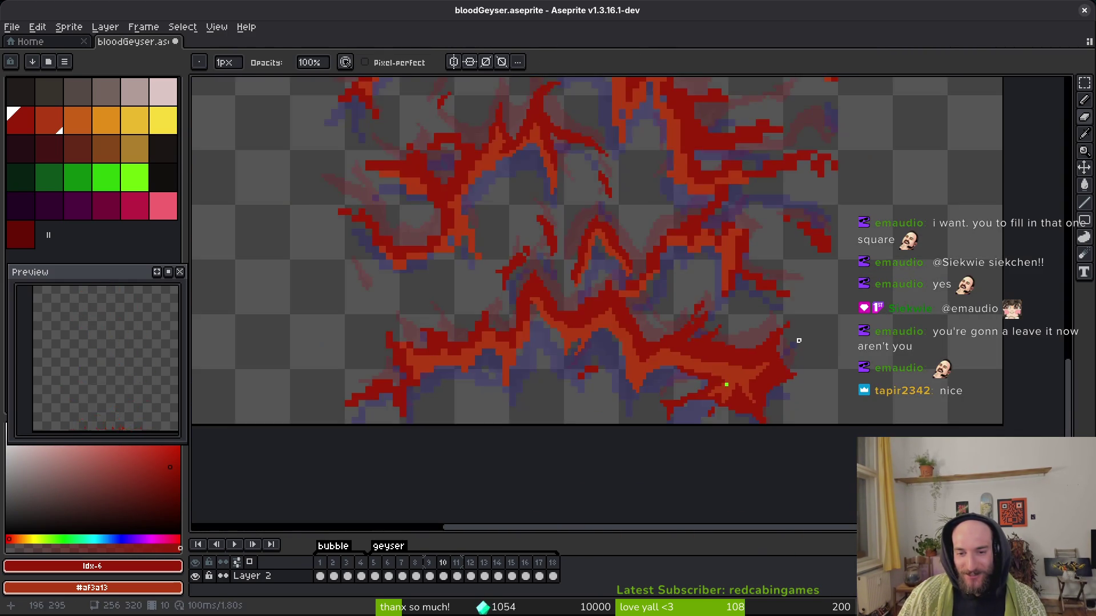
pyautogui.scroll(3, 818, 370)
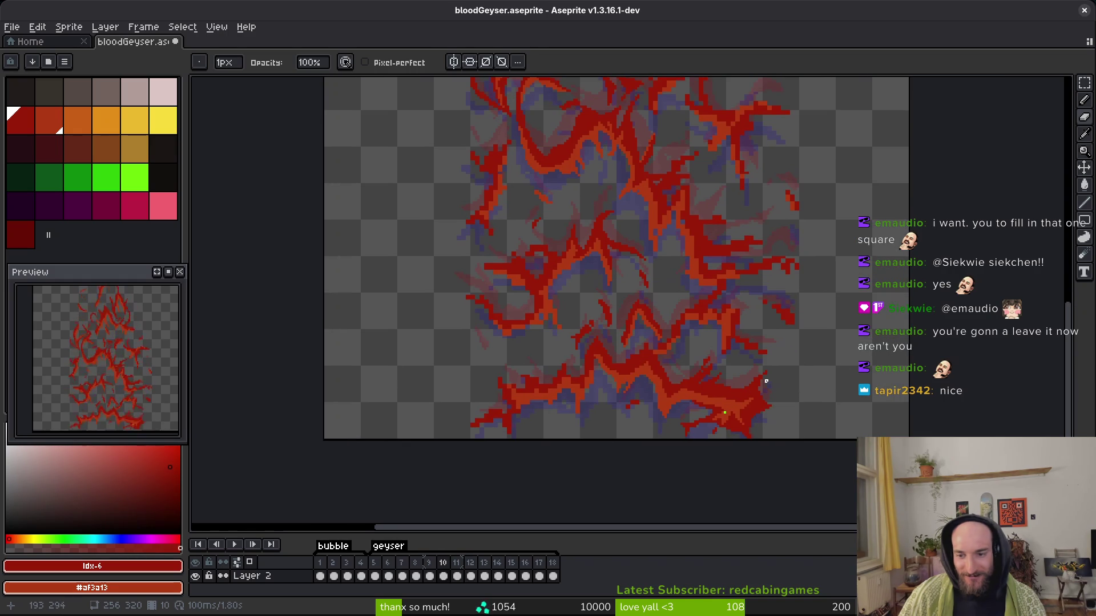
pyautogui.hotkey('ctrl', 's')
pyautogui.scroll(5, 708, 348)
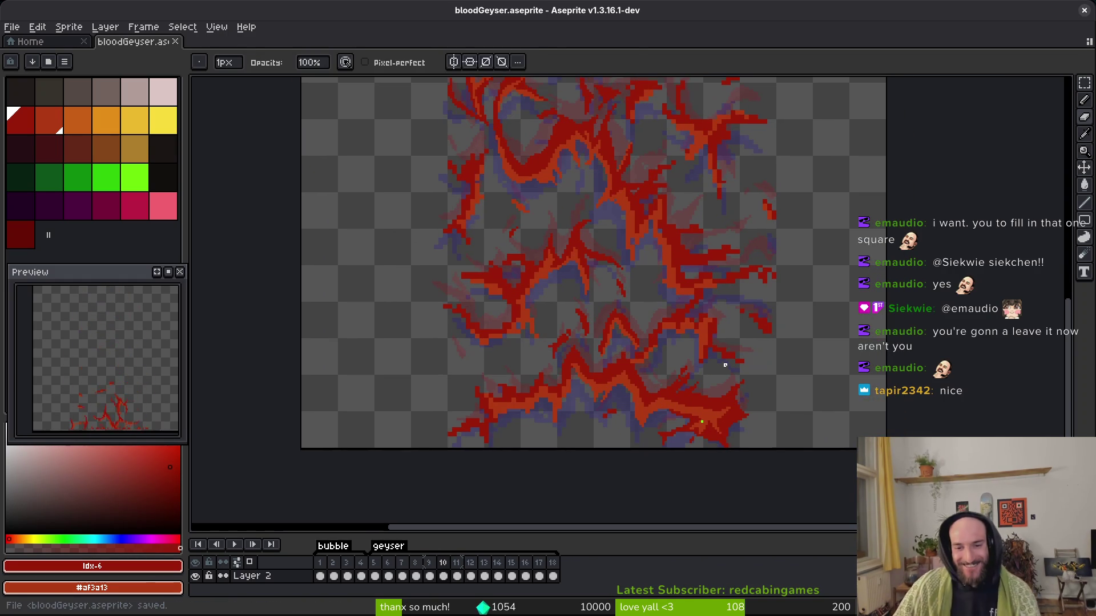
pyautogui.press('b')
pyautogui.scroll(4, 580, 325)
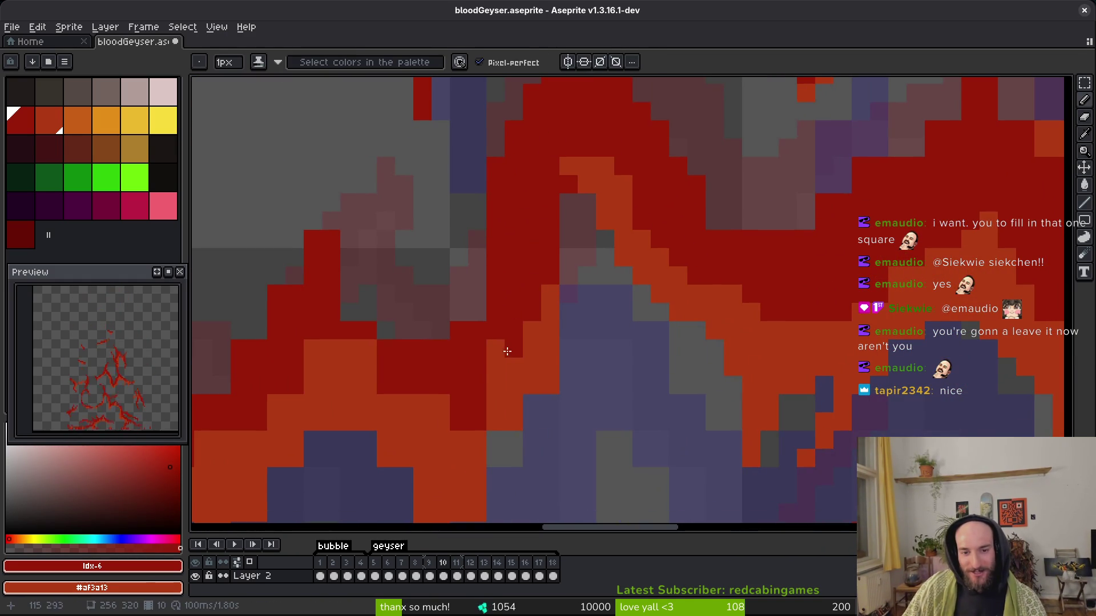
# Erase the orange pixels along the zoomed strand's lower edge.
pyautogui.moveTo(551, 371); pyautogui.dragTo(589, 369)
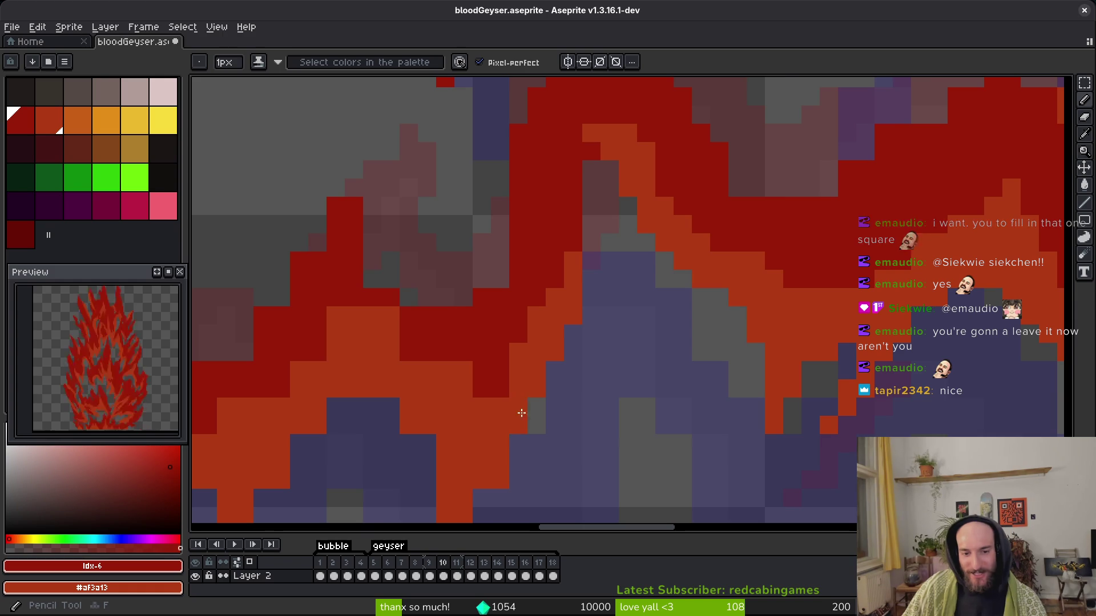
pyautogui.moveTo(514, 417); pyautogui.dragTo(521, 359)
pyautogui.press('e')
pyautogui.press('b')
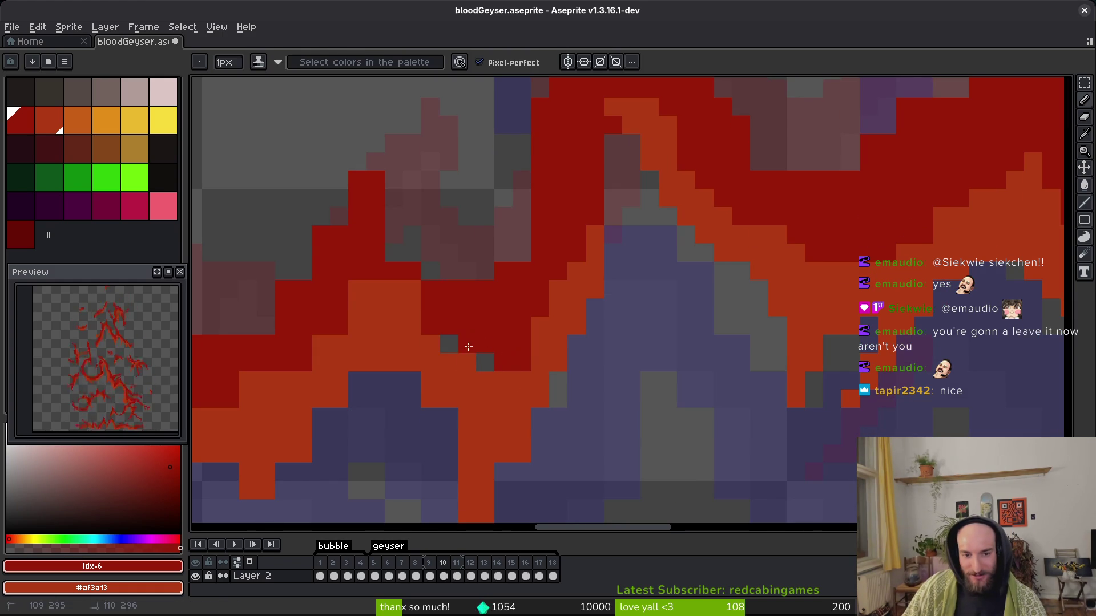
pyautogui.scroll(-3, 504, 355)
pyautogui.scroll(-1, 504, 355)
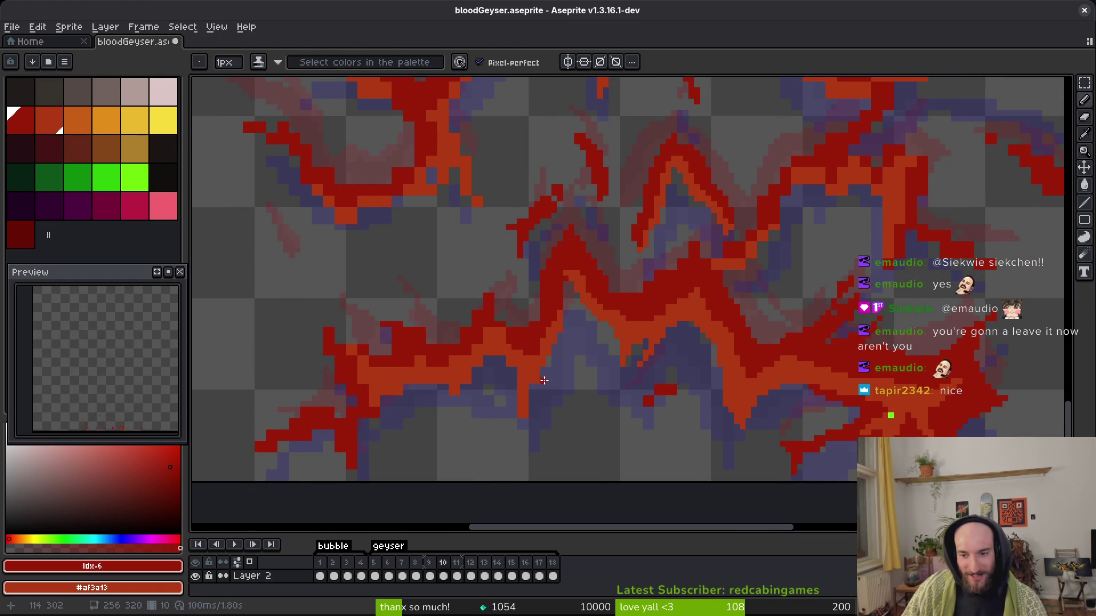
pyautogui.scroll(4, 568, 370)
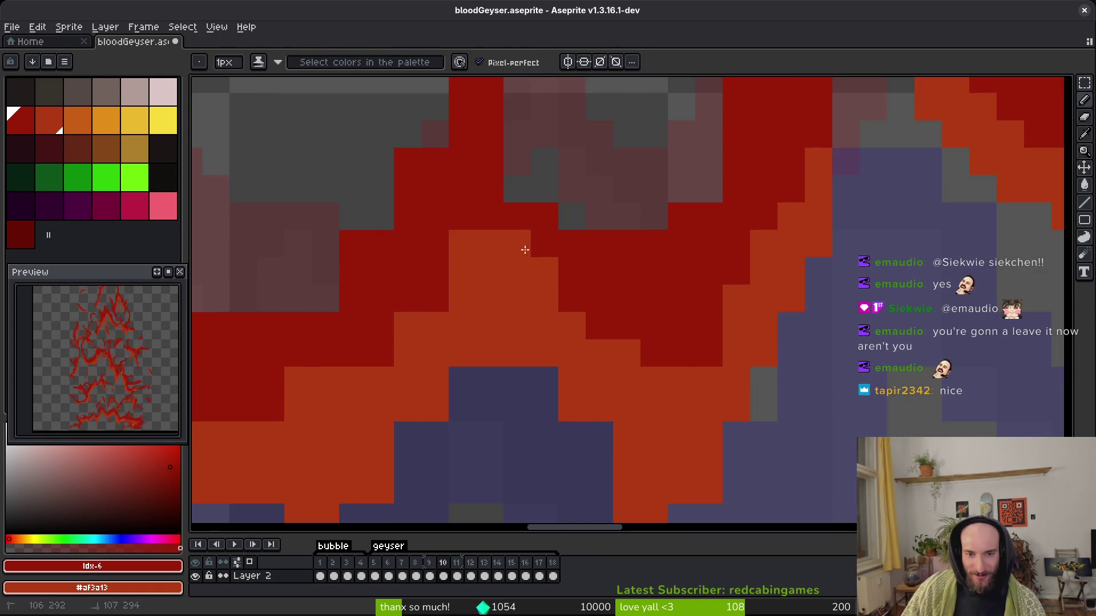
pyautogui.hscroll(-2, 576, 286)
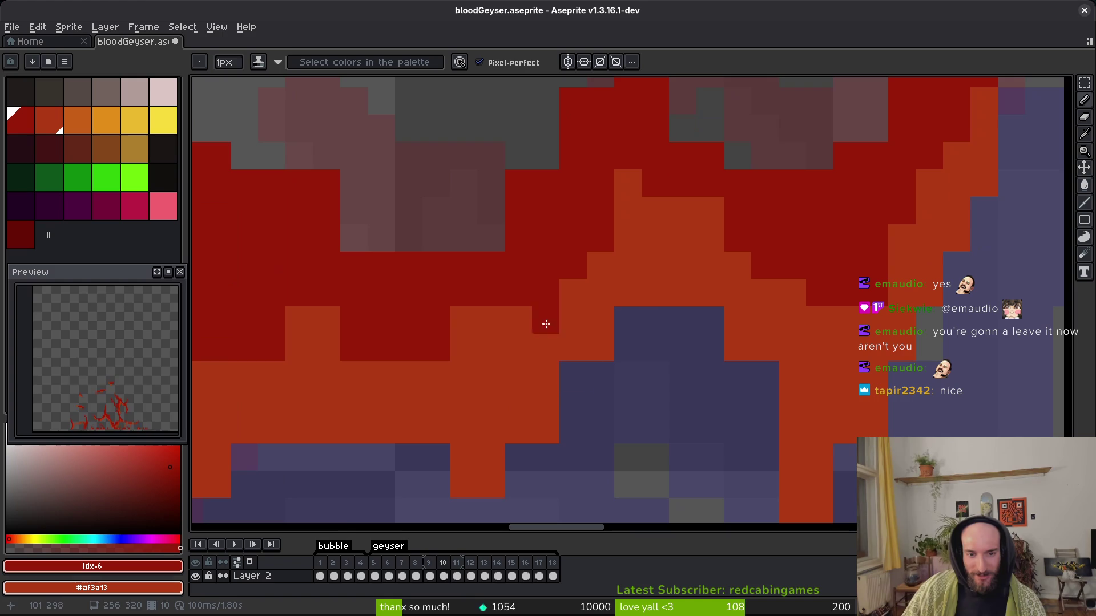
pyautogui.scroll(-3, 579, 349)
pyautogui.hscroll(-3, 579, 349)
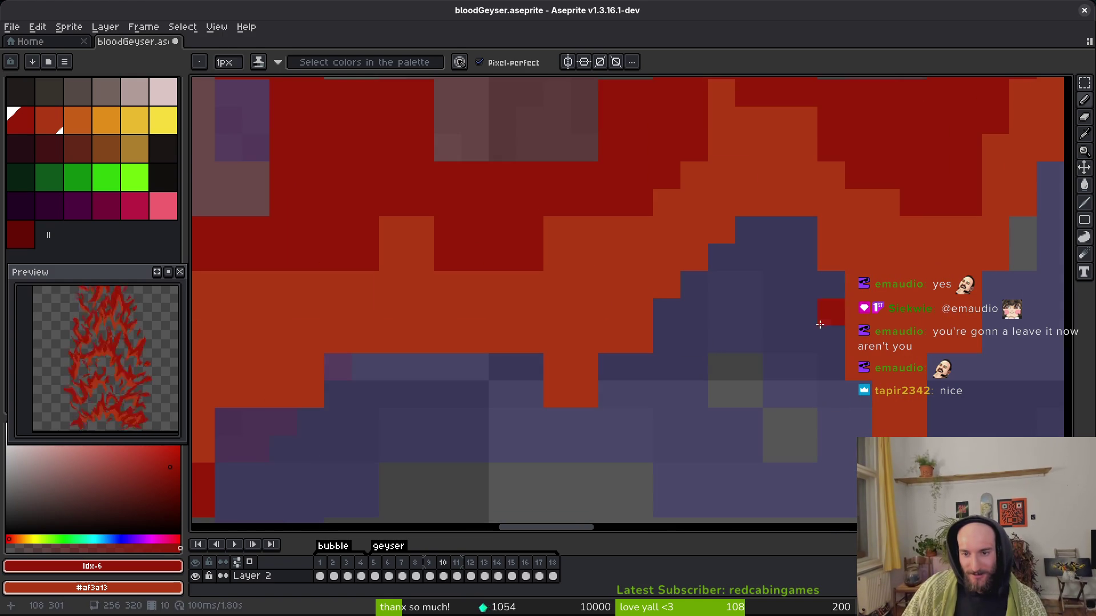
pyautogui.press('e')
pyautogui.moveTo(777, 203)
pyautogui.mouseDown()
pyautogui.moveTo(748, 230)
pyautogui.moveTo(748, 200)
pyautogui.moveTo(772, 176)
pyautogui.moveTo(786, 187)
pyautogui.mouseUp()
# Erase a few cells near the strand edge and turn two dark-red cells orange.
pyautogui.scroll(3, 750, 308)
pyautogui.hscroll(-5, 642, 272)
pyautogui.moveTo(578, 289); pyautogui.dragTo(573, 269)
pyautogui.click(521, 340)
pyautogui.moveTo(506, 350); pyautogui.dragTo(526, 314)
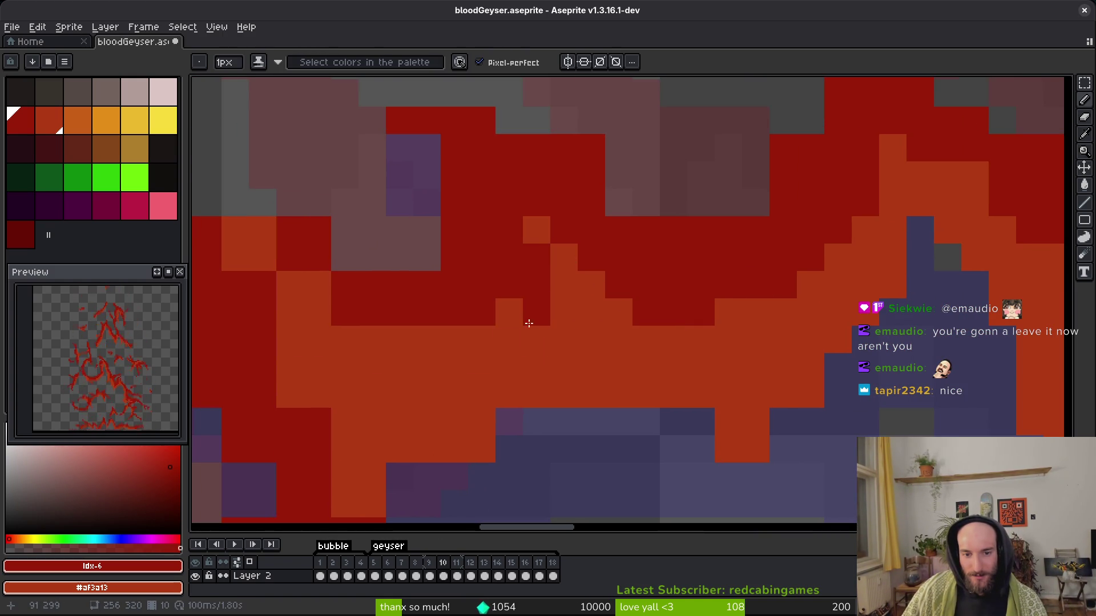
# Repaint the orange and red cells along the strand edge, recolouring single cells.
pyautogui.hscroll(-3, 694, 411)
pyautogui.scroll(-1, 694, 410)
pyautogui.hscroll(-5, 694, 410)
pyautogui.moveTo(680, 447); pyautogui.dragTo(697, 416)
pyautogui.scroll(-3, 697, 416)
pyautogui.moveTo(773, 384); pyautogui.dragTo(708, 421)
pyautogui.click(697, 433)
pyautogui.scroll(2, 697, 433)
pyautogui.click(670, 436)
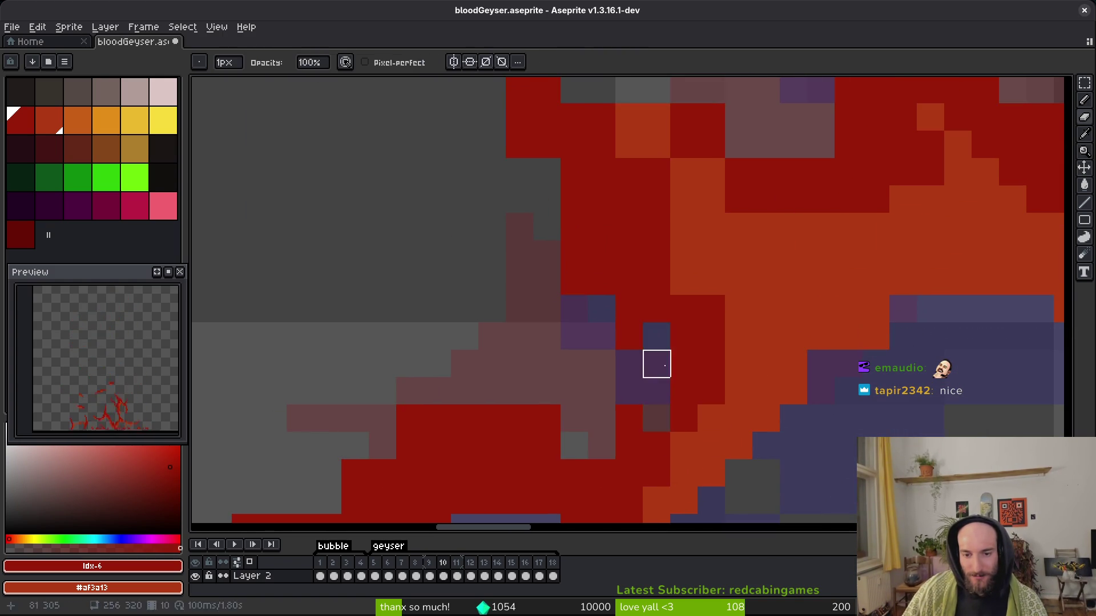
# Erase stray pixels and fix individual cells along the strand edge.
pyautogui.scroll(-1, 661, 325)
pyautogui.hscroll(1, 661, 325)
pyautogui.press('e')
pyautogui.moveTo(541, 414); pyautogui.dragTo(502, 389)
pyautogui.scroll(2, 580, 433)
pyautogui.hscroll(-2, 580, 433)
pyautogui.click(580, 365)
pyautogui.click(580, 377)
pyautogui.click(553, 378)
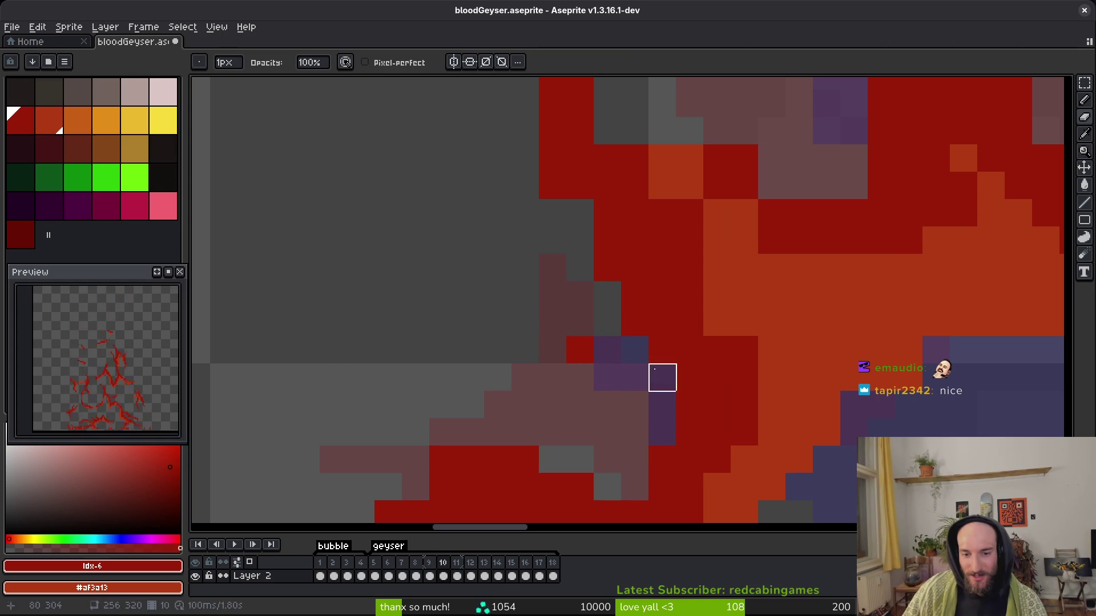
pyautogui.click(580, 350)
pyautogui.scroll(2, 594, 396)
# Paint dark red cells, undo the bad stroke, and paint a single cell dark red.
pyautogui.moveTo(543, 261); pyautogui.dragTo(543, 288)
pyautogui.scroll(2, 560, 245)
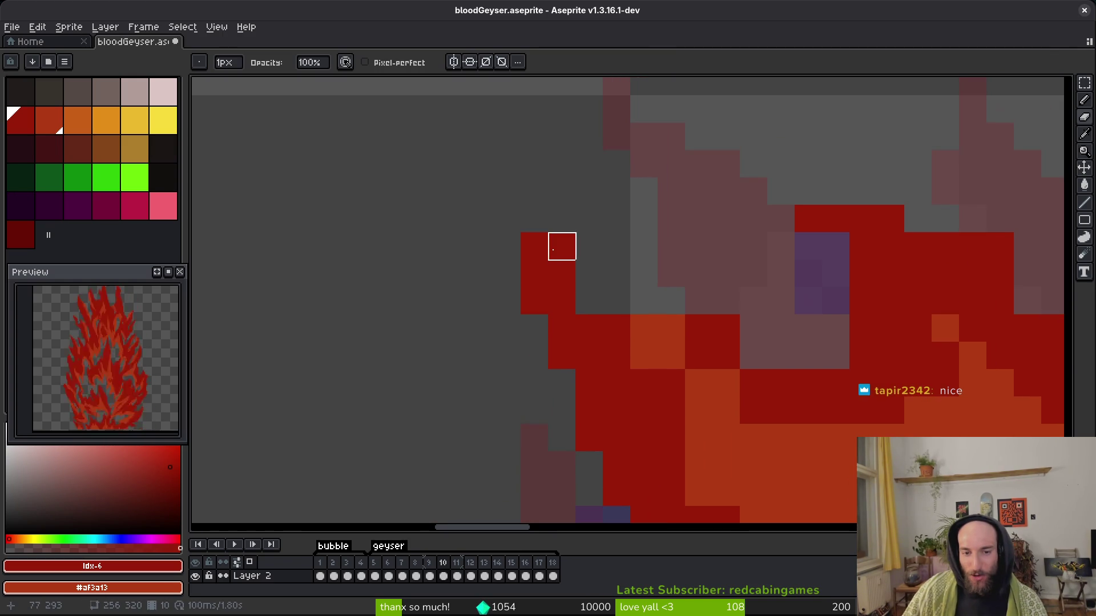
pyautogui.hscroll(3, 487, 274)
pyautogui.press('b')
pyautogui.moveTo(523, 324)
pyautogui.mouseDown()
pyautogui.moveTo(472, 269)
pyautogui.moveTo(463, 280)
pyautogui.mouseUp()
pyautogui.hotkey('ctrl', 'z')
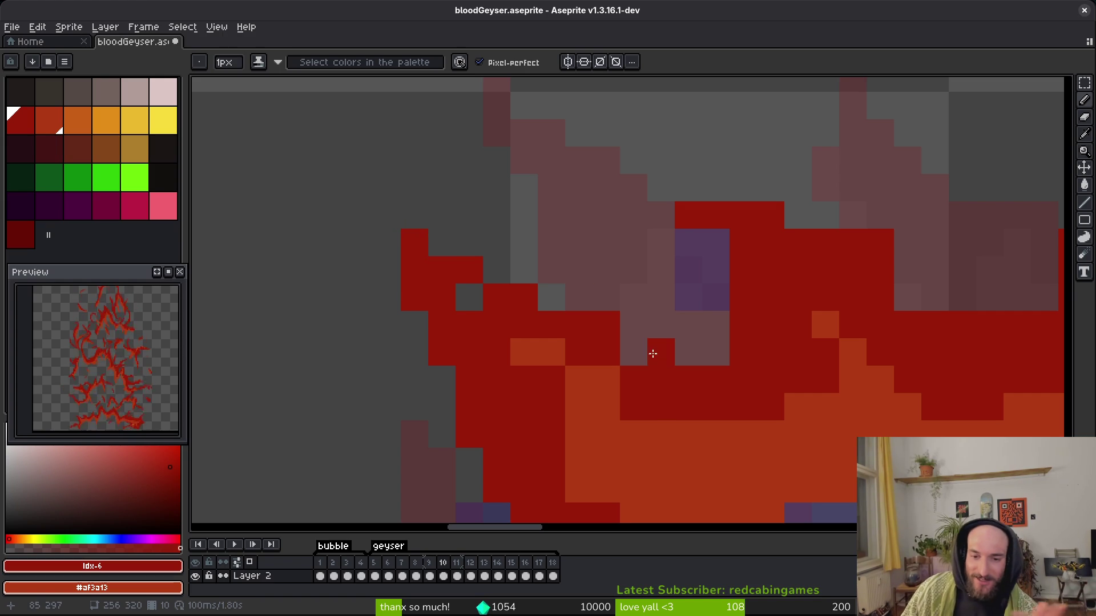
pyautogui.click(634, 351)
# Erase red cells over the purple guide and at the top edge, then save the sprite.
pyautogui.click(706, 247)
pyautogui.click(744, 339)
pyautogui.hscroll(5, 634, 189)
pyautogui.scroll(-1, 634, 189)
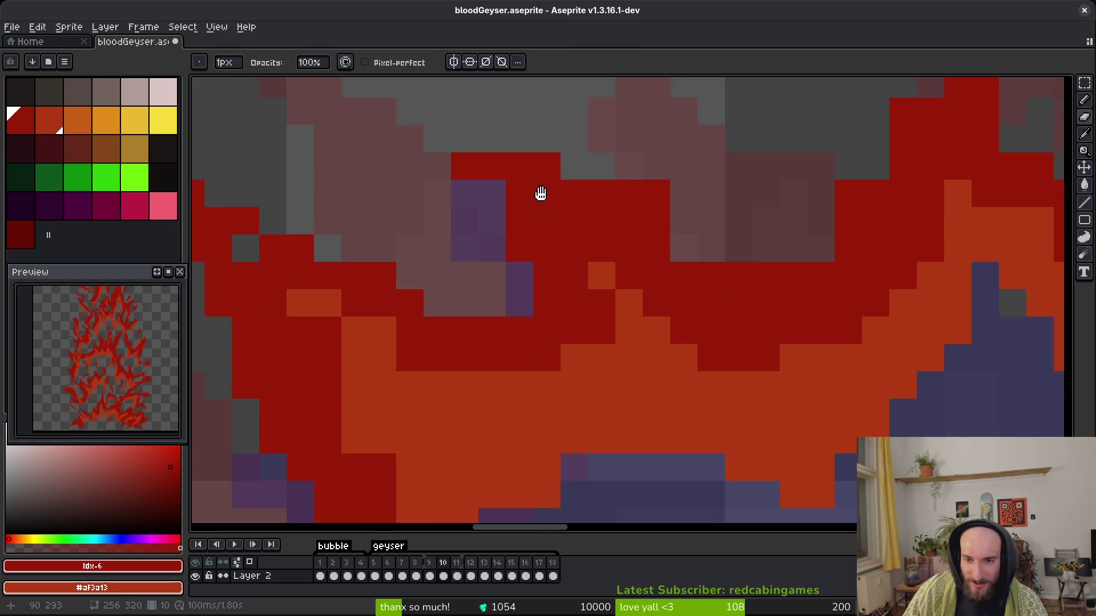
pyautogui.click(625, 182)
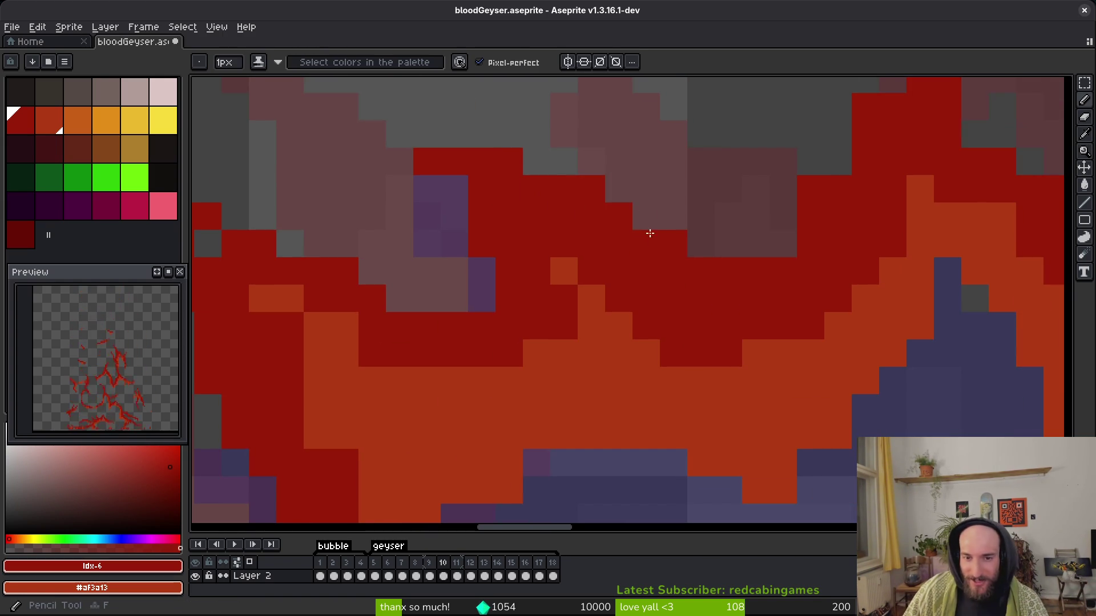
pyautogui.hotkey('ctrl', 's')
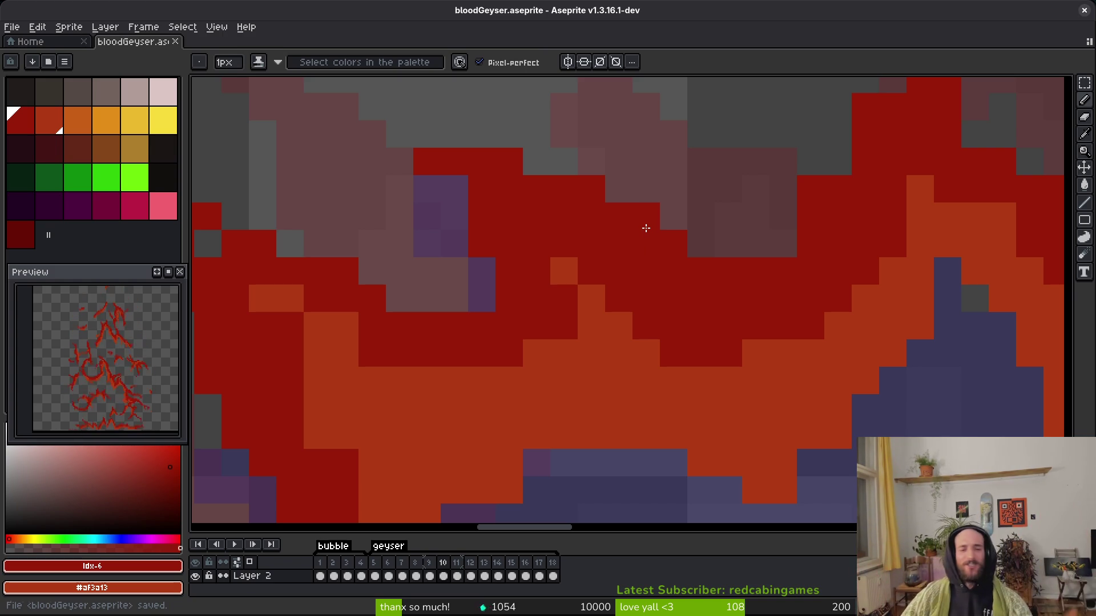
# Erase a top-edge pixel and paint a grey pixel red to extend the strand.
pyautogui.scroll(3, 889, 296)
pyautogui.scroll(3, 755, 276)
pyautogui.press('e')
pyautogui.click(739, 276)
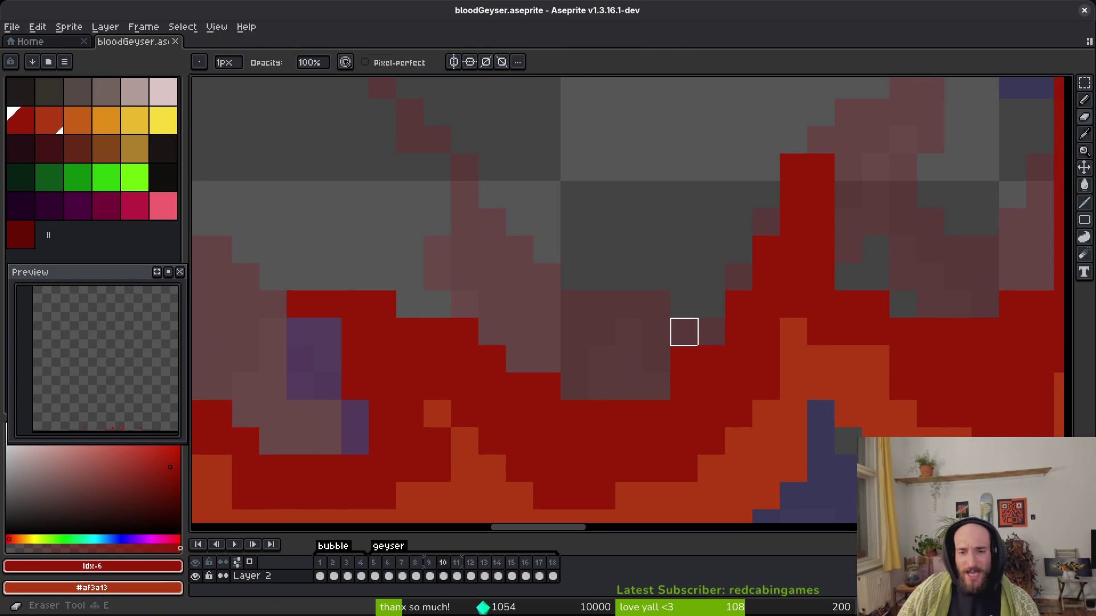
pyautogui.press('b')
pyautogui.scroll(2, 825, 260)
pyautogui.hscroll(3, 824, 260)
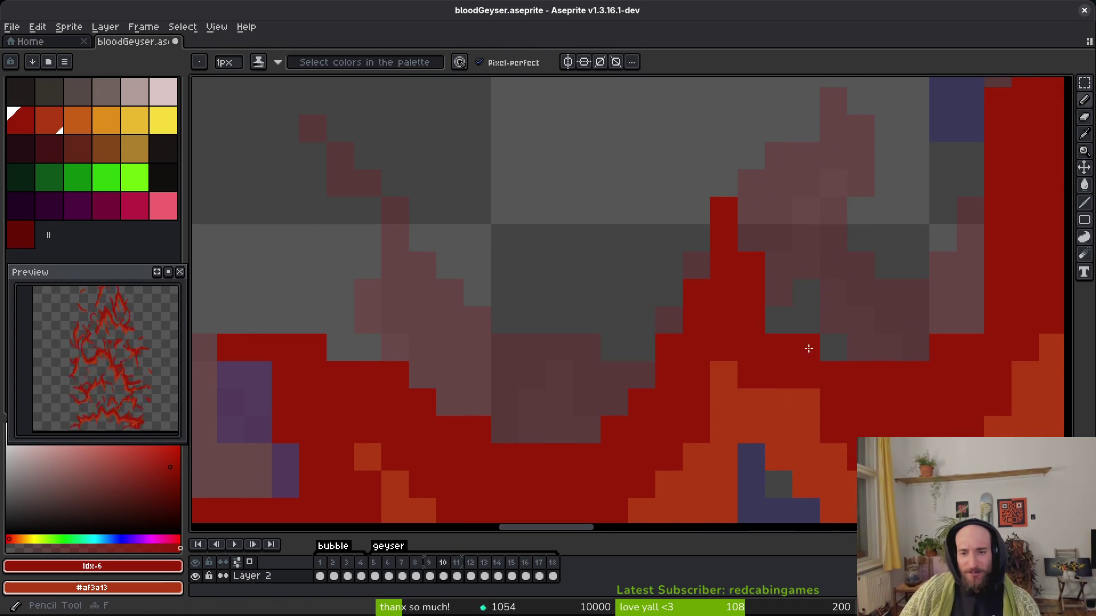
pyautogui.click(833, 347)
pyautogui.scroll(-2, 854, 362)
pyautogui.scroll(2, 891, 351)
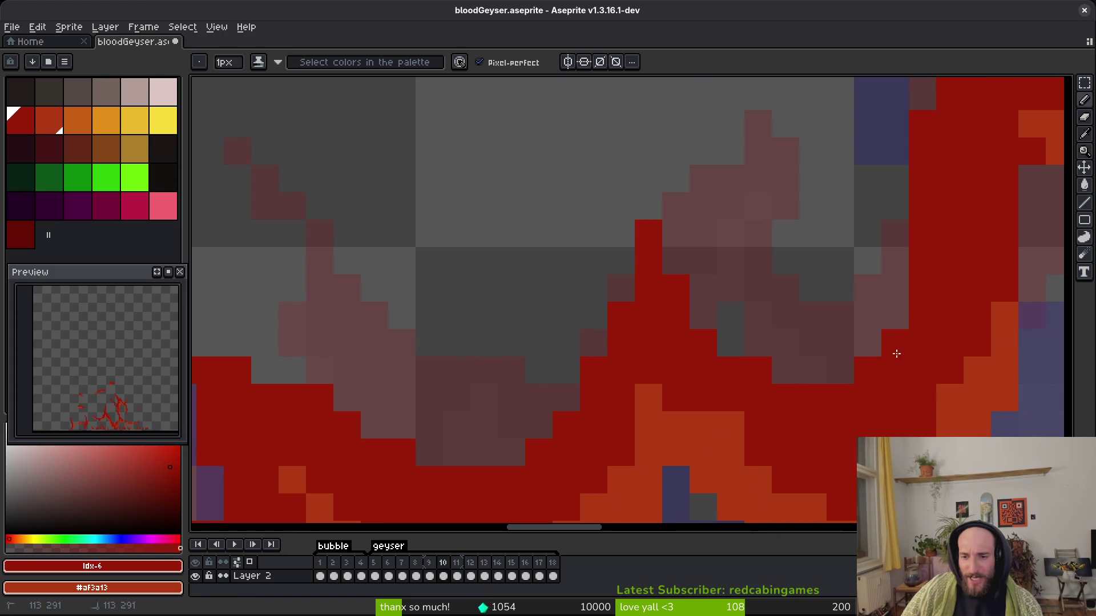
pyautogui.scroll(-3, 885, 397)
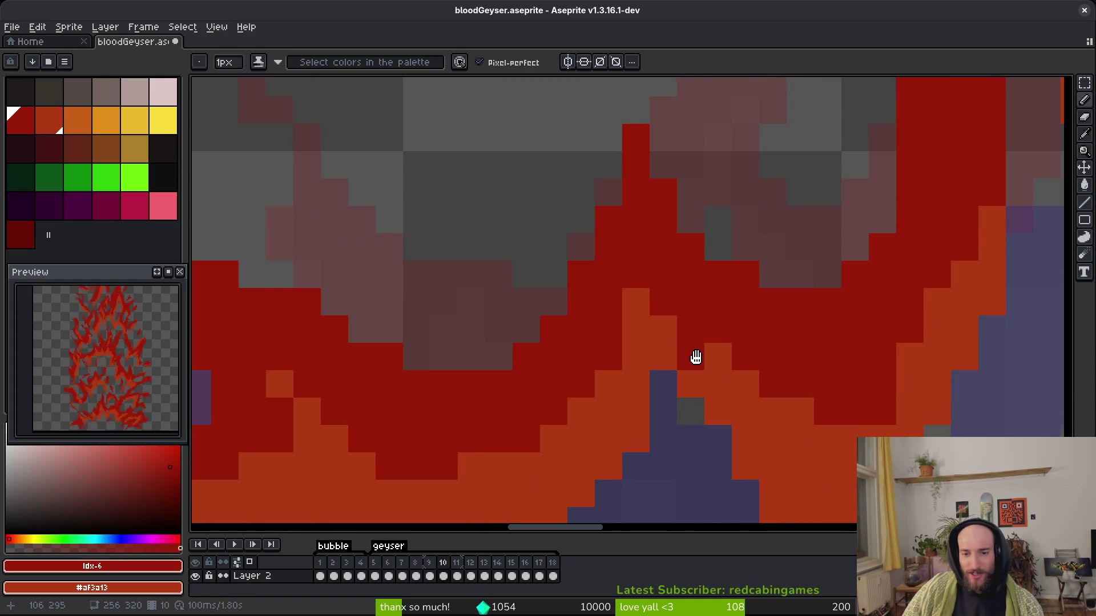
pyautogui.scroll(-3, 697, 362)
pyautogui.scroll(-3, 766, 325)
pyautogui.hscroll(-3, 766, 325)
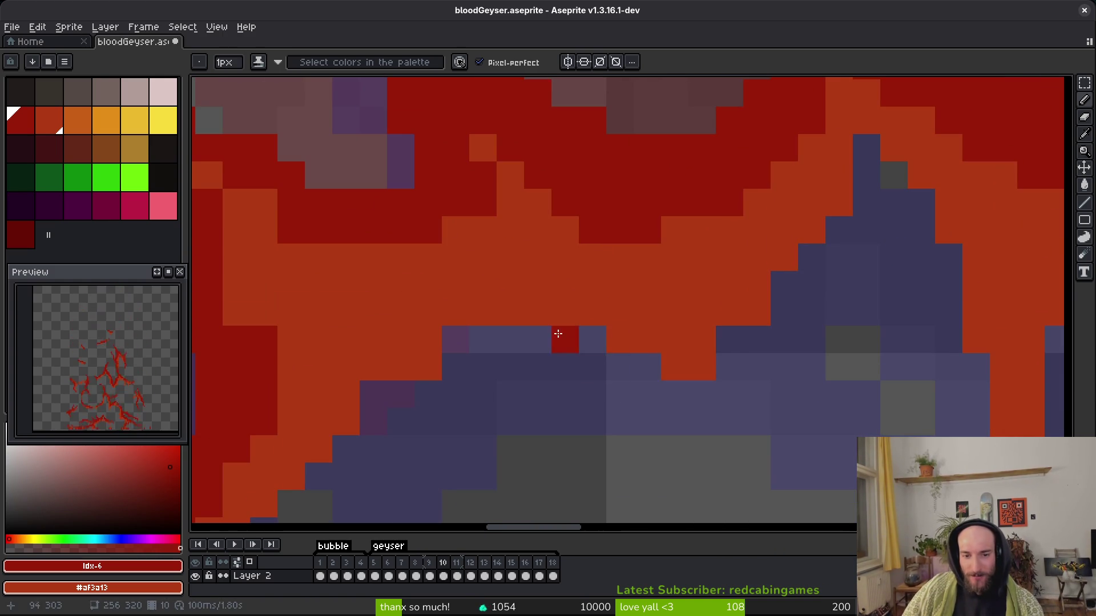
# Paint orange pixels at the strand's lower edge and save bloodGeyser.aseprite.
pyautogui.rightClick(476, 343)
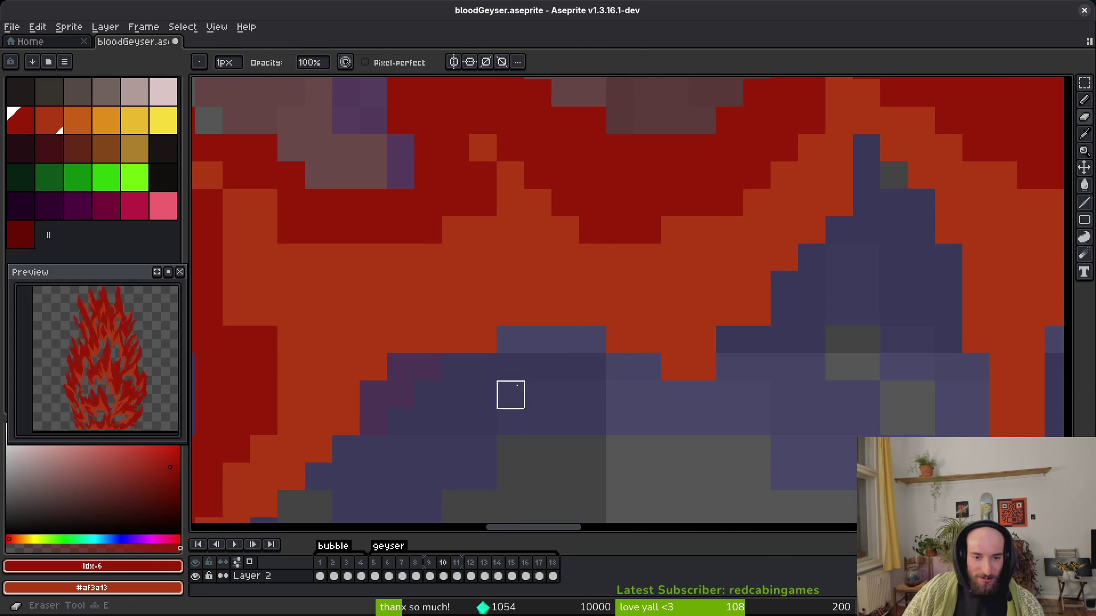
pyautogui.moveTo(584, 345); pyautogui.dragTo(504, 358)
pyautogui.scroll(-3, 845, 372)
pyautogui.hotkey('ctrl', 's')
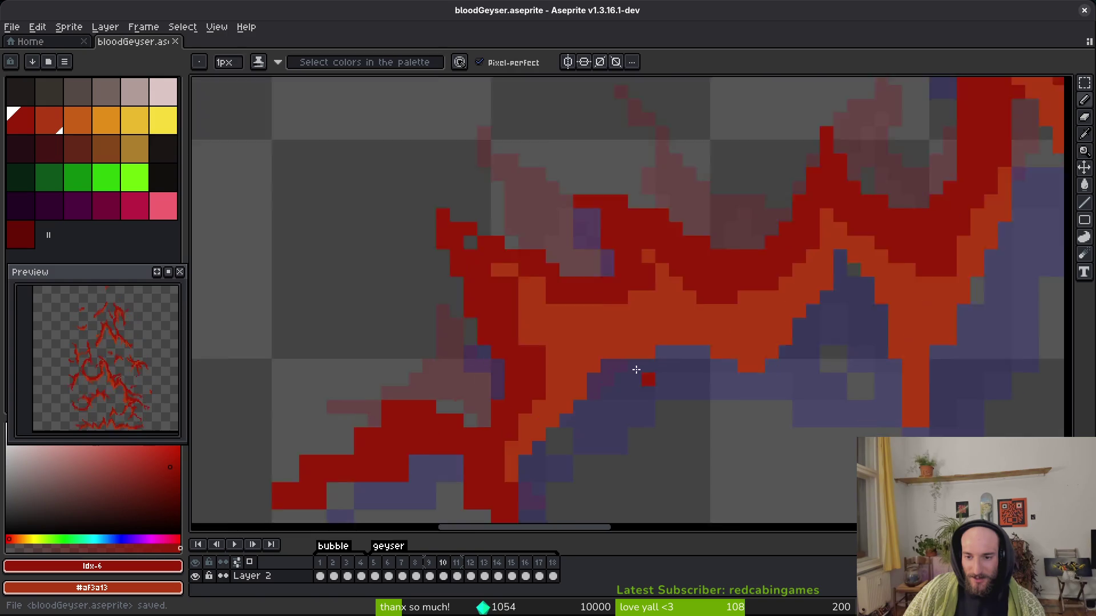
pyautogui.scroll(4, 740, 385)
pyautogui.moveTo(553, 322); pyautogui.dragTo(758, 281)
pyautogui.press('e')
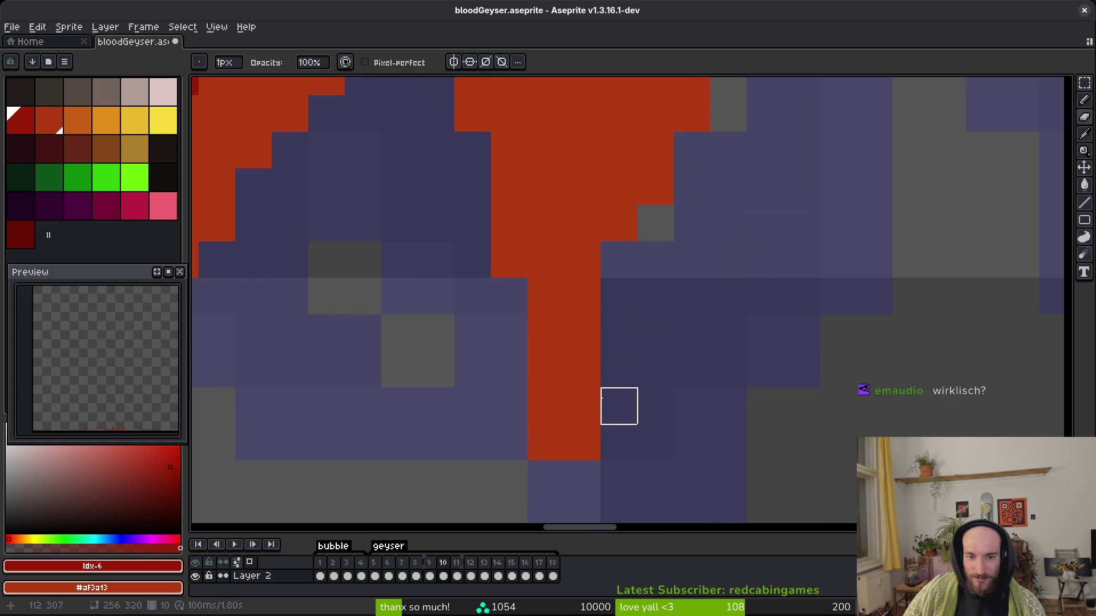
pyautogui.scroll(-3, 656, 405)
pyautogui.hotkey('ctrl', 's')
pyautogui.scroll(4, 653, 359)
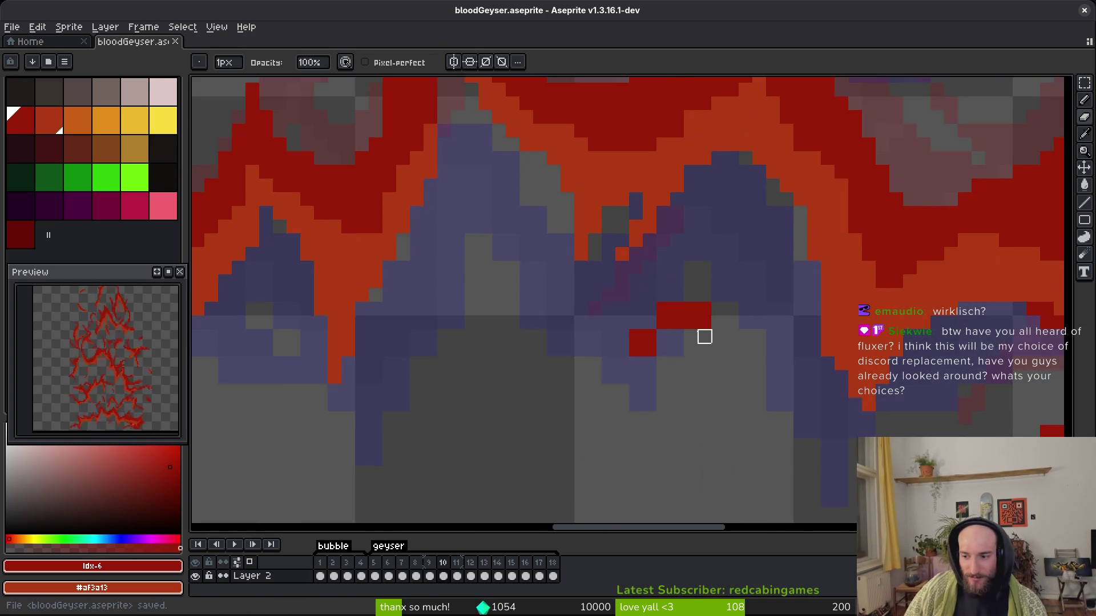
pyautogui.scroll(-3, 589, 330)
pyautogui.hotkey('ctrl', 's')
pyautogui.scroll(3, 611, 313)
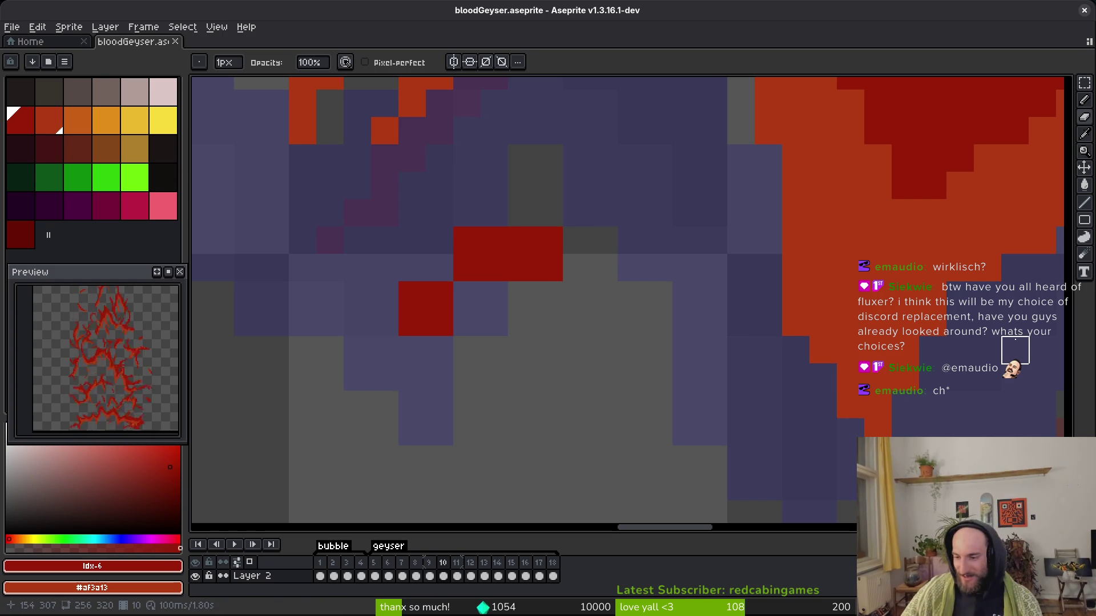
# Erase the stray dark red pixels below the strand and save the sprite.
pyautogui.press('e')
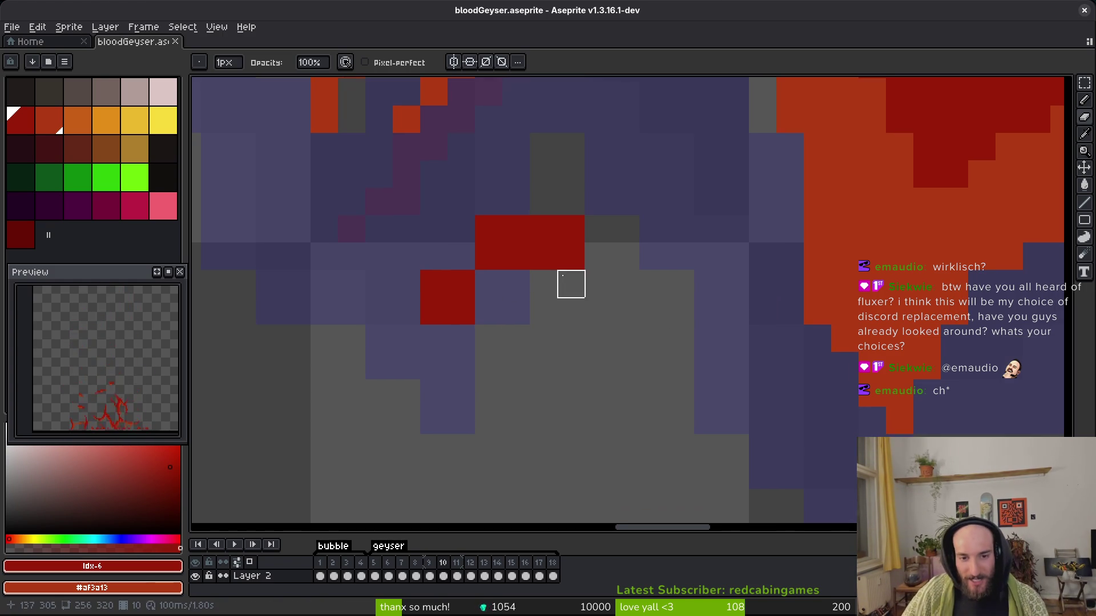
pyautogui.moveTo(571, 256); pyautogui.dragTo(543, 256)
pyautogui.click(461, 311)
pyautogui.hotkey('ctrl', 's')
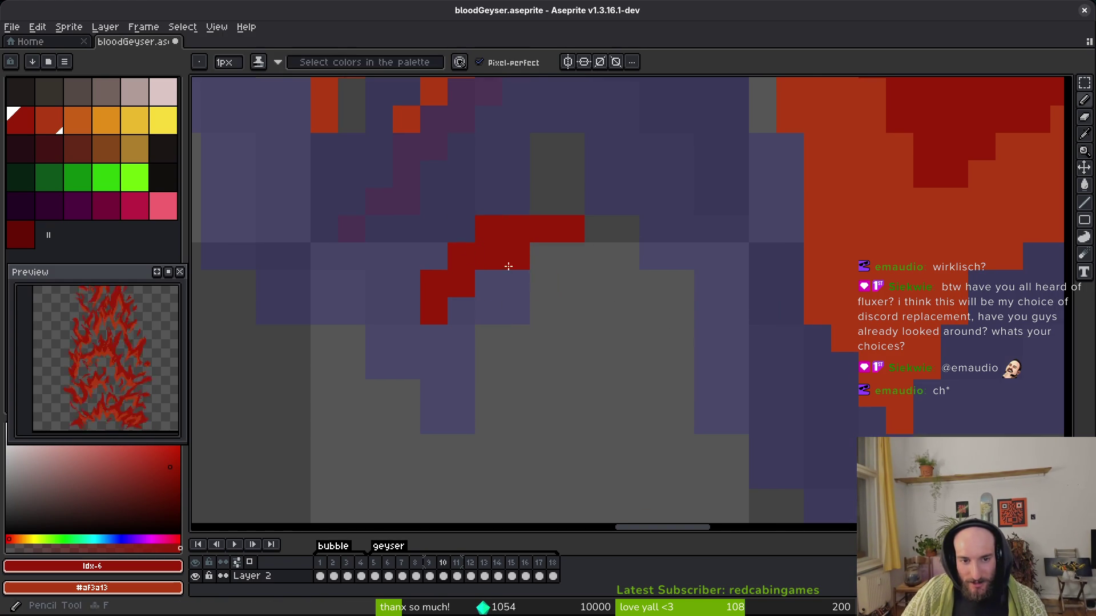
pyautogui.scroll(-4, 514, 245)
pyautogui.moveTo(553, 280); pyautogui.dragTo(573, 283)
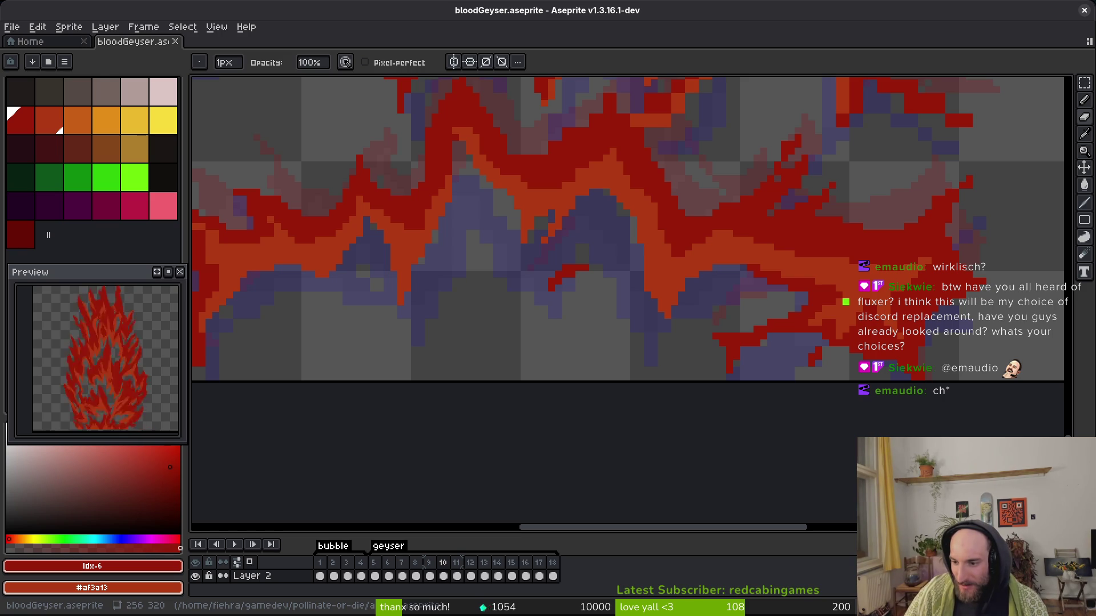
# Erase two red pixels at the strand's lower edge.
pyautogui.hscroll(4, 632, 465)
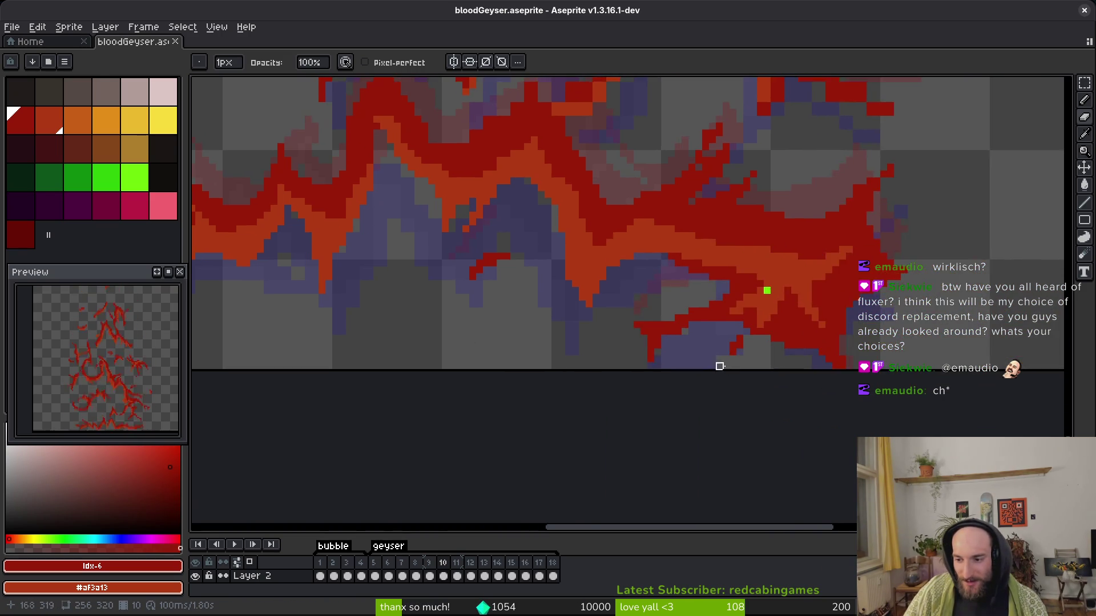
pyautogui.scroll(2, 627, 340)
pyautogui.scroll(-3, 719, 355)
pyautogui.press('f')
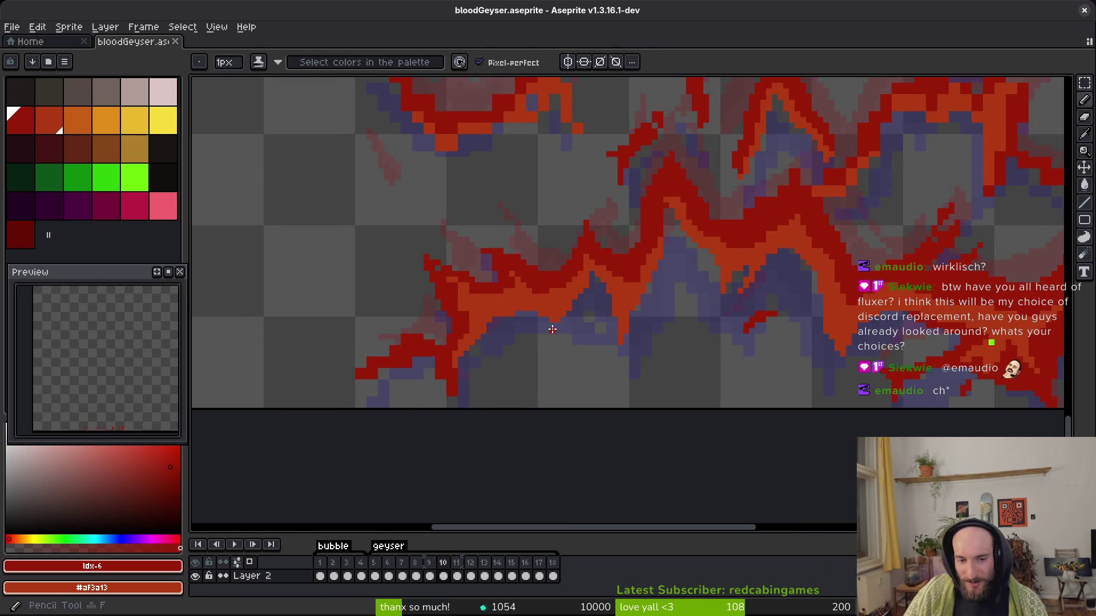
pyautogui.scroll(3, 557, 330)
pyautogui.scroll(2, 557, 372)
pyautogui.press('e')
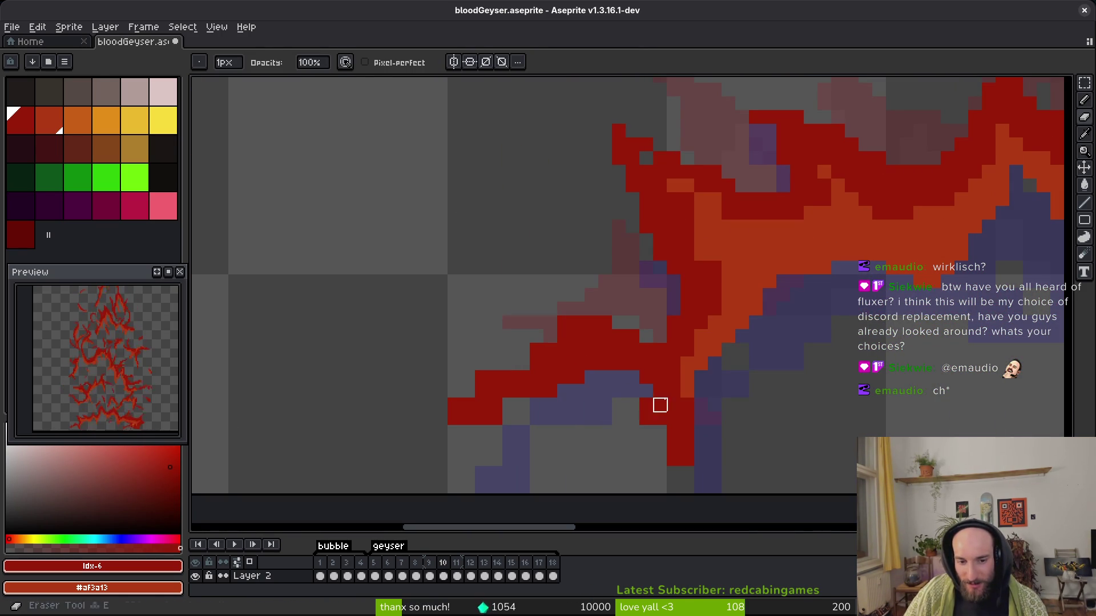
pyautogui.moveTo(645, 404); pyautogui.dragTo(645, 419)
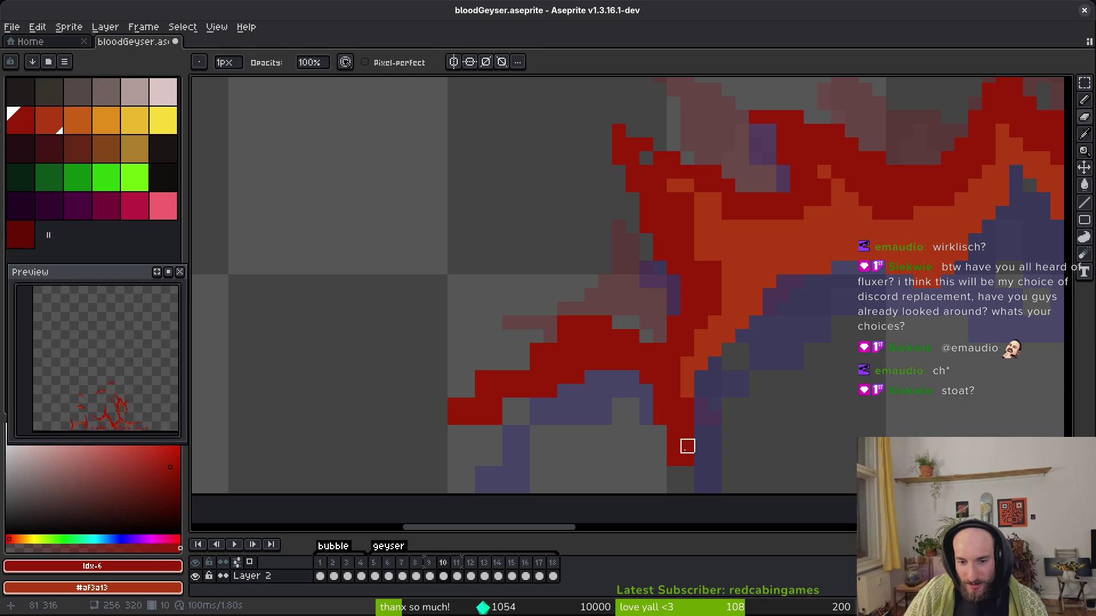
# Erase the red pixels at the strand's lower-left tip and along its edge.
pyautogui.scroll(1, 677, 421)
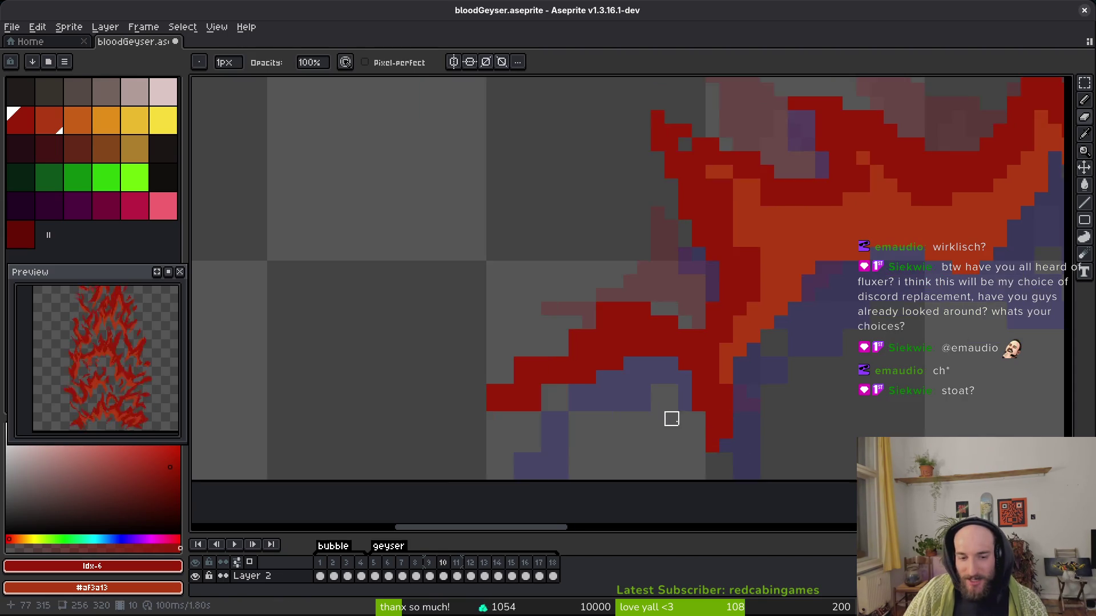
pyautogui.scroll(2, 459, 390)
pyautogui.click(423, 317)
pyautogui.click(349, 390)
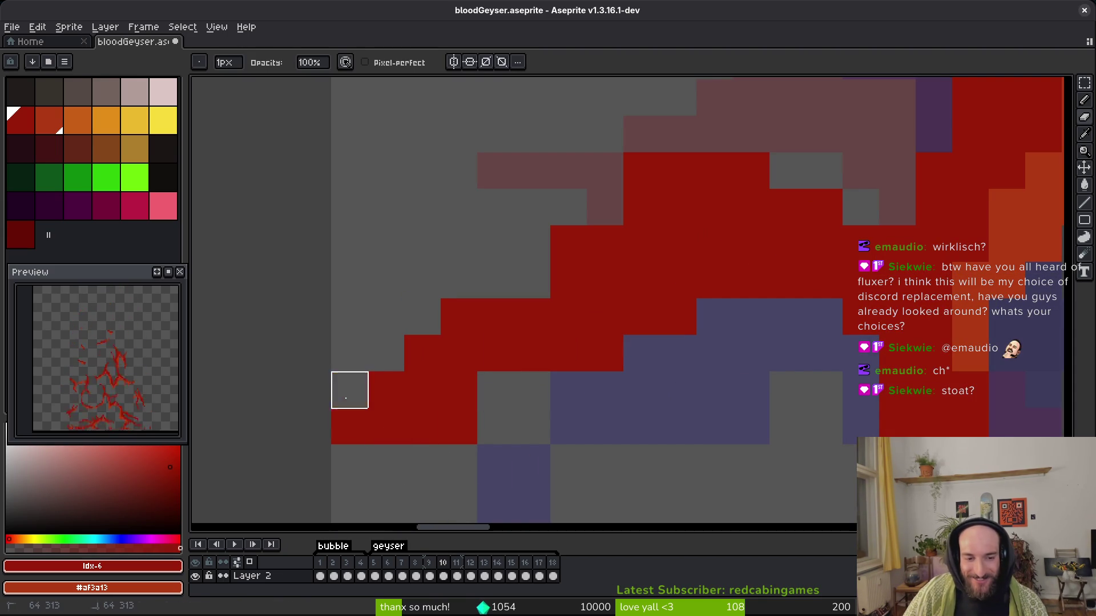
pyautogui.click(350, 426)
pyautogui.click(459, 426)
pyautogui.scroll(1, 551, 460)
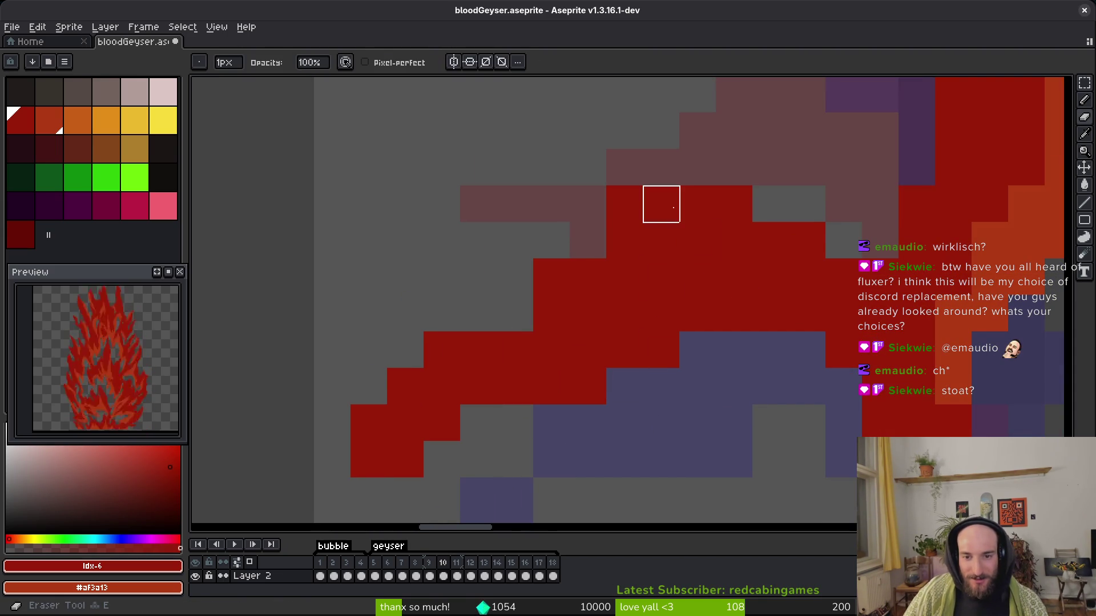
pyautogui.moveTo(661, 203); pyautogui.dragTo(588, 240)
pyautogui.scroll(-1, 574, 331)
# Paint a purple pixel dark red, save, undo it, then switch to Godot.
pyautogui.press('b')
pyautogui.click(716, 354)
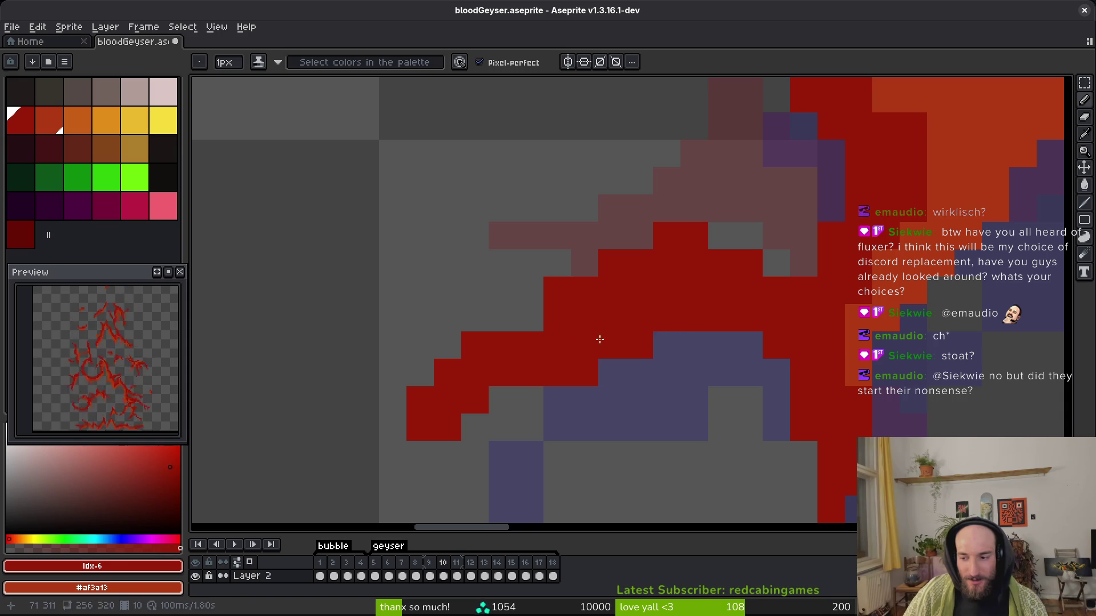
pyautogui.hotkey('ctrl', 's')
pyautogui.scroll(-1, 577, 320)
pyautogui.hotkey('ctrl', 'z')
pyautogui.hscroll(1, 592, 298)
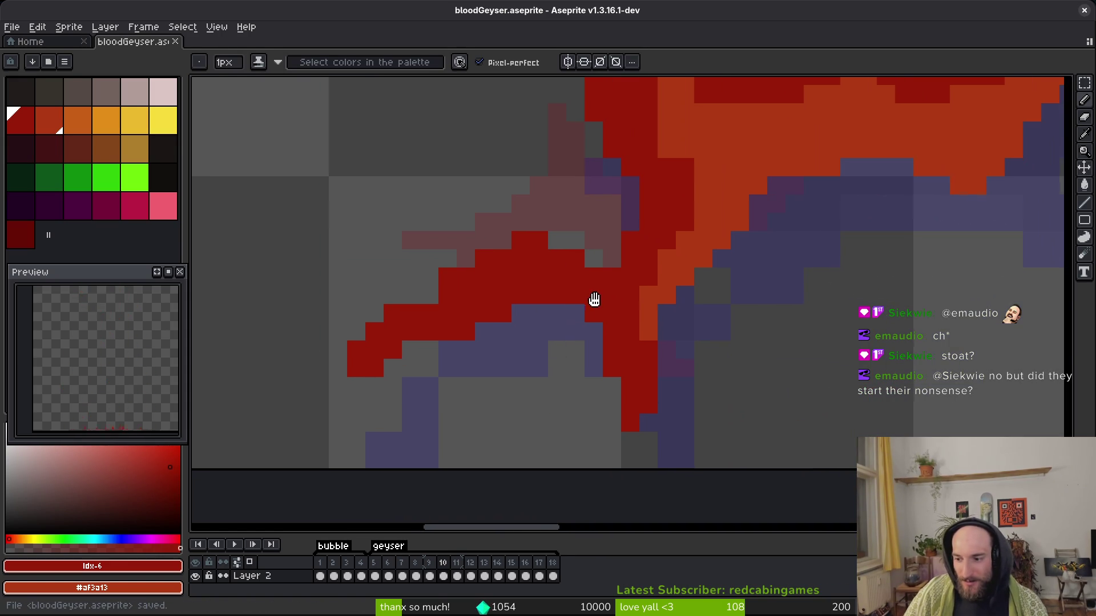
pyautogui.scroll(2, 595, 300)
pyautogui.hscroll(2, 595, 301)
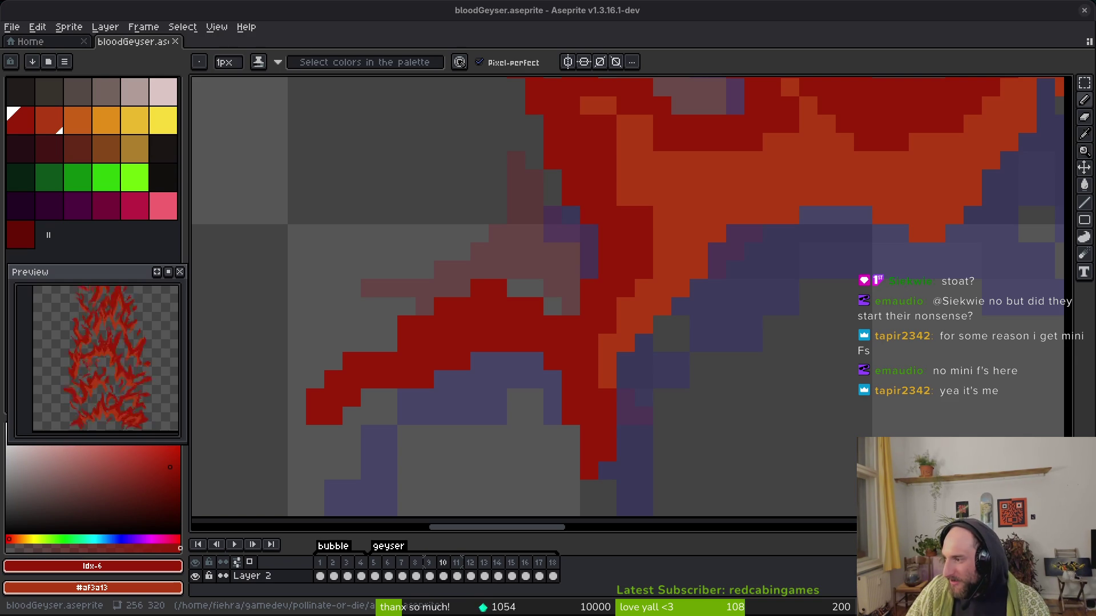
pyautogui.hotkey('alt', 'Tab')
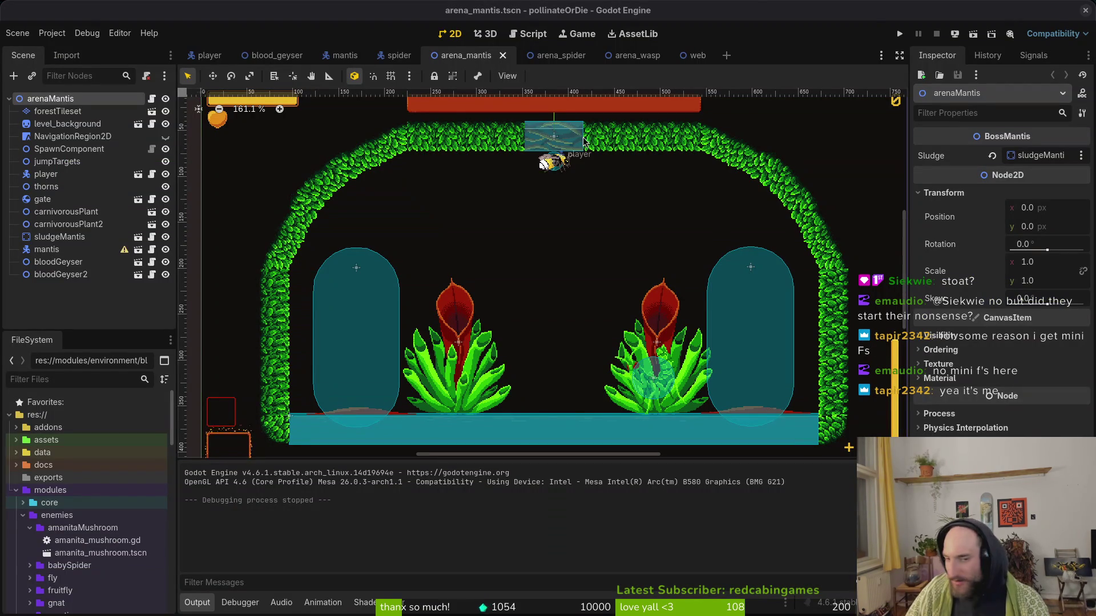
pyautogui.hotkey('alt', 'Tab')
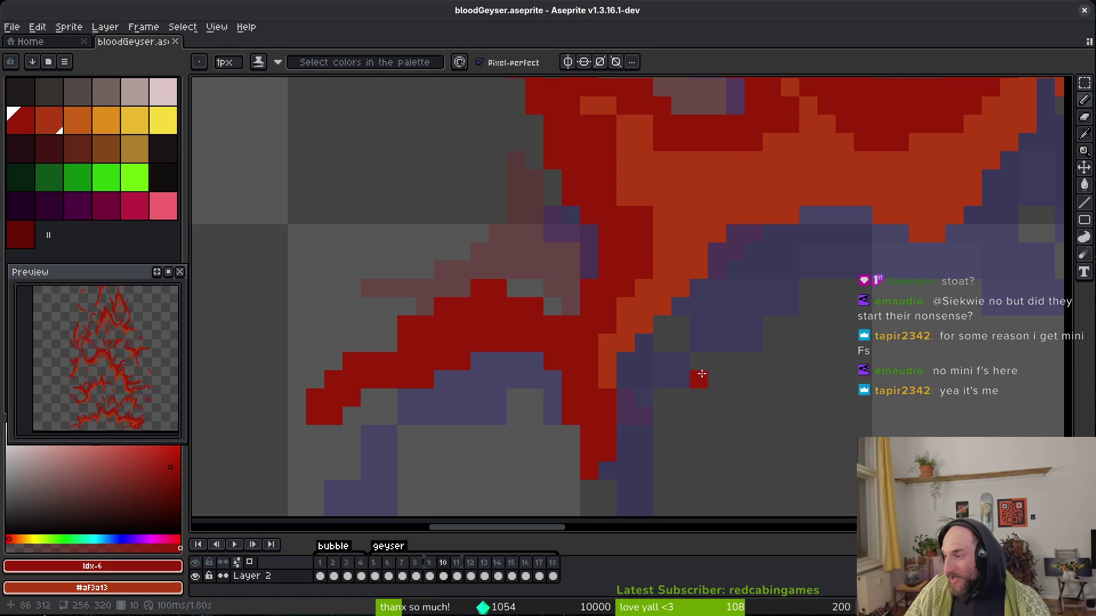
# Inspect frame 10's orange and dark red strand edges, then save bloodGeyser.aseprite.
pyautogui.scroll(-2, 452, 326)
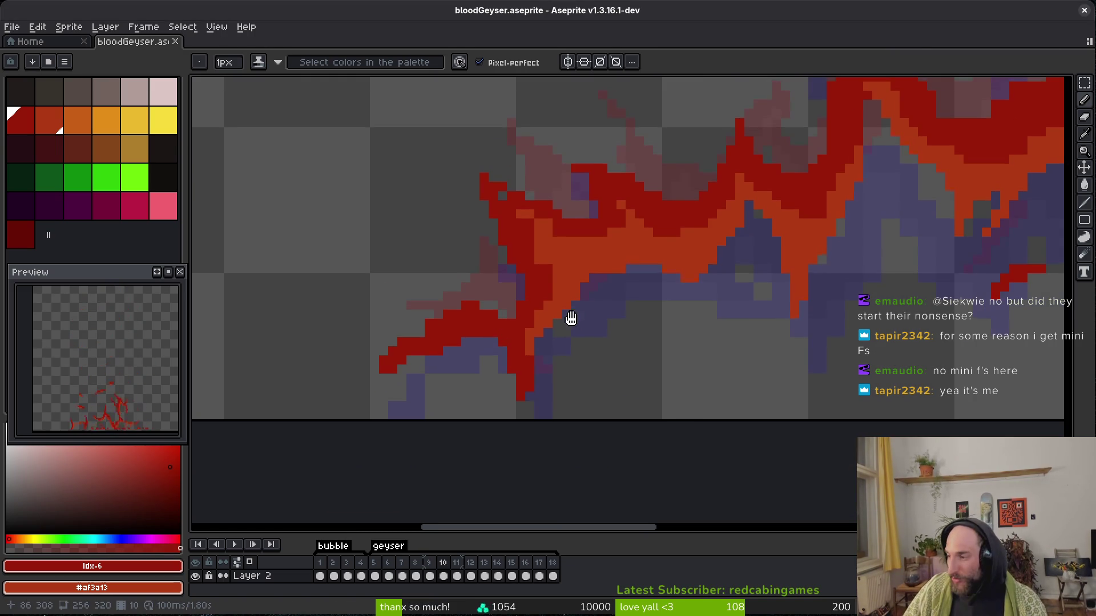
pyautogui.scroll(2, 571, 318)
pyautogui.scroll(2, 500, 175)
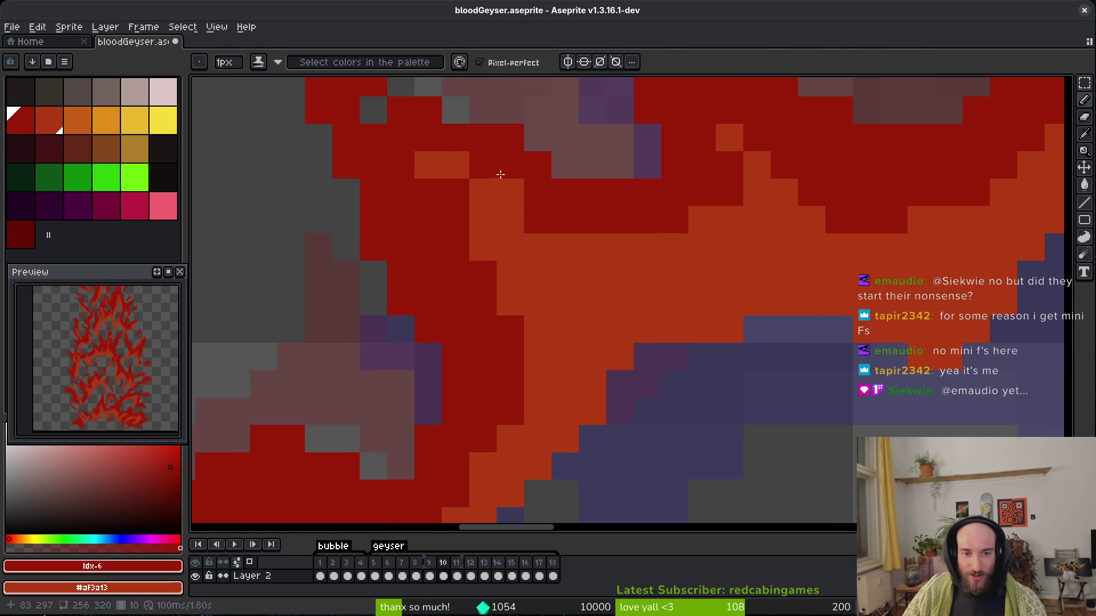
pyautogui.moveTo(566, 238)
pyautogui.mouseDown()
pyautogui.moveTo(543, 252)
pyautogui.moveTo(543, 317)
pyautogui.mouseUp()
pyautogui.scroll(1, 607, 204)
pyautogui.hscroll(6, 641, 282)
pyautogui.hotkey('ctrl', 's')
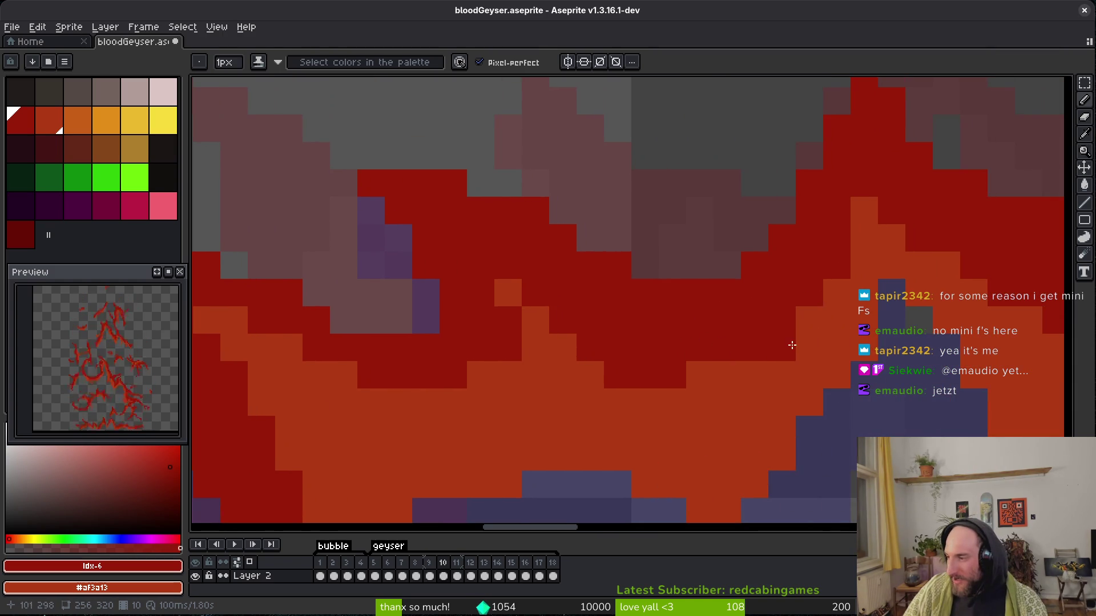
pyautogui.moveTo(803, 335); pyautogui.dragTo(783, 328)
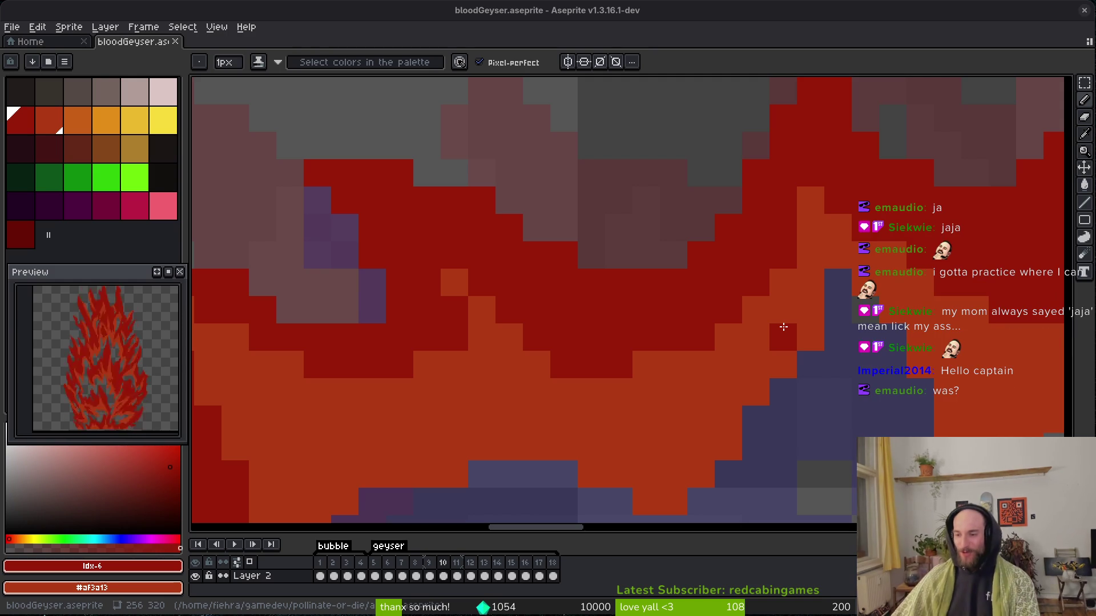
# Recolour strand edge pixels between orange and dark red, then save the sprite.
pyautogui.scroll(-1, 629, 337)
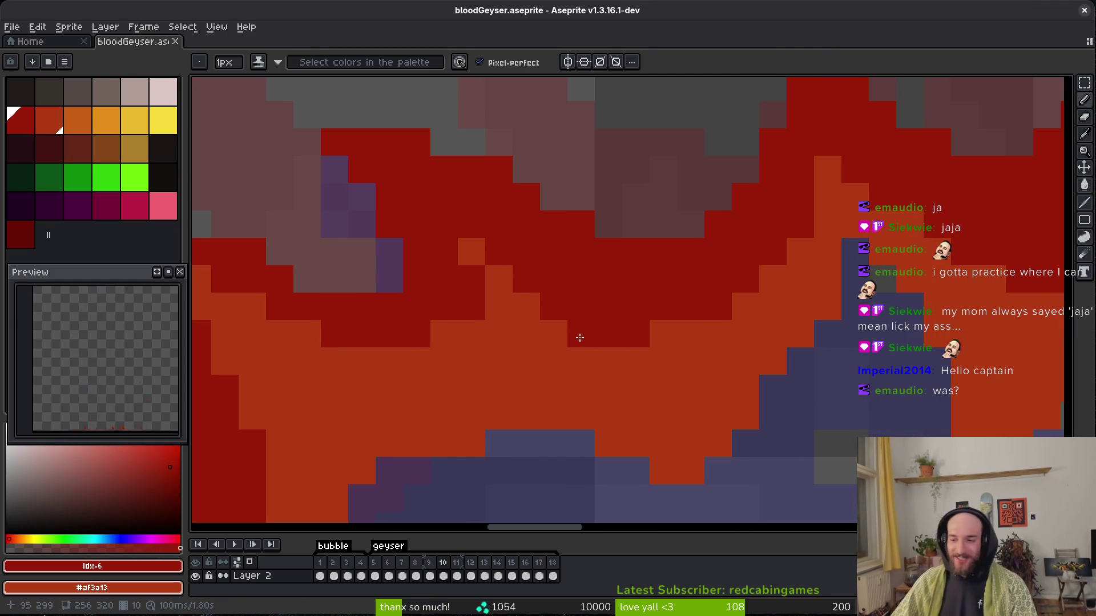
pyautogui.rightClick(471, 311)
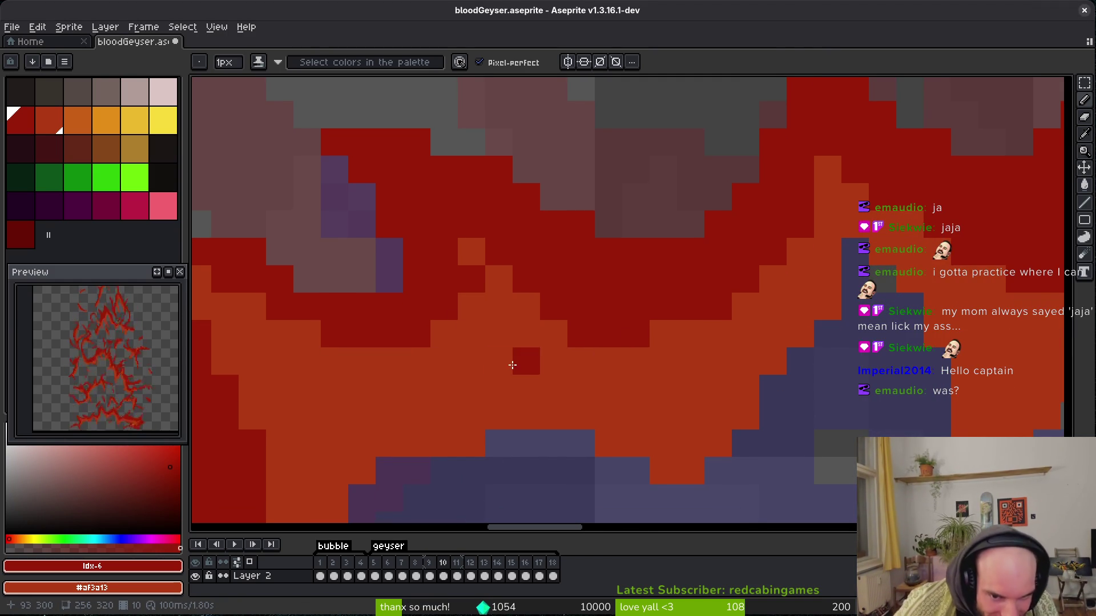
pyautogui.rightClick(514, 310)
pyautogui.click(306, 335)
pyautogui.rightClick(306, 335)
pyautogui.moveTo(355, 286); pyautogui.dragTo(398, 274)
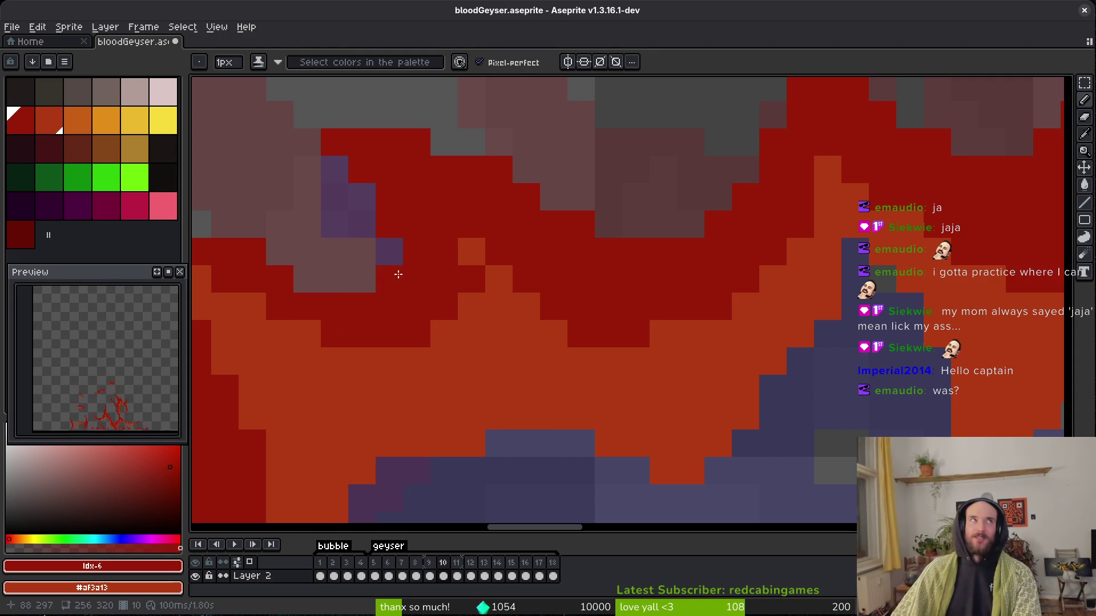
pyautogui.hscroll(-1, 452, 337)
pyautogui.rightClick(480, 284)
pyautogui.hotkey('ctrl', 's')
# Darken edge pixels and add dark red pixels along the strand's upper-left part.
pyautogui.scroll(-3, 660, 433)
pyautogui.scroll(3, 781, 332)
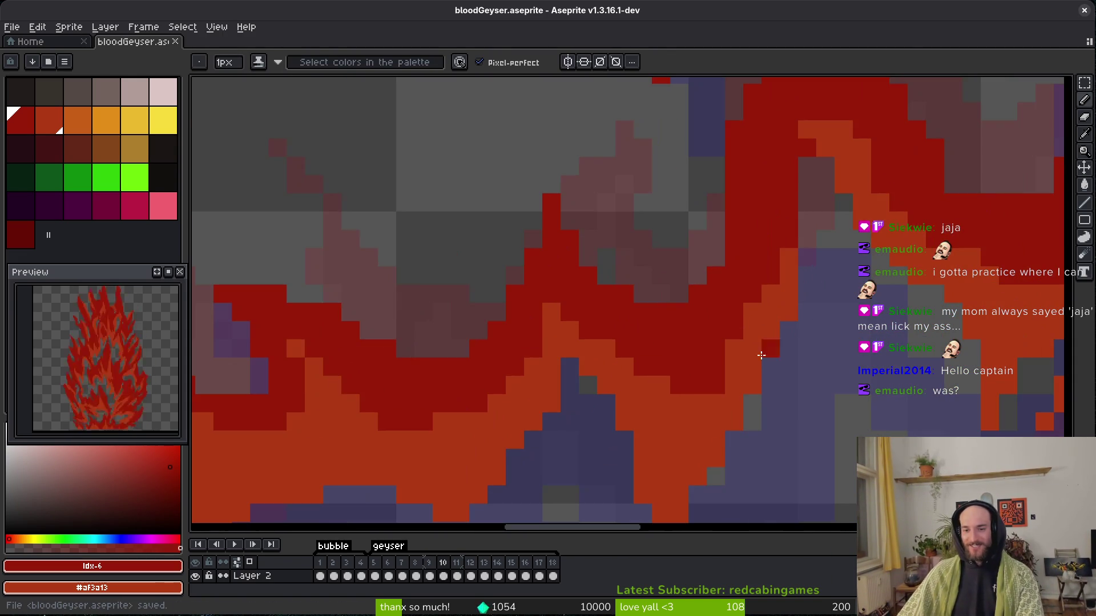
pyautogui.click(733, 404)
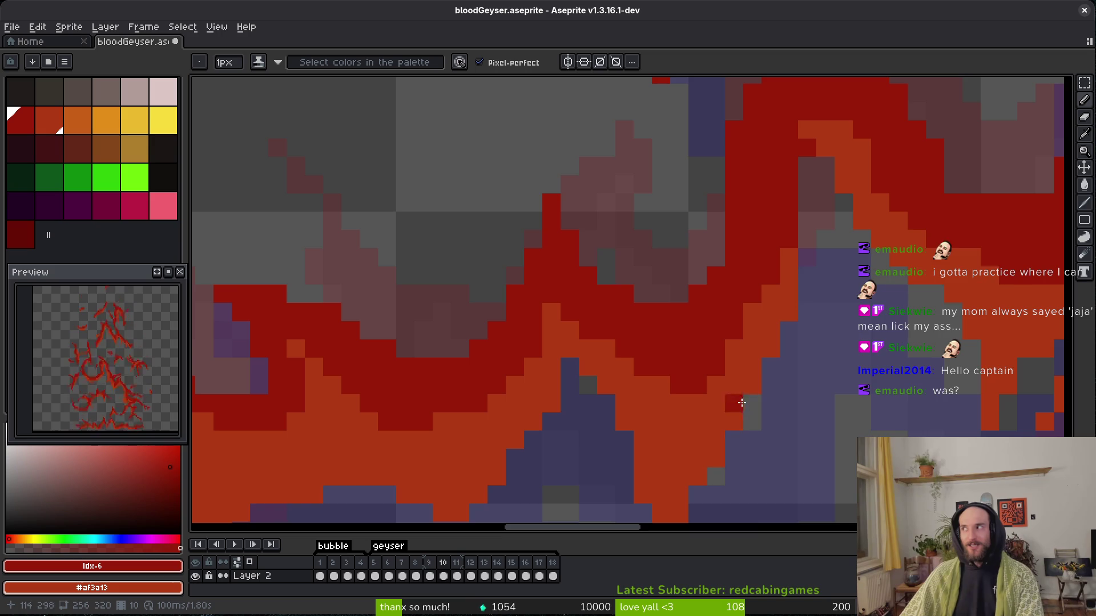
pyautogui.moveTo(845, 403); pyautogui.dragTo(782, 374)
pyautogui.moveTo(794, 423)
pyautogui.mouseDown()
pyautogui.moveTo(786, 370)
pyautogui.moveTo(813, 377)
pyautogui.moveTo(777, 360)
pyautogui.mouseUp()
pyautogui.click(830, 393)
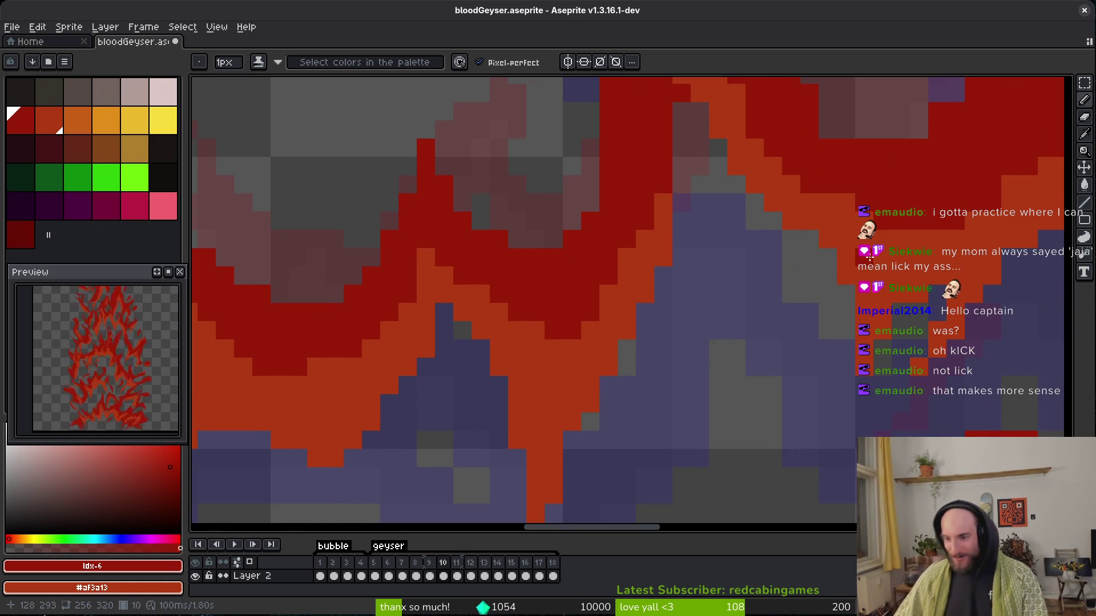
pyautogui.scroll(-4, 830, 338)
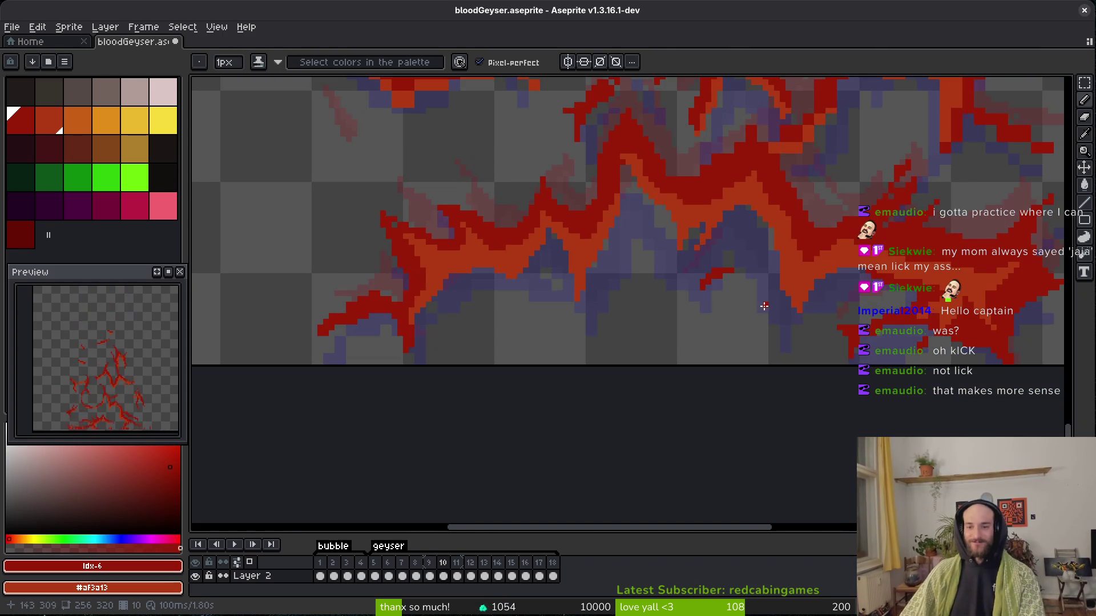
pyautogui.scroll(5, 793, 272)
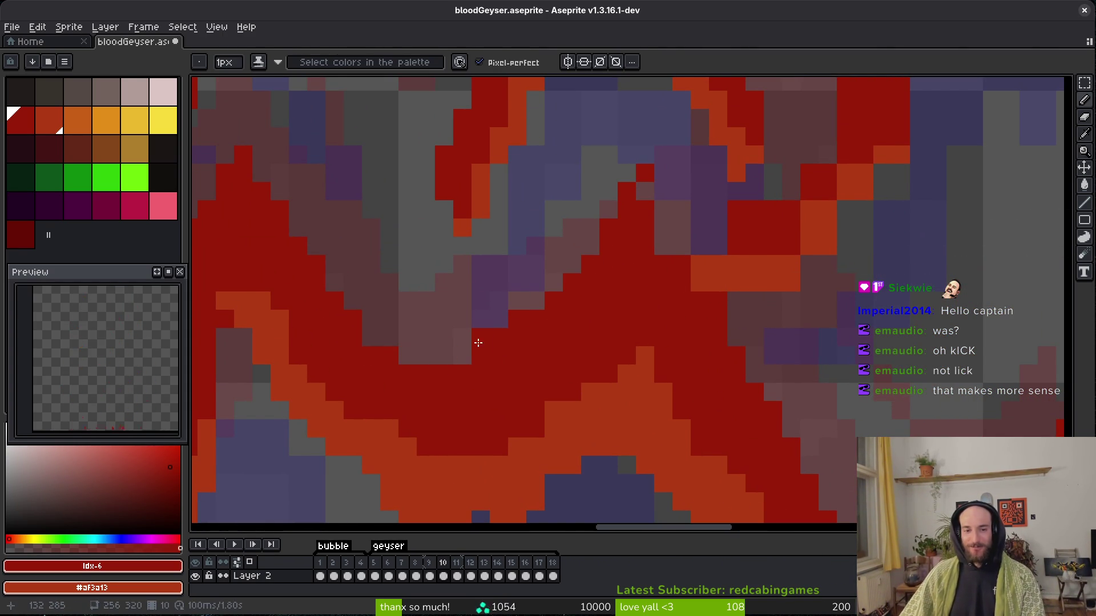
# Shade red pixels to orange along the strand, undoing the last shading stroke.
pyautogui.press('e')
pyautogui.hscroll(2, 577, 326)
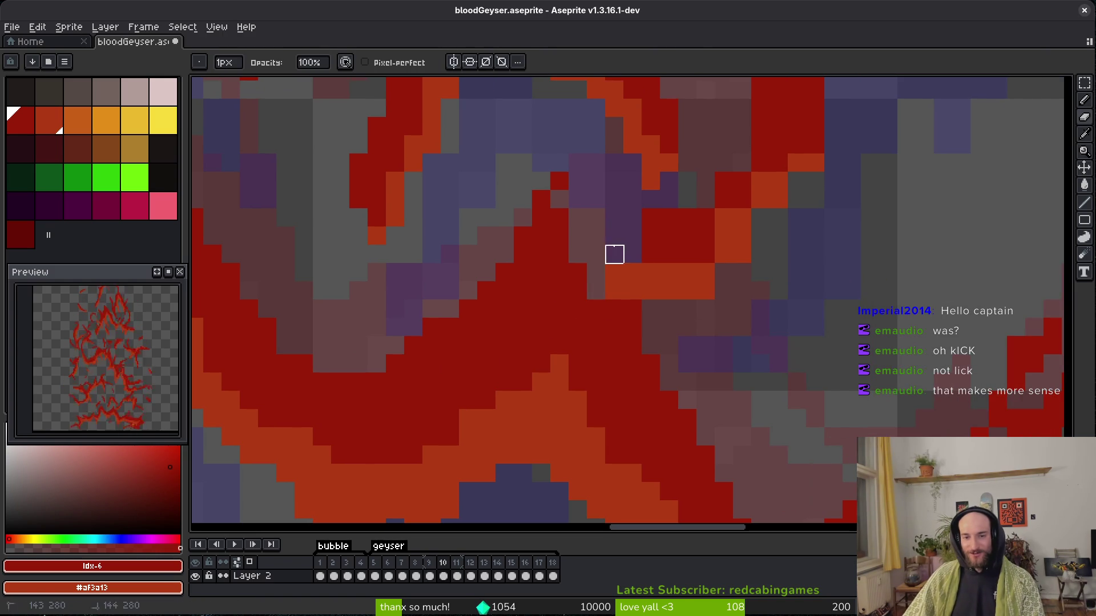
pyautogui.press('b')
pyautogui.scroll(2, 655, 301)
pyautogui.hscroll(2, 666, 274)
pyautogui.moveTo(666, 274); pyautogui.dragTo(683, 276)
pyautogui.moveTo(770, 149); pyautogui.dragTo(760, 182)
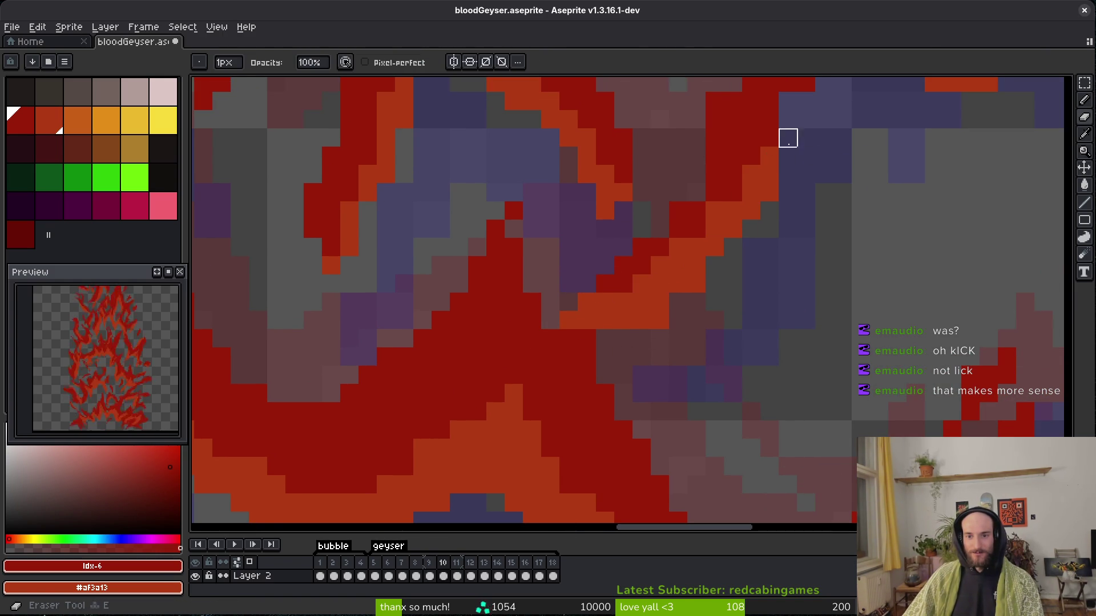
pyautogui.hotkey('ctrl', 'z')
# Paint a diagonal dark red run with an orange highlight line and fill gaps in the strand.
pyautogui.moveTo(645, 356); pyautogui.dragTo(542, 442)
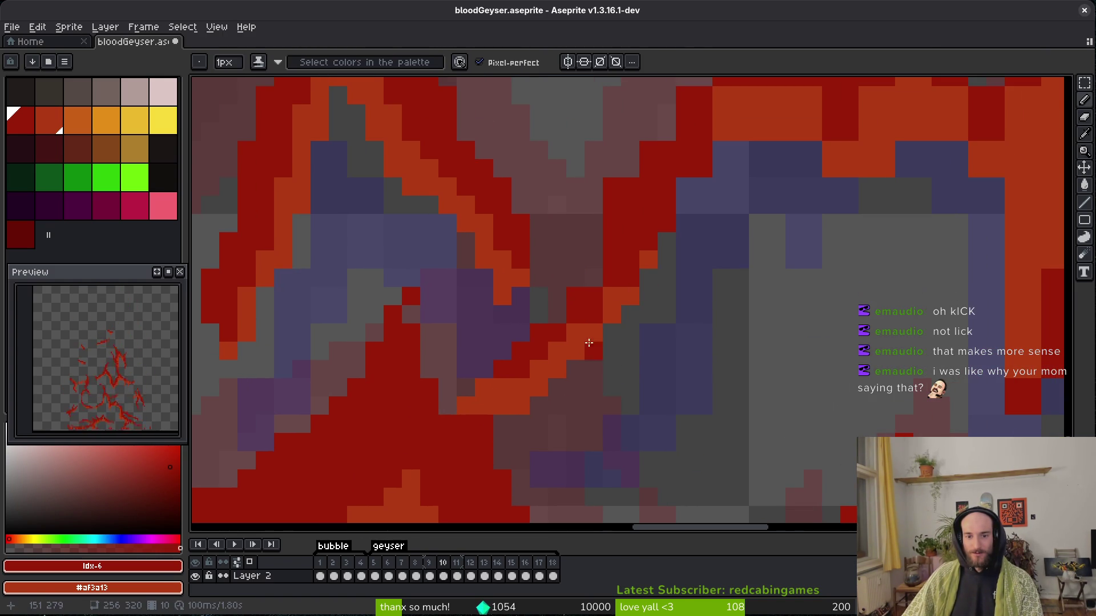
pyautogui.scroll(2, 577, 343)
pyautogui.hscroll(2, 577, 342)
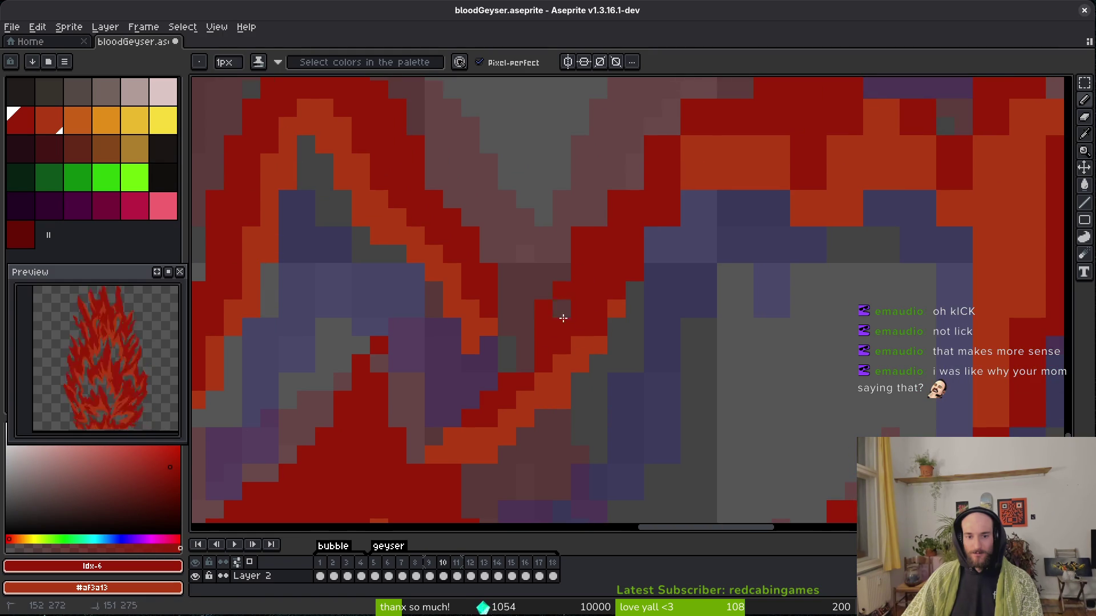
pyautogui.moveTo(533, 371); pyautogui.dragTo(518, 400)
pyautogui.moveTo(634, 182)
pyautogui.mouseDown()
pyautogui.moveTo(562, 252)
pyautogui.moveTo(783, 289)
pyautogui.moveTo(822, 273)
pyautogui.mouseUp()
pyautogui.moveTo(648, 199)
pyautogui.mouseDown()
pyautogui.moveTo(723, 194)
pyautogui.moveTo(778, 231)
pyautogui.mouseUp()
pyautogui.moveTo(645, 240); pyautogui.dragTo(614, 278)
pyautogui.scroll(3, 628, 268)
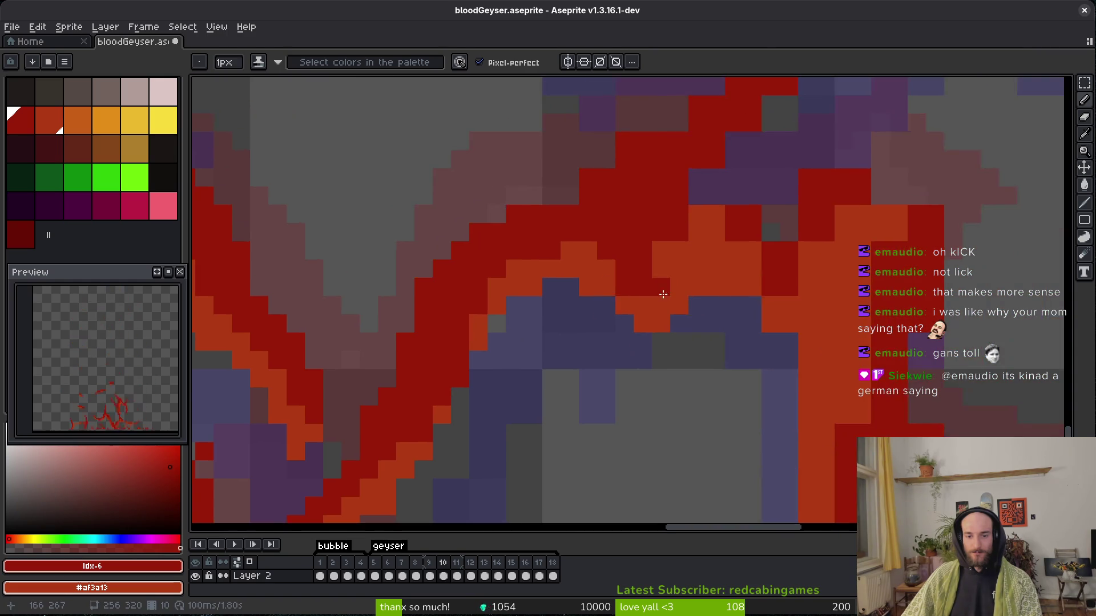
pyautogui.moveTo(644, 202); pyautogui.dragTo(578, 303)
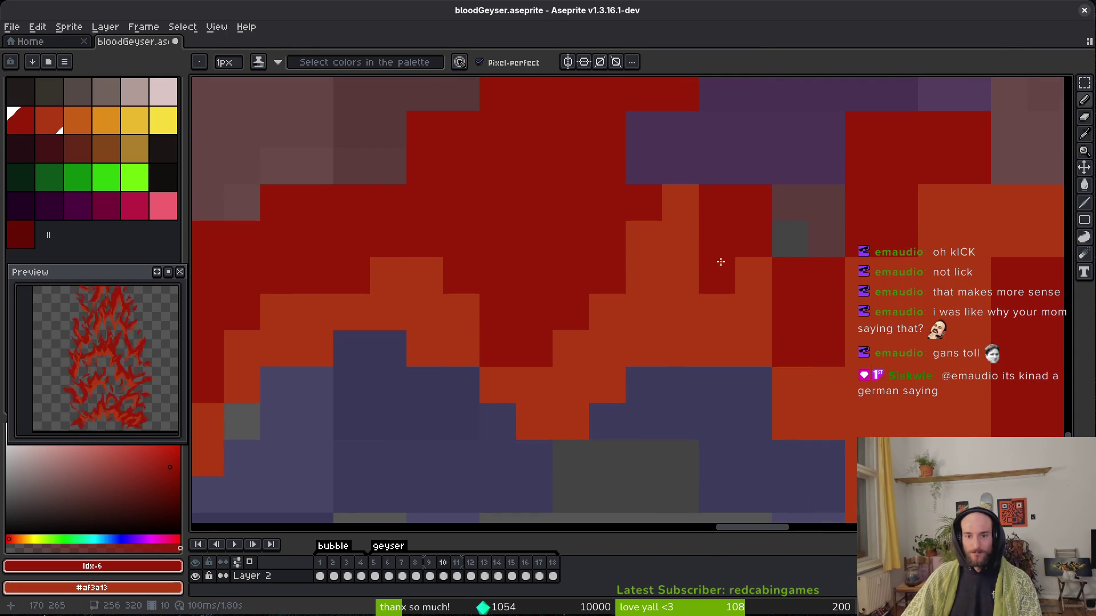
pyautogui.moveTo(704, 233); pyautogui.dragTo(804, 337)
pyautogui.hscroll(2, 595, 301)
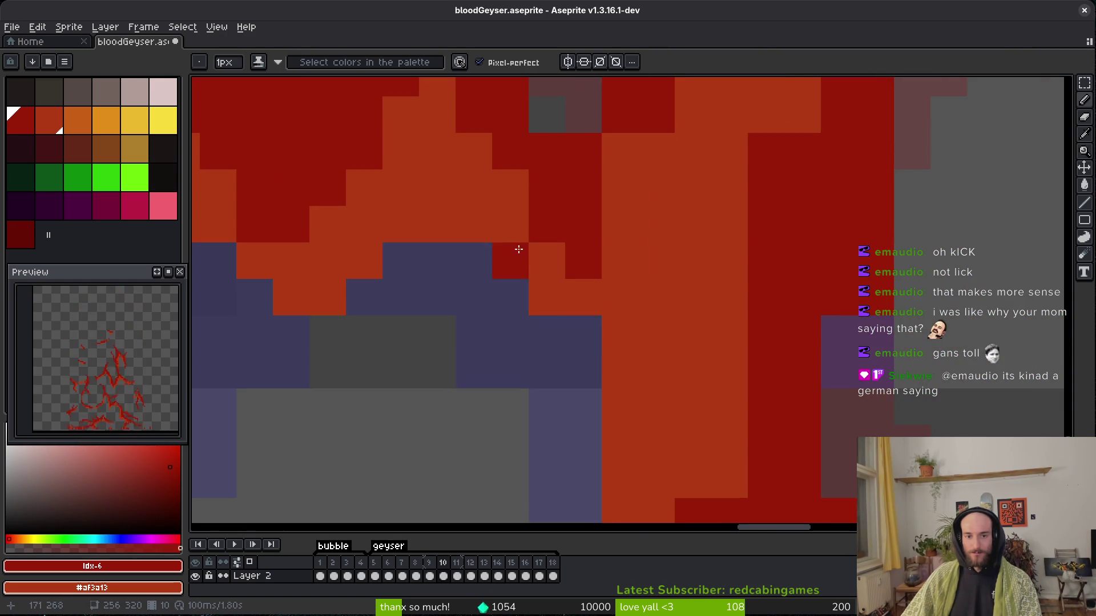
pyautogui.hscroll(2, 607, 211)
pyautogui.moveTo(607, 211)
pyautogui.mouseDown()
pyautogui.moveTo(666, 183)
pyautogui.moveTo(761, 215)
pyautogui.moveTo(615, 166)
pyautogui.moveTo(523, 384)
pyautogui.mouseUp()
# Erase stray red pixels beside the strand and trim its right edge.
pyautogui.scroll(2, 612, 194)
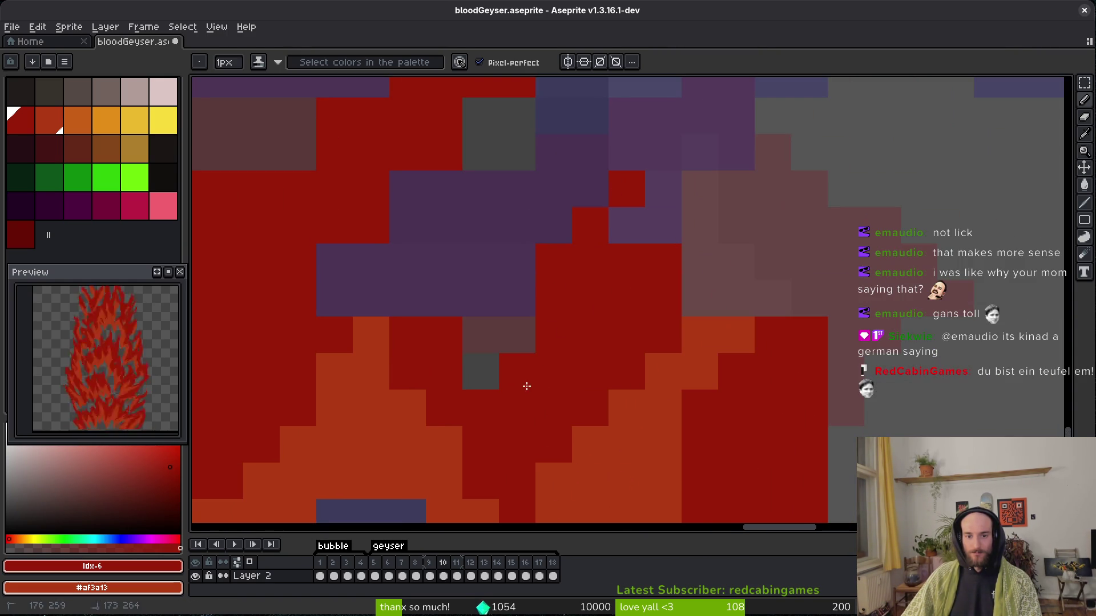
pyautogui.press('e')
pyautogui.click(662, 262)
pyautogui.click(626, 189)
pyautogui.press('b')
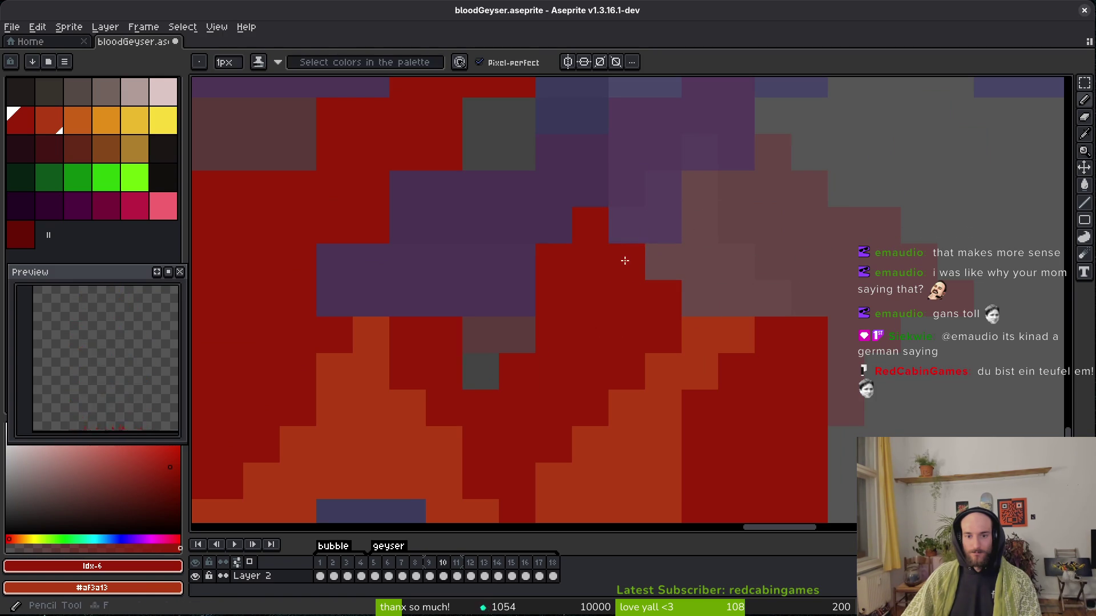
pyautogui.hscroll(1, 832, 326)
pyautogui.click(825, 314)
pyautogui.press('e')
pyautogui.moveTo(826, 314)
pyautogui.mouseDown()
pyautogui.moveTo(795, 371)
pyautogui.moveTo(758, 338)
pyautogui.mouseUp()
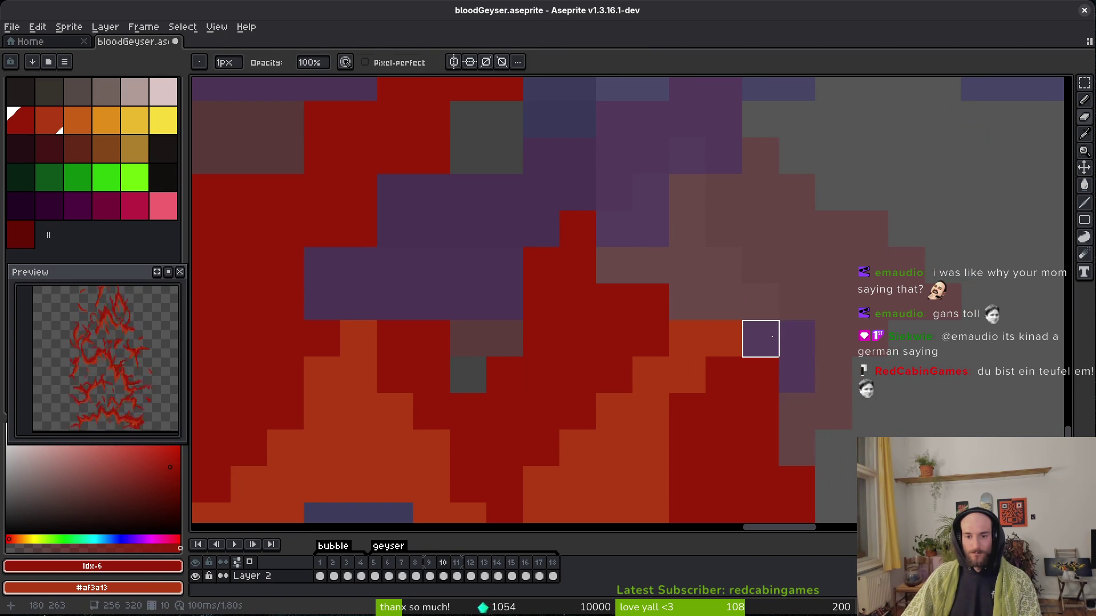
pyautogui.scroll(-2, 724, 252)
pyautogui.scroll(2, 735, 225)
pyautogui.press('b')
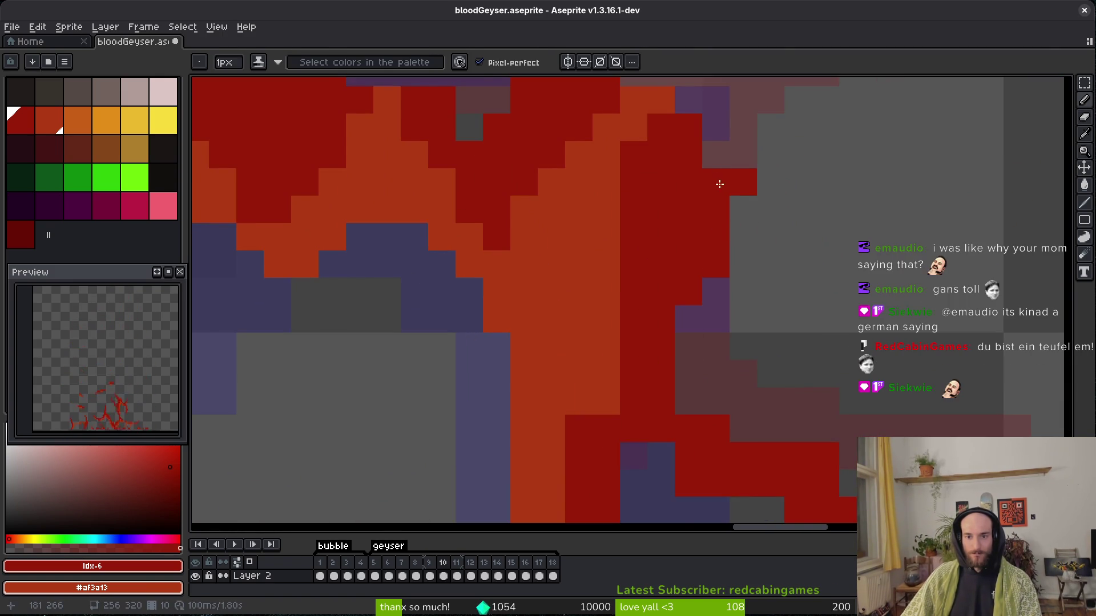
# Paint red over orange and purple along the strand and add a single red pixel.
pyautogui.press('e')
pyautogui.scroll(-2, 656, 231)
pyautogui.hscroll(1, 657, 232)
pyautogui.press('b')
pyautogui.press('e')
pyautogui.press('b')
pyautogui.scroll(-2, 594, 160)
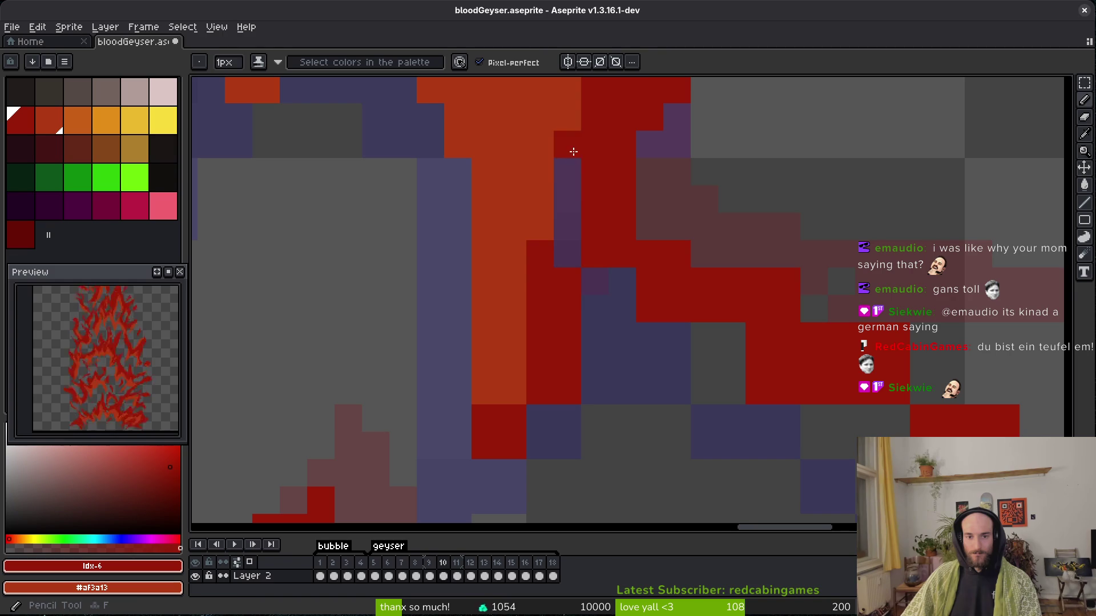
pyautogui.scroll(-1, 553, 336)
pyautogui.press('e')
pyautogui.press('b')
pyautogui.moveTo(497, 320)
pyautogui.mouseDown()
pyautogui.moveTo(477, 379)
pyautogui.moveTo(497, 367)
pyautogui.mouseUp()
pyautogui.click(457, 457)
# Extend the strand with a diagonal red line and clean up its staircase edge.
pyautogui.scroll(2, 571, 354)
pyautogui.hscroll(3, 571, 354)
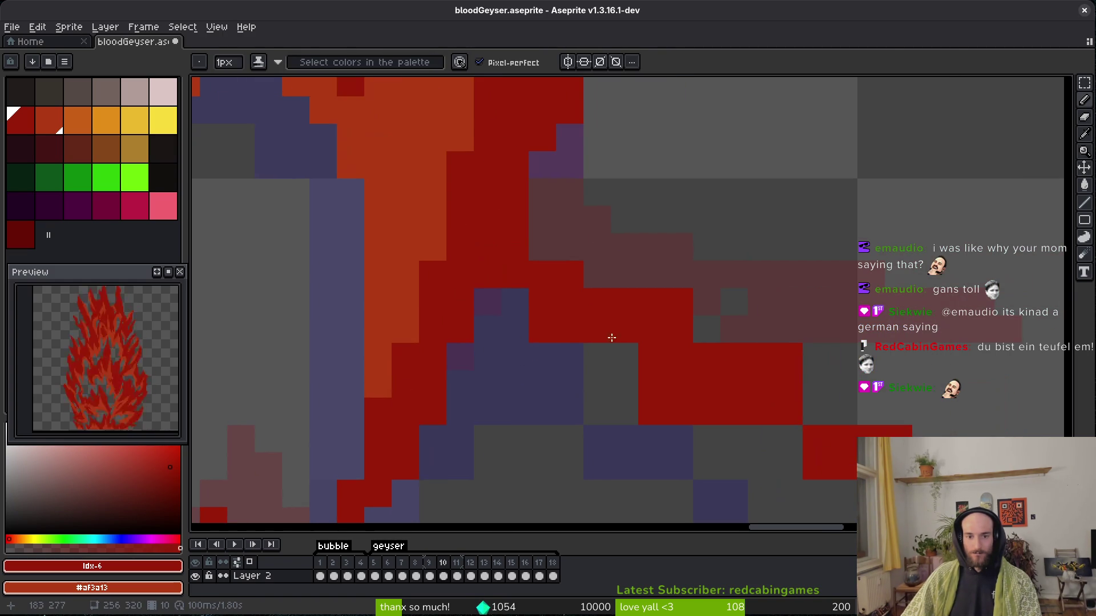
pyautogui.moveTo(536, 226); pyautogui.dragTo(808, 399)
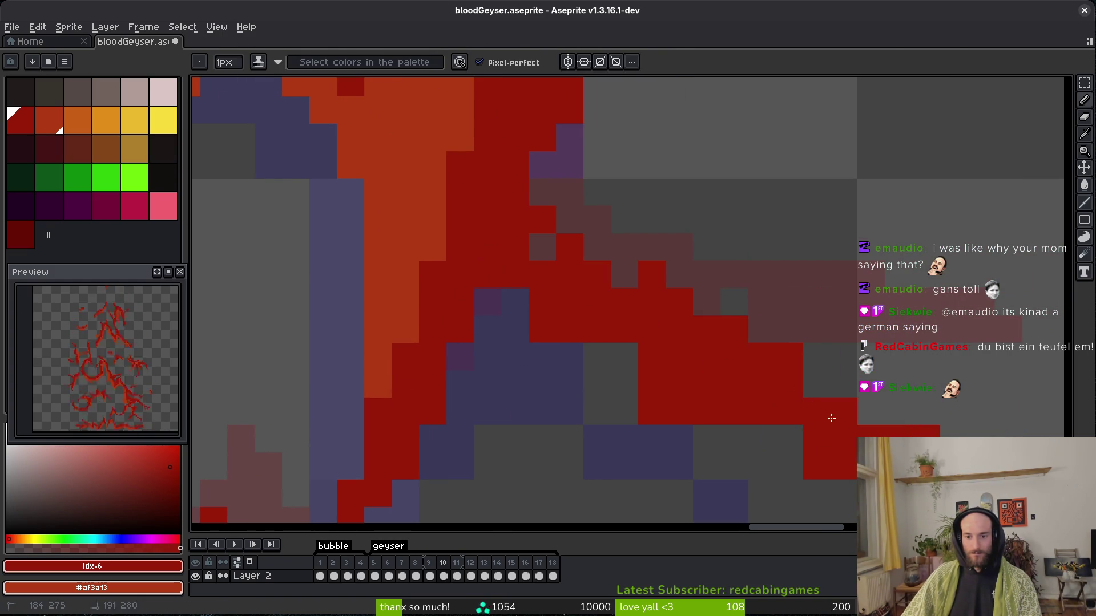
pyautogui.press('e')
pyautogui.moveTo(652, 274); pyautogui.dragTo(912, 429)
pyautogui.scroll(-2, 680, 392)
pyautogui.hscroll(4, 680, 392)
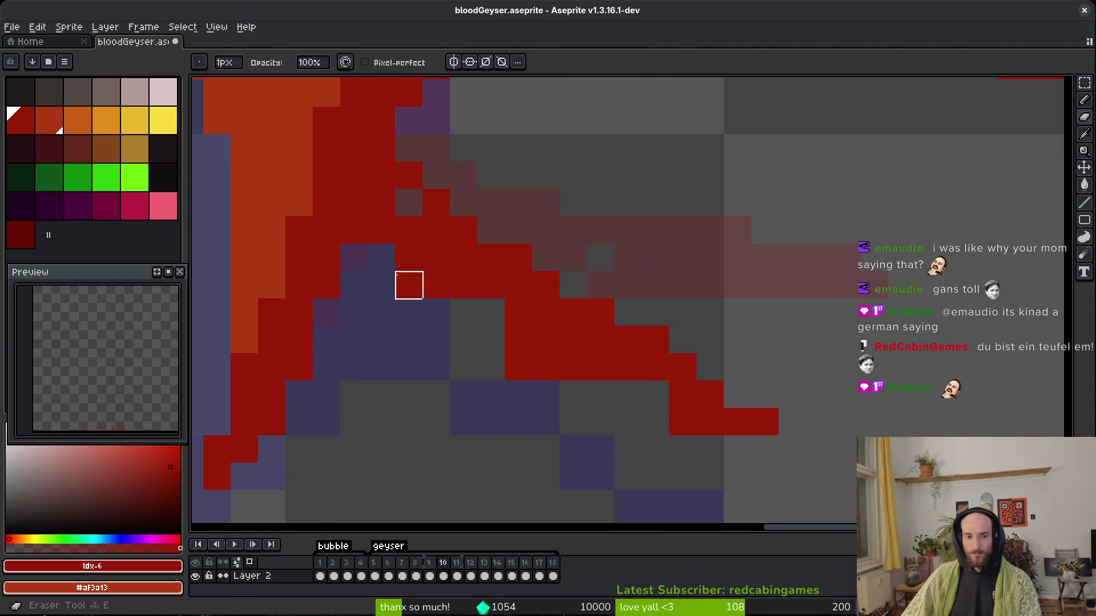
pyautogui.moveTo(409, 284); pyautogui.dragTo(737, 449)
pyautogui.press('b')
pyautogui.moveTo(643, 421)
pyautogui.mouseDown()
pyautogui.moveTo(594, 399)
pyautogui.moveTo(663, 392)
pyautogui.mouseUp()
pyautogui.click(415, 195)
# Save bloodGeyser.aseprite after reviewing the tidied strands.
pyautogui.scroll(3, 650, 342)
pyautogui.hscroll(-6, 650, 342)
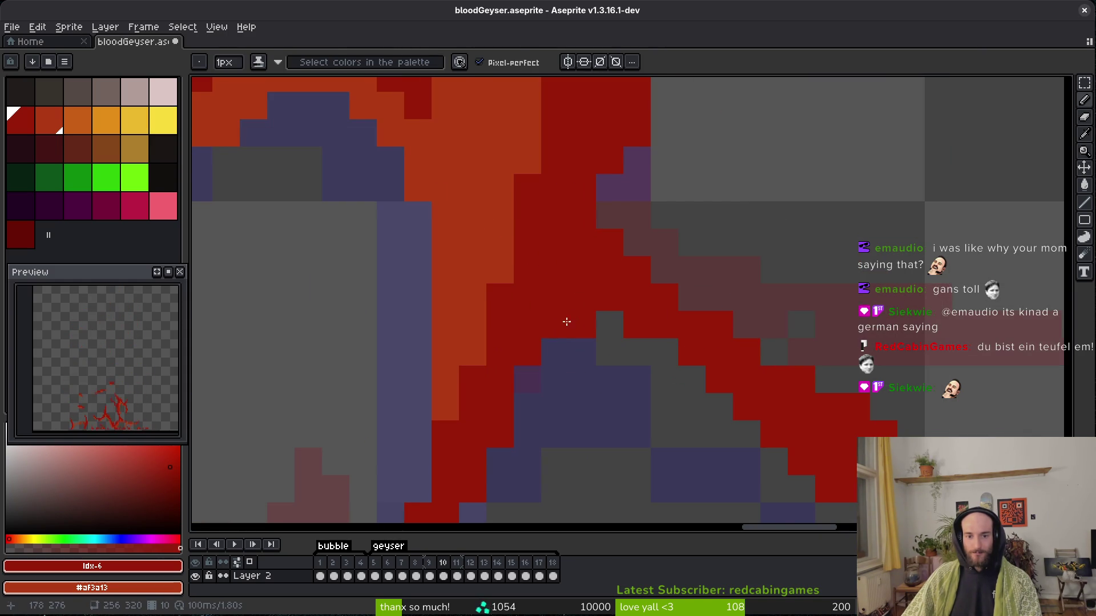
pyautogui.hotkey('ctrl', 's')
pyautogui.scroll(-1, 660, 377)
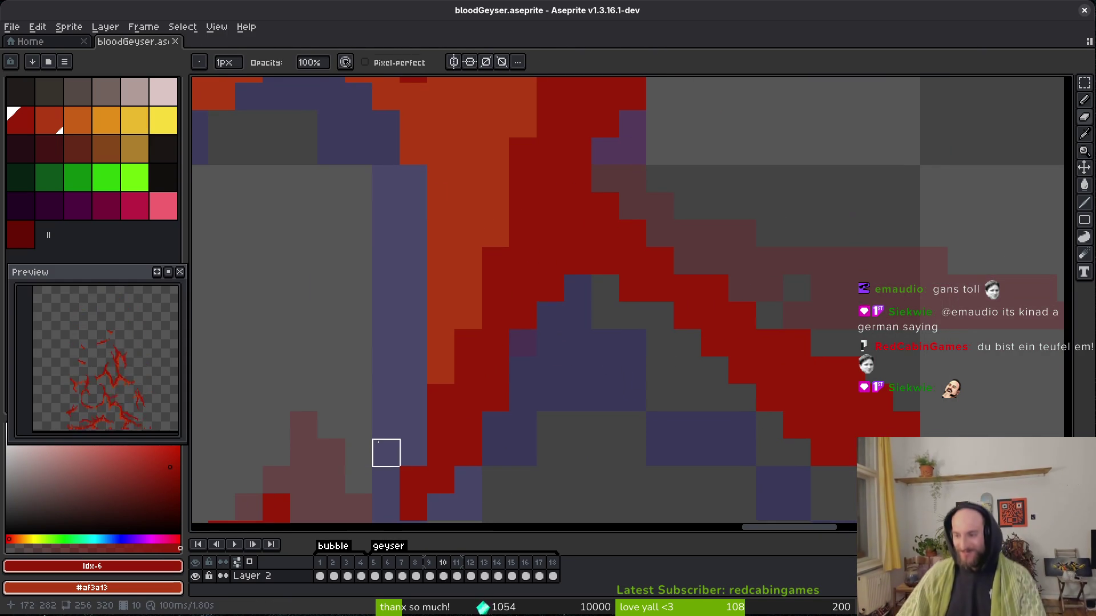
pyautogui.scroll(-6, 685, 374)
pyautogui.hscroll(8, 697, 416)
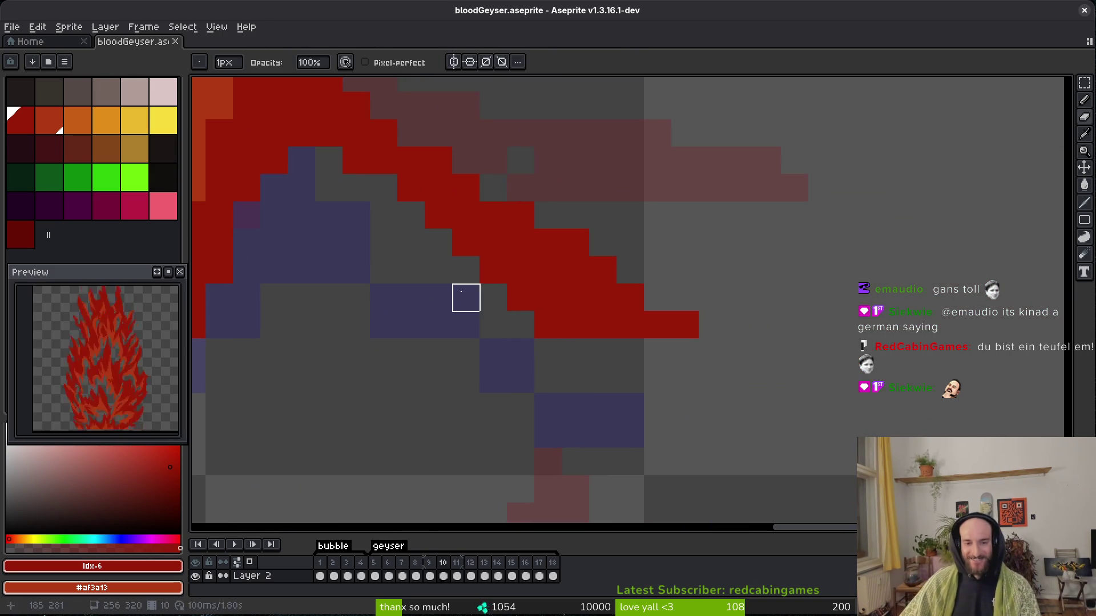
pyautogui.scroll(-2, 559, 384)
pyautogui.hotkey('ctrl', 's')
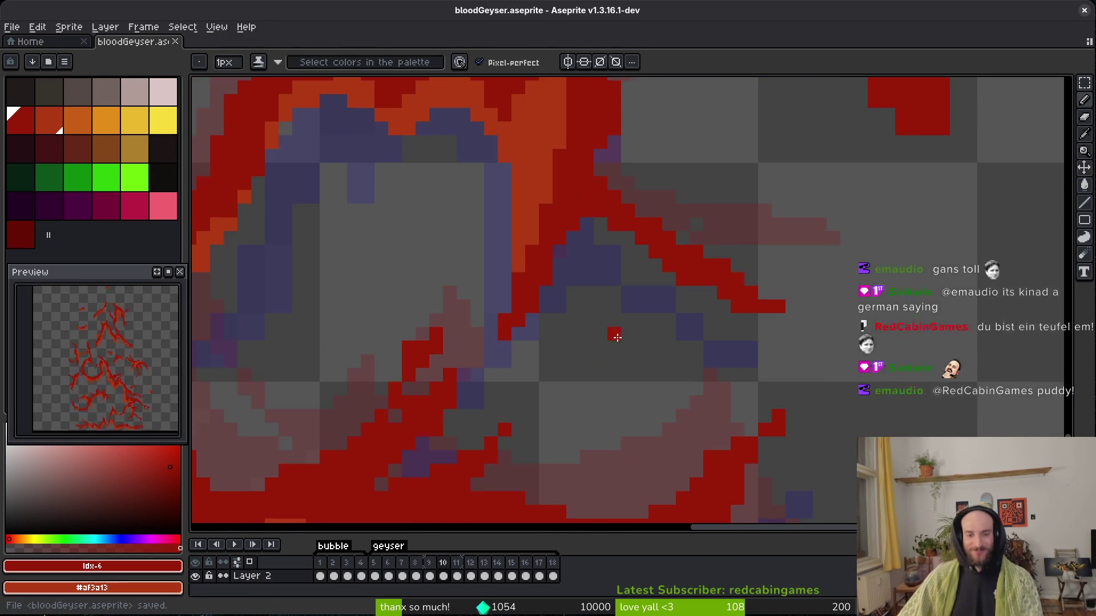
# Paint orange pixels onto the strand and save the sprite.
pyautogui.scroll(1, 638, 355)
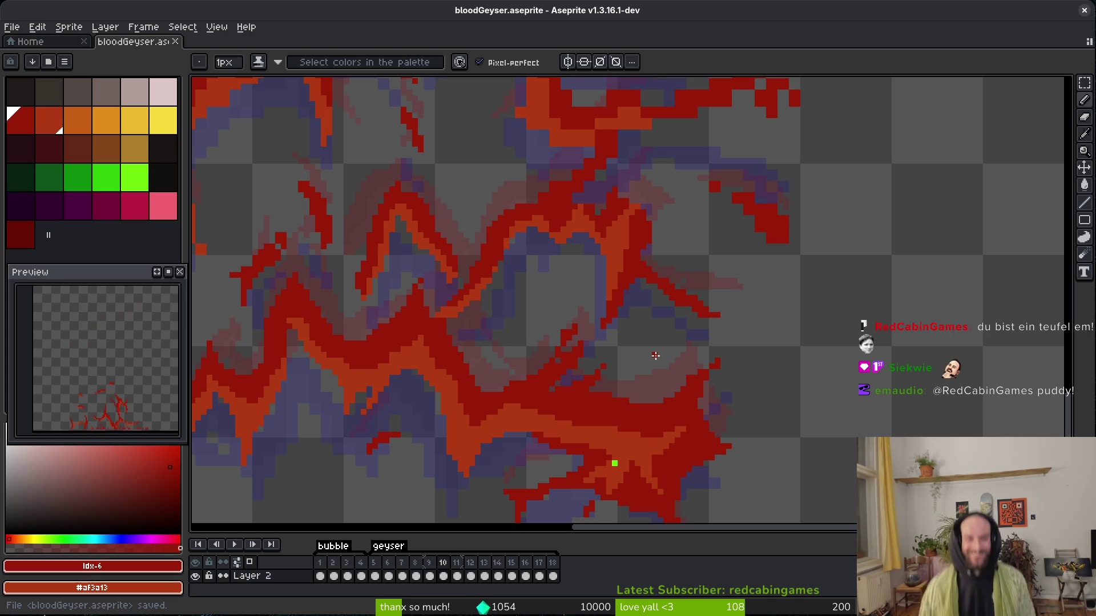
pyautogui.scroll(3, 678, 325)
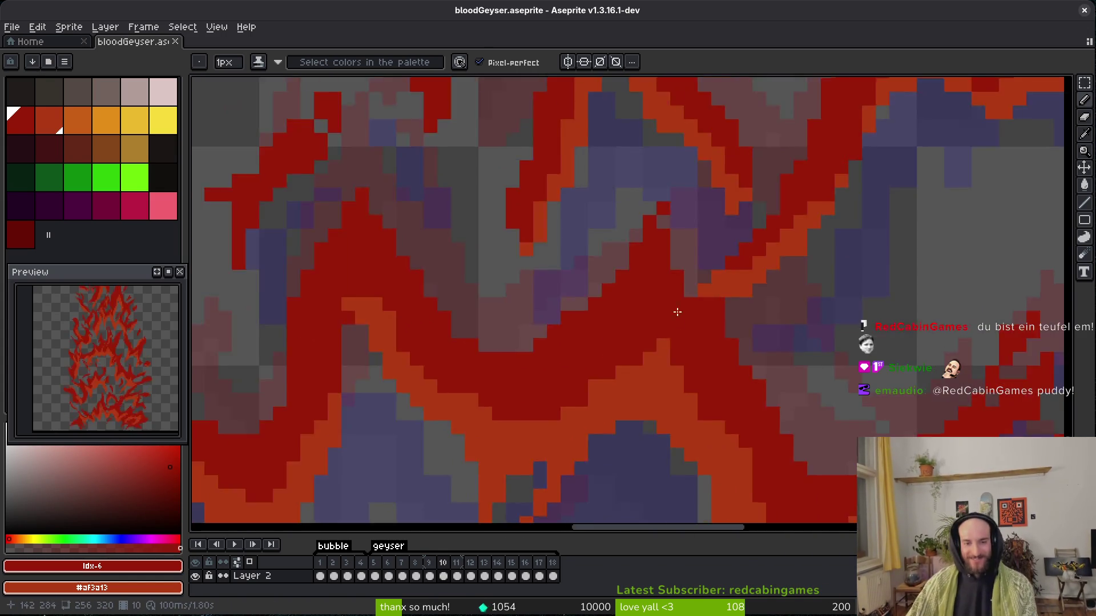
pyautogui.scroll(2, 678, 325)
pyautogui.moveTo(710, 326)
pyautogui.mouseDown()
pyautogui.moveTo(695, 320)
pyautogui.moveTo(697, 366)
pyautogui.mouseUp()
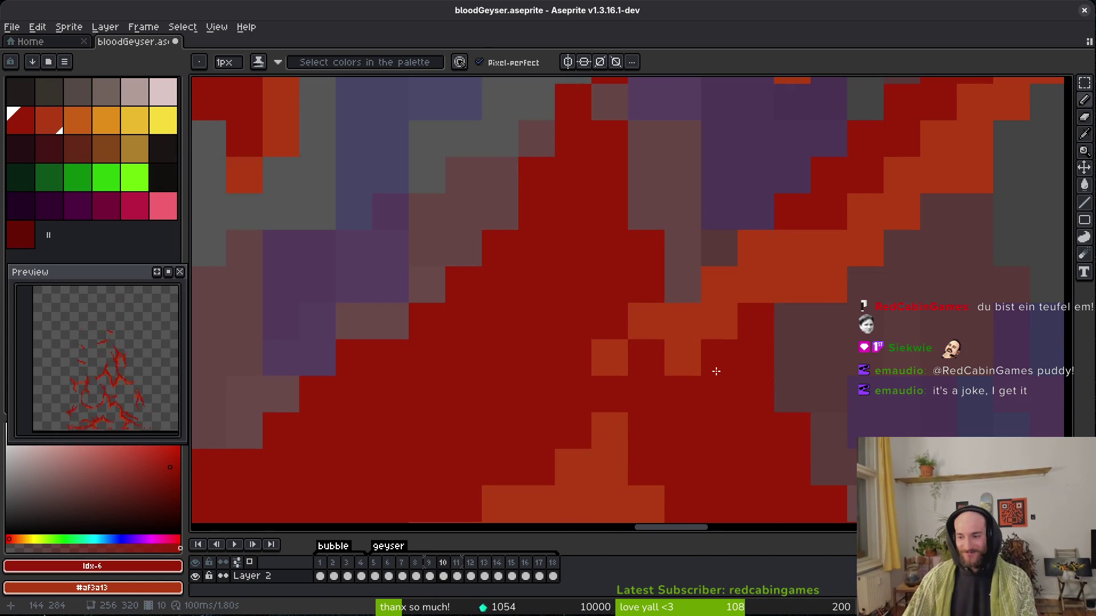
pyautogui.hotkey('ctrl', 's')
# Recolour two pixels dark red and one orange, then save again.
pyautogui.scroll(-2, 770, 391)
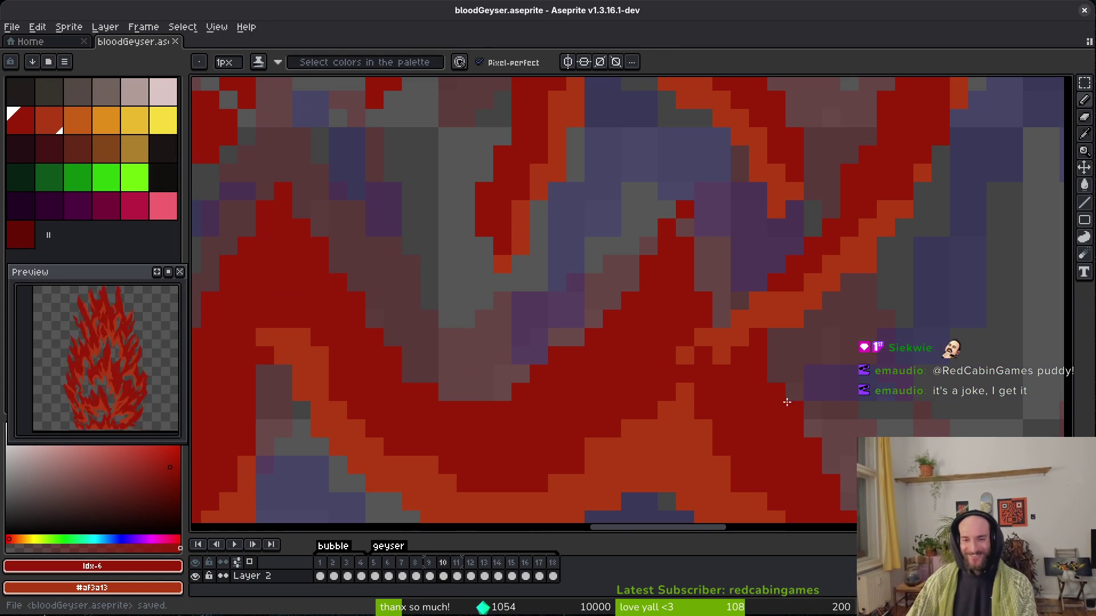
pyautogui.click(685, 356)
pyautogui.click(702, 338)
pyautogui.rightClick(703, 353)
pyautogui.hotkey('ctrl', 's')
# Erase red pixels along the right column and diagonal, then repaint three diagonal pixels.
pyautogui.scroll(-3, 632, 326)
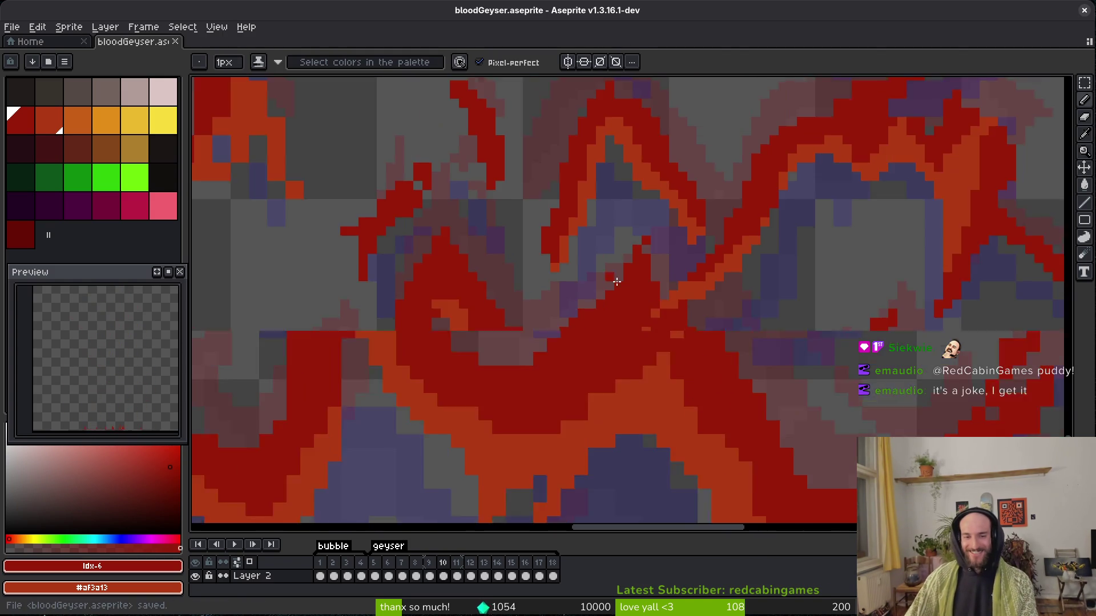
pyautogui.scroll(4, 633, 326)
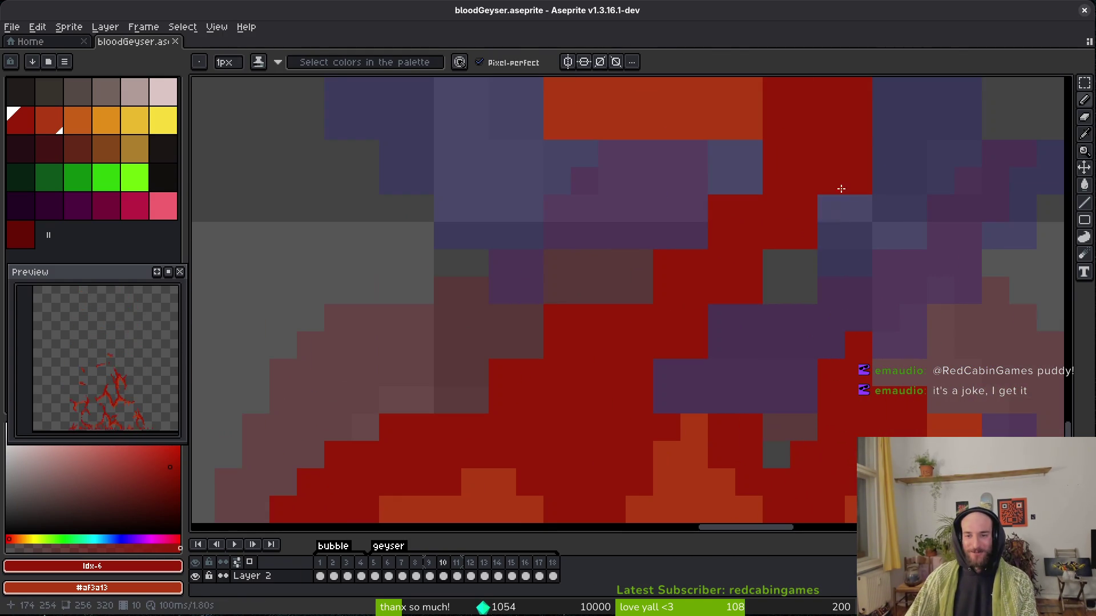
pyautogui.press('e')
pyautogui.moveTo(859, 126); pyautogui.dragTo(831, 228)
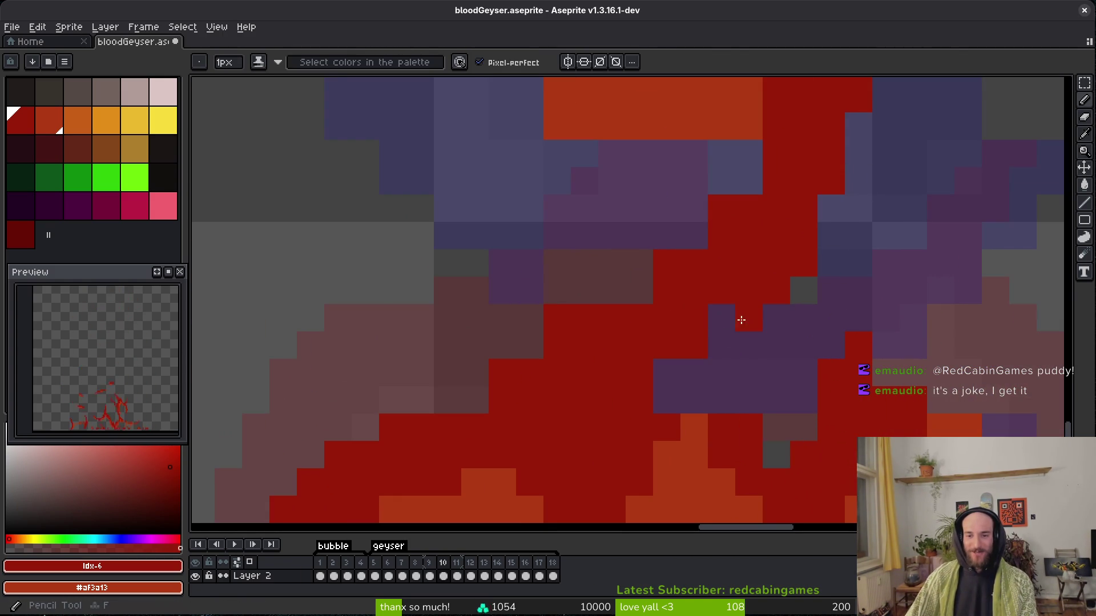
pyautogui.moveTo(748, 209); pyautogui.dragTo(667, 291)
pyautogui.press('b')
pyautogui.click(679, 263)
pyautogui.click(529, 345)
pyautogui.click(482, 404)
pyautogui.press('e')
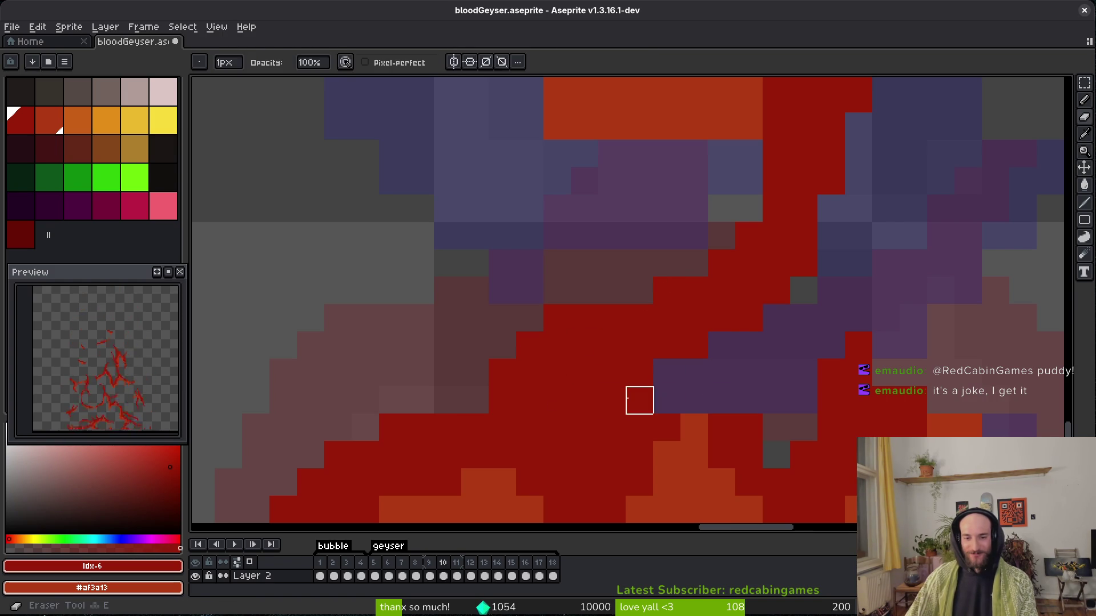
pyautogui.hscroll(3, 687, 350)
pyautogui.click(631, 390)
# Erase stray red pixels from the diagonal edge and shift the edge one pixel over.
pyautogui.scroll(-2, 661, 340)
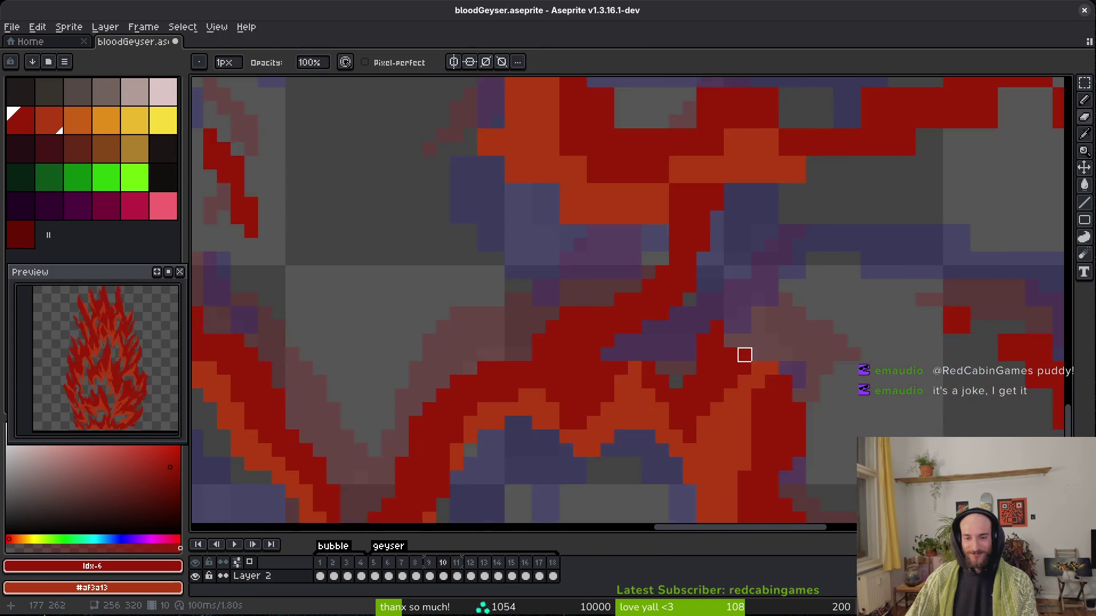
pyautogui.scroll(3, 744, 355)
pyautogui.scroll(-3, 743, 247)
pyautogui.scroll(2, 731, 198)
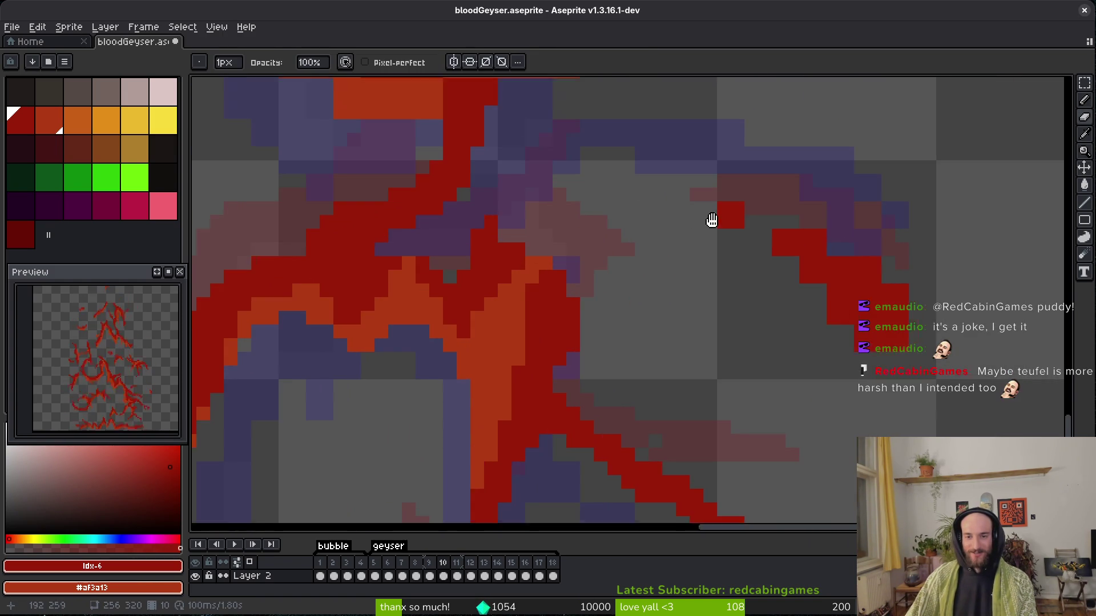
pyautogui.scroll(1, 528, 296)
pyautogui.moveTo(551, 278); pyautogui.dragTo(434, 228)
pyautogui.click(578, 247)
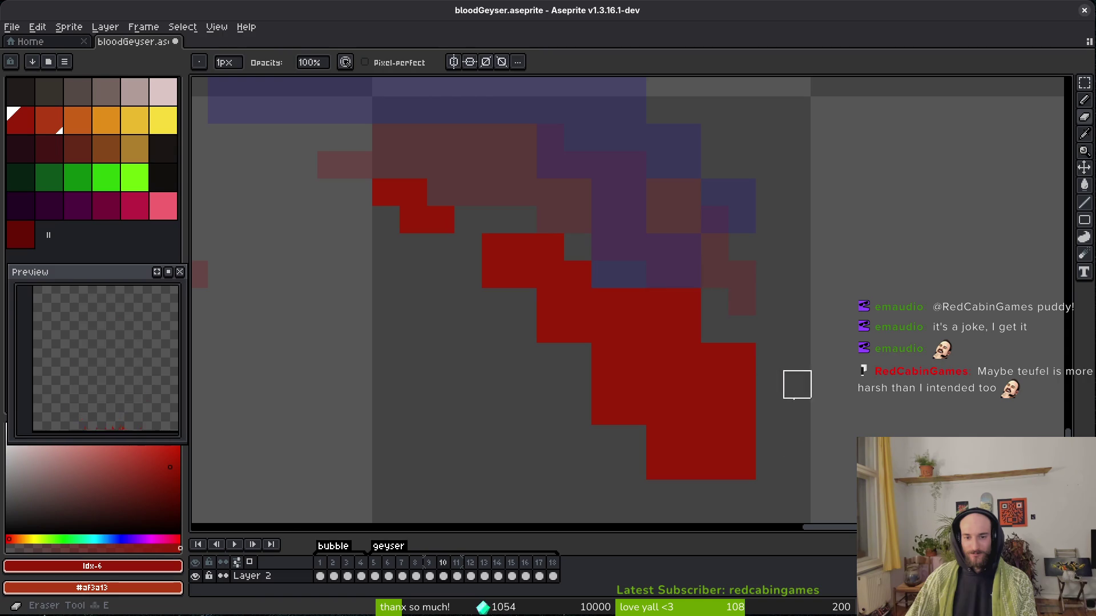
pyautogui.click(687, 302)
pyautogui.moveTo(495, 303)
pyautogui.mouseDown()
pyautogui.moveTo(660, 465)
pyautogui.moveTo(612, 418)
pyautogui.moveTo(631, 399)
pyautogui.moveTo(547, 326)
pyautogui.mouseUp()
pyautogui.press('b')
# Adjust single pixels to smooth the diagonal, then save the sprite.
pyautogui.click(521, 300)
pyautogui.press('e')
pyautogui.click(496, 275)
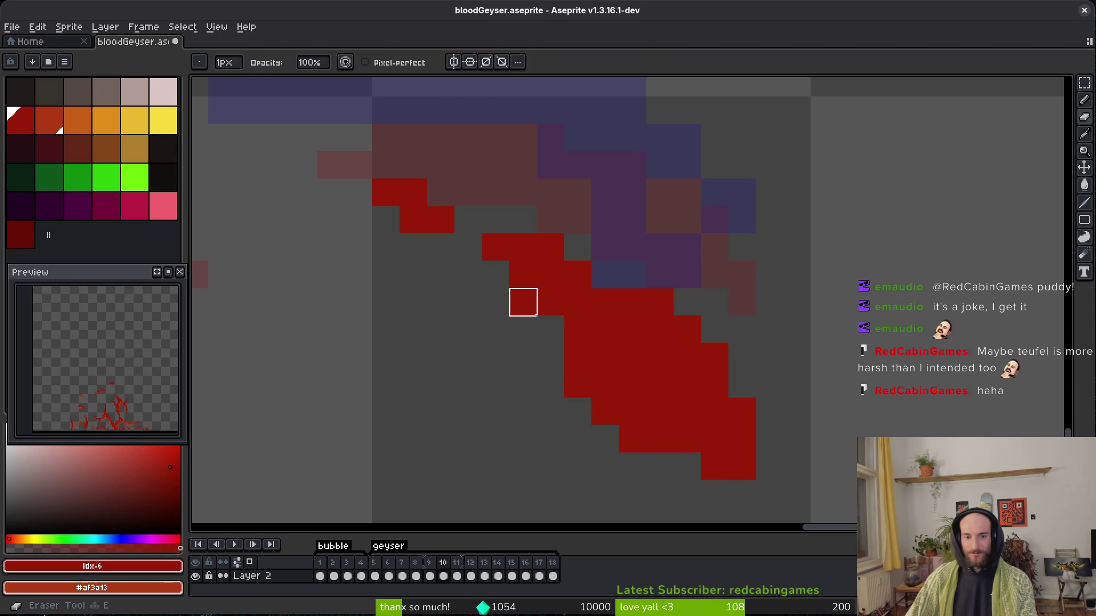
pyautogui.press('b')
pyautogui.scroll(-3, 588, 330)
pyautogui.hotkey('ctrl', 's')
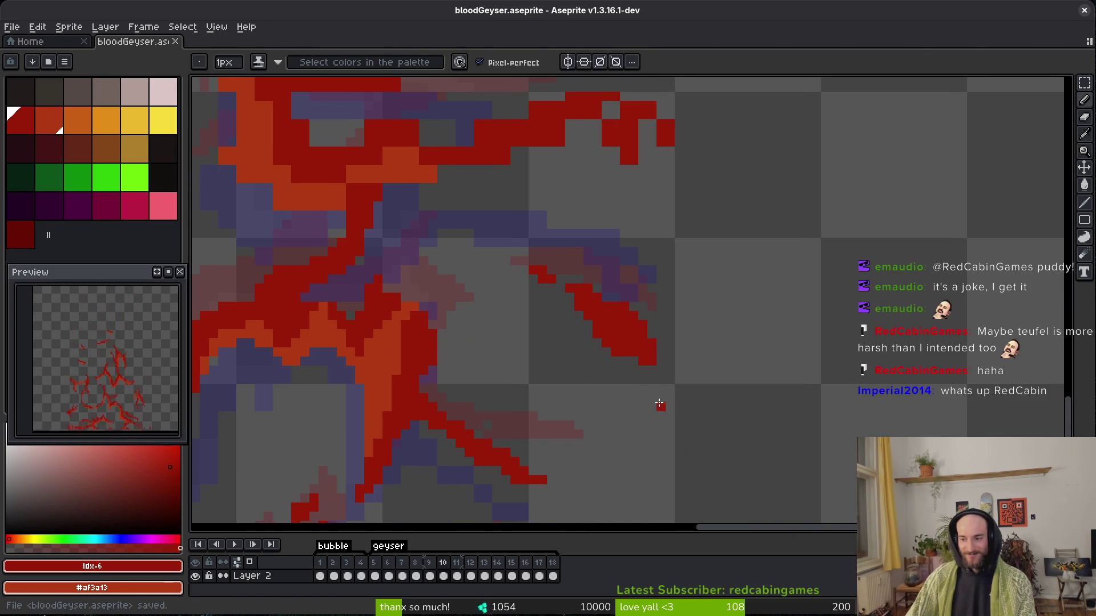
# Undo the last pixel edit and save bloodGeyser.aseprite again.
pyautogui.scroll(4, 631, 372)
pyautogui.press('e')
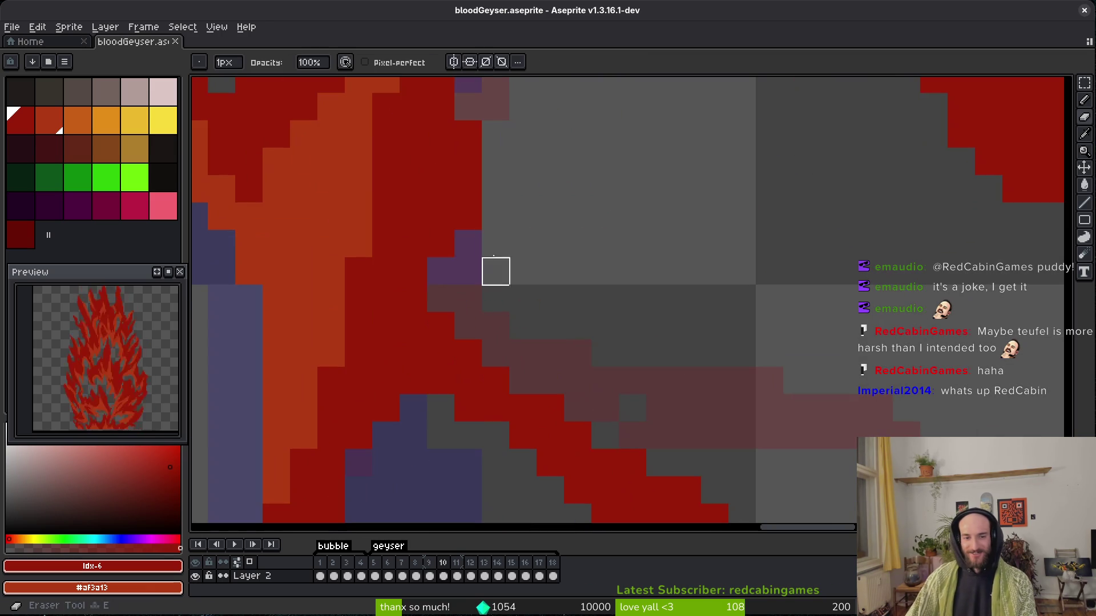
pyautogui.hotkey('ctrl', 'z')
pyautogui.hotkey('ctrl', 'z')
pyautogui.press('b')
pyautogui.scroll(-4, 657, 300)
pyautogui.hotkey('ctrl', 's')
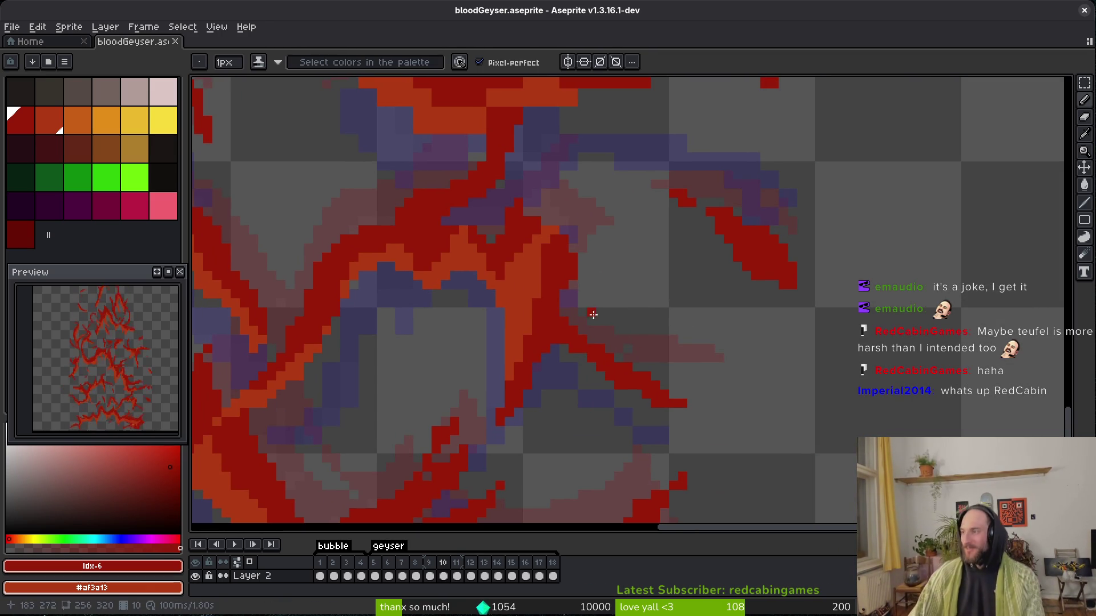
# Place a dark red pixel at the strand tip, then zoom out to review frame 10.
pyautogui.scroll(-5, 555, 363)
pyautogui.hscroll(-8, 707, 291)
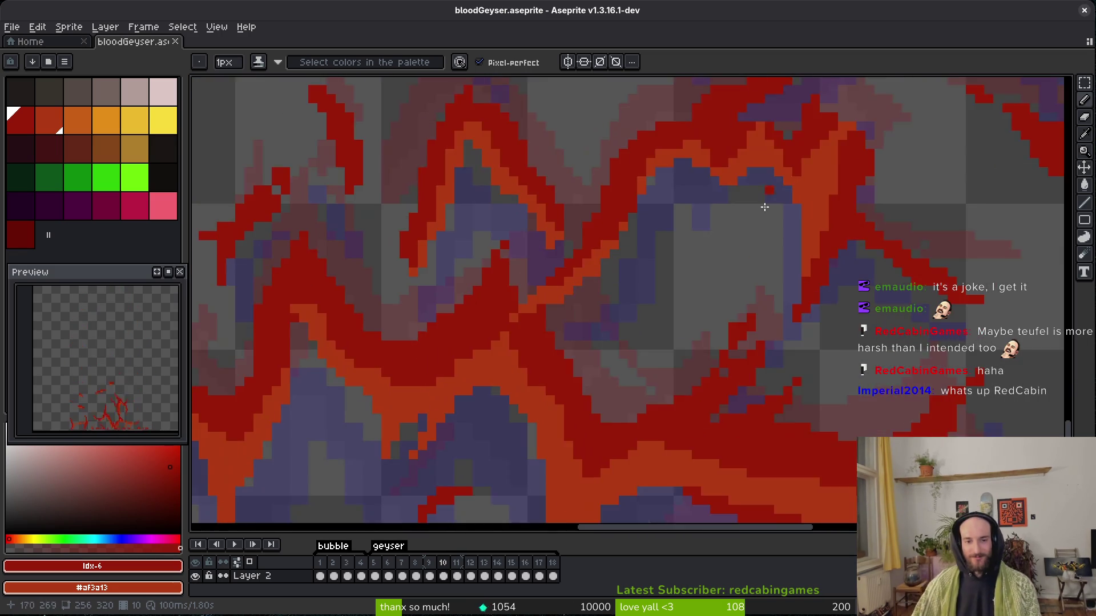
pyautogui.hscroll(-10, 696, 371)
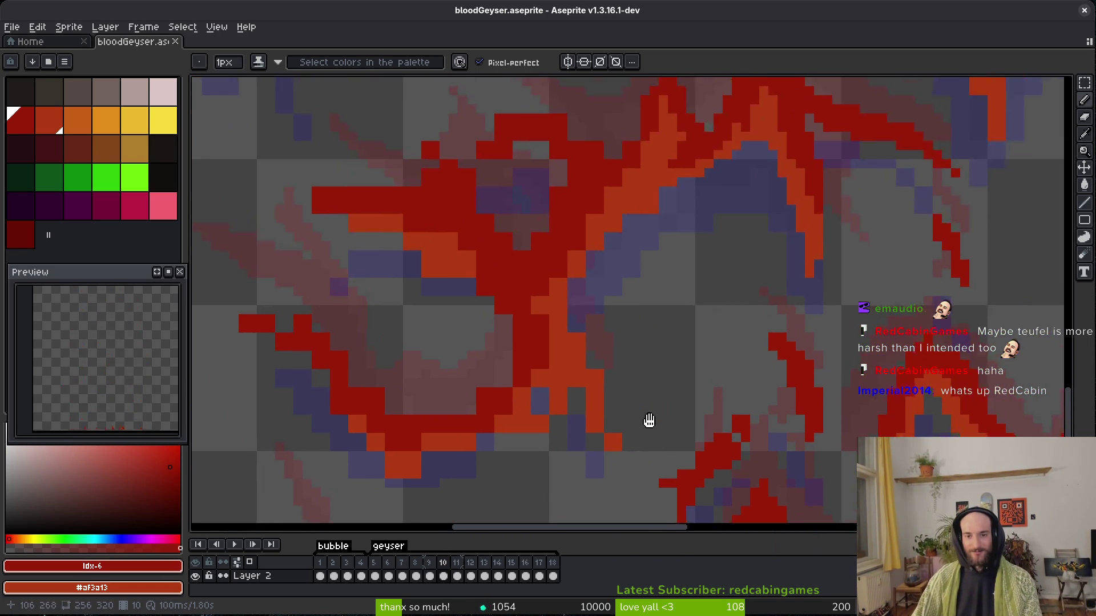
pyautogui.moveTo(649, 421); pyautogui.dragTo(661, 336)
pyautogui.click(660, 336)
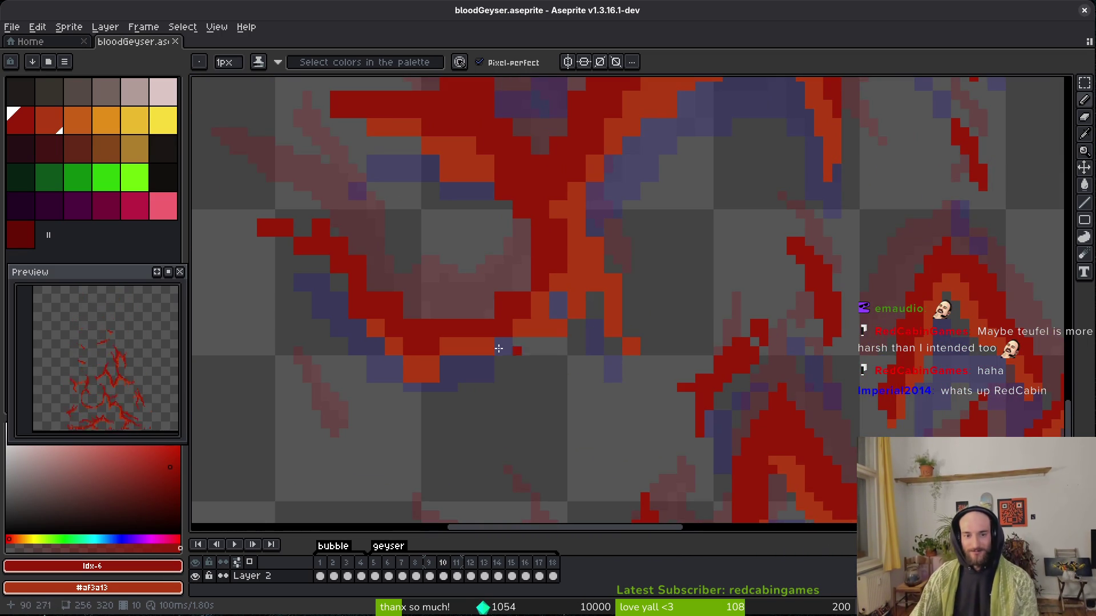
pyautogui.scroll(-7, 540, 361)
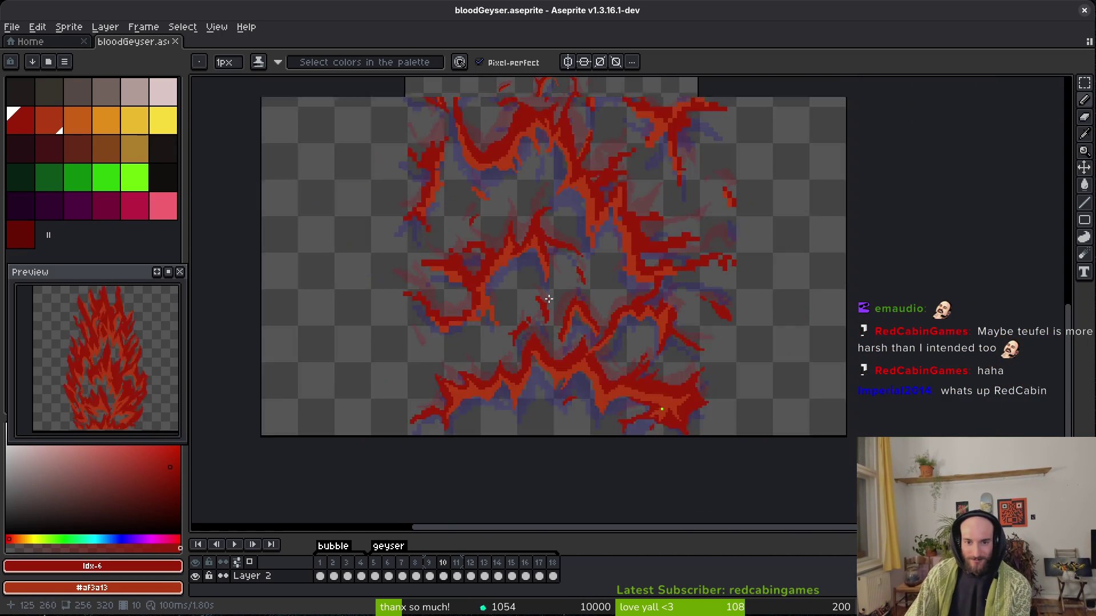
pyautogui.scroll(-1, 549, 298)
pyautogui.scroll(4, 533, 252)
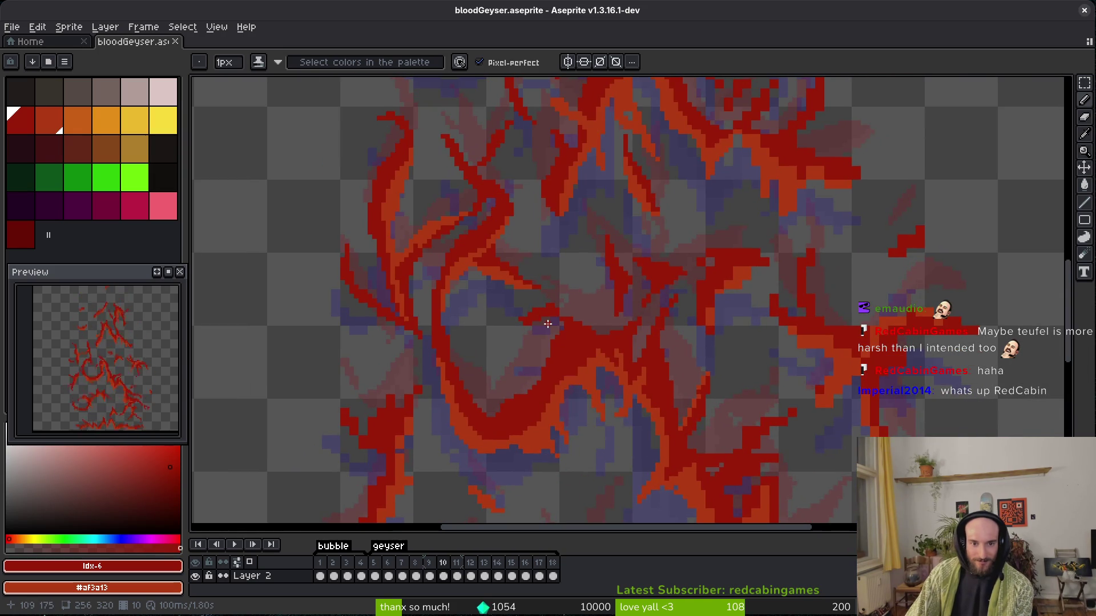
pyautogui.scroll(-2, 571, 363)
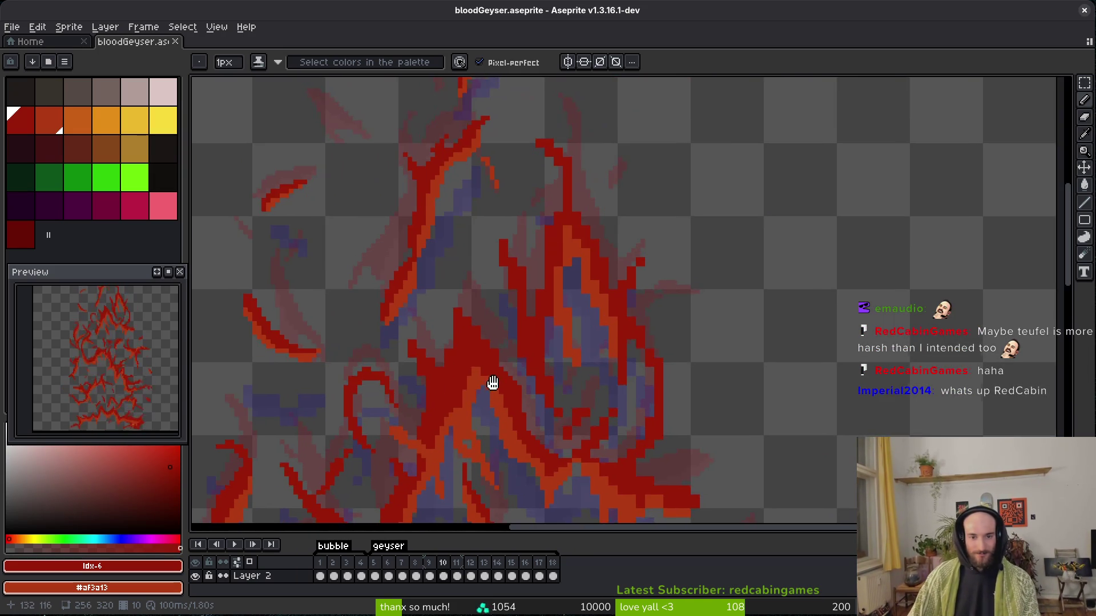
pyautogui.scroll(-3, 520, 284)
pyautogui.scroll(-1, 484, 389)
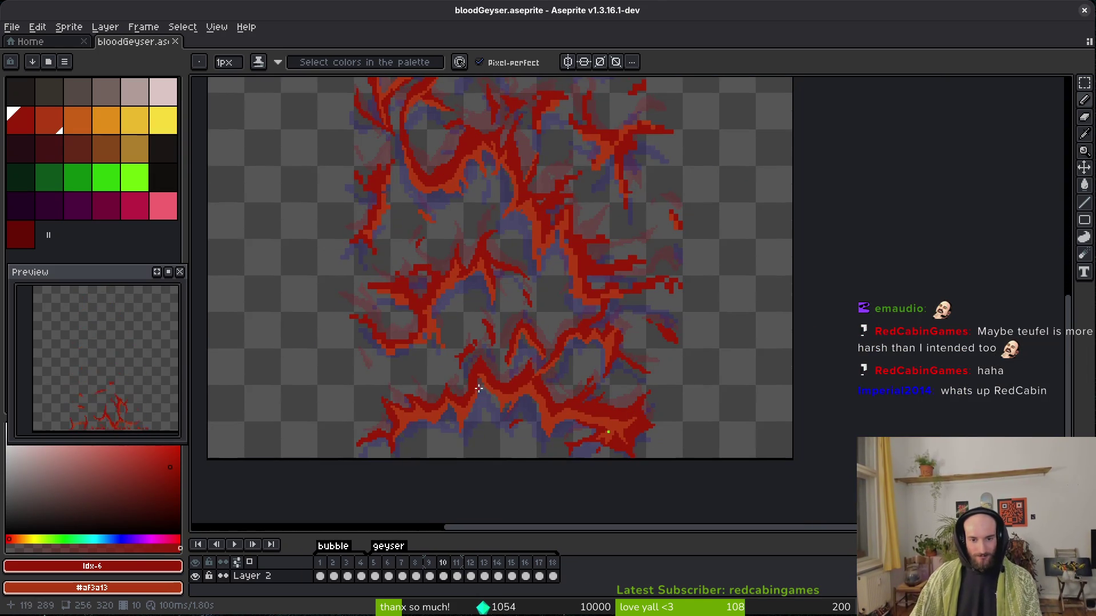
pyautogui.scroll(2, 576, 364)
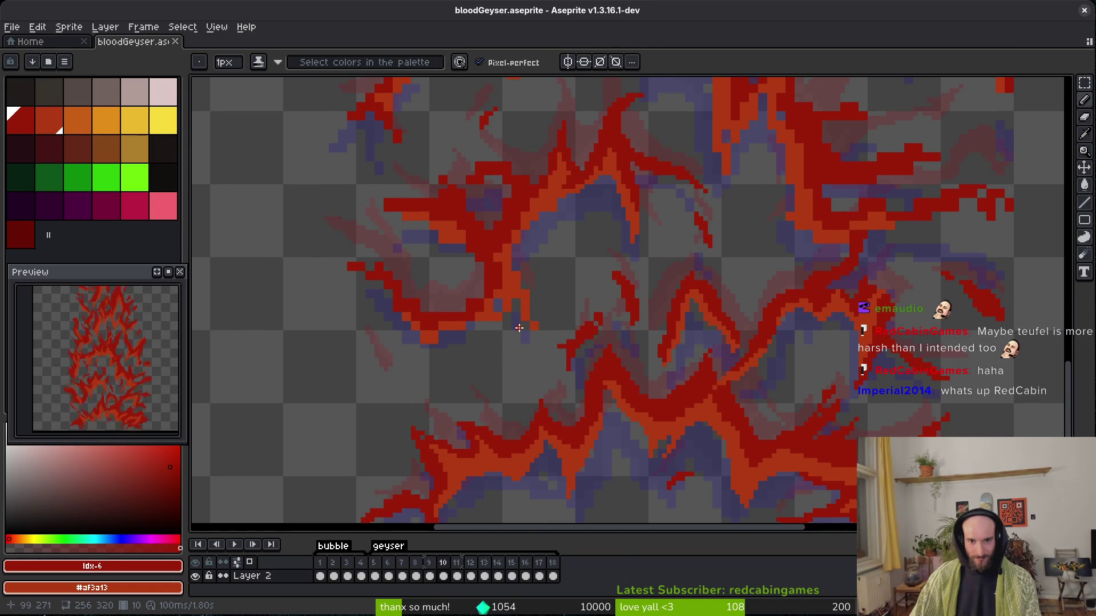
pyautogui.scroll(-2, 471, 352)
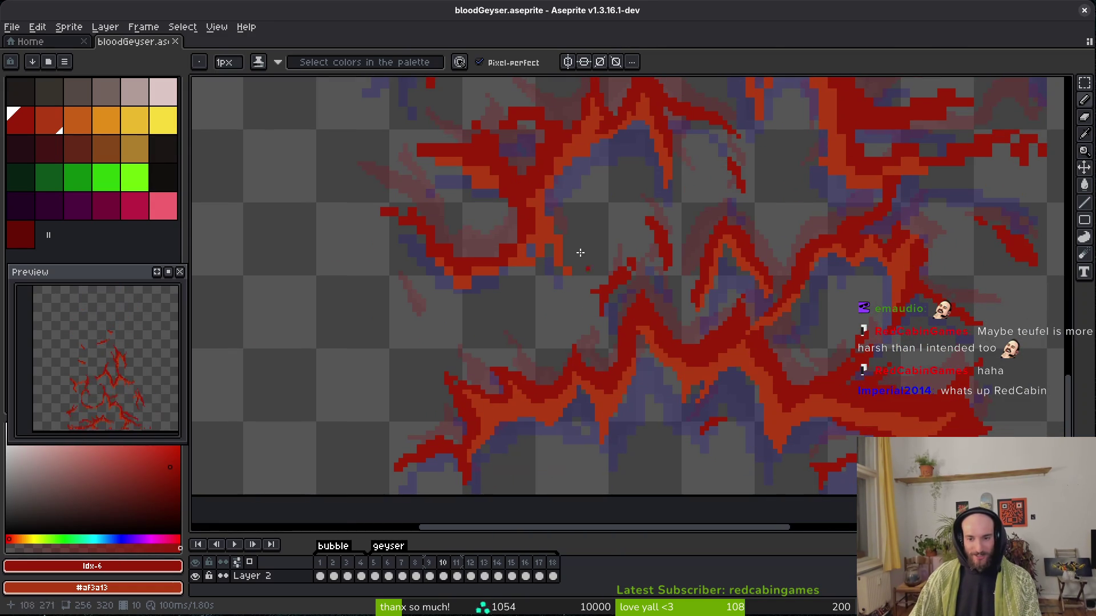
pyautogui.scroll(-3, 632, 323)
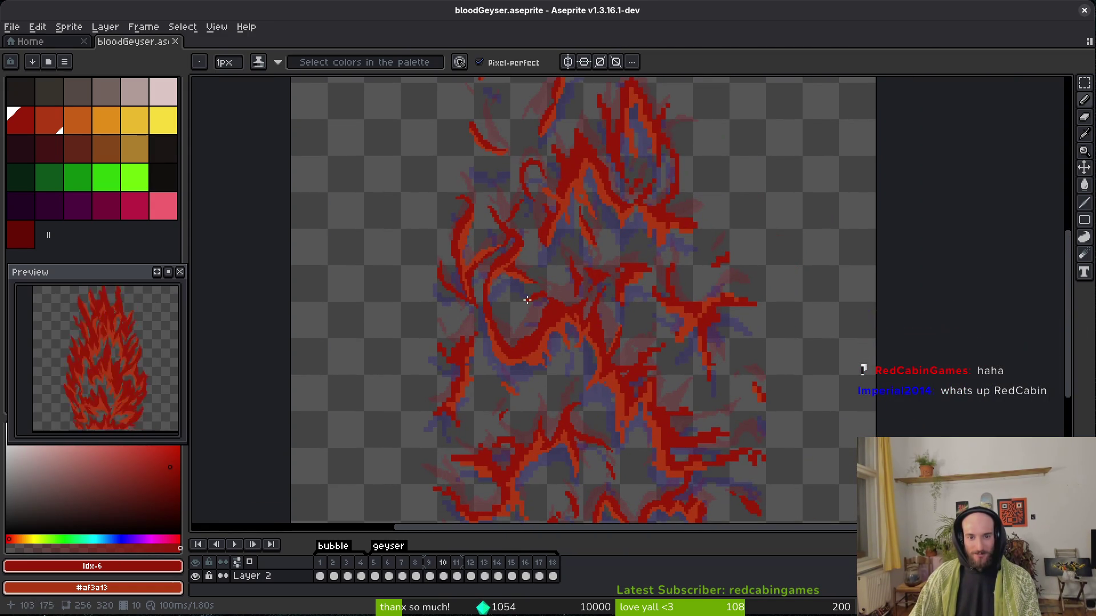
# Draw four short orange strokes along the curved red strand's inner edge, partly over the purple guide block.
pyautogui.scroll(2, 651, 285)
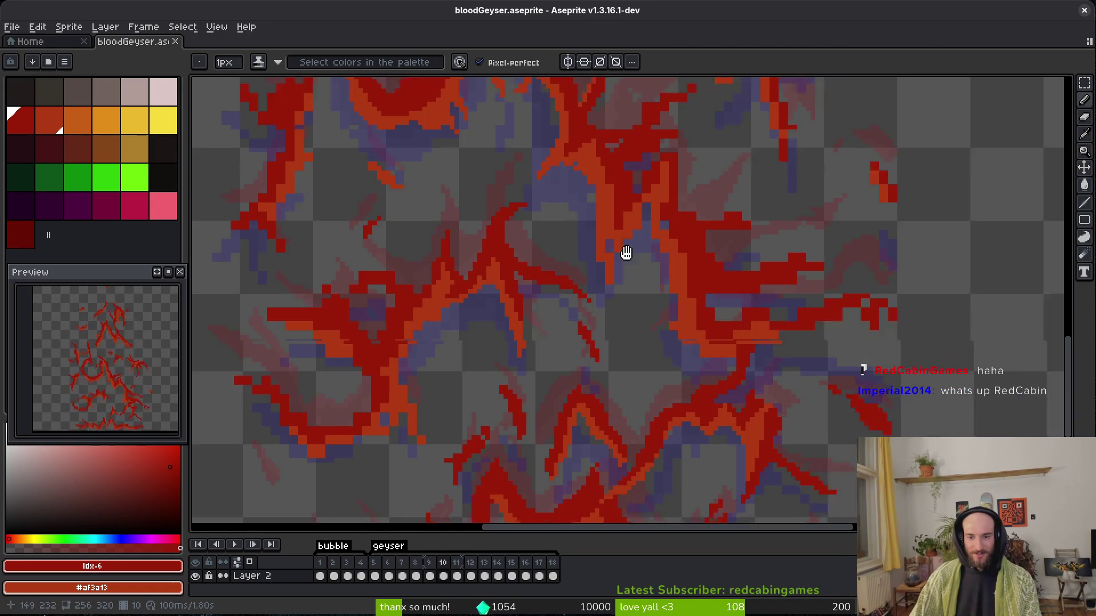
pyautogui.scroll(-1, 663, 377)
pyautogui.hscroll(-2, 627, 314)
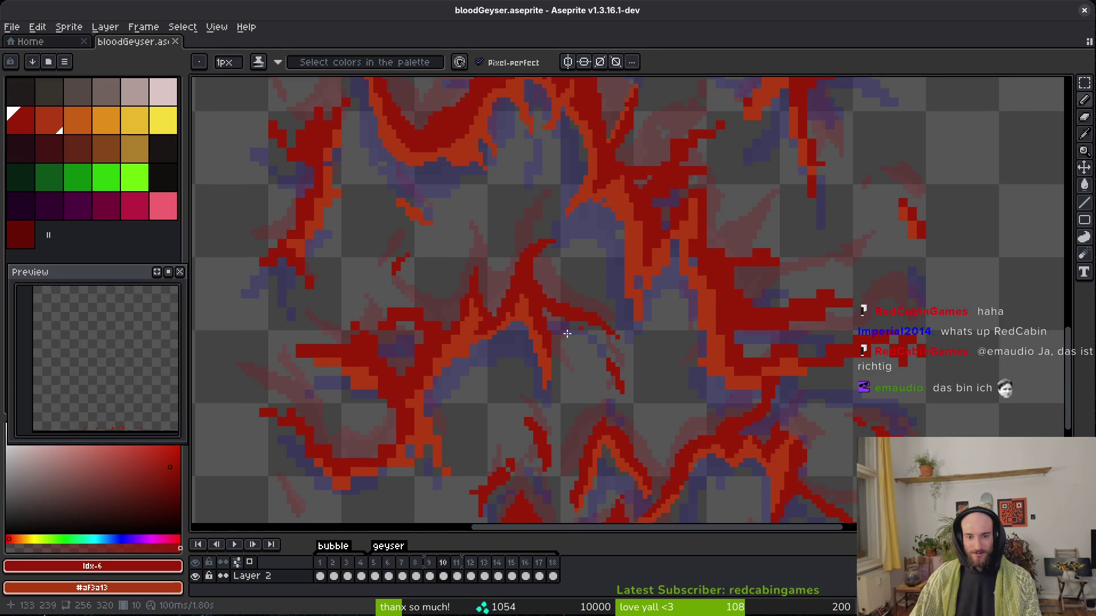
pyautogui.scroll(3, 577, 308)
pyautogui.scroll(-1, 622, 295)
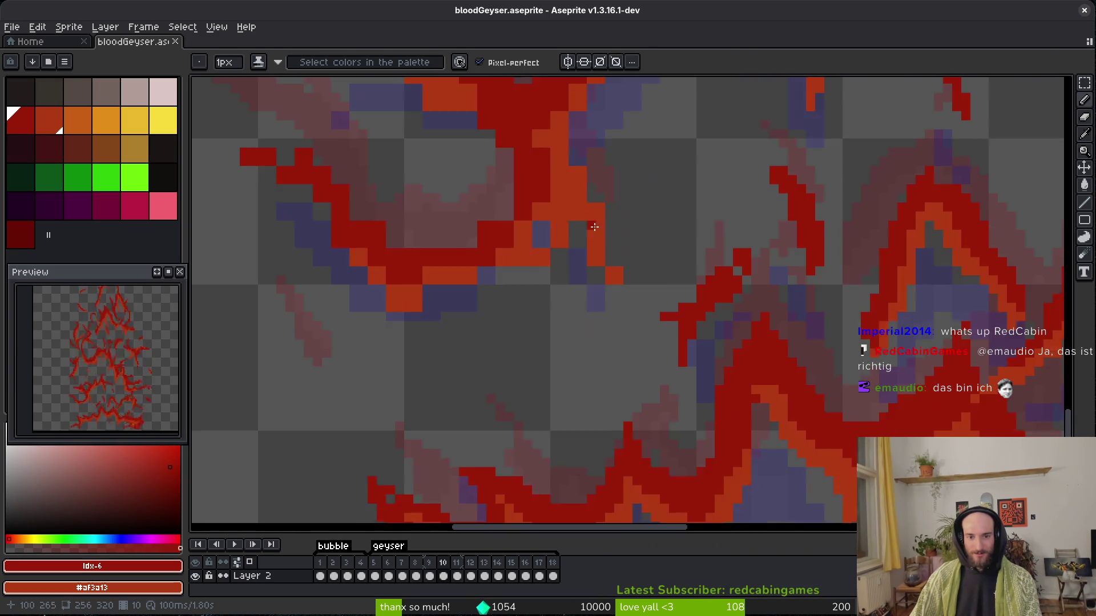
pyautogui.moveTo(583, 145); pyautogui.dragTo(597, 126)
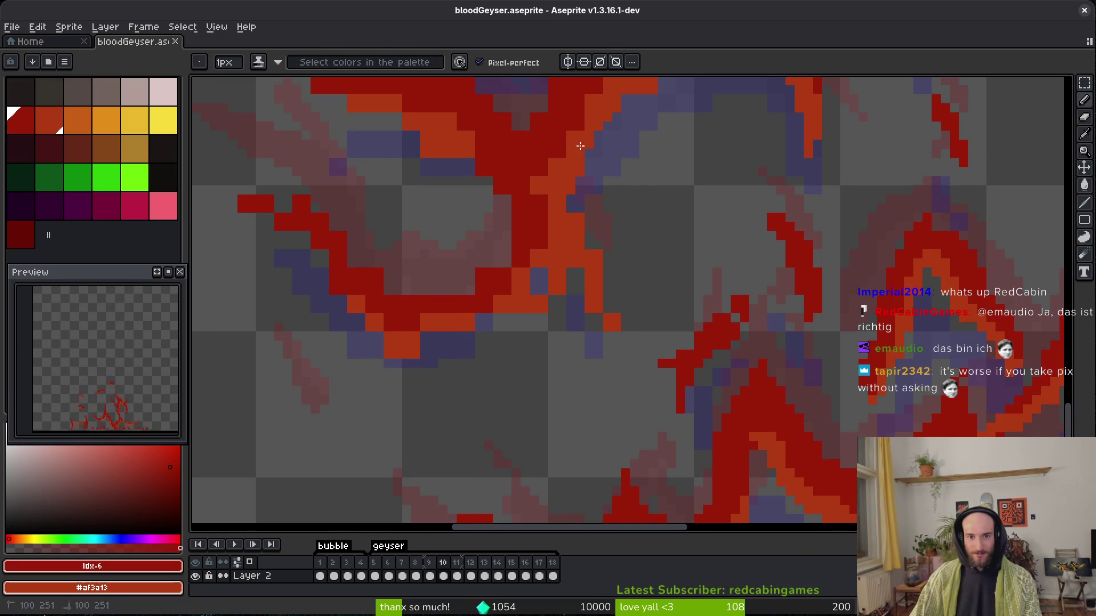
pyautogui.moveTo(543, 281); pyautogui.dragTo(526, 300)
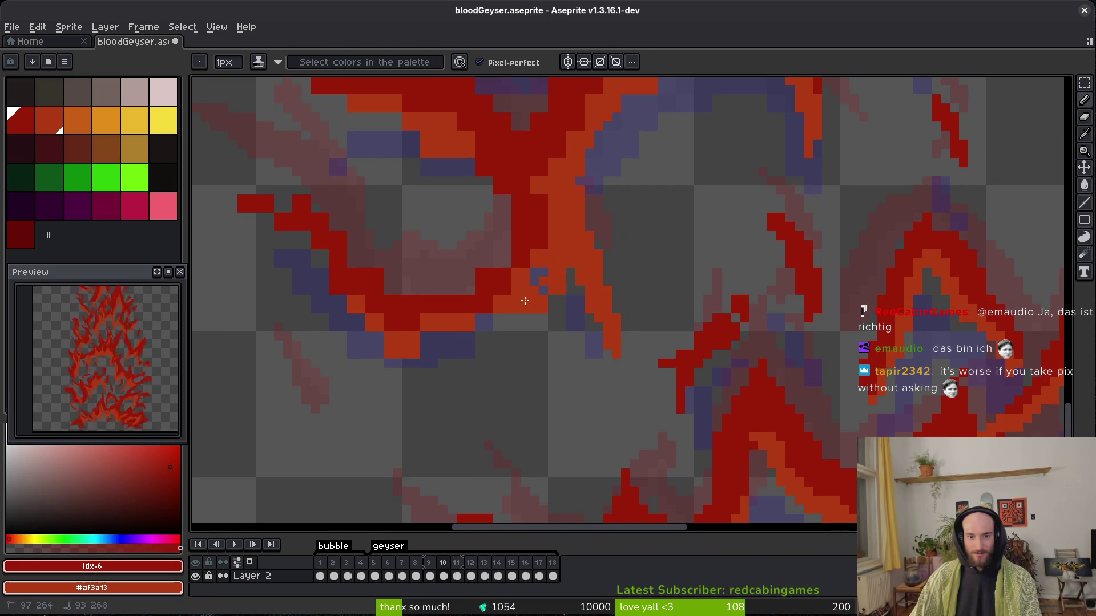
pyautogui.moveTo(526, 254); pyautogui.dragTo(513, 284)
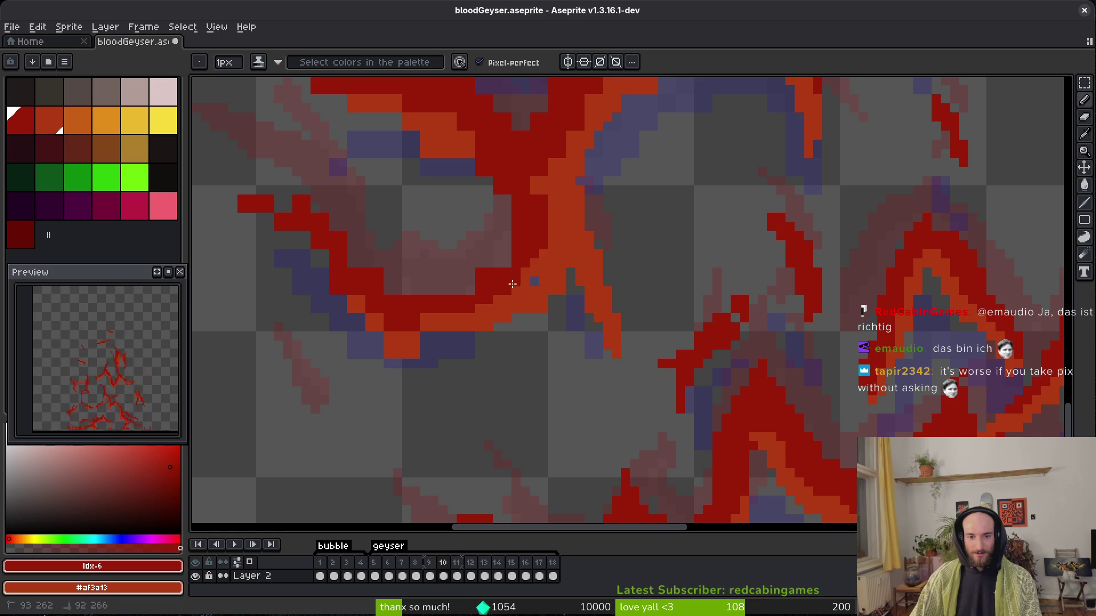
pyautogui.moveTo(450, 308)
pyautogui.mouseDown()
pyautogui.moveTo(434, 326)
pyautogui.moveTo(449, 336)
pyautogui.mouseUp()
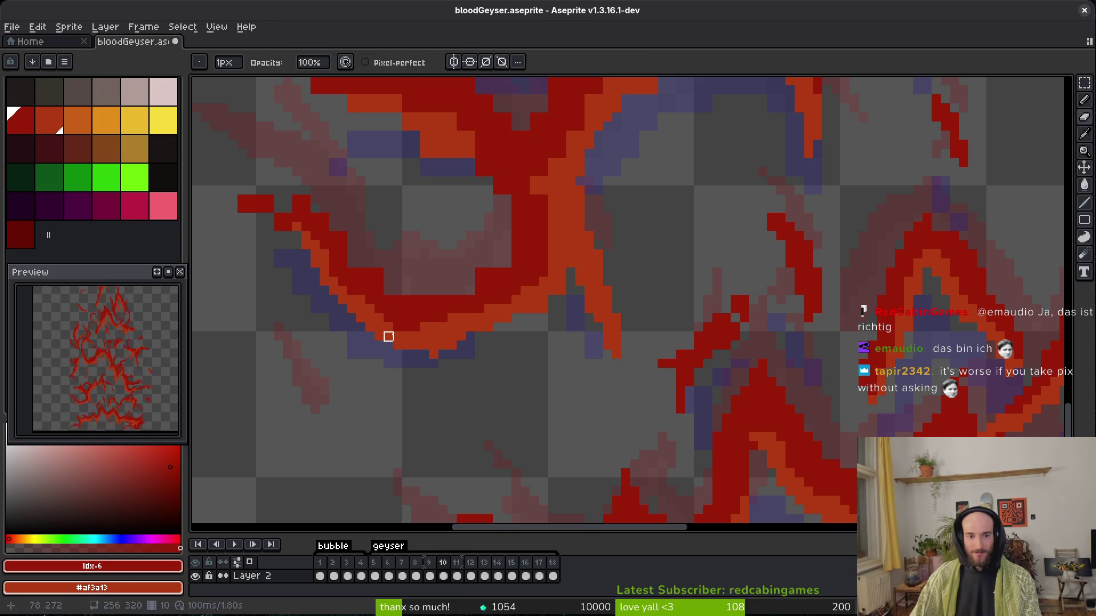
pyautogui.scroll(1, 381, 303)
pyautogui.scroll(1, 311, 139)
pyautogui.scroll(-2, 475, 333)
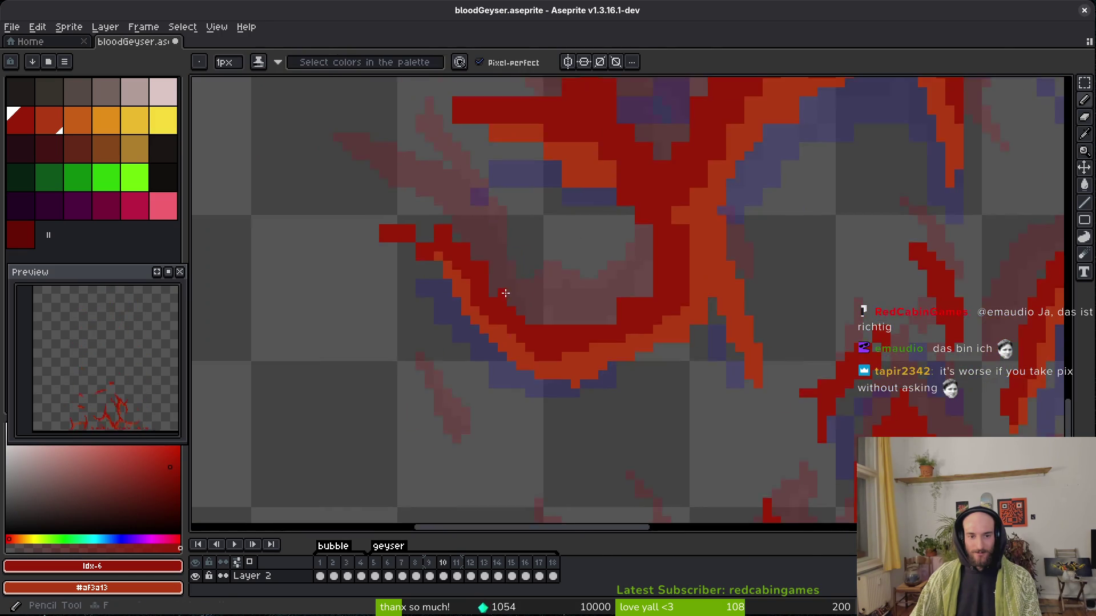
# Fill the gap in the top red row, add red pixels, and erase stray red pixels from the strand.
pyautogui.scroll(2, 439, 263)
pyautogui.moveTo(418, 197)
pyautogui.mouseDown()
pyautogui.moveTo(475, 279)
pyautogui.moveTo(474, 303)
pyautogui.mouseUp()
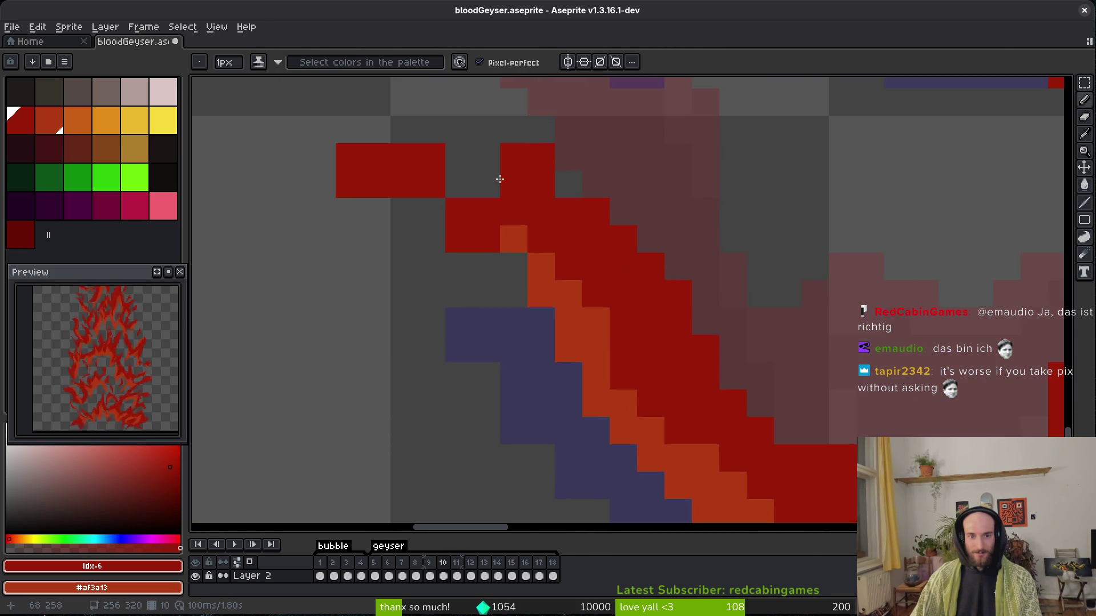
pyautogui.moveTo(547, 196); pyautogui.dragTo(421, 168)
pyautogui.press('e')
pyautogui.moveTo(320, 183); pyautogui.dragTo(485, 321)
pyautogui.scroll(-1, 486, 320)
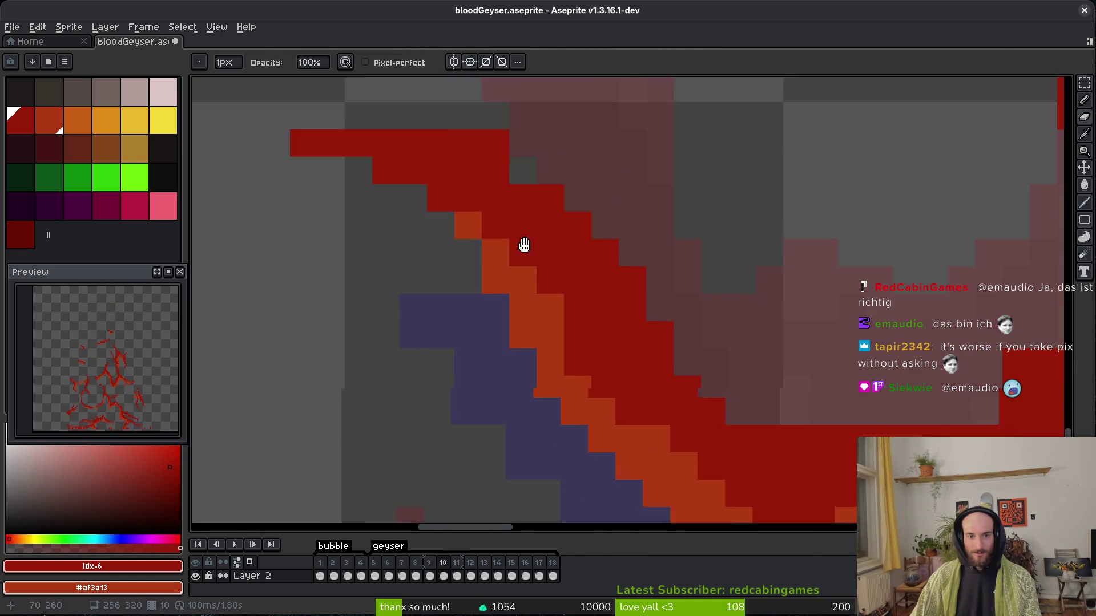
pyautogui.scroll(1, 468, 142)
pyautogui.hscroll(4, 637, 203)
pyautogui.scroll(-1, 637, 204)
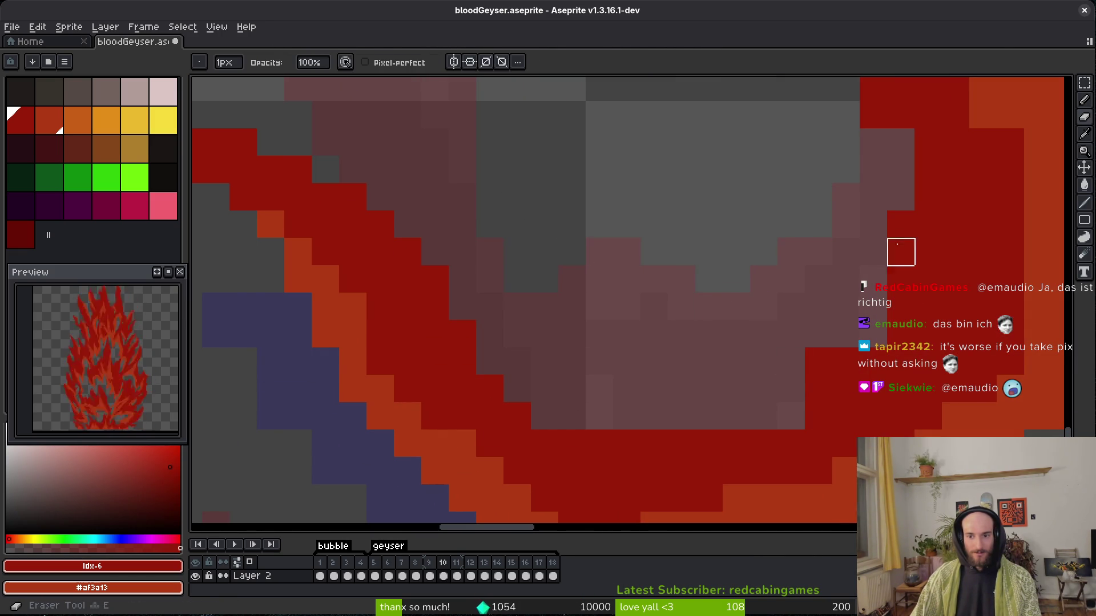
# Turn two pixels on the lower part of the strand orange.
pyautogui.press('b')
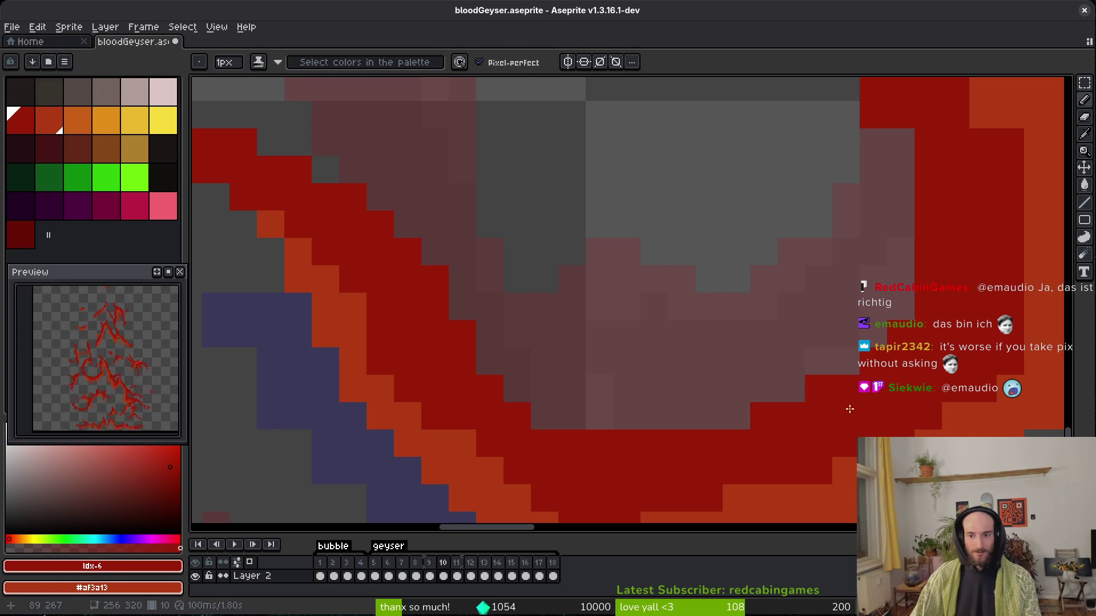
pyautogui.hscroll(4, 662, 338)
pyautogui.scroll(-1, 663, 338)
pyautogui.hscroll(-4, 663, 337)
pyautogui.scroll(-1, 567, 421)
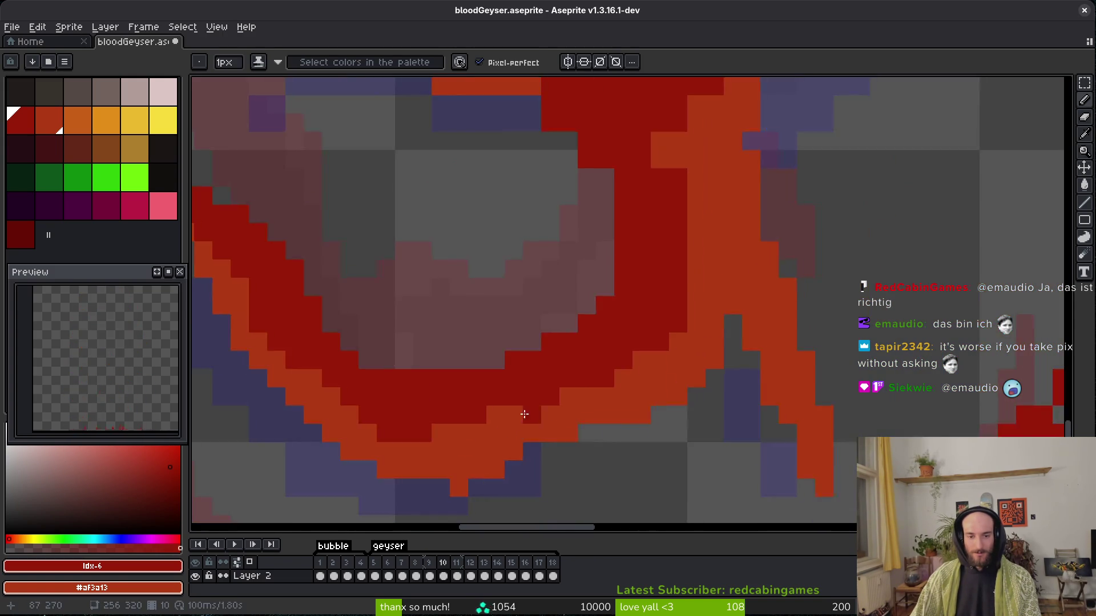
pyautogui.scroll(3, 607, 482)
pyautogui.scroll(-4, 677, 421)
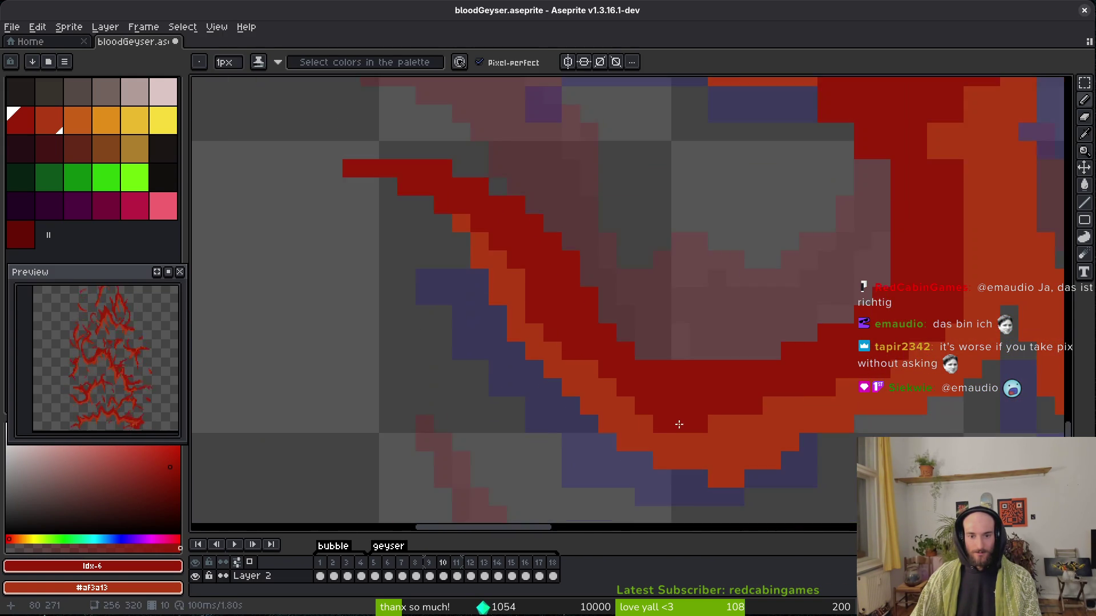
pyautogui.scroll(1, 632, 451)
pyautogui.scroll(3, 632, 451)
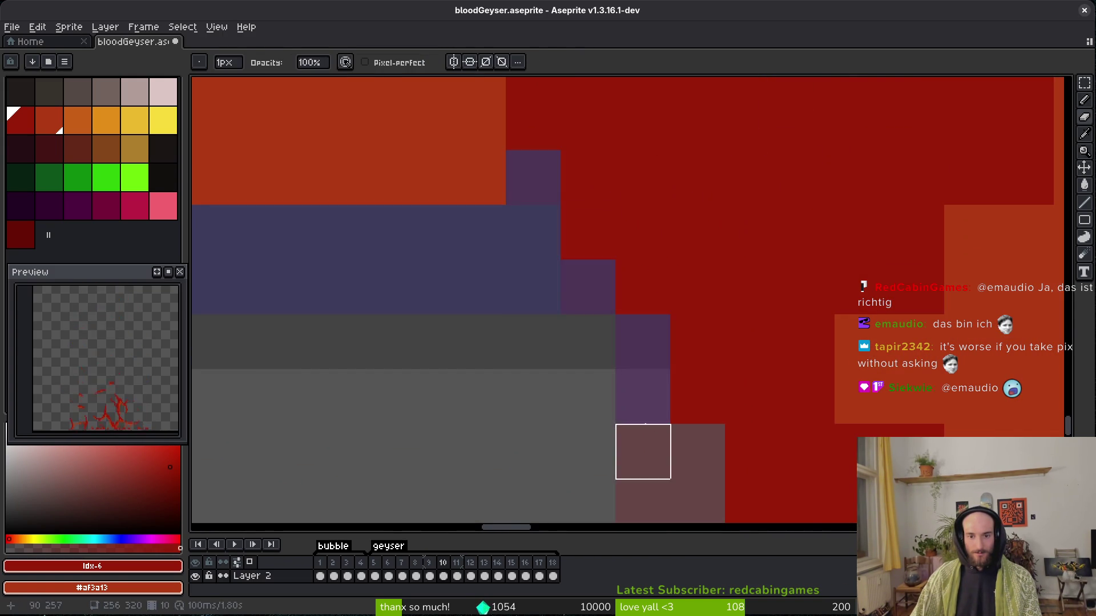
pyautogui.scroll(1, 641, 450)
pyautogui.scroll(-3, 647, 335)
pyautogui.press('e')
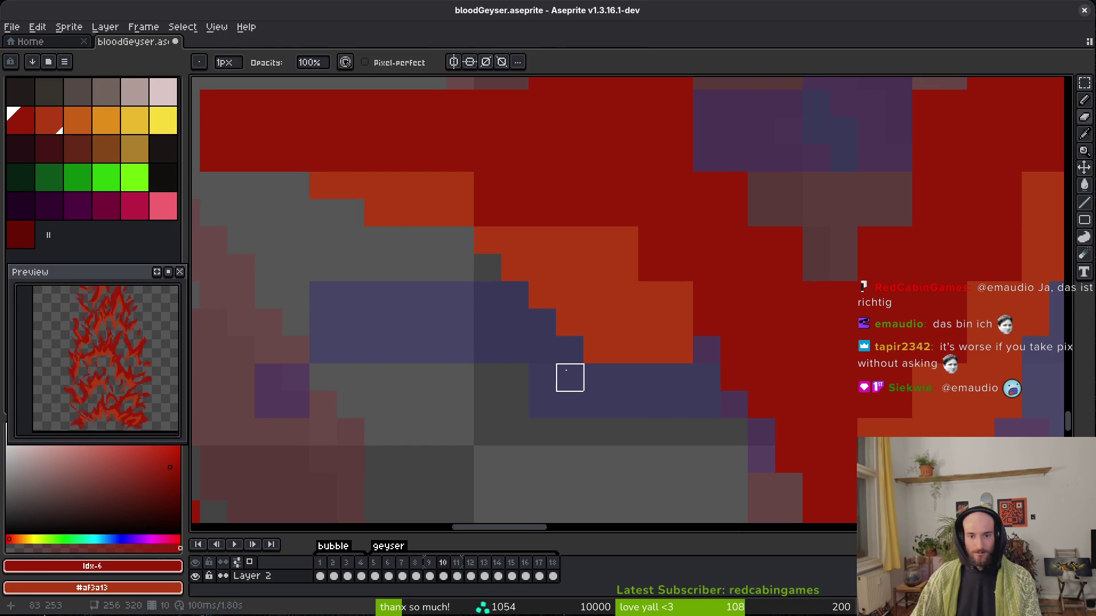
pyautogui.press('b')
pyautogui.moveTo(707, 350); pyautogui.dragTo(734, 378)
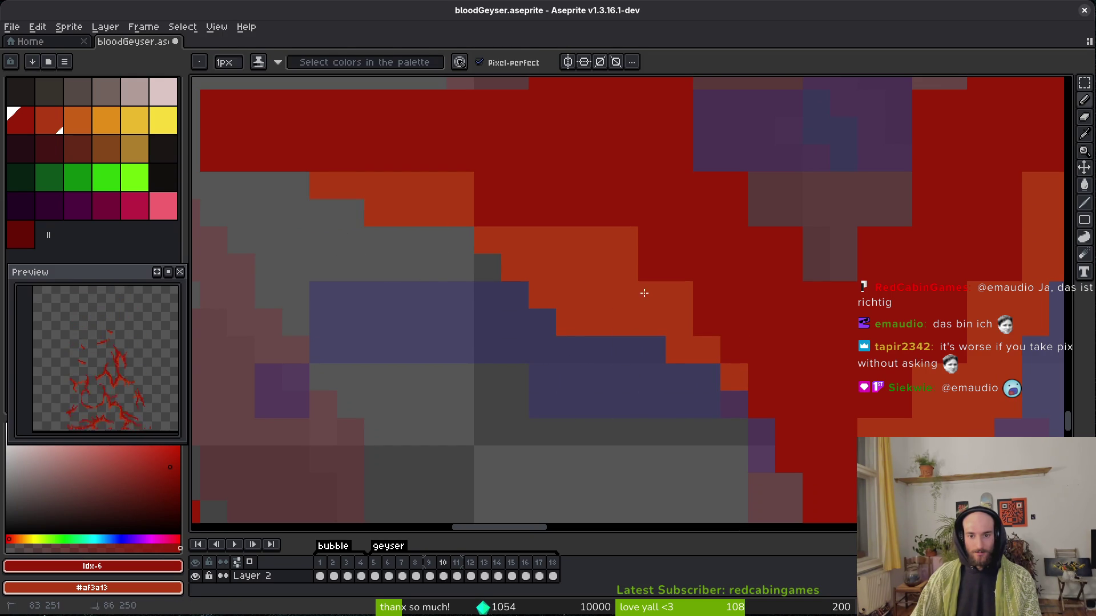
# Paint orange pixels along the strand's diagonal edge and extend that edge.
pyautogui.press('e')
pyautogui.moveTo(580, 329); pyautogui.dragTo(688, 383)
pyautogui.press('b')
pyautogui.moveTo(731, 322)
pyautogui.mouseDown()
pyautogui.moveTo(546, 251)
pyautogui.moveTo(320, 186)
pyautogui.mouseUp()
# Erase stray red pixels along the strand.
pyautogui.press('e')
pyautogui.moveTo(399, 268)
pyautogui.mouseDown()
pyautogui.moveTo(344, 213)
pyautogui.moveTo(291, 214)
pyautogui.mouseUp()
pyautogui.moveTo(438, 266); pyautogui.dragTo(359, 245)
pyautogui.press('b')
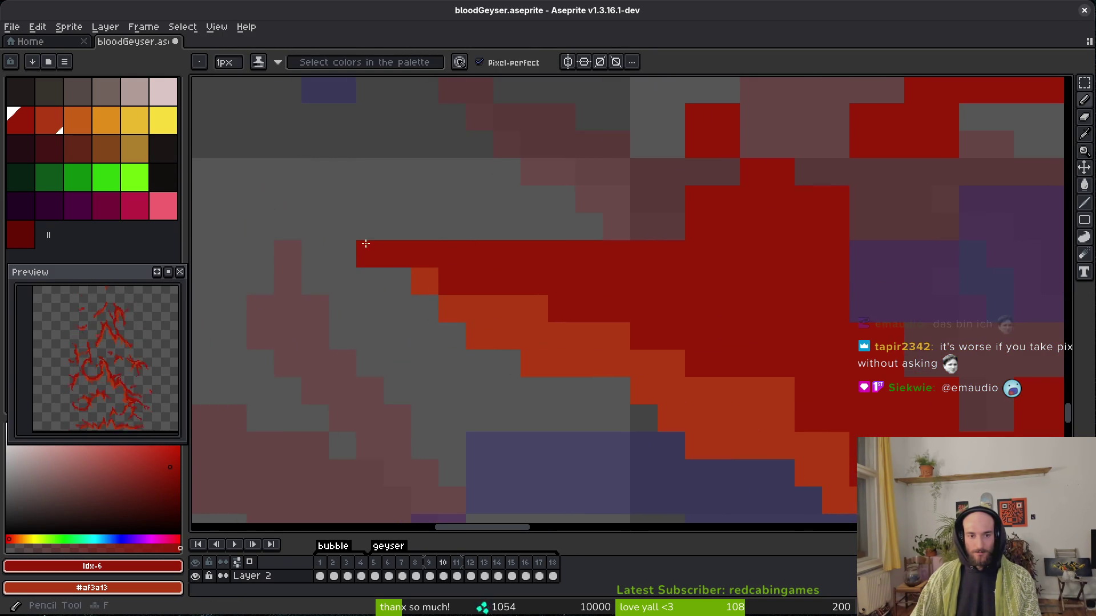
pyautogui.press('e')
pyautogui.press('b')
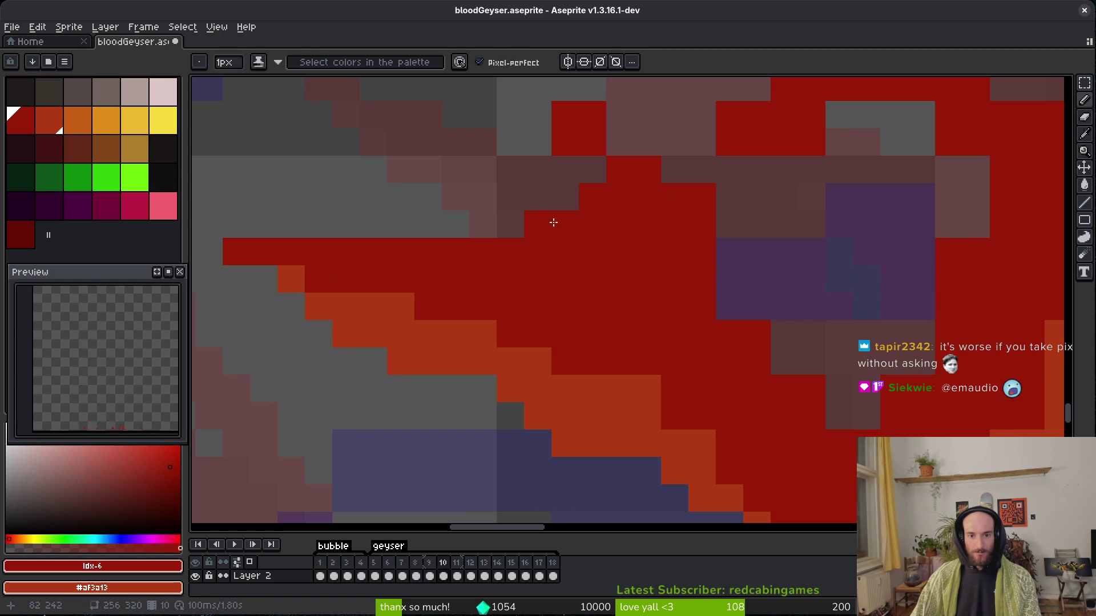
# Erase the red pixels sitting above the purple guide.
pyautogui.scroll(2, 499, 212)
pyautogui.hscroll(2, 500, 212)
pyautogui.press('e')
pyautogui.scroll(2, 690, 237)
pyautogui.hscroll(1, 690, 238)
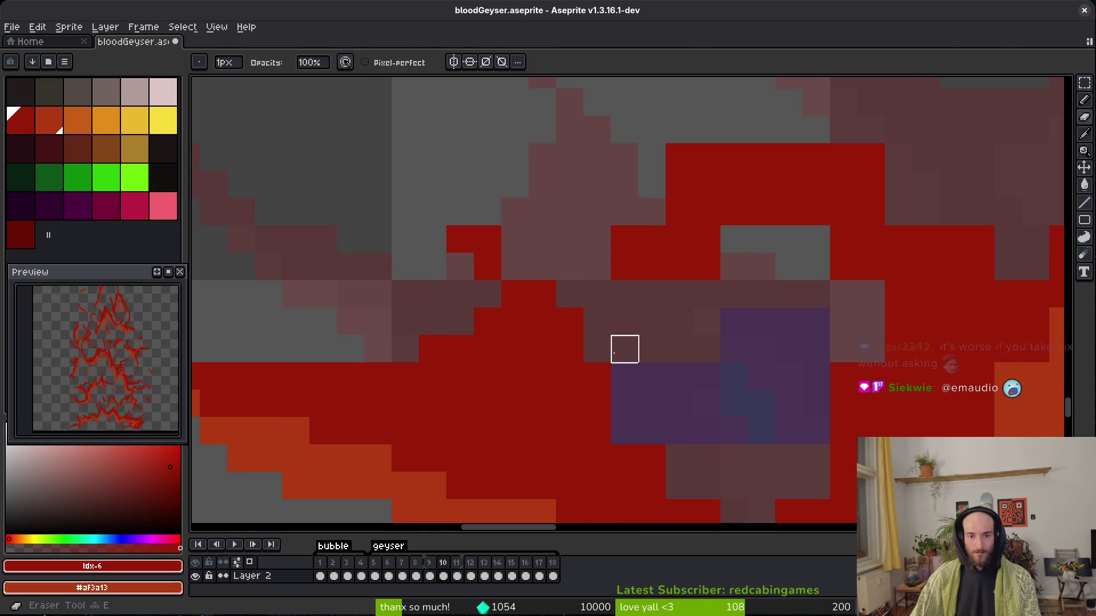
pyautogui.moveTo(789, 212)
pyautogui.mouseDown()
pyautogui.moveTo(680, 293)
pyautogui.moveTo(624, 183)
pyautogui.moveTo(869, 183)
pyautogui.mouseUp()
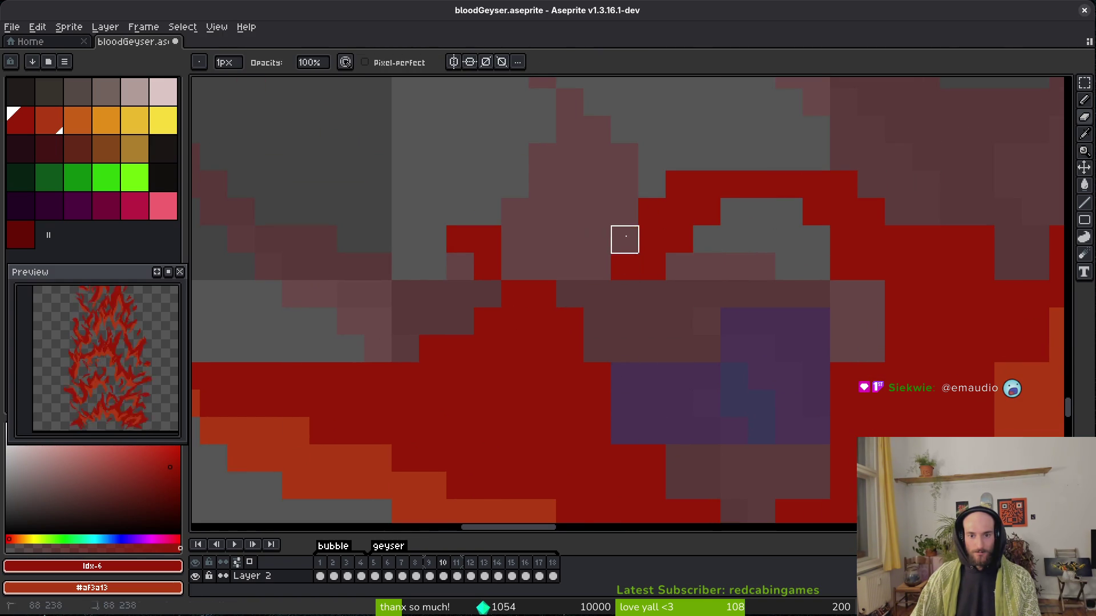
pyautogui.scroll(-1, 559, 219)
pyautogui.hscroll(4, 559, 220)
# Erase stray pixels along the strand edge and repaint a few edge pixels.
pyautogui.moveTo(653, 217); pyautogui.dragTo(653, 244)
pyautogui.click(695, 137)
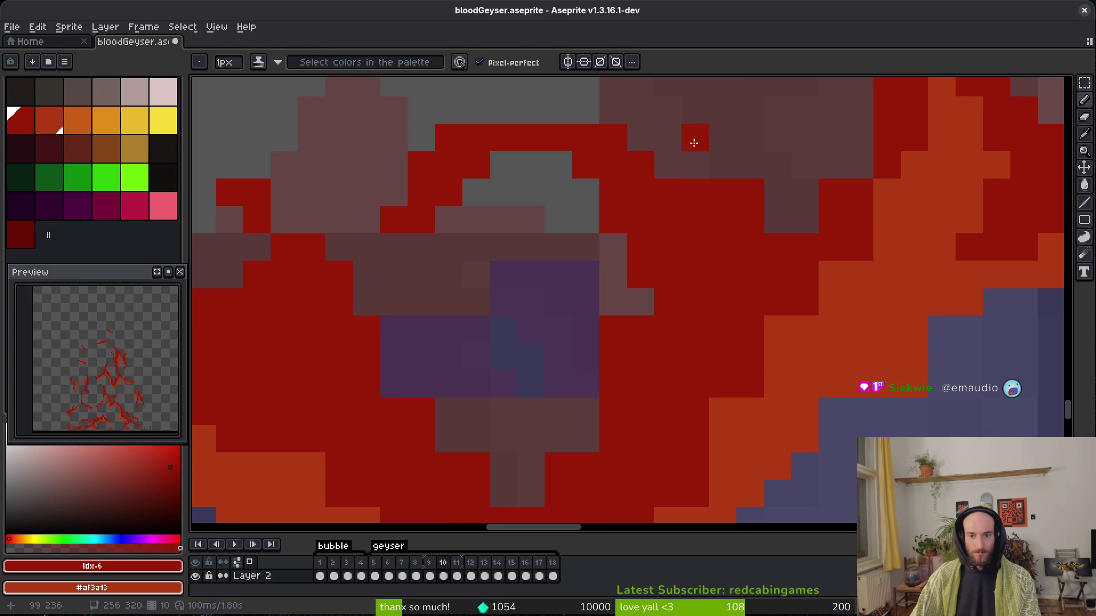
pyautogui.moveTo(695, 192); pyautogui.dragTo(778, 220)
pyautogui.click(750, 192)
pyautogui.press('b')
pyautogui.click(805, 219)
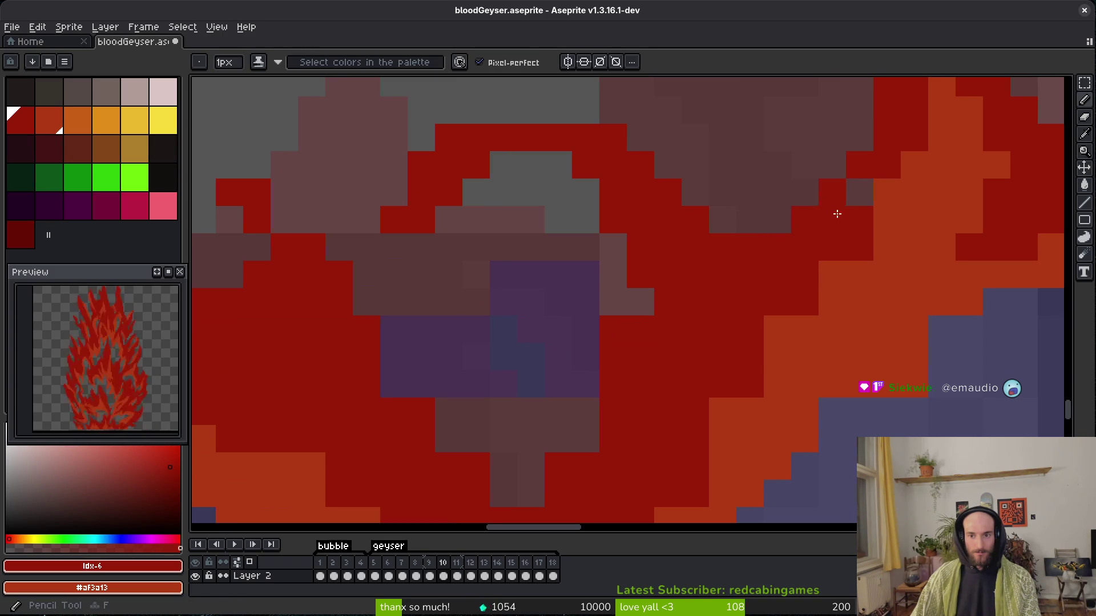
pyautogui.click(867, 144)
# Trim pixels at the strand's right edge and fill a gap pixel in the red strand.
pyautogui.press('e')
pyautogui.moveTo(860, 137); pyautogui.dragTo(831, 190)
pyautogui.press('b')
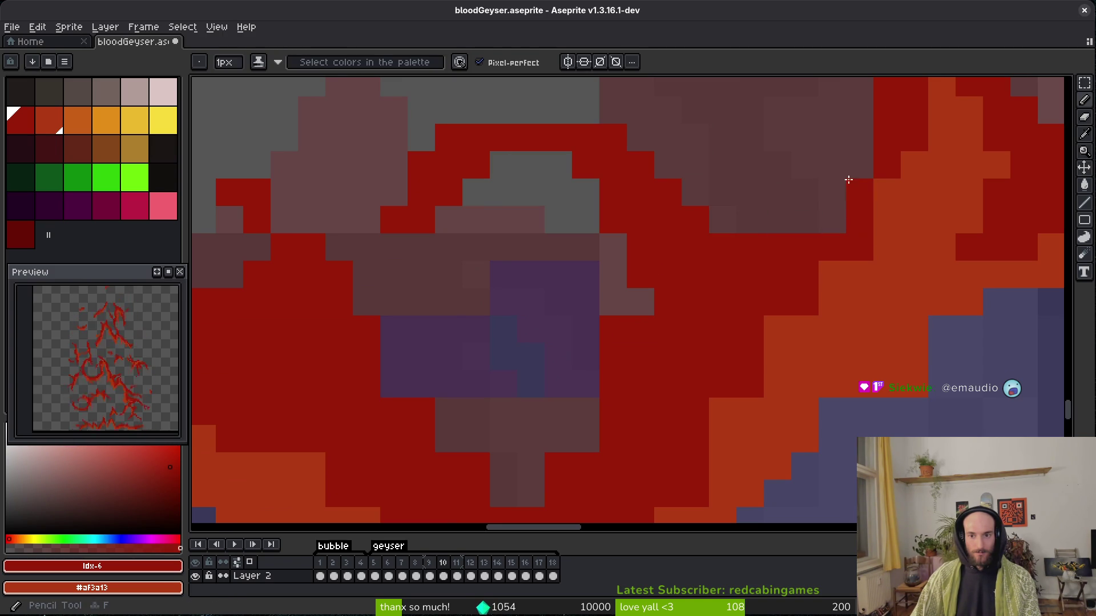
pyautogui.click(857, 165)
# Clear red pixels over the purple guide, shade two pixels orange, and paint a short dark red column.
pyautogui.scroll(-1, 656, 314)
pyautogui.moveTo(619, 320); pyautogui.dragTo(618, 375)
pyautogui.click(646, 320)
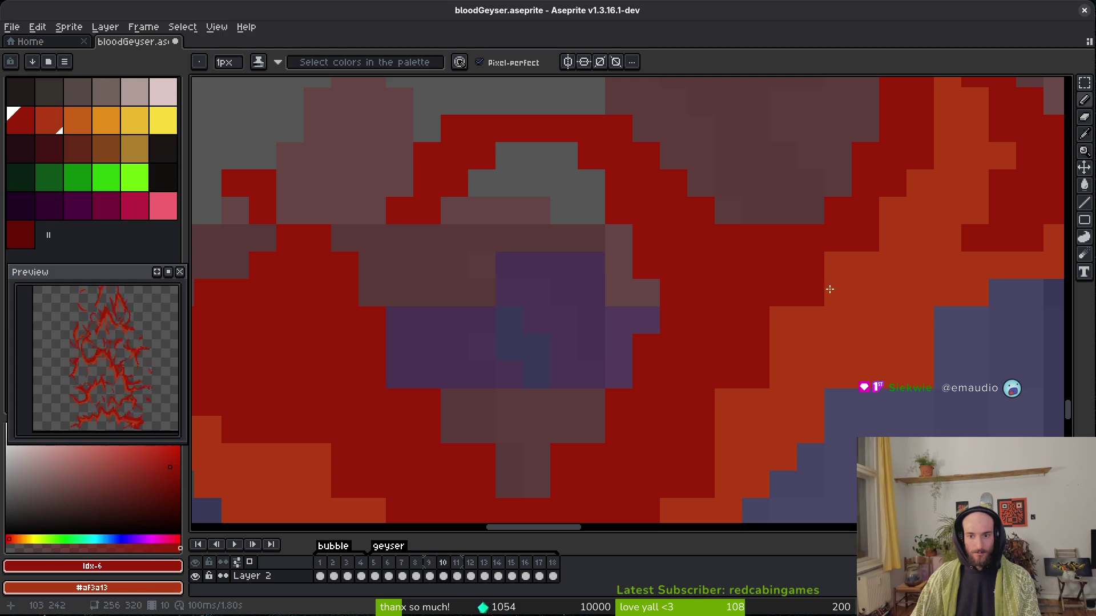
pyautogui.click(756, 348)
pyautogui.click(728, 375)
pyautogui.moveTo(728, 375); pyautogui.dragTo(729, 430)
# Darken a run of orange pixels to dark red.
pyautogui.scroll(-3, 810, 274)
pyautogui.hscroll(4, 811, 274)
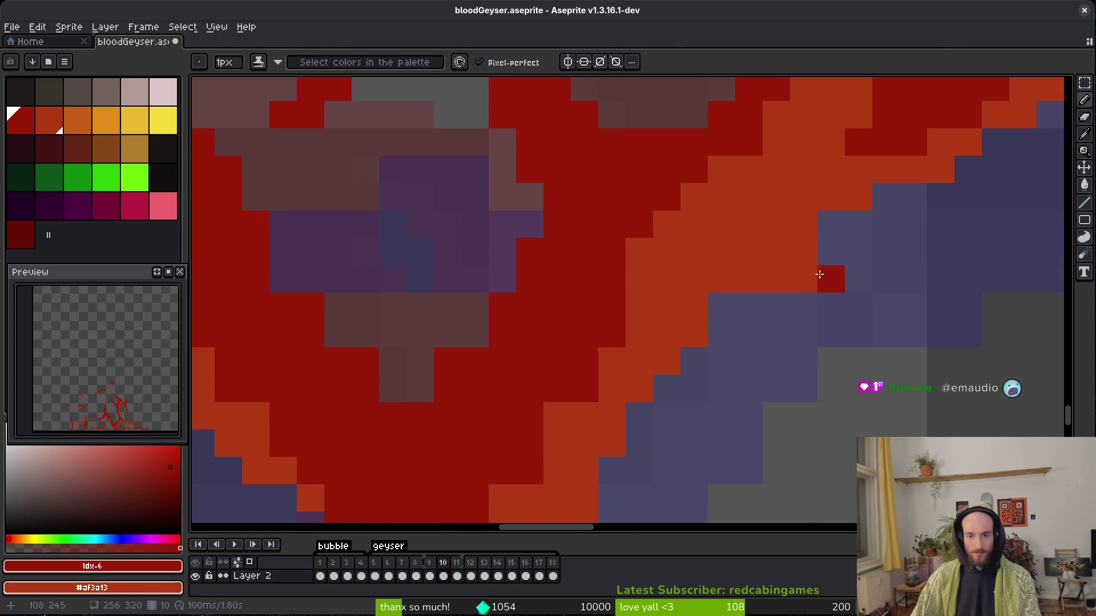
pyautogui.press('e')
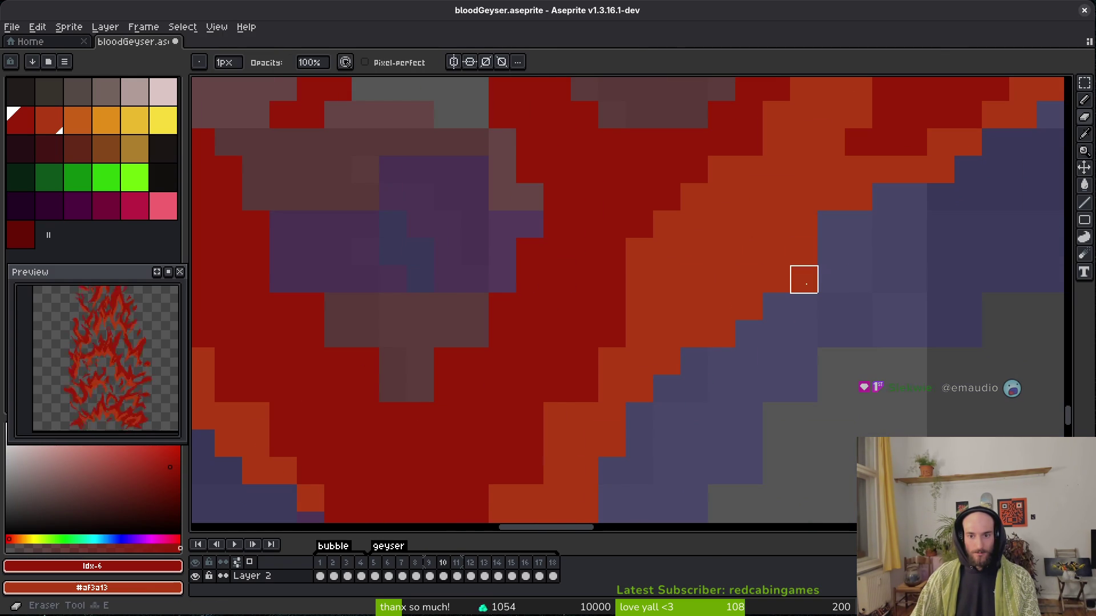
pyautogui.scroll(-3, 804, 279)
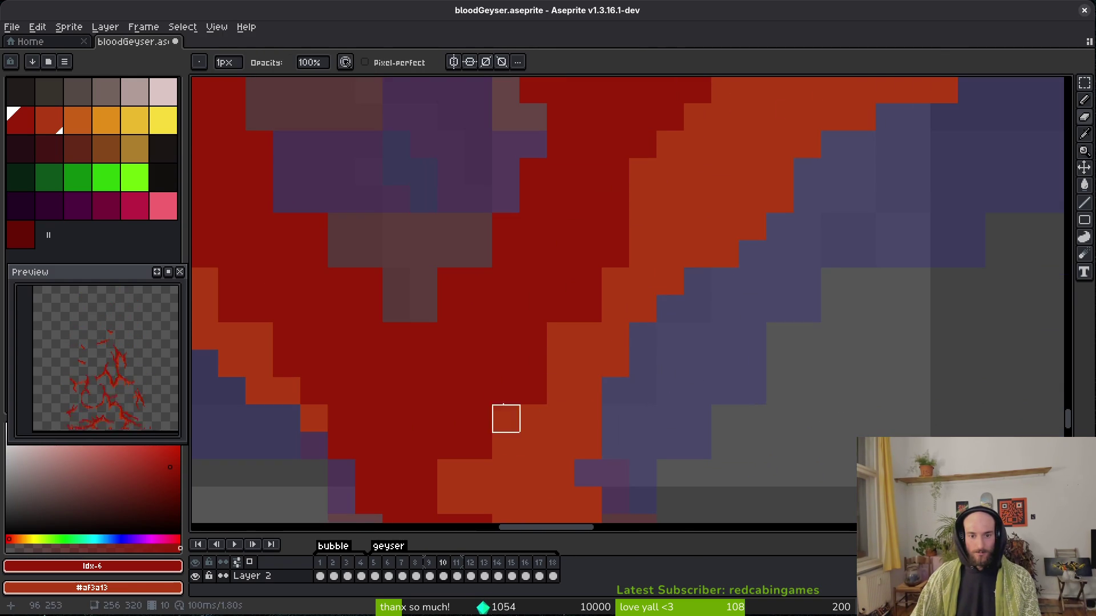
pyautogui.press('b')
pyautogui.moveTo(579, 293); pyautogui.dragTo(552, 379)
# Paint a single red pixel and save the sprite.
pyautogui.scroll(-3, 463, 457)
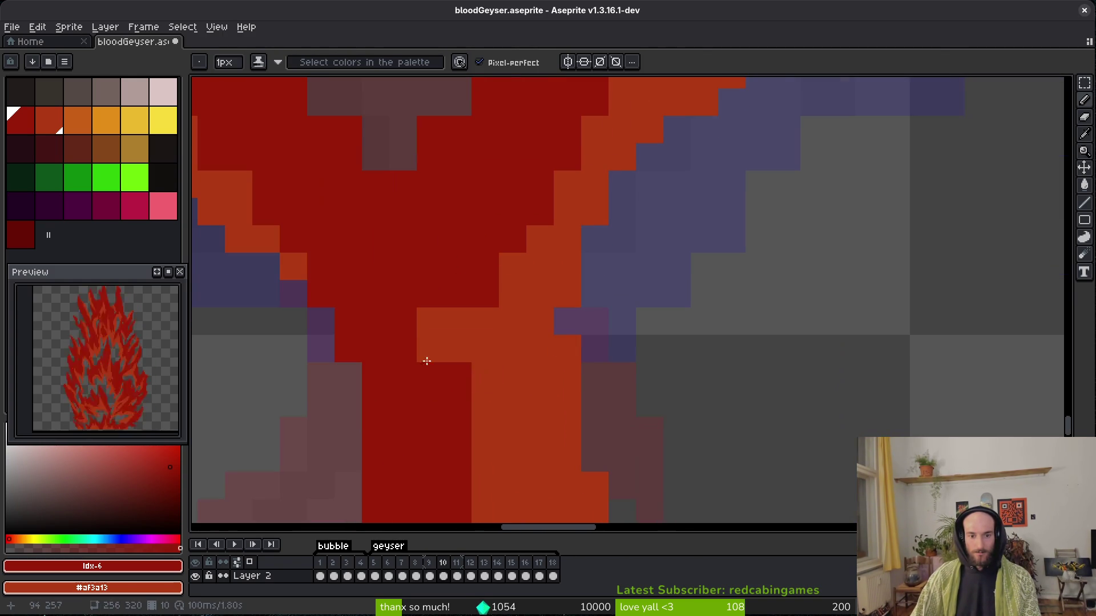
pyautogui.scroll(-3, 491, 350)
pyautogui.scroll(-3, 491, 319)
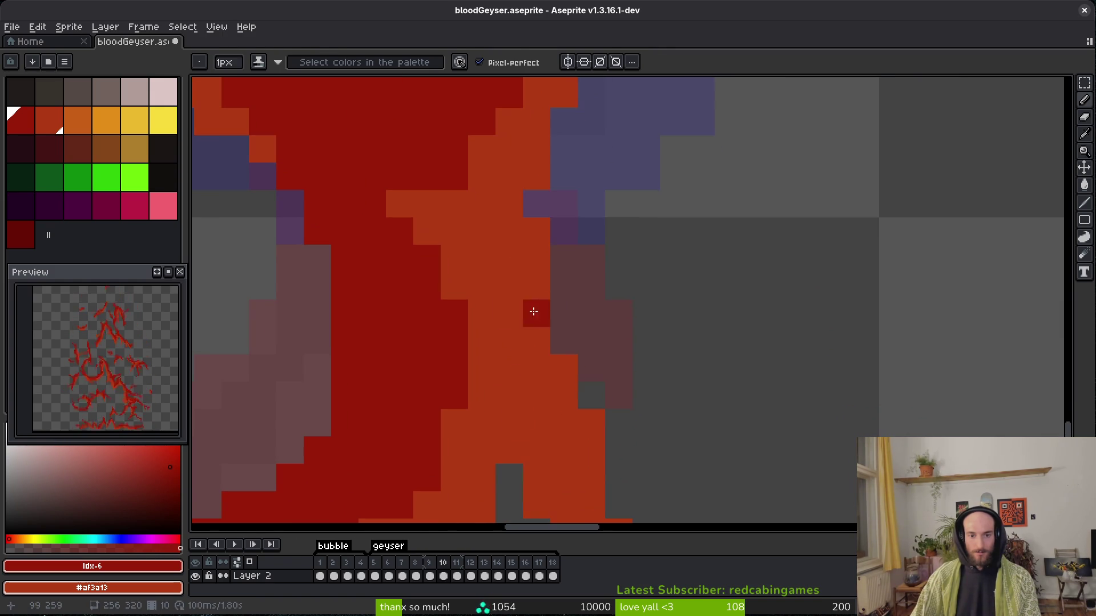
pyautogui.scroll(-3, 558, 303)
pyautogui.click(721, 274)
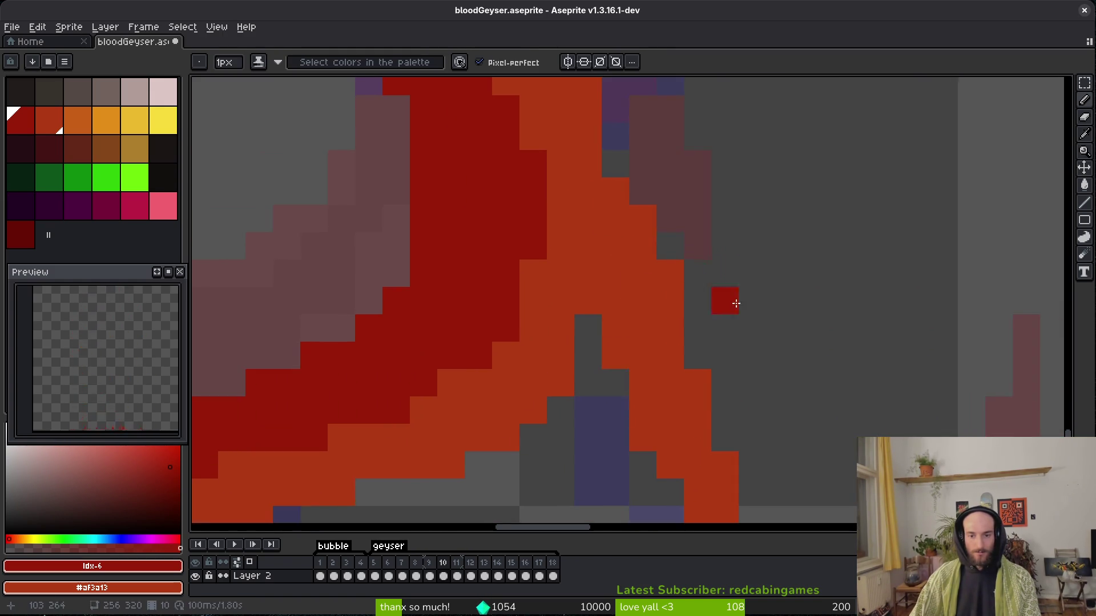
pyautogui.scroll(-3, 774, 489)
pyautogui.hotkey('ctrl', 's')
# Erase the stray red pixel and save the sprite again.
pyautogui.scroll(4, 560, 301)
pyautogui.press('e')
pyautogui.click(560, 301)
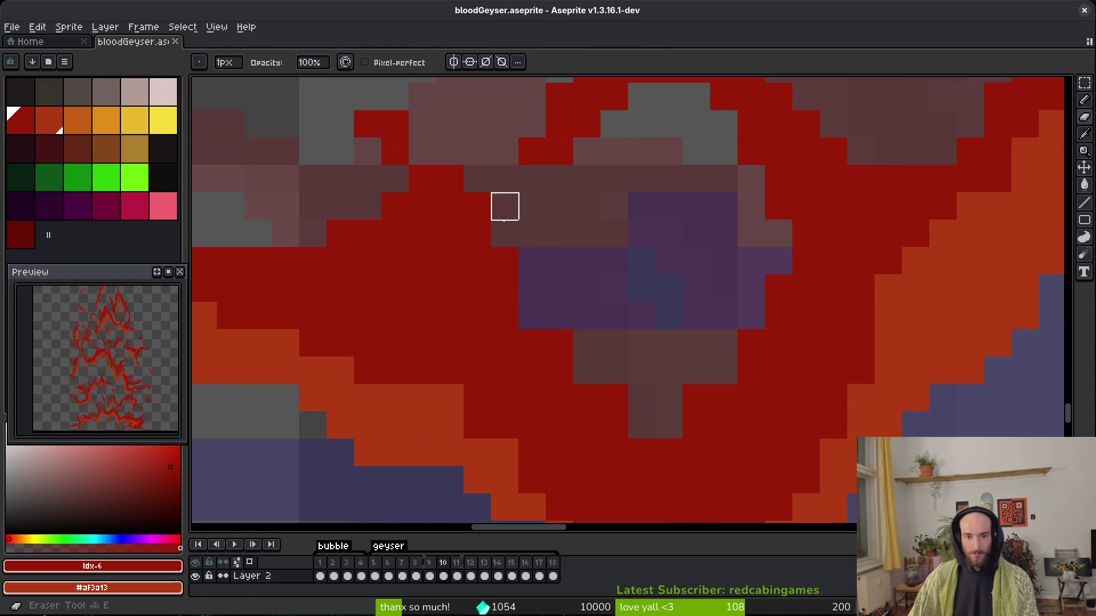
pyautogui.scroll(2, 751, 313)
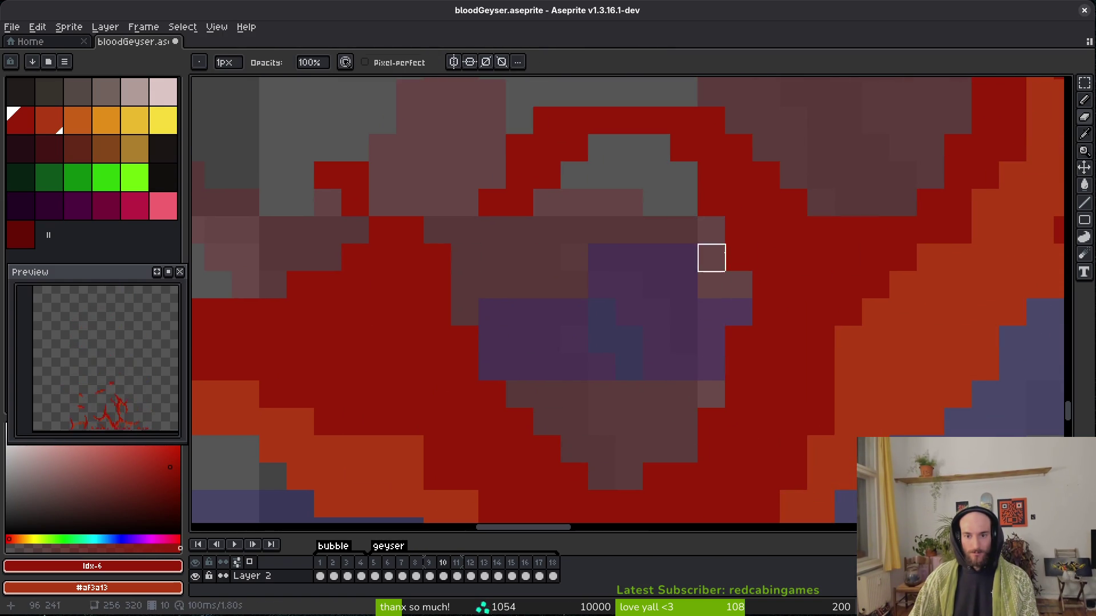
pyautogui.press('b')
pyautogui.hotkey('ctrl', 's')
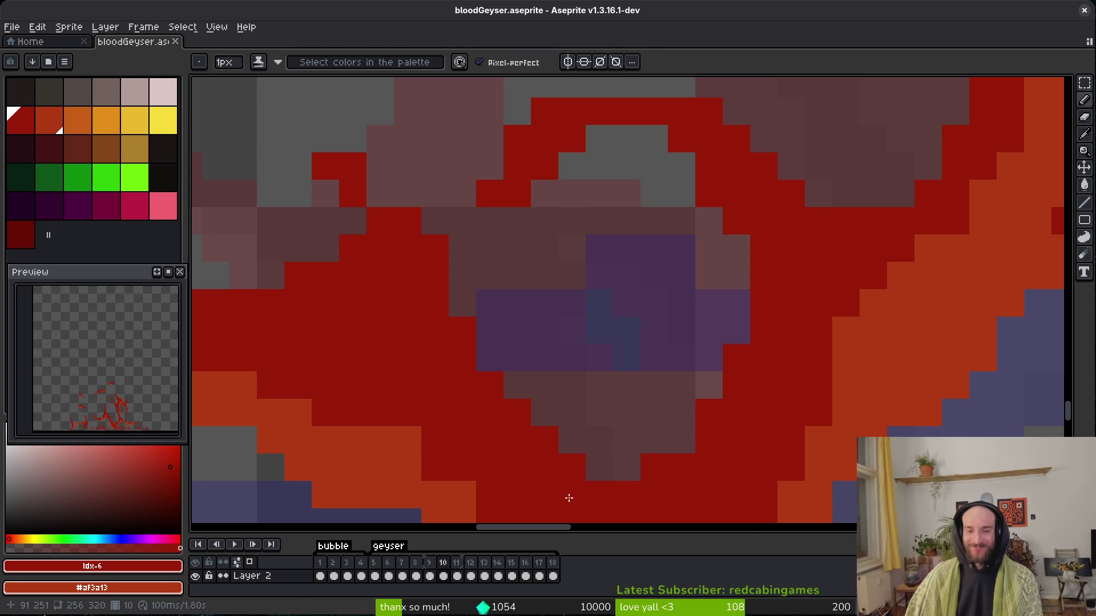
# Darken two red pixels to brown for shading.
pyautogui.click(627, 468)
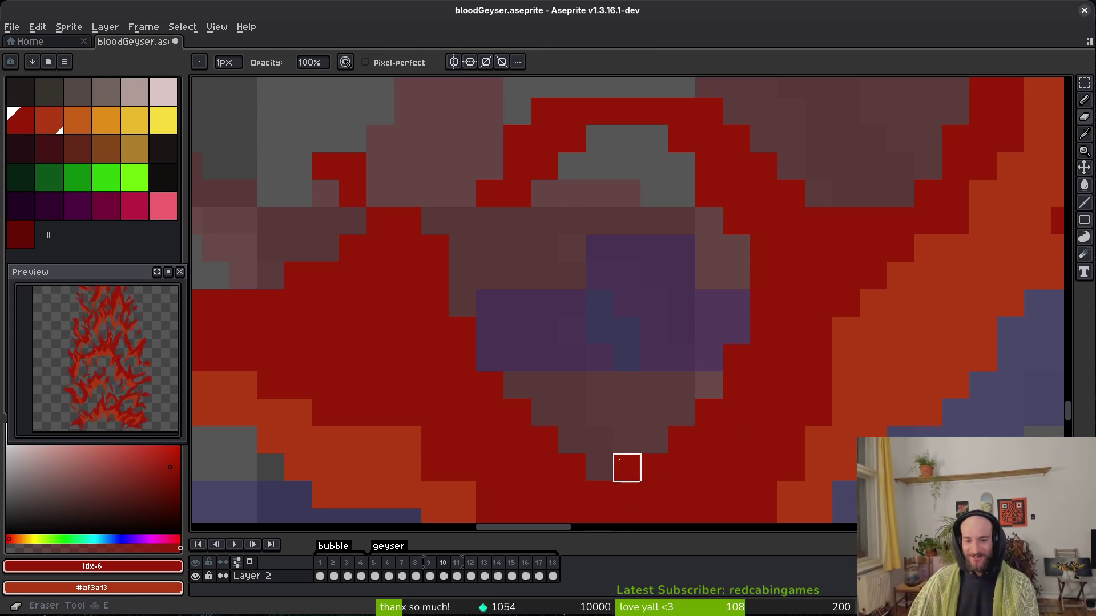
pyautogui.click(737, 385)
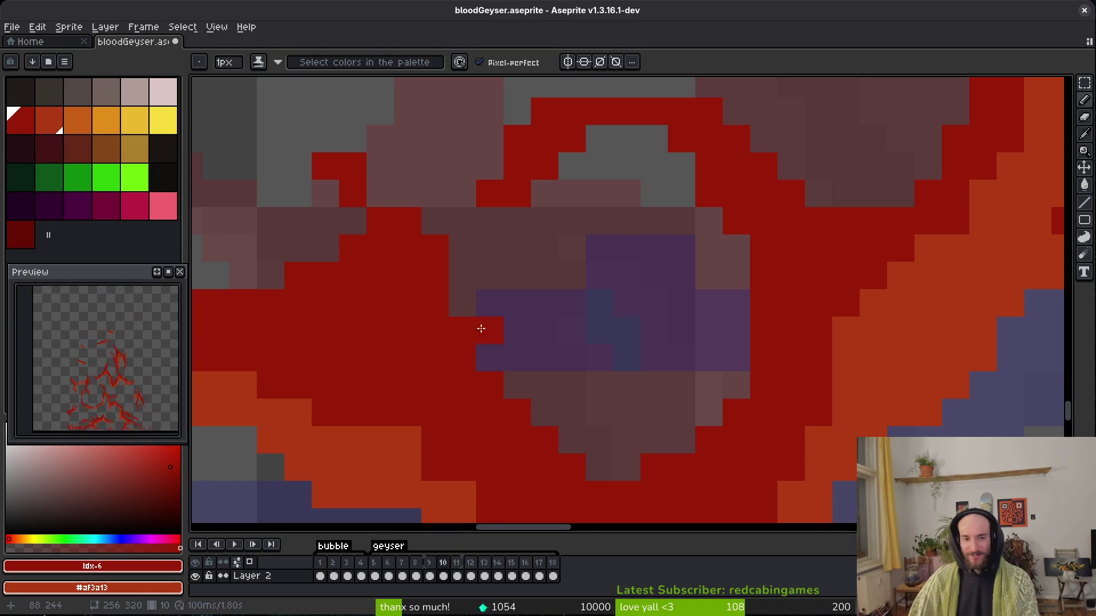
pyautogui.scroll(-5, 486, 334)
# Draw a diagonal staircase of red pixels and thicken that outline.
pyautogui.scroll(5, 605, 286)
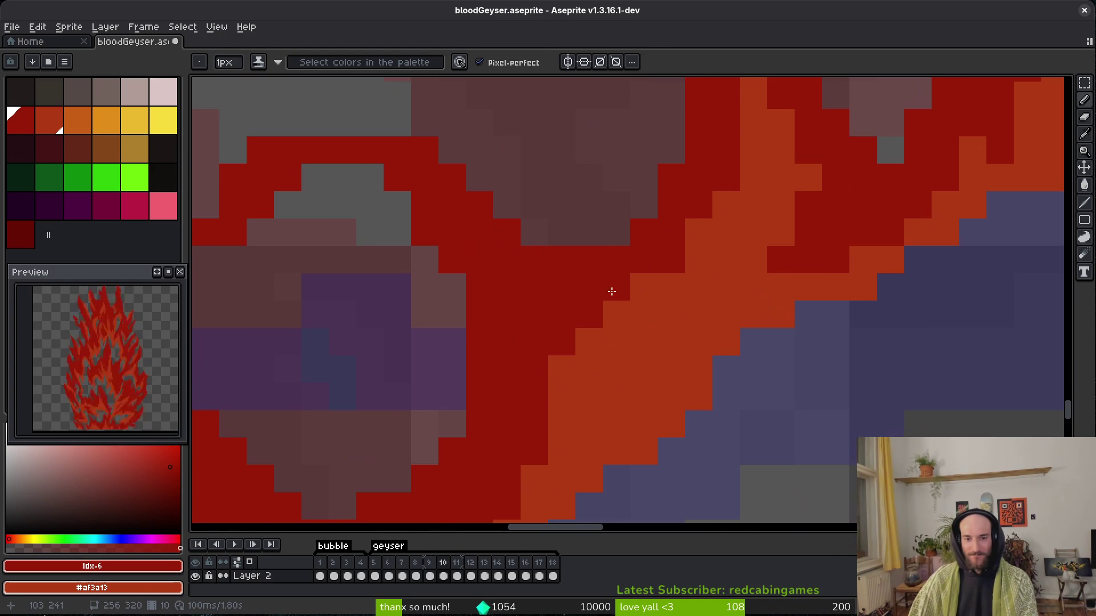
pyautogui.scroll(-5, 605, 286)
pyautogui.scroll(3, 708, 276)
pyautogui.scroll(-2, 736, 321)
pyautogui.scroll(5, 682, 326)
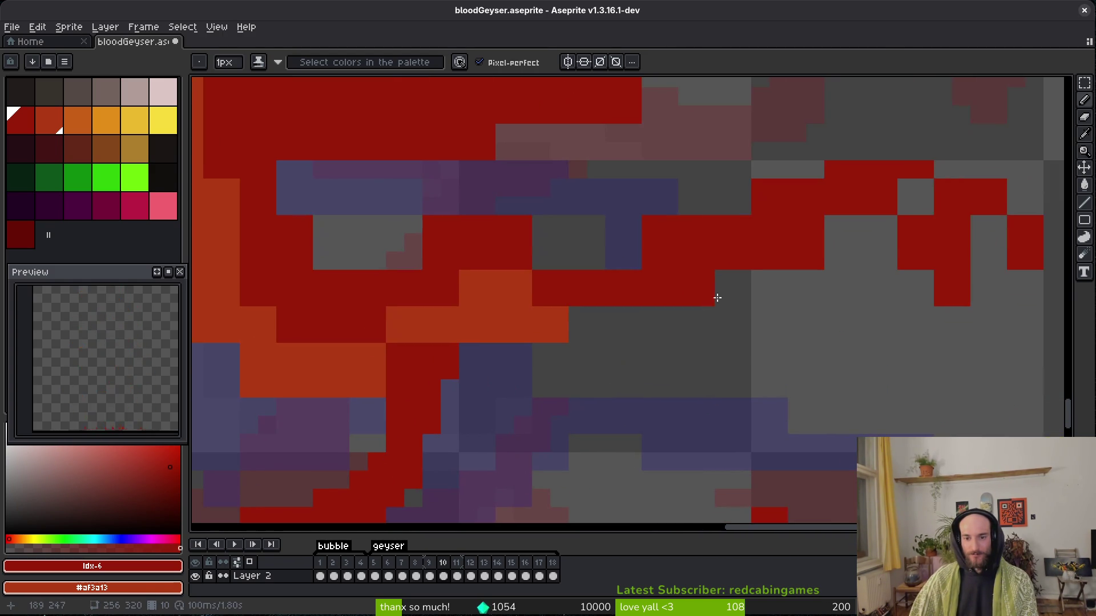
pyautogui.scroll(-2, 683, 326)
pyautogui.scroll(2, 724, 286)
pyautogui.moveTo(676, 259); pyautogui.dragTo(797, 336)
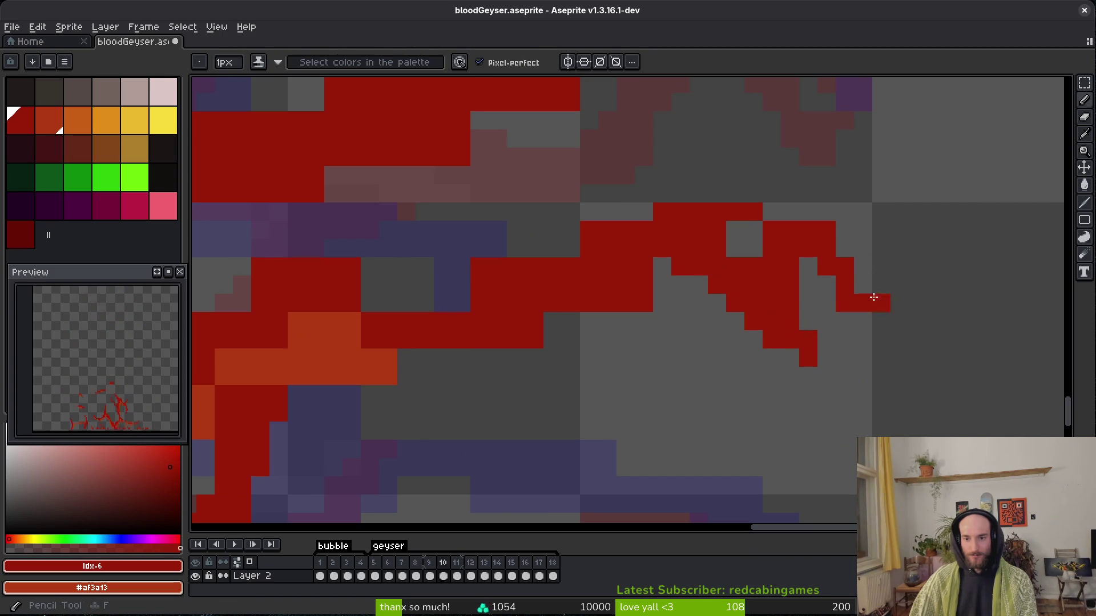
pyautogui.moveTo(827, 267); pyautogui.dragTo(871, 325)
# Erase stray red pixels on the outline and fill a gray gap pixel red.
pyautogui.press('e')
pyautogui.press('b')
pyautogui.moveTo(737, 211)
pyautogui.mouseDown()
pyautogui.moveTo(772, 213)
pyautogui.moveTo(772, 224)
pyautogui.mouseUp()
pyautogui.press('e')
pyautogui.press('b')
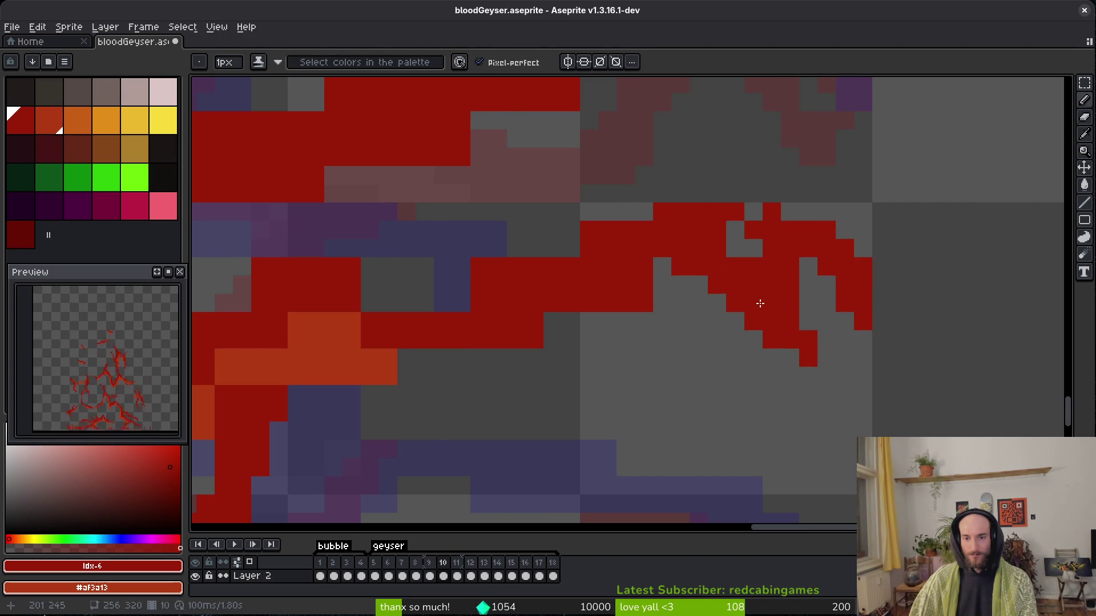
pyautogui.press('e')
pyautogui.click(753, 321)
pyautogui.press('b')
pyautogui.press('e')
pyautogui.click(771, 340)
pyautogui.press('b')
pyautogui.click(752, 212)
# Extend the red strand to the left, erase pixels below it, and fill a gray pixel red.
pyautogui.moveTo(658, 227); pyautogui.dragTo(597, 238)
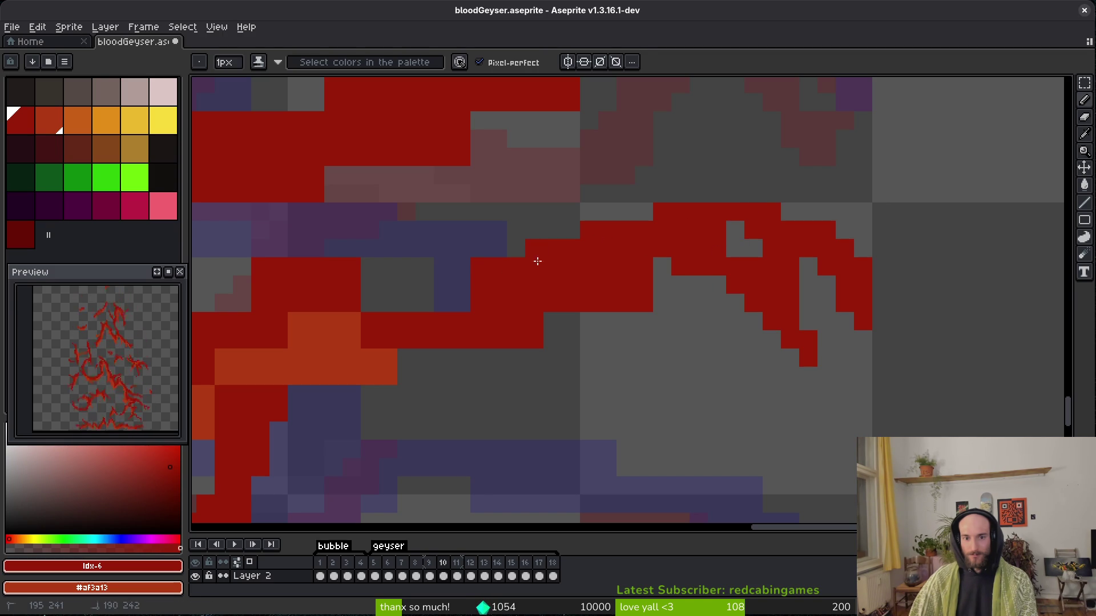
pyautogui.press('e')
pyautogui.moveTo(680, 284)
pyautogui.mouseDown()
pyautogui.moveTo(606, 320)
pyautogui.moveTo(681, 267)
pyautogui.mouseUp()
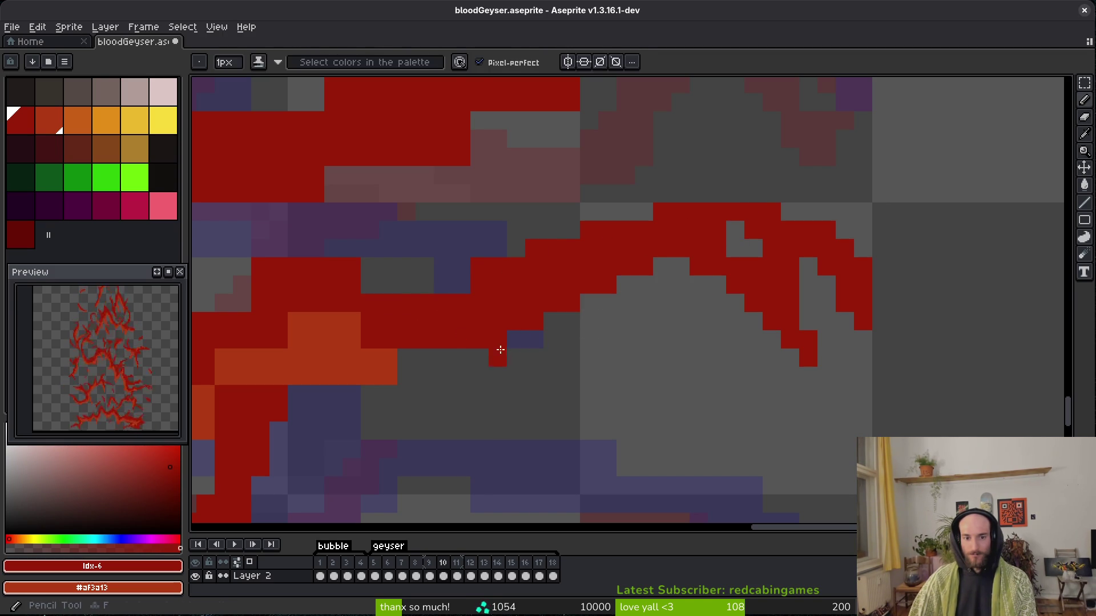
pyautogui.moveTo(525, 294); pyautogui.dragTo(616, 259)
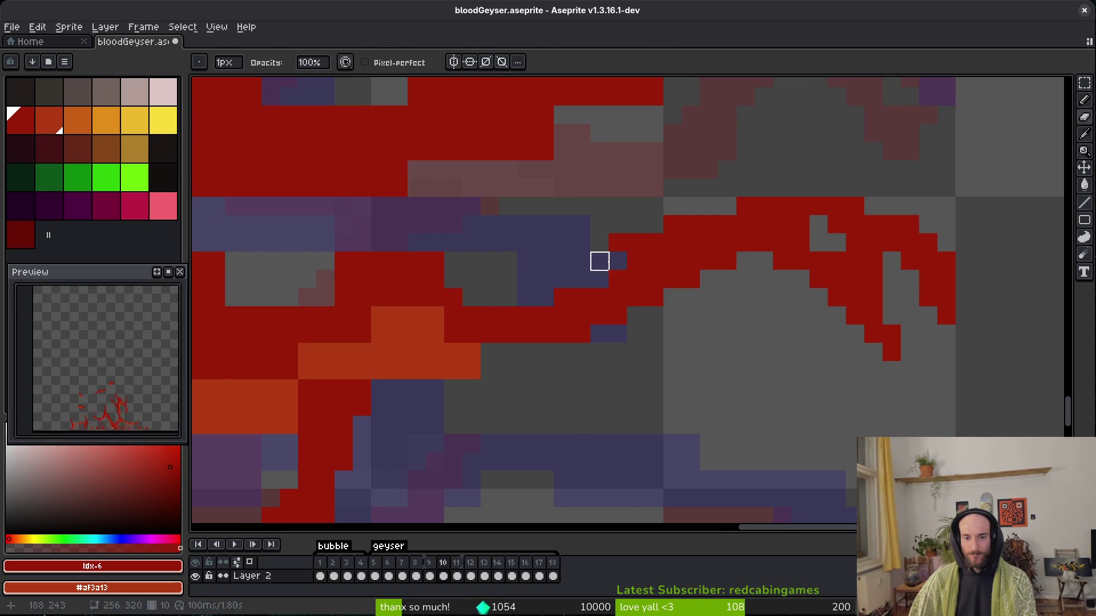
pyautogui.press('b')
pyautogui.click(508, 296)
# Paint an orange stripe down the strand, undoing a trial darkening to dark red.
pyautogui.moveTo(508, 296)
pyautogui.mouseDown()
pyautogui.moveTo(680, 293)
pyautogui.moveTo(822, 318)
pyautogui.moveTo(849, 338)
pyautogui.moveTo(724, 355)
pyautogui.moveTo(627, 388)
pyautogui.moveTo(648, 342)
pyautogui.moveTo(713, 334)
pyautogui.mouseUp()
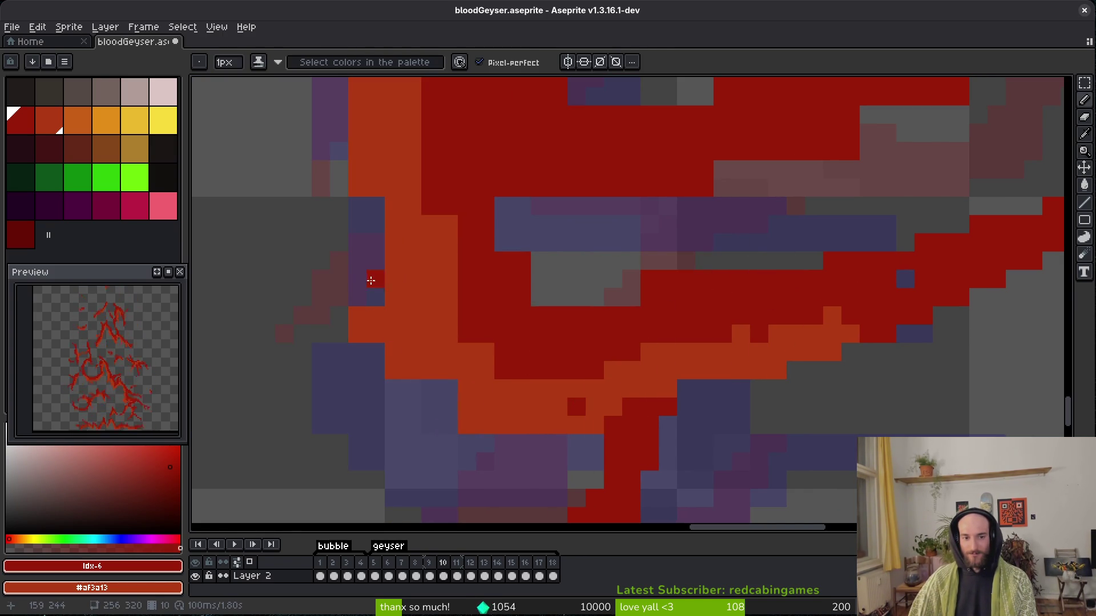
pyautogui.moveTo(371, 281); pyautogui.dragTo(415, 379)
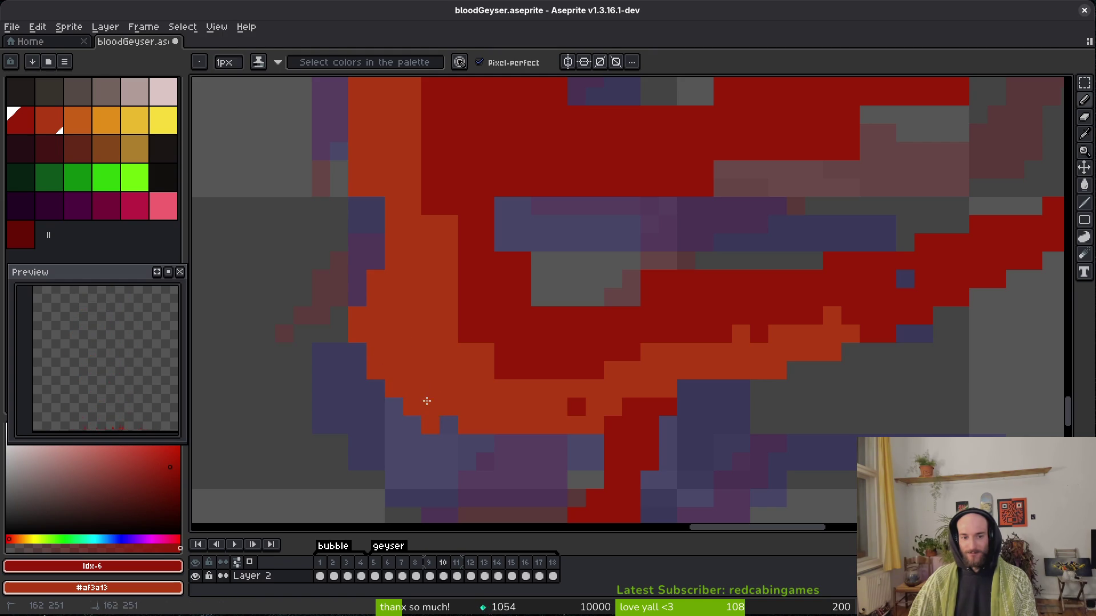
pyautogui.moveTo(484, 423)
pyautogui.mouseDown()
pyautogui.moveTo(655, 443)
pyautogui.moveTo(678, 355)
pyautogui.mouseUp()
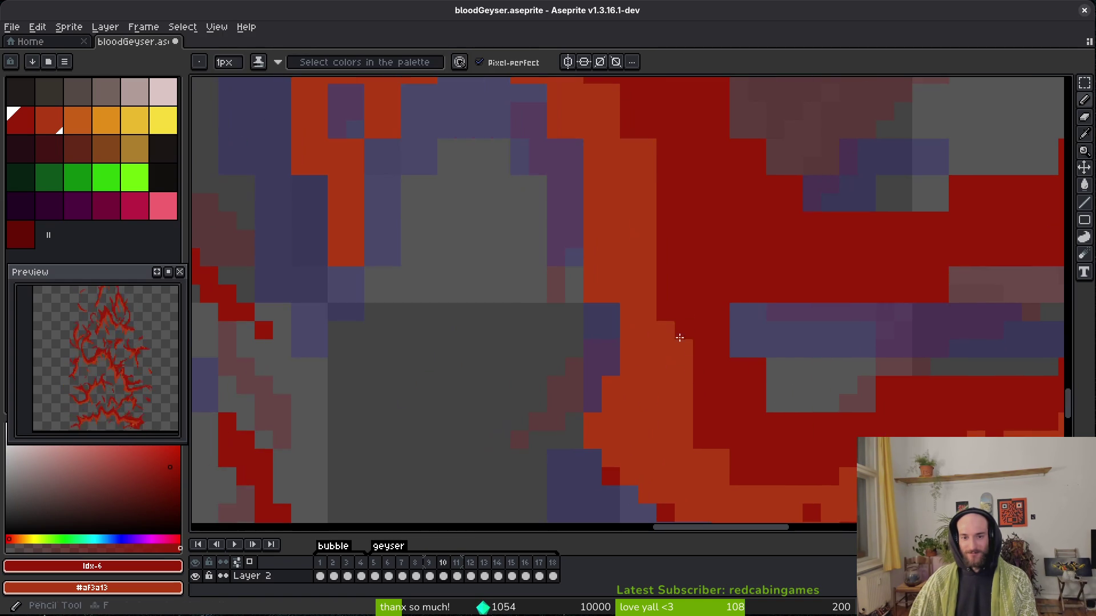
pyautogui.moveTo(719, 439); pyautogui.dragTo(671, 272)
pyautogui.hotkey('ctrl', 'z')
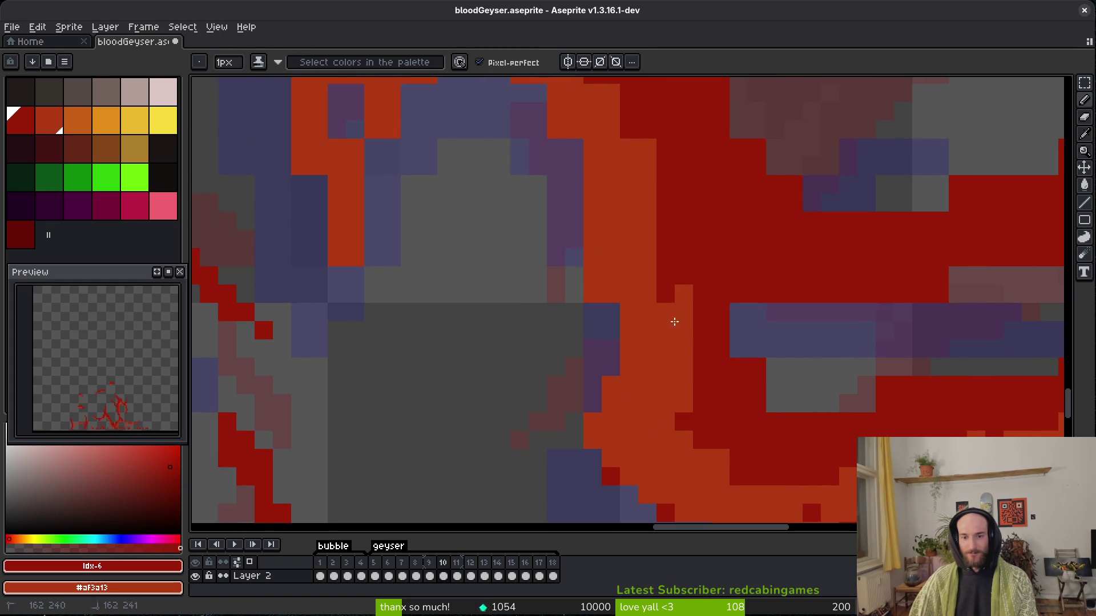
pyautogui.hotkey('ctrl', 'z')
# Erase stray dark red pixels along the strand.
pyautogui.press('e')
pyautogui.click(592, 238)
pyautogui.scroll(-3, 633, 294)
pyautogui.hscroll(4, 633, 294)
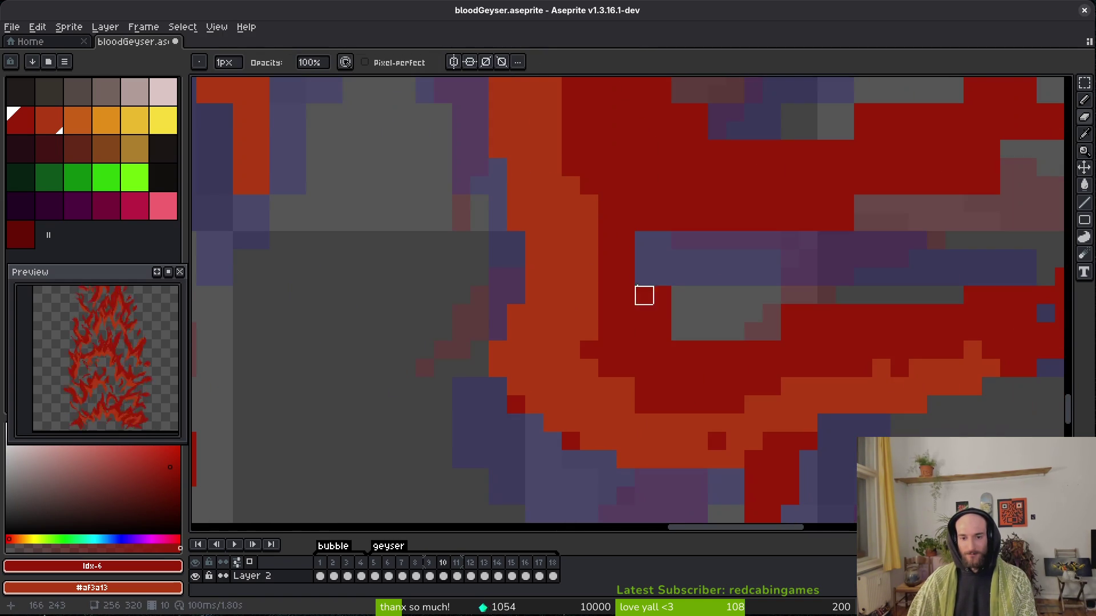
pyautogui.hscroll(3, 656, 294)
pyautogui.scroll(2, 657, 294)
pyautogui.moveTo(596, 296)
pyautogui.mouseDown()
pyautogui.moveTo(741, 294)
pyautogui.moveTo(704, 277)
pyautogui.moveTo(594, 276)
pyautogui.moveTo(578, 294)
pyautogui.mouseUp()
# Save bloodGeyser.aseprite, then turn one orange pixel dark red and add a single dark red pixel.
pyautogui.press('b')
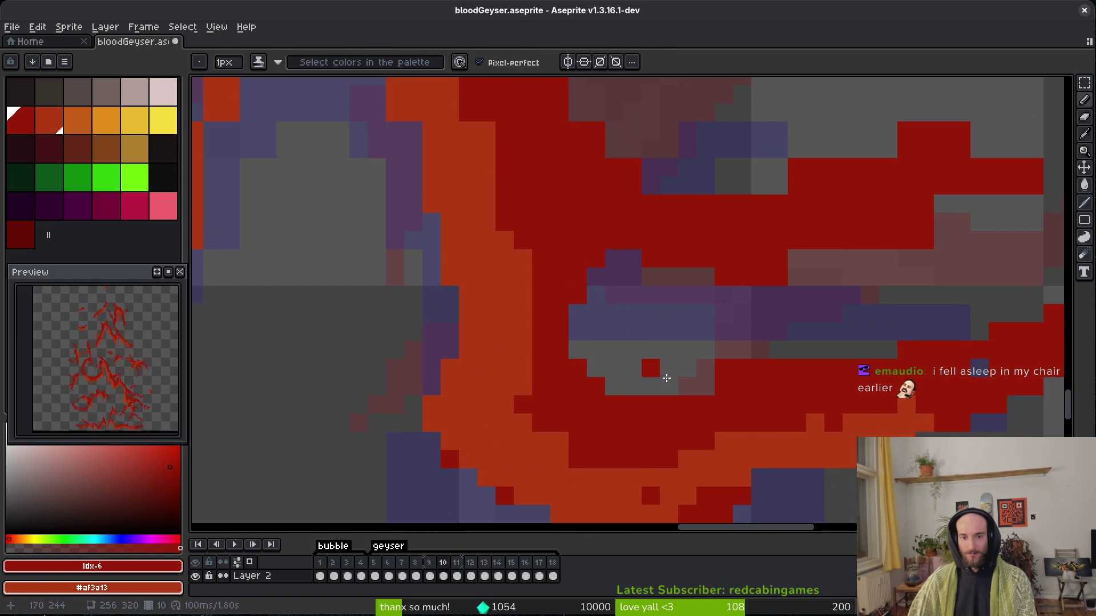
pyautogui.hscroll(3, 657, 368)
pyautogui.hscroll(3, 699, 399)
pyautogui.hotkey('ctrl', 's')
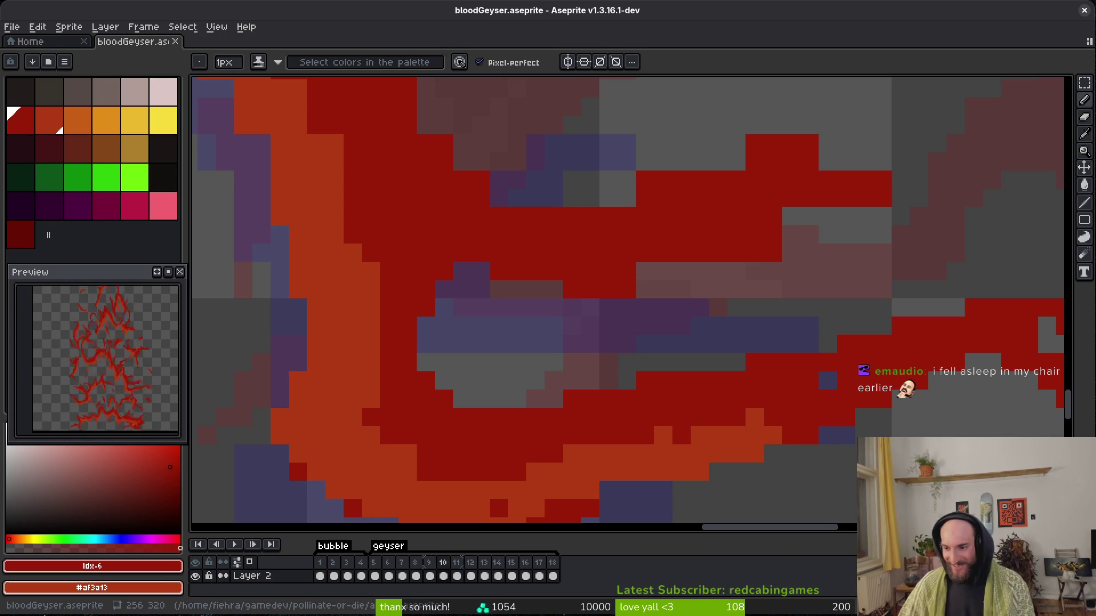
pyautogui.click(686, 465)
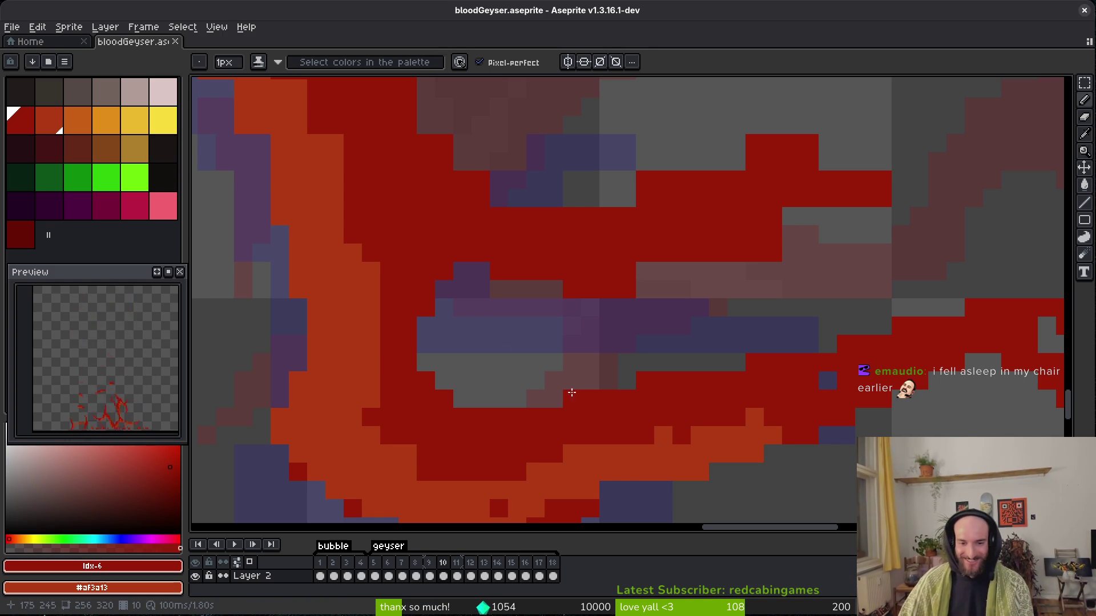
pyautogui.scroll(5, 635, 398)
pyautogui.hscroll(3, 587, 343)
pyautogui.click(735, 320)
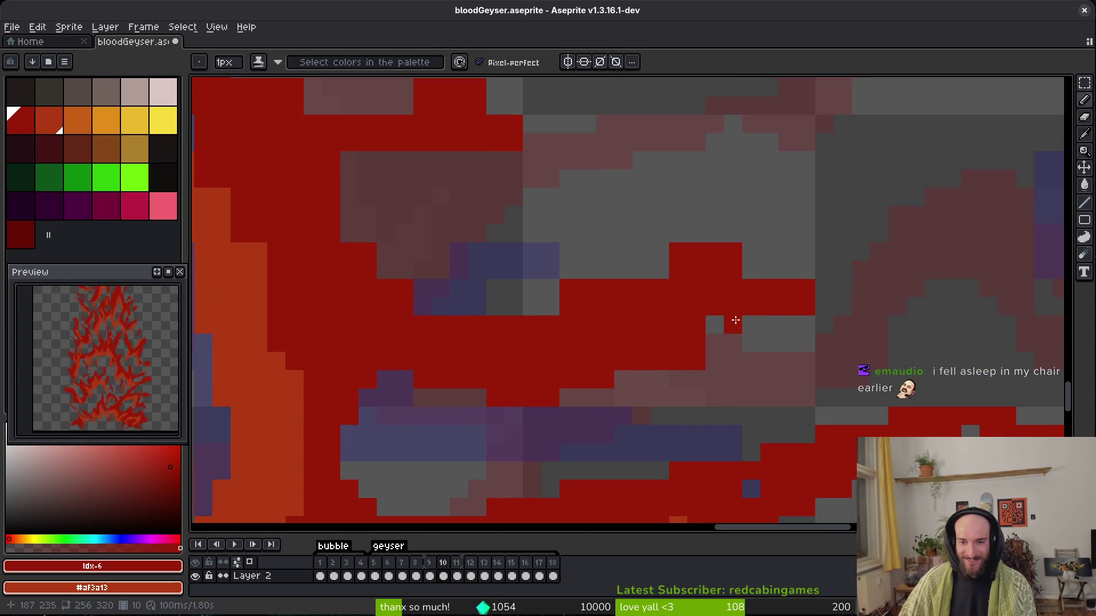
# Paint several more dark red pixels along the strand.
pyautogui.moveTo(735, 321); pyautogui.dragTo(756, 304)
pyautogui.scroll(2, 756, 303)
pyautogui.hscroll(2, 755, 303)
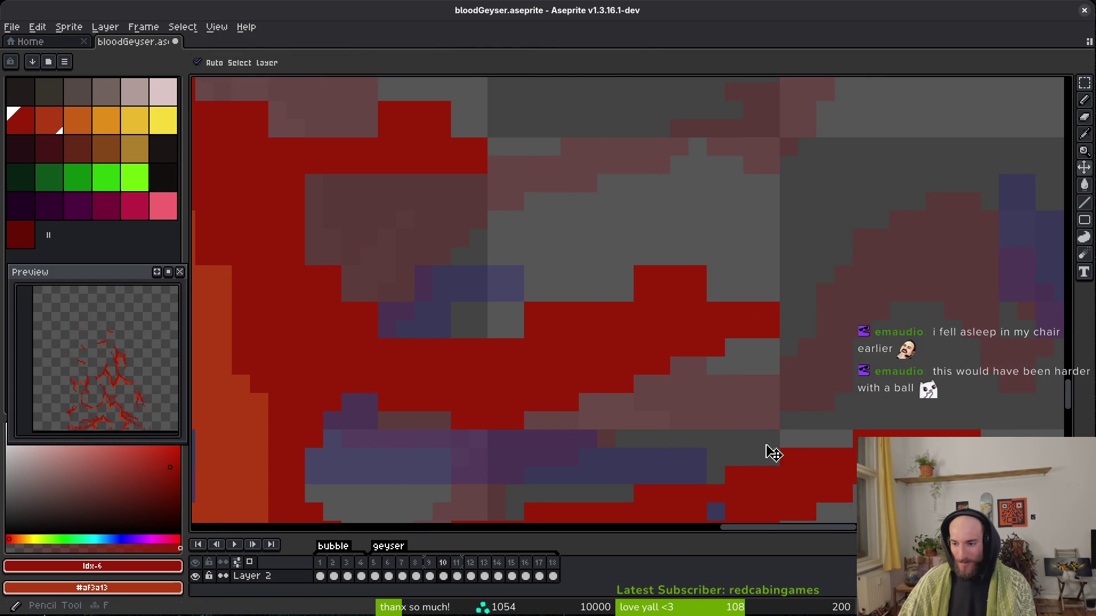
pyautogui.scroll(-2, 773, 437)
pyautogui.hscroll(-3, 692, 405)
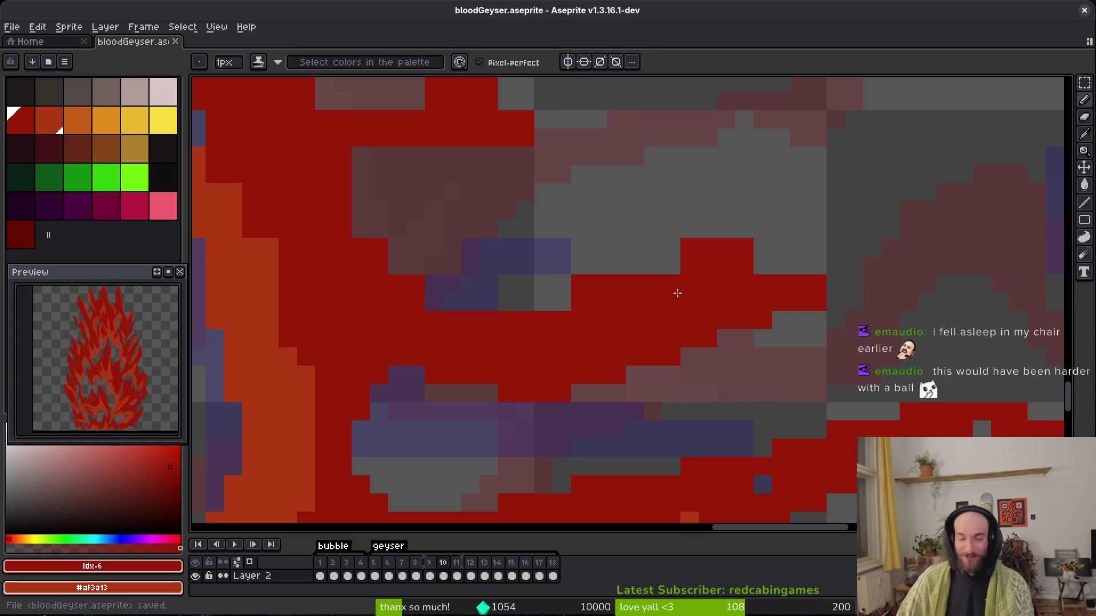
pyautogui.click(664, 269)
pyautogui.click(668, 266)
pyautogui.click(780, 268)
# Erase the pixel at the strand's right tip and two stray pixels nearby.
pyautogui.press('e')
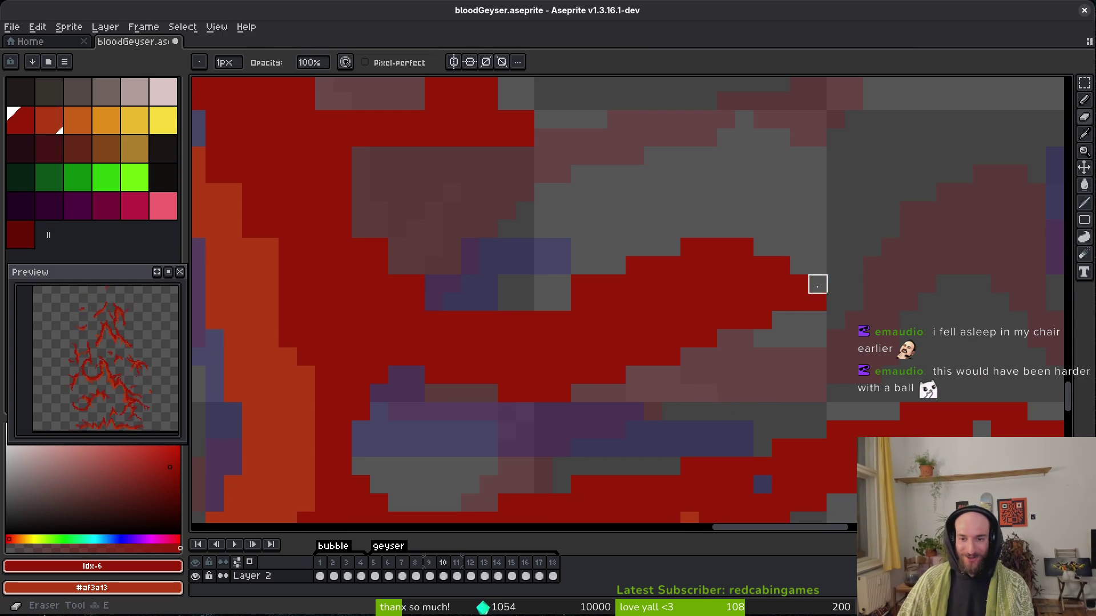
pyautogui.click(818, 284)
pyautogui.hscroll(-2, 788, 344)
pyautogui.scroll(1, 788, 345)
pyautogui.press('e')
pyautogui.moveTo(656, 318); pyautogui.dragTo(675, 318)
# Paint two red pixels on the strand's edge, erase one stray pixel, and save.
pyautogui.press('b')
pyautogui.click(666, 318)
pyautogui.click(628, 318)
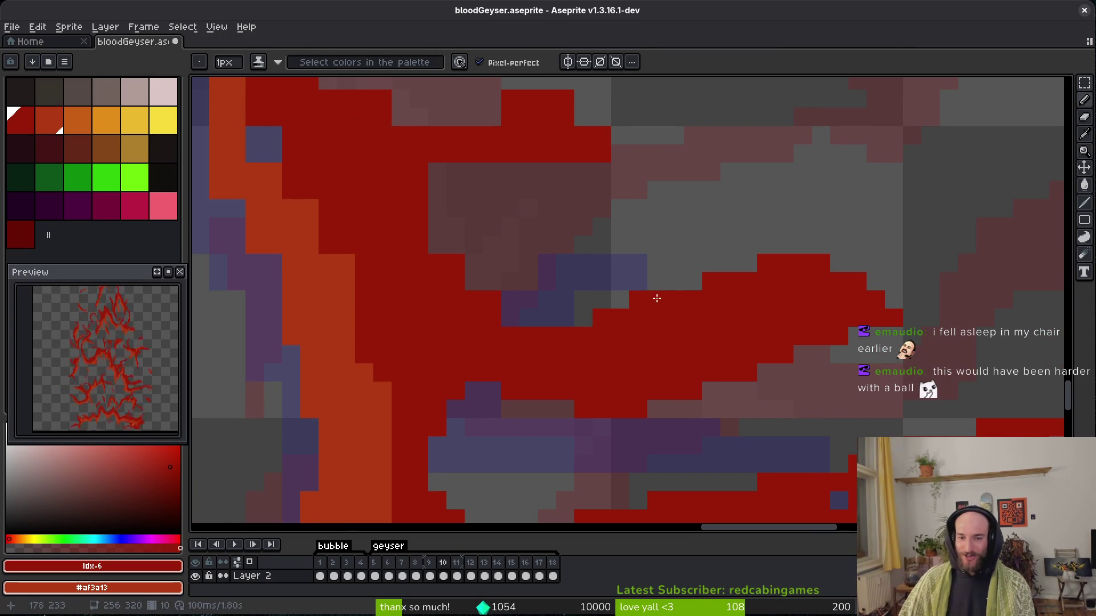
pyautogui.hscroll(-2, 653, 303)
pyautogui.press('e')
pyautogui.click(618, 292)
pyautogui.press('b')
pyautogui.hotkey('ctrl', 's')
# Extend the dark red region with pencil strokes down and to the right.
pyautogui.scroll(1, 652, 330)
pyautogui.moveTo(590, 289); pyautogui.dragTo(613, 251)
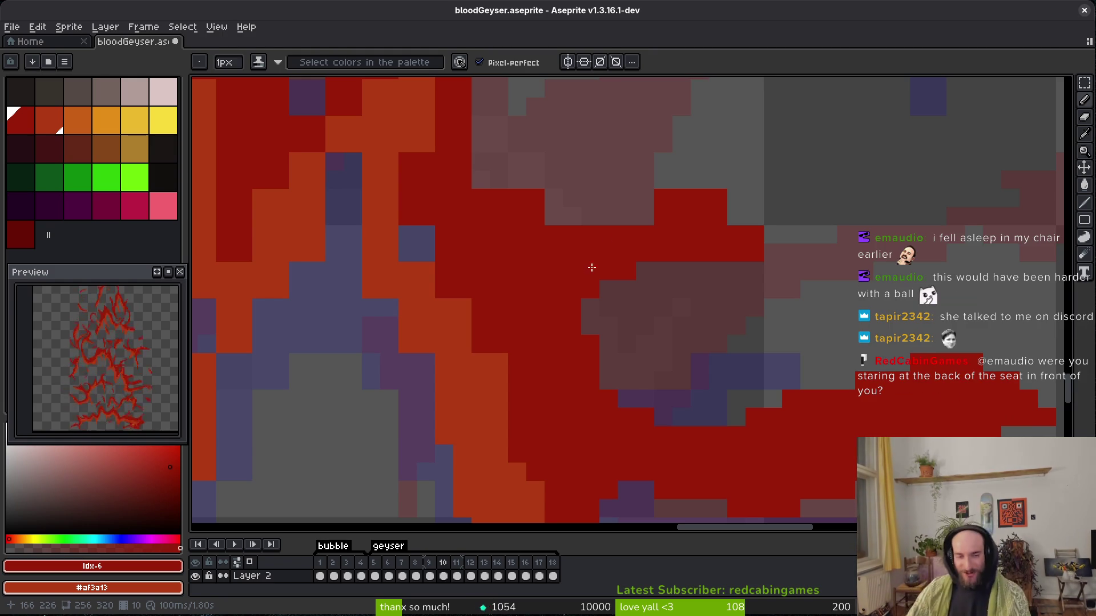
pyautogui.scroll(-2, 472, 279)
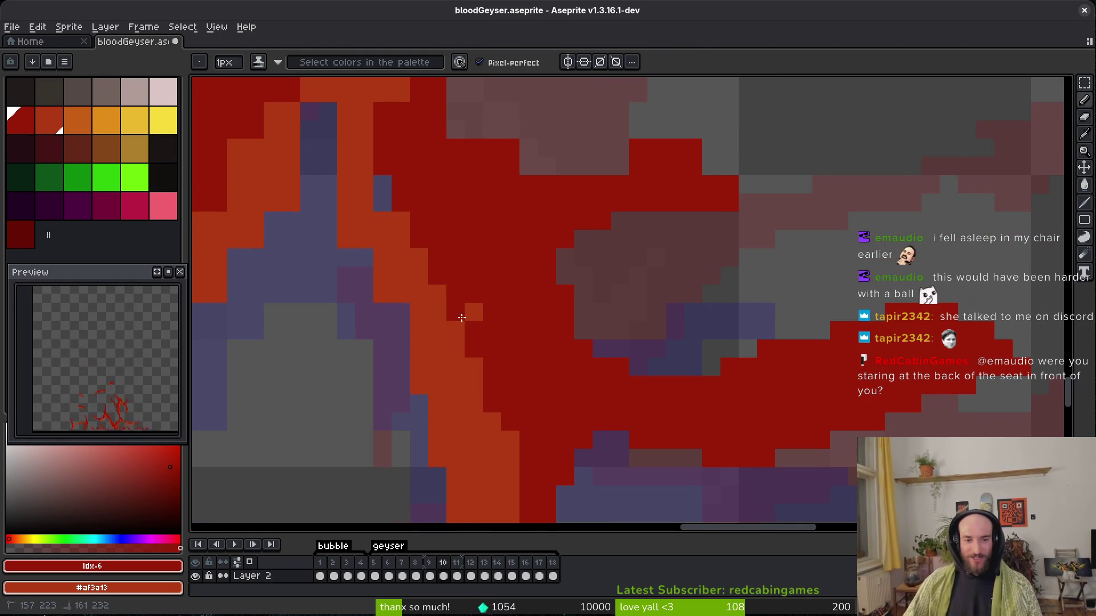
pyautogui.scroll(1, 486, 359)
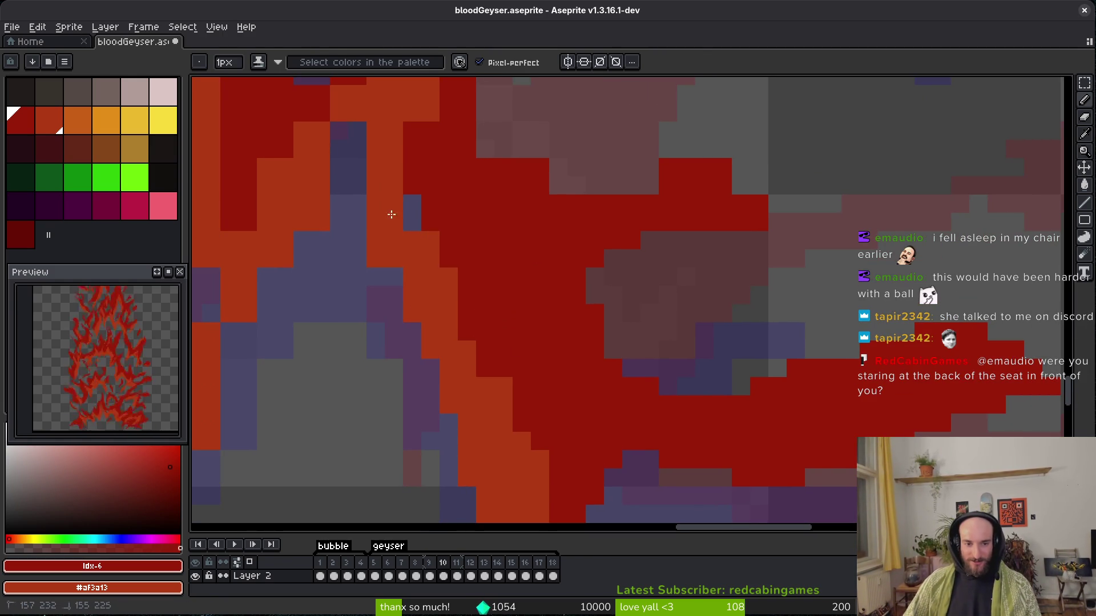
pyautogui.scroll(4, 411, 335)
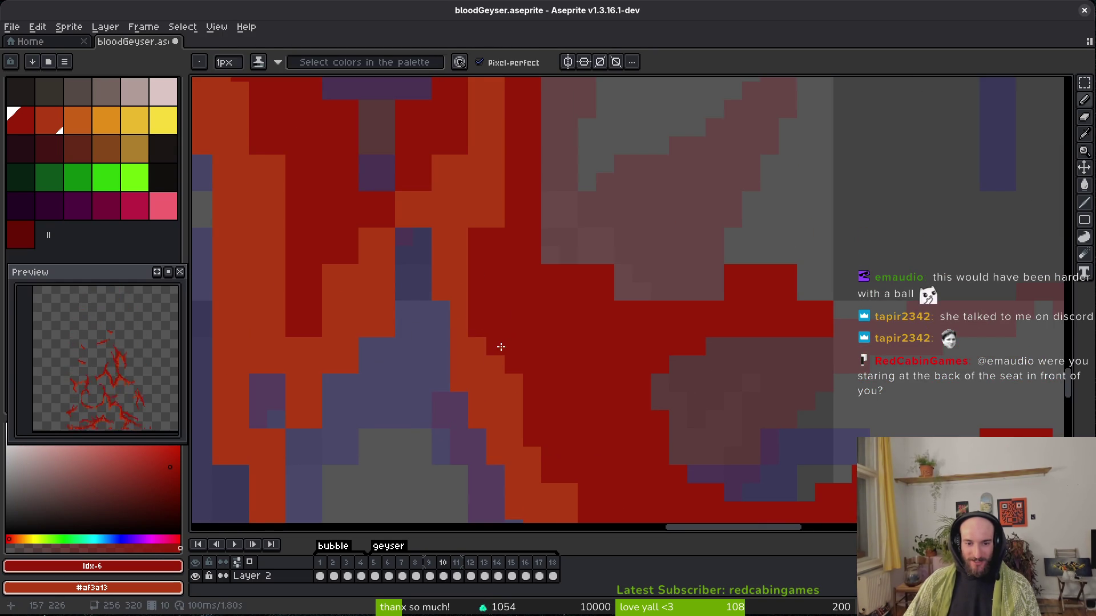
pyautogui.scroll(2, 531, 351)
pyautogui.moveTo(544, 307); pyautogui.dragTo(620, 349)
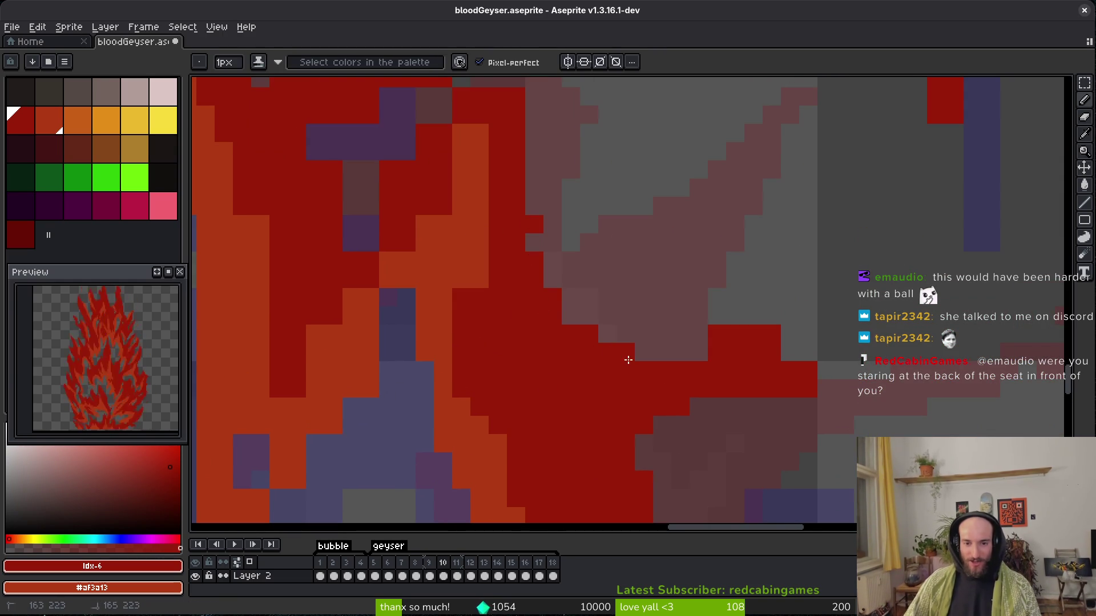
pyautogui.moveTo(845, 407)
pyautogui.mouseDown()
pyautogui.moveTo(825, 389)
pyautogui.moveTo(797, 400)
pyautogui.mouseUp()
# Extend the red area up and to the right, then save the sprite.
pyautogui.press('e')
pyautogui.scroll(4, 787, 365)
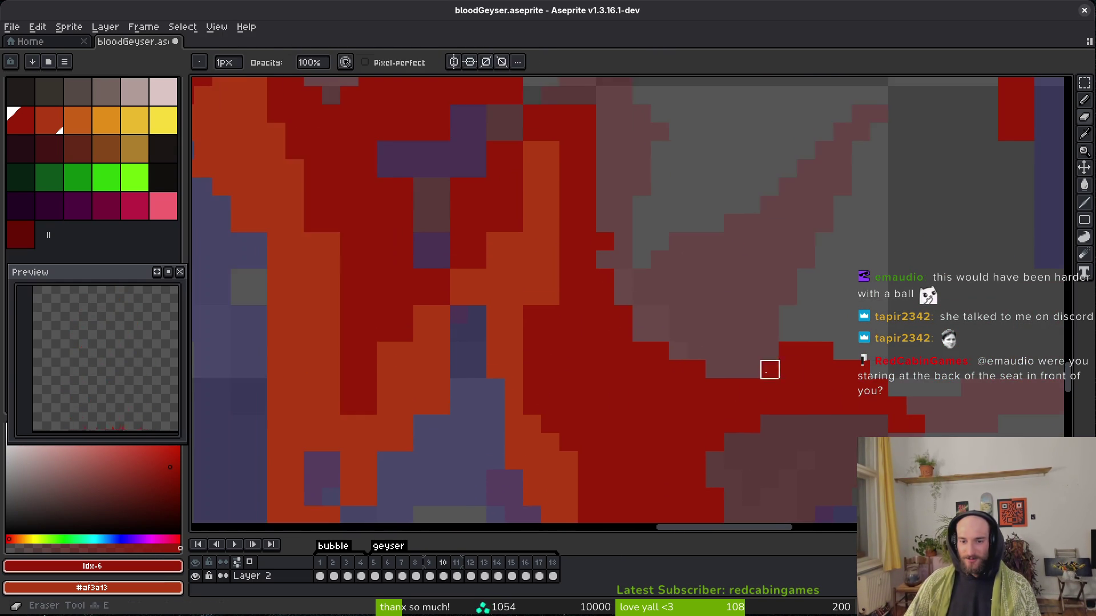
pyautogui.hscroll(-4, 719, 385)
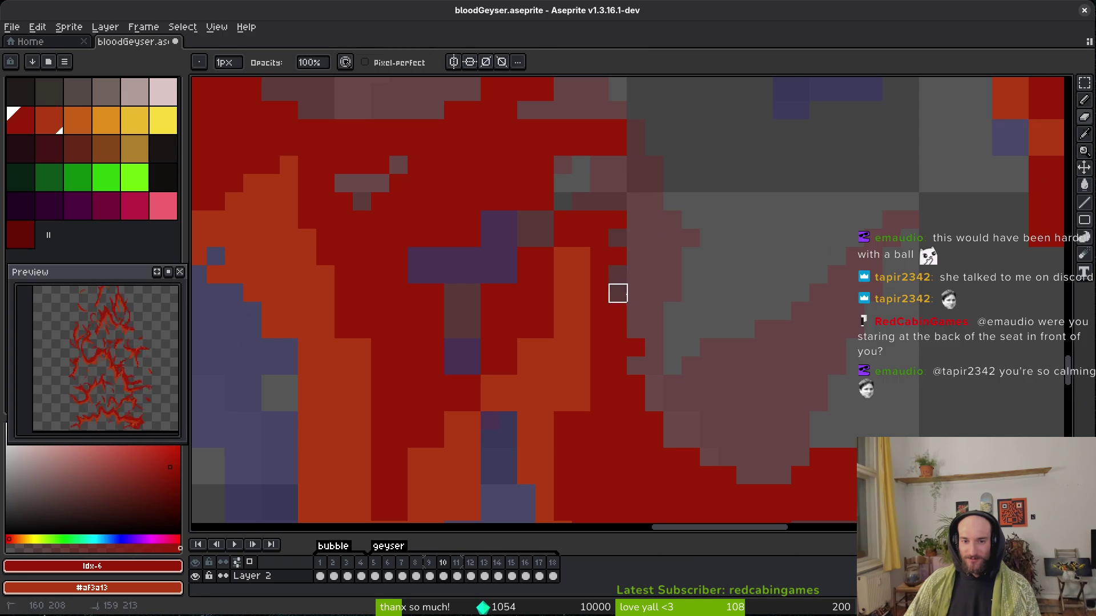
pyautogui.scroll(3, 645, 297)
pyautogui.press('b')
pyautogui.moveTo(629, 315)
pyautogui.mouseDown()
pyautogui.moveTo(651, 286)
pyautogui.moveTo(656, 323)
pyautogui.mouseUp()
pyautogui.scroll(-1, 719, 338)
pyautogui.hotkey('ctrl', 's')
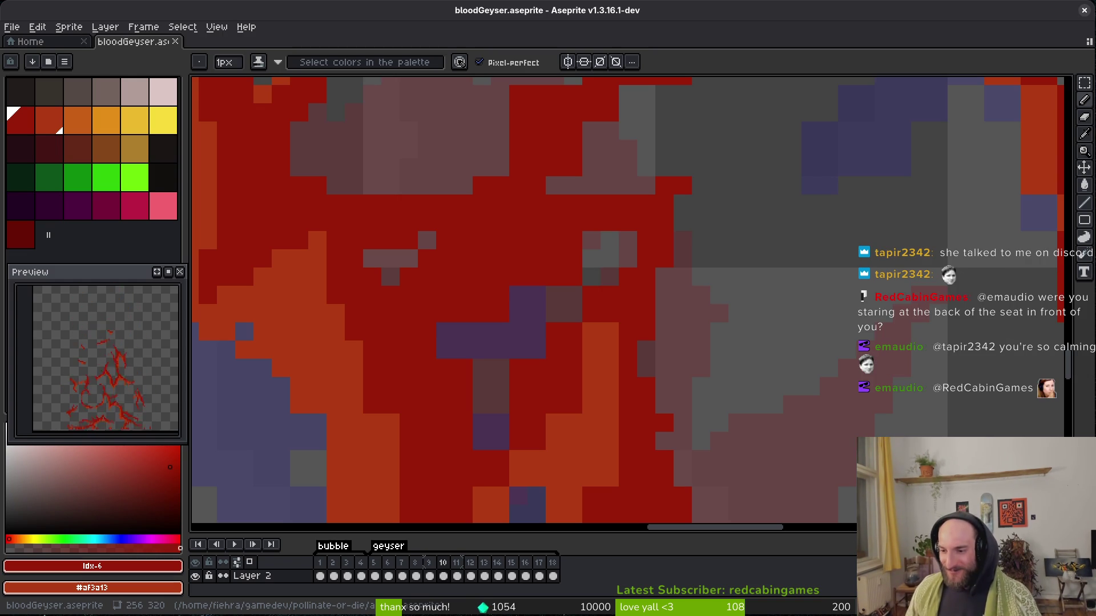
pyautogui.hscroll(-5, 639, 243)
pyautogui.scroll(-2, 638, 244)
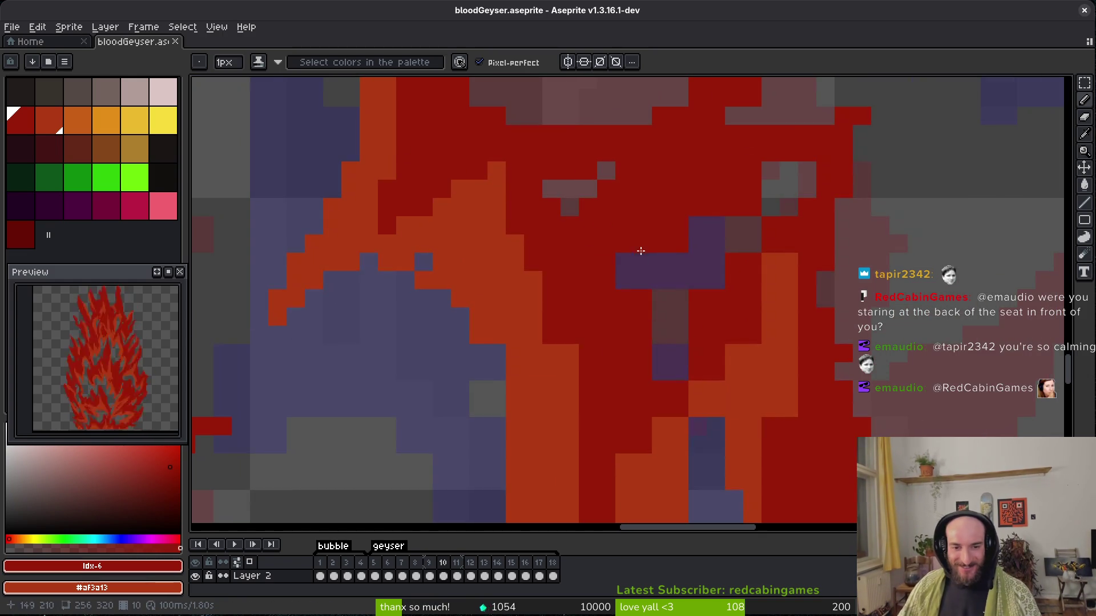
# Turn stray purple pixels along the strand into single red pixels.
pyautogui.click(680, 349)
pyautogui.scroll(1, 656, 331)
pyautogui.hscroll(1, 656, 330)
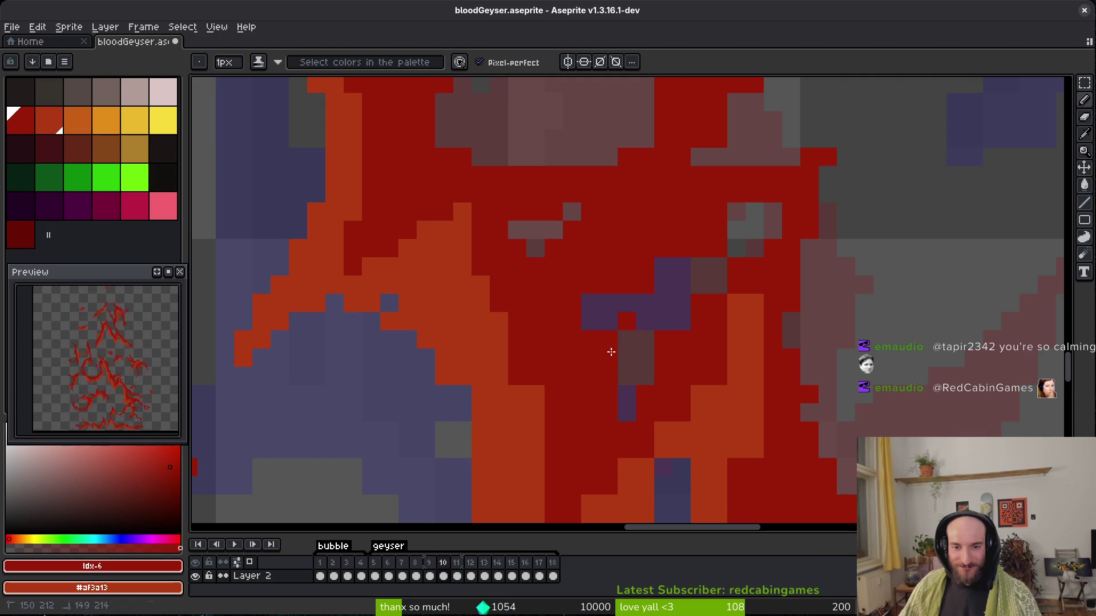
pyautogui.click(600, 303)
pyautogui.click(673, 267)
pyautogui.click(736, 211)
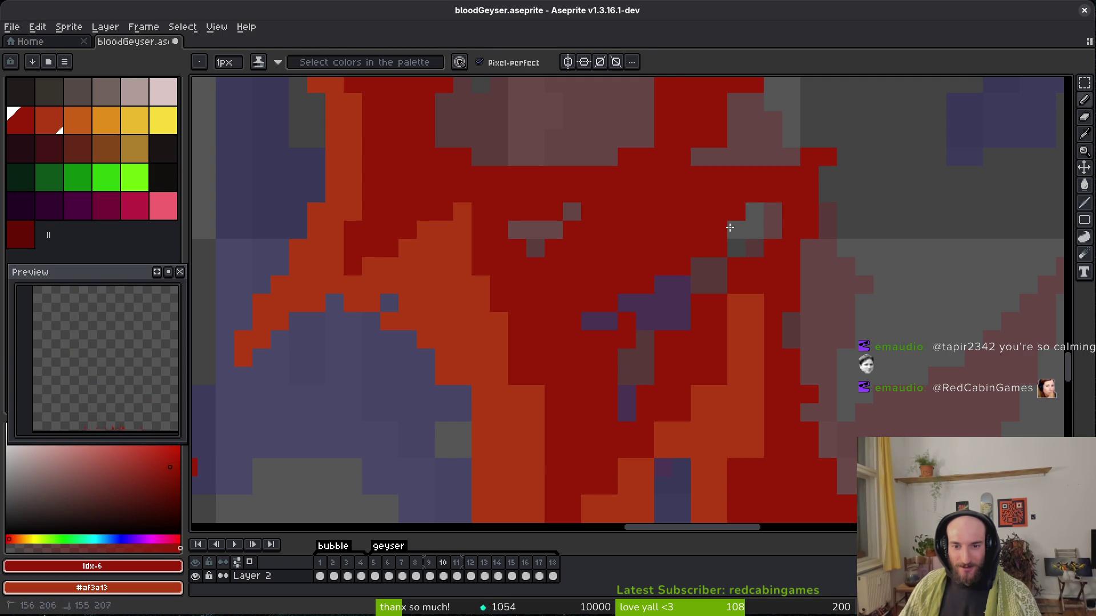
pyautogui.click(755, 212)
# Erase a diagonal run of red pixels from the strand.
pyautogui.press('e')
pyautogui.moveTo(755, 230); pyautogui.dragTo(681, 322)
pyautogui.press('b')
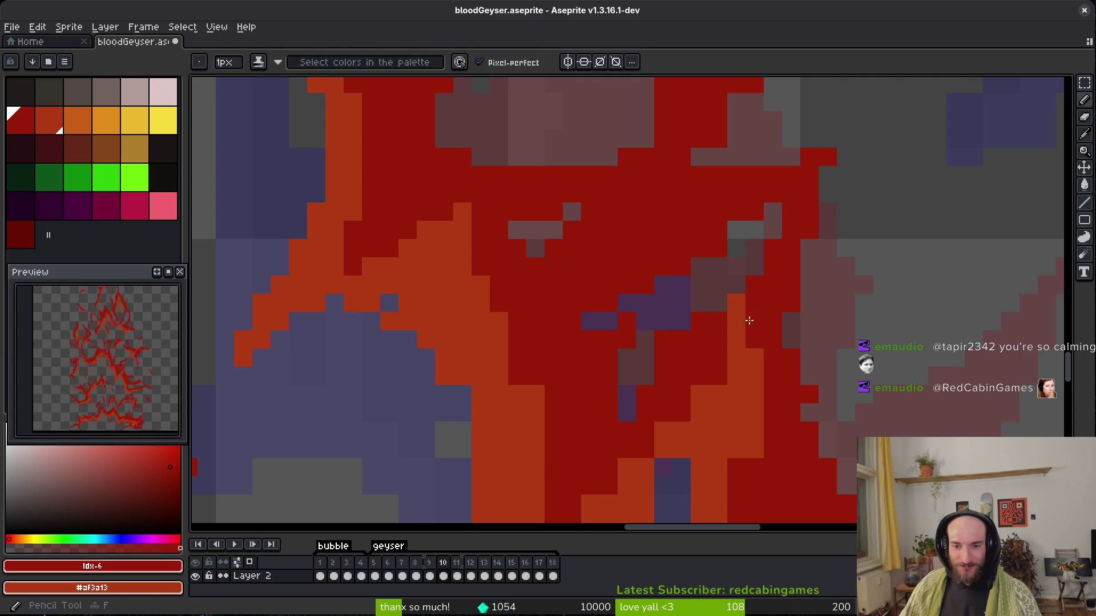
pyautogui.scroll(-1, 722, 359)
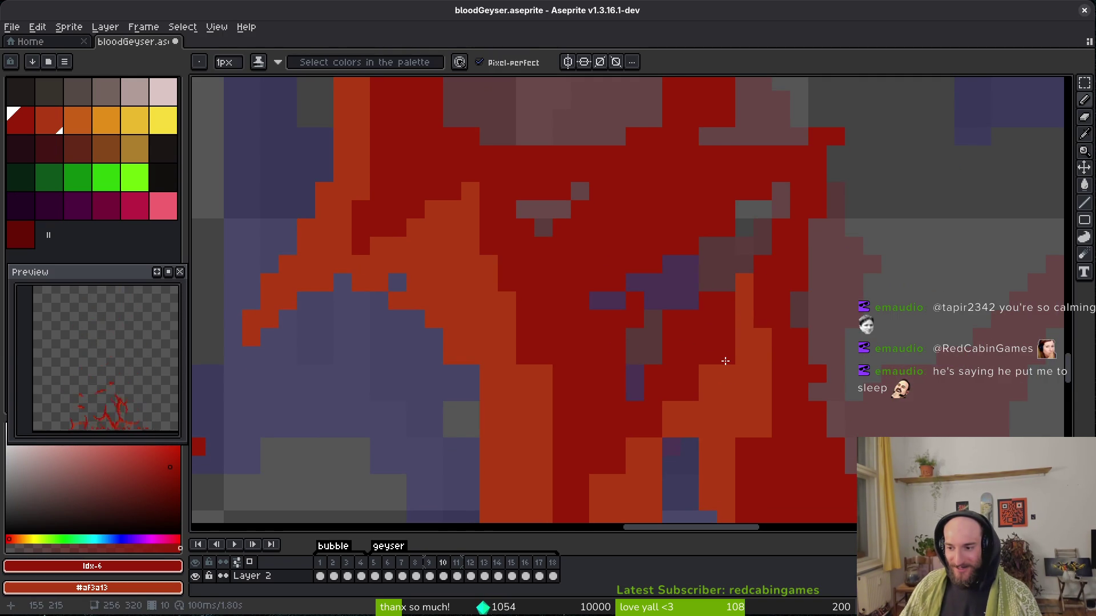
pyautogui.scroll(-3, 798, 378)
# Repaint purple pixels orange along the strand, then undo that stroke.
pyautogui.moveTo(647, 261)
pyautogui.mouseDown()
pyautogui.moveTo(639, 245)
pyautogui.moveTo(590, 254)
pyautogui.mouseUp()
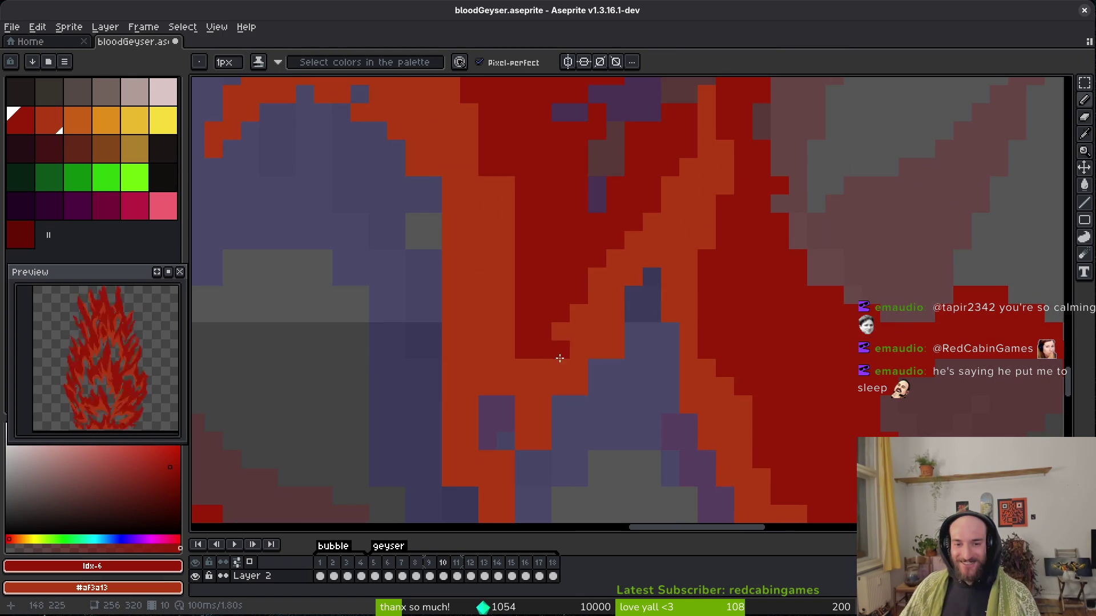
pyautogui.scroll(-3, 597, 368)
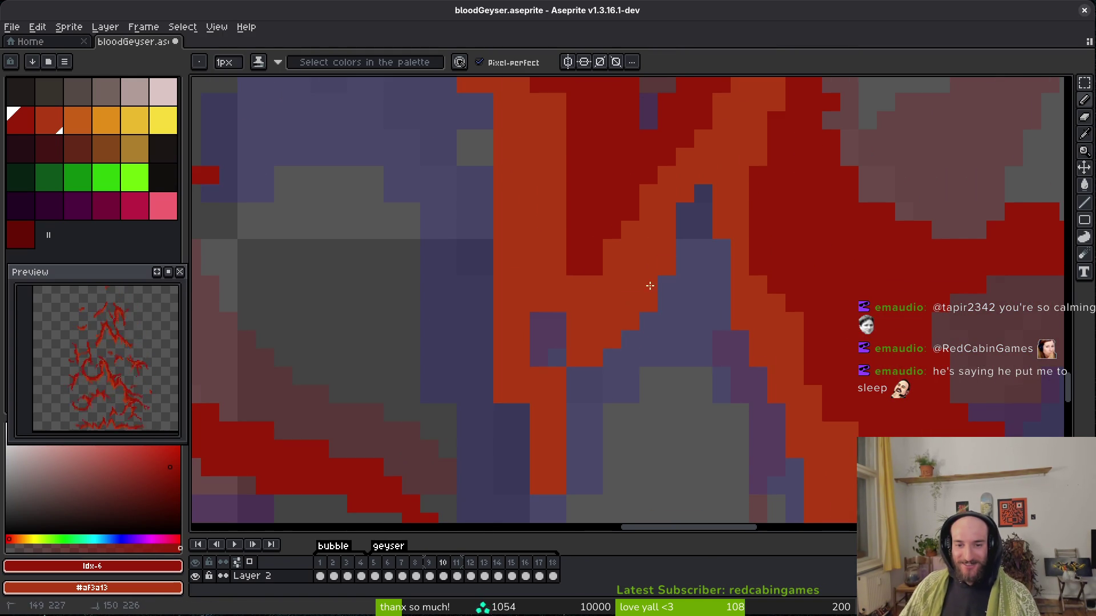
pyautogui.scroll(-2, 646, 295)
pyautogui.hscroll(-2, 646, 295)
pyautogui.hotkey('ctrl', 'z')
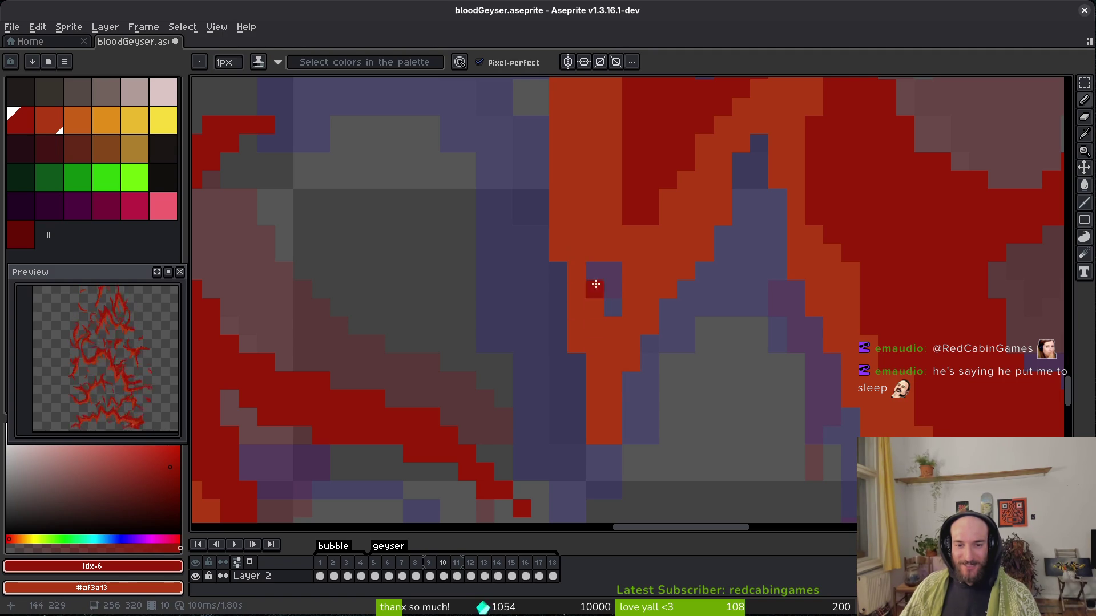
# Paint orange pixels onto the strand's lower end, finishing with the Eraser selected.
pyautogui.scroll(-1, 622, 280)
pyautogui.moveTo(629, 474); pyautogui.dragTo(611, 435)
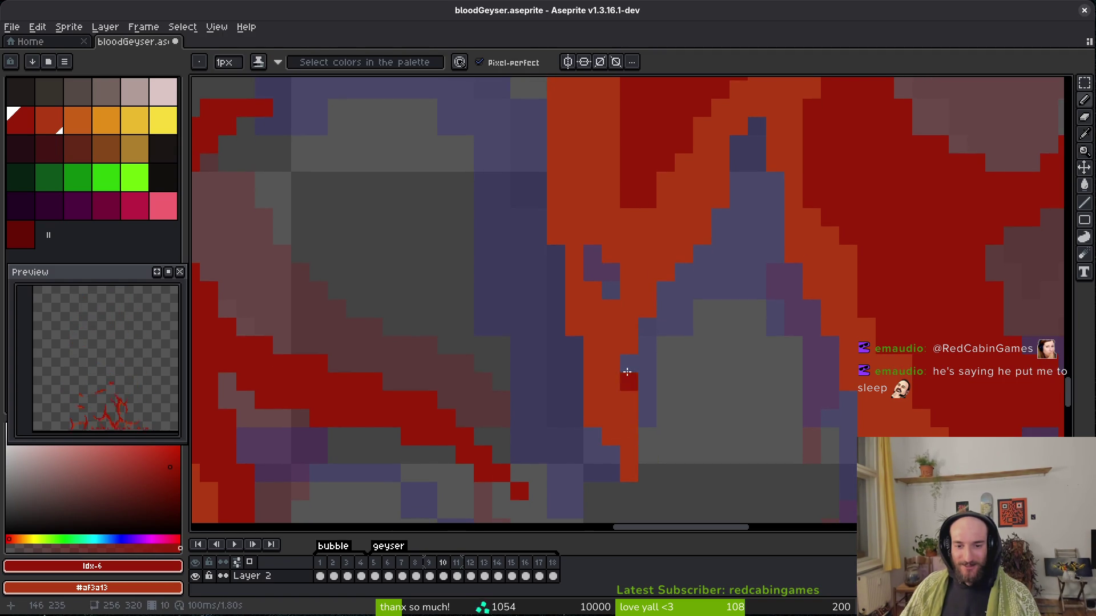
pyautogui.press('e')
pyautogui.scroll(-2, 676, 318)
pyautogui.press('b')
pyautogui.hscroll(2, 711, 349)
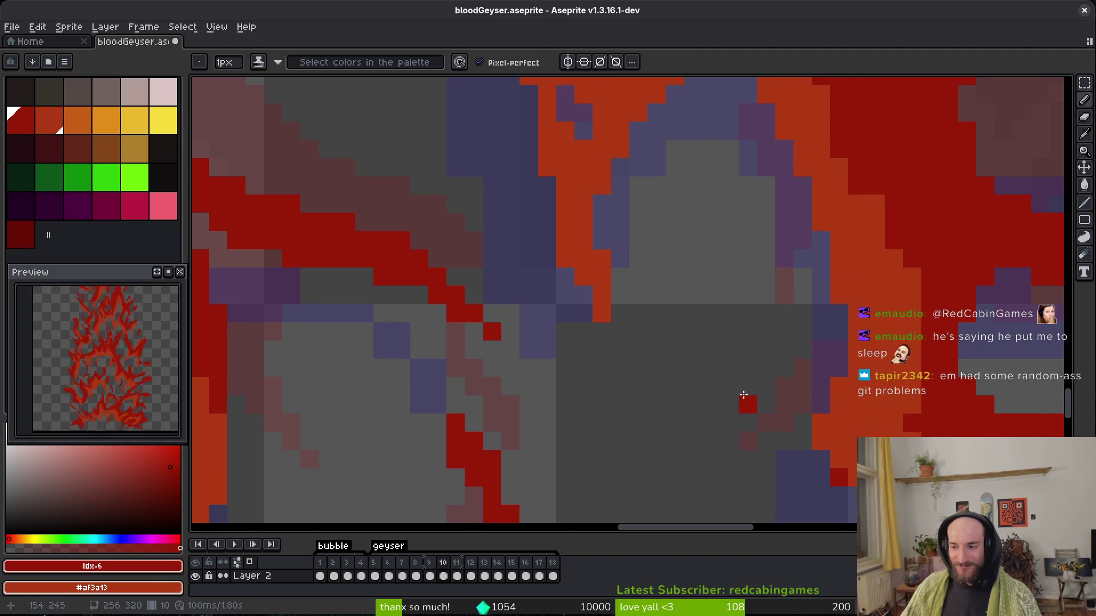
pyautogui.scroll(1, 728, 375)
pyautogui.scroll(1, 727, 375)
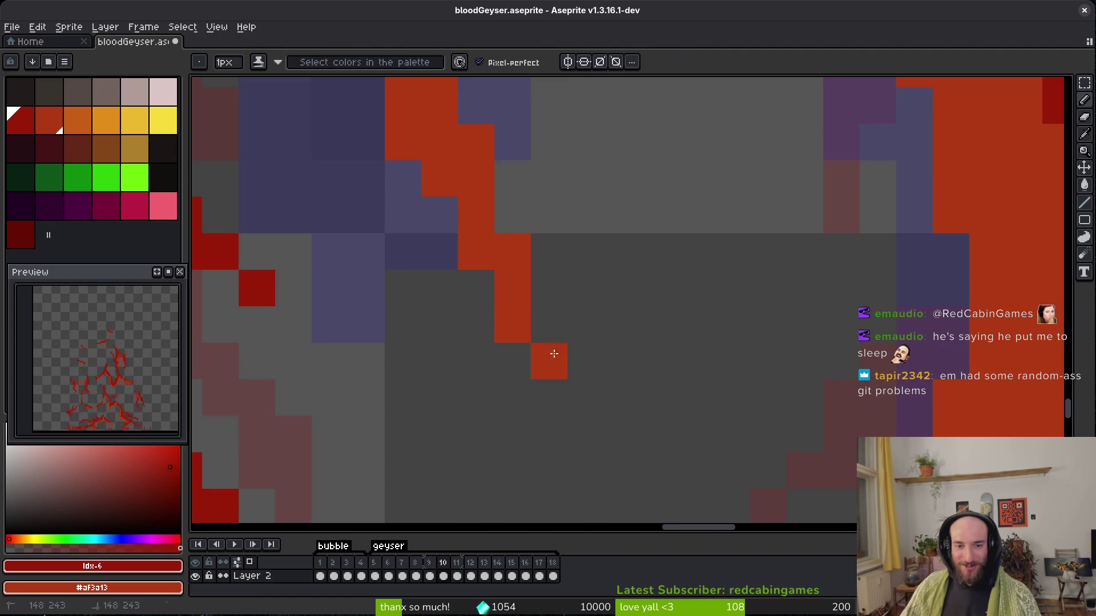
pyautogui.press('e')
pyautogui.scroll(-3, 633, 348)
pyautogui.scroll(-2, 633, 348)
# Switch to the Pencil and save bloodGeyser.aseprite.
pyautogui.press('b')
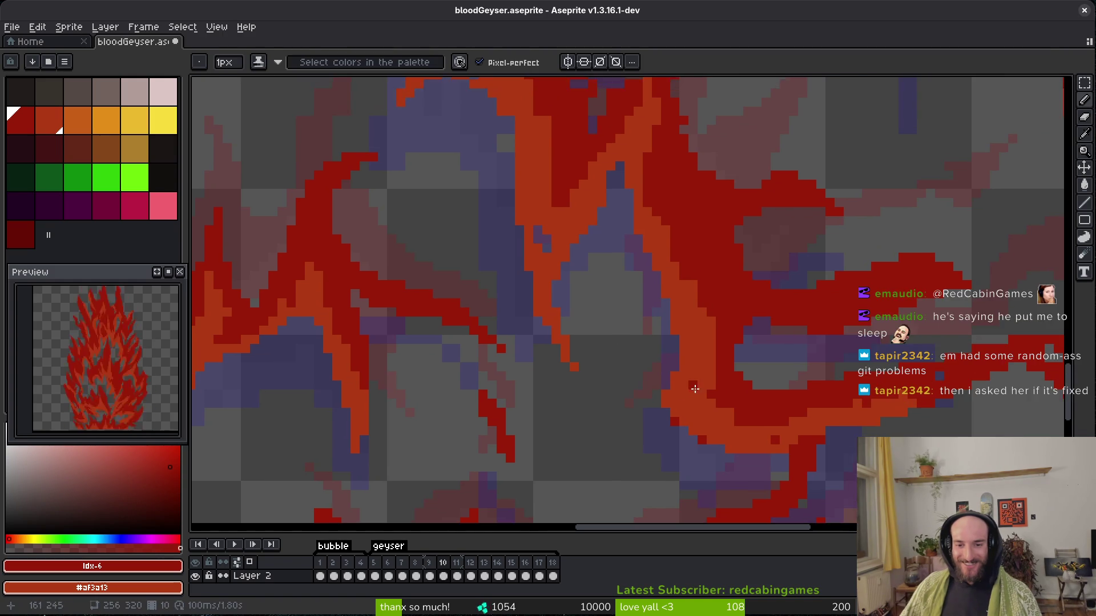
pyautogui.scroll(3, 642, 452)
pyautogui.scroll(-1, 673, 362)
pyautogui.hotkey('ctrl', 's')
# Paint an orange pixel on the strand edge and a few dark red pixels, undoing the last one.
pyautogui.scroll(-2, 685, 358)
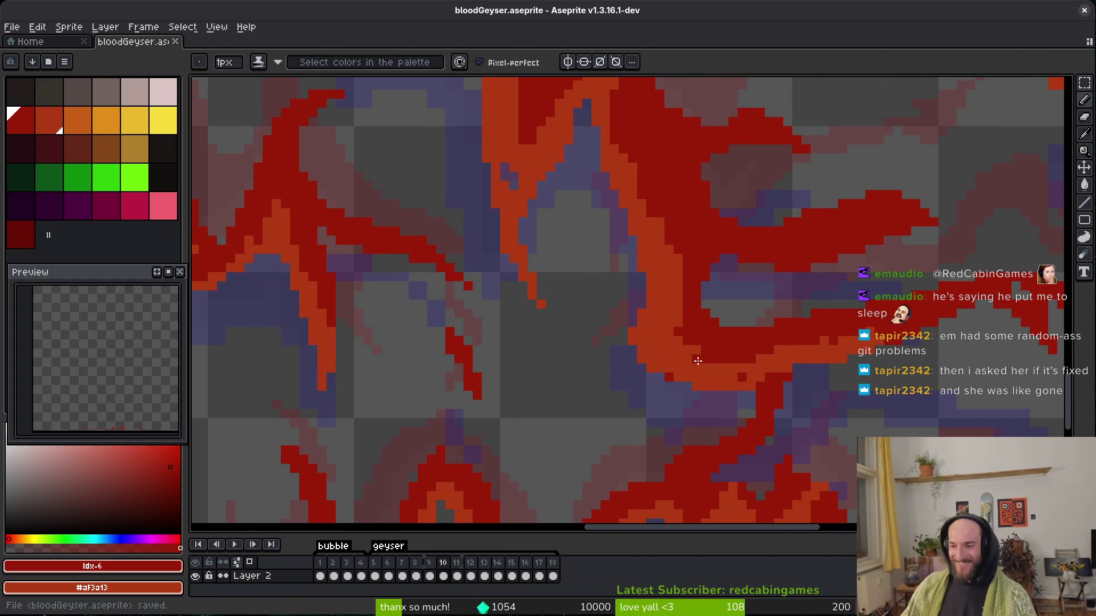
pyautogui.scroll(1, 679, 377)
pyautogui.click(657, 378)
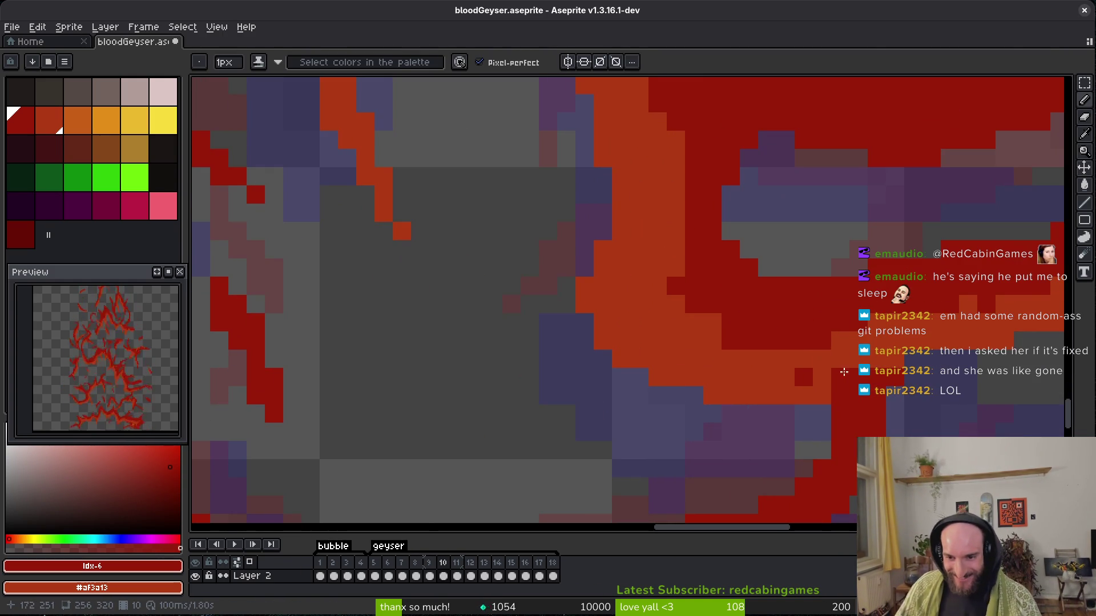
pyautogui.scroll(-2, 811, 376)
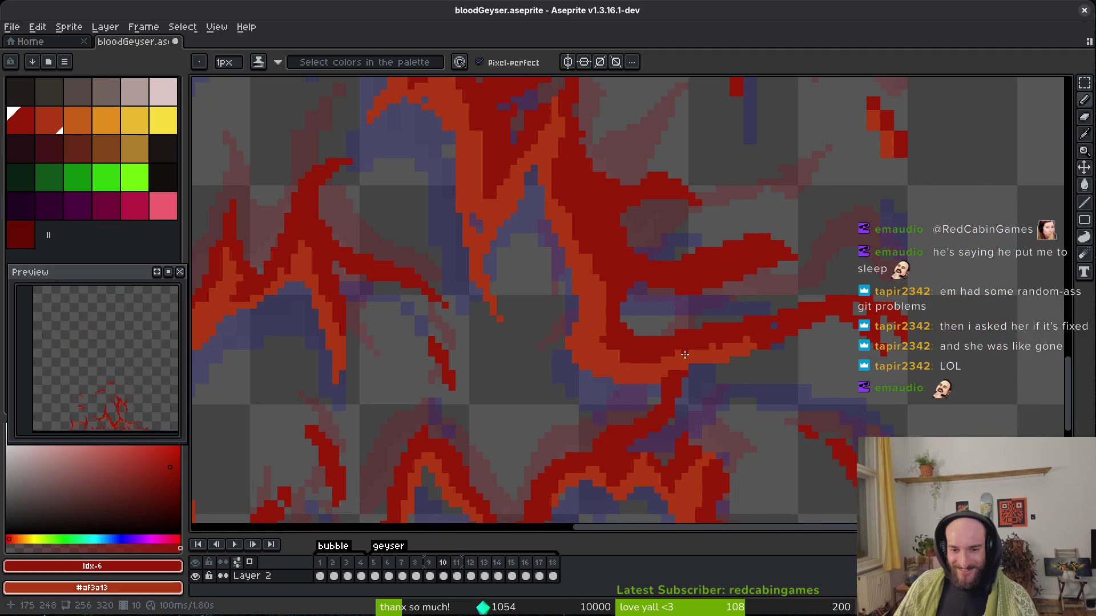
pyautogui.scroll(2, 651, 371)
pyautogui.scroll(-4, 706, 365)
pyautogui.scroll(2, 712, 367)
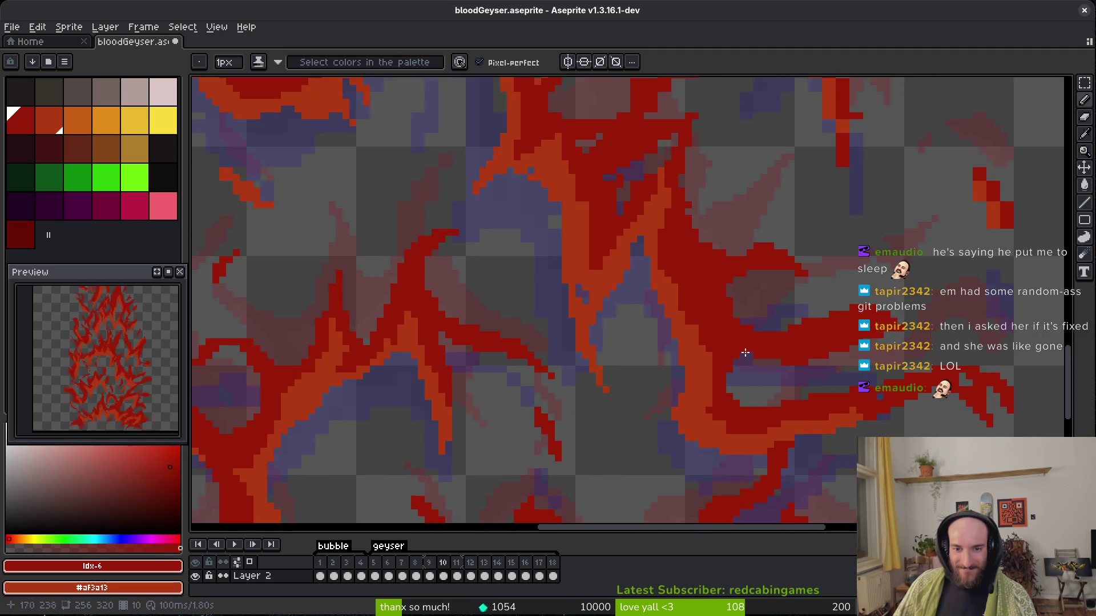
pyautogui.scroll(3, 674, 361)
pyautogui.moveTo(719, 365); pyautogui.dragTo(720, 274)
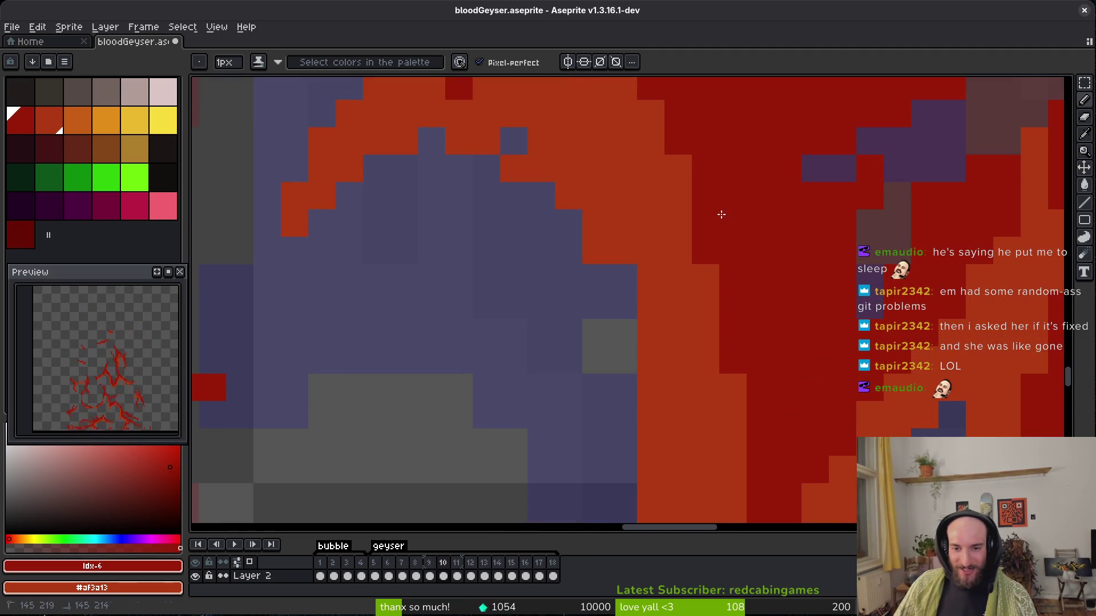
pyautogui.scroll(-3, 737, 342)
pyautogui.scroll(2, 738, 342)
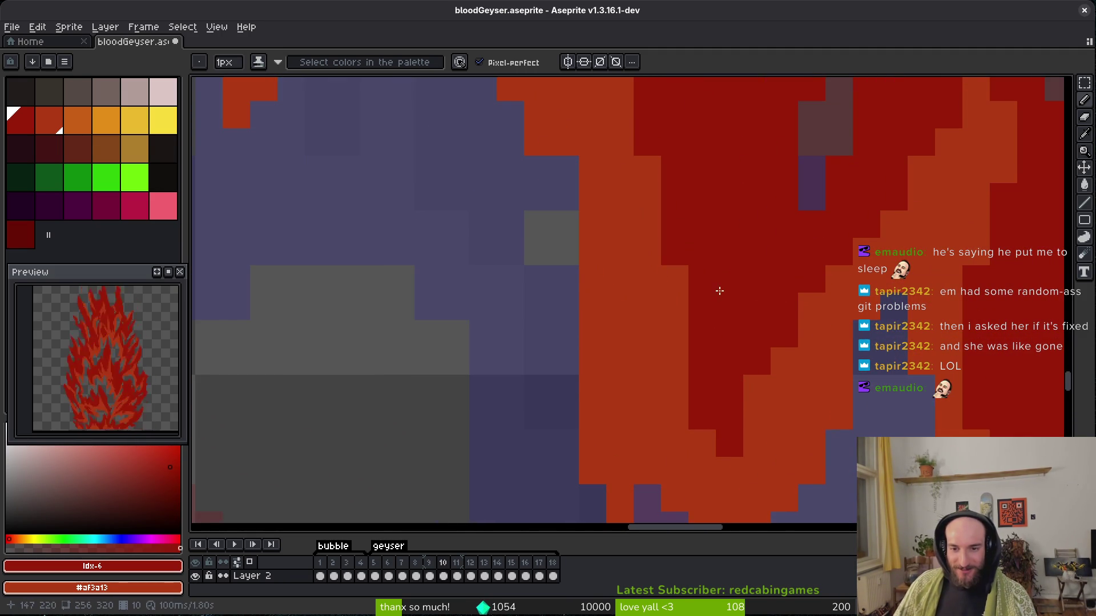
pyautogui.scroll(-2, 720, 290)
pyautogui.scroll(2, 758, 314)
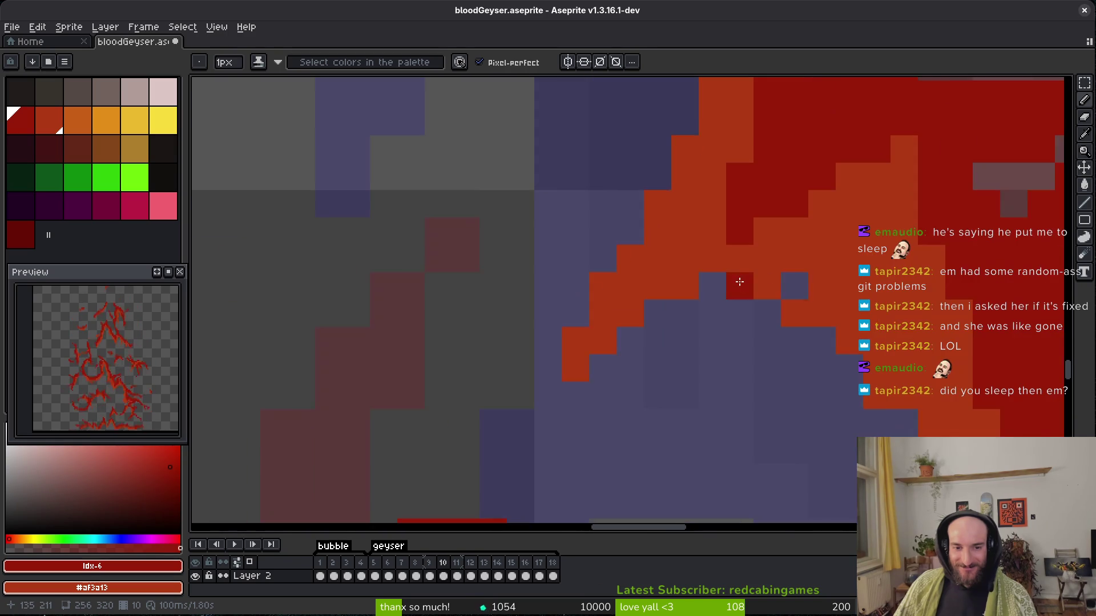
pyautogui.hotkey('ctrl', 'z')
# Add red pixels along the strand and place one beside it.
pyautogui.scroll(-2, 626, 313)
pyautogui.scroll(2, 665, 323)
pyautogui.click(542, 288)
pyautogui.moveTo(546, 302)
pyautogui.mouseDown()
pyautogui.moveTo(592, 289)
pyautogui.moveTo(817, 110)
pyautogui.mouseUp()
pyautogui.click(715, 303)
pyautogui.moveTo(854, 257)
pyautogui.mouseDown()
pyautogui.moveTo(714, 303)
pyautogui.moveTo(643, 306)
pyautogui.mouseUp()
pyautogui.click(825, 232)
# Move to another area of the strands and save the sprite.
pyautogui.press('e')
pyautogui.press('b')
pyautogui.press('e')
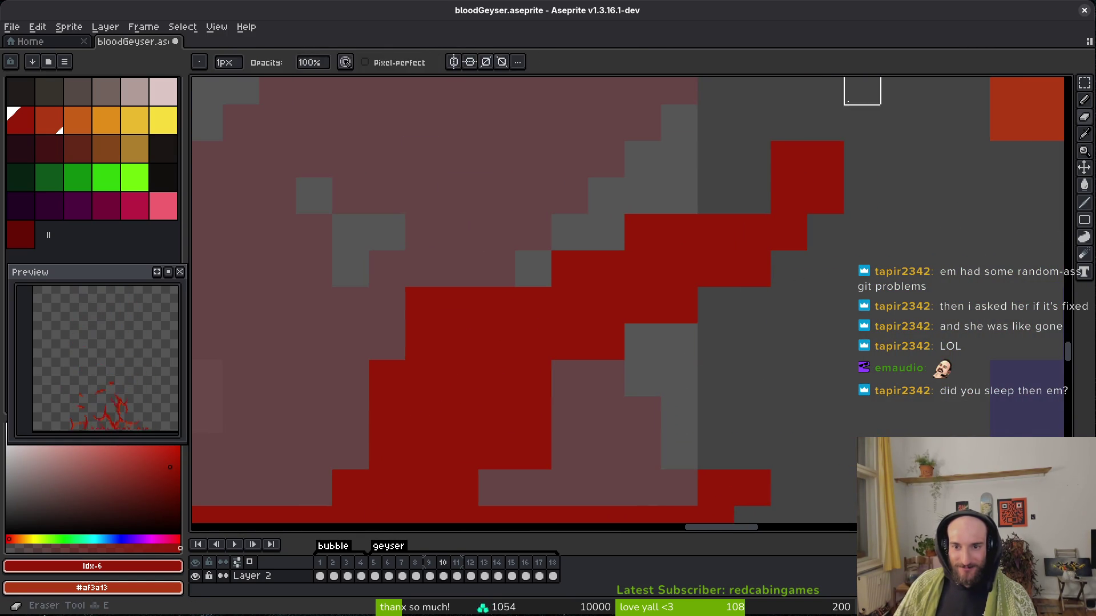
pyautogui.moveTo(863, 92); pyautogui.dragTo(823, 203)
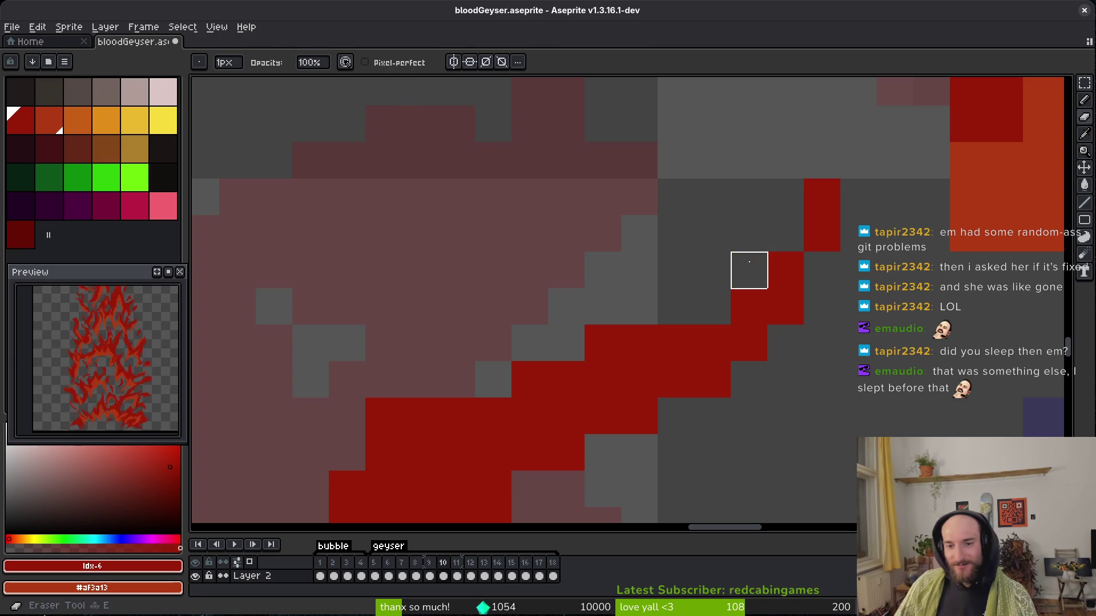
pyautogui.scroll(-1, 805, 246)
pyautogui.hotkey('ctrl', 's')
# Paint a pixel on another strand edge and save bloodGeyser.aseprite.
pyautogui.press('b')
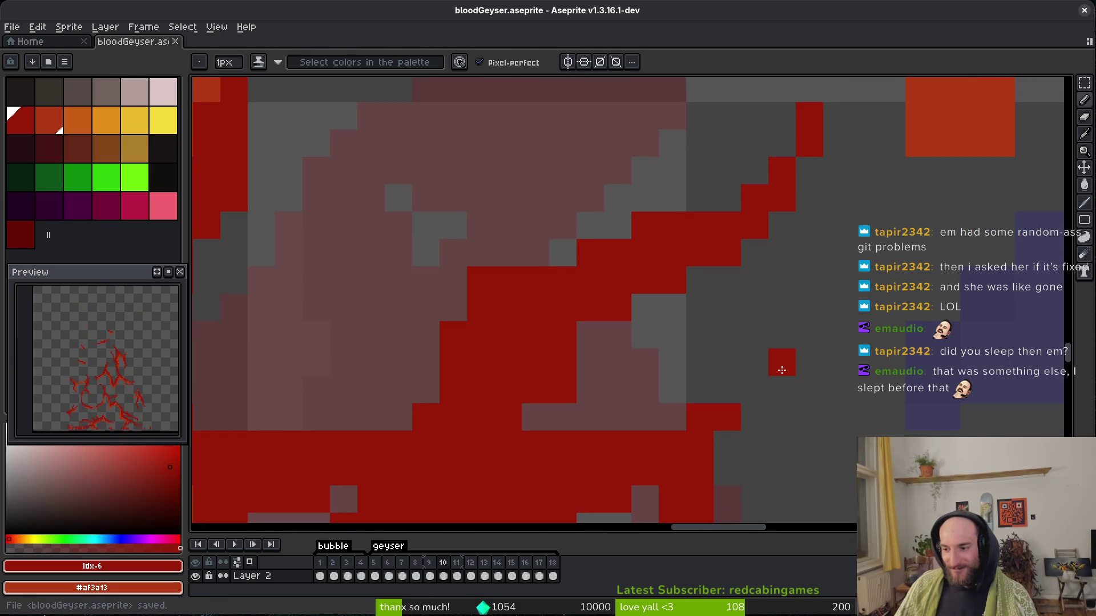
pyautogui.moveTo(668, 360); pyautogui.dragTo(716, 300)
pyautogui.click(716, 301)
pyautogui.press('e')
pyautogui.scroll(-1, 643, 276)
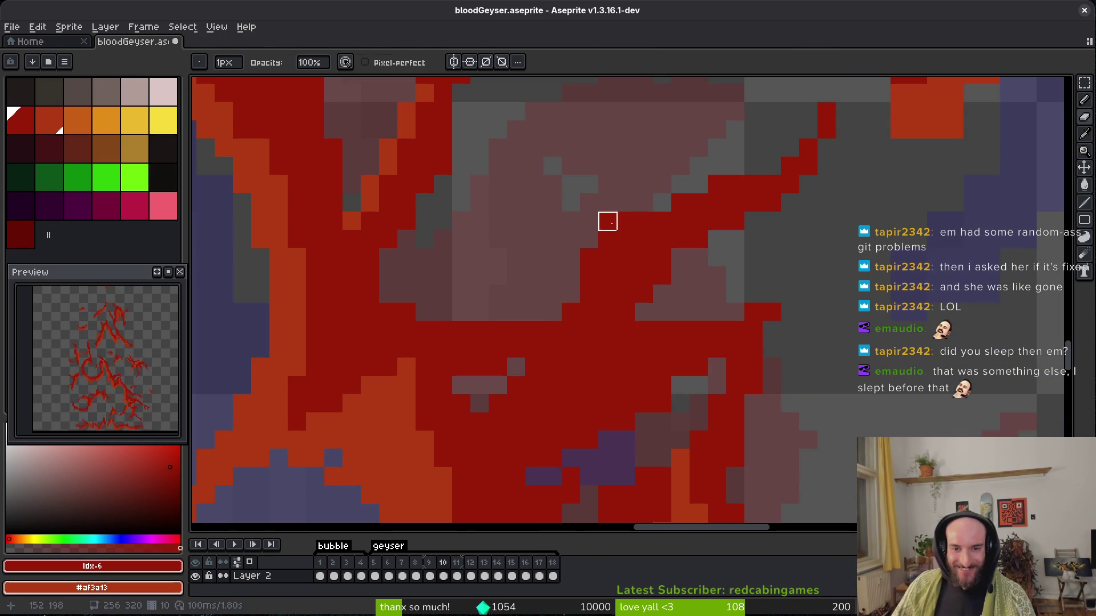
pyautogui.press('b')
pyautogui.scroll(-1, 611, 299)
pyautogui.scroll(2, 609, 318)
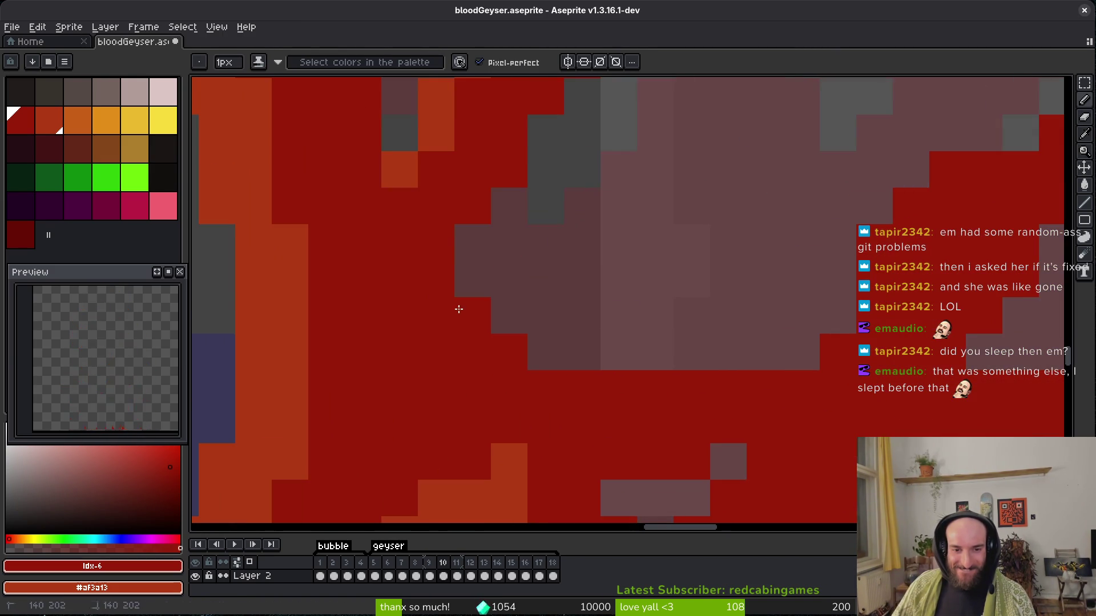
pyautogui.scroll(-3, 623, 309)
pyautogui.hotkey('ctrl', 's')
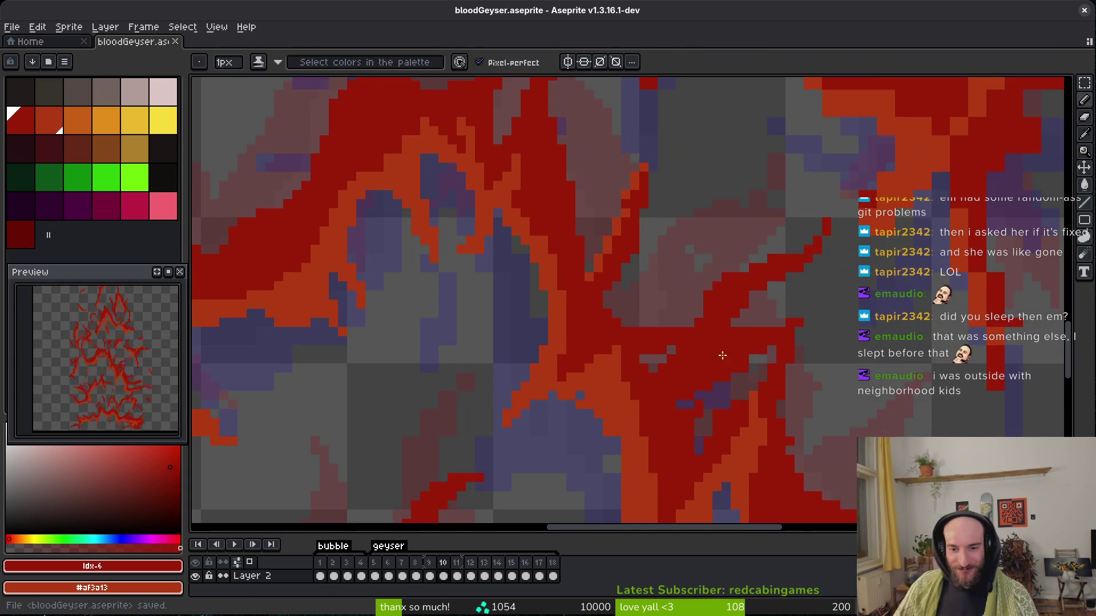
# Draw an orange staircase of pixels along the strand edge.
pyautogui.scroll(3, 629, 224)
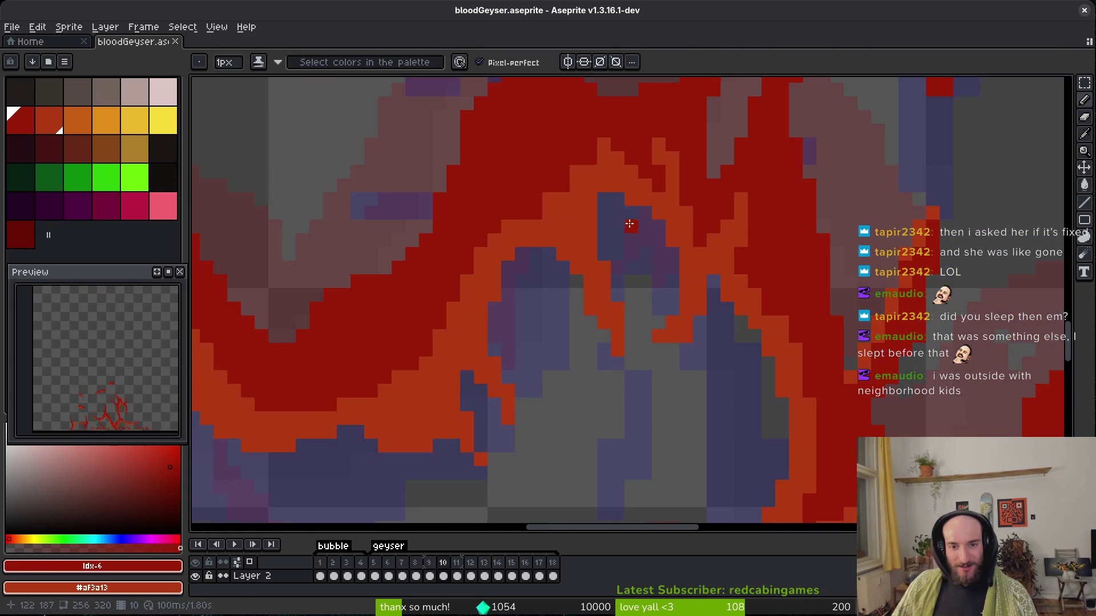
pyautogui.scroll(1, 591, 190)
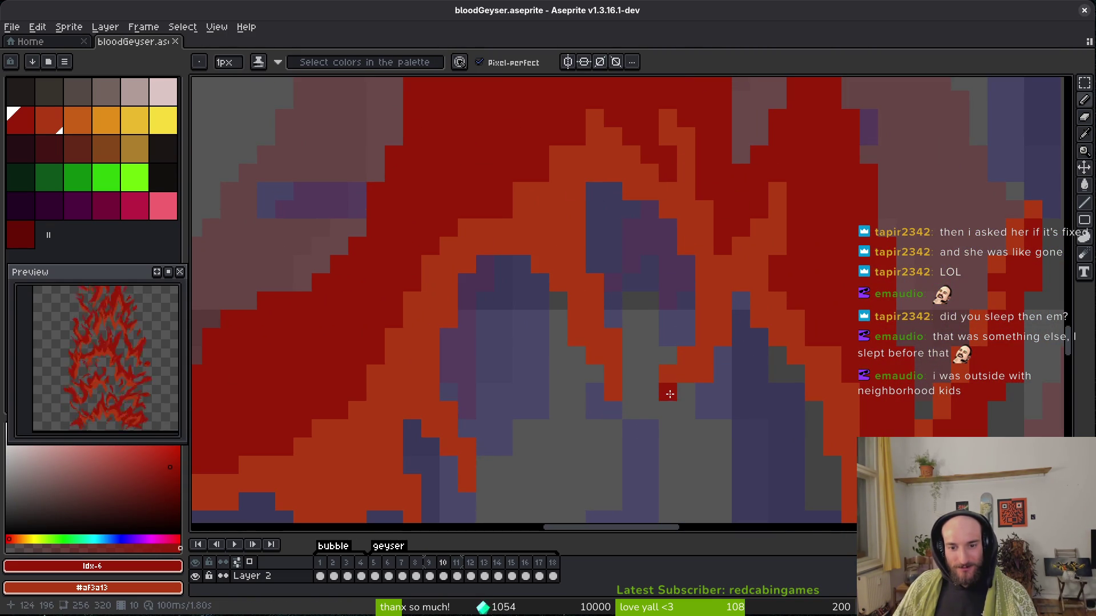
pyautogui.press('e')
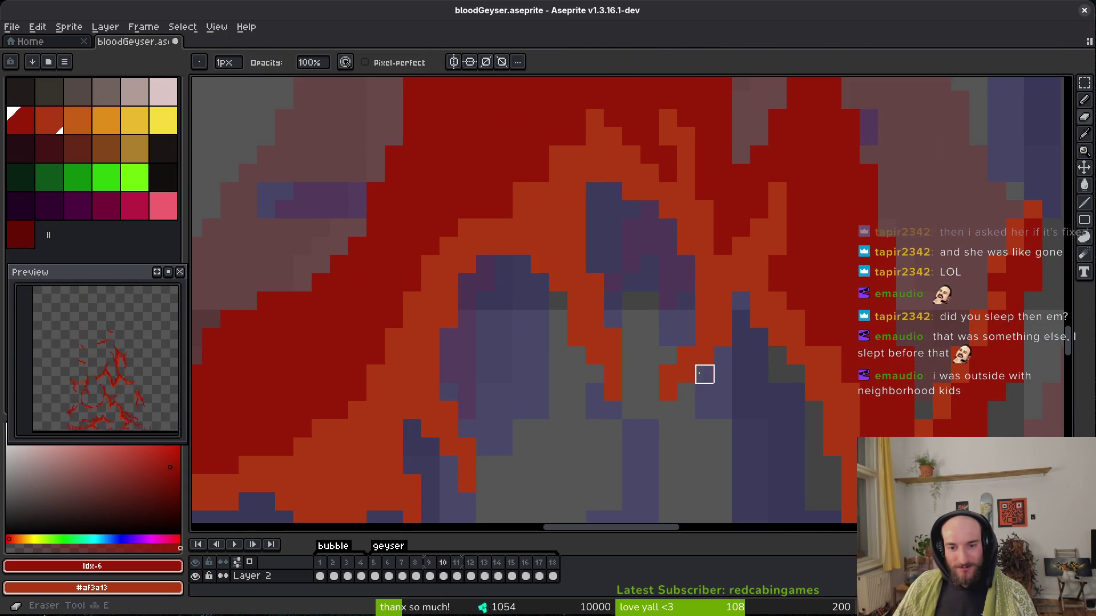
pyautogui.press('b')
pyautogui.scroll(-3, 650, 274)
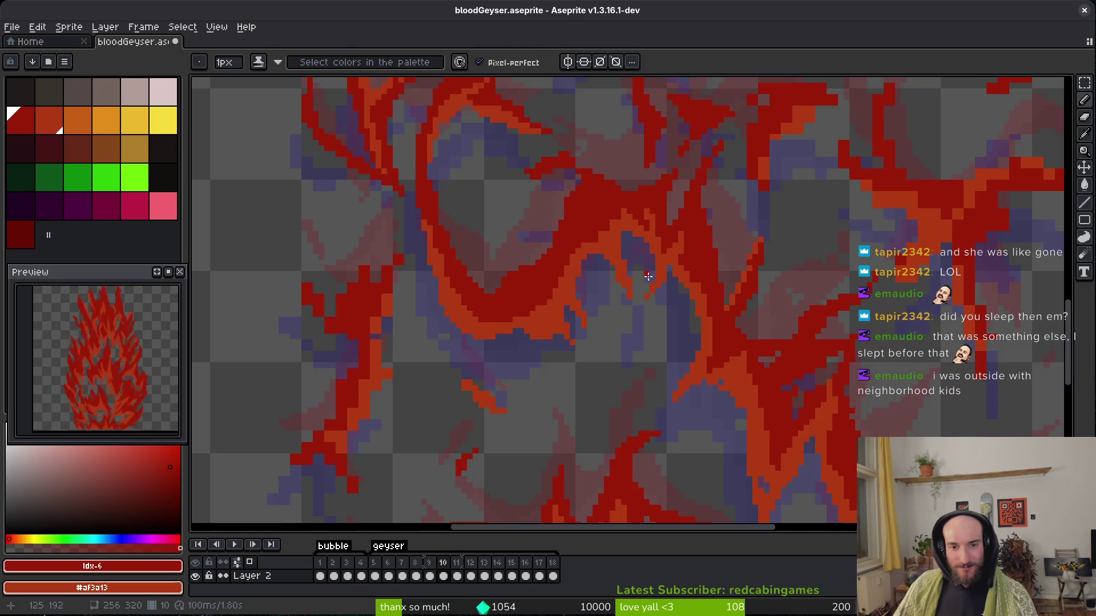
pyautogui.scroll(2, 697, 301)
pyautogui.scroll(-2, 781, 304)
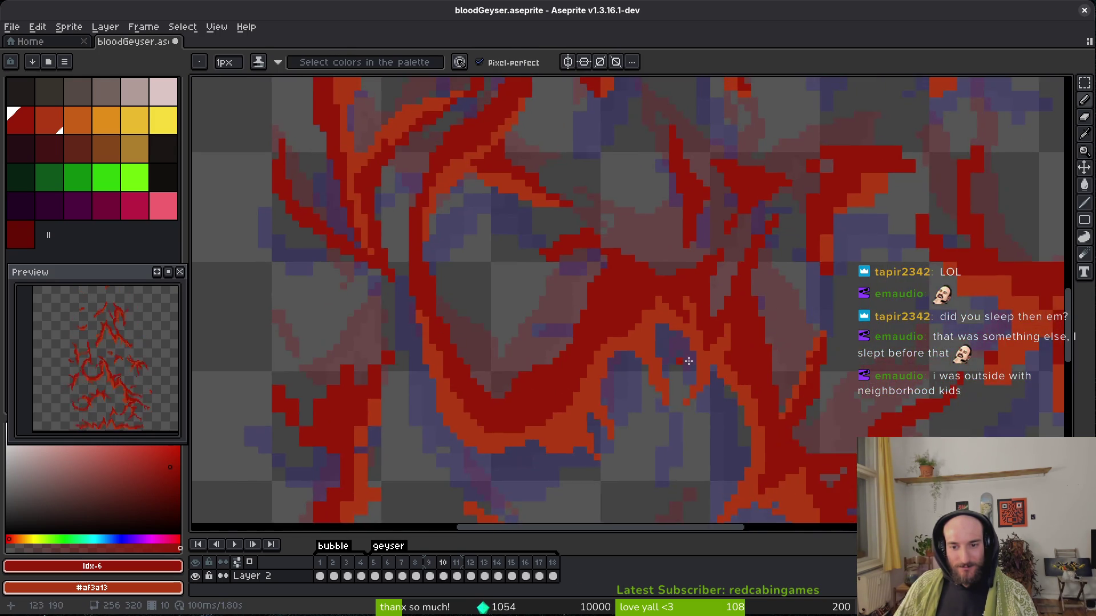
pyautogui.scroll(4, 678, 370)
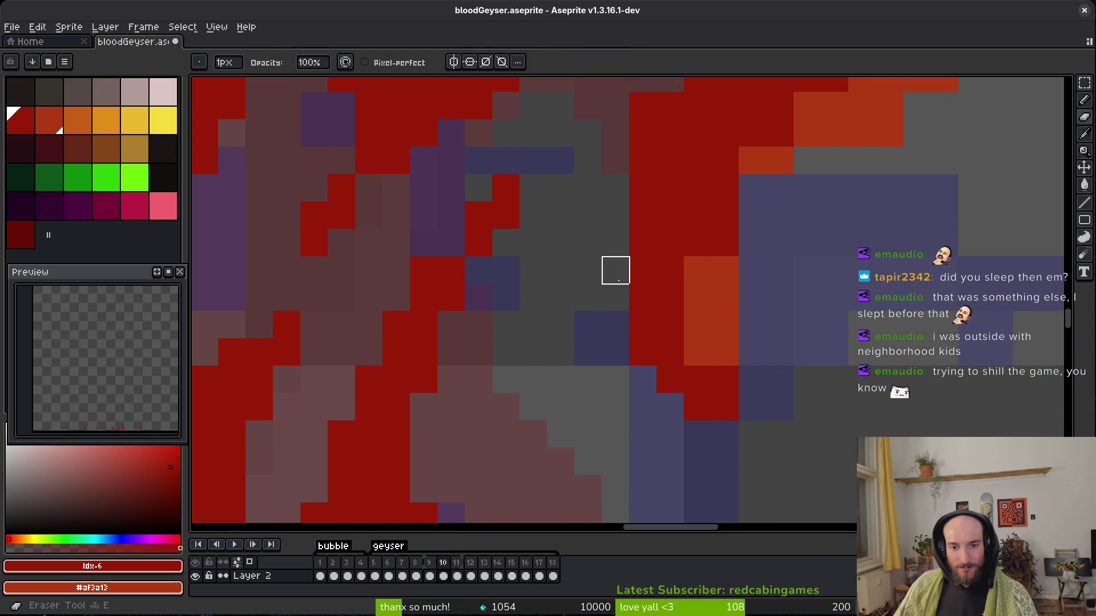
pyautogui.scroll(3, 706, 311)
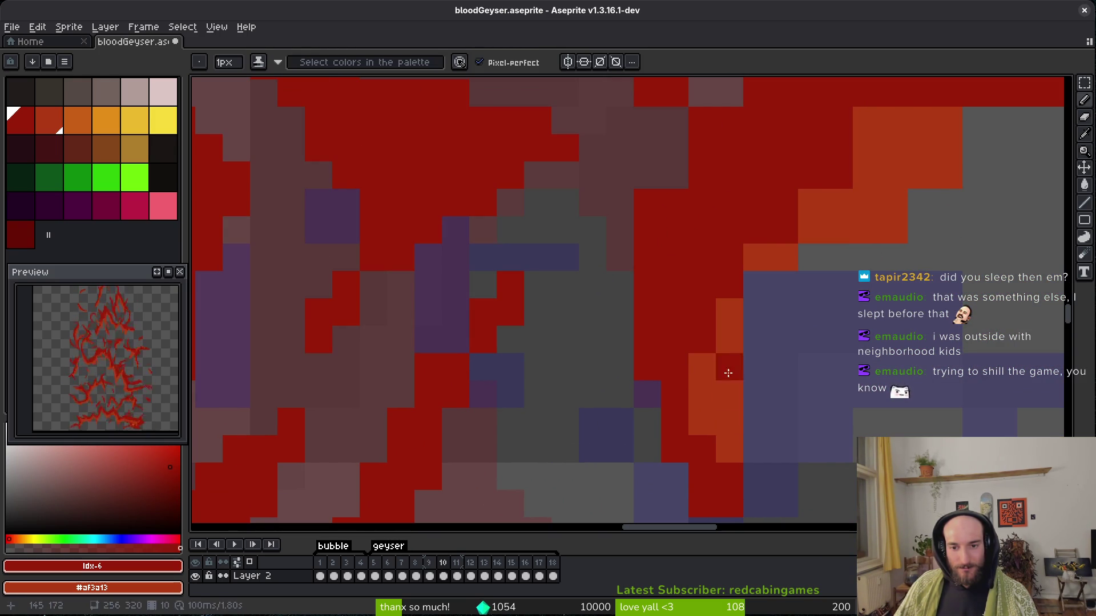
pyautogui.scroll(1, 862, 280)
pyautogui.press('e')
pyautogui.scroll(2, 856, 251)
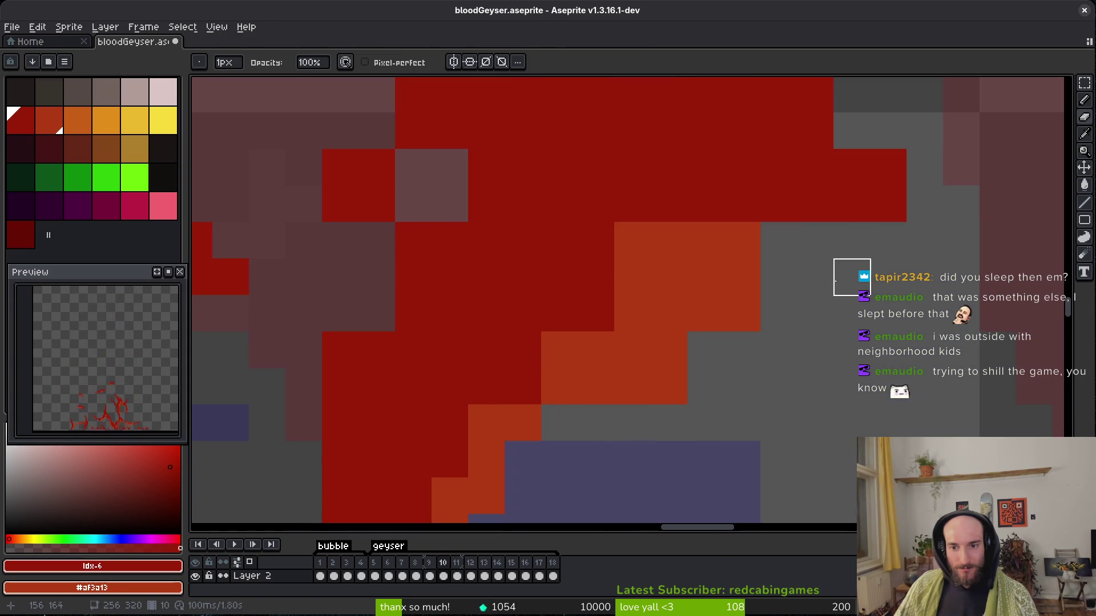
pyautogui.scroll(-4, 787, 363)
pyautogui.scroll(2, 753, 371)
pyautogui.press('b')
pyautogui.moveTo(753, 371); pyautogui.dragTo(776, 305)
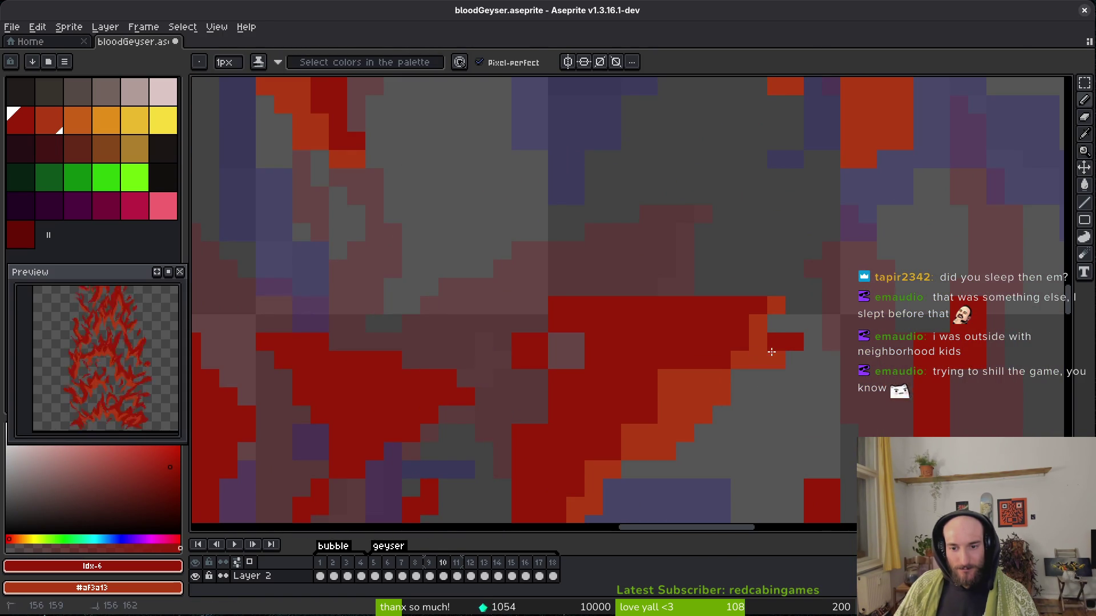
# Erase stray red pixels beside the strand, then thicken it and fill gaps with red.
pyautogui.press('e')
pyautogui.press('b')
pyautogui.press('e')
pyautogui.moveTo(575, 306); pyautogui.dragTo(604, 323)
pyautogui.press('b')
pyautogui.moveTo(531, 324); pyautogui.dragTo(502, 342)
pyautogui.click(557, 360)
pyautogui.moveTo(614, 322)
pyautogui.mouseDown()
pyautogui.moveTo(594, 323)
pyautogui.moveTo(704, 306)
pyautogui.mouseUp()
# Turn an orange pixel dark red in a higher area of the strands.
pyautogui.press('e')
pyautogui.press('b')
pyautogui.press('e')
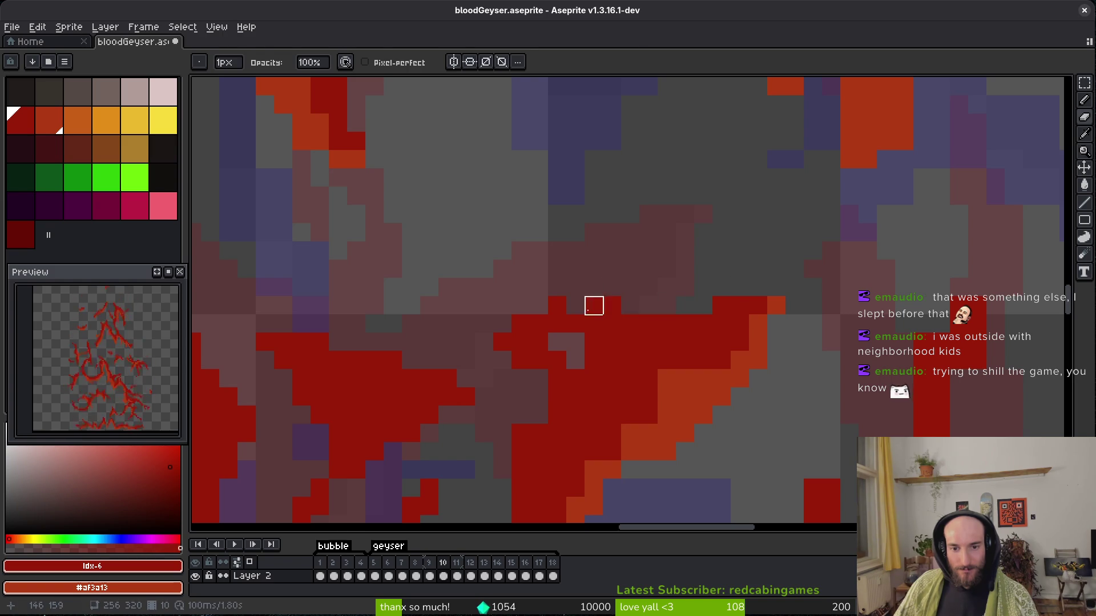
pyautogui.press('b')
pyautogui.moveTo(620, 356); pyautogui.dragTo(741, 244)
pyautogui.press('e')
pyautogui.press('b')
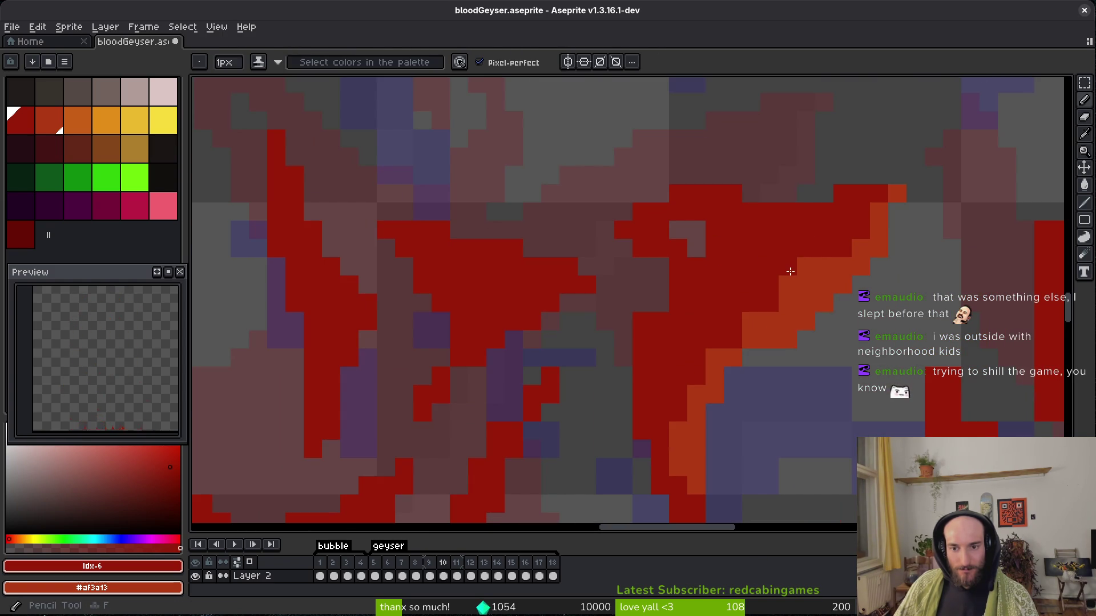
pyautogui.click(751, 331)
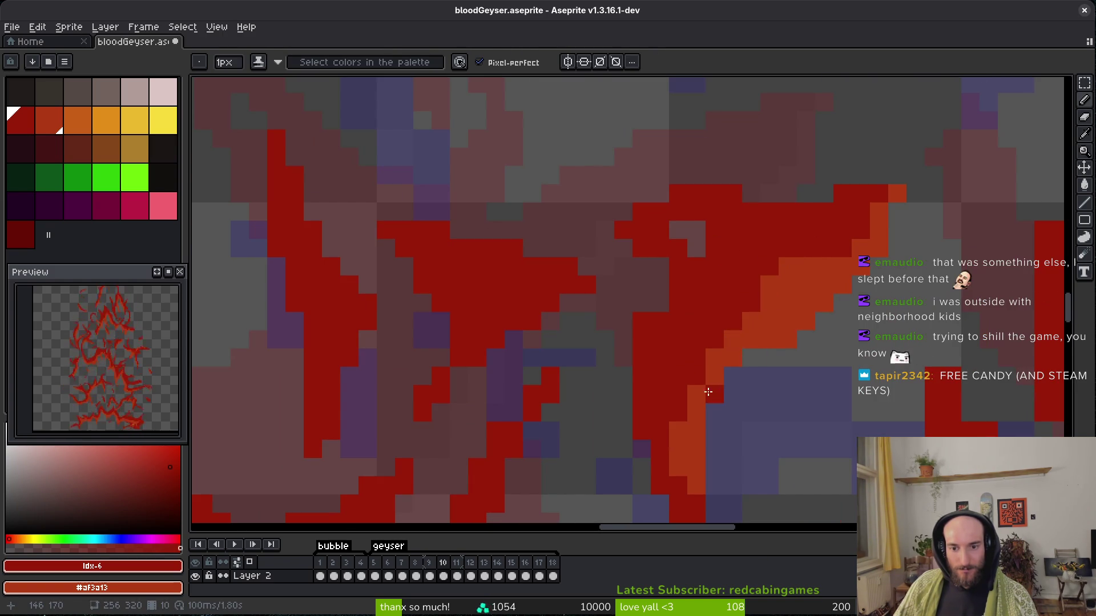
# Save bloodGeyser.aseprite with the new dark red pixel right of the purple guide.
pyautogui.moveTo(650, 348); pyautogui.dragTo(668, 284)
pyautogui.press('e')
pyautogui.press('b')
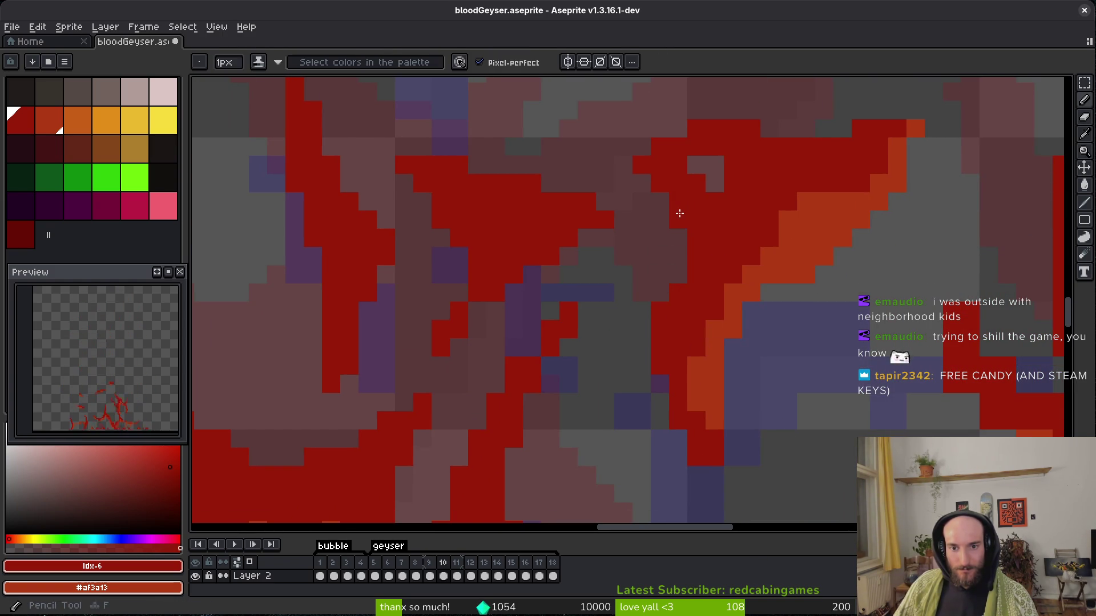
pyautogui.scroll(2, 723, 272)
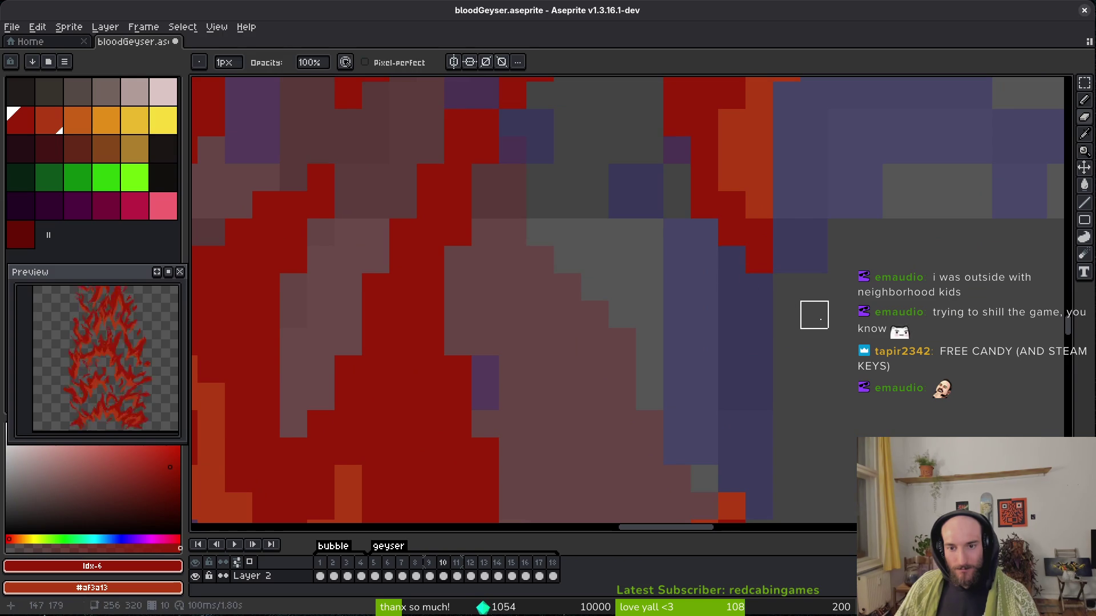
pyautogui.moveTo(811, 313); pyautogui.dragTo(795, 314)
pyautogui.hotkey('ctrl', 's')
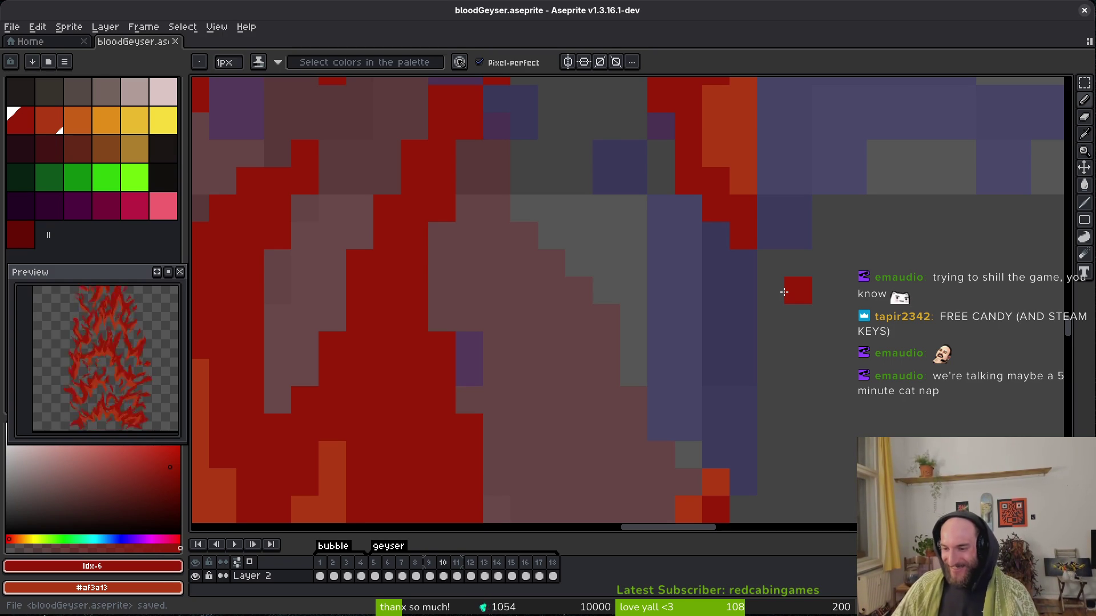
pyautogui.moveTo(699, 366); pyautogui.dragTo(677, 349)
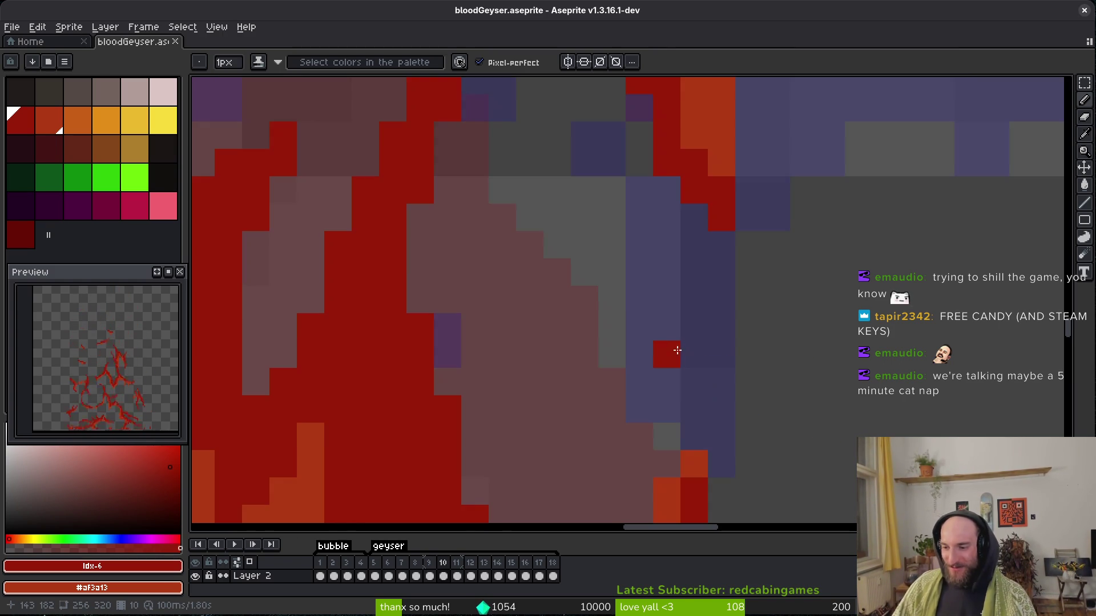
pyautogui.scroll(-1, 677, 348)
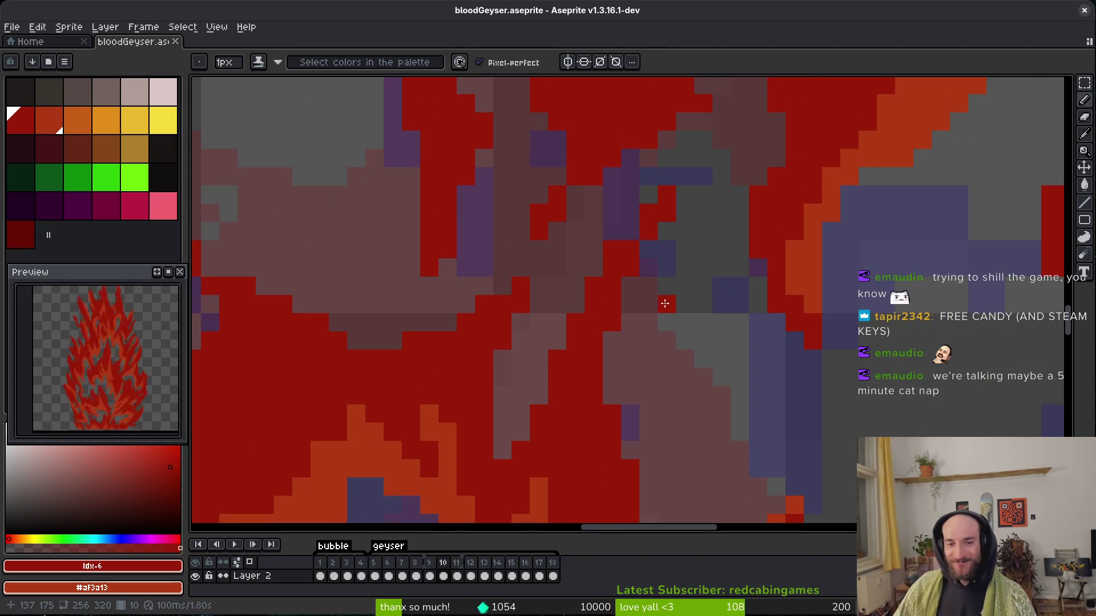
pyautogui.moveTo(669, 301); pyautogui.dragTo(697, 307)
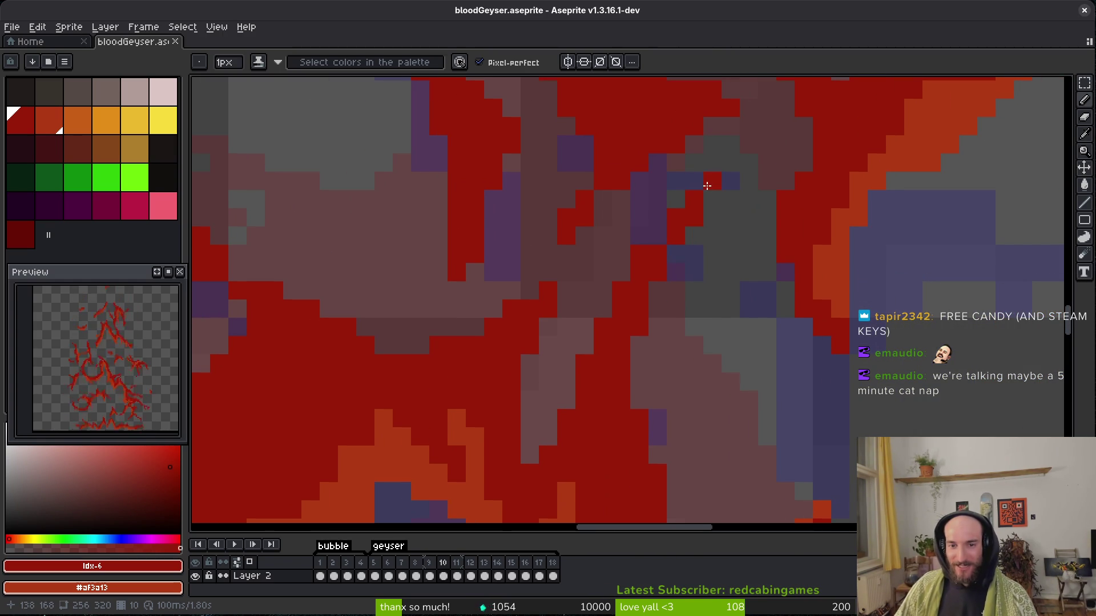
pyautogui.scroll(-2, 681, 299)
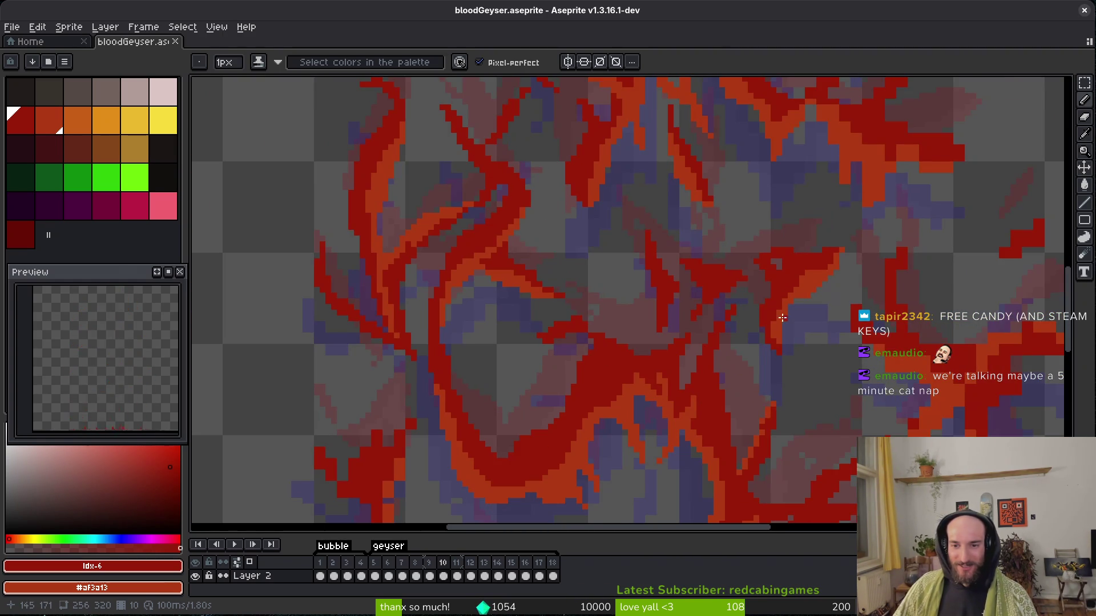
# Paint red pixels into the upper part of the strand.
pyautogui.press('e')
pyautogui.scroll(4, 788, 308)
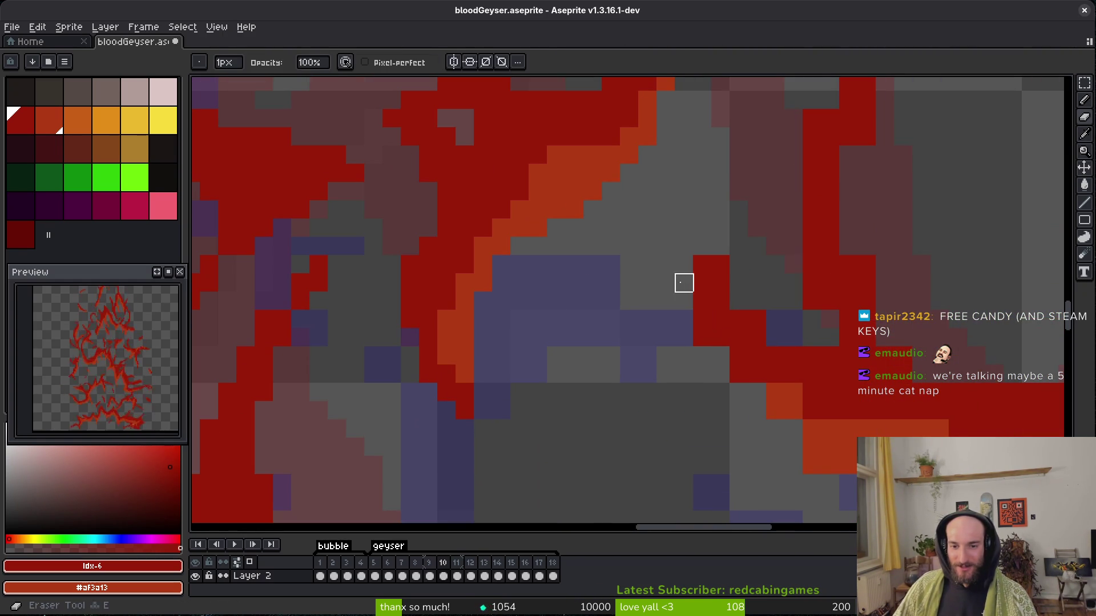
pyautogui.scroll(-2, 662, 297)
pyautogui.hscroll(2, 662, 296)
pyautogui.scroll(1, 685, 331)
pyautogui.hscroll(-1, 685, 331)
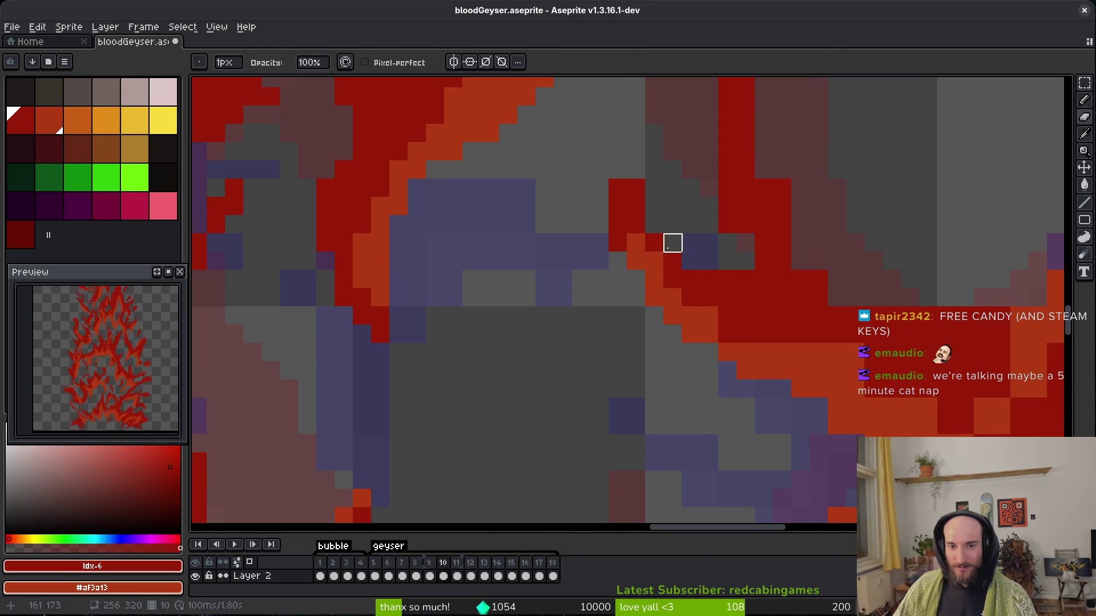
pyautogui.press('b')
pyautogui.moveTo(617, 150); pyautogui.dragTo(626, 186)
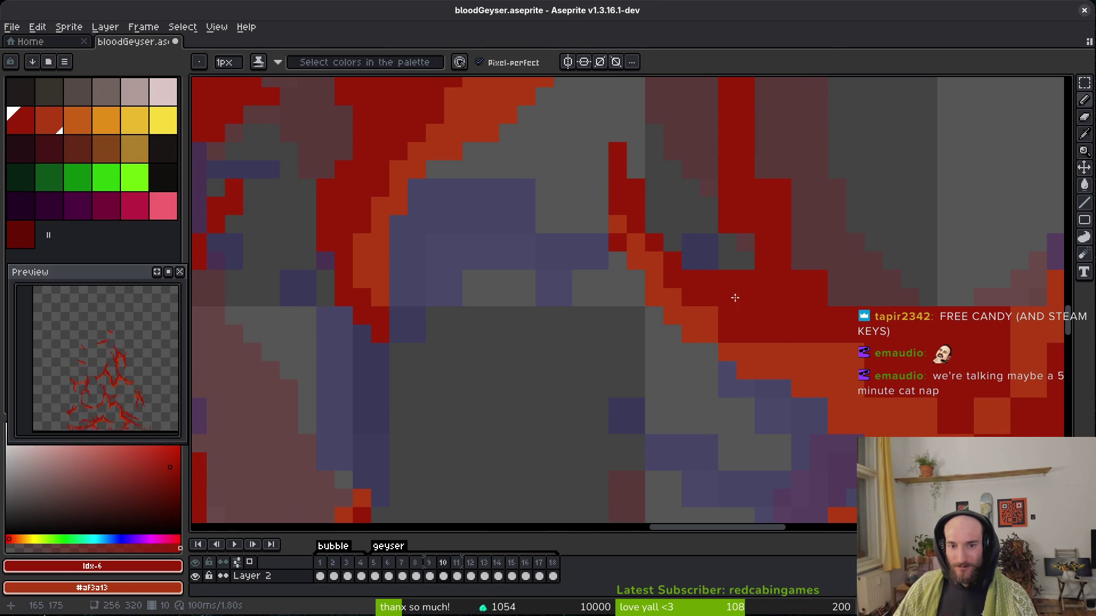
# Paint red pixels down the strand and recolour an orange pixel red.
pyautogui.press('e')
pyautogui.press('b')
pyautogui.scroll(-1, 643, 303)
pyautogui.hscroll(3, 644, 303)
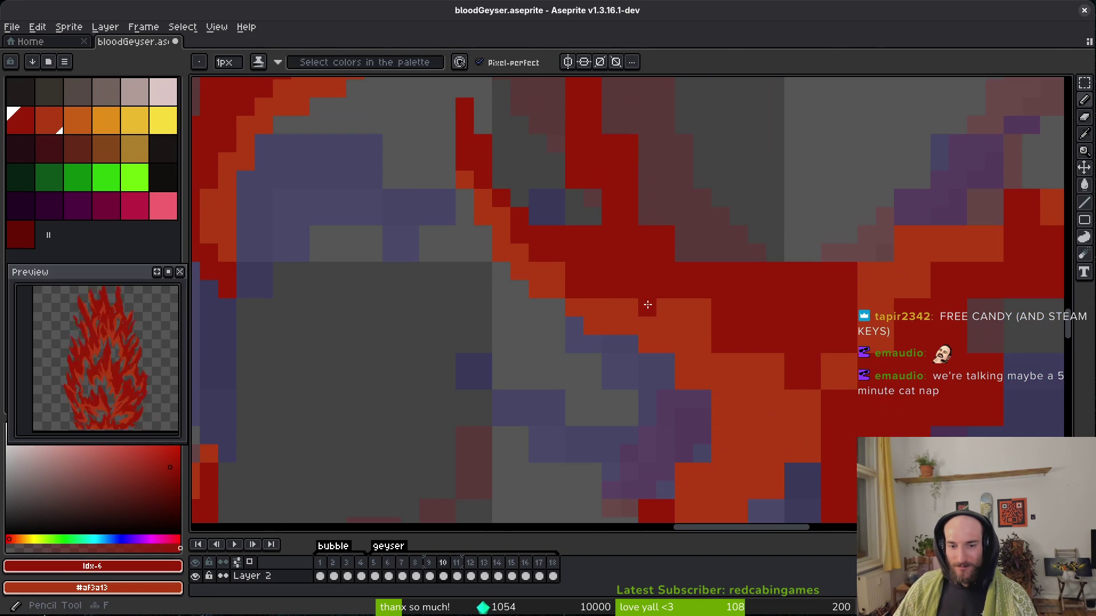
pyautogui.moveTo(682, 307)
pyautogui.mouseDown()
pyautogui.moveTo(729, 344)
pyautogui.moveTo(668, 340)
pyautogui.moveTo(651, 374)
pyautogui.moveTo(668, 411)
pyautogui.moveTo(695, 389)
pyautogui.mouseUp()
pyautogui.click(702, 307)
# Erase stray orange pixels from the strand with the Eraser.
pyautogui.press('e')
pyautogui.scroll(-2, 667, 319)
pyautogui.press('b')
pyautogui.press('e')
pyautogui.press('b')
pyautogui.scroll(-1, 655, 392)
pyautogui.press('e')
pyautogui.click(640, 372)
pyautogui.press('b')
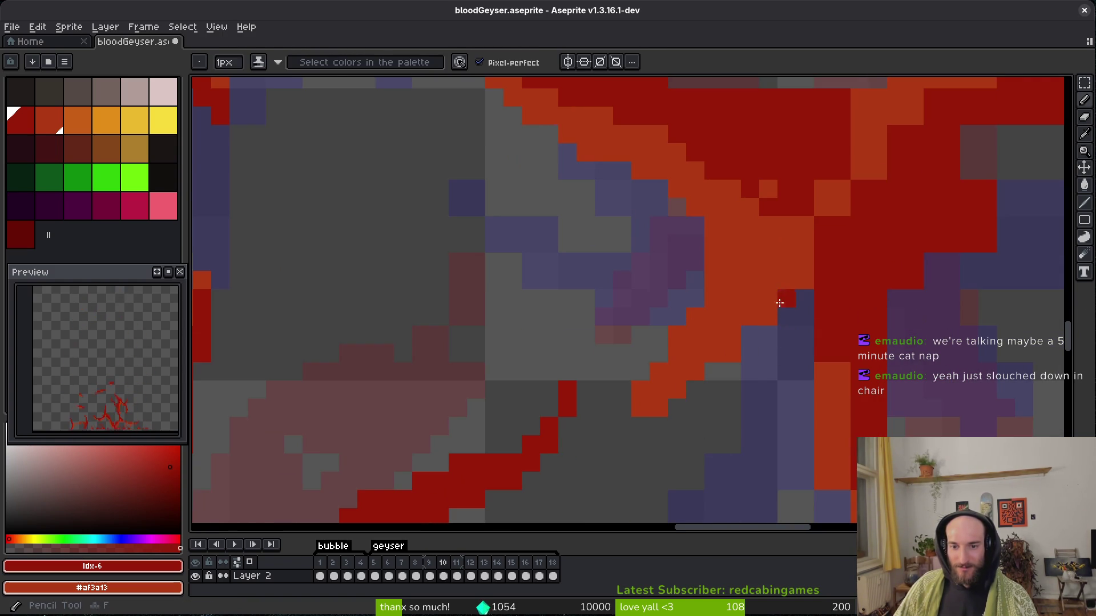
# Paint dark-red pixels along the band's upper edge, notching the V-shaped tip.
pyautogui.scroll(1, 756, 315)
pyautogui.hscroll(2, 673, 289)
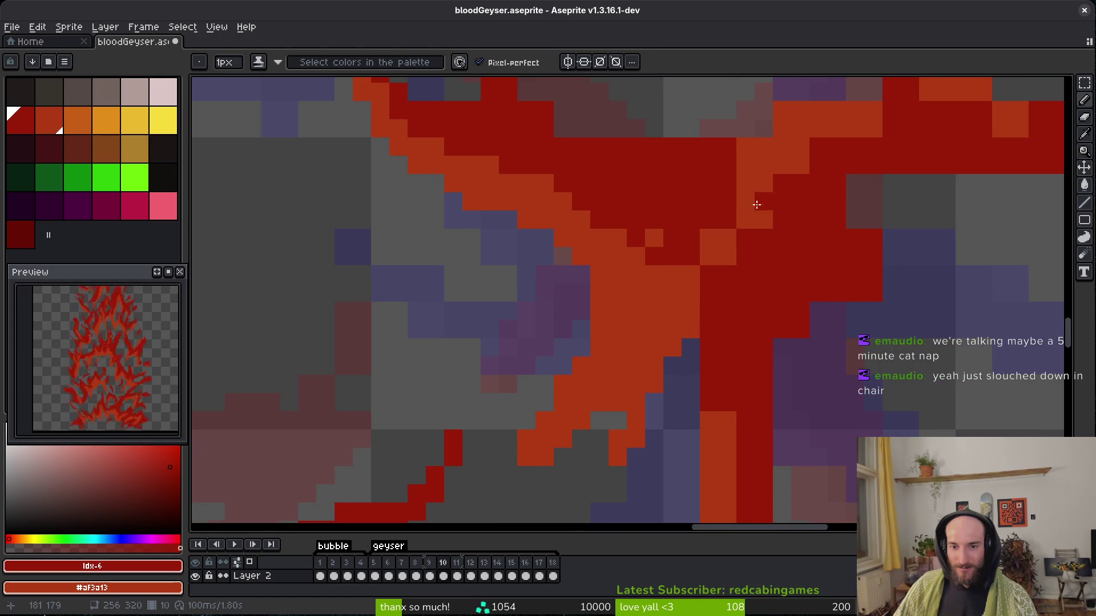
pyautogui.scroll(2, 732, 275)
pyautogui.hscroll(1, 665, 370)
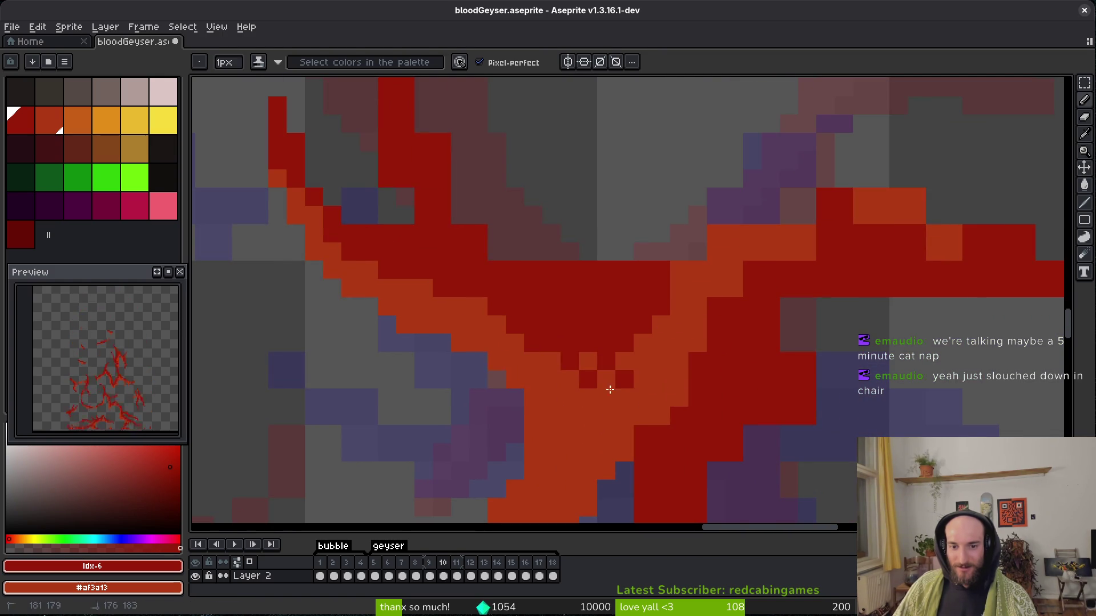
pyautogui.scroll(1, 597, 377)
pyautogui.hscroll(1, 597, 376)
pyautogui.moveTo(491, 275)
pyautogui.mouseDown()
pyautogui.moveTo(455, 245)
pyautogui.moveTo(543, 275)
pyautogui.mouseUp()
# Scroll over frame 10 to review the notched V-shaped strand, ending with the Pencil active.
pyautogui.scroll(1, 597, 305)
pyautogui.hscroll(-3, 585, 332)
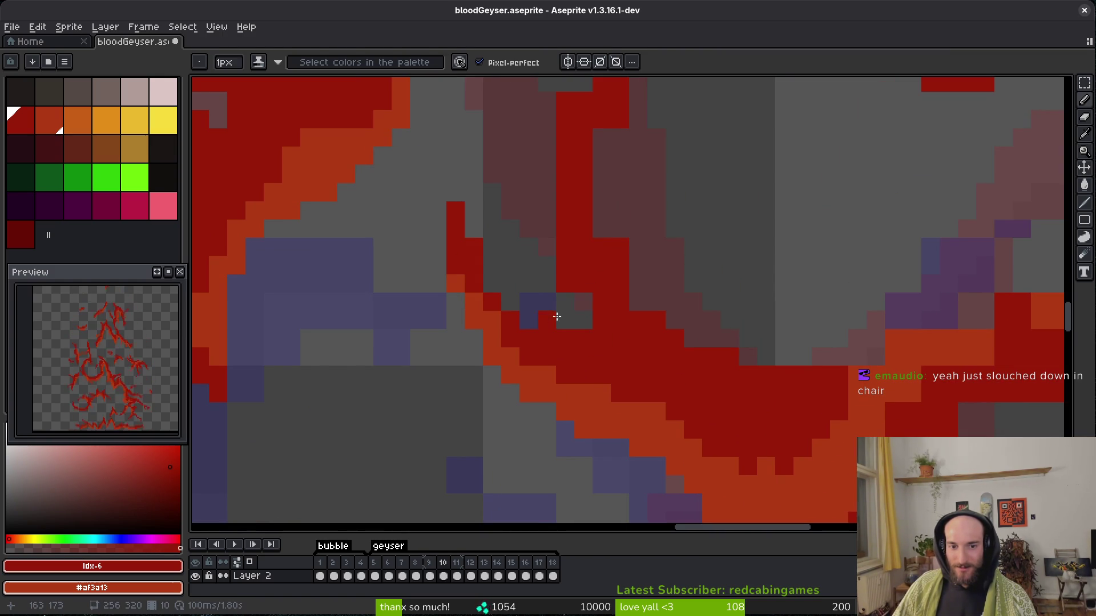
pyautogui.press('e')
pyautogui.scroll(1, 565, 301)
pyautogui.hscroll(-1, 565, 301)
pyautogui.press('b')
pyautogui.press('e')
pyautogui.scroll(1, 645, 342)
pyautogui.scroll(1, 639, 313)
pyautogui.press('b')
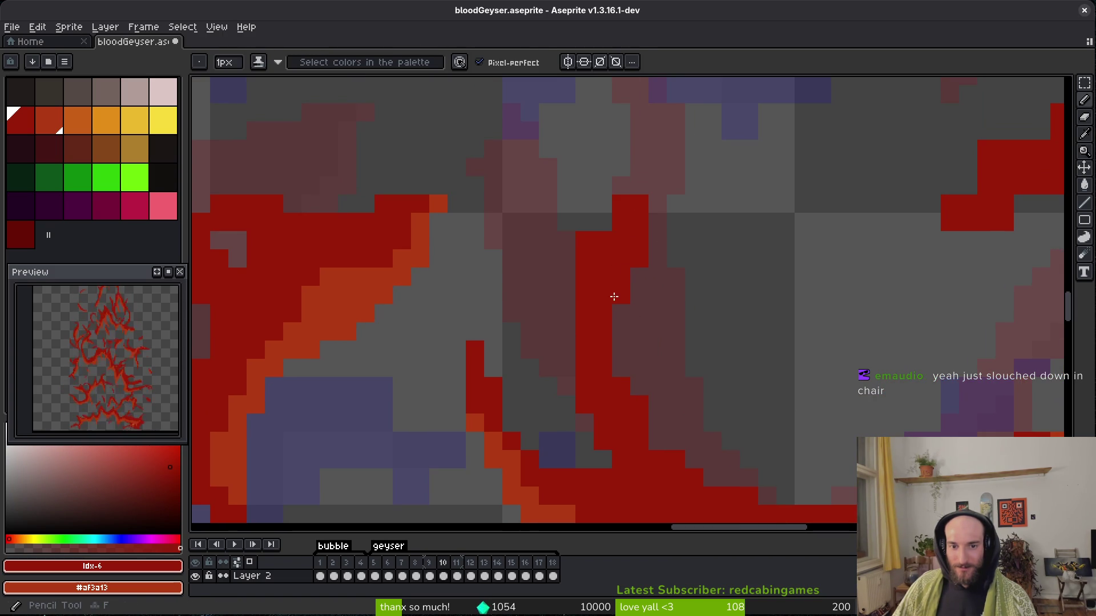
pyautogui.hscroll(2, 565, 273)
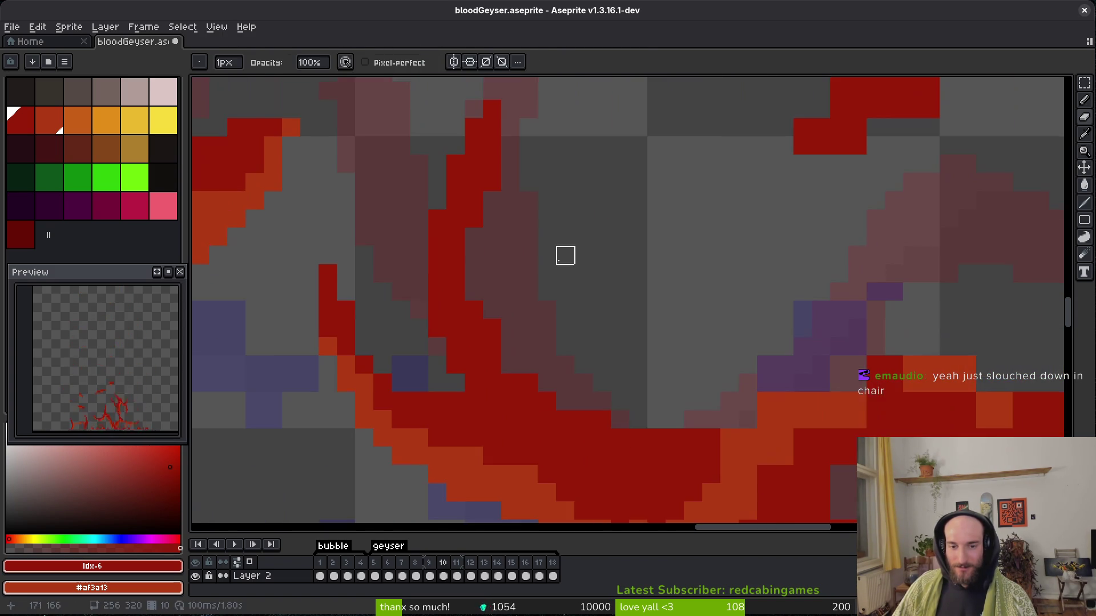
# Paint dark red over the strand's orange edge, including the pixels below the purple area.
pyautogui.scroll(-1, 574, 314)
pyautogui.moveTo(576, 379); pyautogui.dragTo(588, 379)
pyautogui.scroll(1, 588, 383)
pyautogui.moveTo(594, 339)
pyautogui.mouseDown()
pyautogui.moveTo(687, 328)
pyautogui.moveTo(576, 376)
pyautogui.moveTo(525, 375)
pyautogui.mouseUp()
pyautogui.hscroll(2, 604, 384)
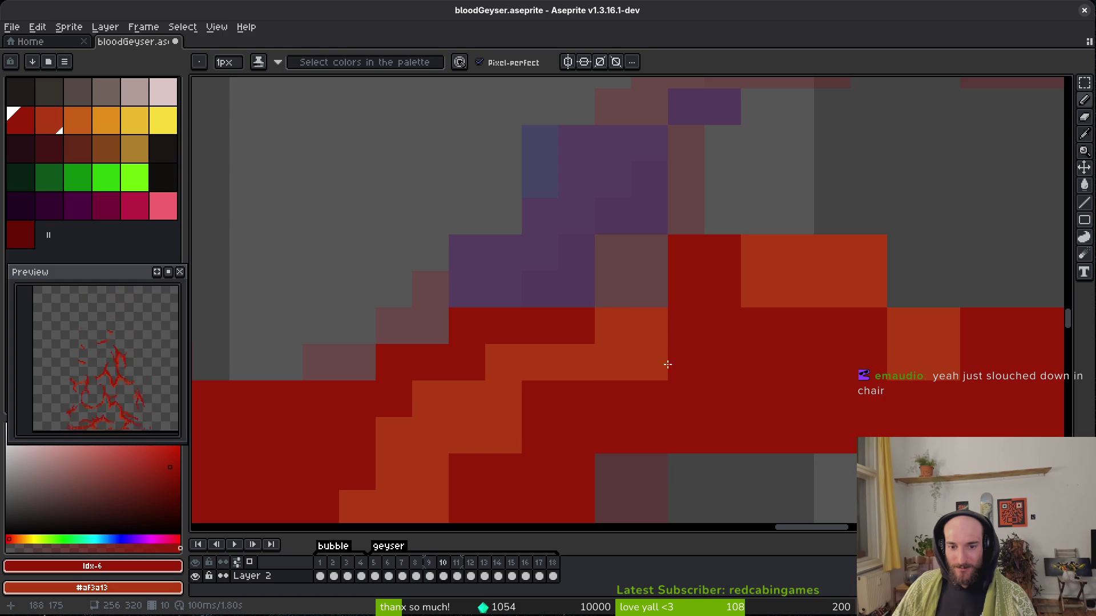
pyautogui.moveTo(673, 350); pyautogui.dragTo(606, 360)
# Erase the strand tip's top row of red pixels and redraw the tip one row lower.
pyautogui.press('e')
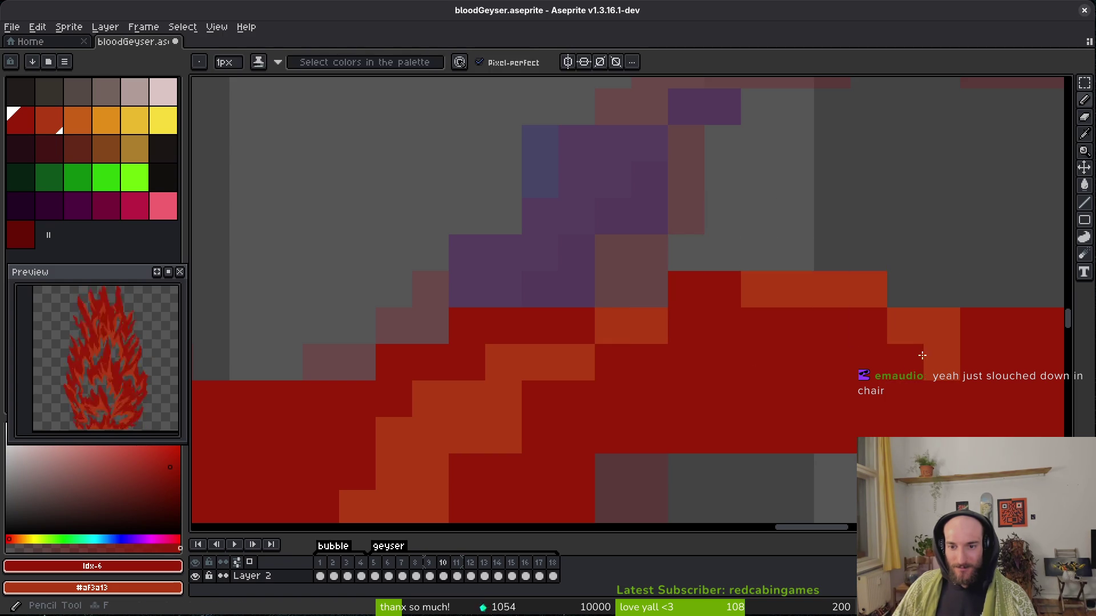
pyautogui.scroll(-1, 754, 379)
pyautogui.moveTo(753, 346); pyautogui.dragTo(862, 346)
pyautogui.scroll(-1, 861, 345)
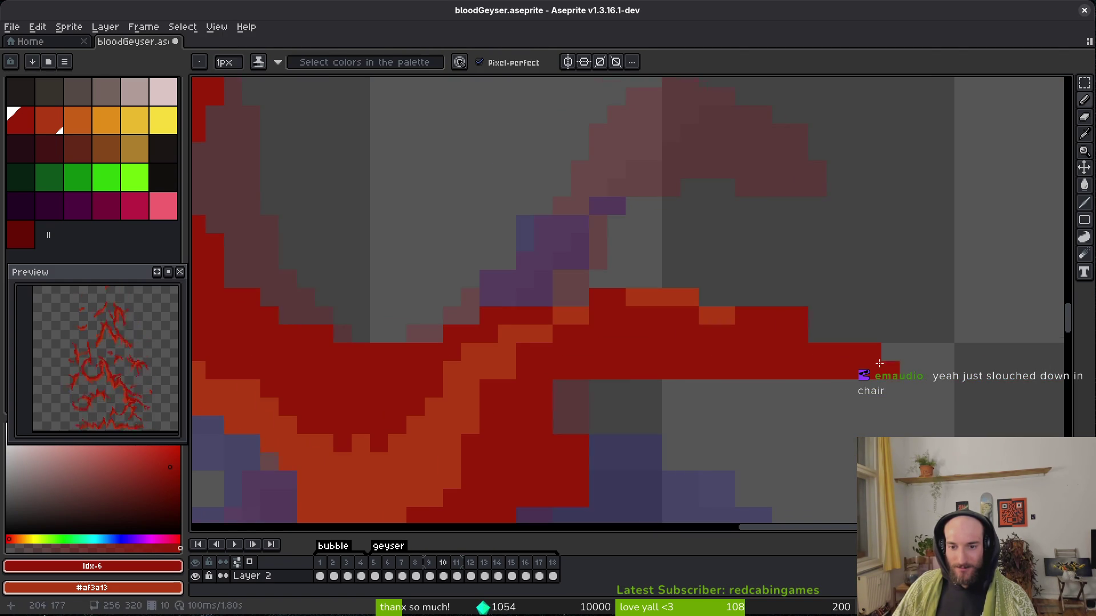
pyautogui.press('e')
pyautogui.press('b')
pyautogui.moveTo(699, 348)
pyautogui.mouseDown()
pyautogui.moveTo(735, 349)
pyautogui.moveTo(713, 329)
pyautogui.mouseUp()
pyautogui.press('e')
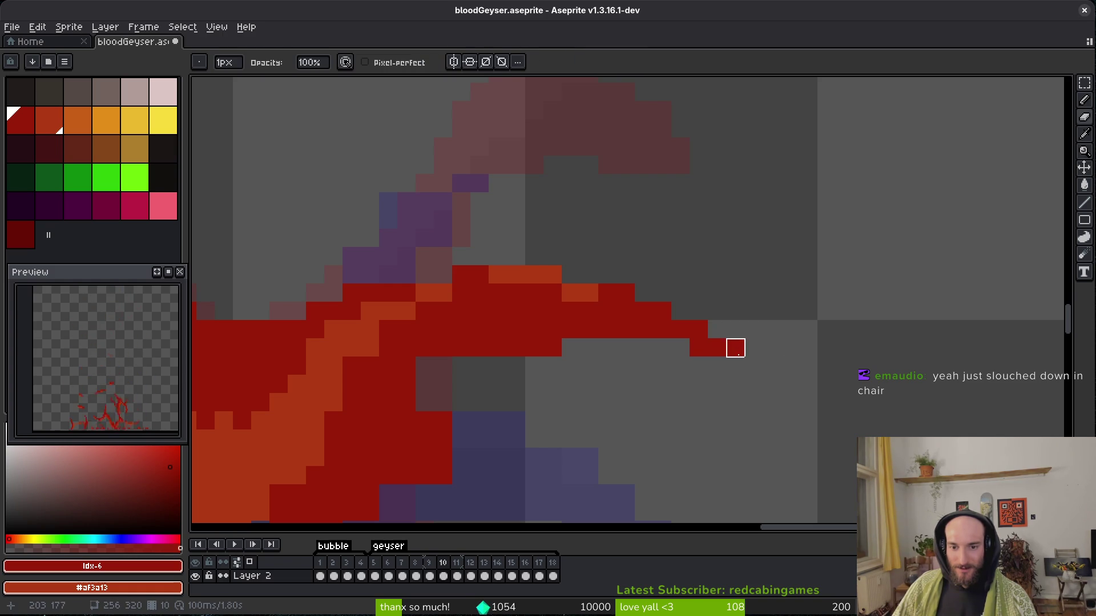
pyautogui.scroll(3, 736, 348)
pyautogui.press('b')
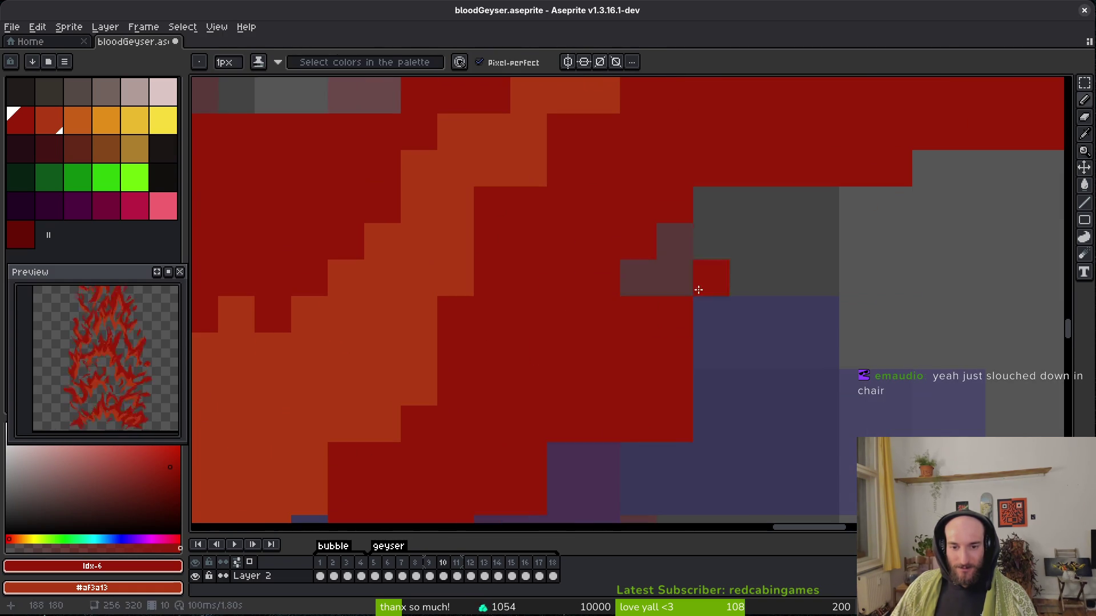
# Remove a stray red pixel and extend the tip with two diagonal red pixels along the edge.
pyautogui.moveTo(563, 464); pyautogui.dragTo(779, 328)
pyautogui.press('e')
pyautogui.click(780, 329)
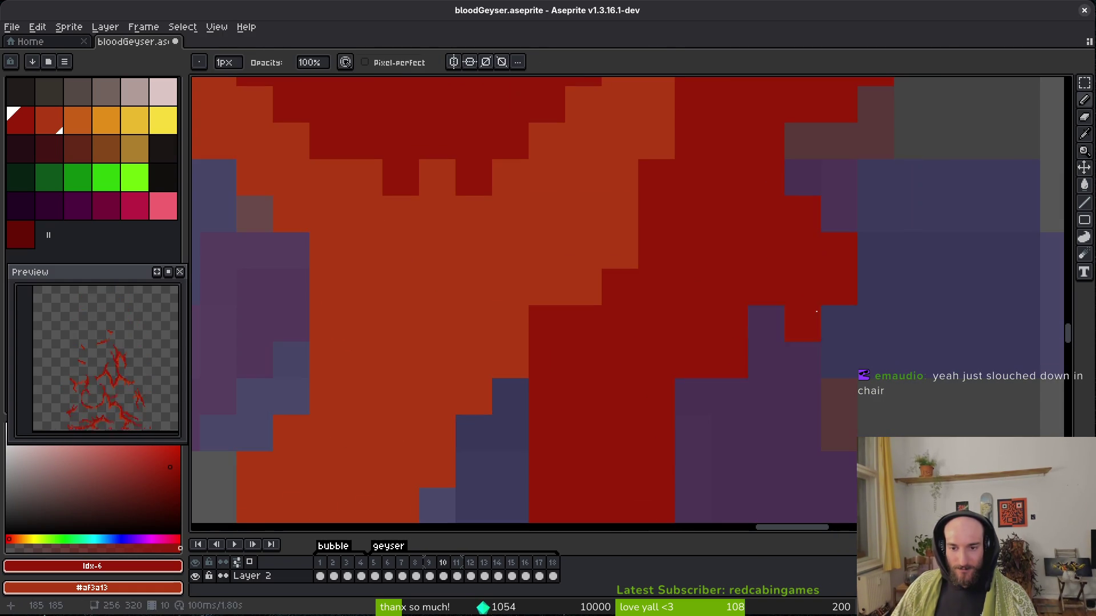
pyautogui.press('b')
pyautogui.moveTo(874, 287); pyautogui.dragTo(850, 332)
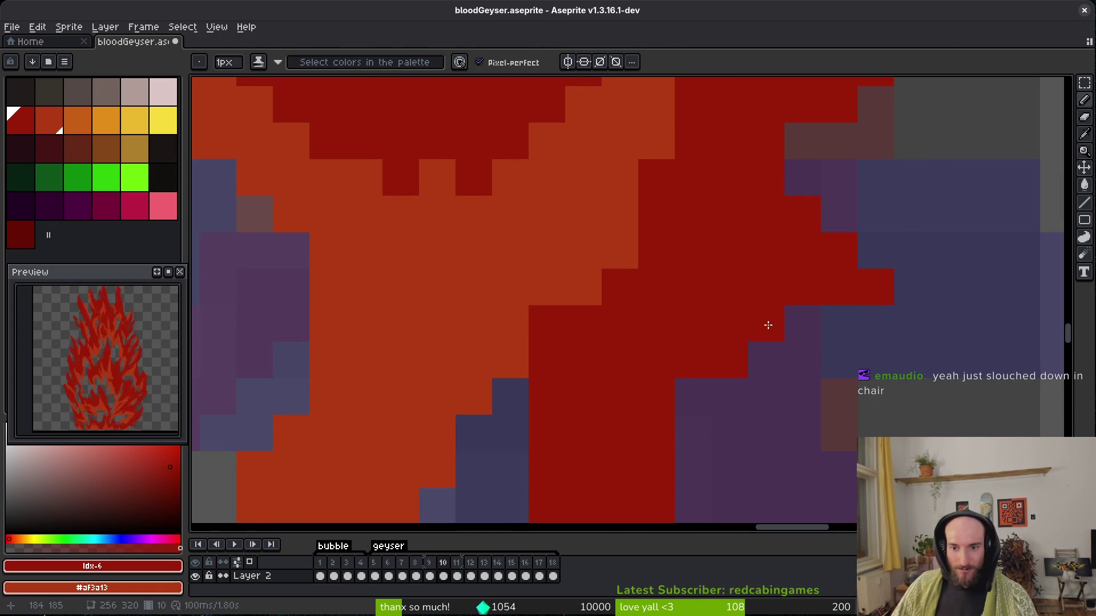
pyautogui.scroll(-4, 667, 256)
# Save bloodGeyser.aseprite.
pyautogui.scroll(3, 667, 257)
pyautogui.hotkey('ctrl', 's')
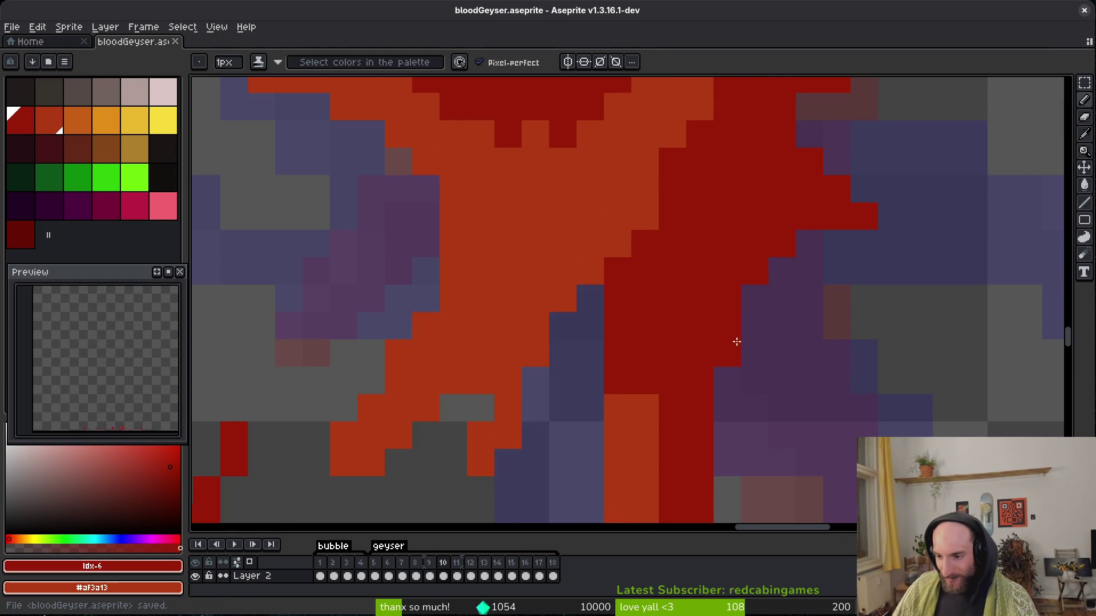
pyautogui.scroll(2, 724, 372)
# Swap dark-red and orange pixels along the strand's lower edge on frame 10.
pyautogui.moveTo(656, 342); pyautogui.dragTo(655, 238)
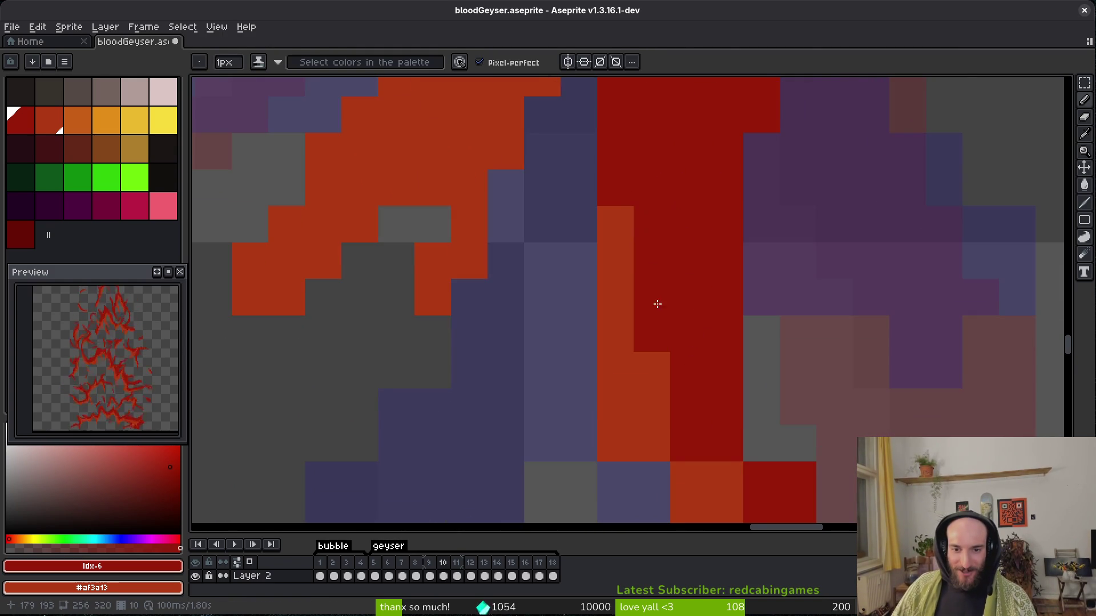
pyautogui.click(616, 341)
pyautogui.rightClick(619, 342)
pyautogui.click(621, 376)
pyautogui.click(656, 411)
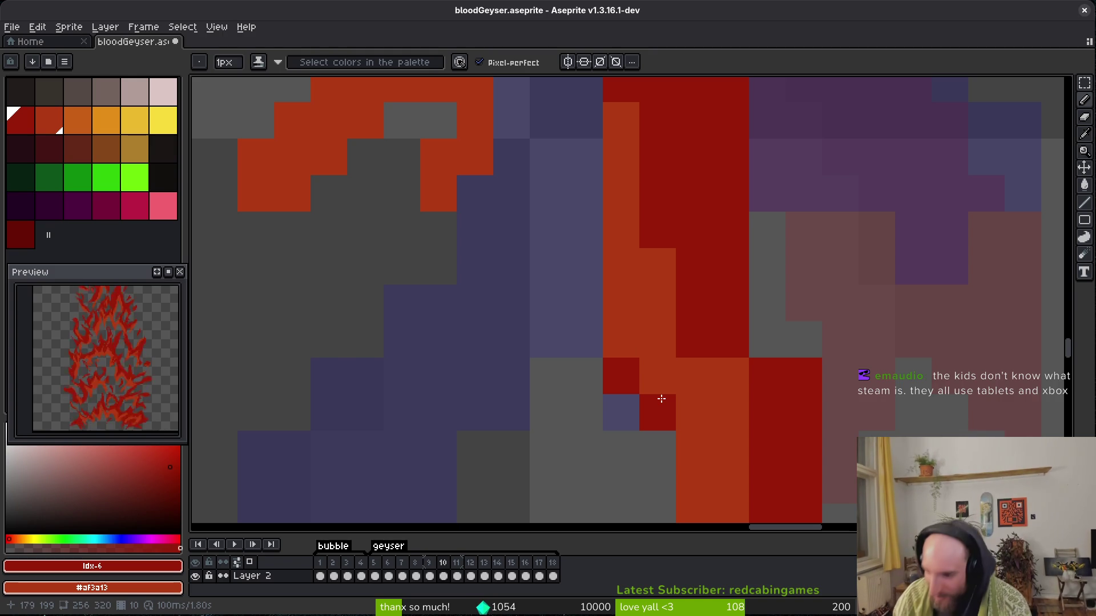
pyautogui.rightClick(661, 398)
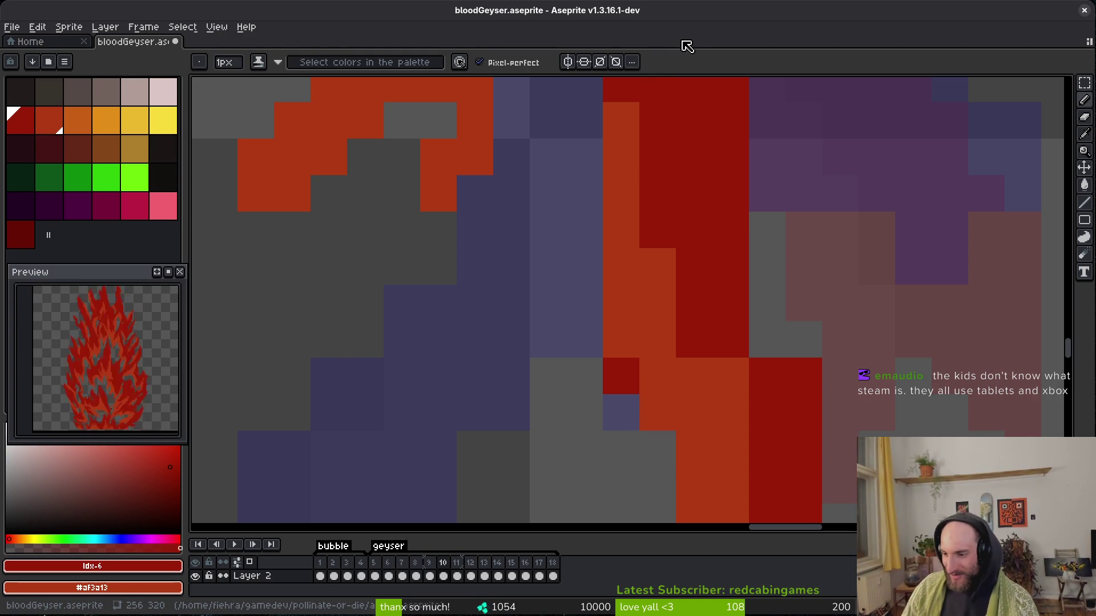
pyautogui.click(621, 376)
pyautogui.scroll(-2, 708, 411)
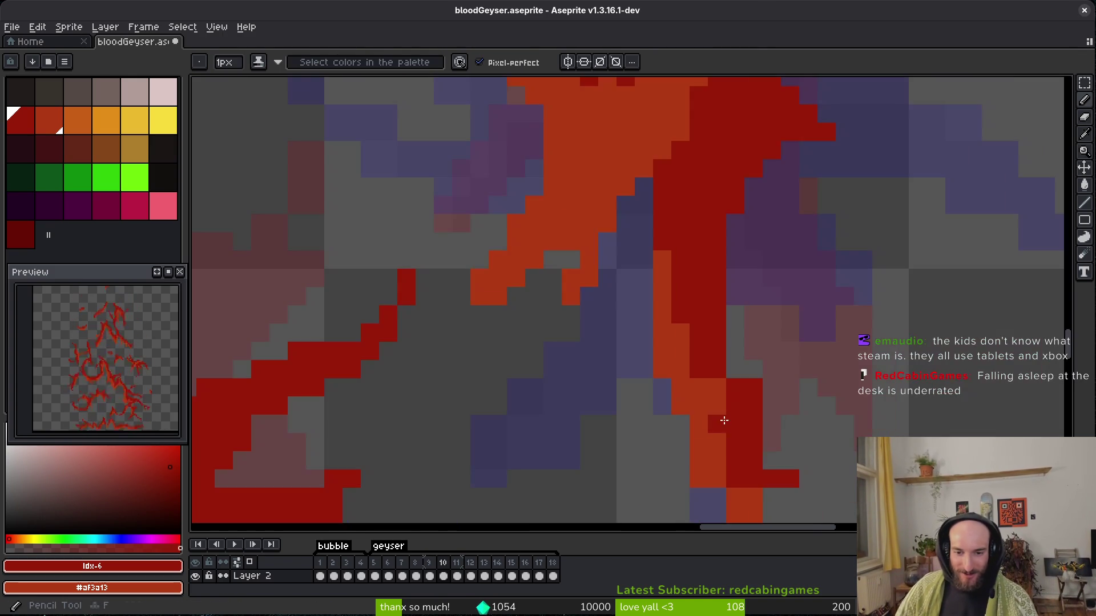